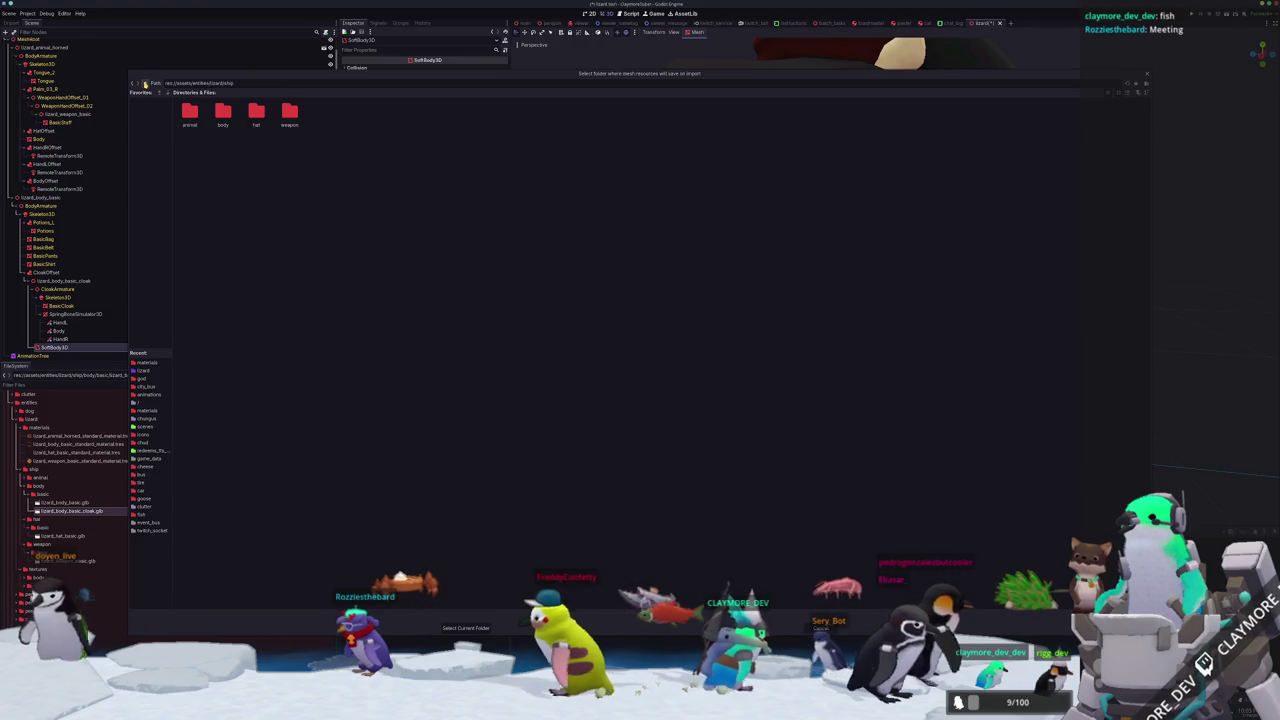
# Create a 'meshes' folder under lizard as the mesh save location, then close import settings
pyautogui.click(145, 83)
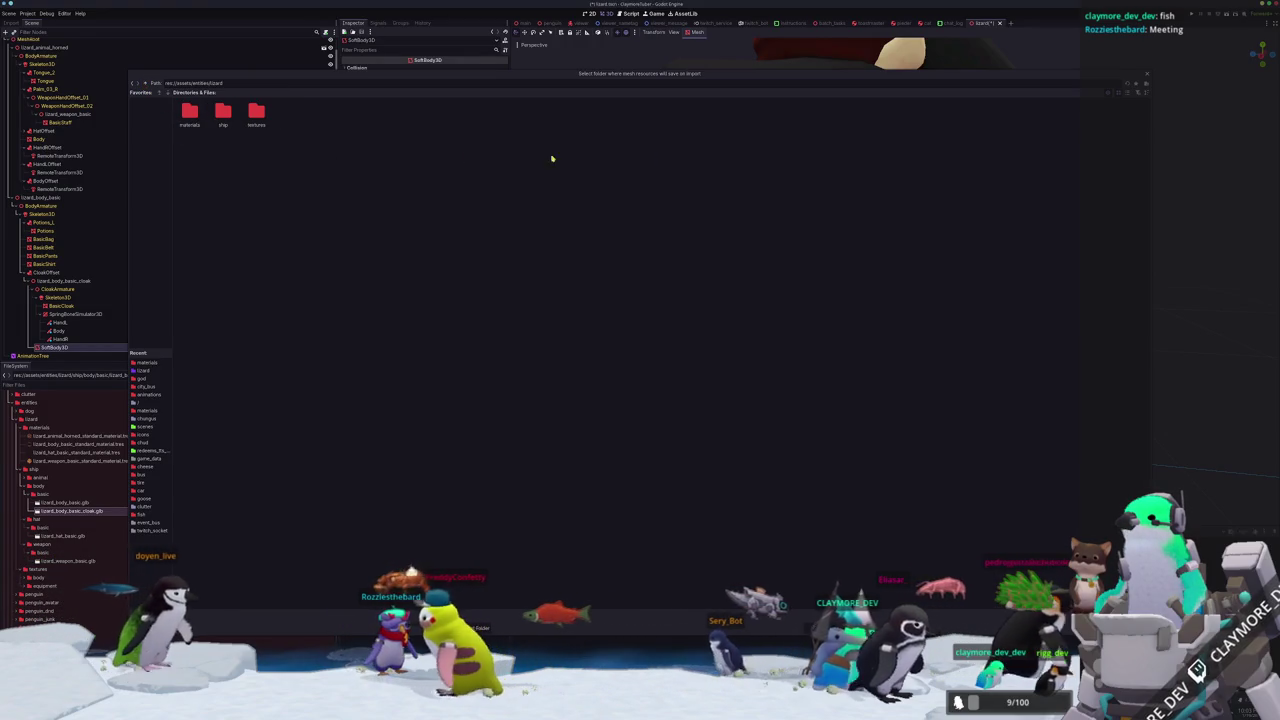
pyautogui.click(1121, 93)
pyautogui.write('meshes')
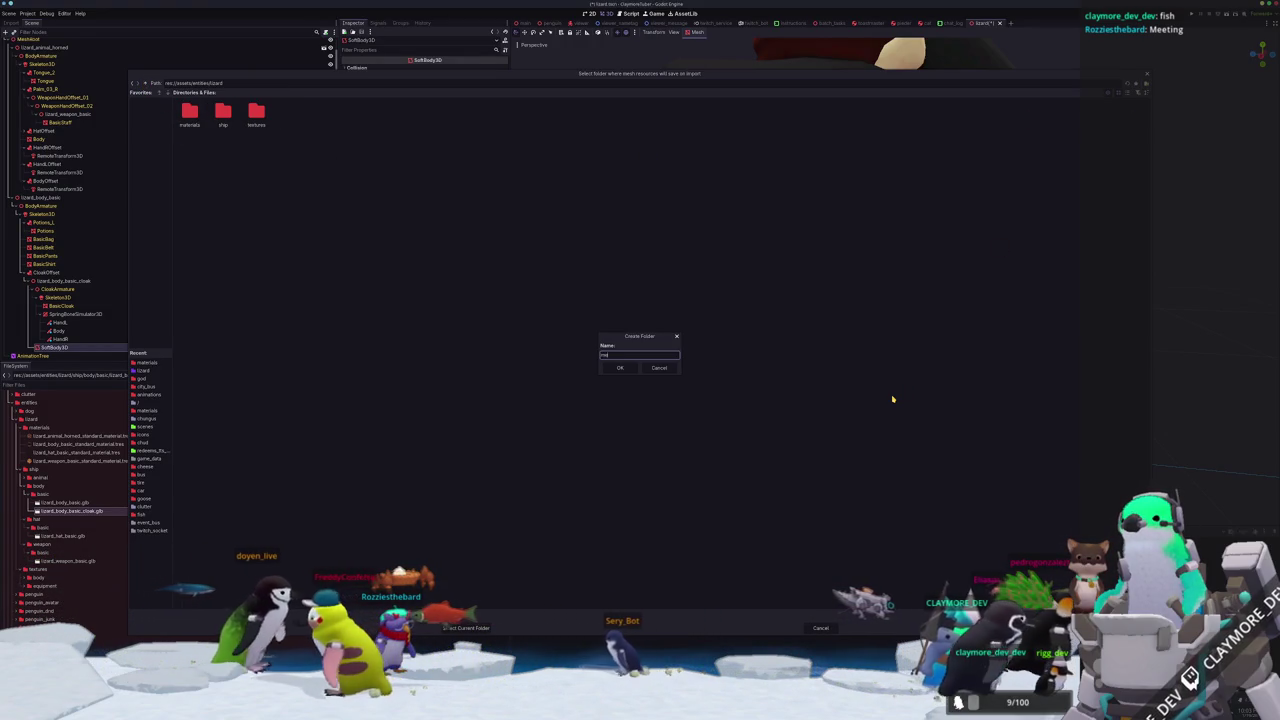
pyautogui.press('Return')
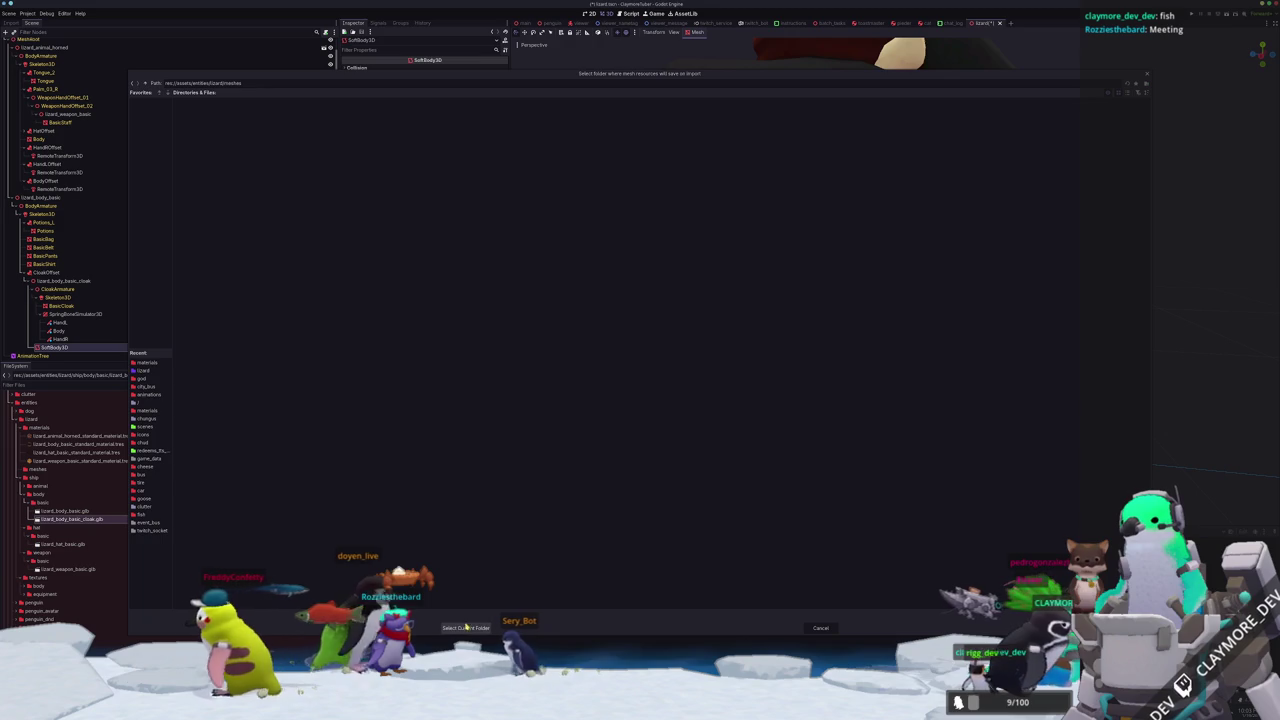
pyautogui.click(465, 628)
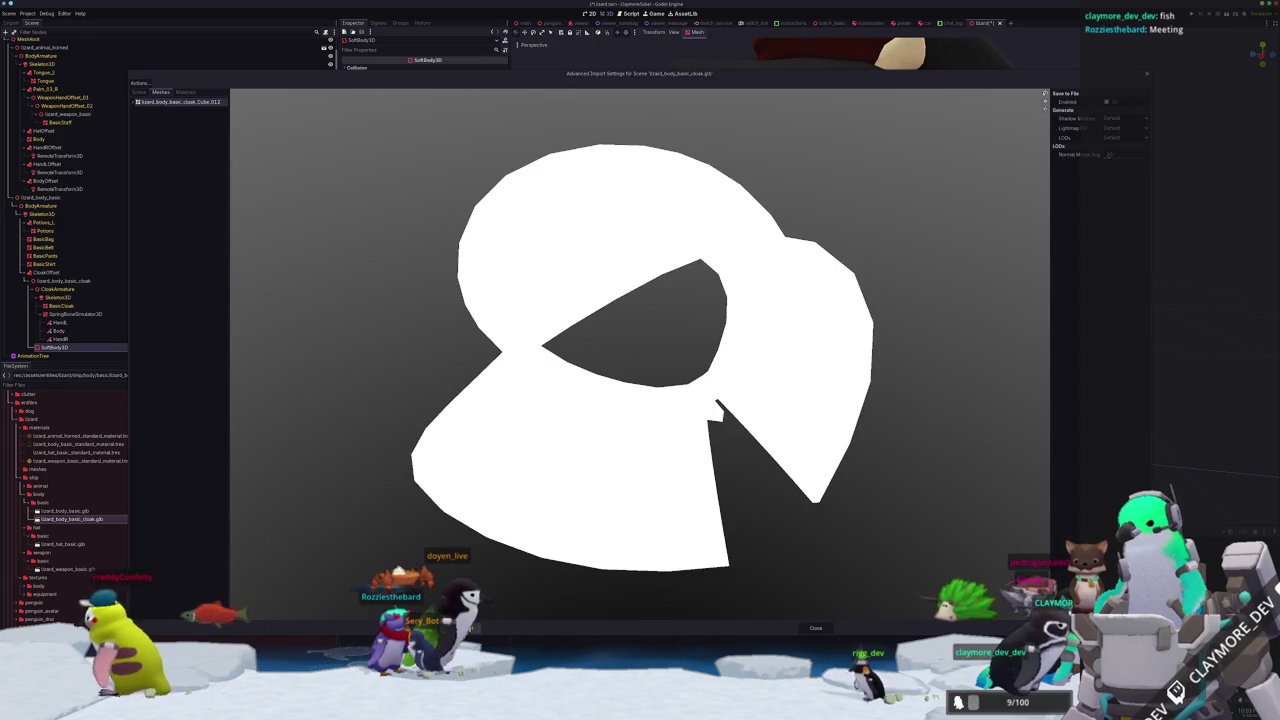
pyautogui.click(815, 628)
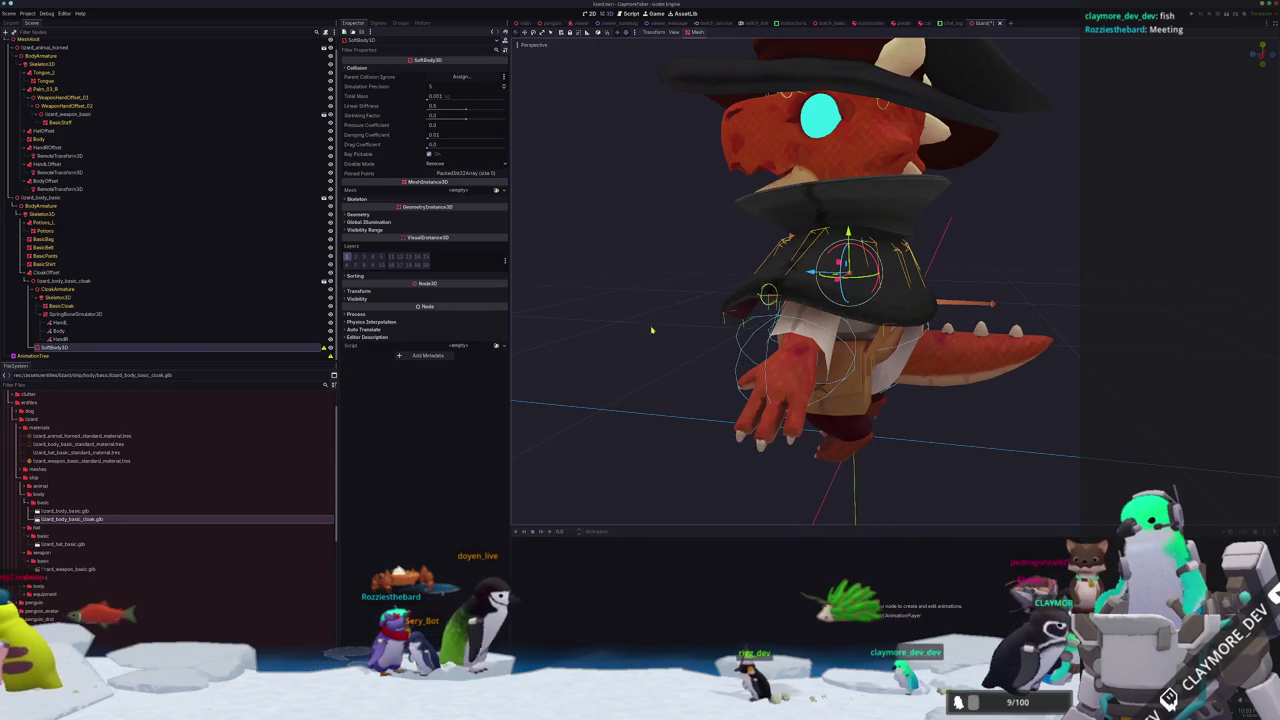
# Assign the 'cloak' mesh to the SoftBody3D's Mesh property
pyautogui.click(496, 191)
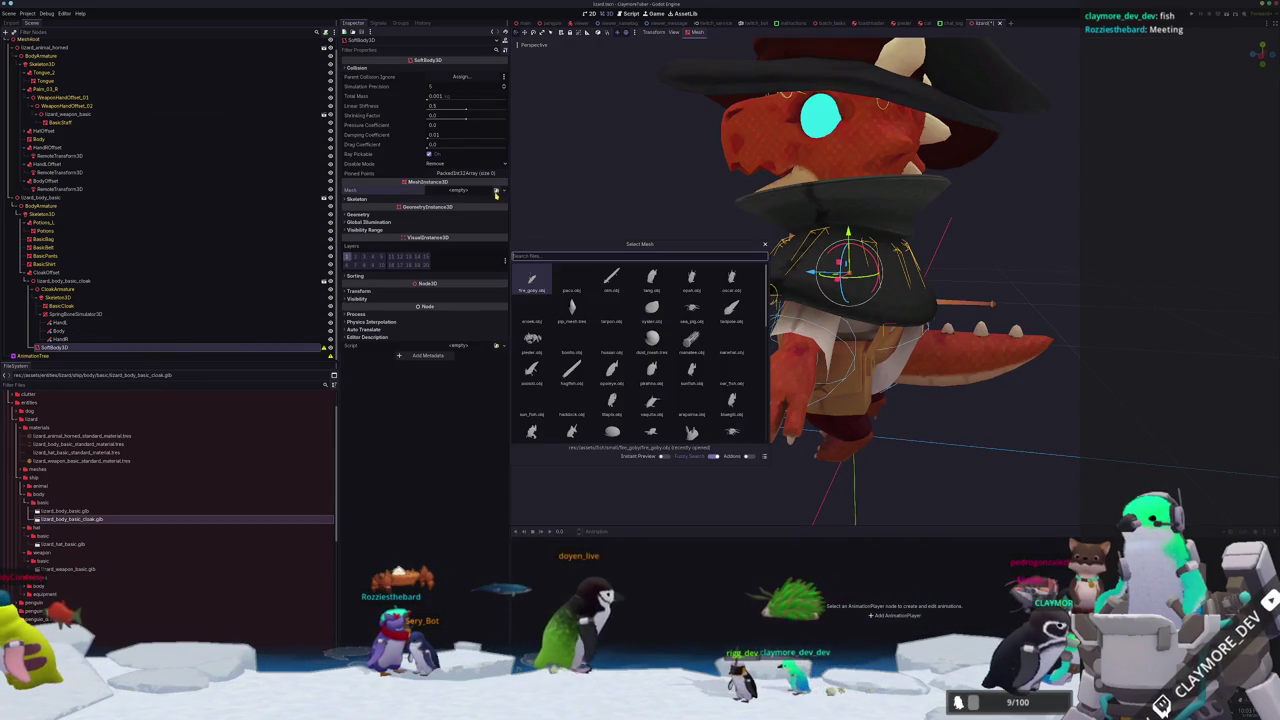
pyautogui.write('cloak')
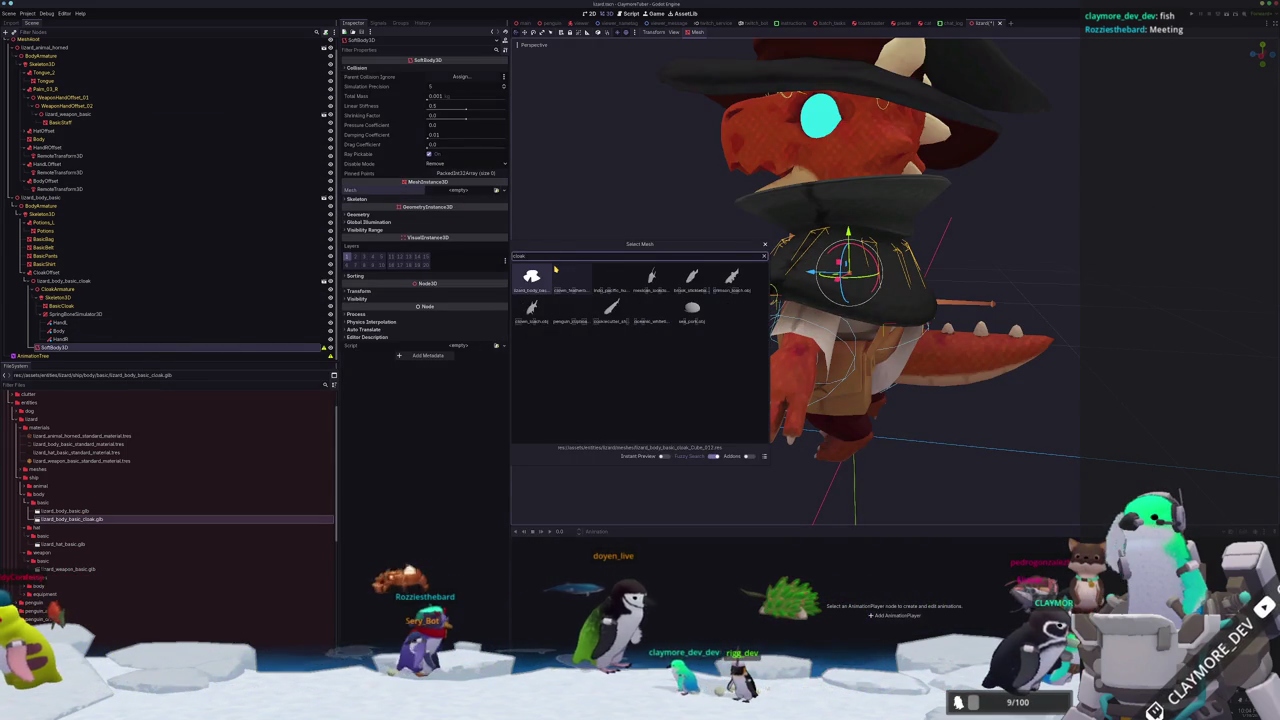
pyautogui.press('Return')
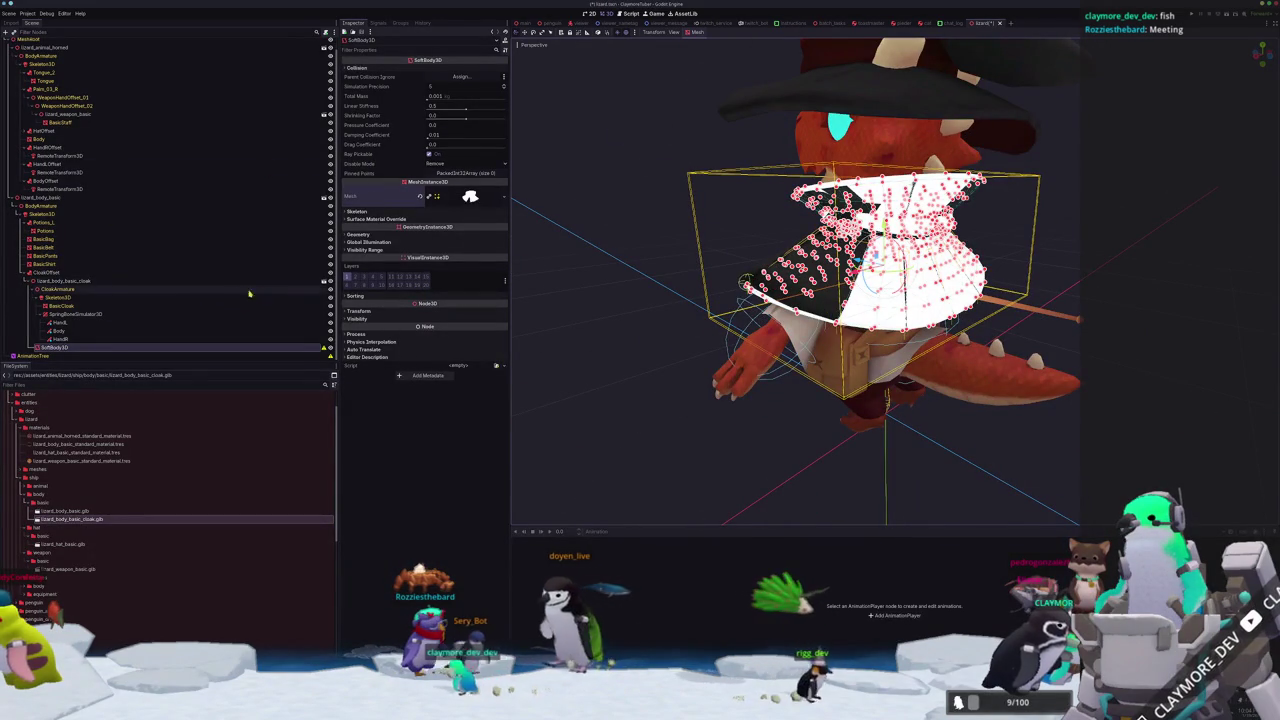
# Toggle the cloak's visibility to compare, then expand the Skeleton and surface material override properties
pyautogui.click(330, 282)
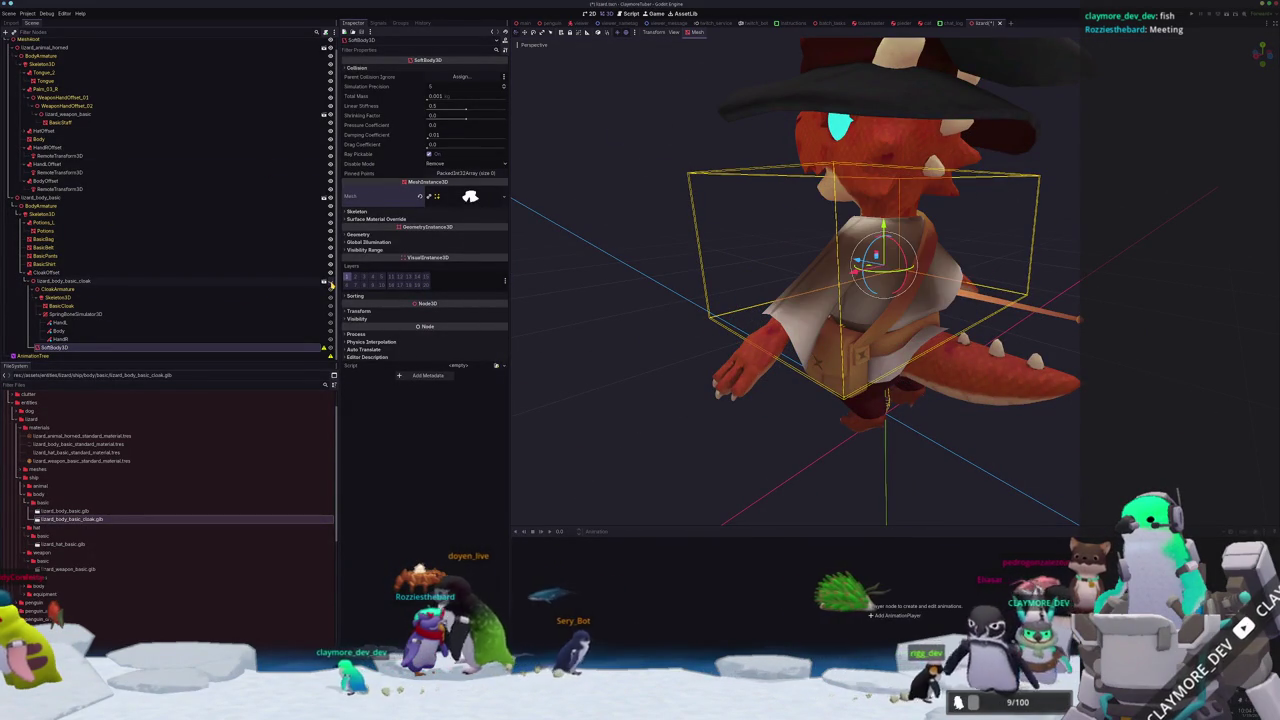
pyautogui.click(330, 283)
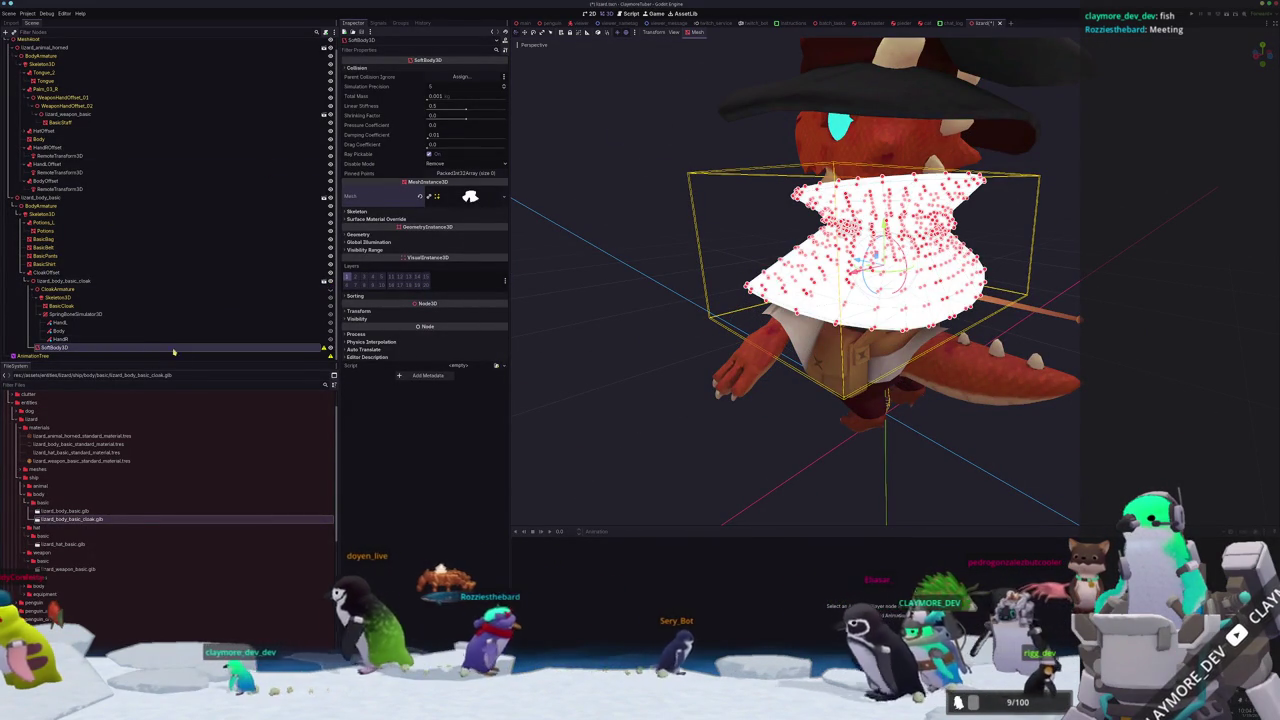
pyautogui.click(229, 346)
pyautogui.moveTo(604, 259); pyautogui.dragTo(470, 100)
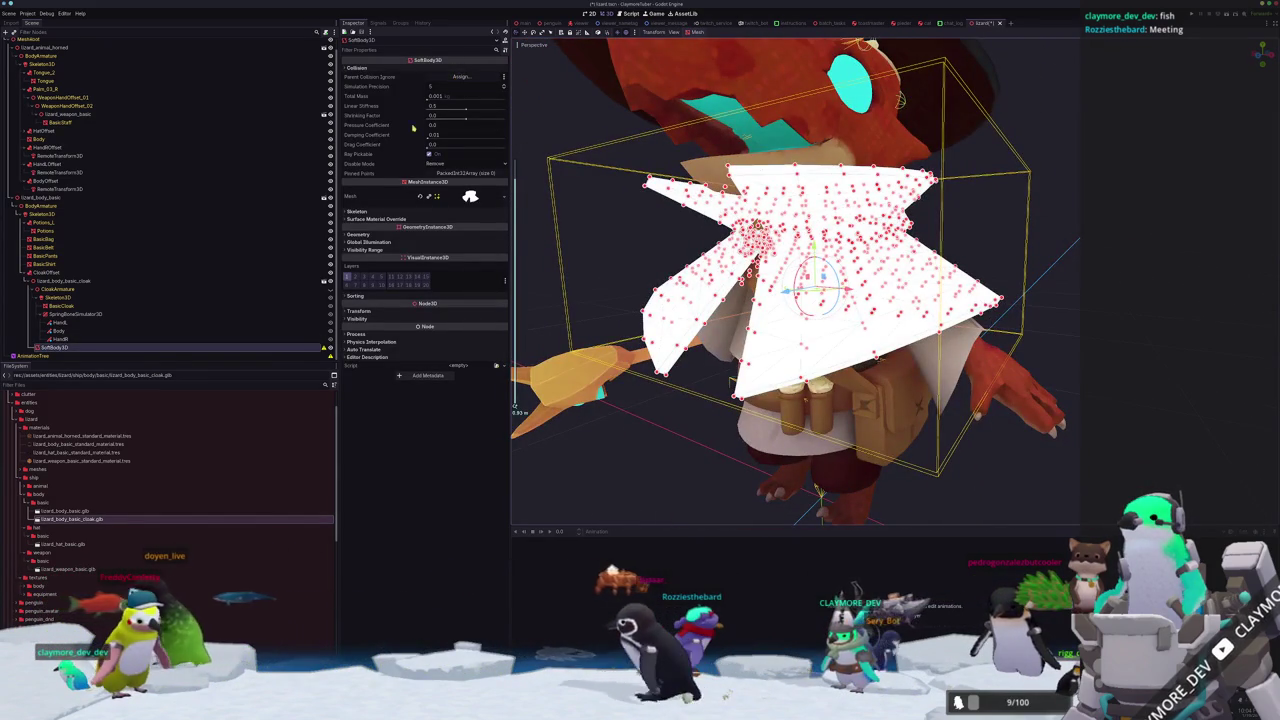
pyautogui.click(369, 213)
pyautogui.click(375, 237)
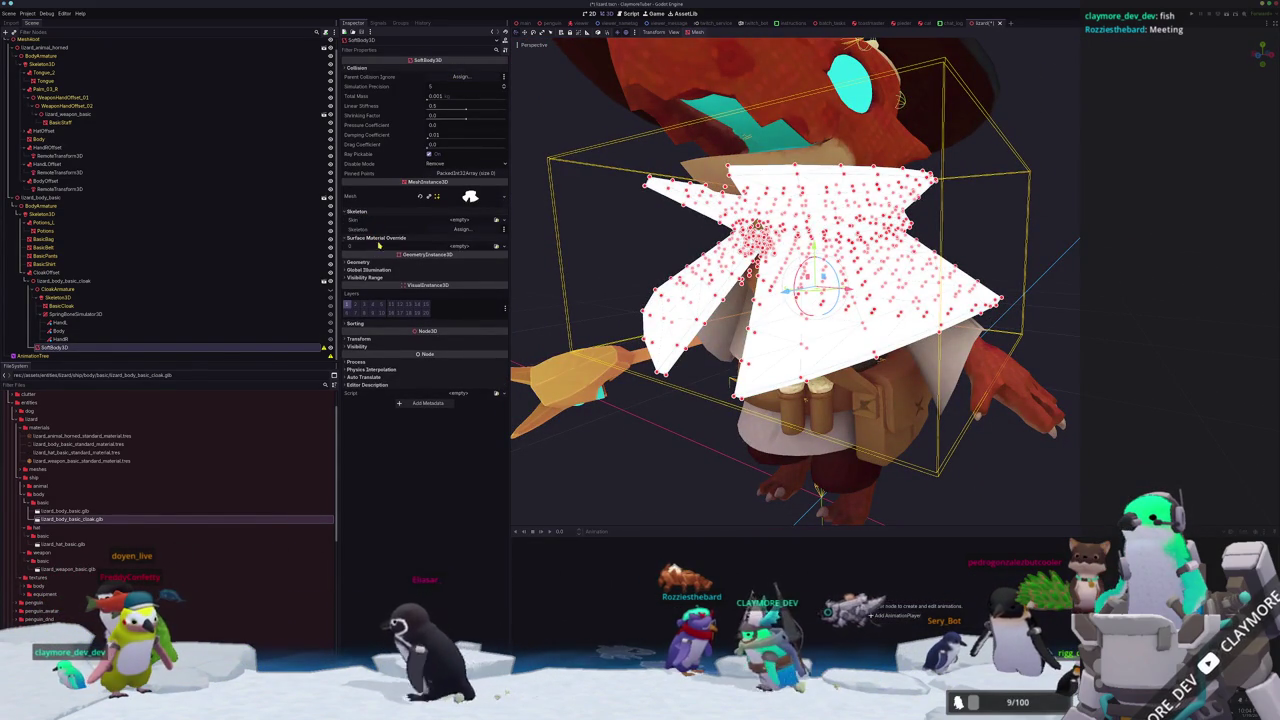
# Set the cloak's Geometry material override to the lizard_hat_basic material
pyautogui.click(458, 262)
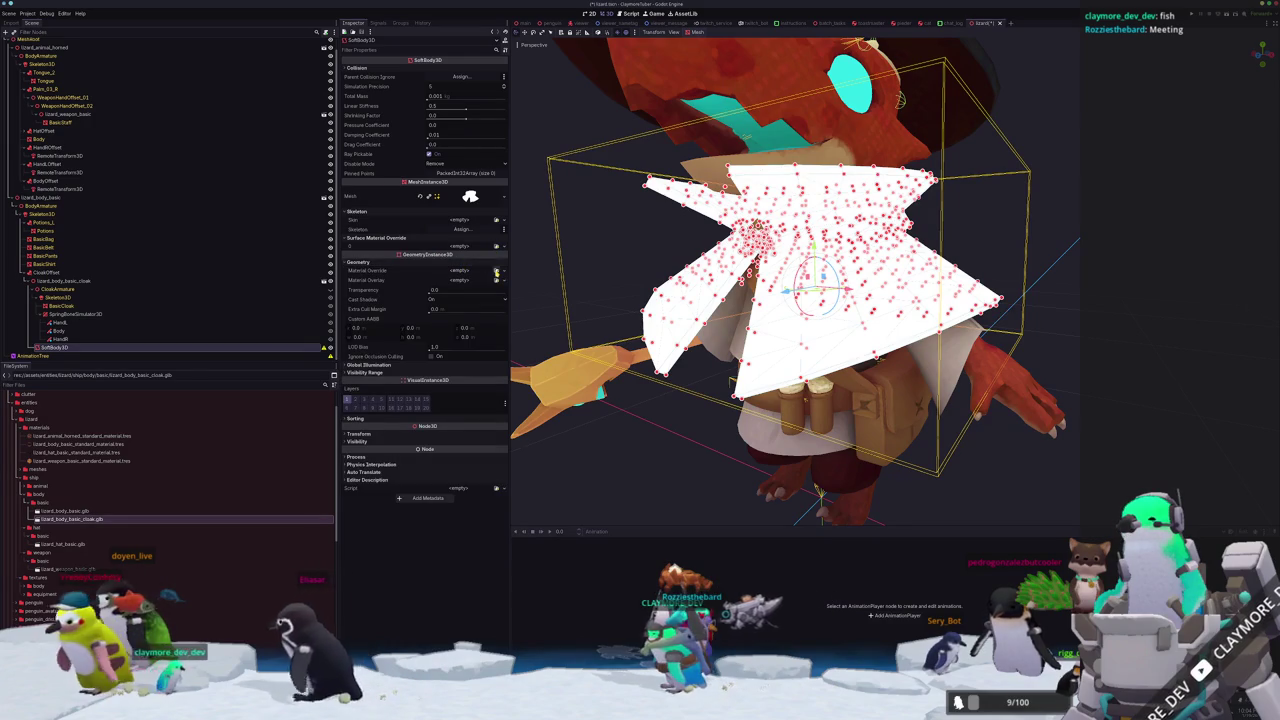
pyautogui.click(495, 271)
pyautogui.write('lizard')
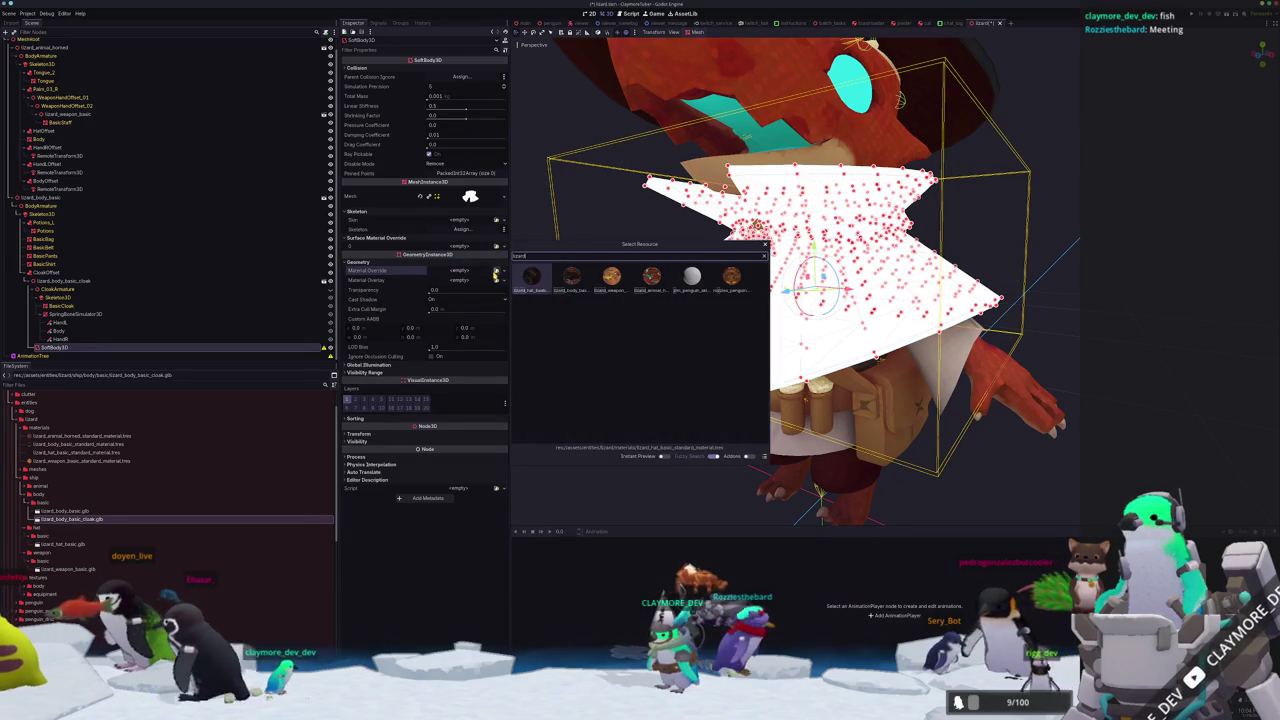
pyautogui.press('Right')
pyautogui.press('Right')
pyautogui.press('Right')
pyautogui.press('Left')
pyautogui.press('Left')
pyautogui.press('Left')
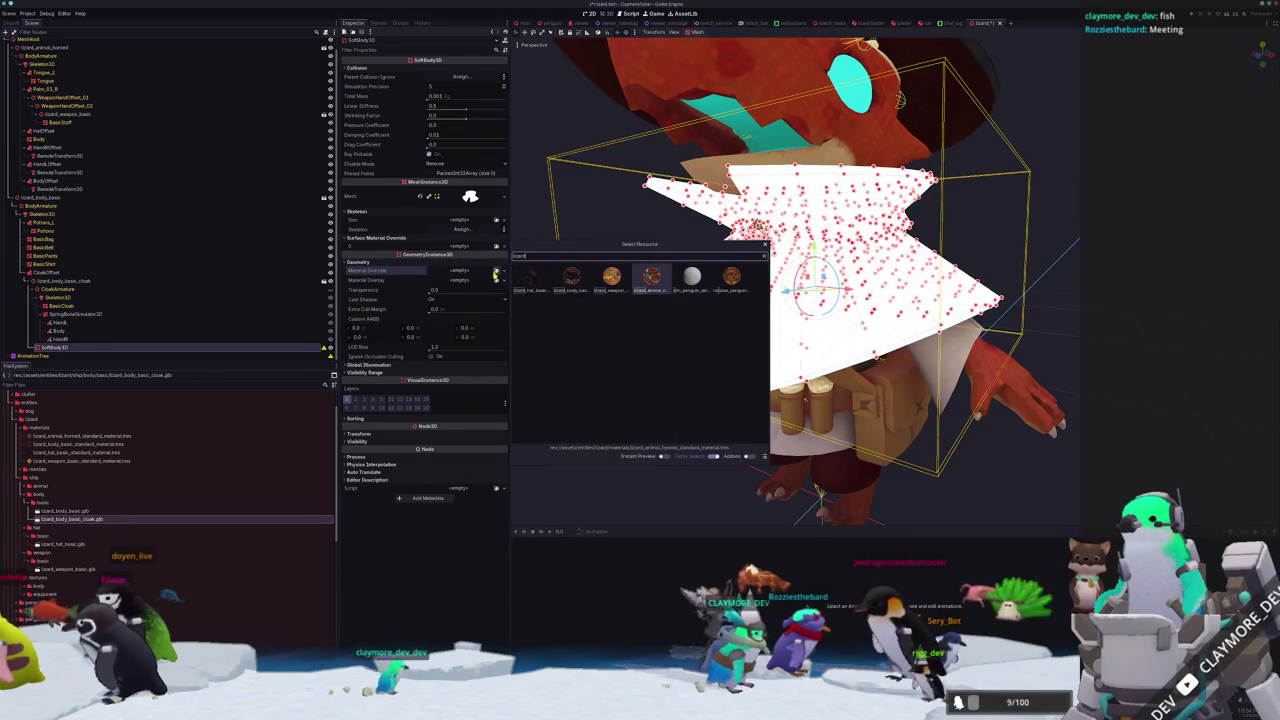
pyautogui.click(531, 277)
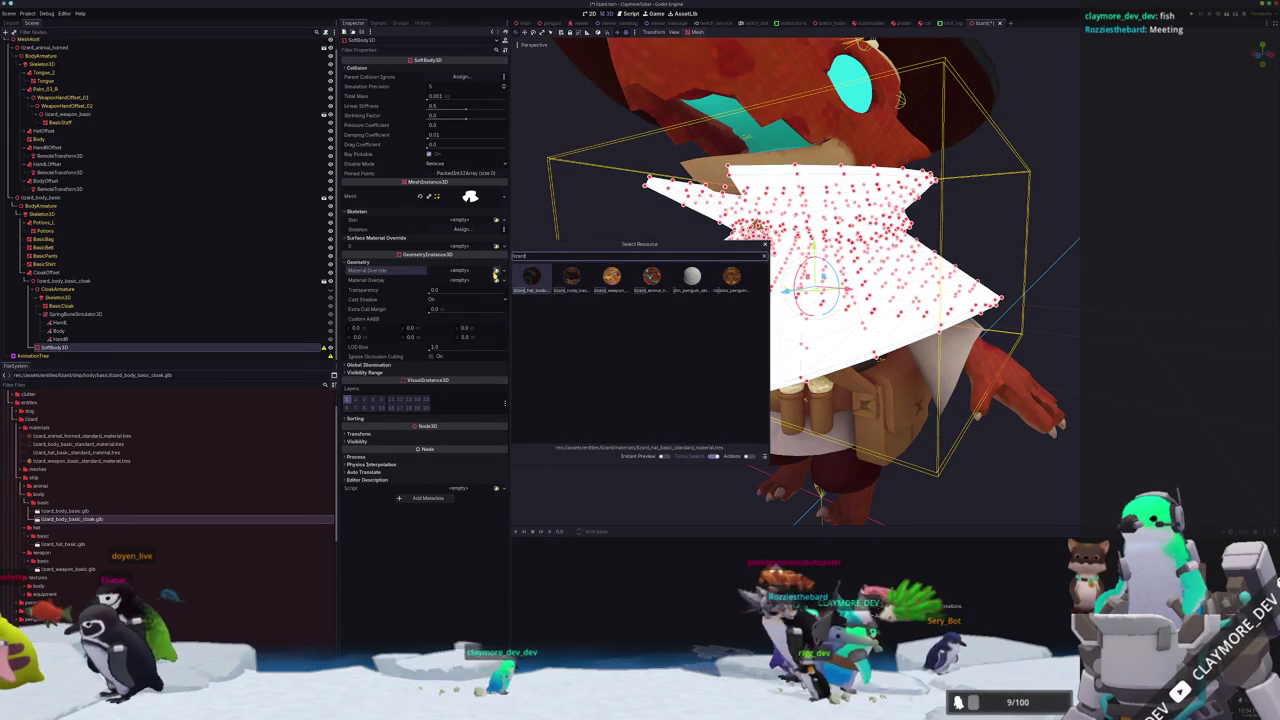
pyautogui.press('Return')
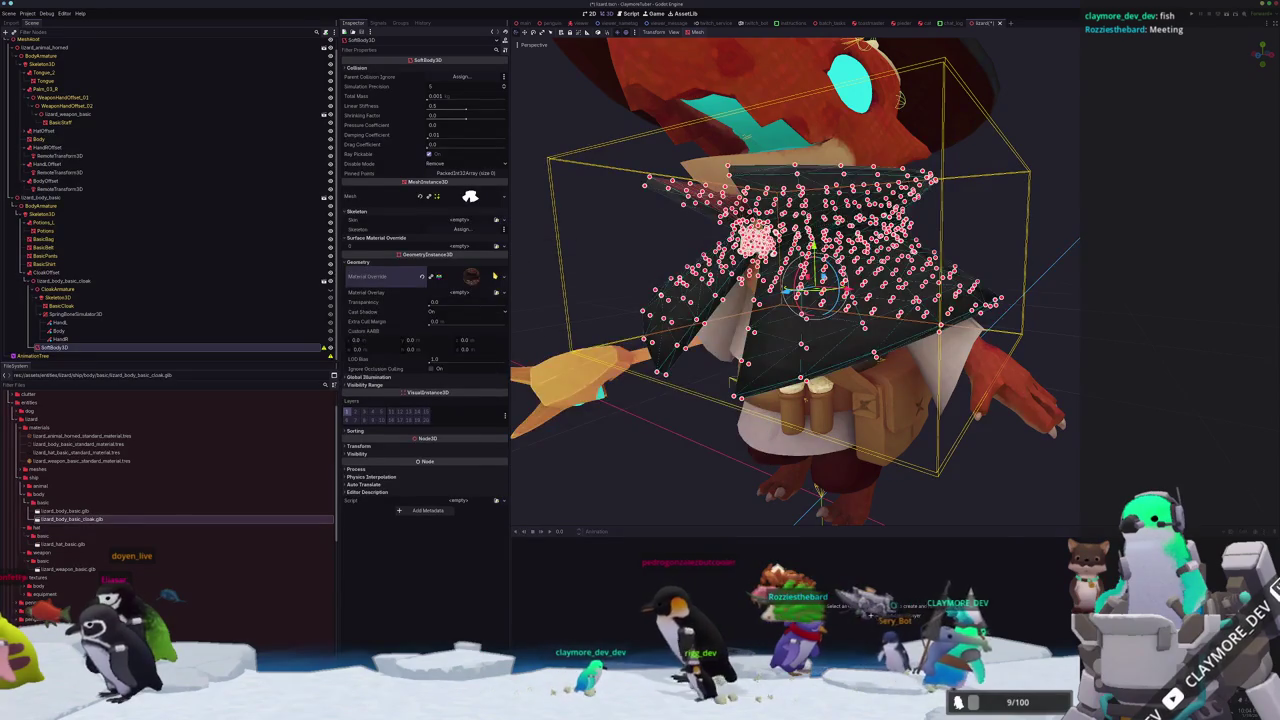
pyautogui.scroll(-3, 795, 280)
pyautogui.scroll(5, 795, 280)
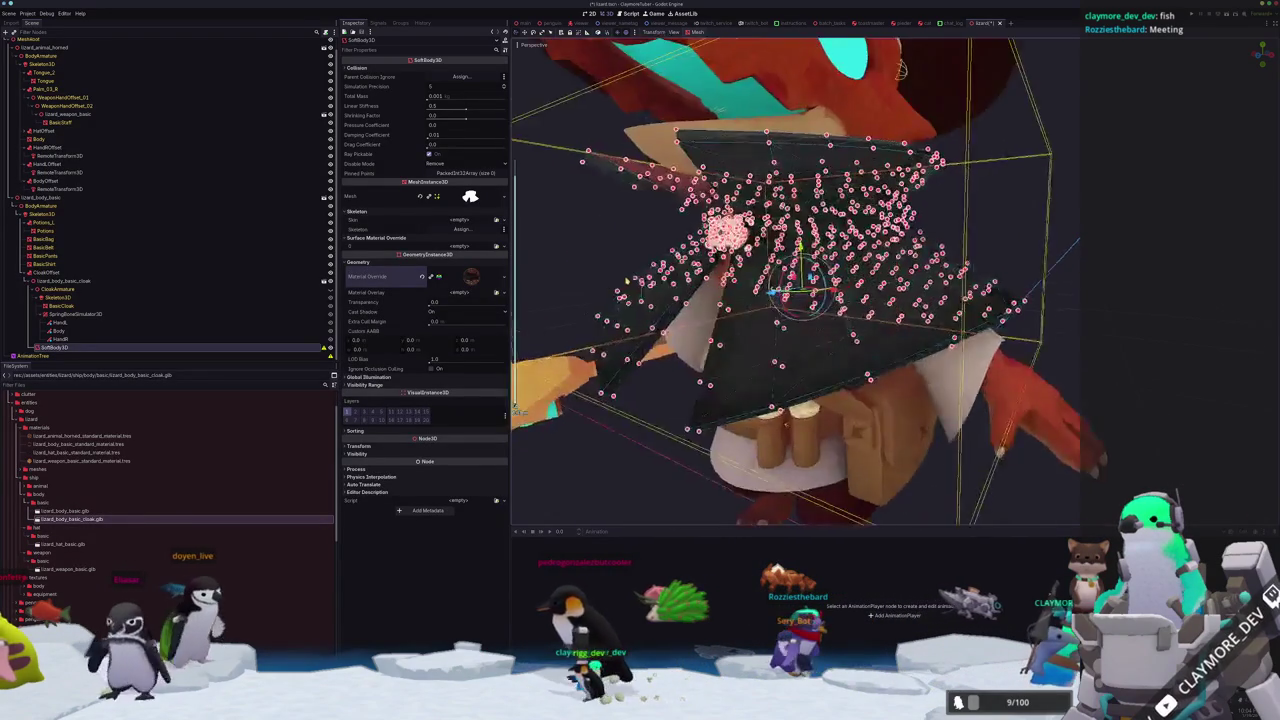
pyautogui.moveTo(628, 282)
pyautogui.mouseDown()
pyautogui.moveTo(633, 184)
pyautogui.moveTo(592, 168)
pyautogui.mouseUp()
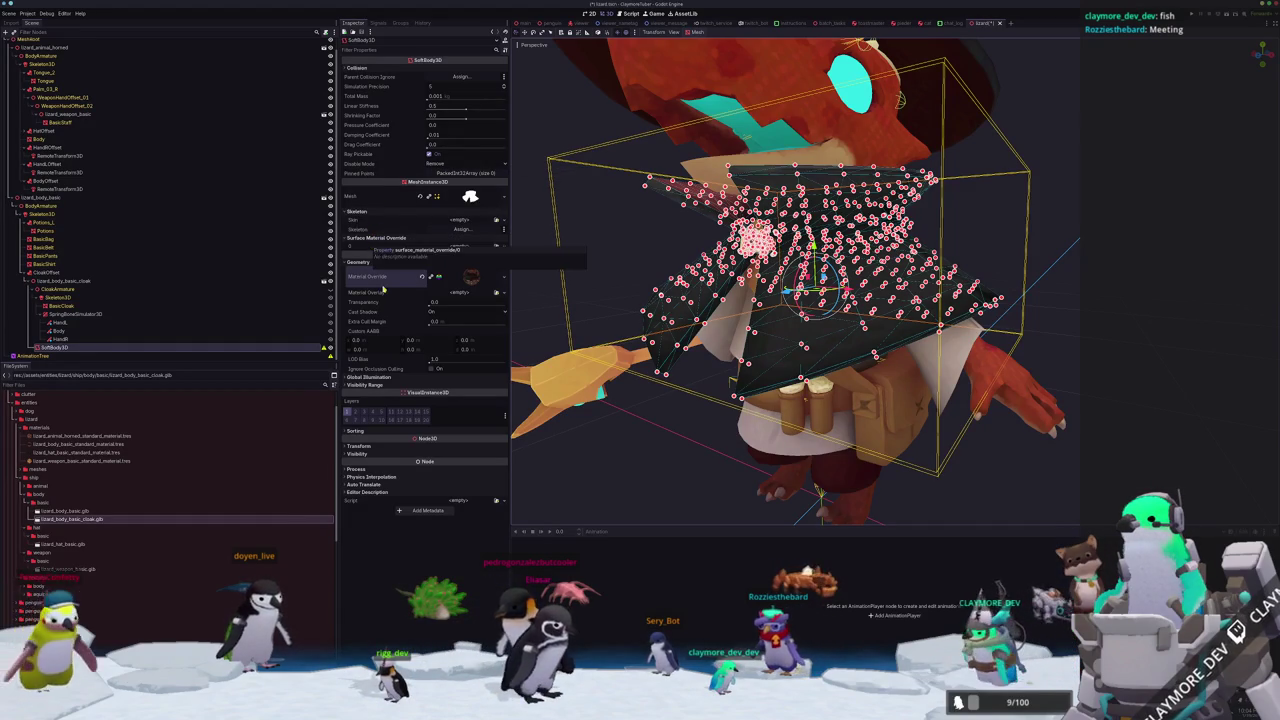
# Expand the cloak's Collision section and choose Edit Layer Names from the mask menu
pyautogui.click(375, 69)
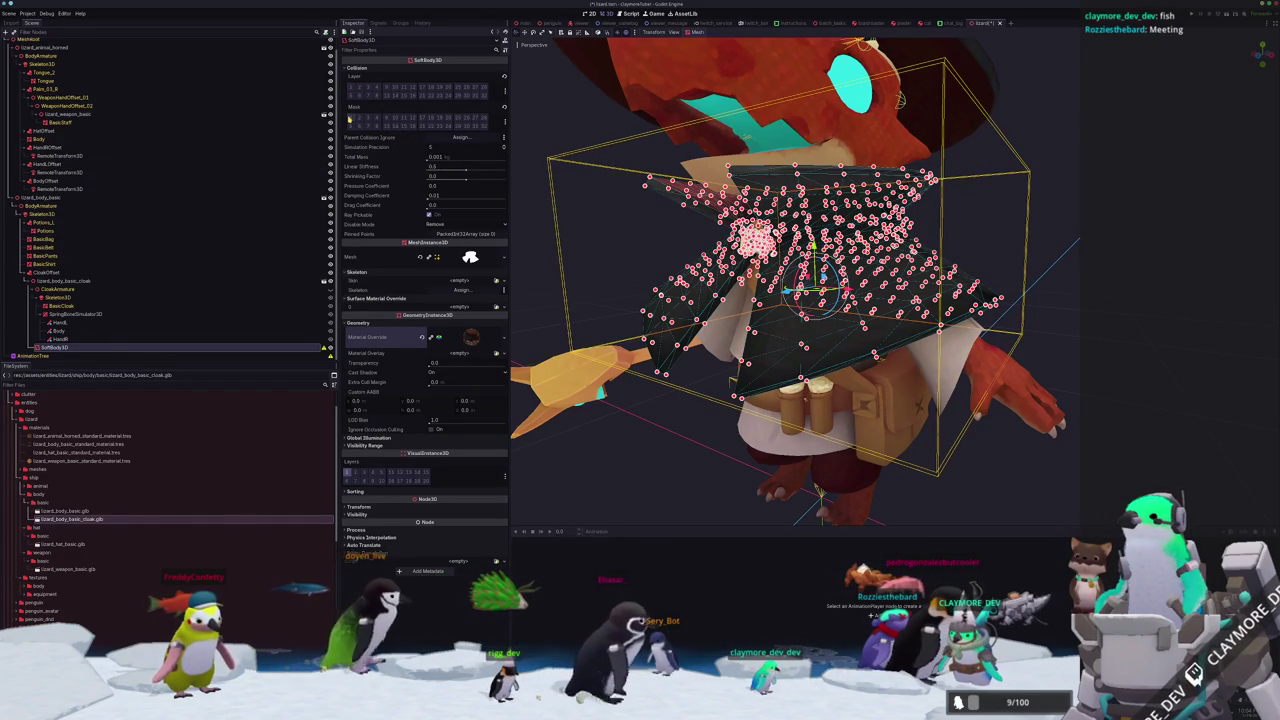
pyautogui.click(505, 120)
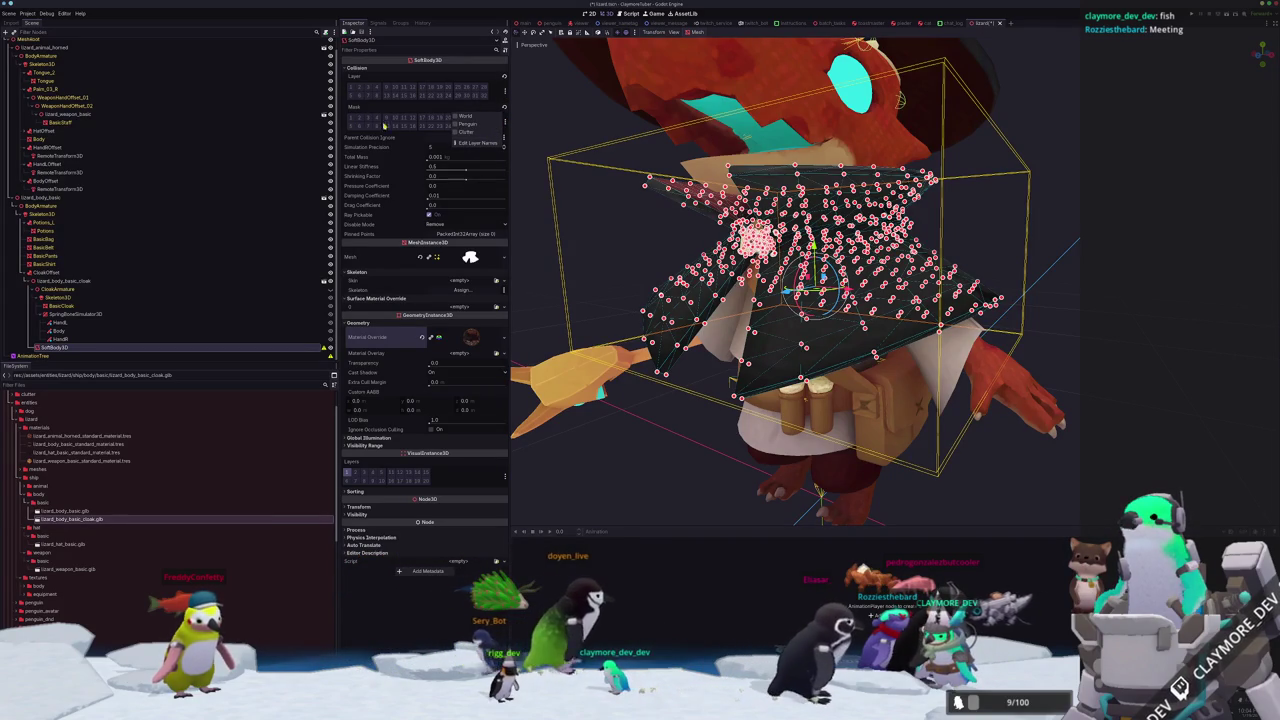
pyautogui.click(433, 121)
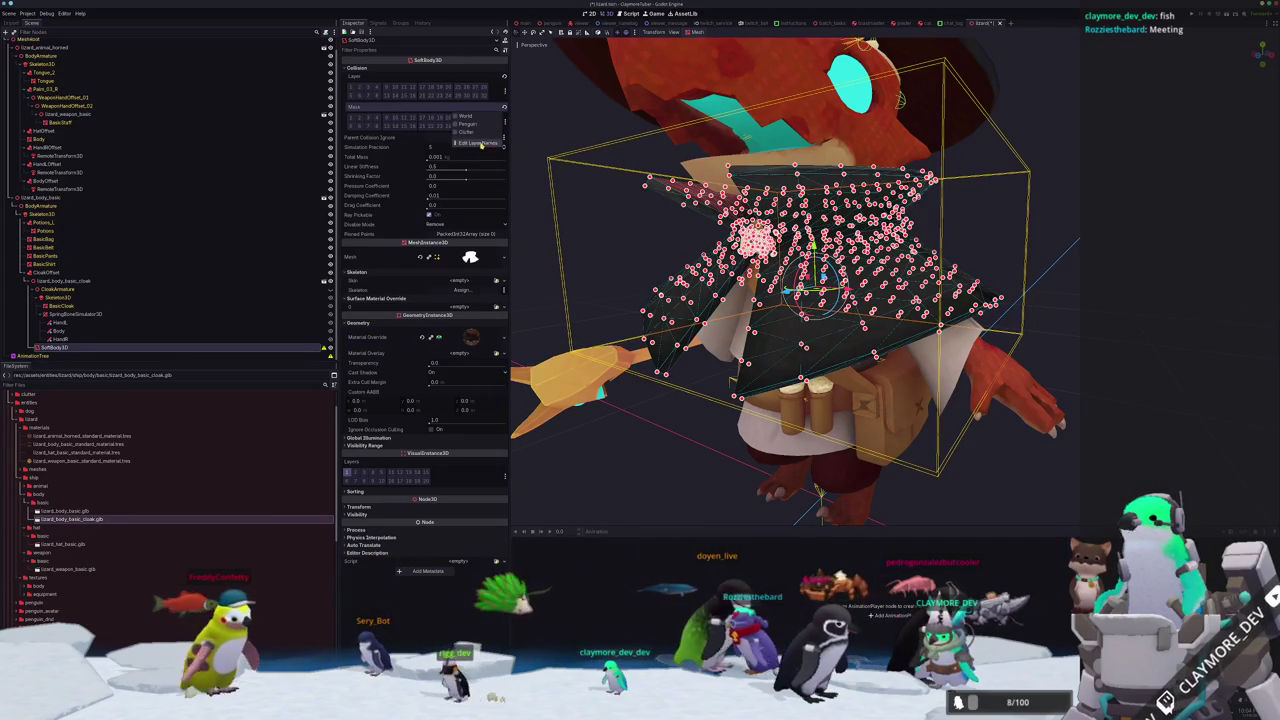
pyautogui.click(478, 143)
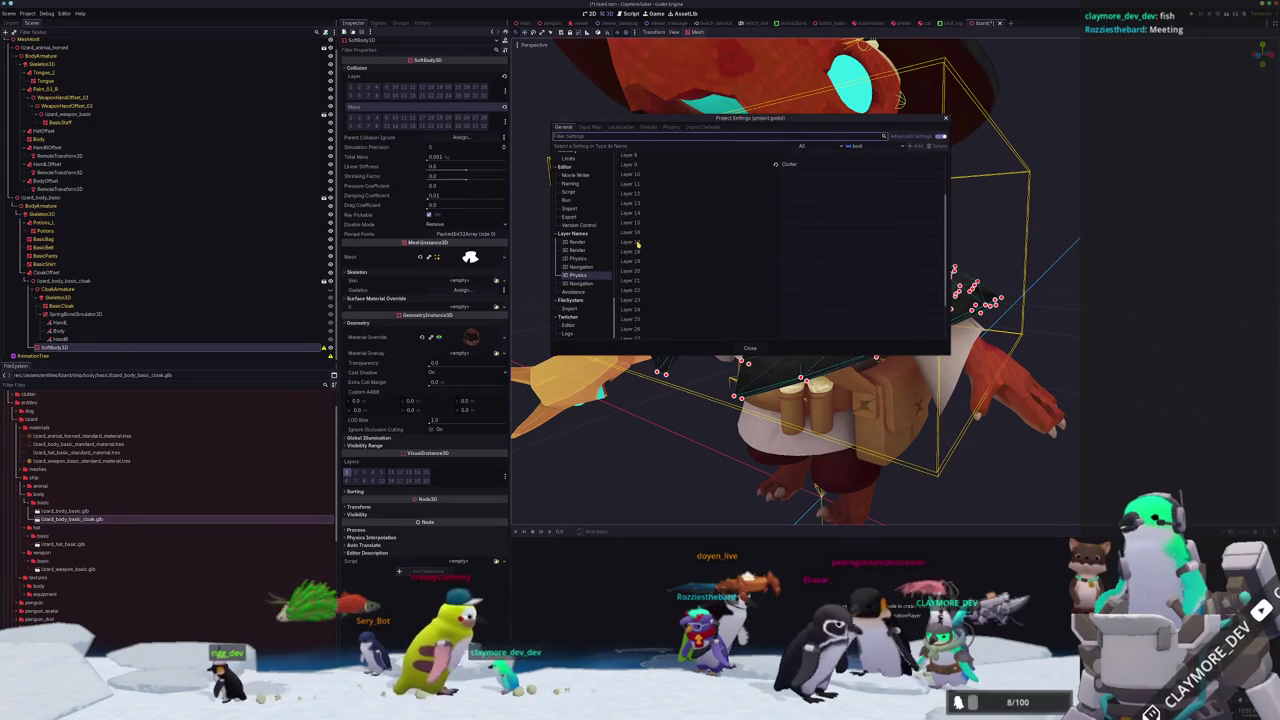
# Name 3D physics layer 17 'Cloth' in Project Settings, then close the dialog
pyautogui.click(777, 243)
pyautogui.write('Cl')
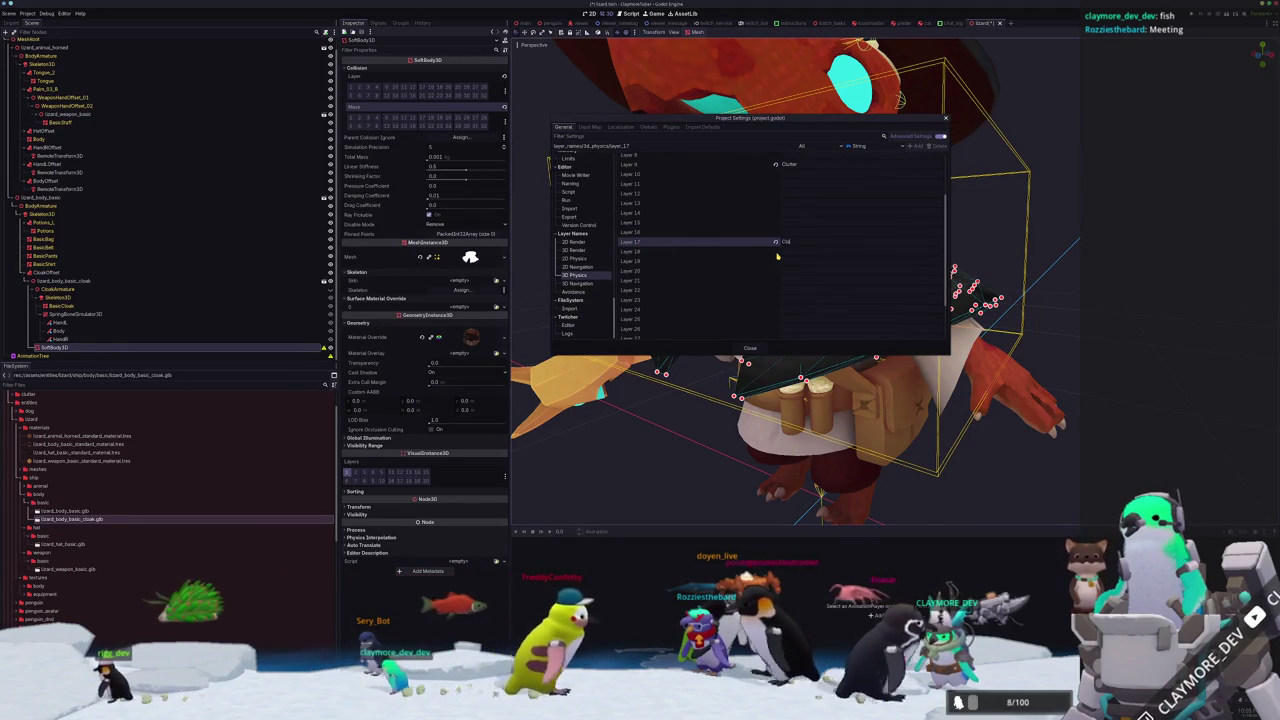
pyautogui.write('oth')
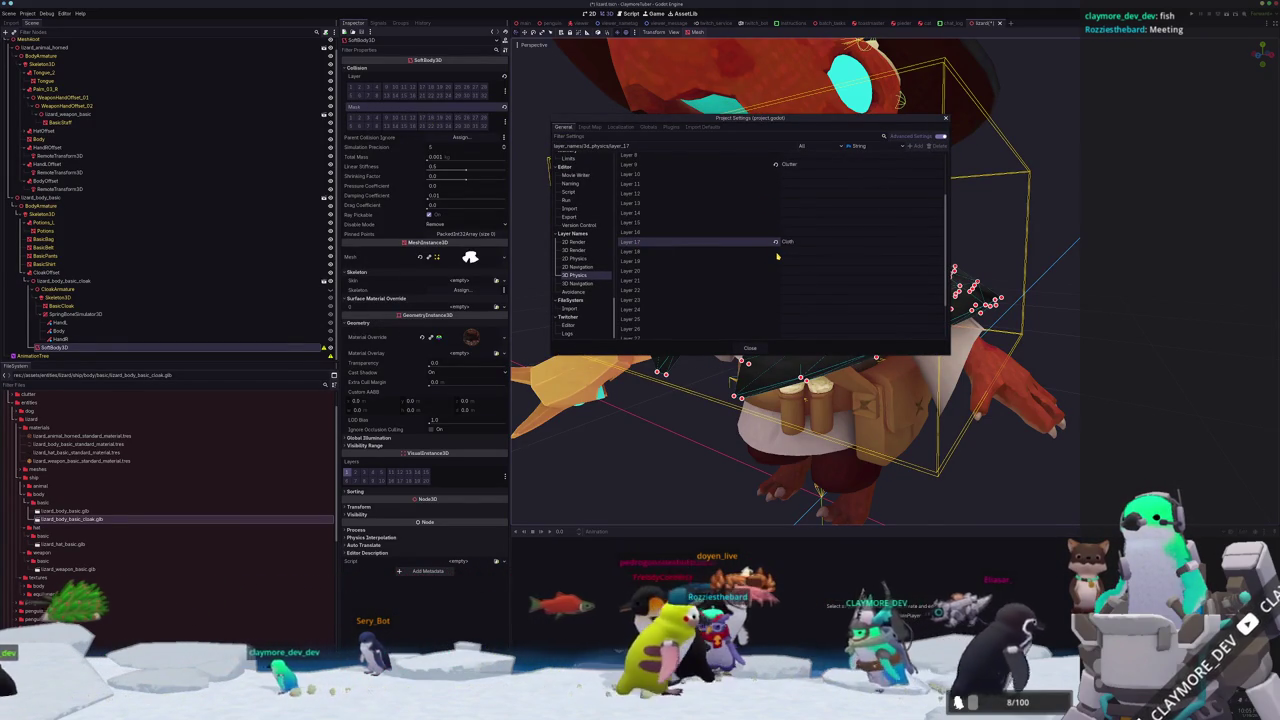
pyautogui.click(750, 348)
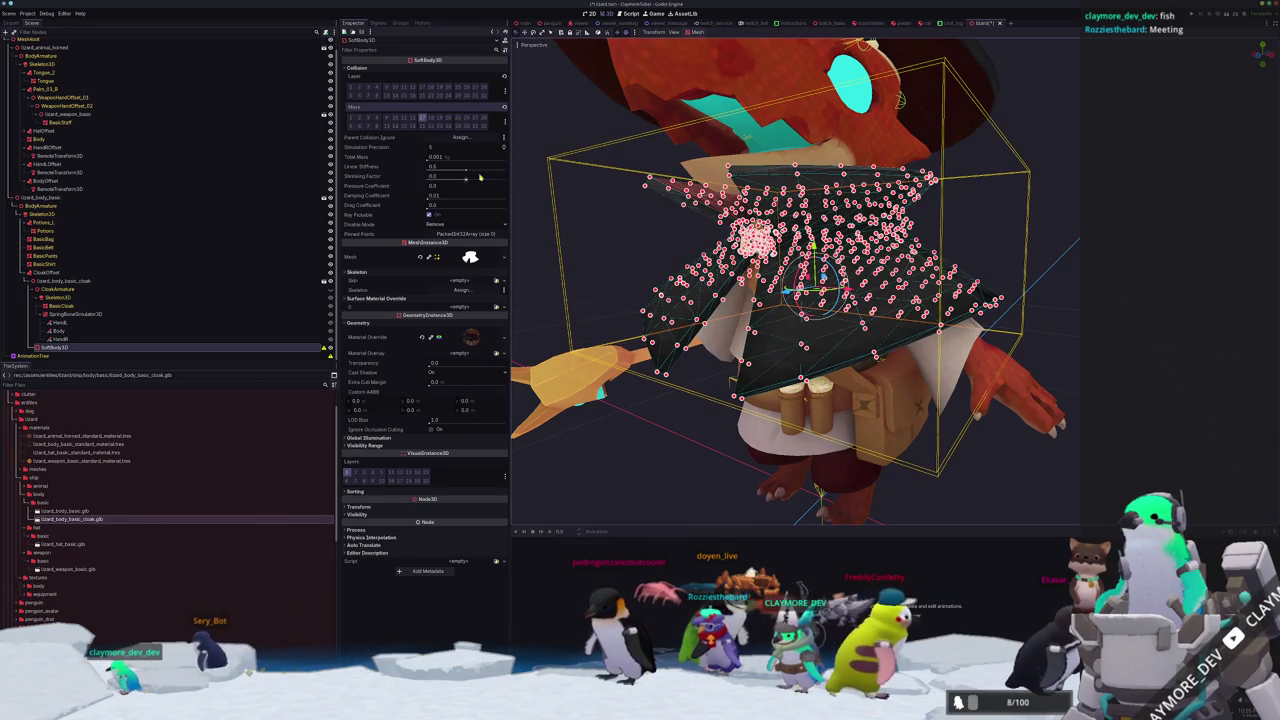
# Add an AnimatableBody3D child under HandLOffset, found by searching 'body' in Create New Node
pyautogui.click(57, 166)
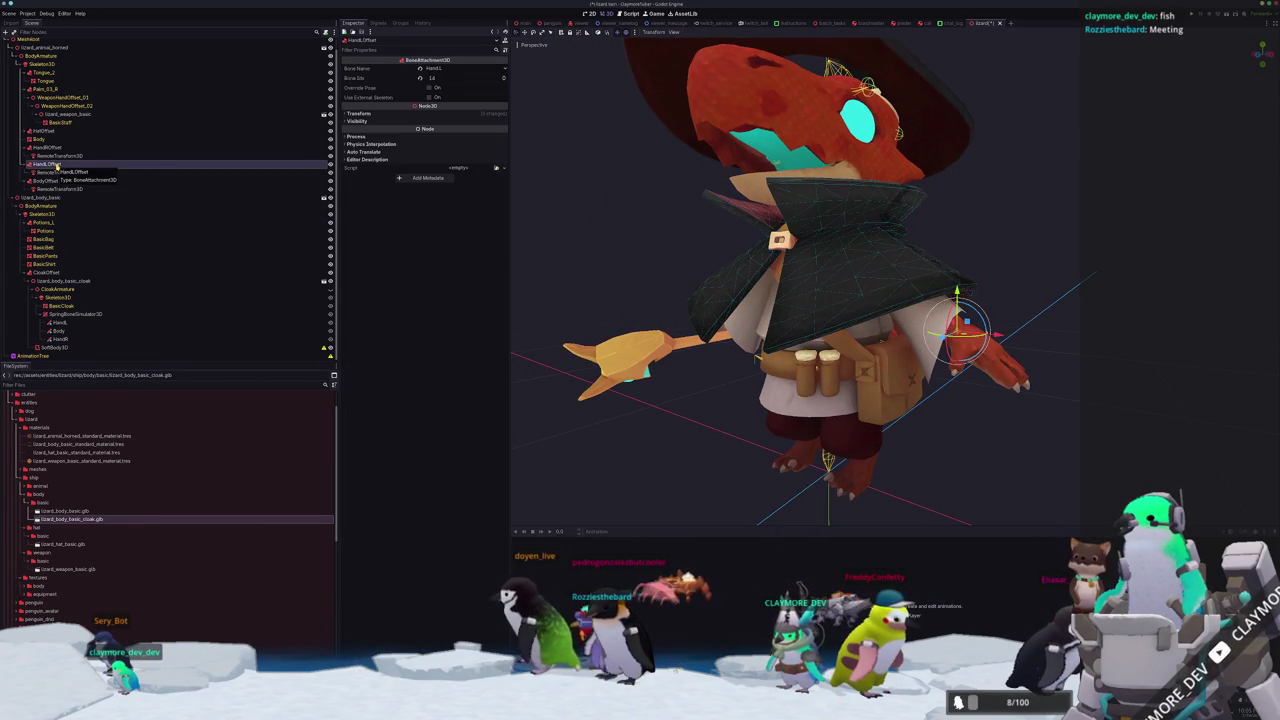
pyautogui.rightClick(57, 166)
pyautogui.click(88, 168)
pyautogui.write('collision')
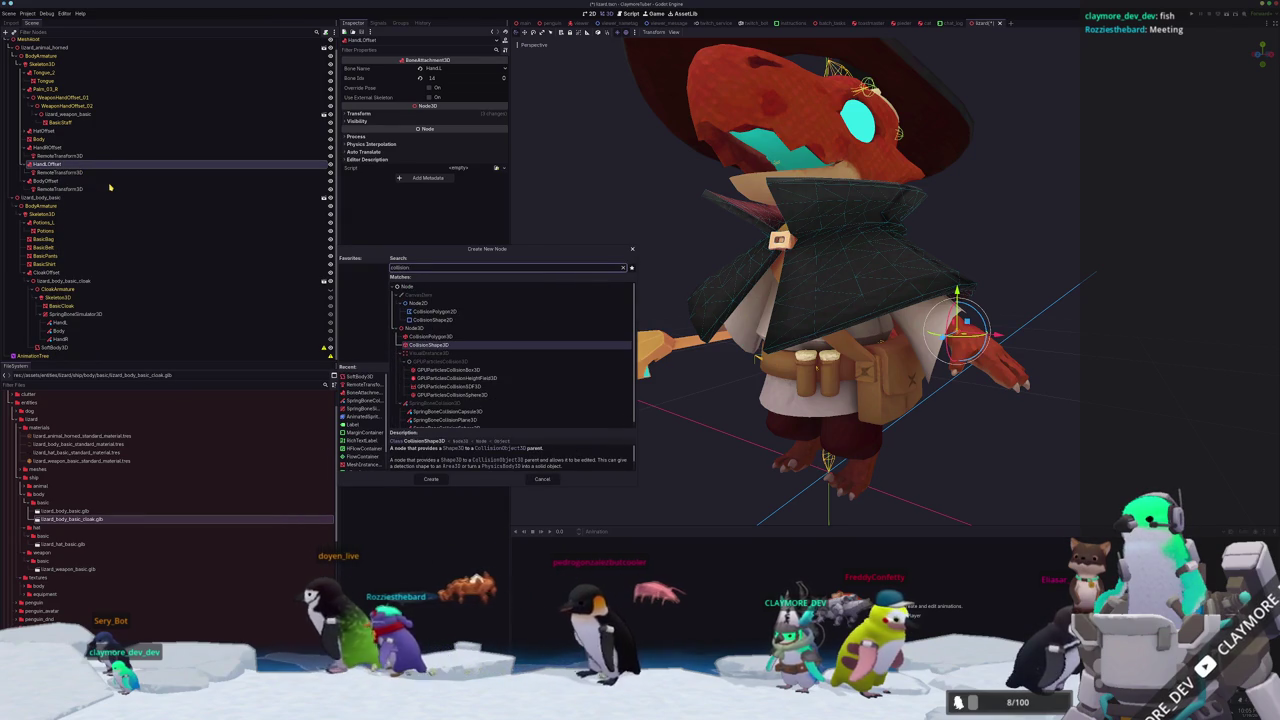
pyautogui.hotkey('ctrl', 'a')
pyautogui.write('static')
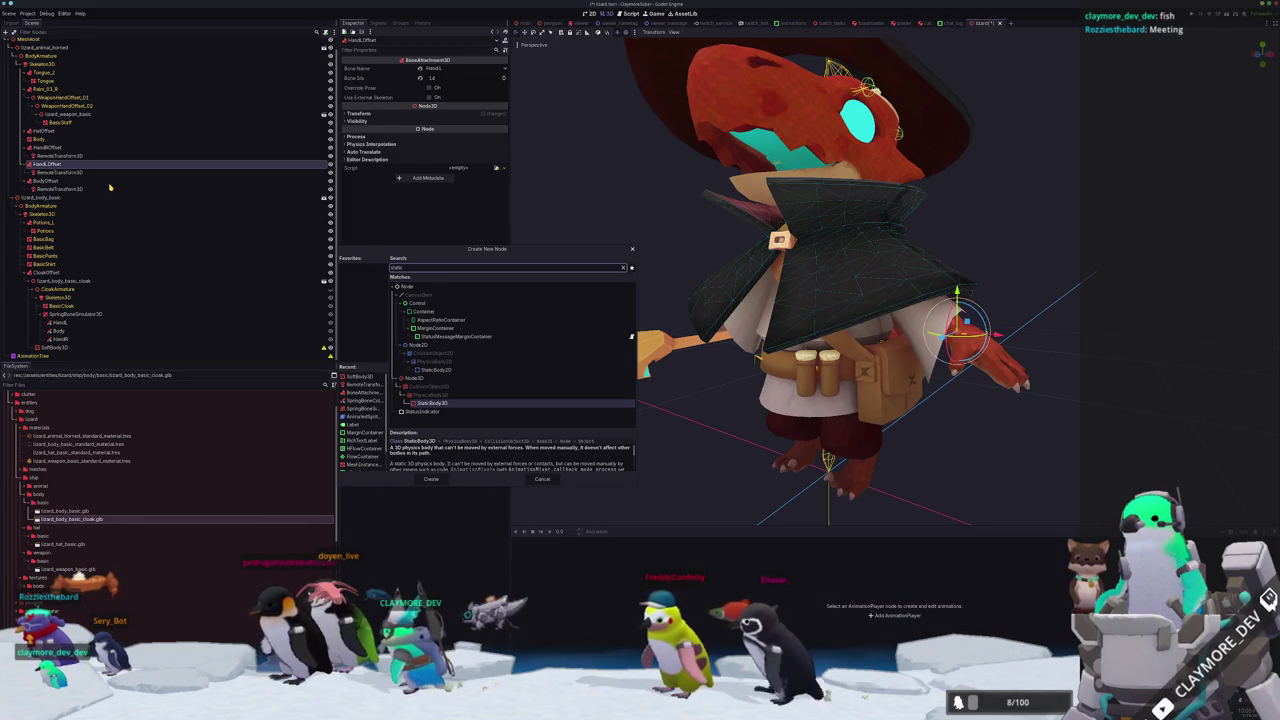
pyautogui.hotkey('ctrl', 'BackSpace')
pyautogui.write('body')
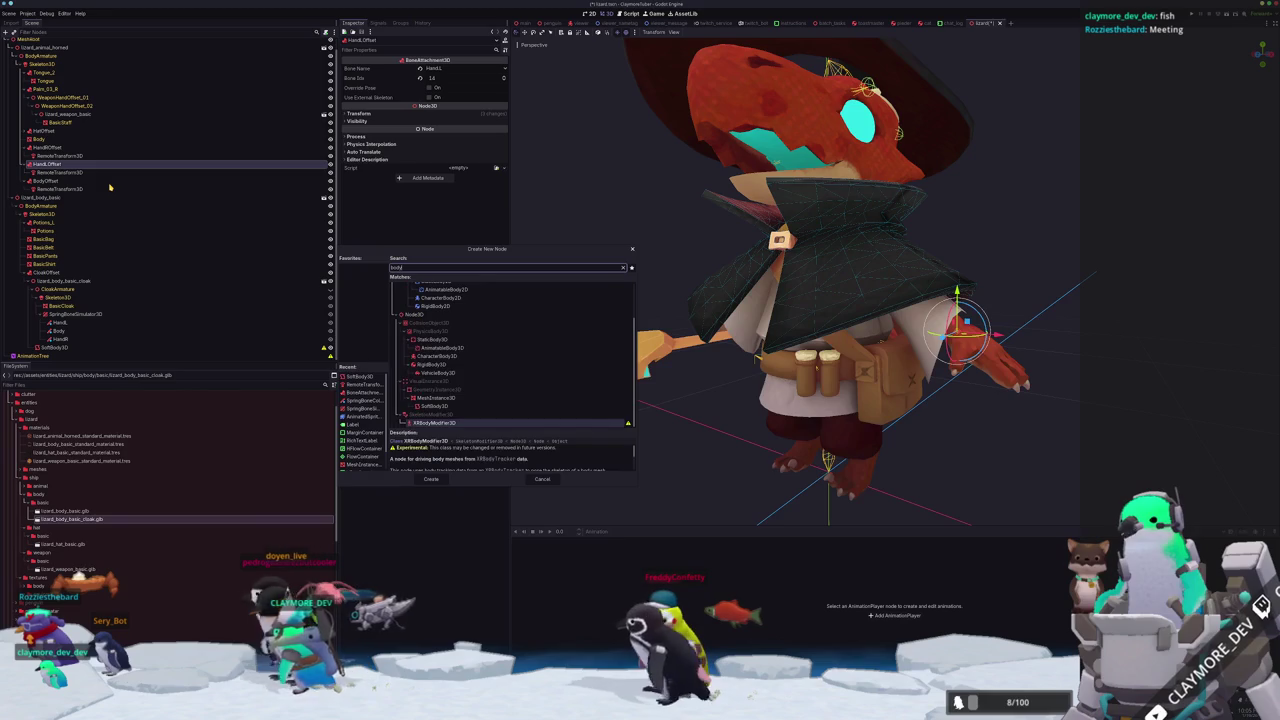
pyautogui.press('Up')
pyautogui.press('Up')
pyautogui.press('Up')
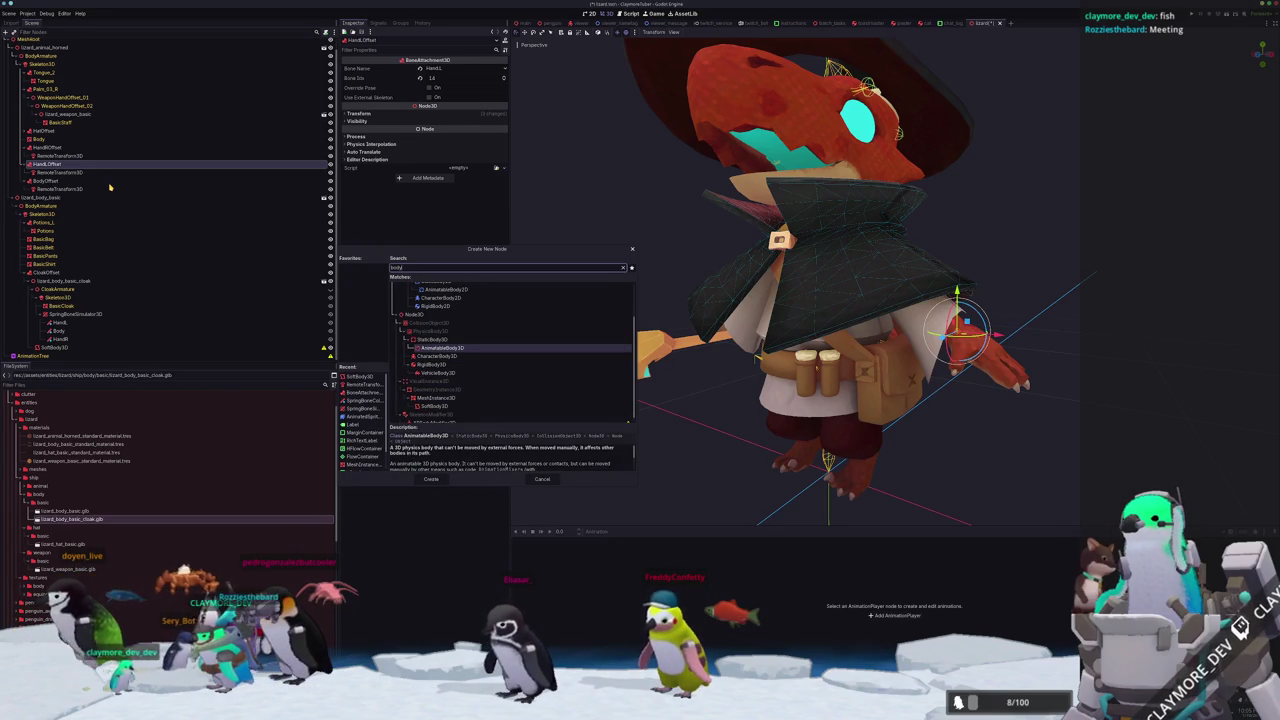
pyautogui.press('Return')
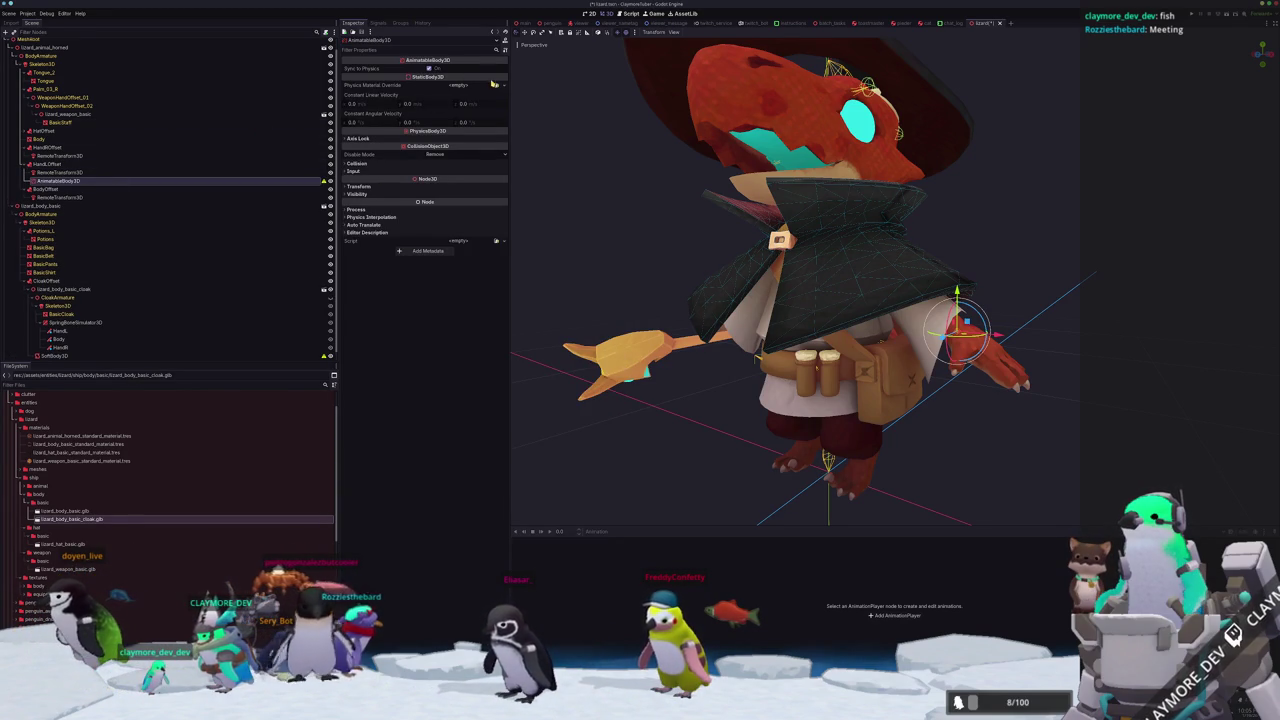
# Add a CollisionShape3D child to the AnimatableBody3D
pyautogui.rightClick(92, 185)
pyautogui.click(112, 184)
pyautogui.write('collisionshape')
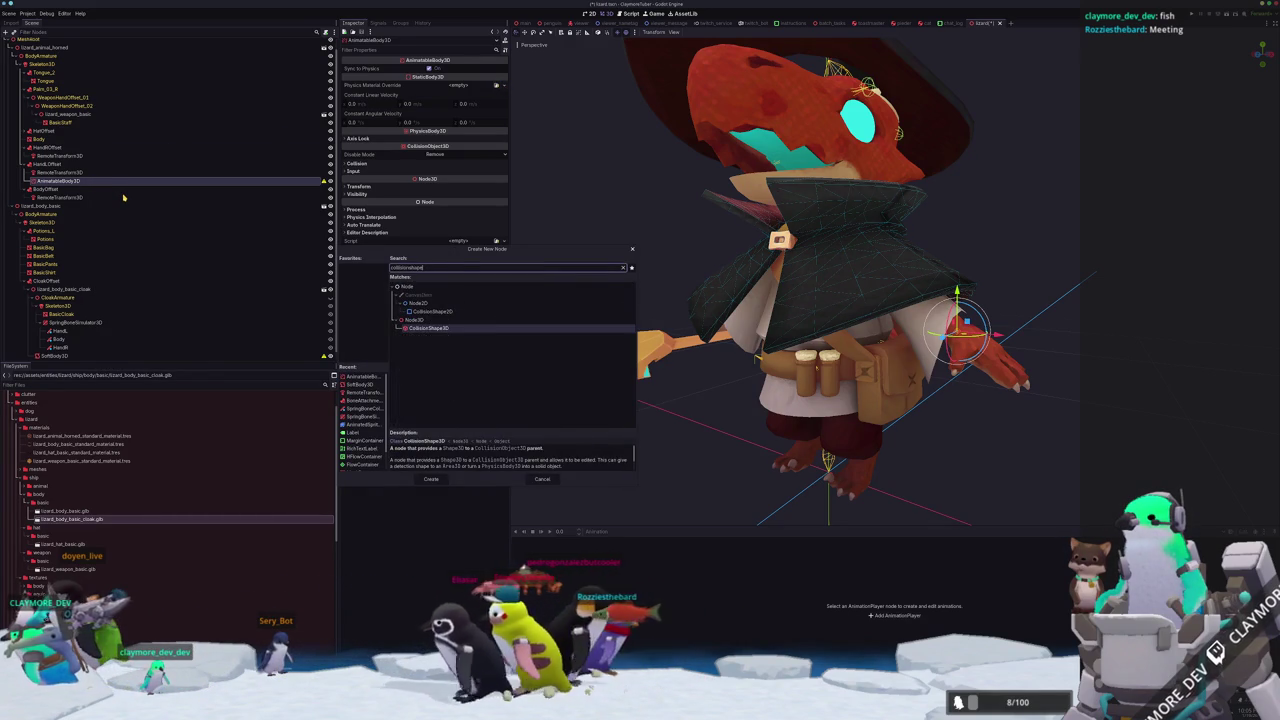
pyautogui.press('Return')
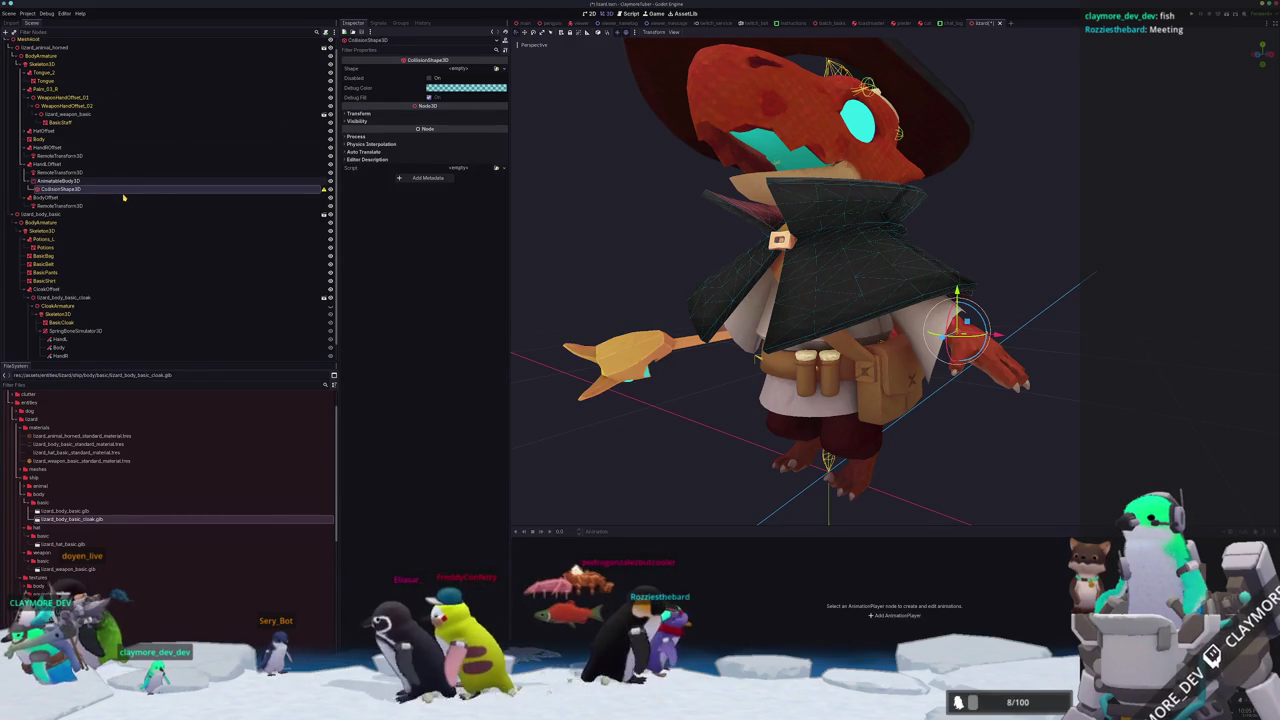
# Give the collision shape a SphereShape3D with radius 0.125
pyautogui.click(505, 70)
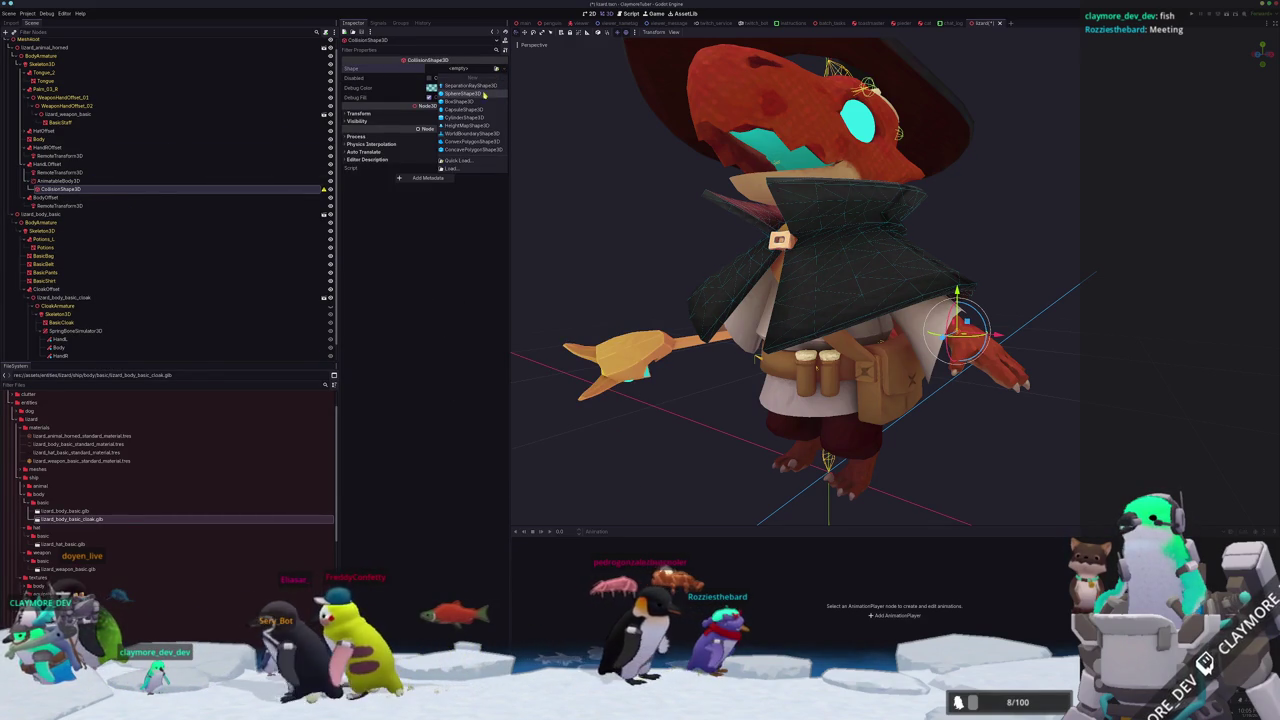
pyautogui.click(479, 96)
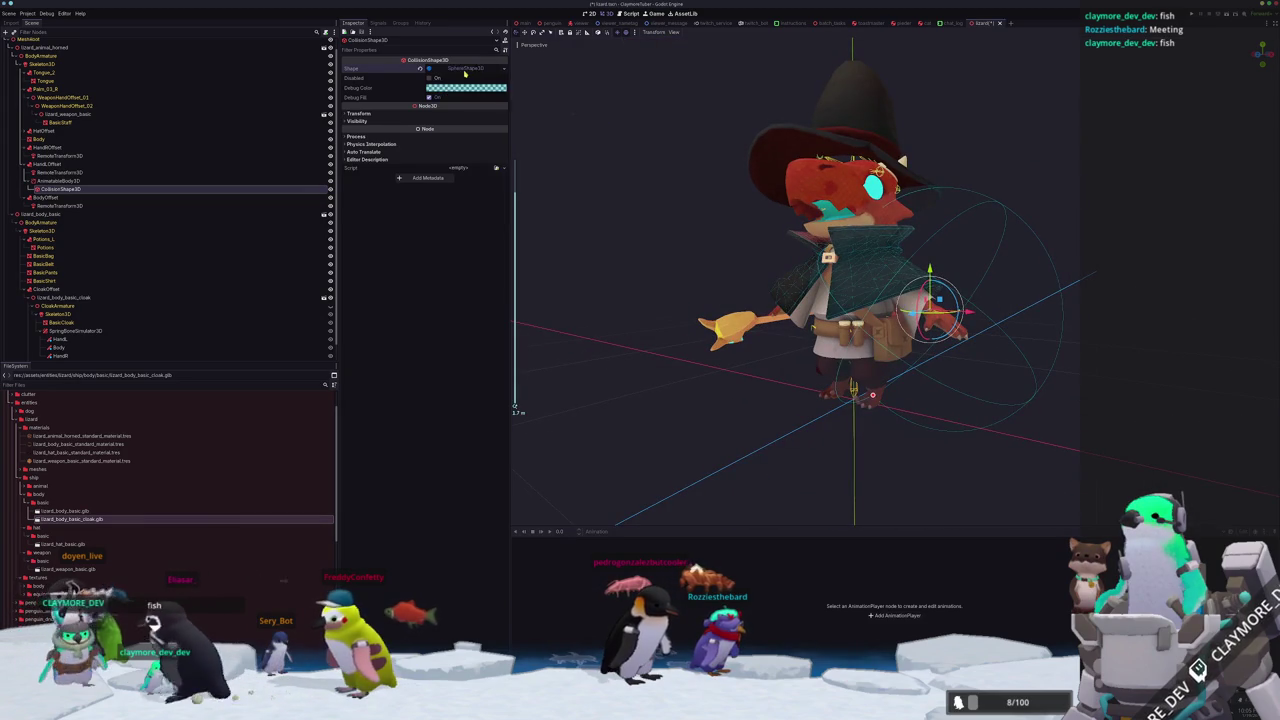
pyautogui.click(465, 71)
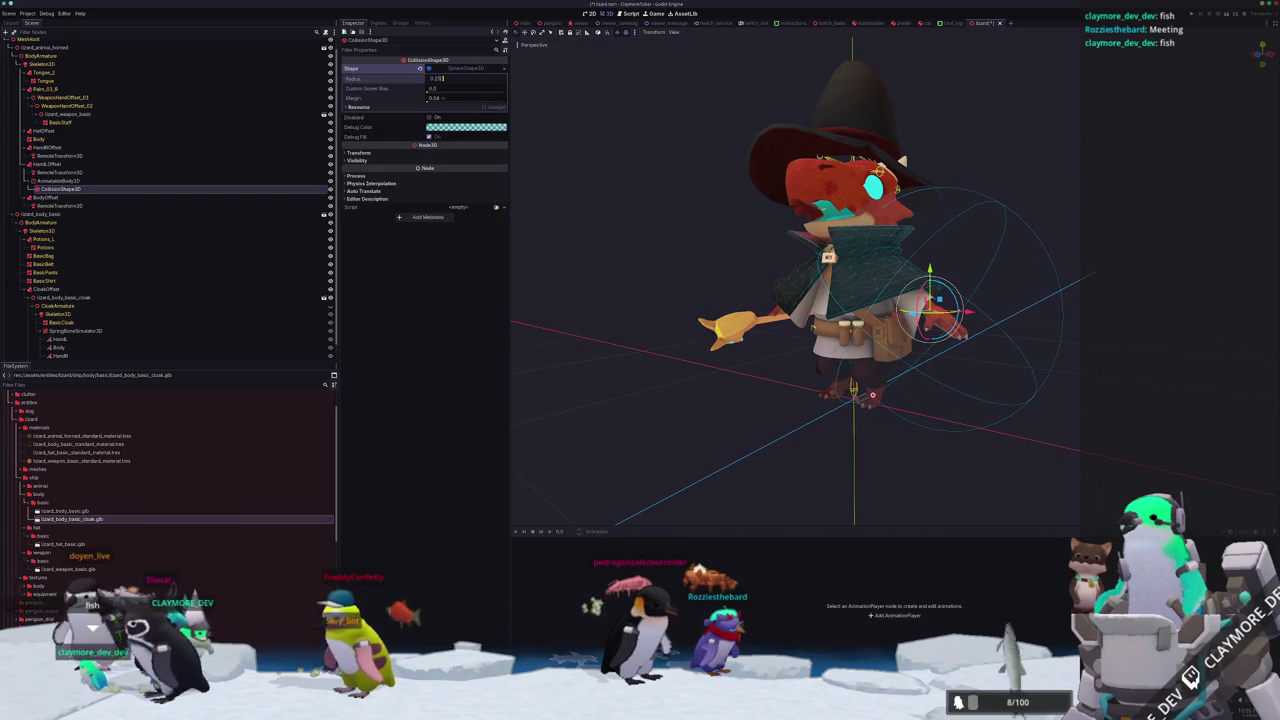
pyautogui.press('Return')
pyautogui.write('0.125')
pyautogui.press('Return')
# Orbit around the lizard and select the cloak soft body
pyautogui.scroll(5, 1066, 235)
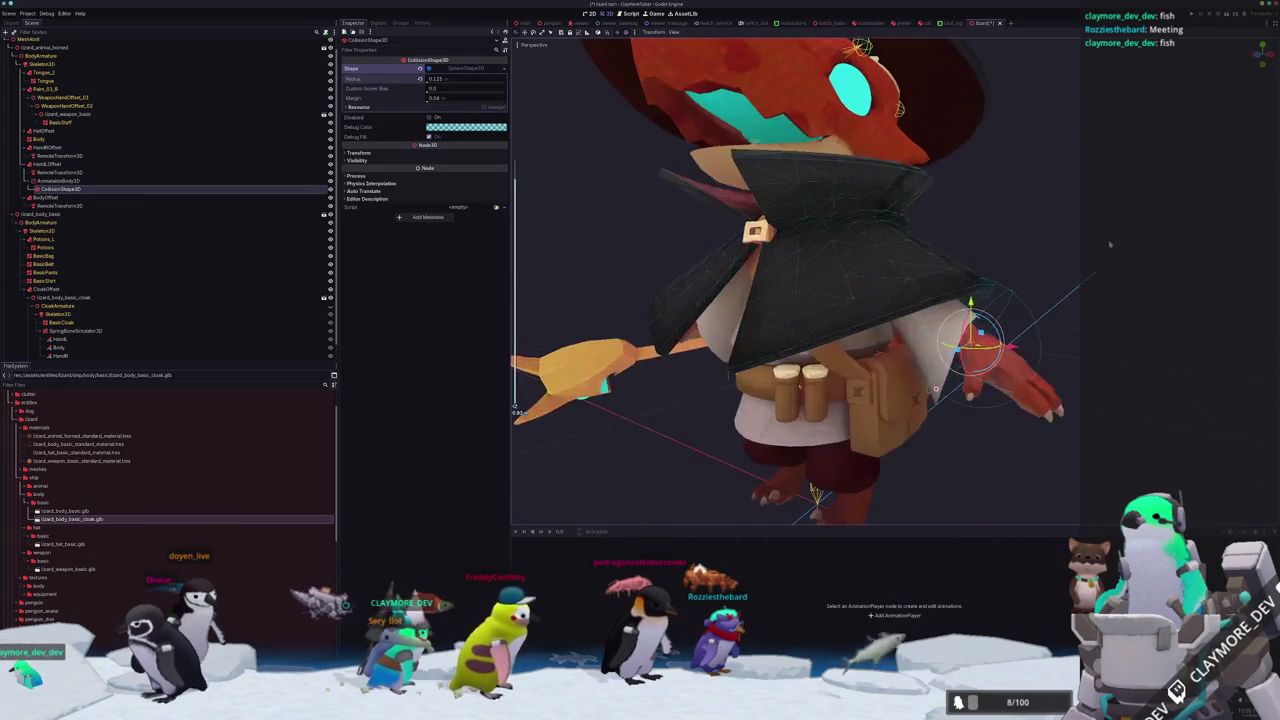
pyautogui.scroll(2, 985, 291)
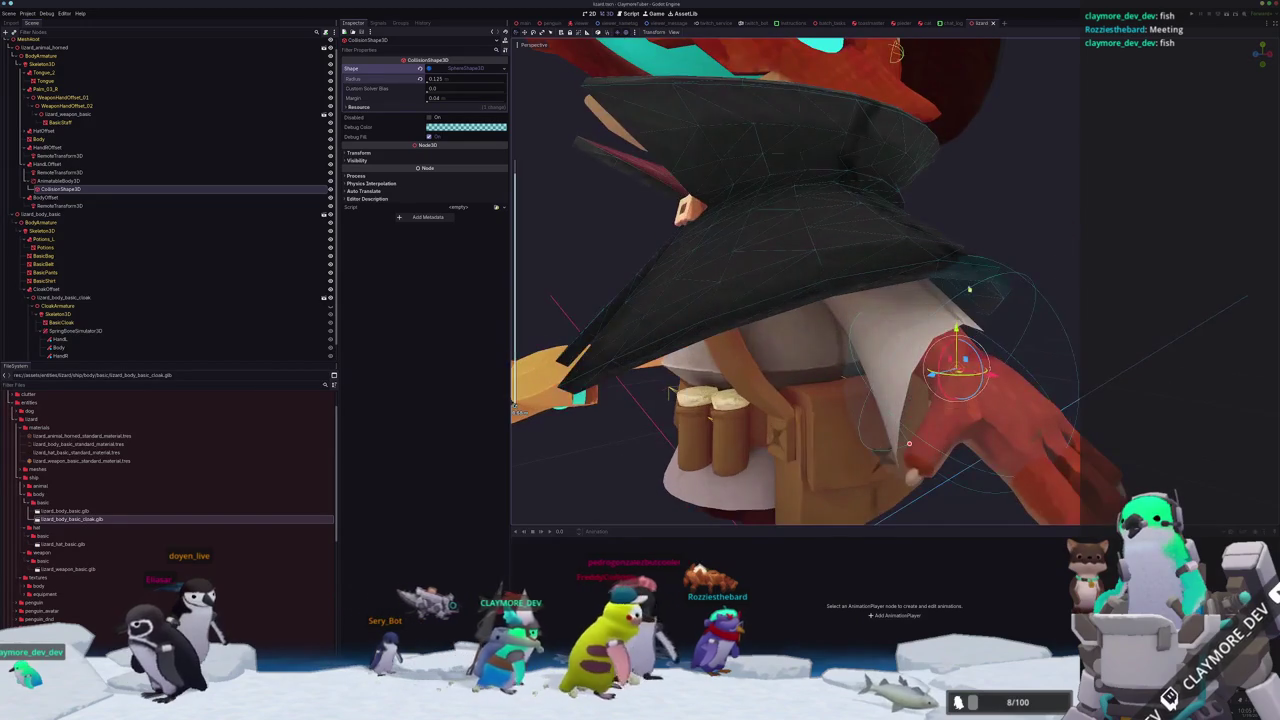
pyautogui.moveTo(909, 443); pyautogui.dragTo(840, 351)
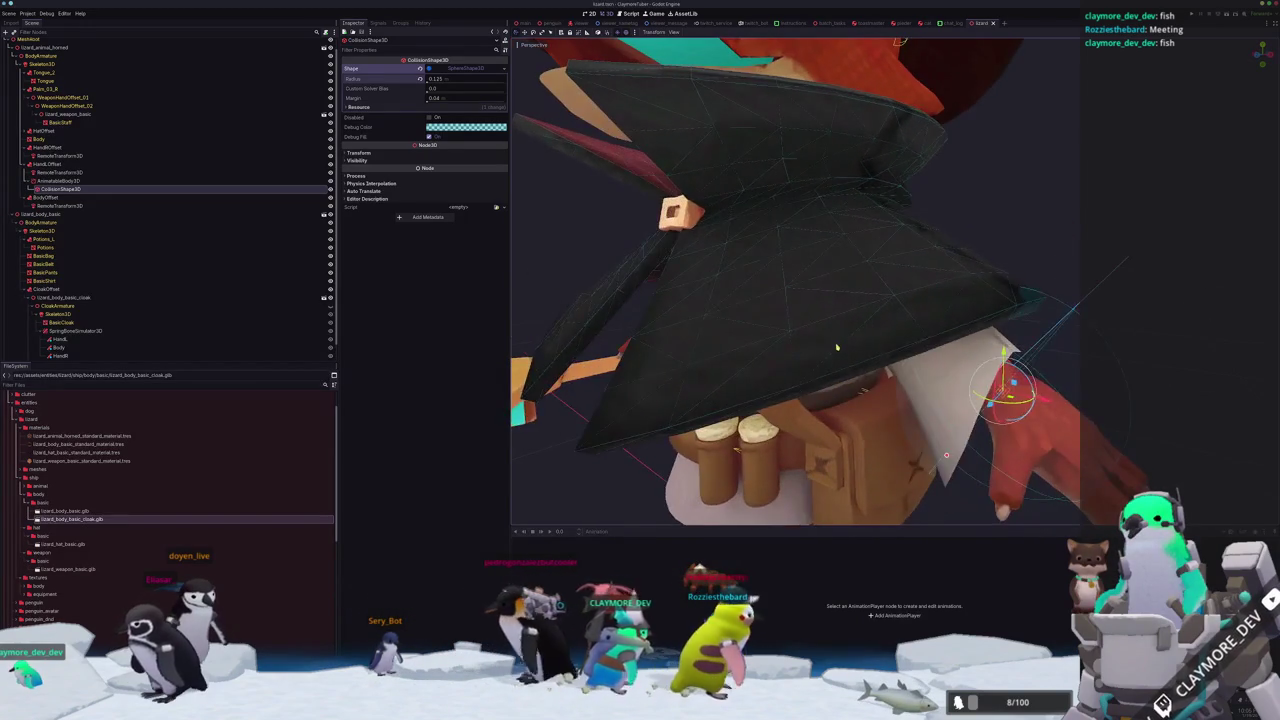
pyautogui.click(838, 350)
pyautogui.scroll(-3, 838, 350)
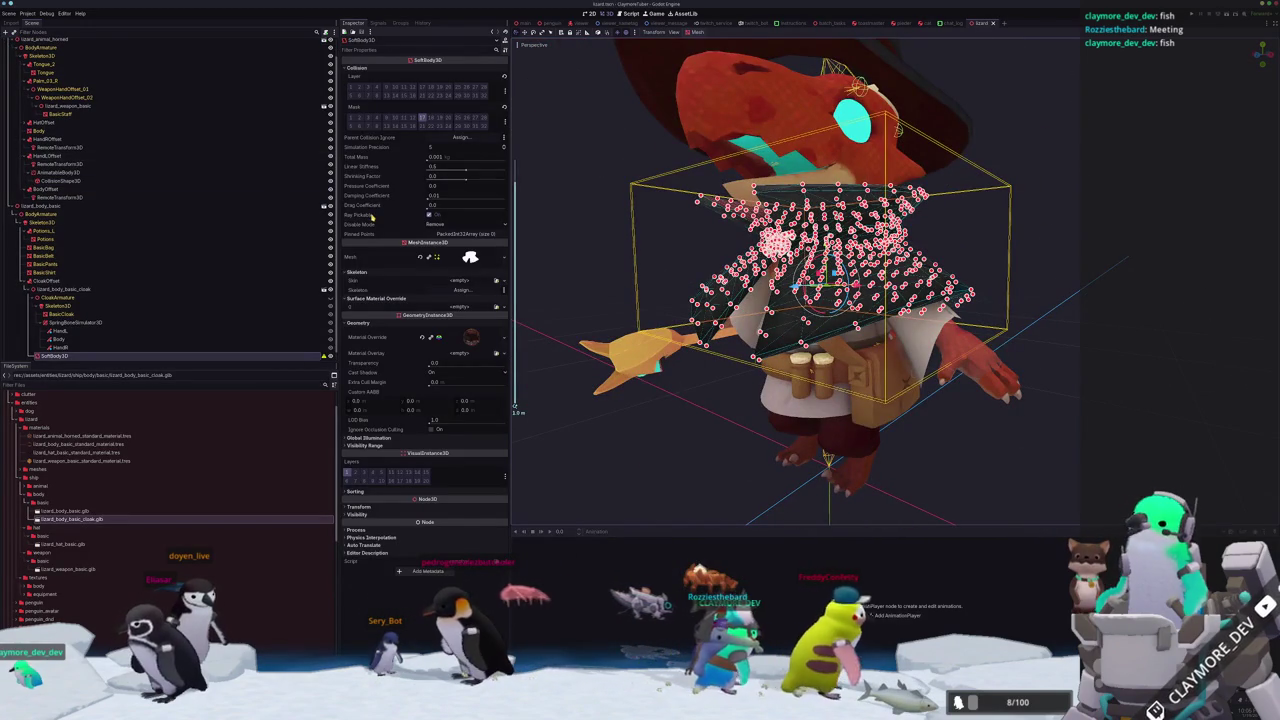
pyautogui.click(465, 233)
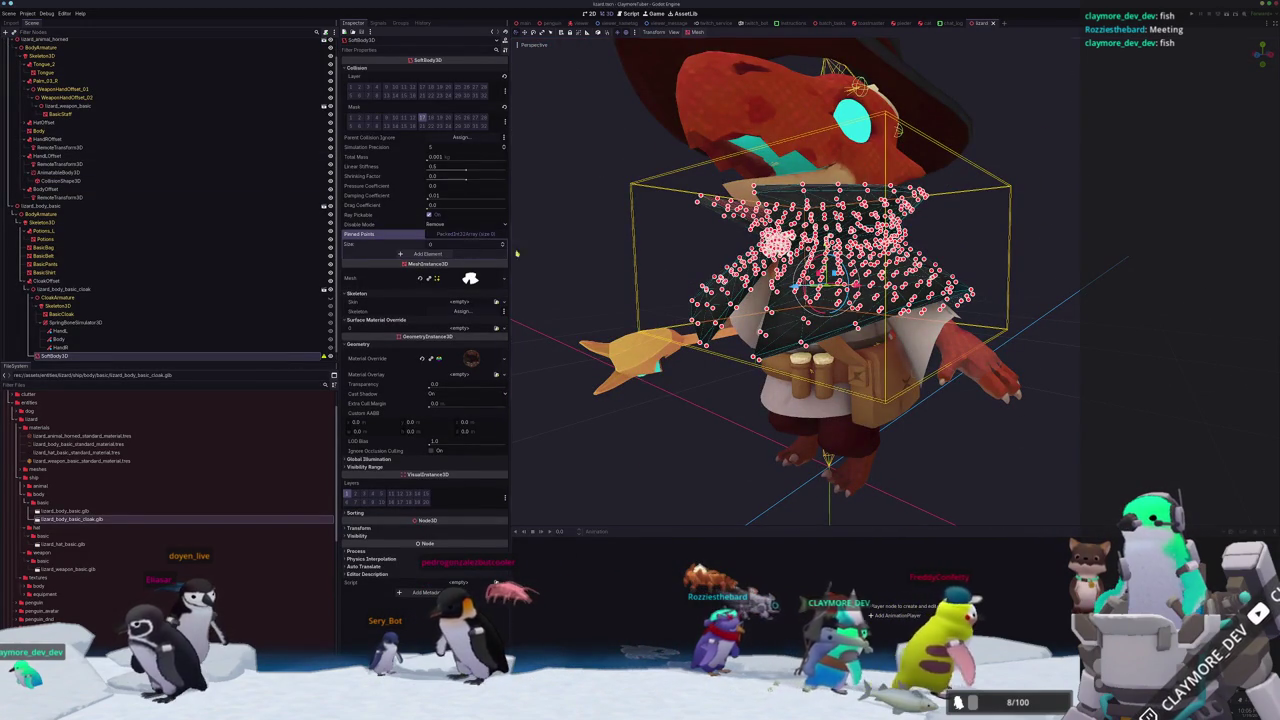
pyautogui.press('KP_1')
pyautogui.scroll(3, 1060, 213)
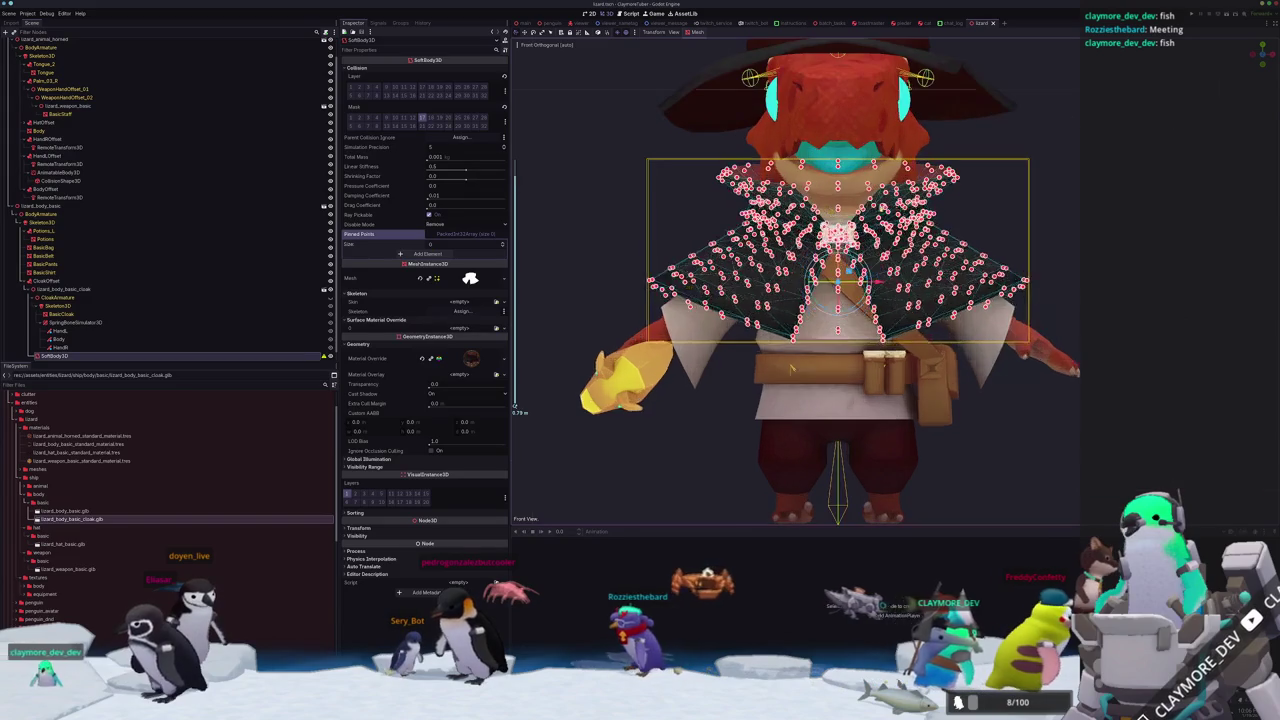
pyautogui.click(1060, 213)
pyautogui.moveTo(1060, 213)
pyautogui.mouseDown()
pyautogui.moveTo(632, 120)
pyautogui.moveTo(629, 183)
pyautogui.mouseUp()
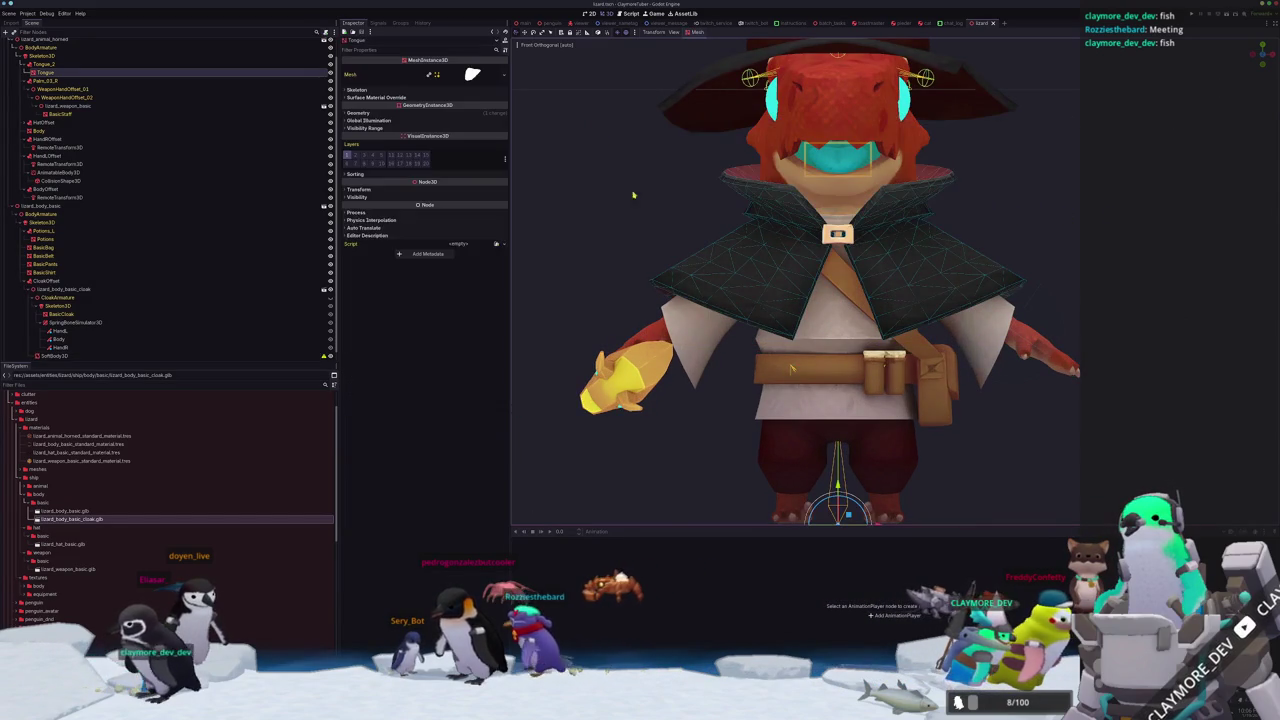
pyautogui.click(762, 182)
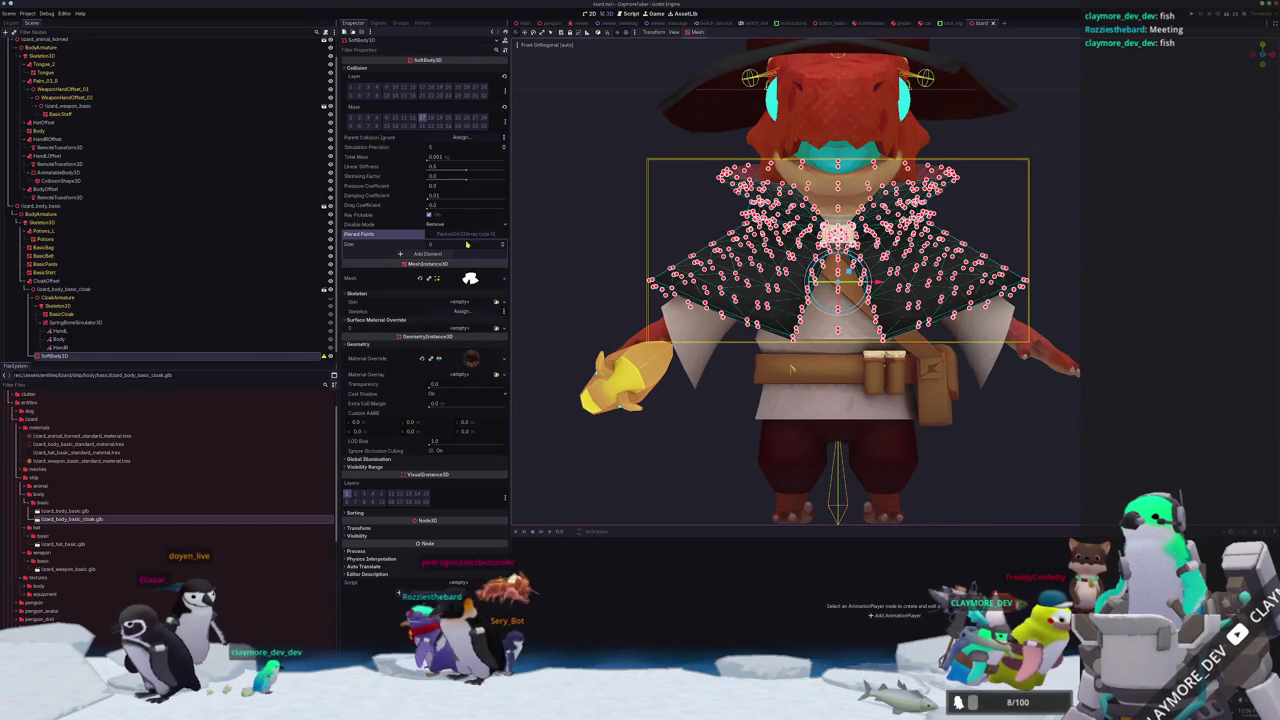
pyautogui.click(698, 32)
pyautogui.scroll(6, 703, 441)
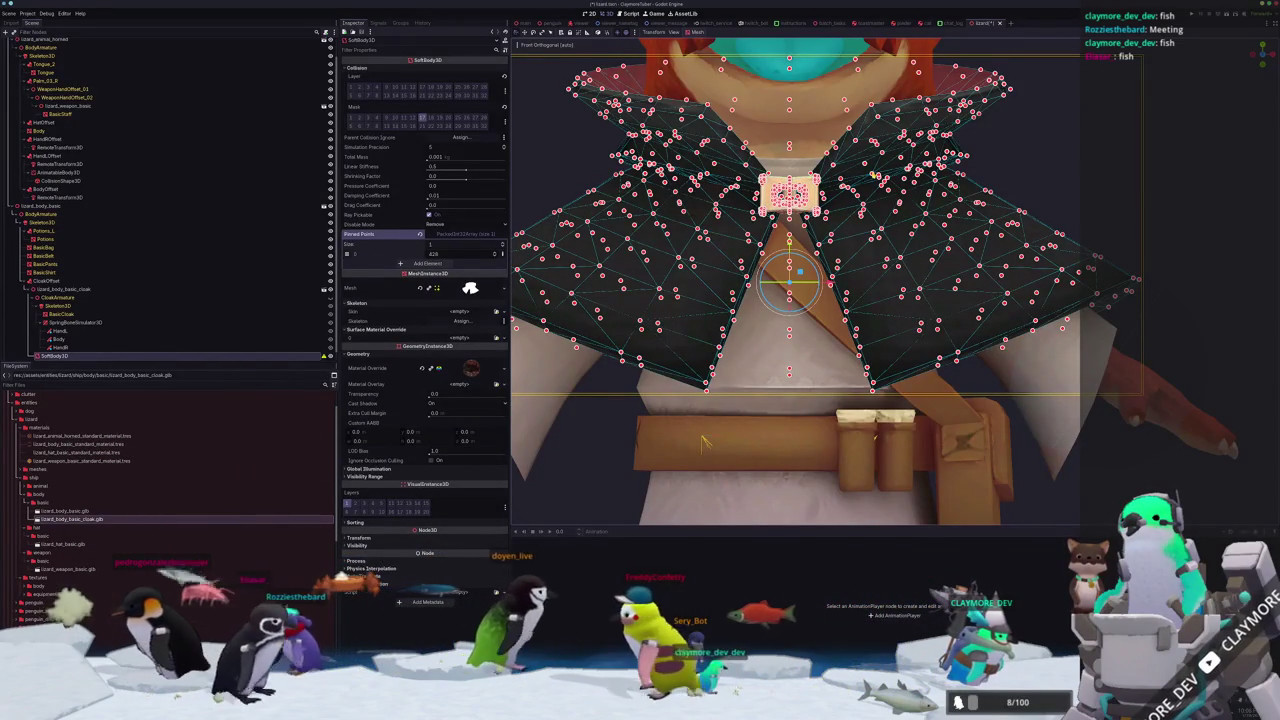
pyautogui.moveTo(703, 441)
pyautogui.mouseDown()
pyautogui.moveTo(677, 219)
pyautogui.moveTo(806, 94)
pyautogui.moveTo(745, 118)
pyautogui.moveTo(820, 124)
pyautogui.mouseUp()
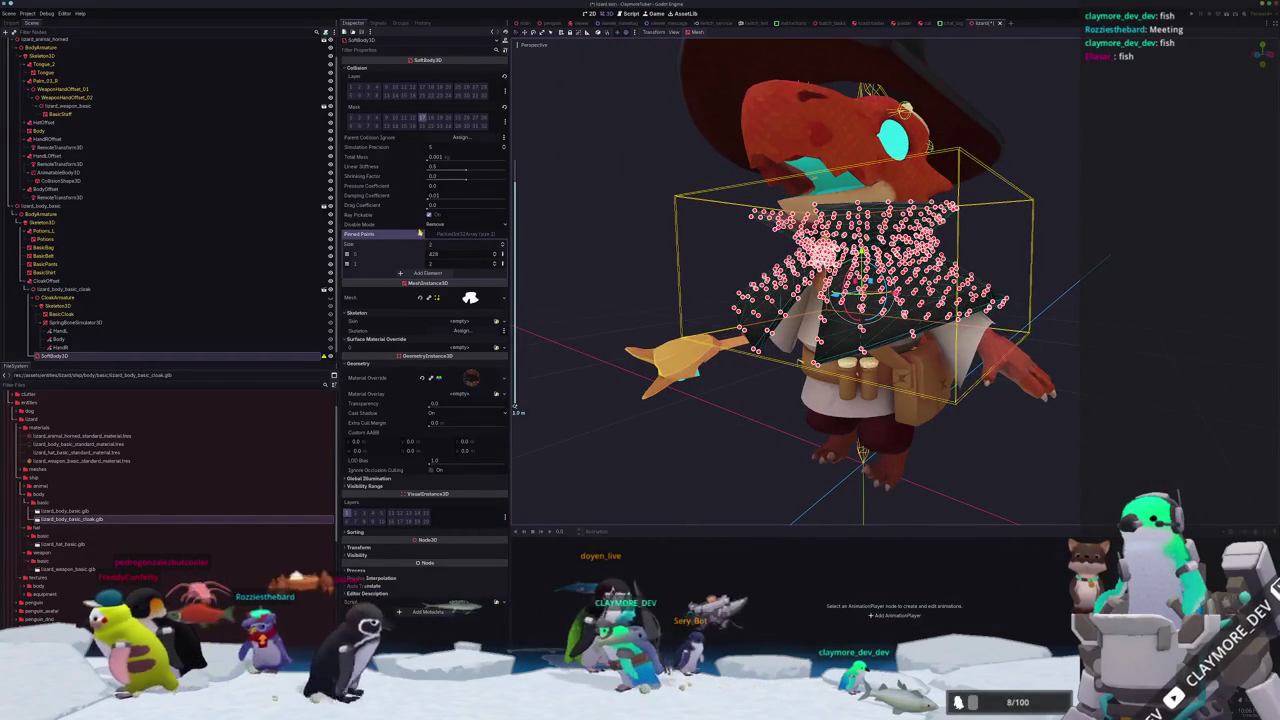
pyautogui.click(420, 233)
pyautogui.click(464, 234)
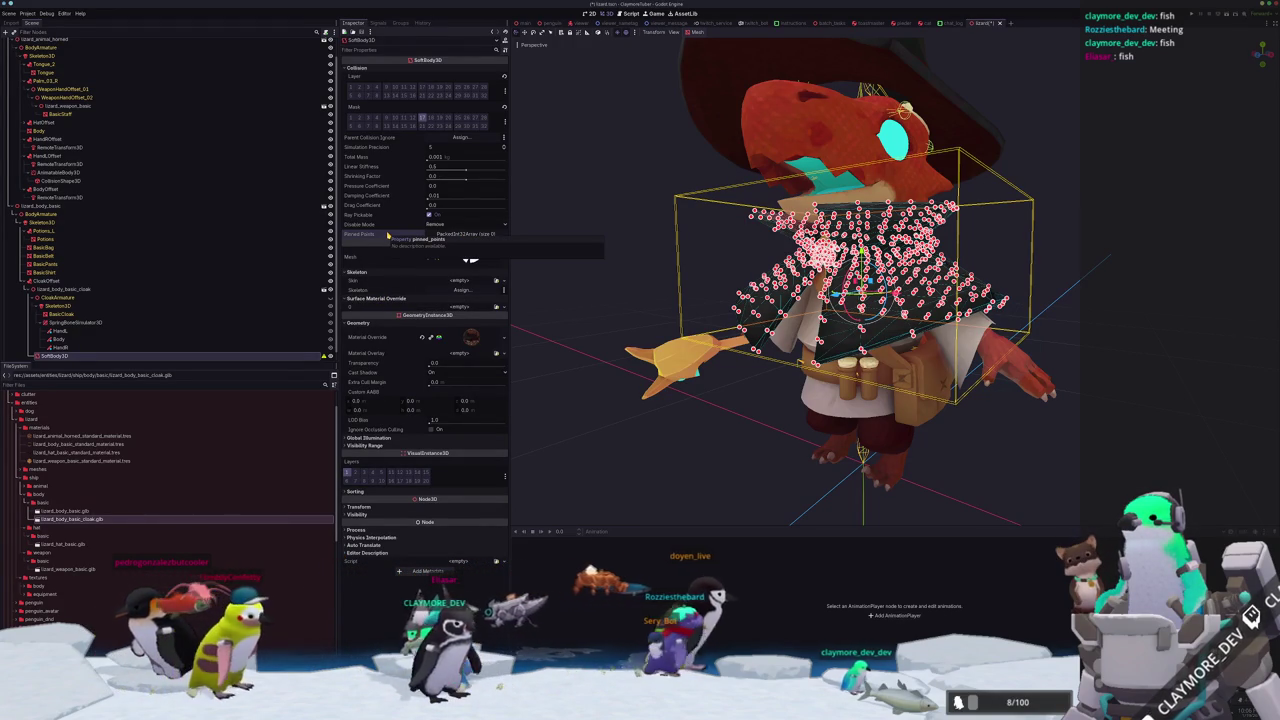
pyautogui.scroll(-3, 642, 216)
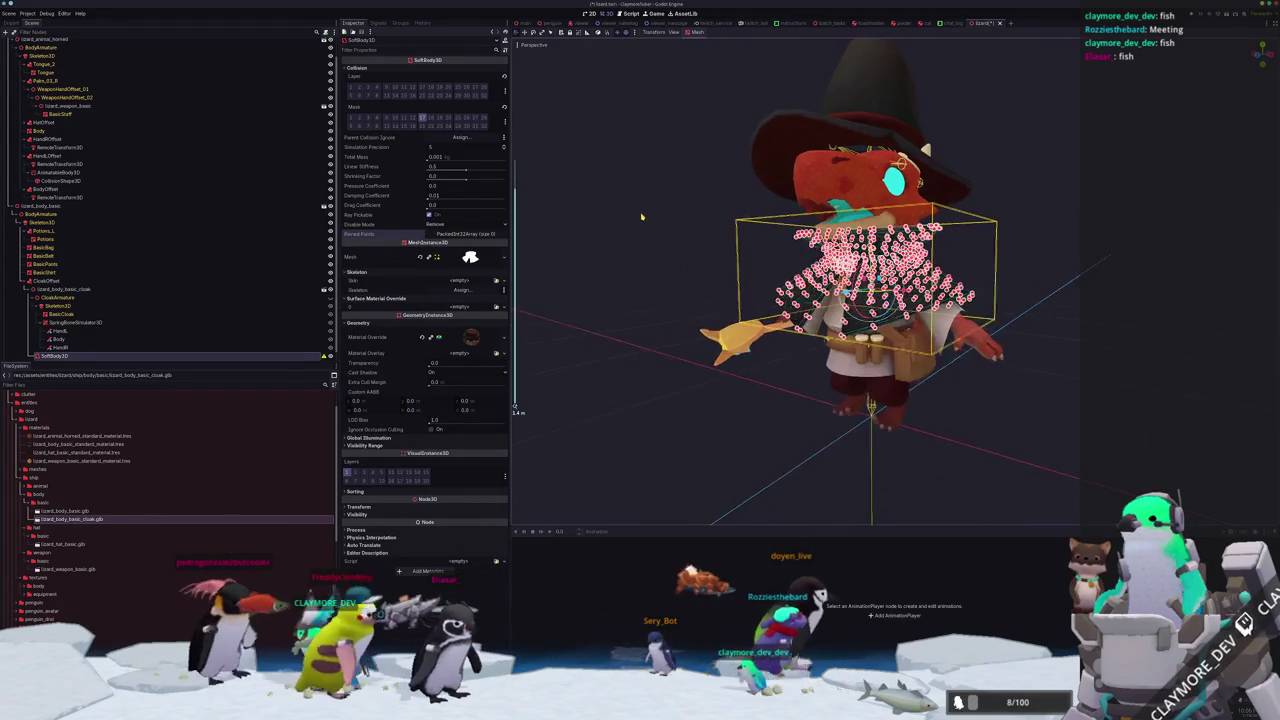
pyautogui.click(642, 216)
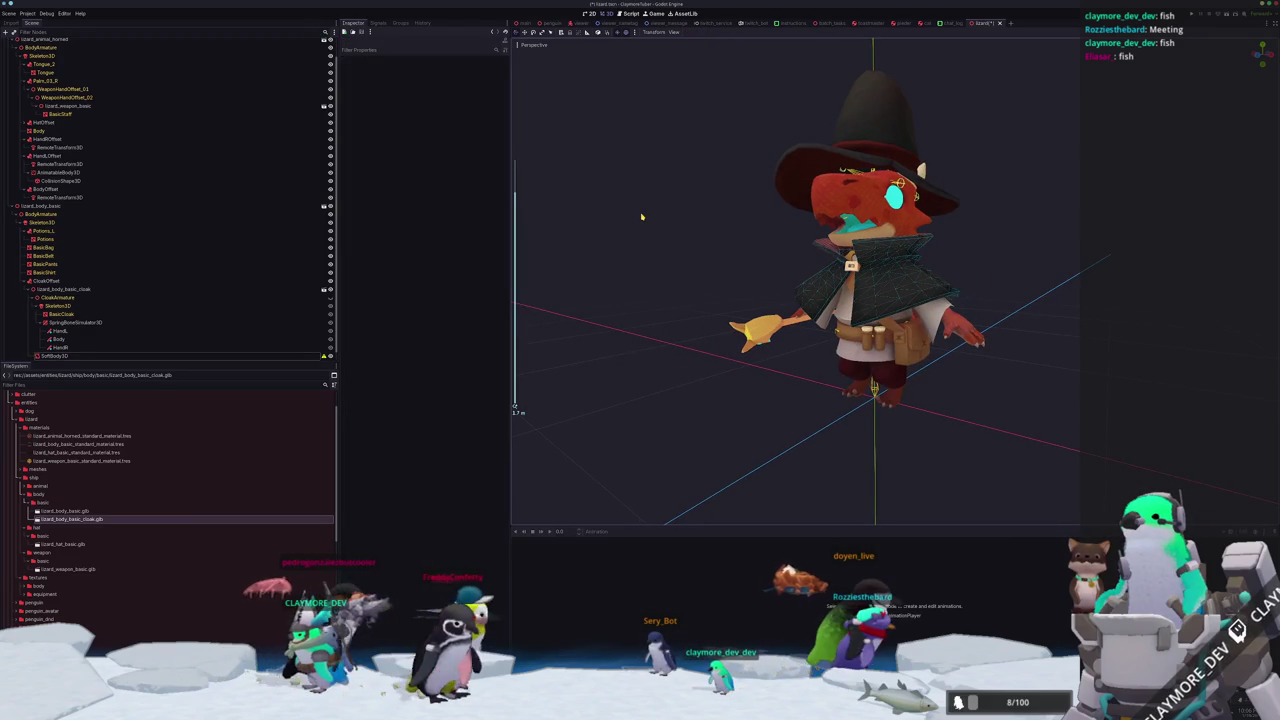
# Switch to main.tscn, select AvatarRoot and frame it in the viewport
pyautogui.click(522, 23)
pyautogui.scroll(-3, 866, 220)
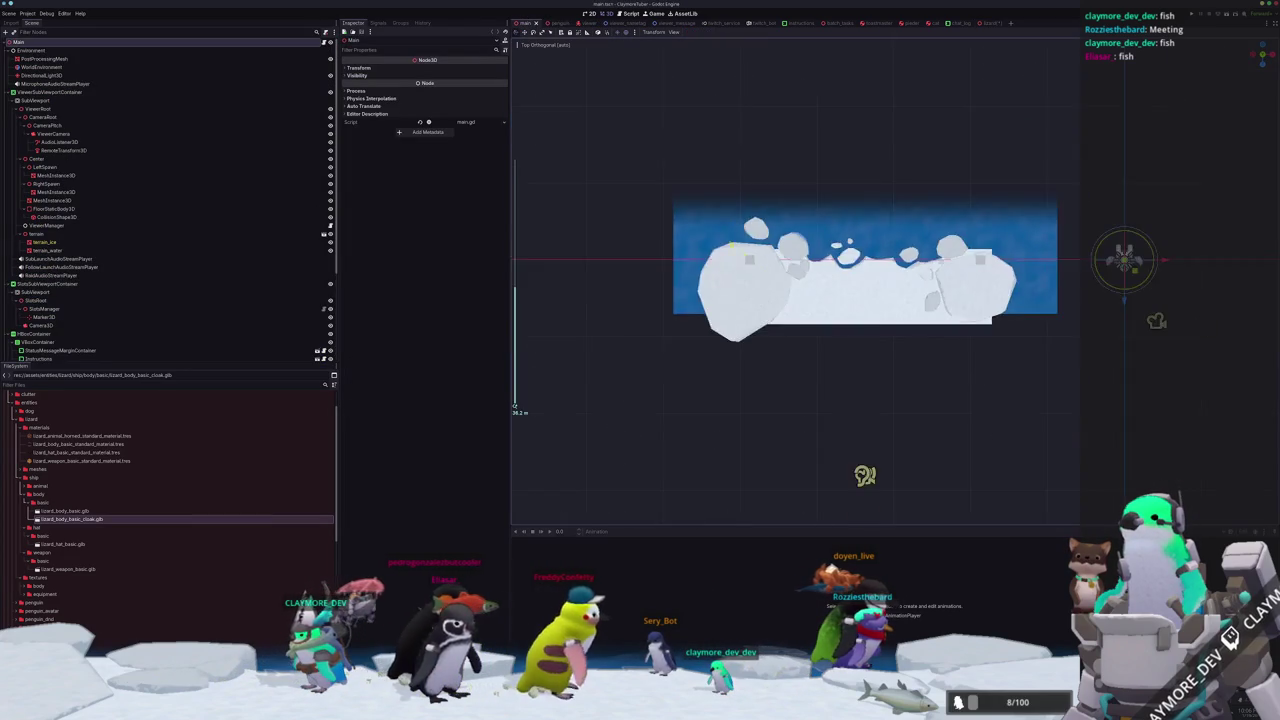
pyautogui.scroll(2, 866, 220)
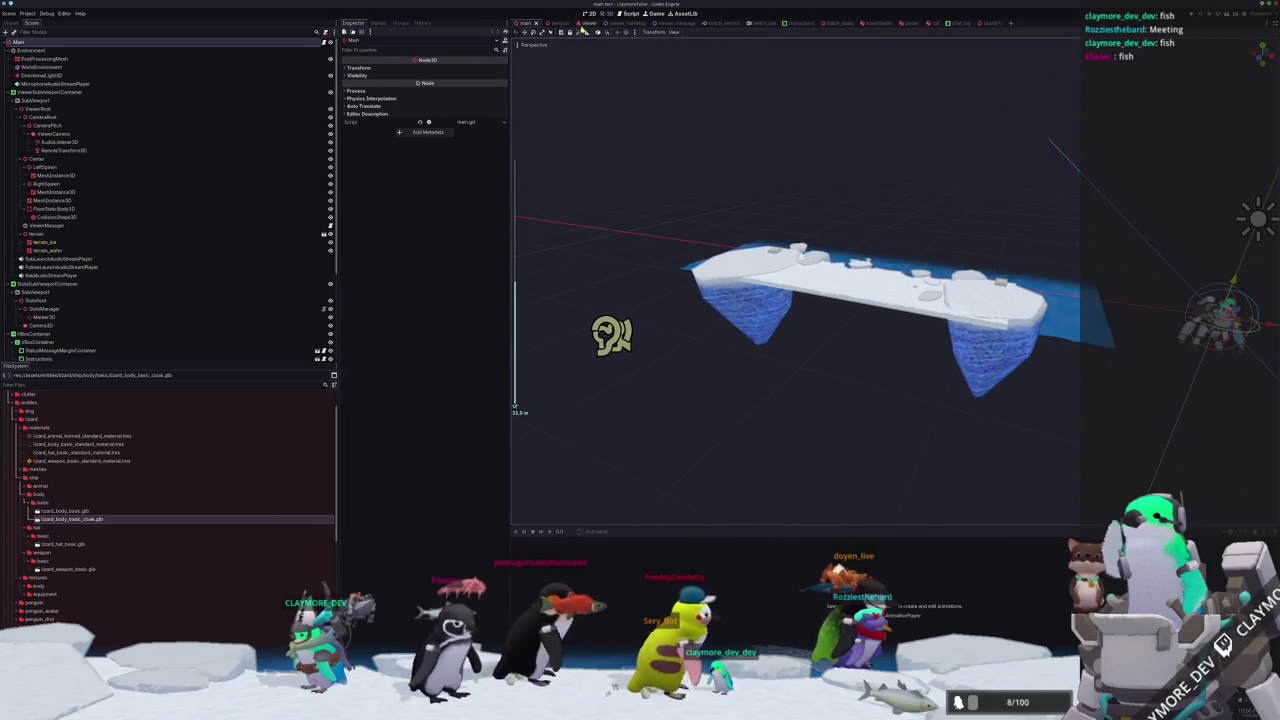
pyautogui.scroll(-3, 236, 227)
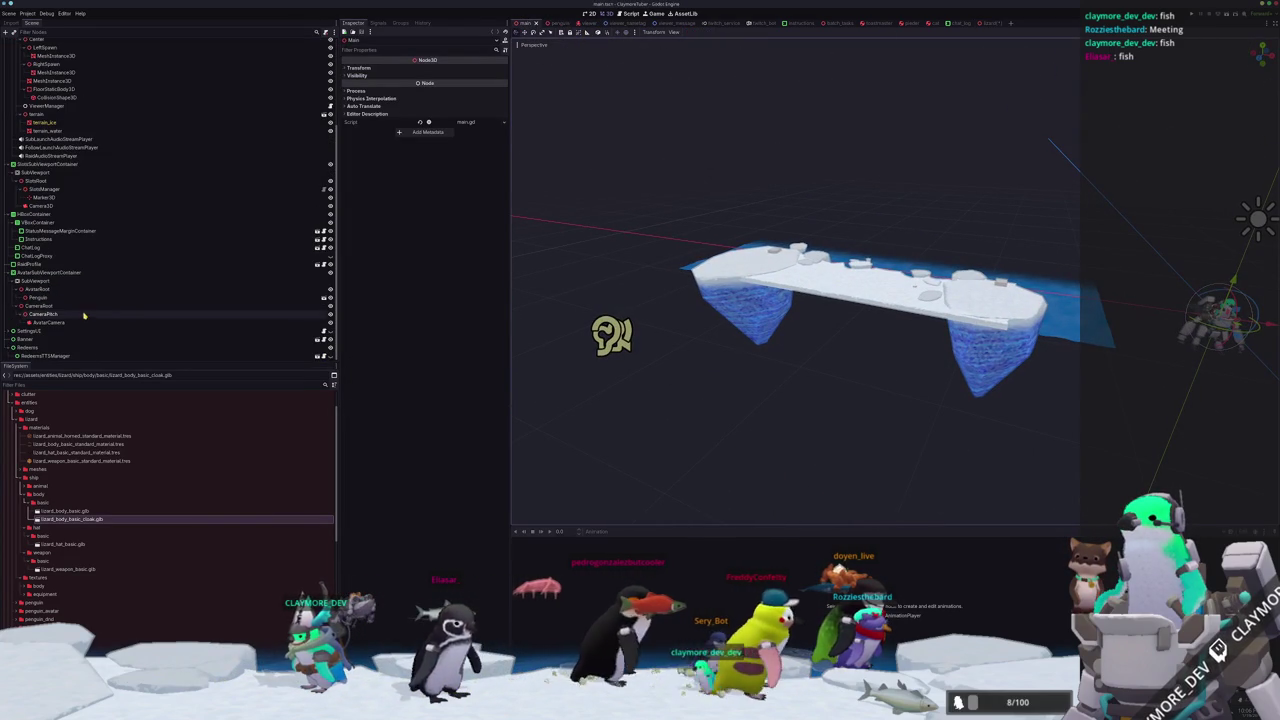
pyautogui.click(37, 289)
pyautogui.press('f')
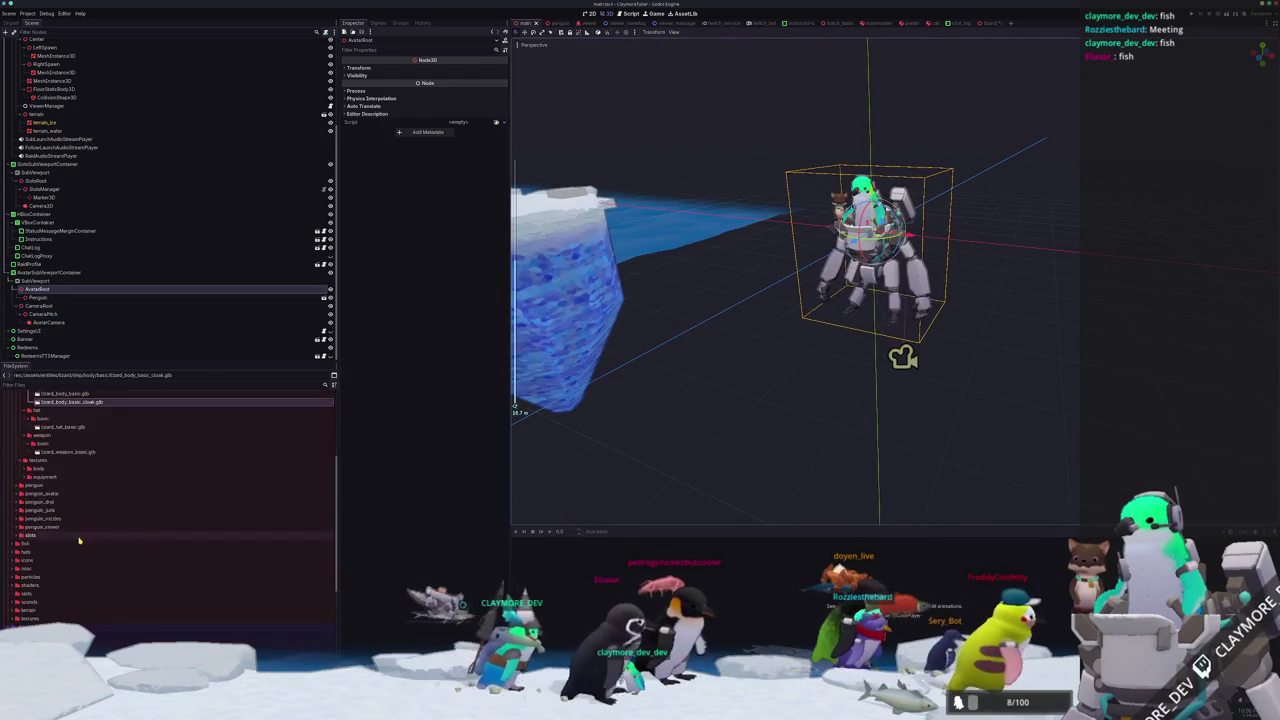
# Drop lizard.tscn under AvatarRoot and run the project with F5
pyautogui.click(33, 518)
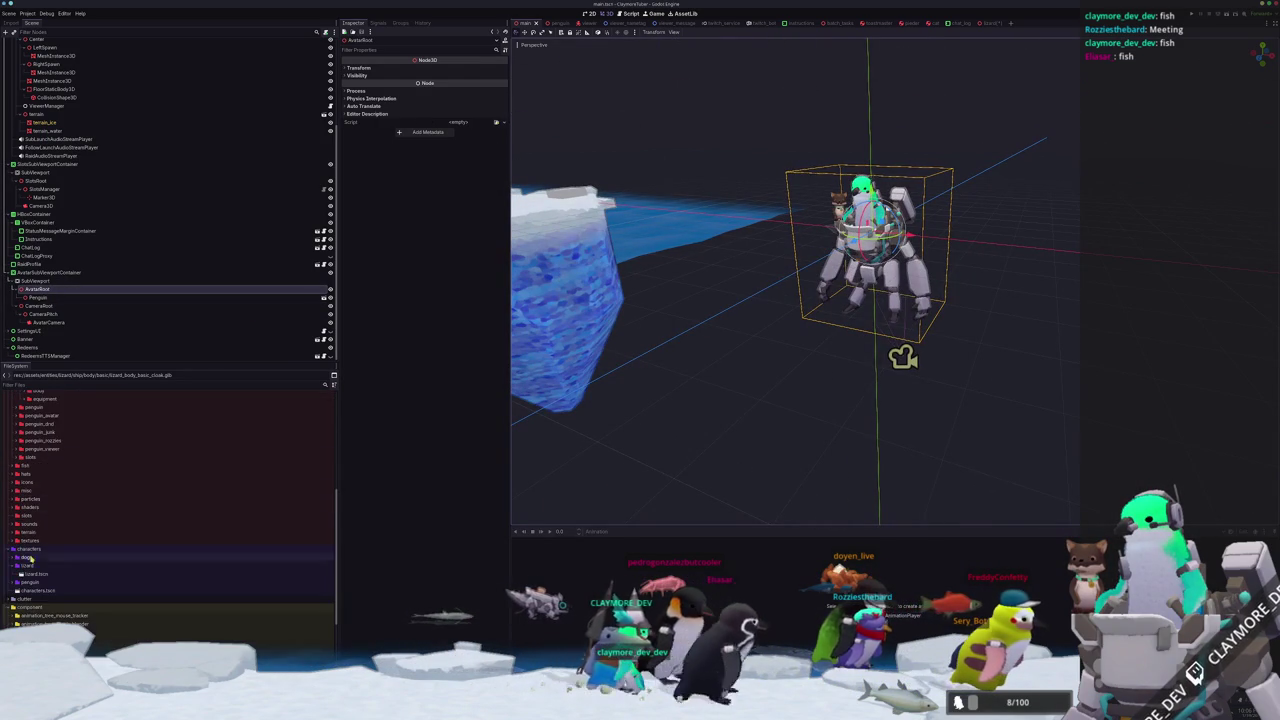
pyautogui.click(35, 575)
pyautogui.moveTo(35, 575); pyautogui.dragTo(47, 290)
pyautogui.scroll(3, 714, 243)
pyautogui.moveTo(740, 233)
pyautogui.mouseDown()
pyautogui.moveTo(680, 290)
pyautogui.moveTo(670, 362)
pyautogui.moveTo(626, 369)
pyautogui.mouseUp()
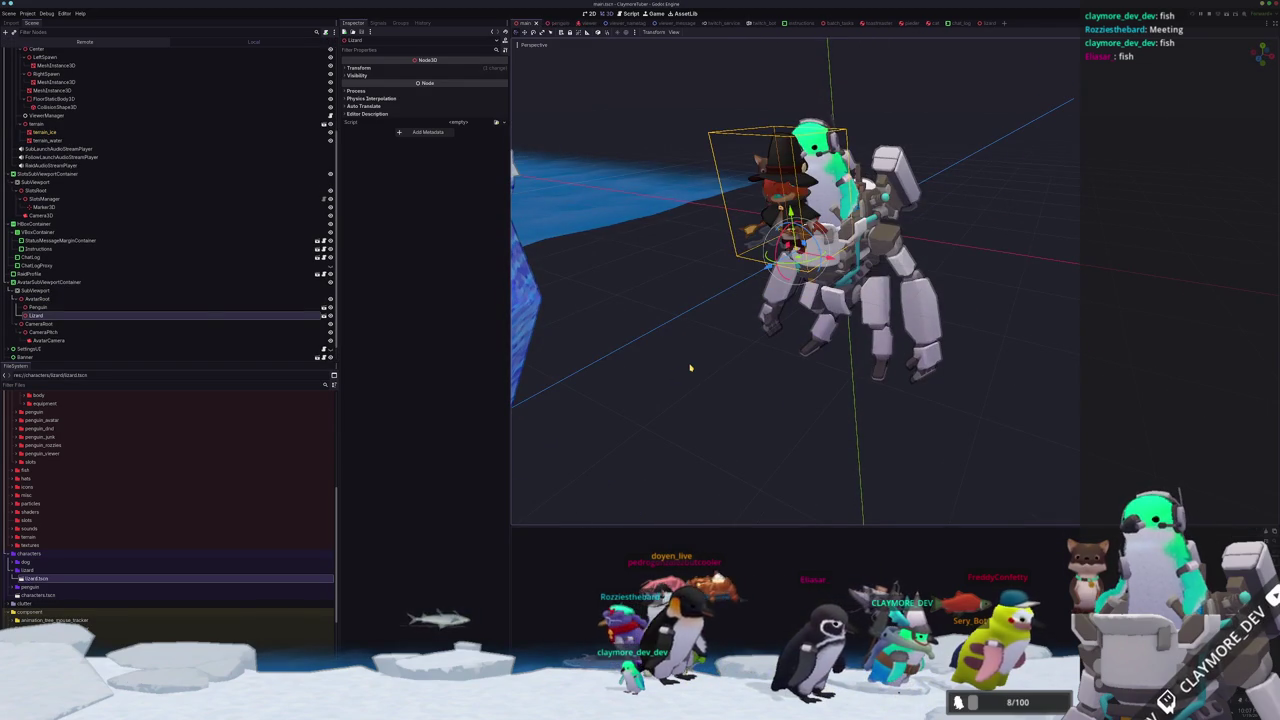
pyautogui.press('F5')
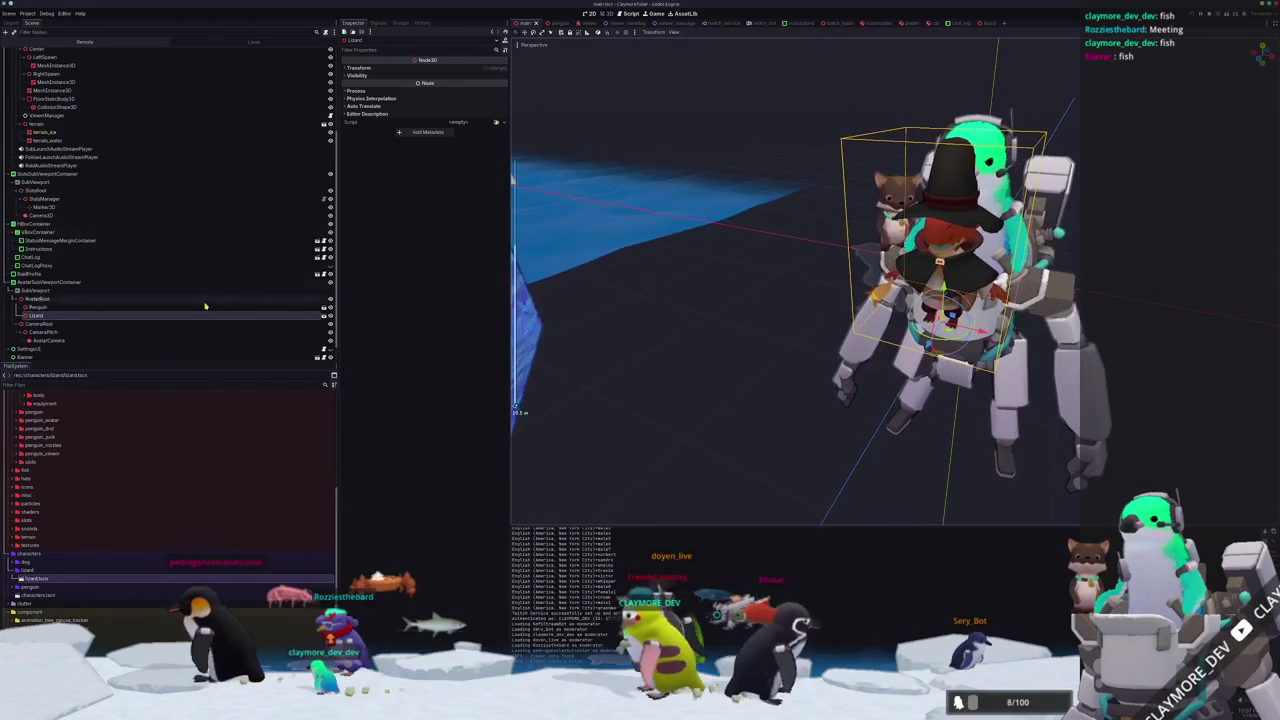
pyautogui.click(324, 315)
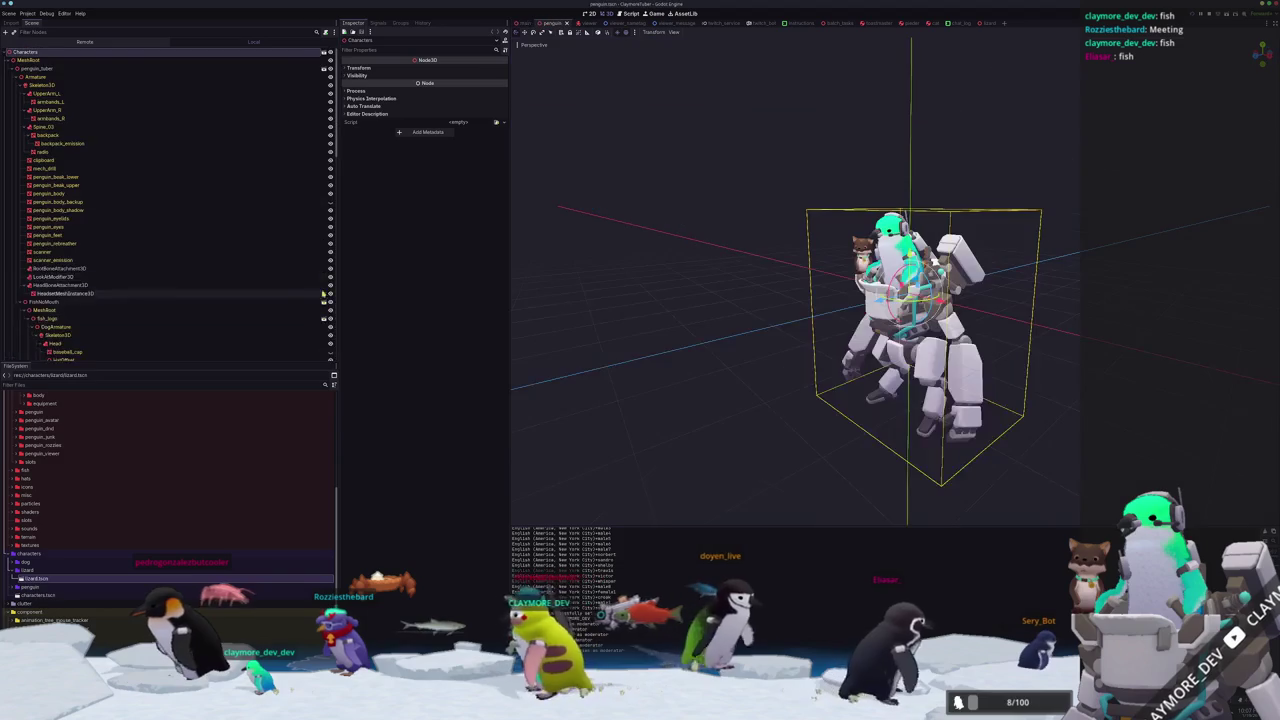
# Return to the lizard scene and filter the scene tree by type 'VisualInsta'
pyautogui.click(45, 135)
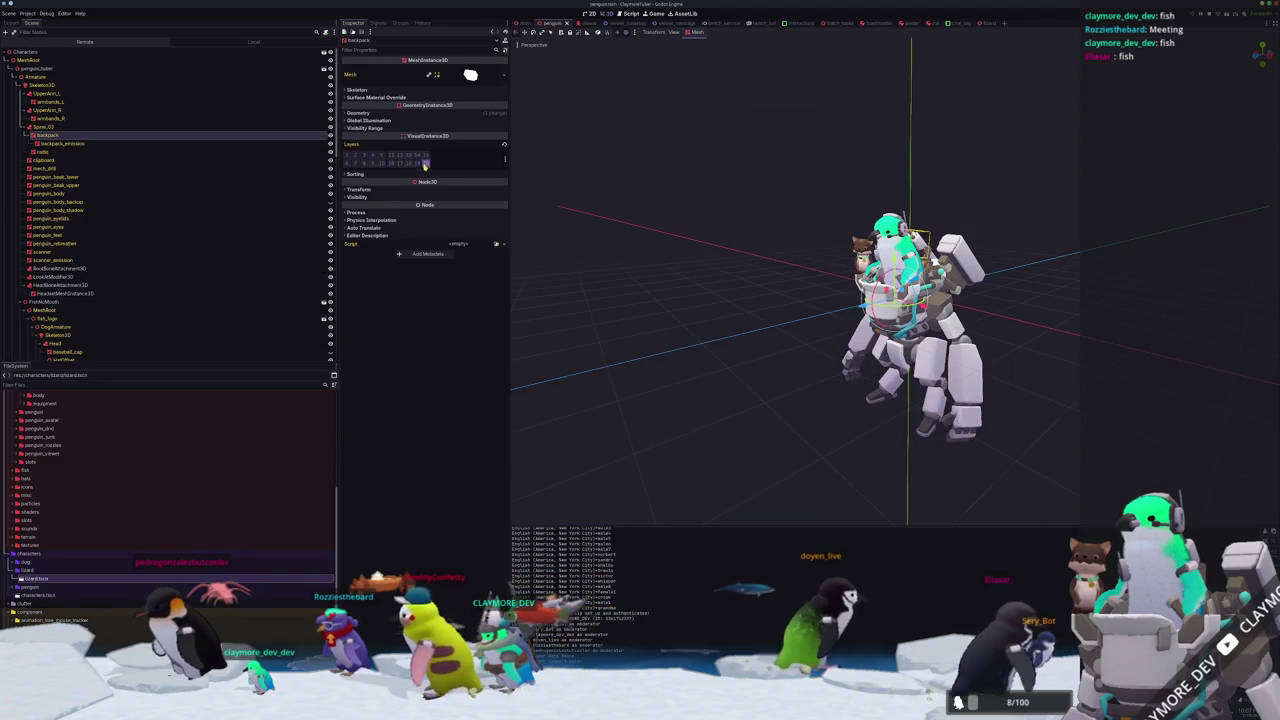
pyautogui.click(990, 22)
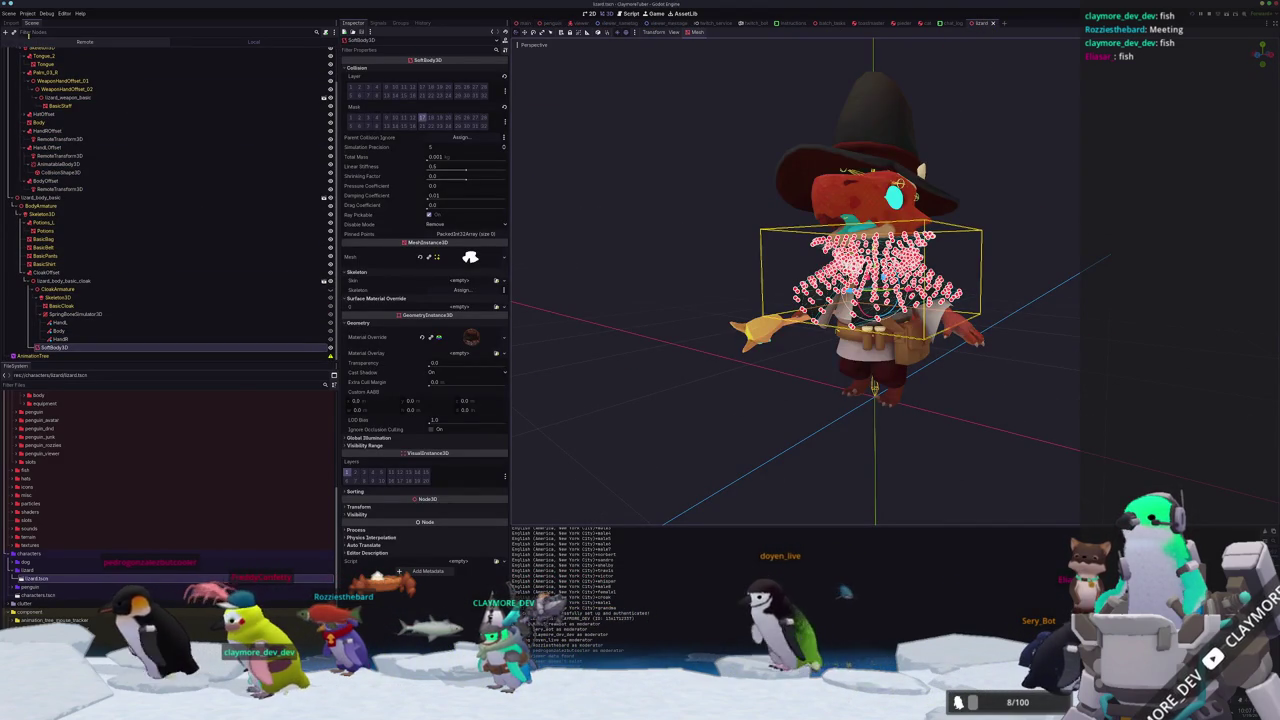
pyautogui.click(325, 32)
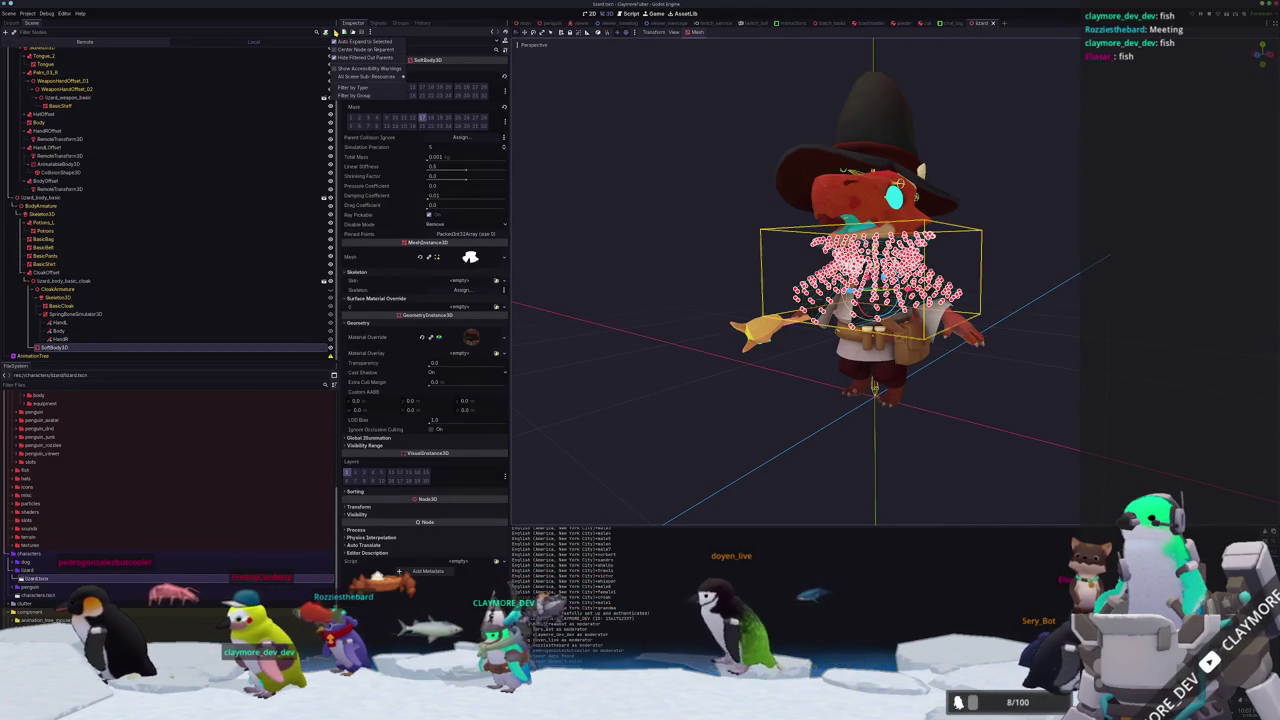
pyautogui.click(371, 88)
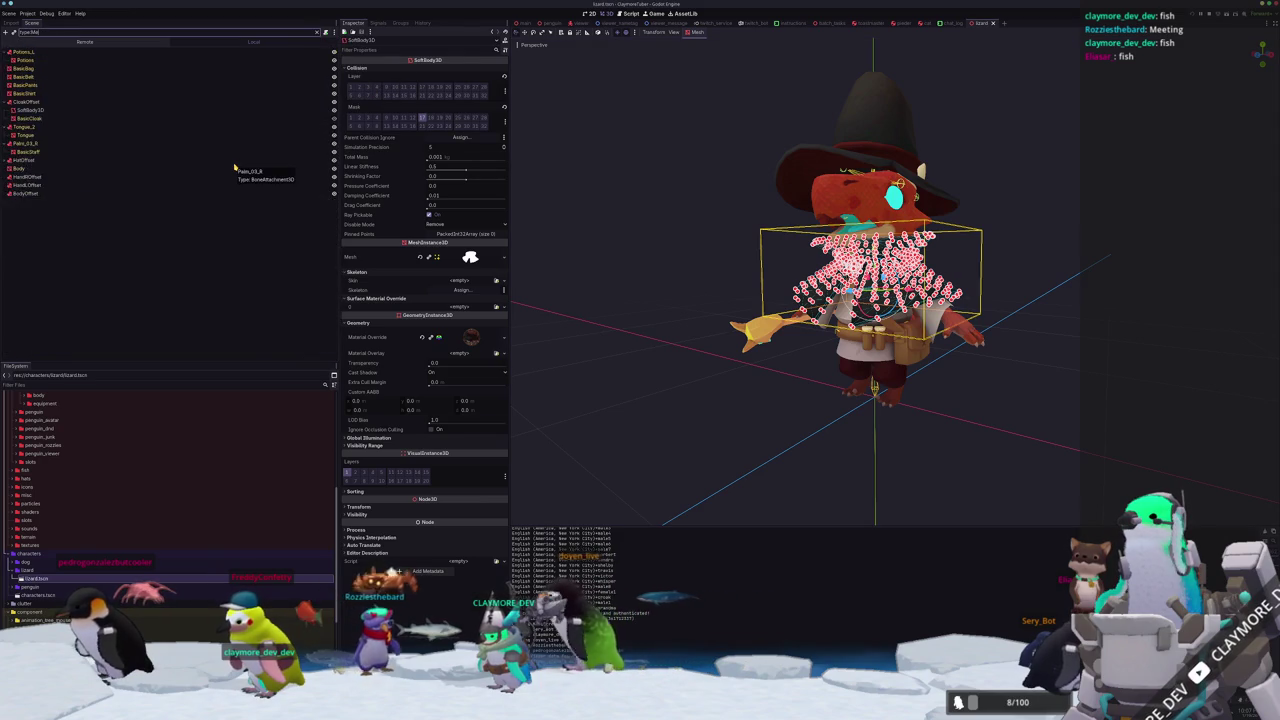
pyautogui.write('VisualInsta')
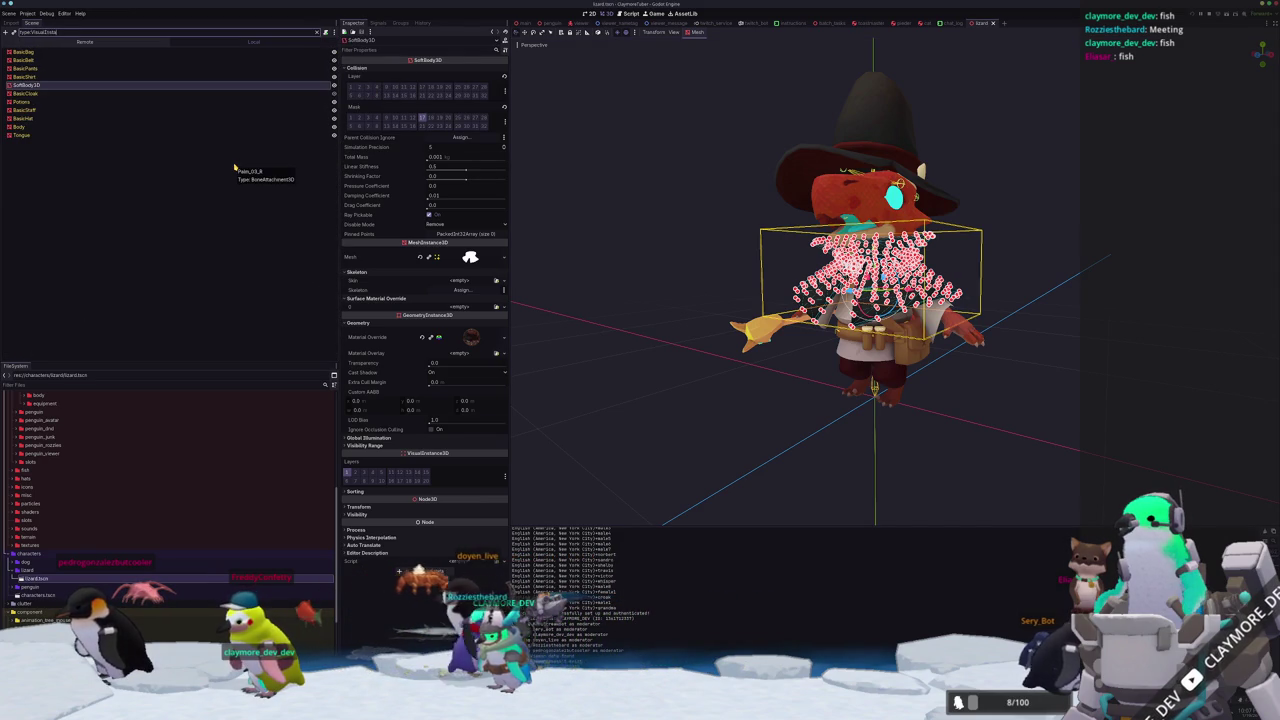
# Select all filtered visual nodes, clear the selection, and run the project with F5
pyautogui.click(59, 135)
pyautogui.keyDown('shift'); pyautogui.click(59, 52); pyautogui.keyUp('shift')
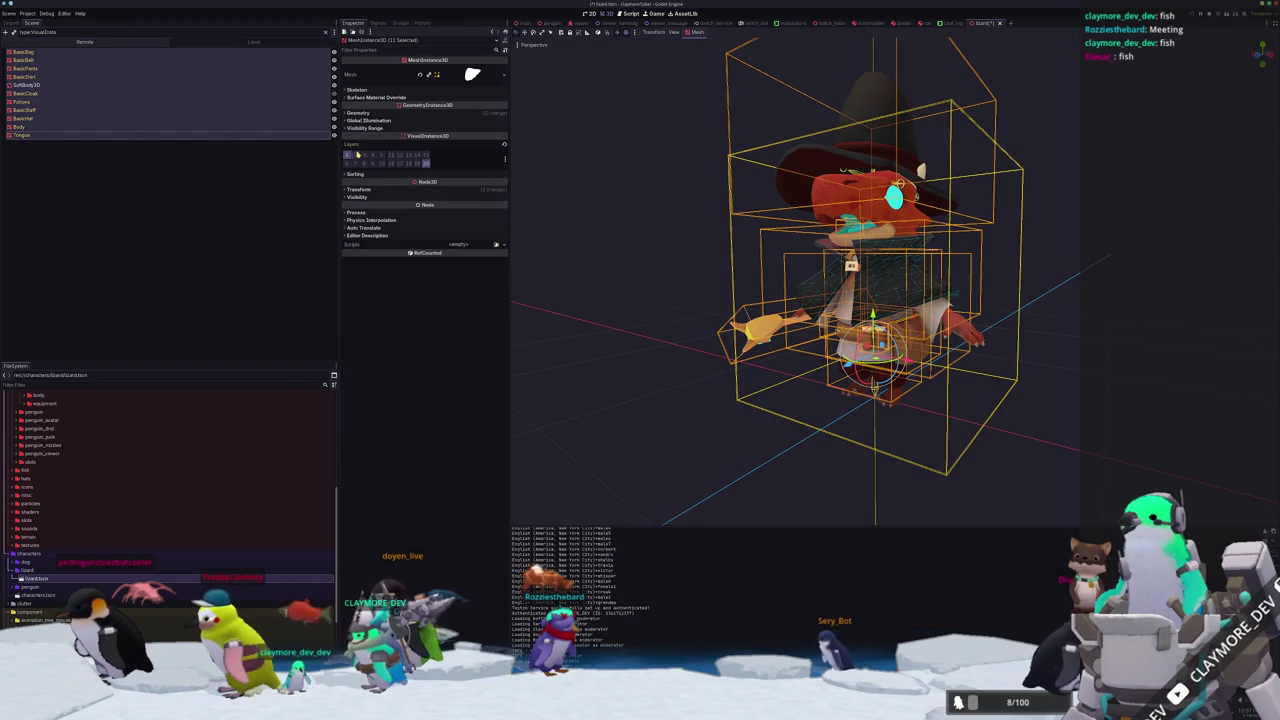
pyautogui.click(627, 244)
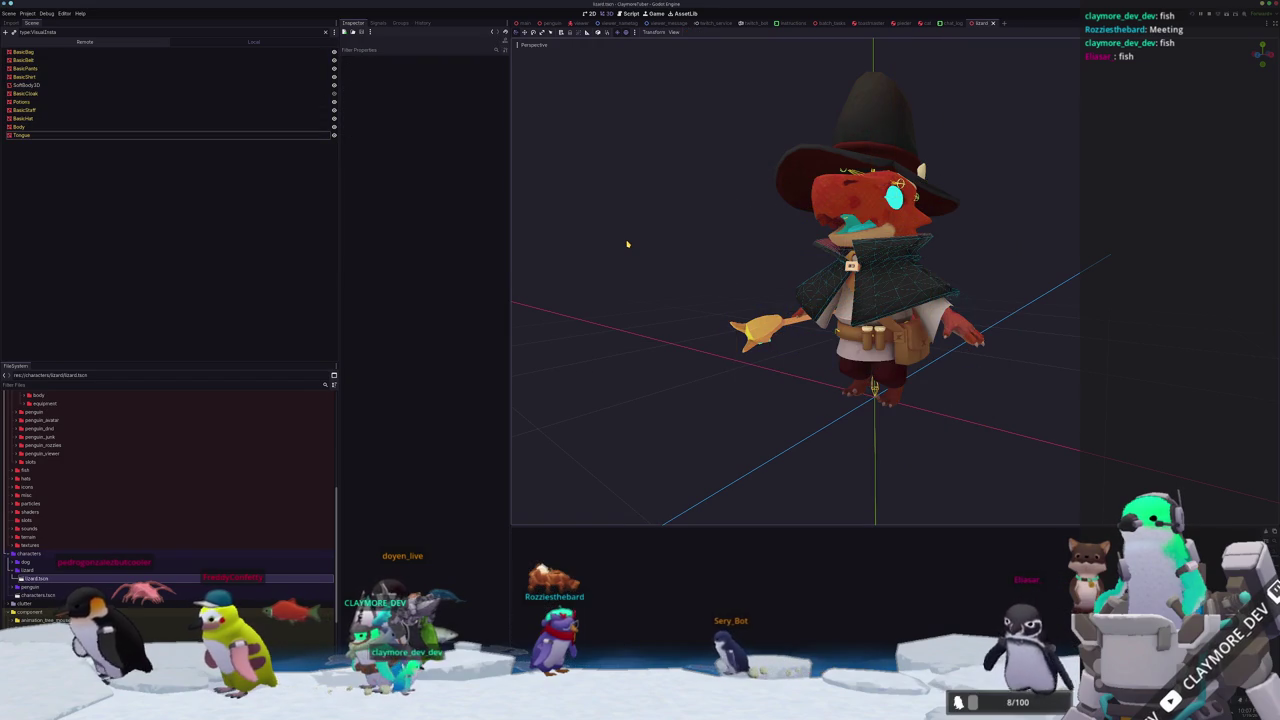
pyautogui.press('F5')
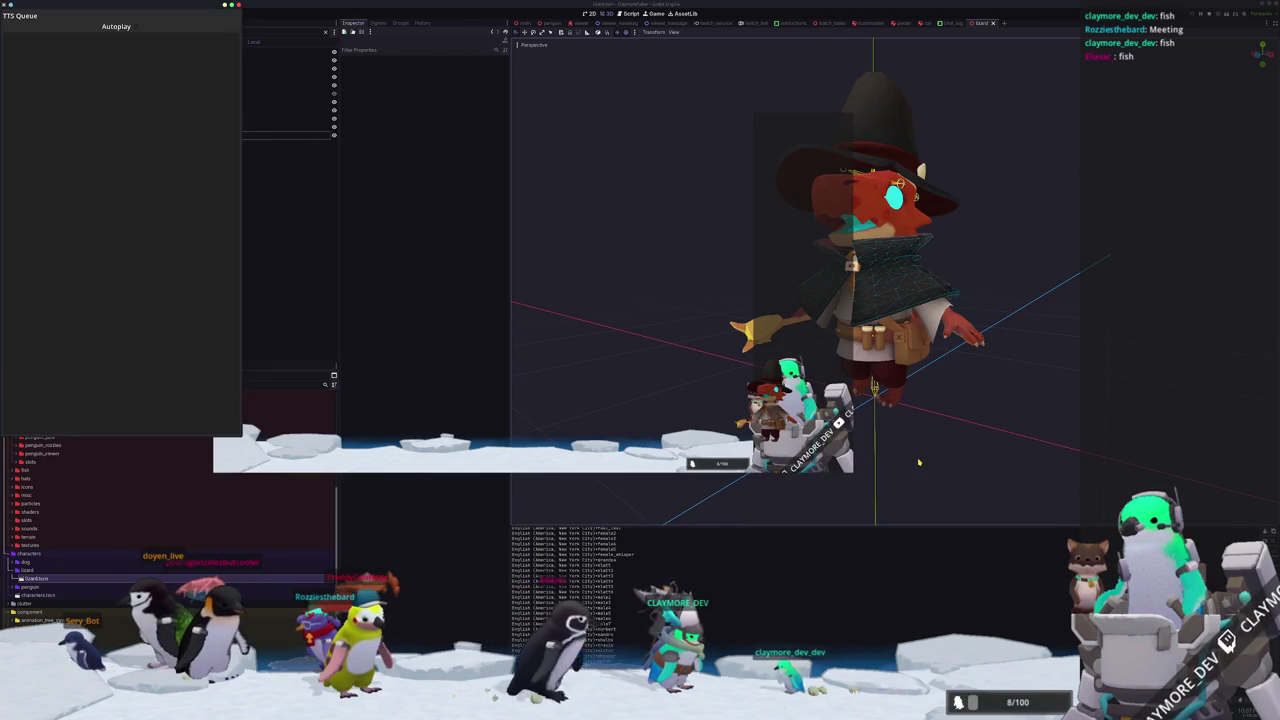
pyautogui.scroll(3, 918, 462)
# Move the hand's collision sphere from the hand down to the lizard's belly
pyautogui.click(1018, 326)
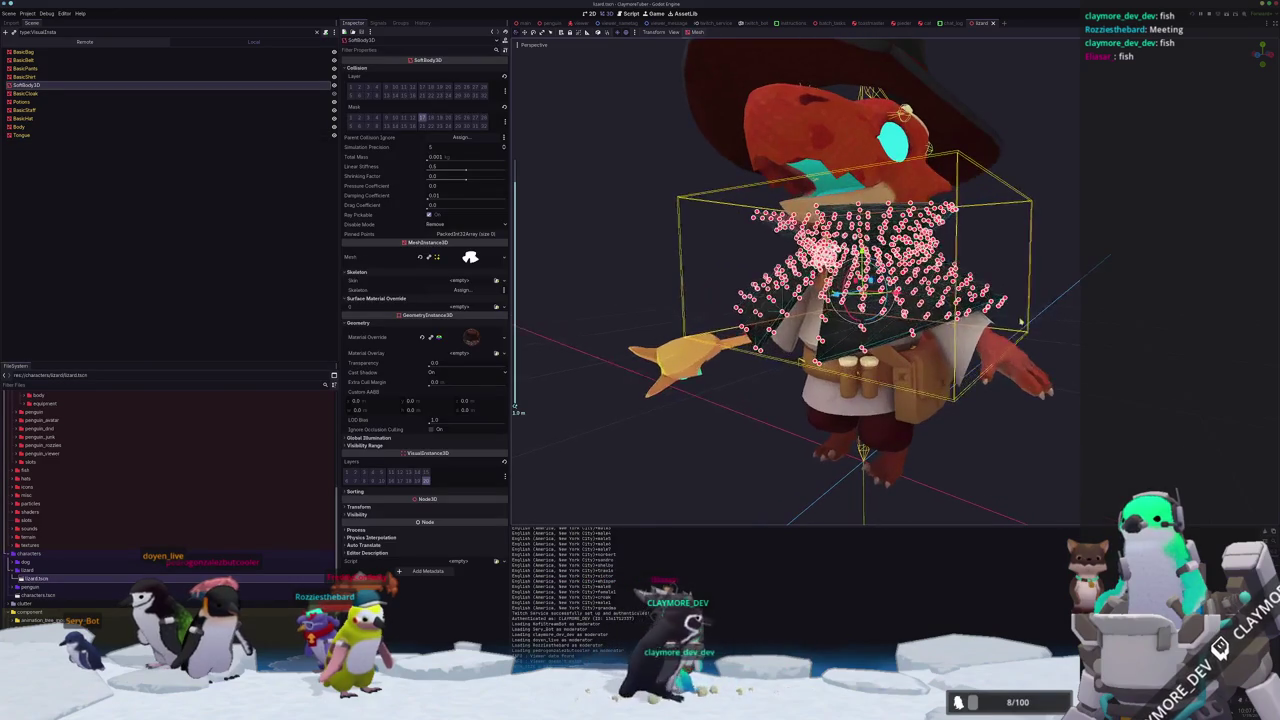
pyautogui.click(1022, 320)
pyautogui.moveTo(1030, 350)
pyautogui.mouseDown()
pyautogui.moveTo(950, 372)
pyautogui.moveTo(965, 376)
pyautogui.moveTo(915, 372)
pyautogui.mouseUp()
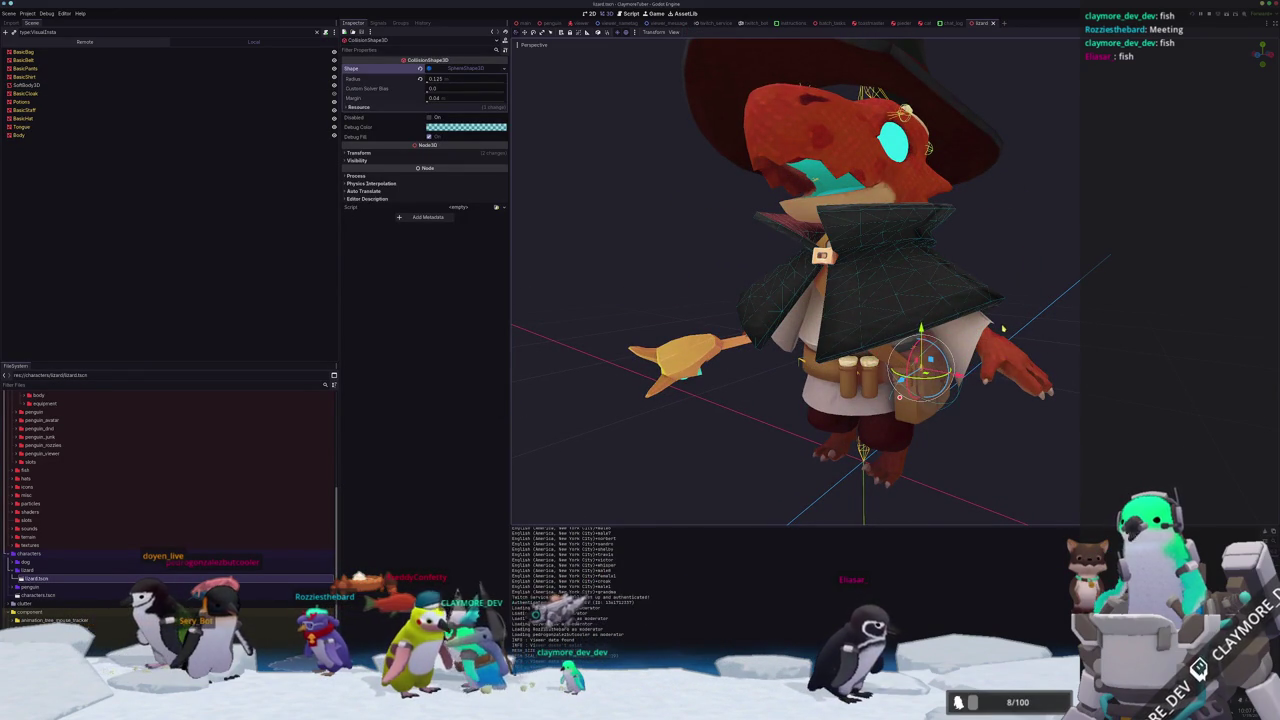
pyautogui.scroll(-2, 541, 222)
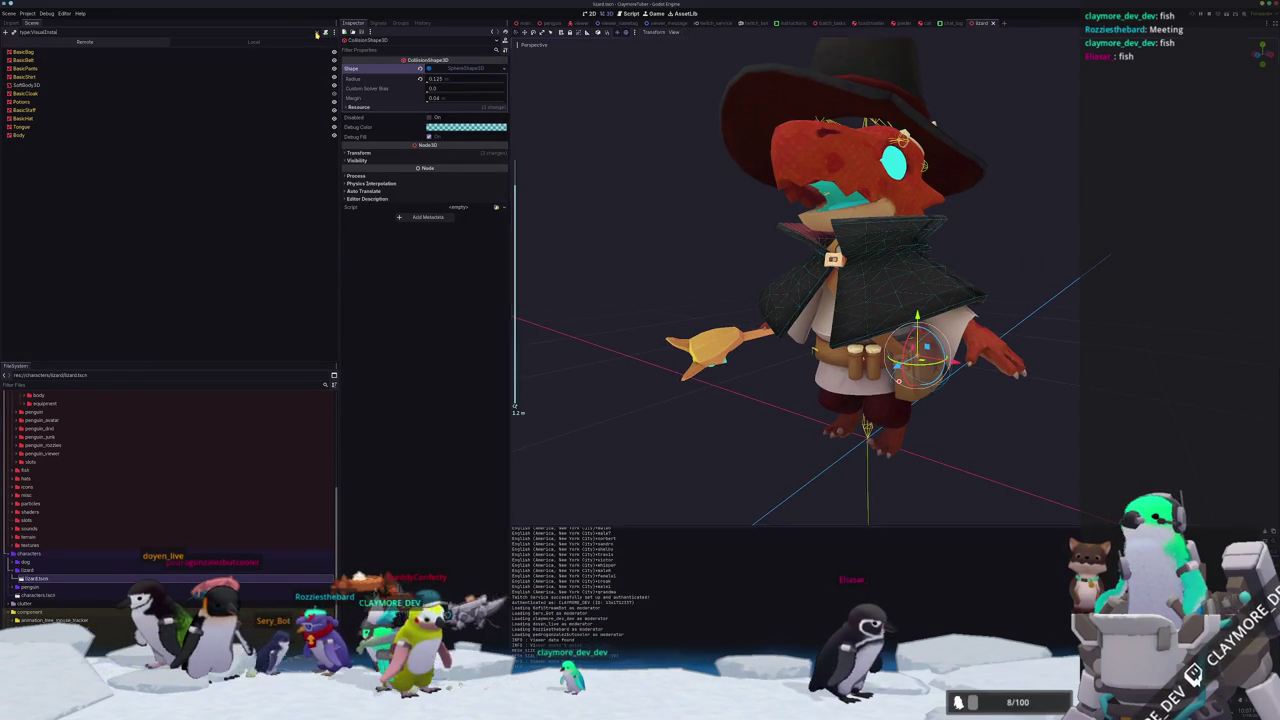
# Clear the tree filter and inspect the AnimatableBody3D's collision layer and mask
pyautogui.click(317, 32)
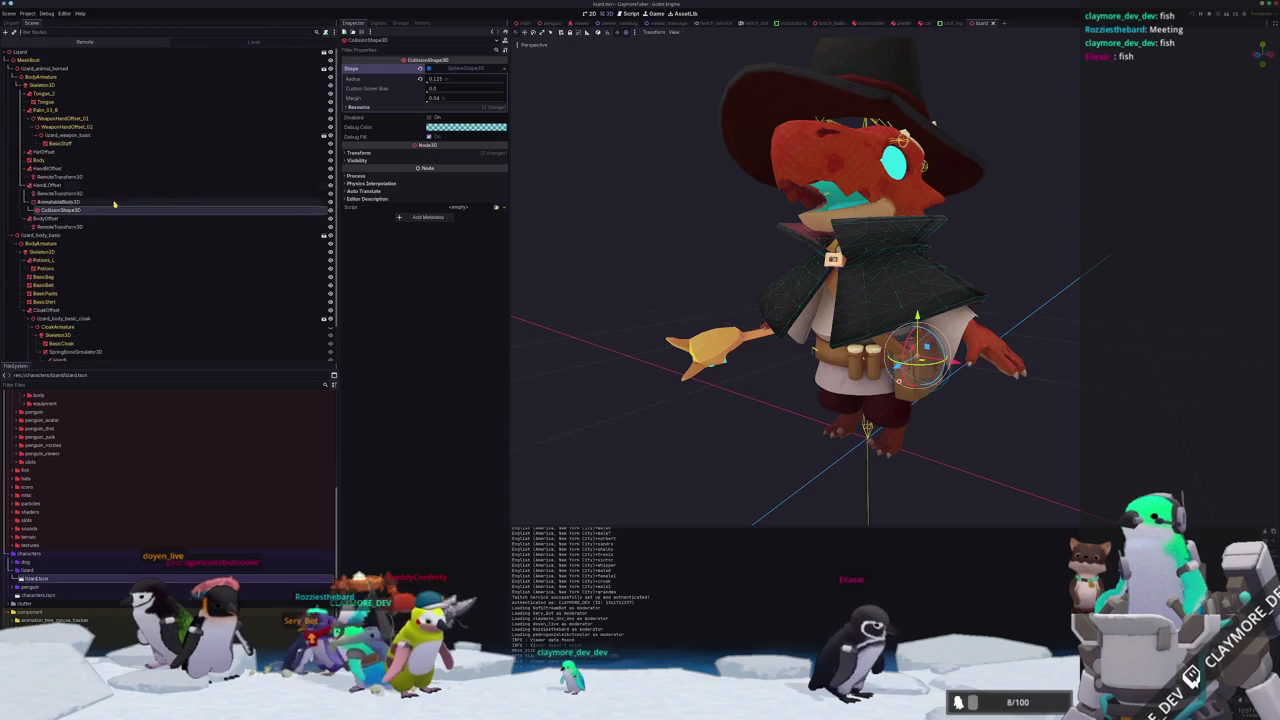
pyautogui.click(76, 202)
pyautogui.click(399, 165)
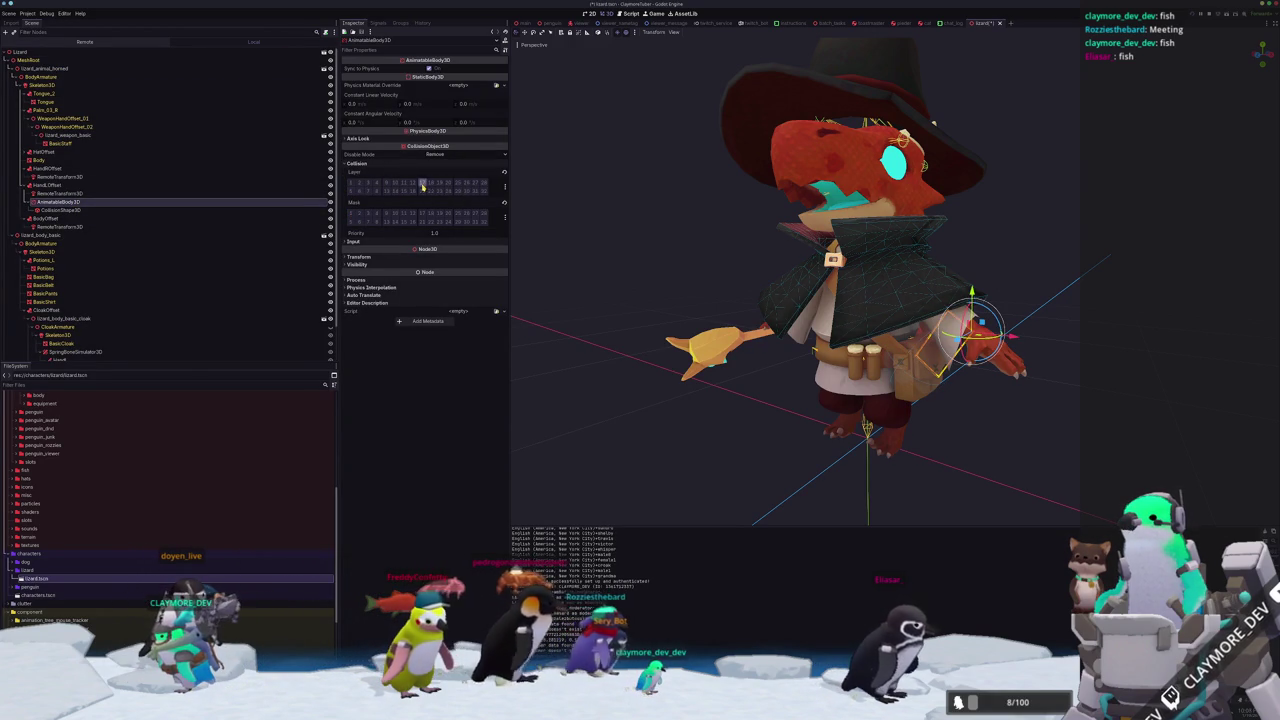
pyautogui.scroll(-3, 642, 213)
pyautogui.scroll(3, 642, 213)
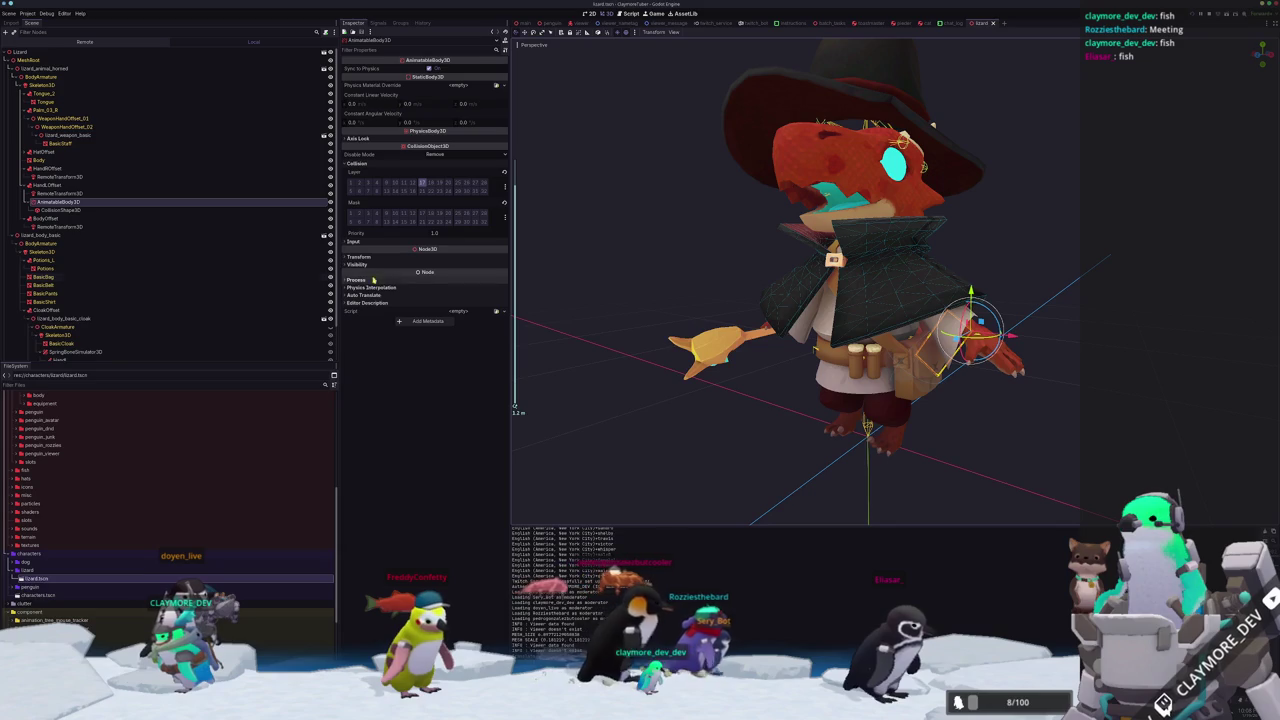
# Reset the CollisionShape3D's transform position back onto the hand and run the scene with F6
pyautogui.click(88, 210)
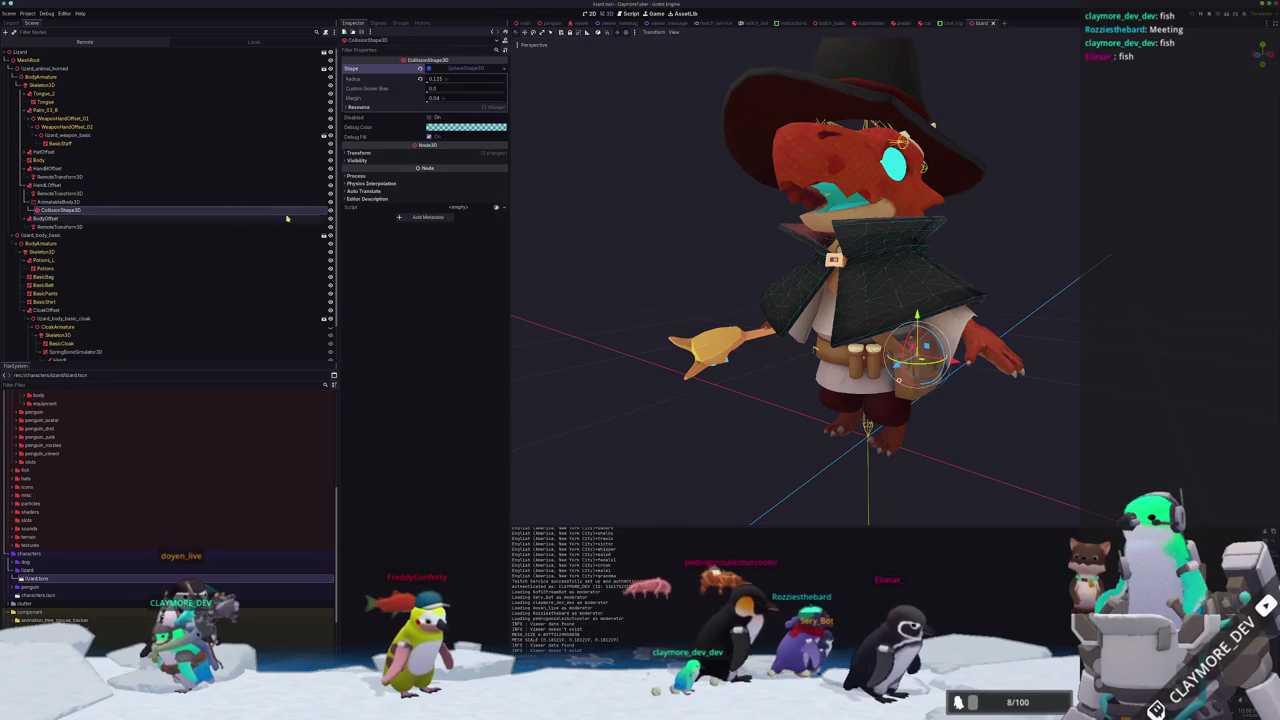
pyautogui.click(407, 154)
pyautogui.click(430, 235)
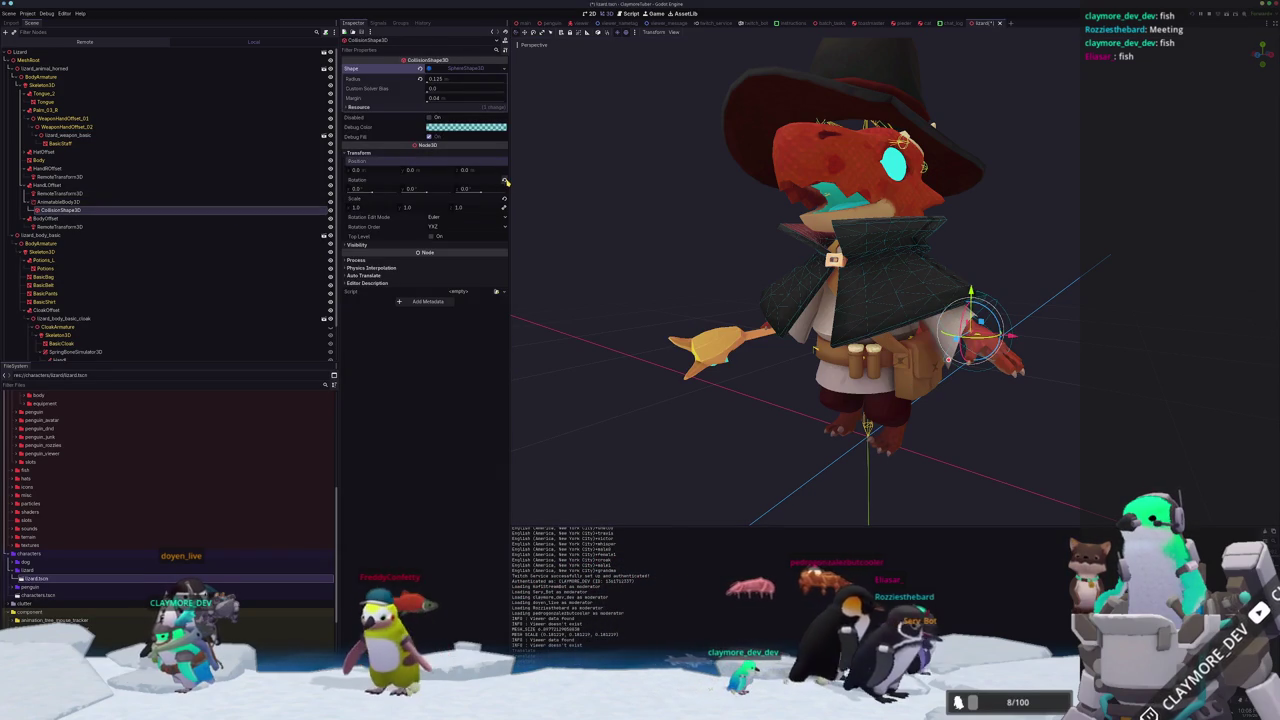
pyautogui.click(621, 212)
pyautogui.scroll(-5, 621, 215)
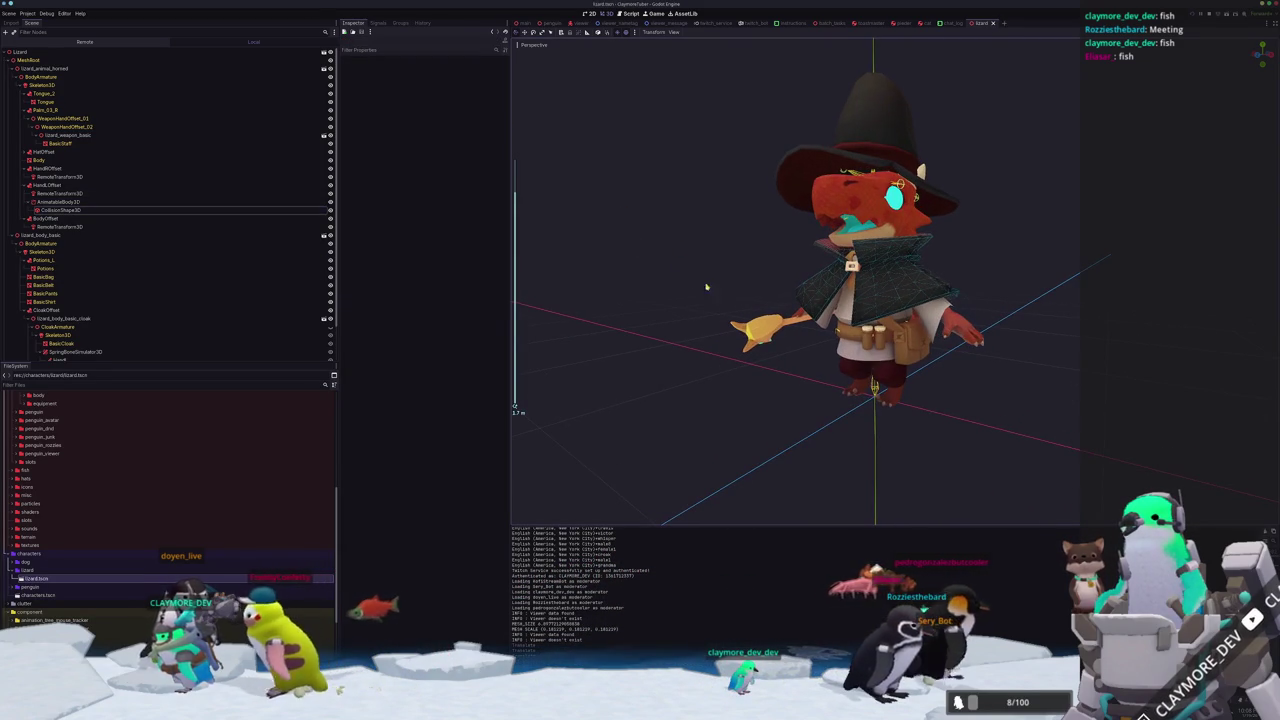
pyautogui.scroll(3, 621, 215)
pyautogui.press('F6')
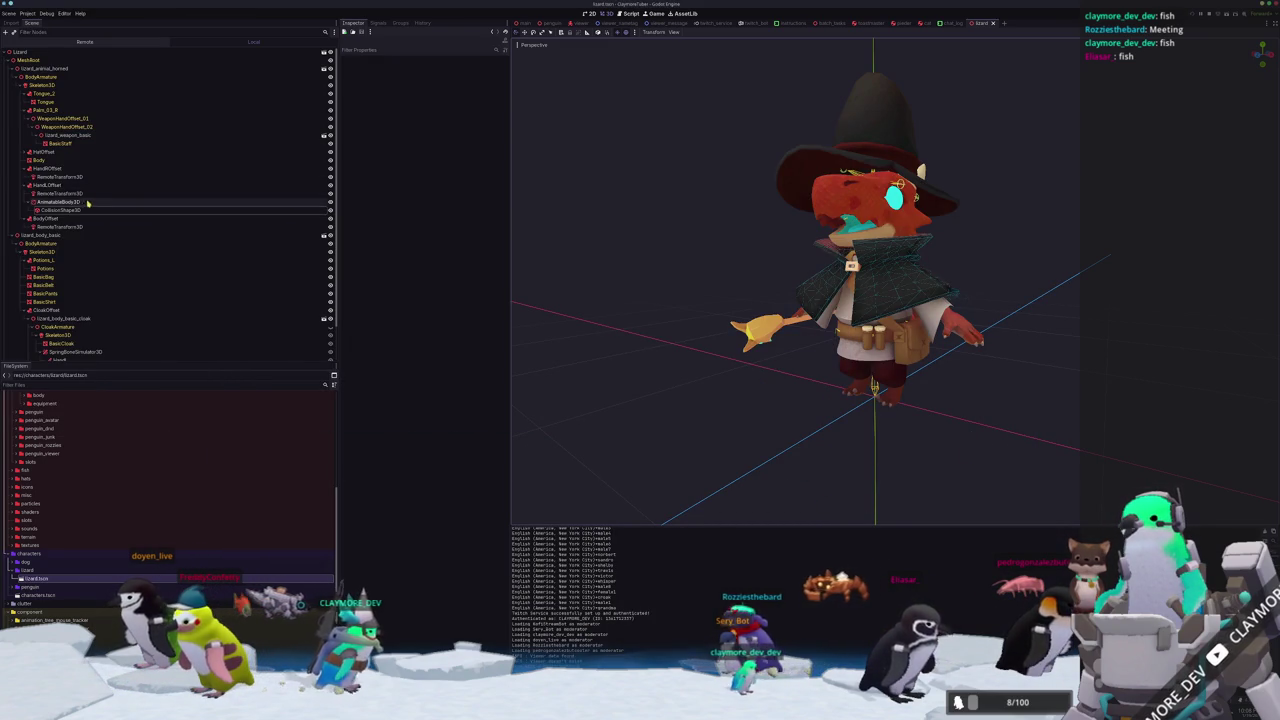
pyautogui.scroll(-2, 88, 252)
pyautogui.click(55, 347)
pyautogui.scroll(2, 640, 319)
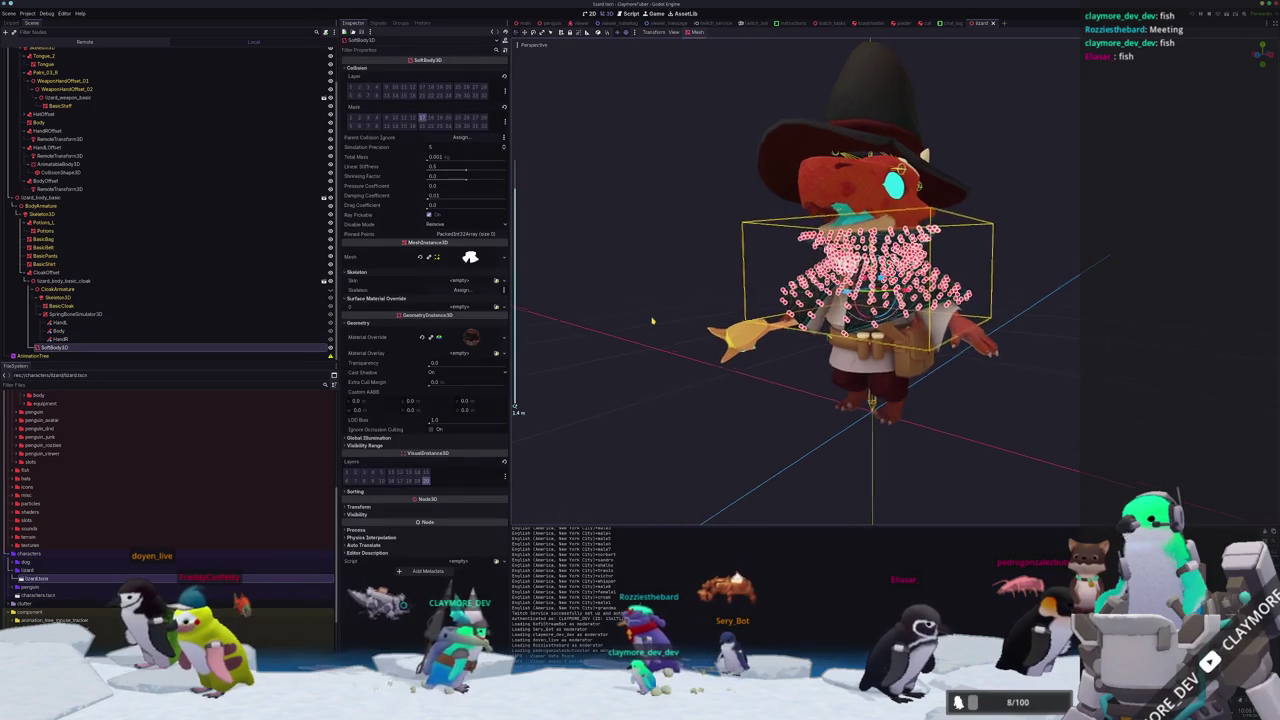
pyautogui.scroll(5, 640, 319)
pyautogui.scroll(-2, 700, 322)
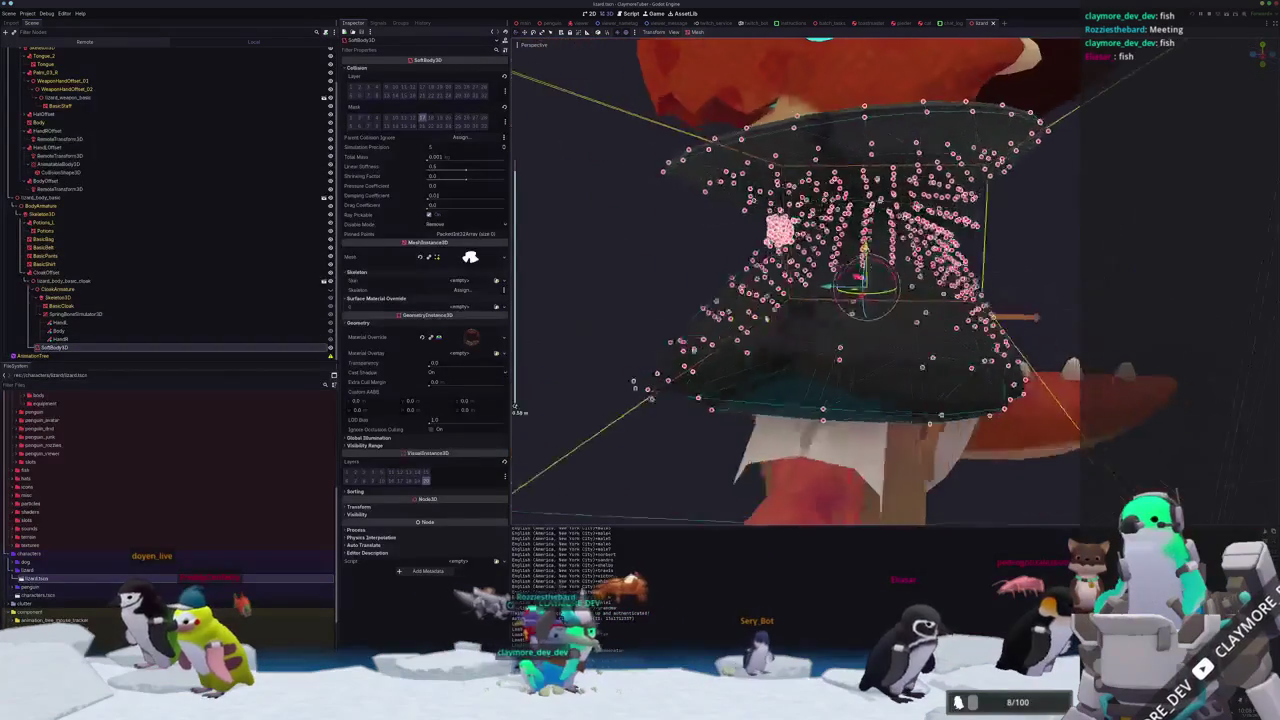
pyautogui.moveTo(707, 322)
pyautogui.mouseDown()
pyautogui.moveTo(630, 270)
pyautogui.moveTo(525, 228)
pyautogui.moveTo(525, 498)
pyautogui.moveTo(640, 493)
pyautogui.moveTo(710, 465)
pyautogui.mouseUp()
pyautogui.scroll(4, 525, 300)
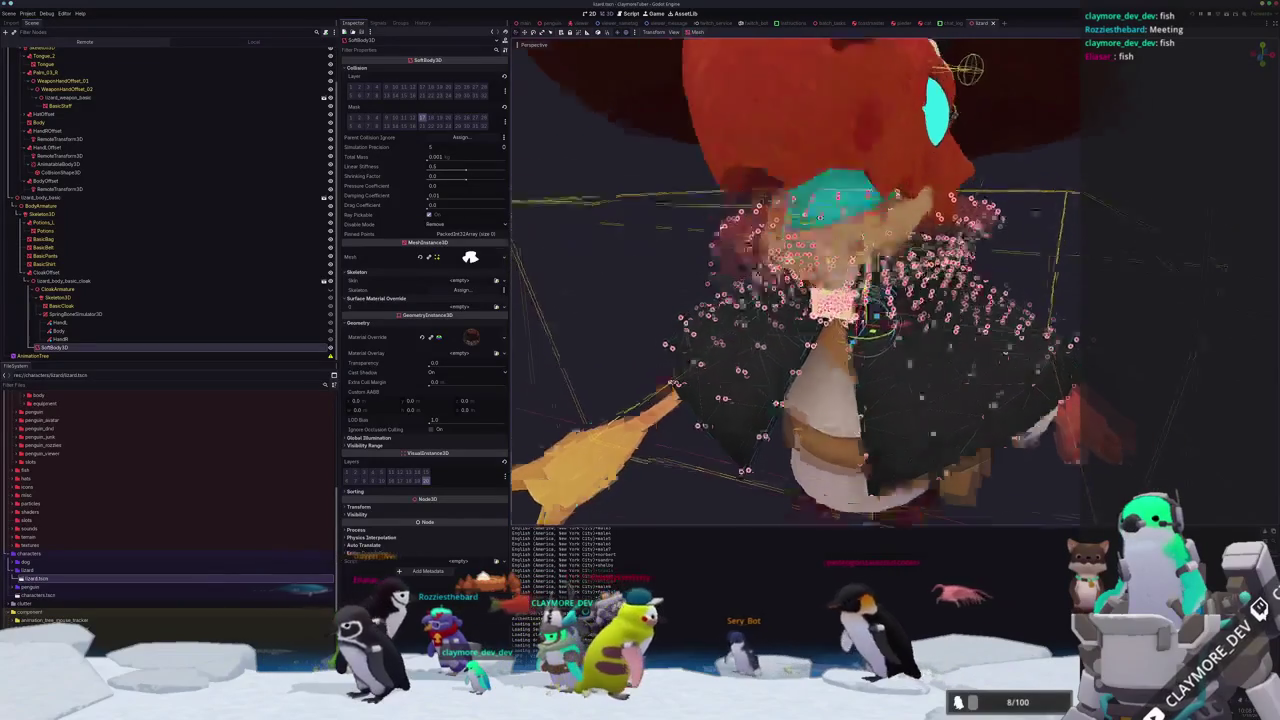
pyautogui.scroll(-5, 1089, 283)
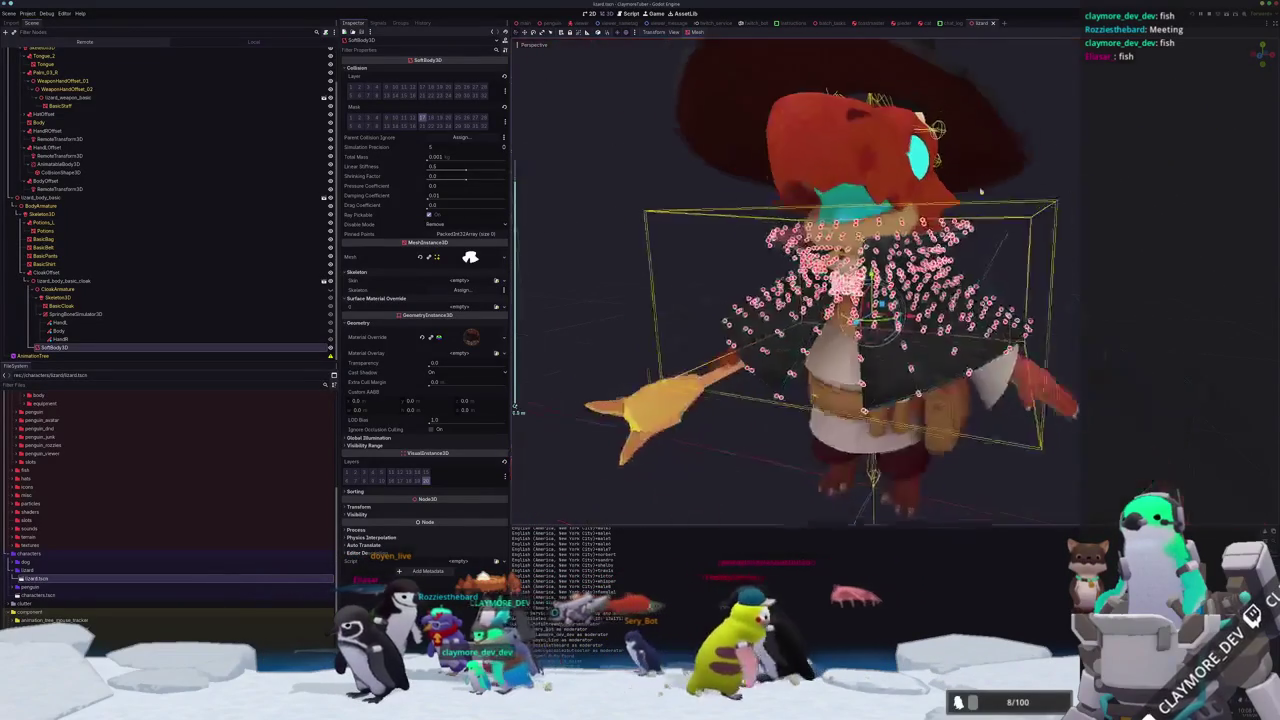
pyautogui.click(1089, 282)
pyautogui.scroll(6, 962, 346)
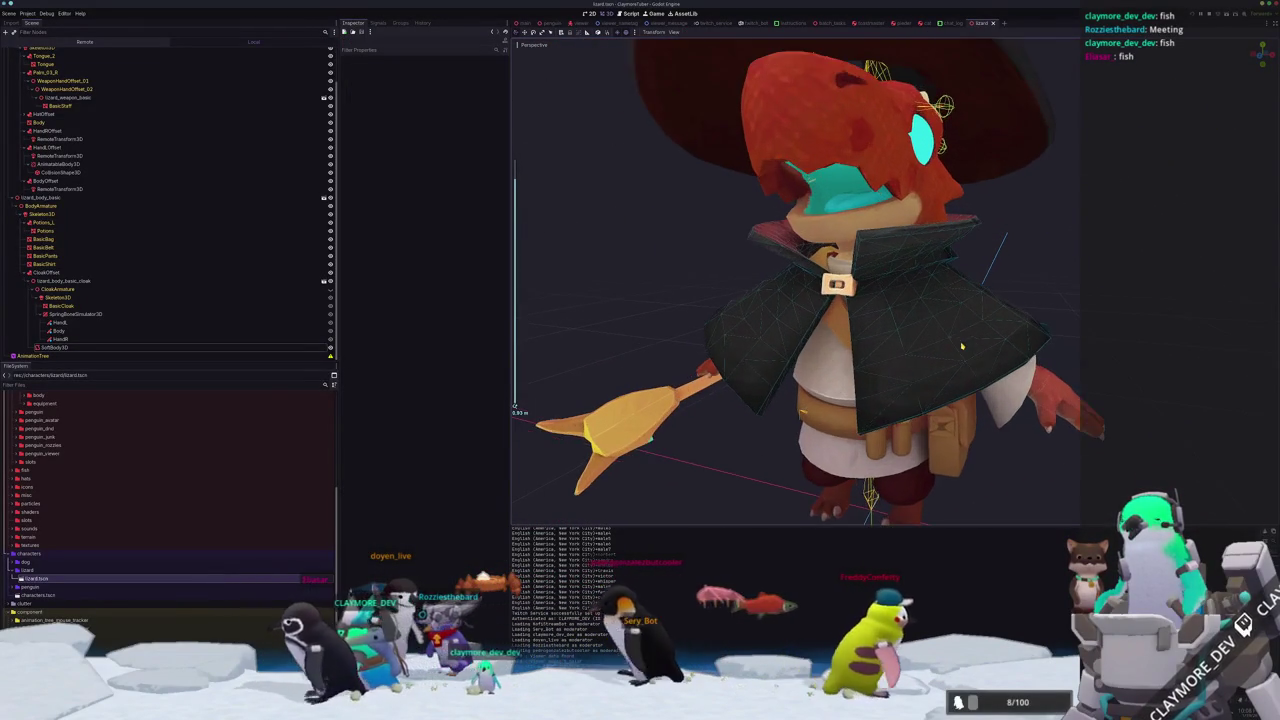
pyautogui.scroll(5, 962, 346)
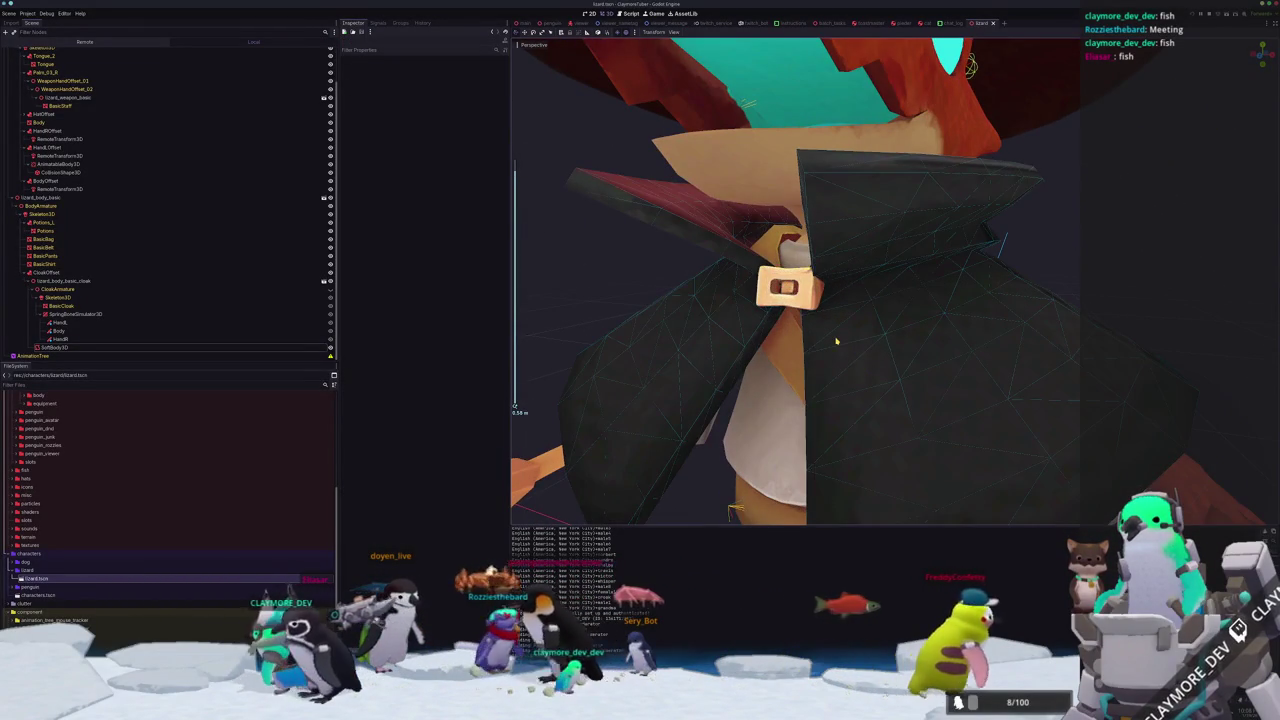
pyautogui.click(837, 341)
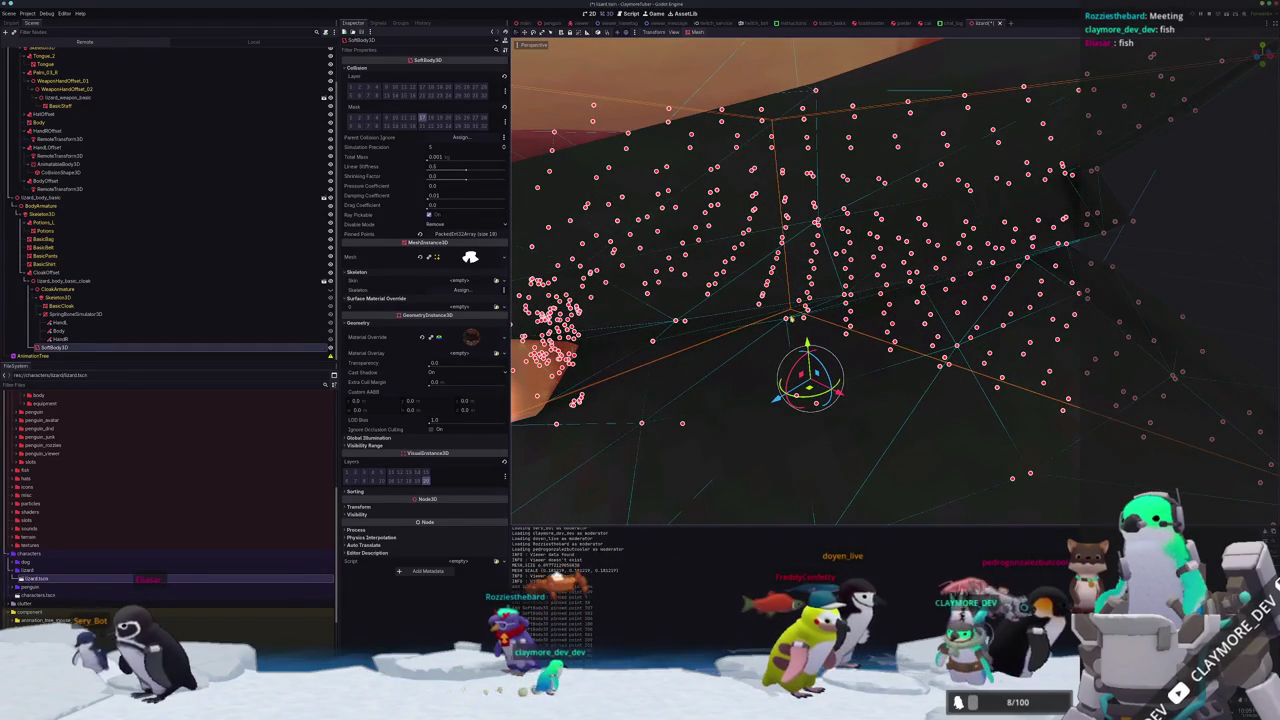
# Save the lizard scene and run the project to watch the pinned cloak move
pyautogui.scroll(-5, 787, 320)
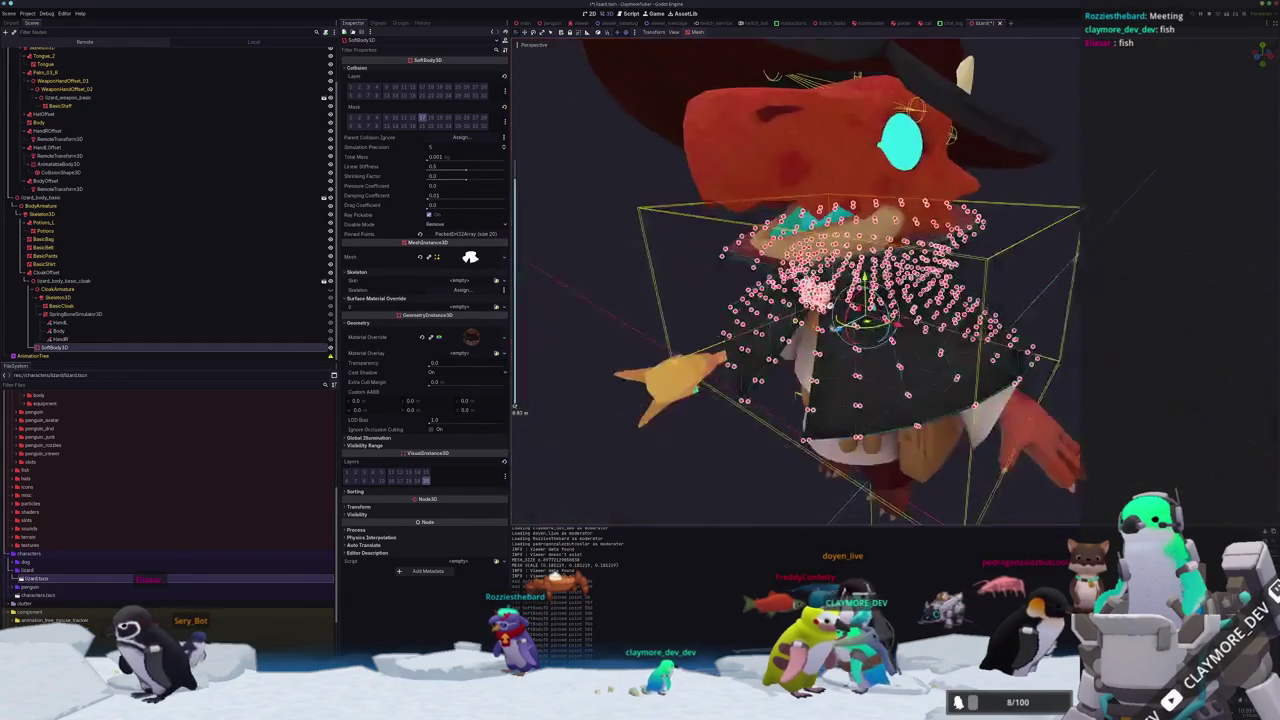
pyautogui.hotkey('ctrl', 's')
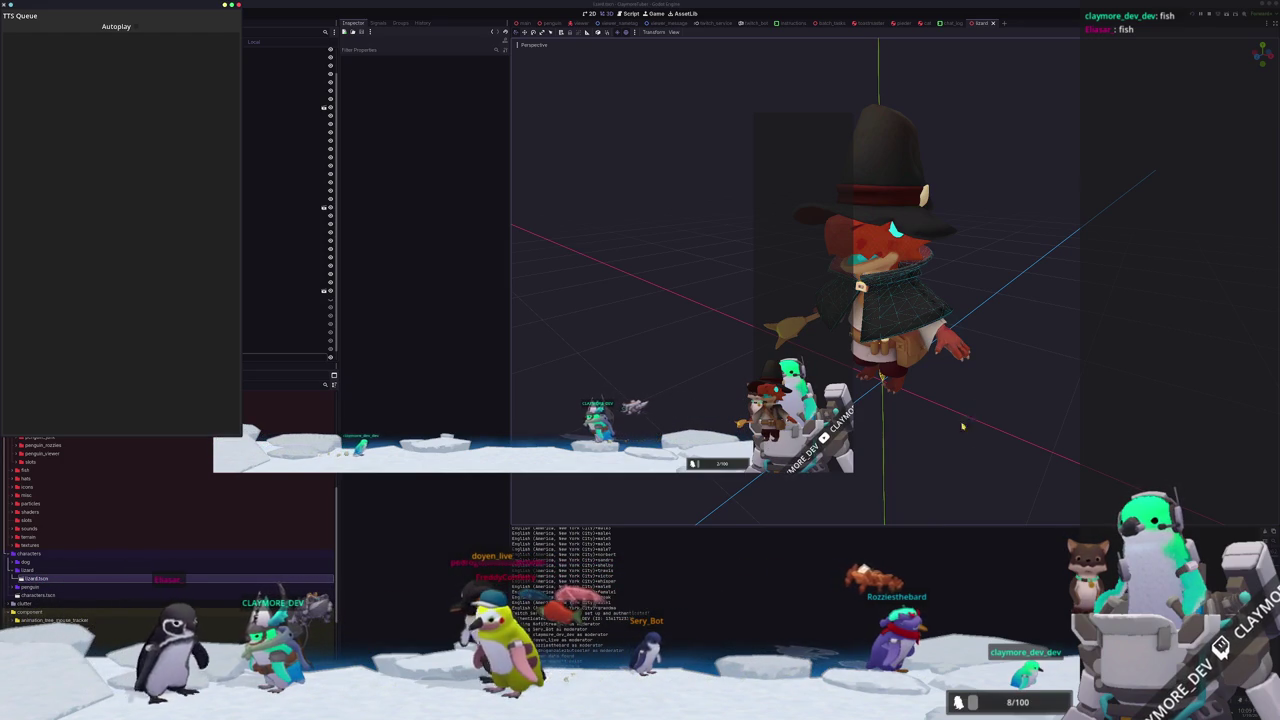
pyautogui.click(954, 461)
# Inspect the cloak and tail from the side and front, then select the hat mesh
pyautogui.scroll(5, 800, 262)
pyautogui.moveTo(965, 286)
pyautogui.mouseDown()
pyautogui.moveTo(1201, 268)
pyautogui.moveTo(763, 294)
pyautogui.moveTo(993, 285)
pyautogui.moveTo(990, 262)
pyautogui.moveTo(911, 273)
pyautogui.moveTo(914, 258)
pyautogui.moveTo(819, 285)
pyautogui.mouseUp()
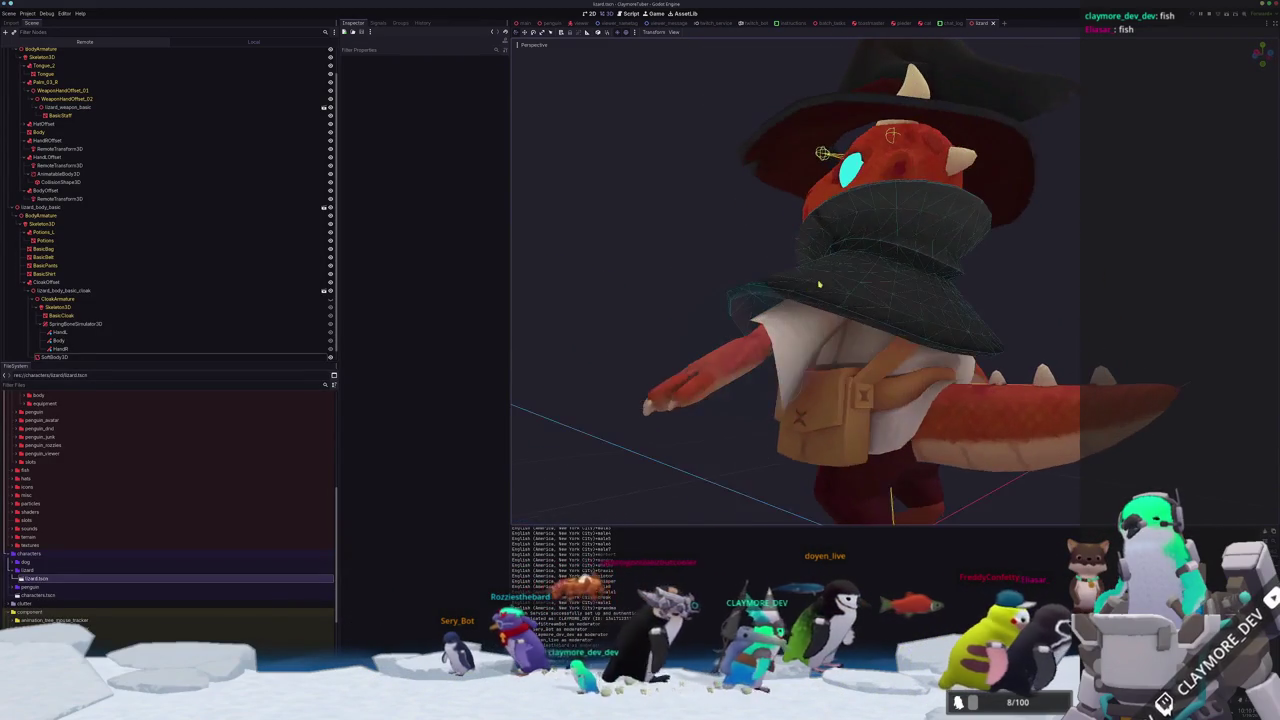
pyautogui.moveTo(988, 305); pyautogui.dragTo(969, 293)
pyautogui.scroll(-5, 969, 293)
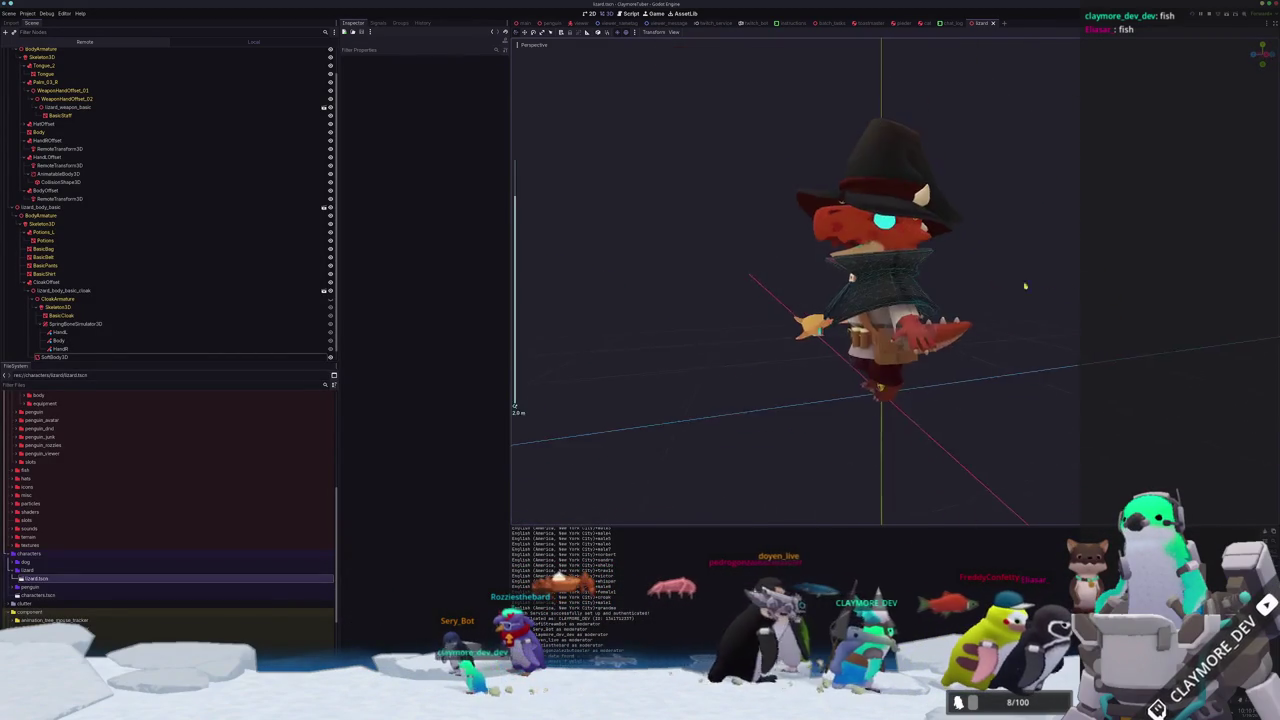
pyautogui.scroll(3, 969, 293)
pyautogui.click(875, 150)
pyautogui.scroll(-1, 875, 150)
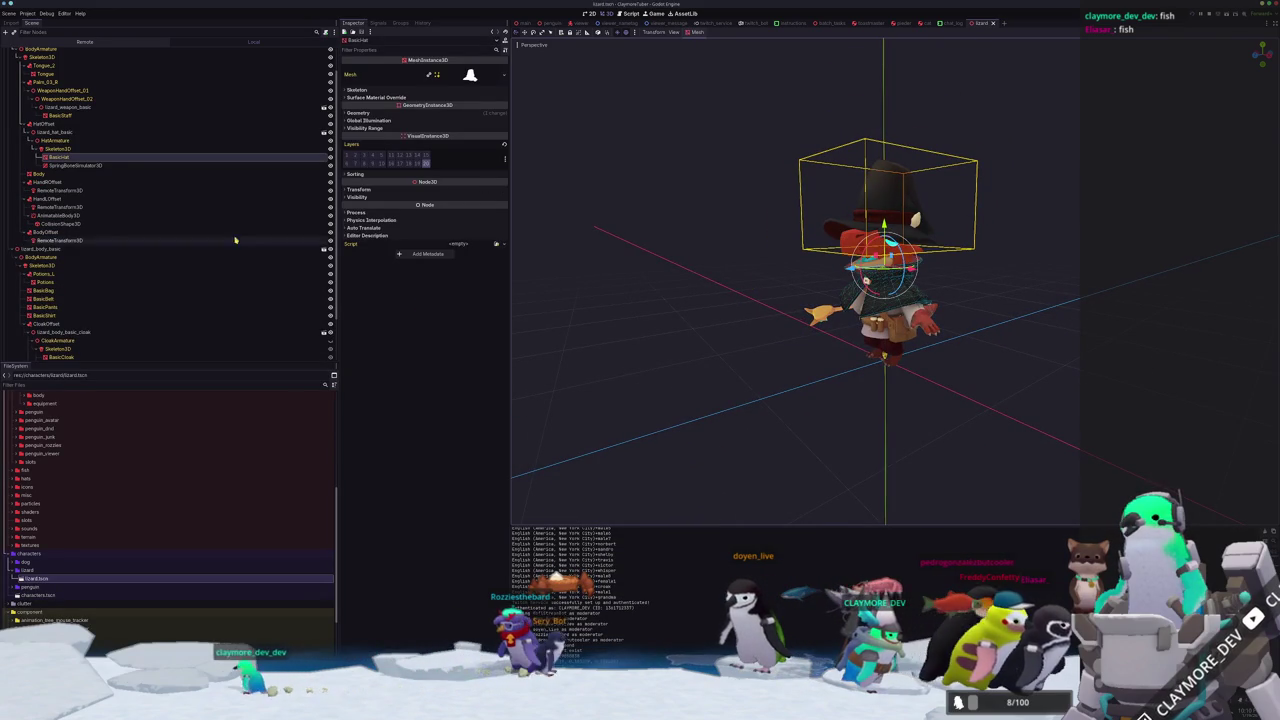
# Inspect the hat Skeleton3D, hand collision sphere, BodyOffset and its RemoteTransform3D nodes
pyautogui.click(90, 148)
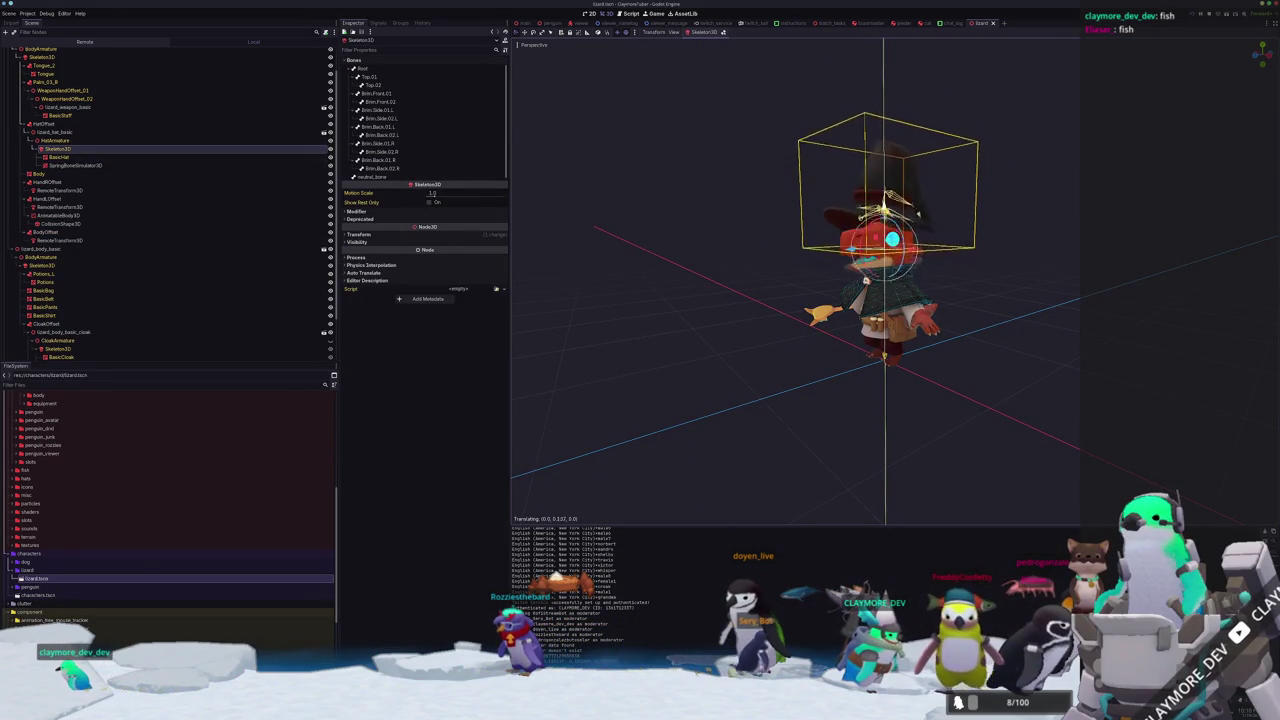
pyautogui.scroll(5, 880, 280)
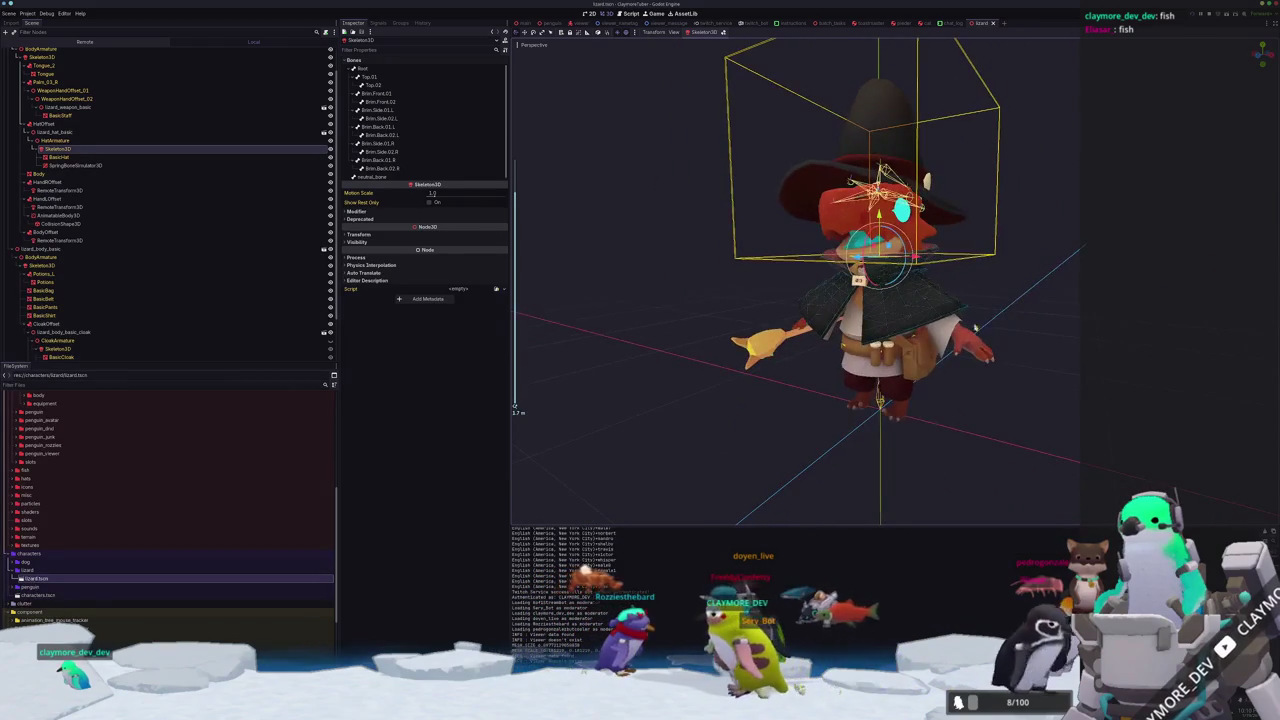
pyautogui.click(979, 321)
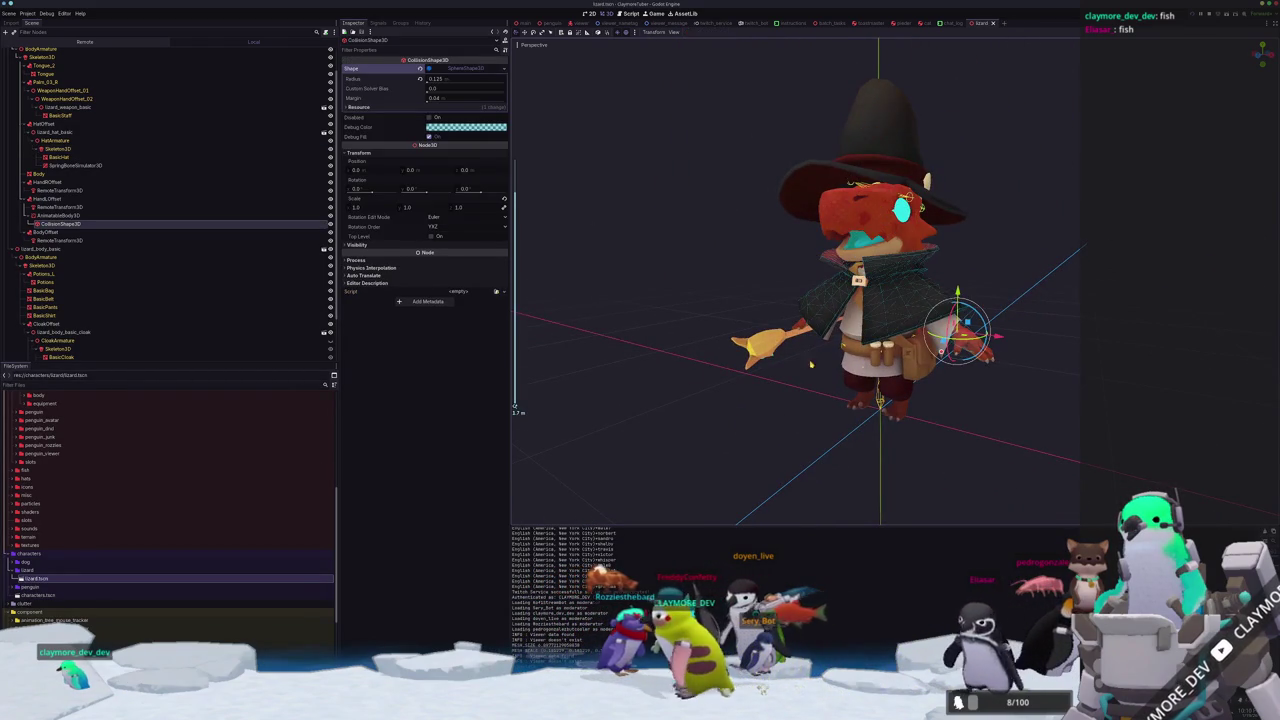
pyautogui.click(78, 240)
pyautogui.click(75, 233)
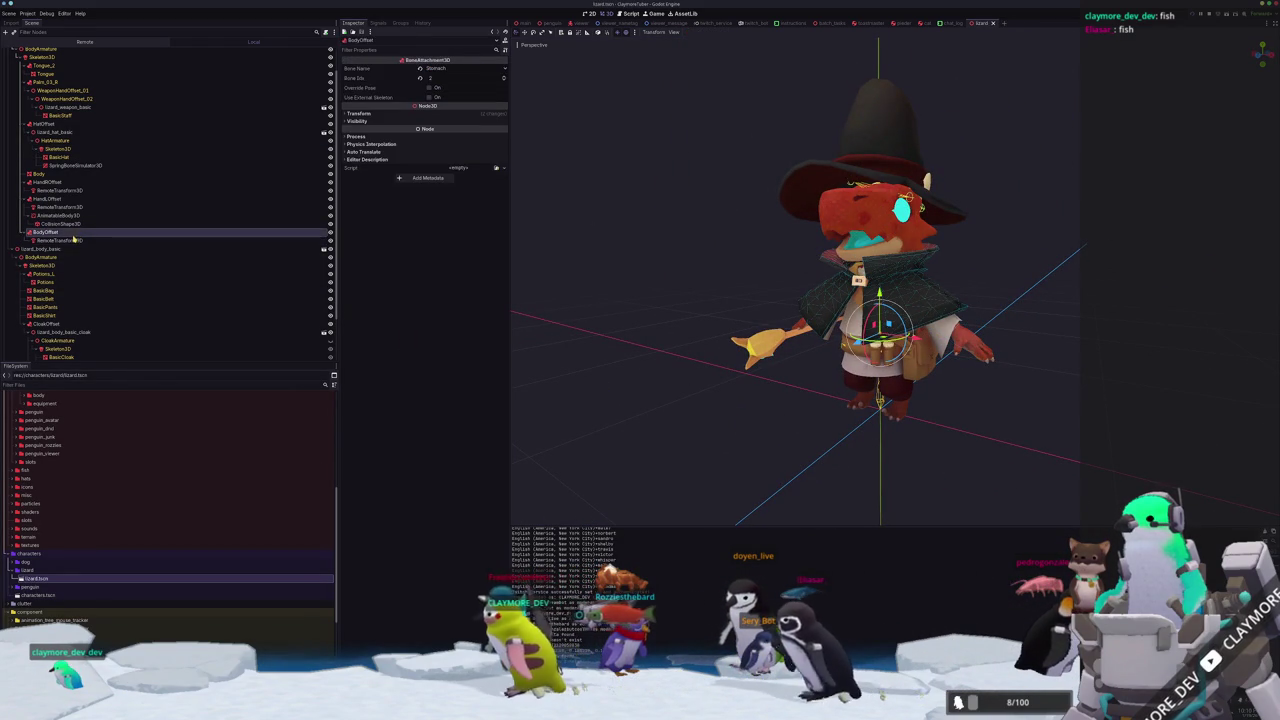
pyautogui.click(75, 241)
# Duplicate the hand's AnimatableBody3D and collision sphere and move the copies under HandROffset
pyautogui.click(79, 215)
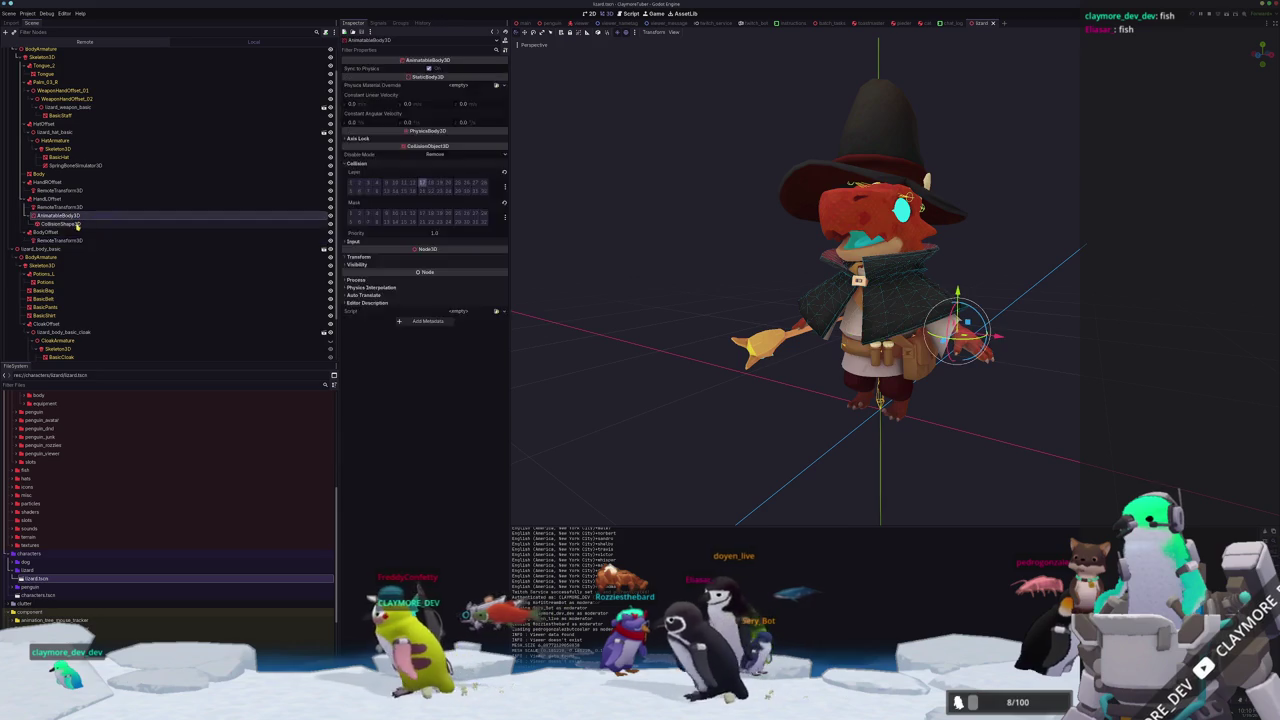
pyautogui.keyDown('shift'); pyautogui.click(79, 222); pyautogui.keyUp('shift')
pyautogui.hotkey('ctrl', 'd')
pyautogui.moveTo(61, 233); pyautogui.dragTo(60, 184)
pyautogui.click(66, 190)
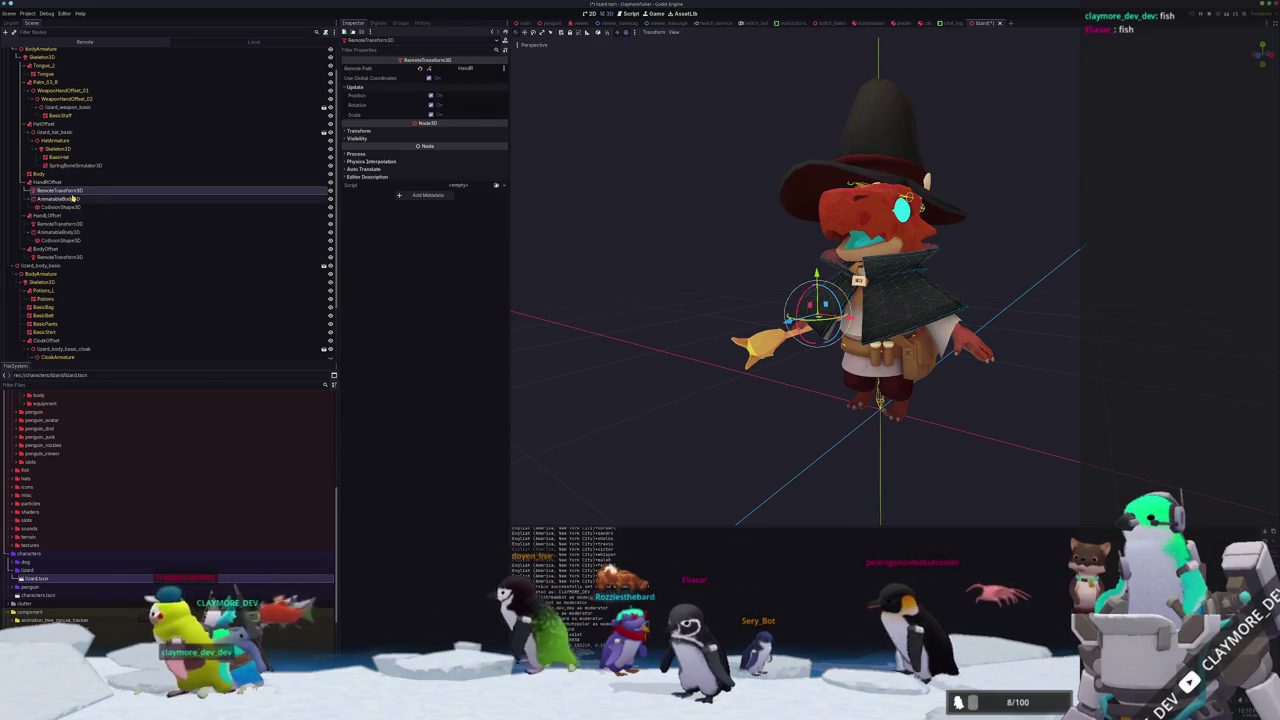
# Delete the RemoteTransform3D nodes under HandROffset, BodyOffset and HandLOffset
pyautogui.press('Delete')
pyautogui.press('Return')
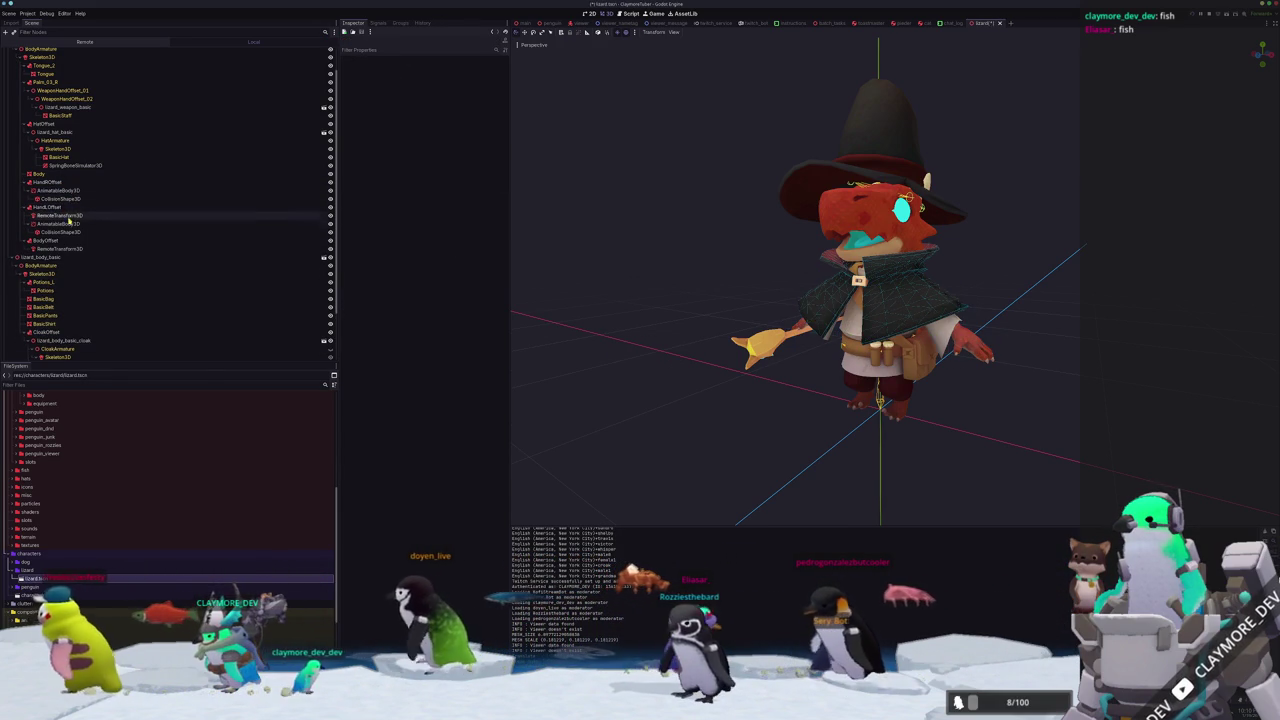
pyautogui.click(68, 249)
pyautogui.press('Delete')
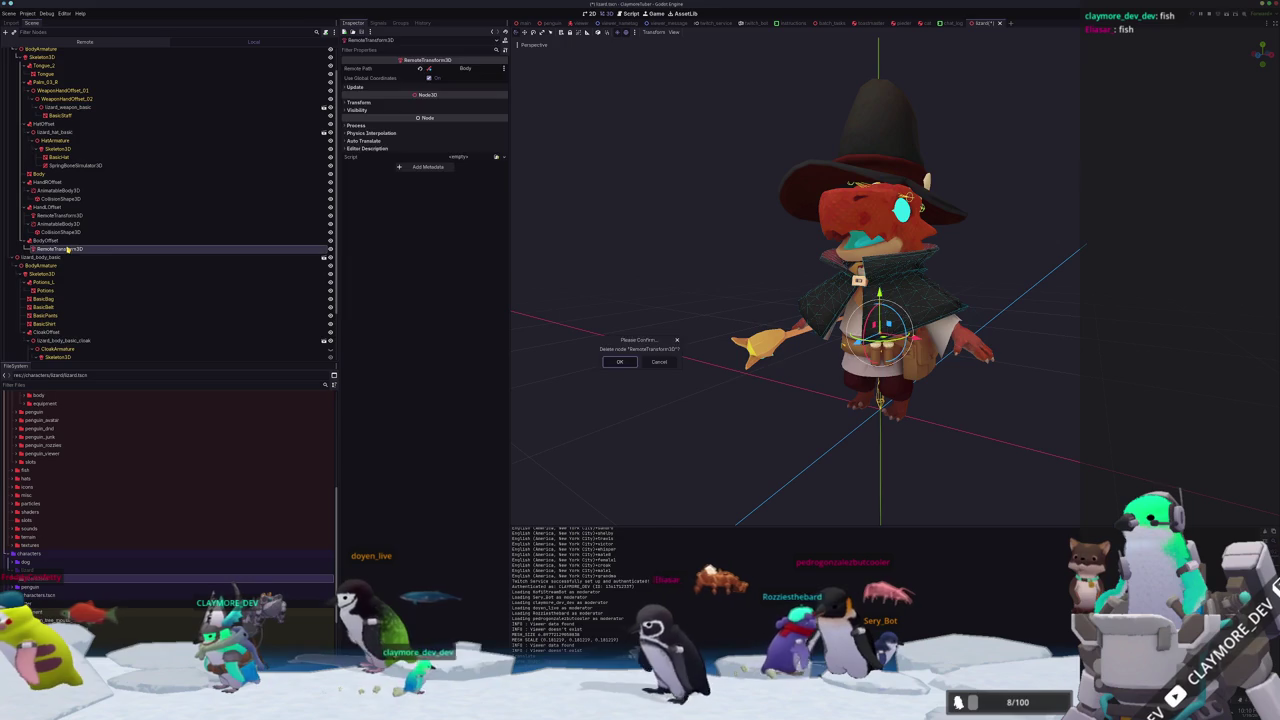
pyautogui.press('Return')
pyautogui.click(68, 217)
pyautogui.press('Delete')
pyautogui.press('Return')
pyautogui.scroll(-2, 85, 270)
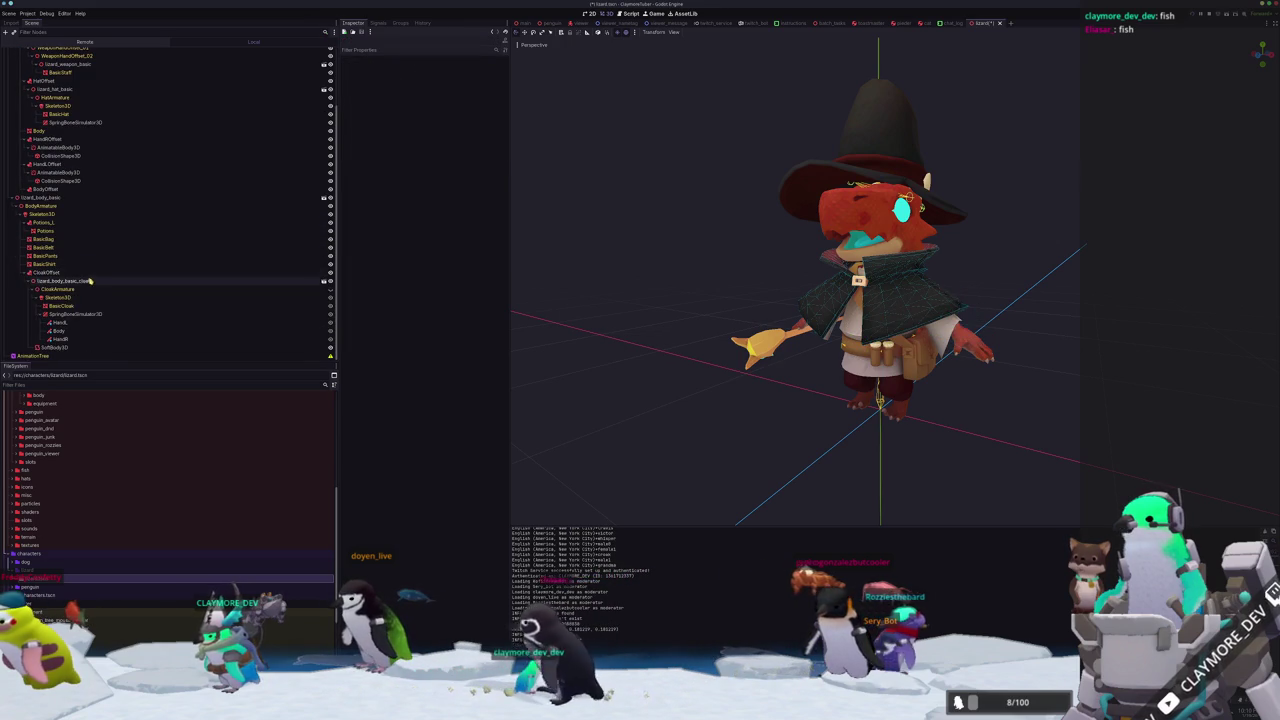
# Delete the CloakOffset branch with its soft-body cloak and save the lizard scene
pyautogui.click(76, 314)
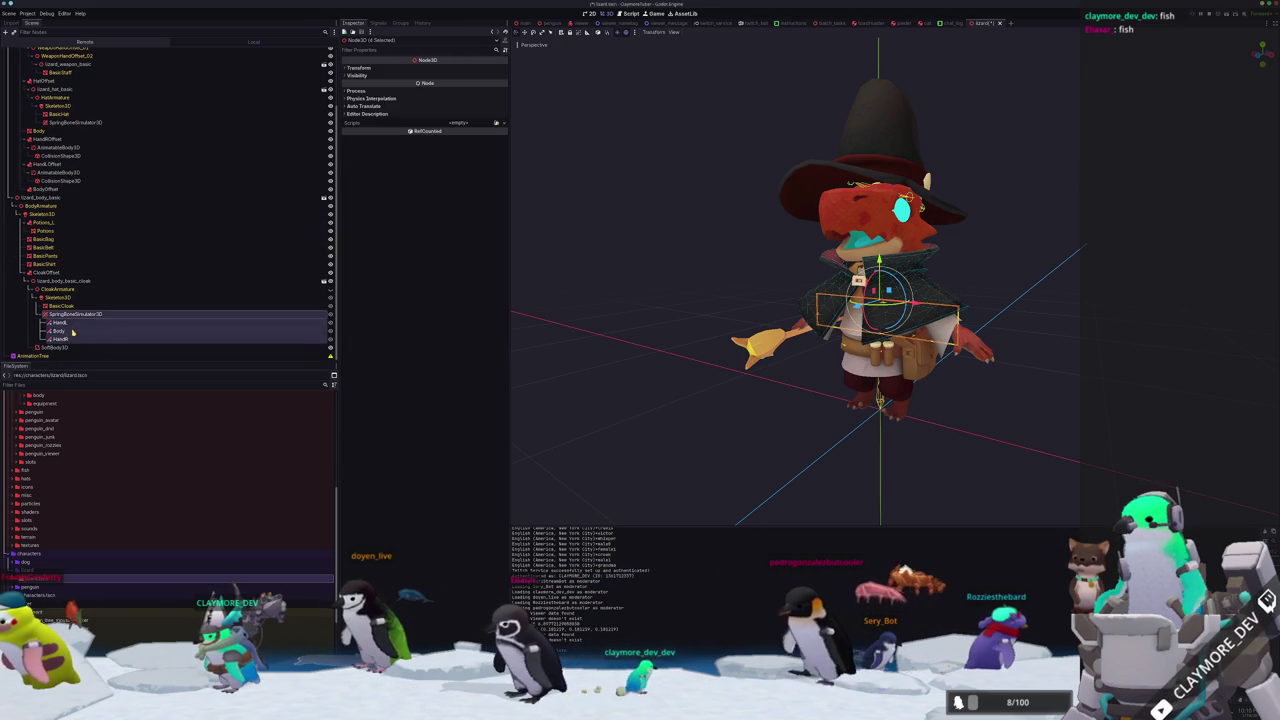
pyautogui.click(46, 272)
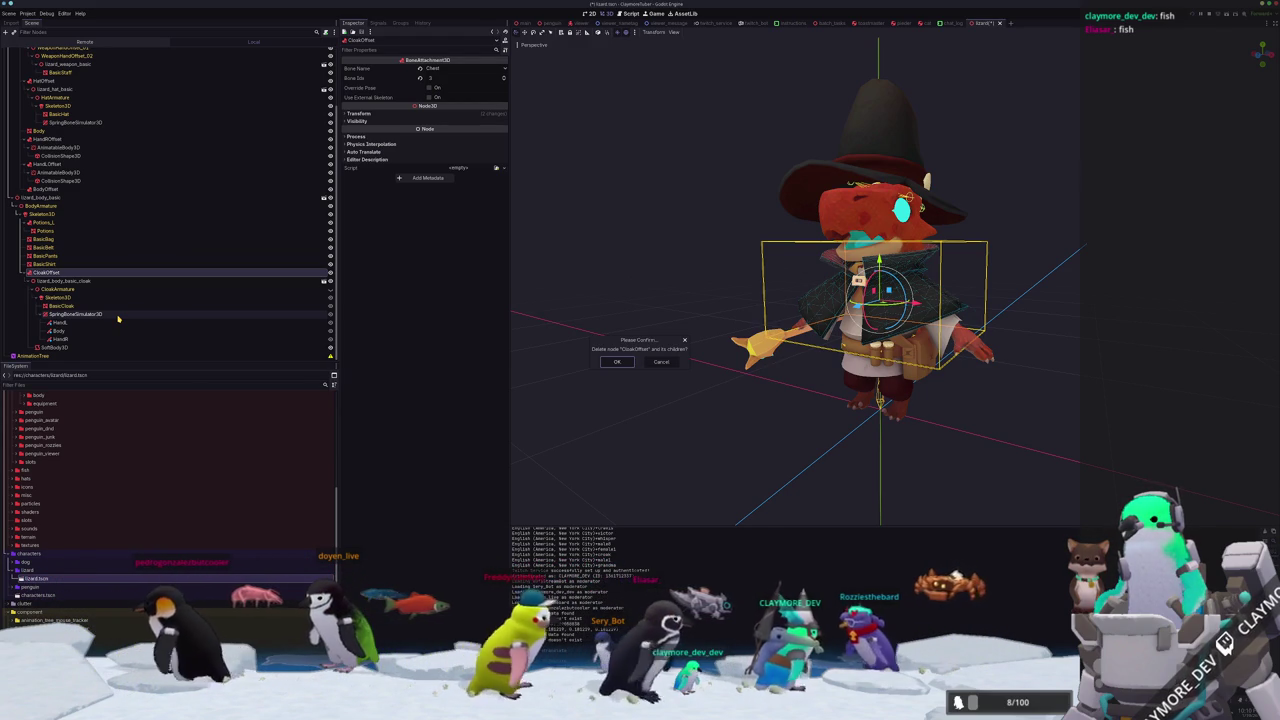
pyautogui.press('Return')
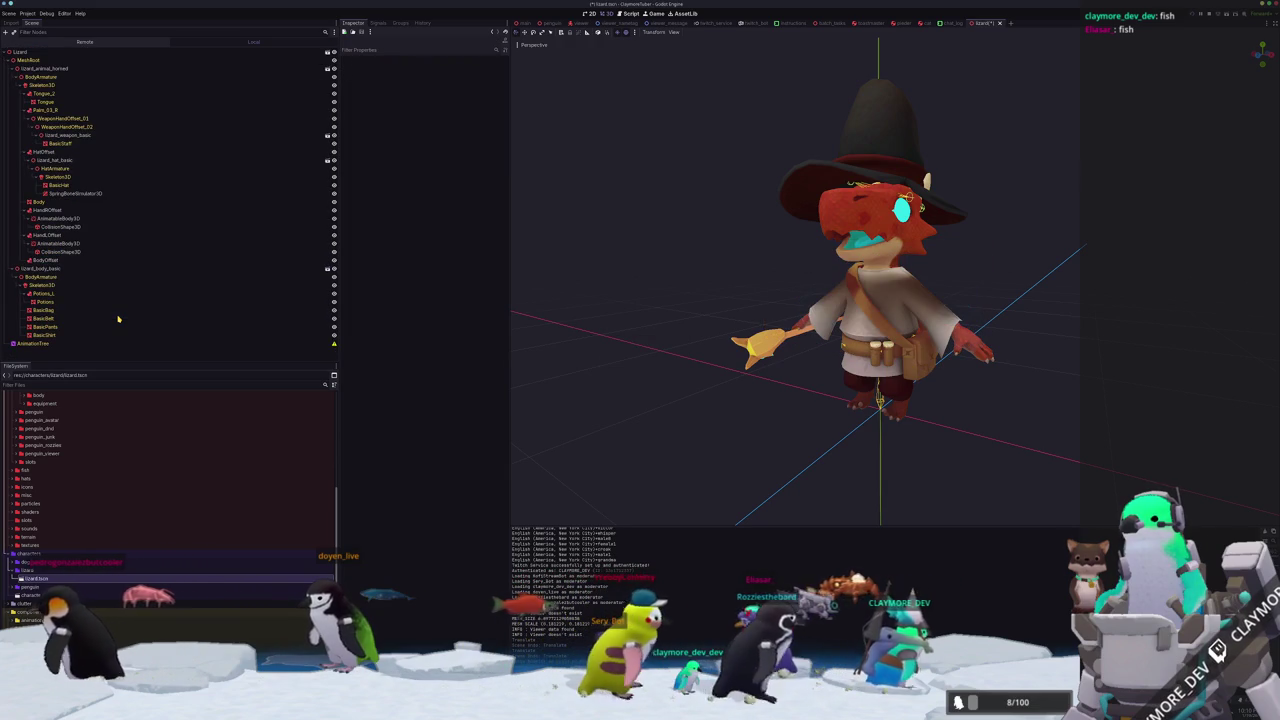
pyautogui.scroll(3, 660, 346)
pyautogui.hotkey('ctrl', 's')
pyautogui.scroll(1, 675, 339)
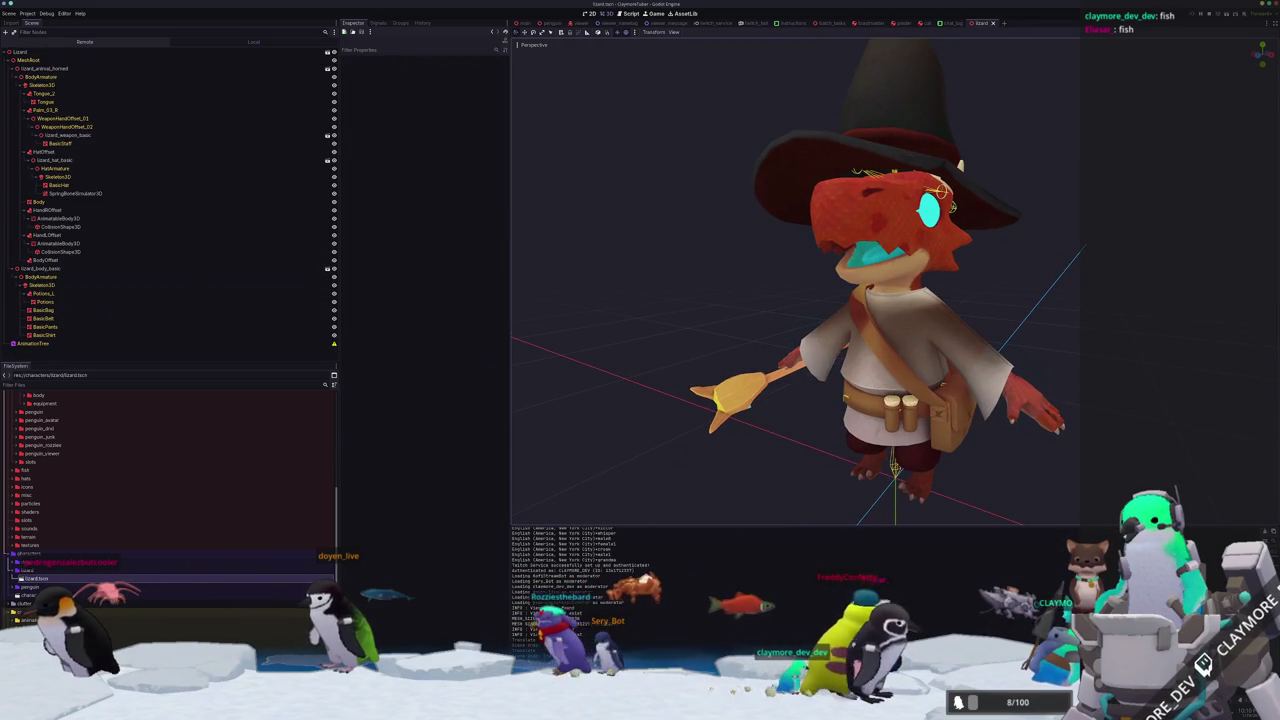
pyautogui.hotkey('alt', 'Tab')
pyautogui.scroll(2, 728, 405)
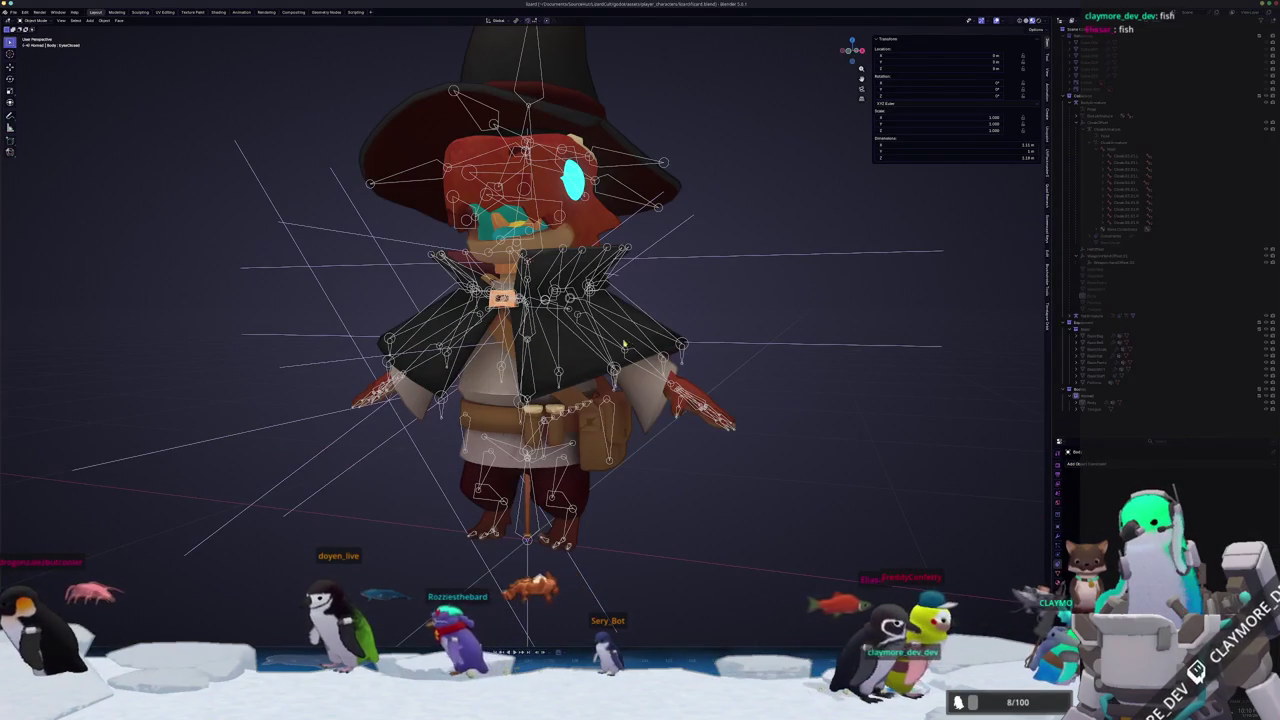
# Select the cloak mesh, zoom in on the front view, and enter Edit Mode
pyautogui.click(628, 344)
pyautogui.scroll(5, 708, 279)
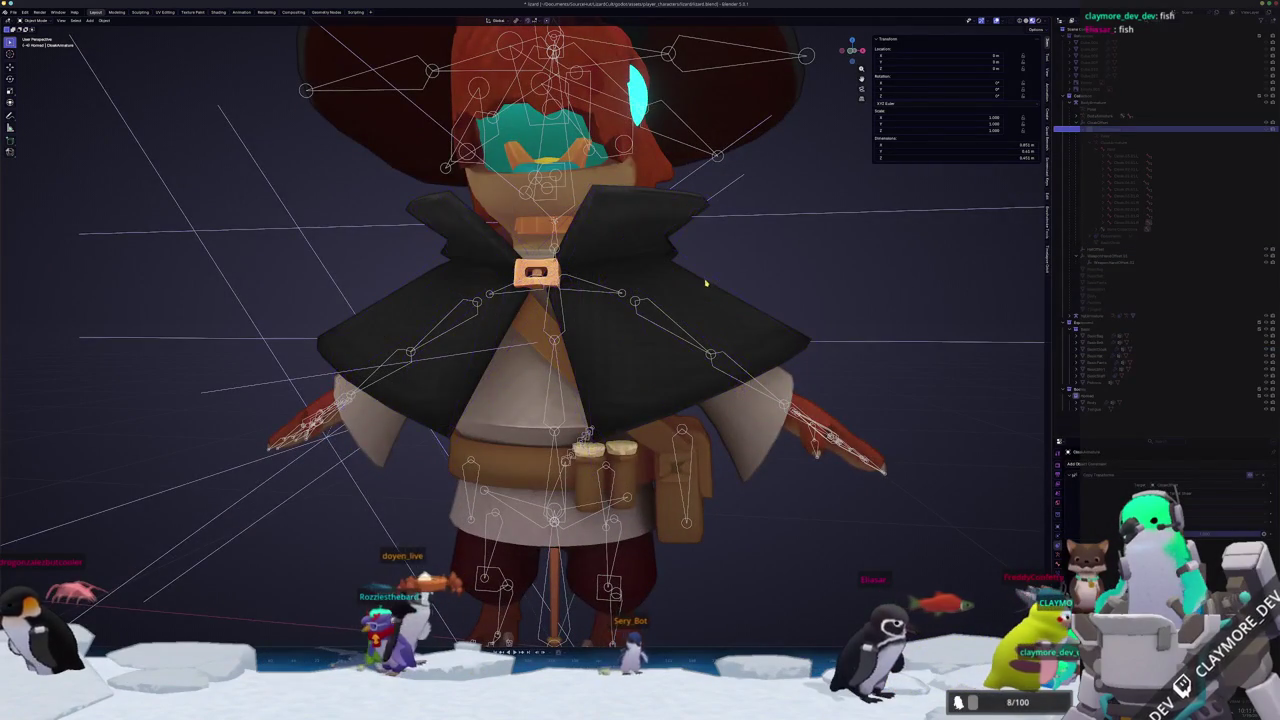
pyautogui.click(682, 316)
pyautogui.press('KP_1')
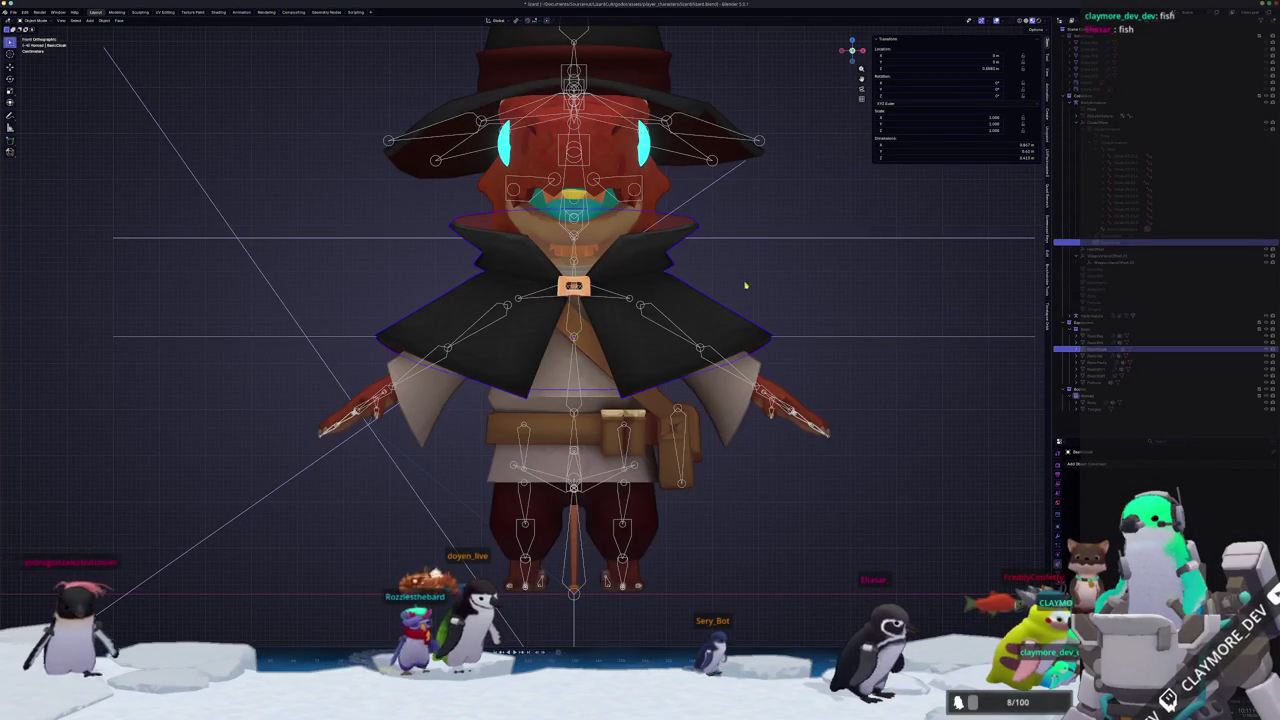
pyautogui.scroll(3, 723, 271)
pyautogui.scroll(-3, 692, 252)
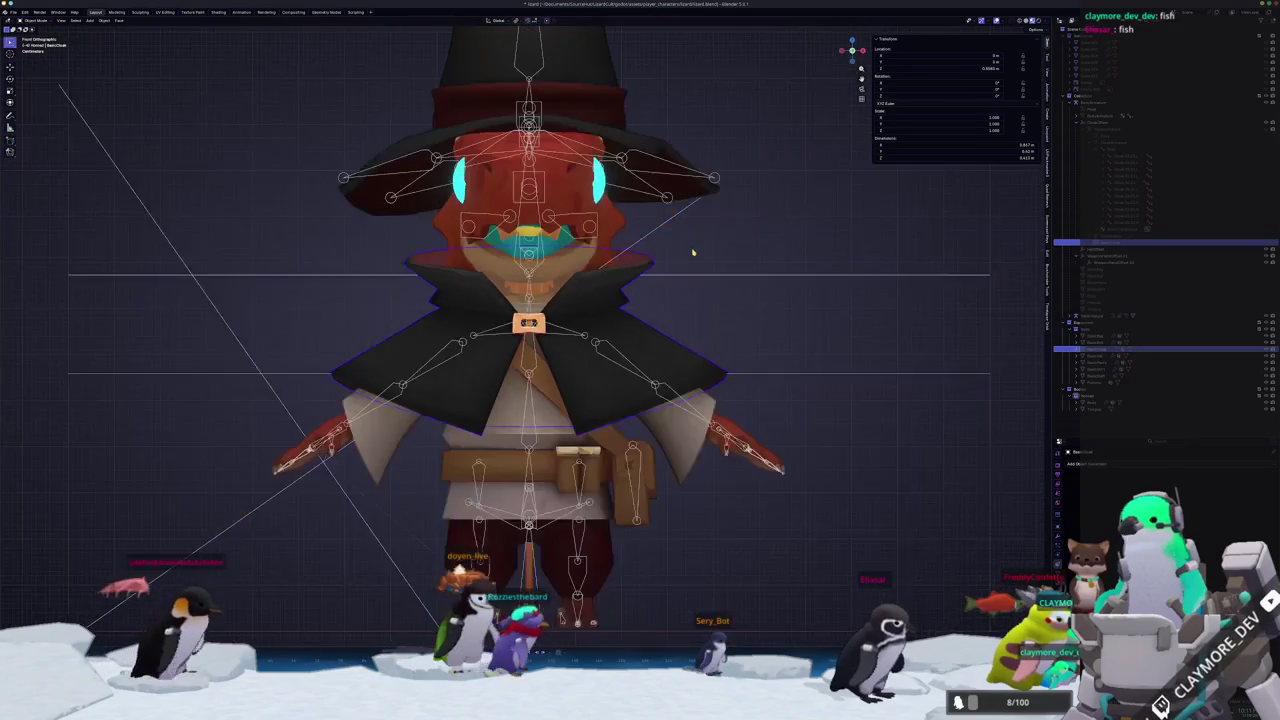
pyautogui.scroll(1, 680, 270)
pyautogui.scroll(2, 655, 306)
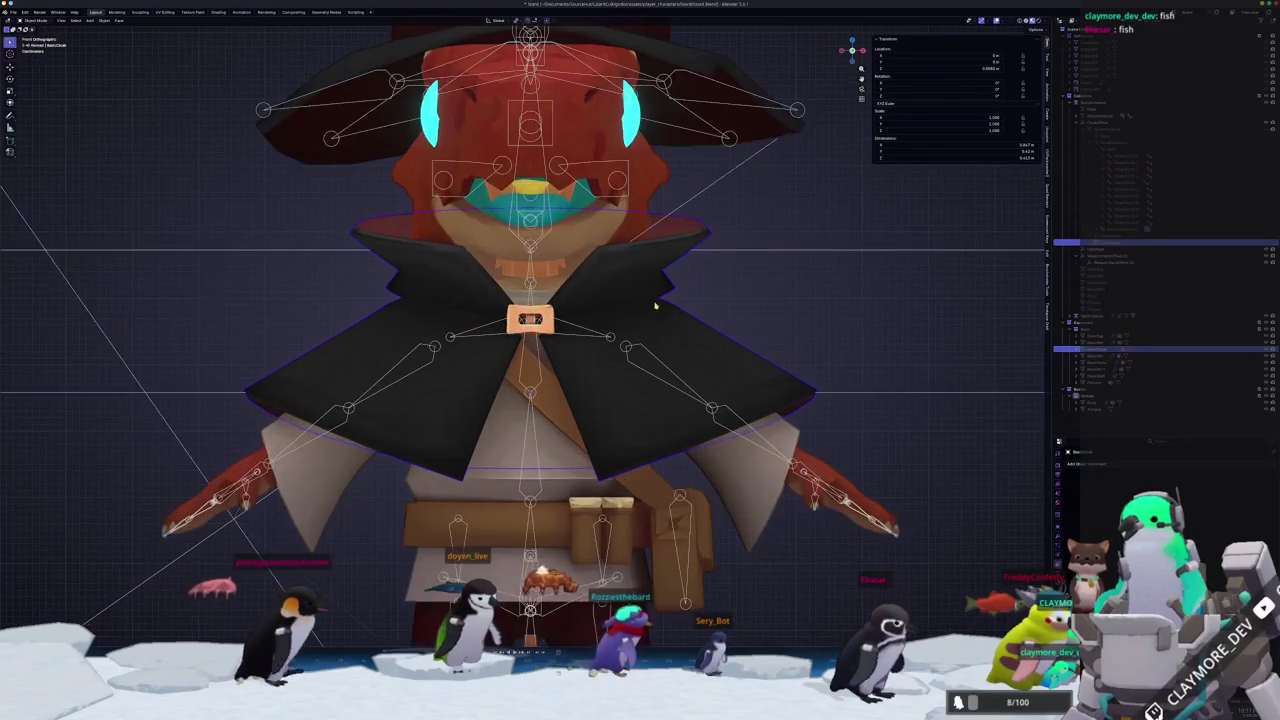
pyautogui.scroll(2, 655, 306)
pyautogui.press('Tab')
# Select the cloak's clasp and all geometry linked to it
pyautogui.press('l')
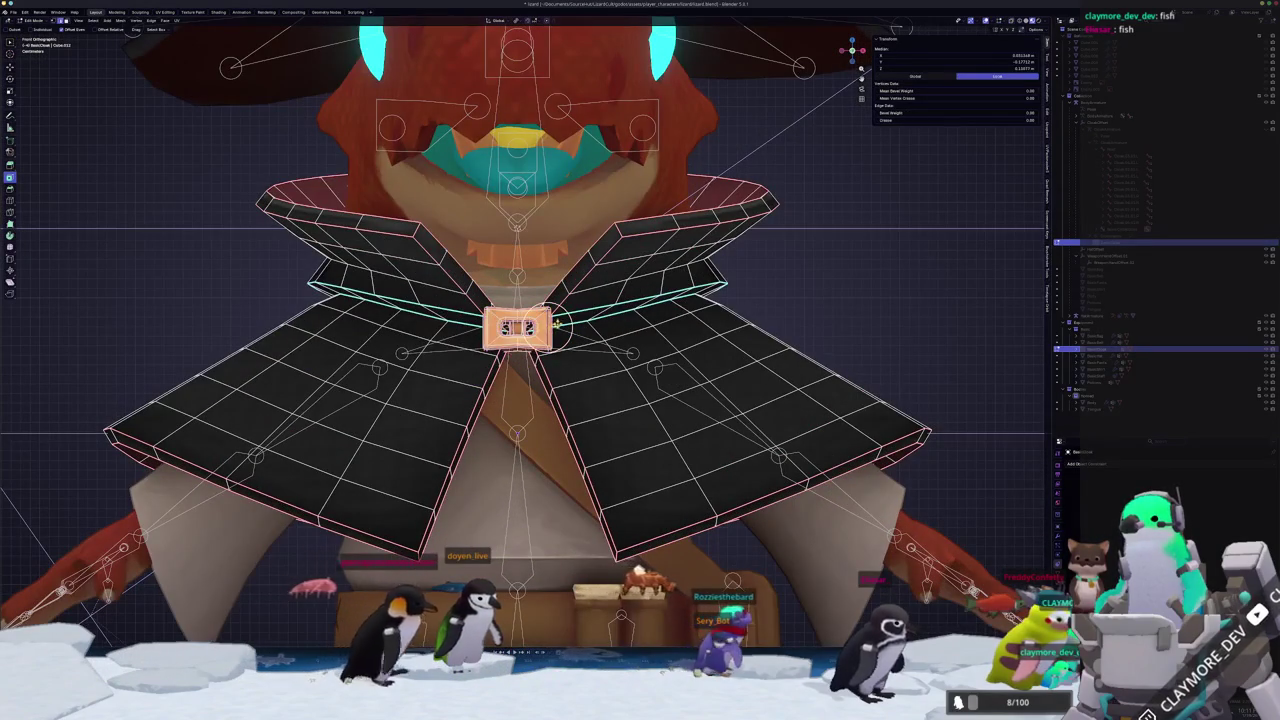
pyautogui.hotkey('ctrl', 'l')
pyautogui.scroll(2, 520, 330)
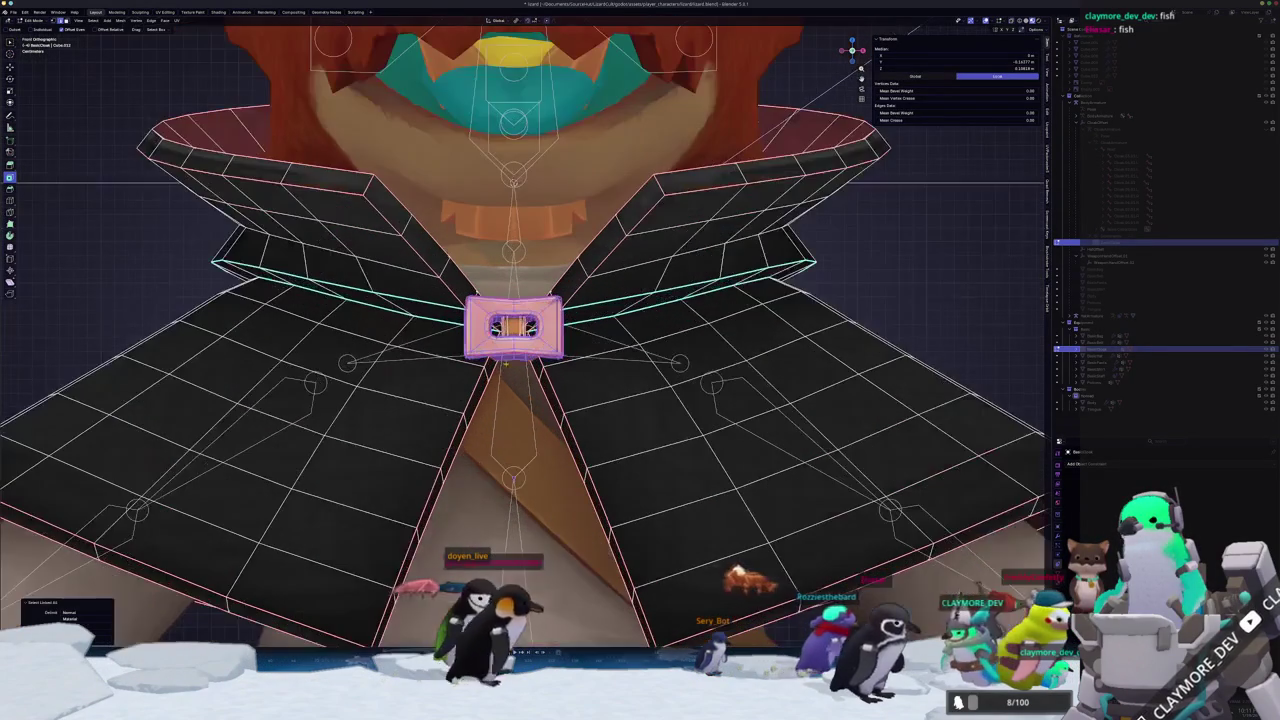
pyautogui.press('g')
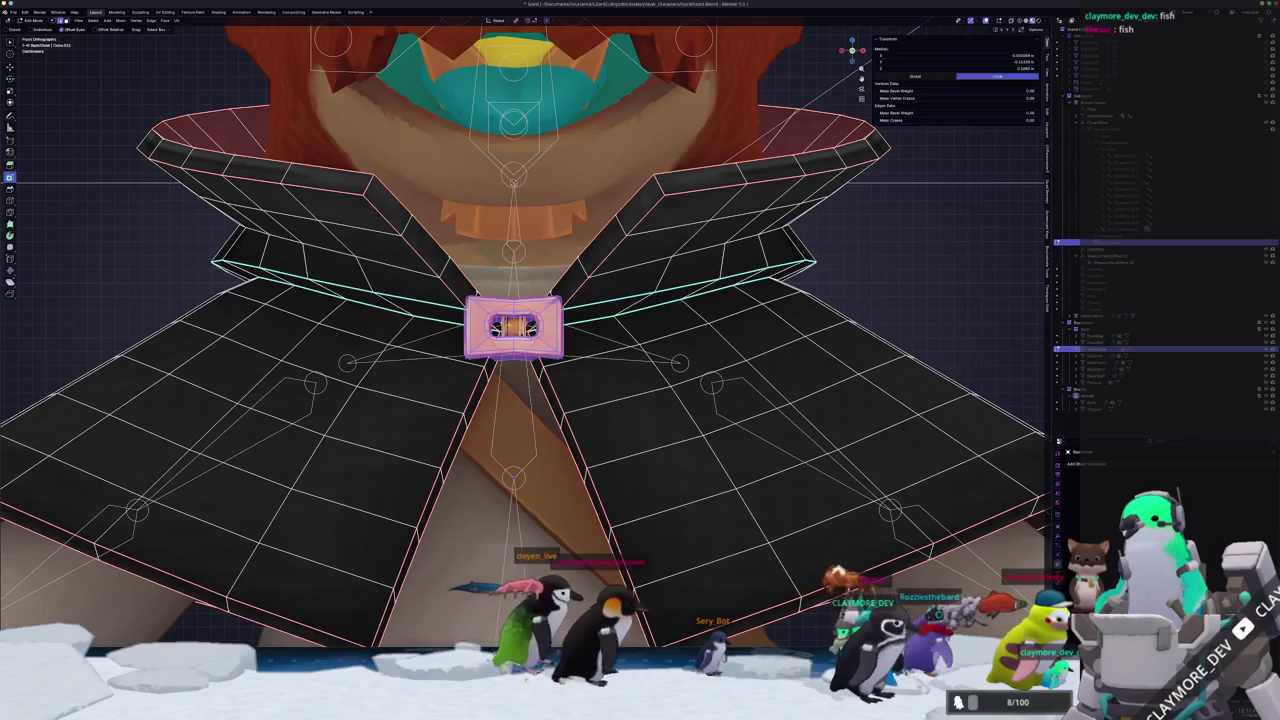
pyautogui.hotkey('ctrl', 'l')
pyautogui.scroll(-5, 540, 313)
pyautogui.scroll(5, 540, 321)
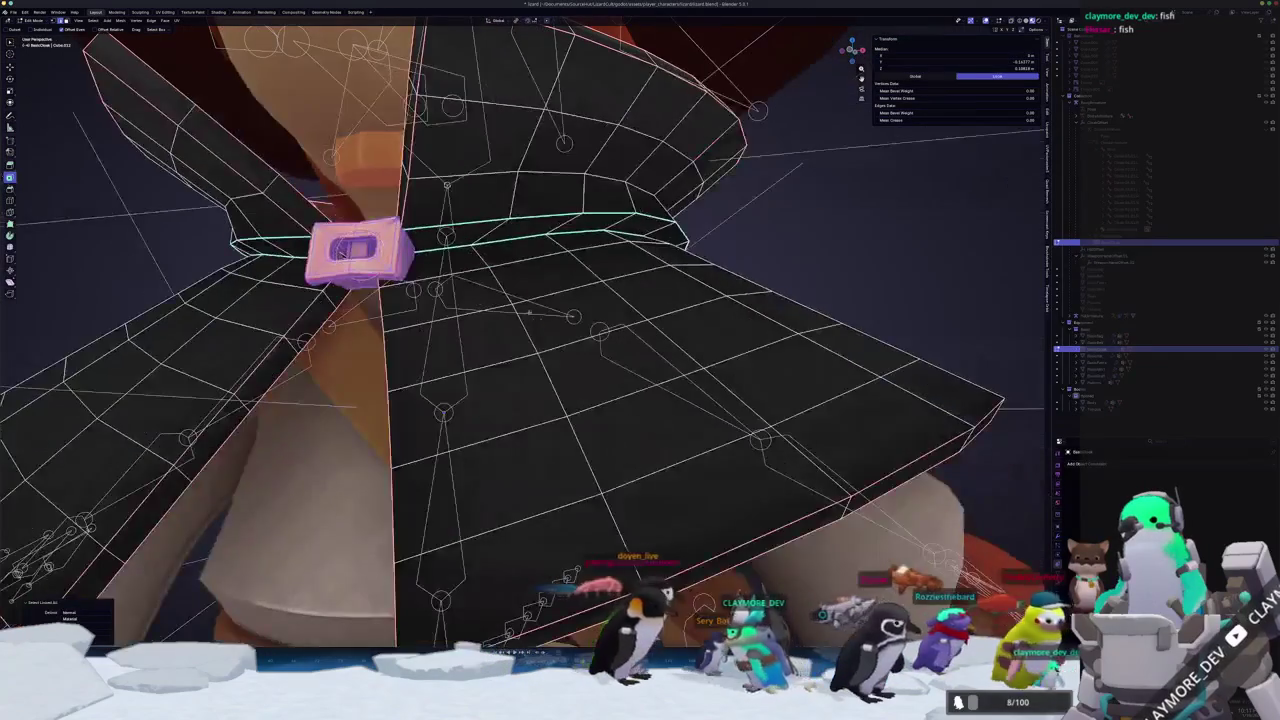
pyautogui.scroll(-5, 497, 240)
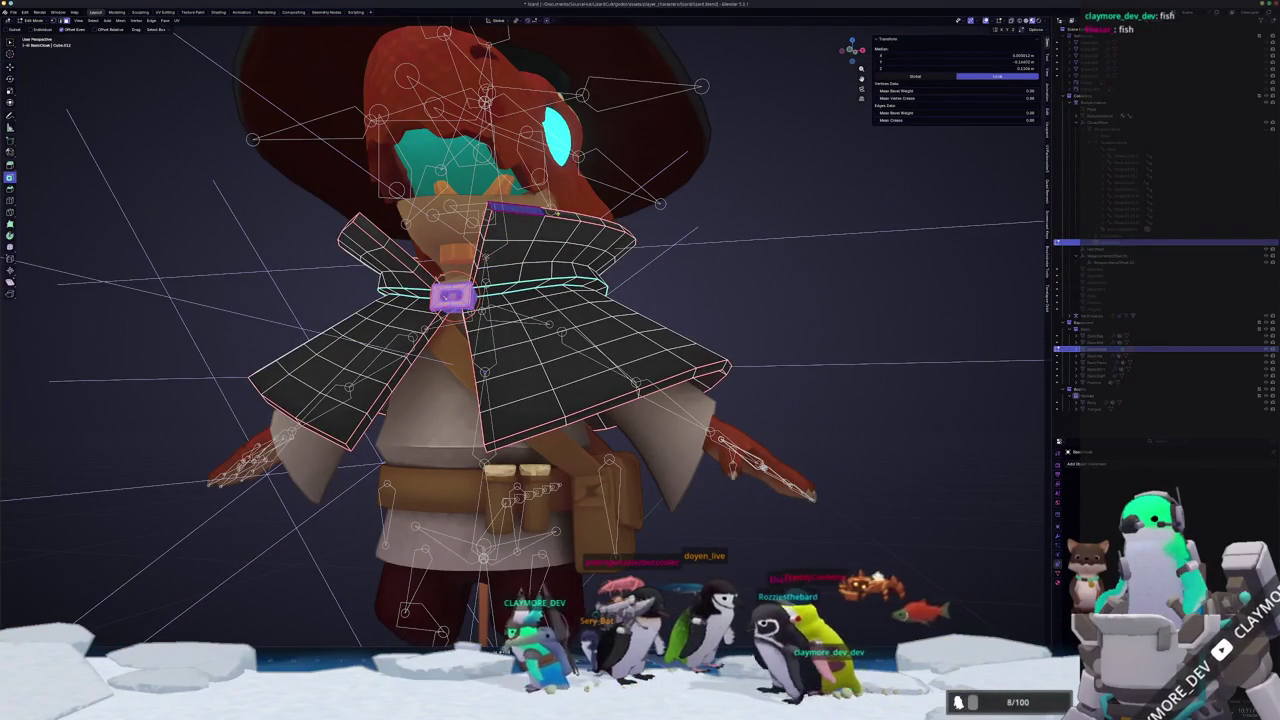
# Select the collar's top edge loop and extrude it into a new band
pyautogui.moveTo(564, 221); pyautogui.dragTo(881, 263)
pyautogui.keyDown('ctrl'); pyautogui.click(752, 321); pyautogui.keyUp('ctrl')
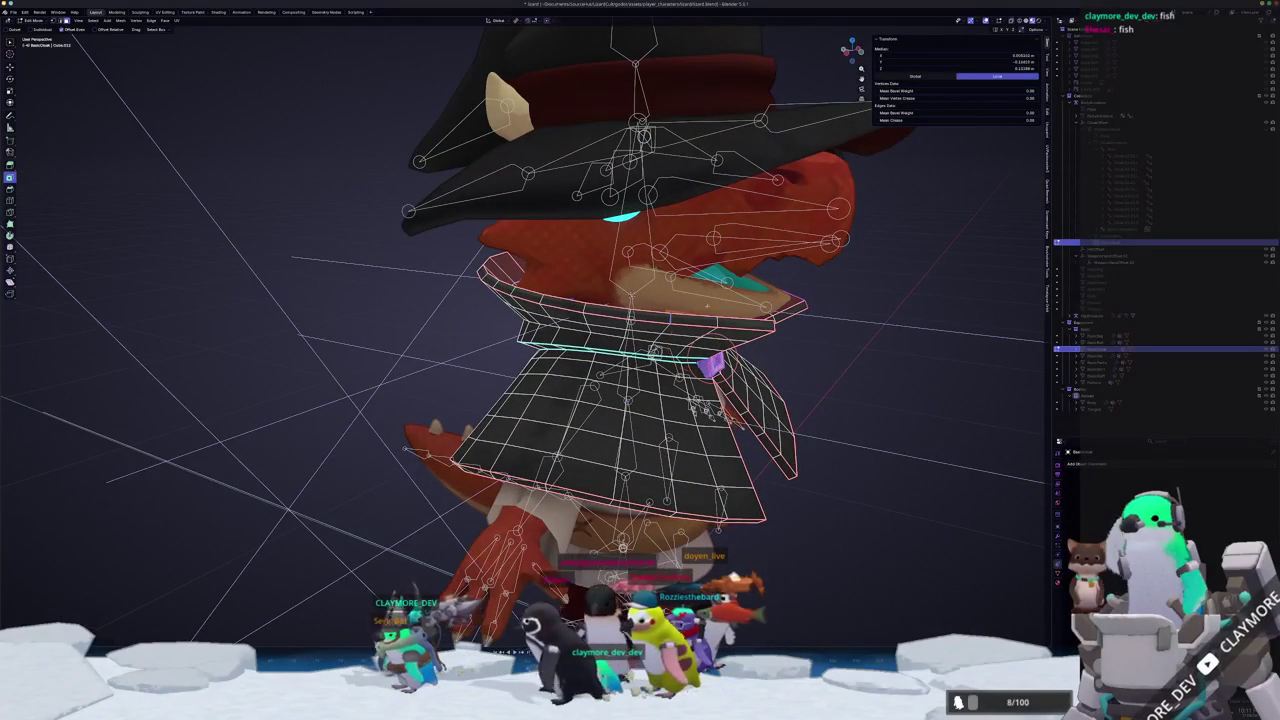
pyautogui.click(502, 287)
pyautogui.moveTo(520, 280)
pyautogui.mouseDown()
pyautogui.moveTo(590, 290)
pyautogui.moveTo(556, 285)
pyautogui.mouseUp()
pyautogui.keyDown('alt'); pyautogui.click(739, 344); pyautogui.keyUp('alt')
pyautogui.moveTo(739, 344)
pyautogui.mouseDown()
pyautogui.moveTo(788, 337)
pyautogui.moveTo(704, 313)
pyautogui.moveTo(790, 316)
pyautogui.mouseUp()
pyautogui.press('e')
# Separate the selected collar faces into their own object and return to Object Mode
pyautogui.rightClick(792, 316)
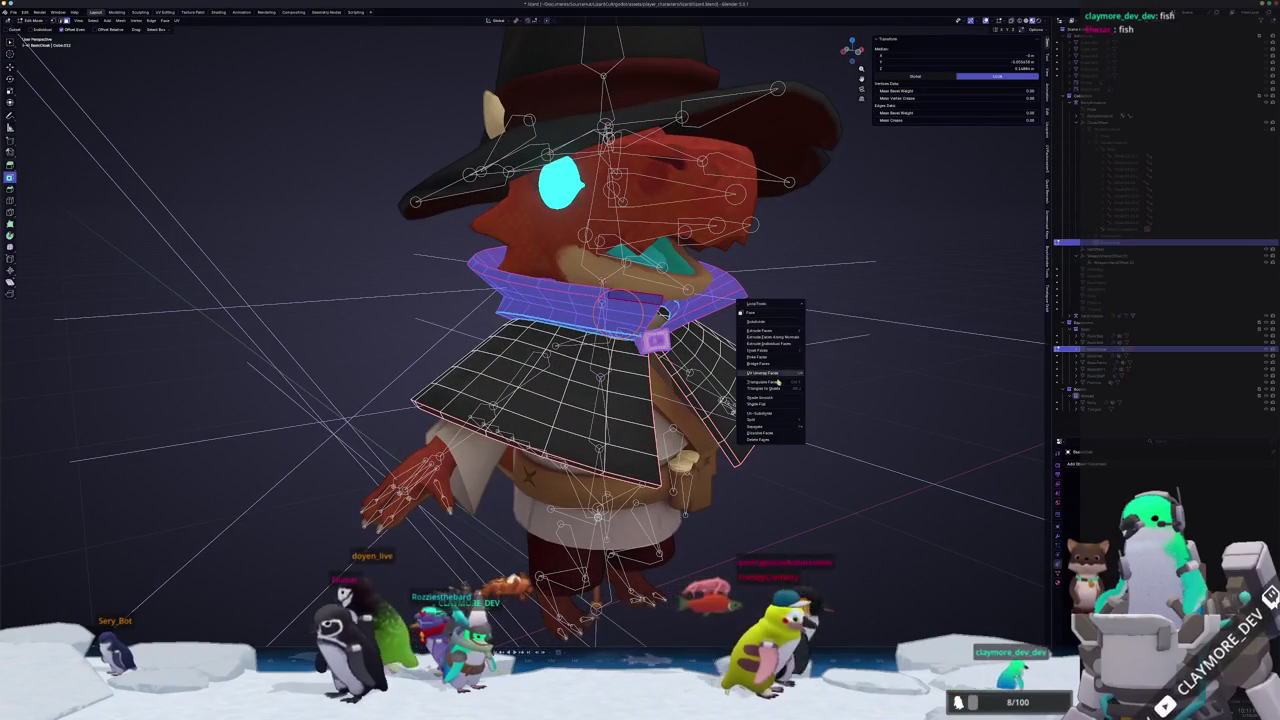
pyautogui.moveTo(790, 427)
pyautogui.click(830, 426)
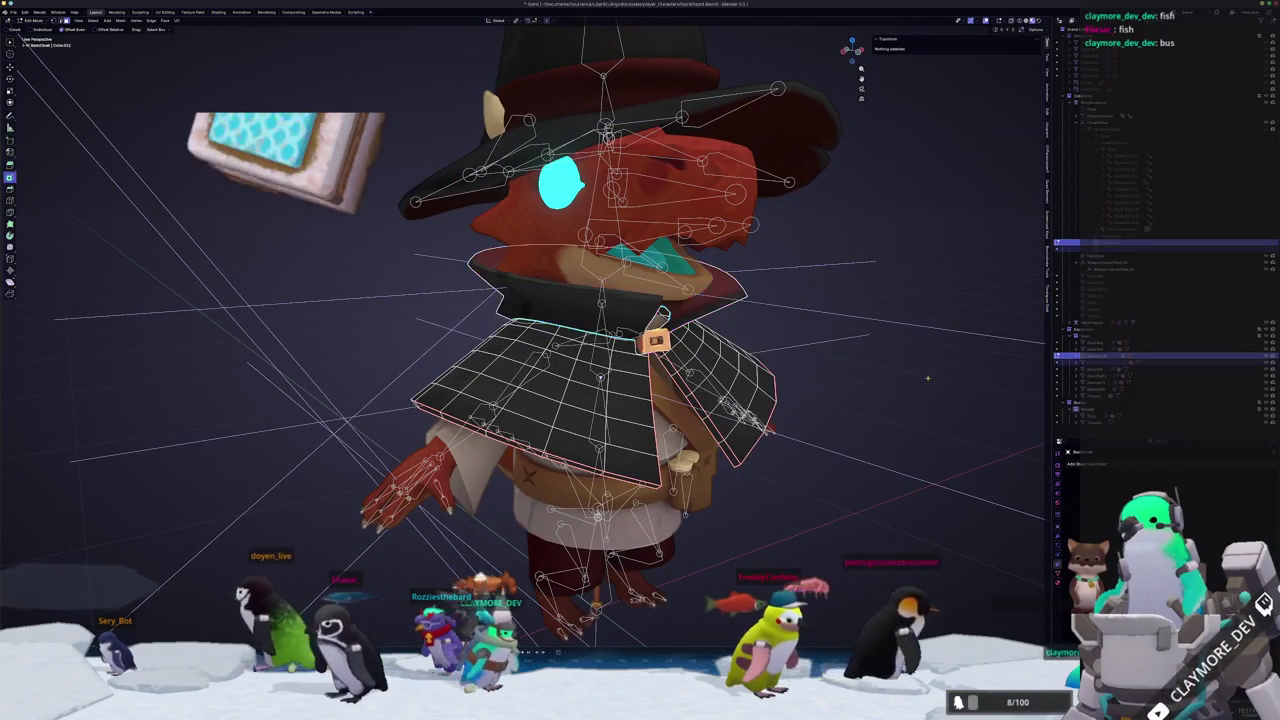
pyautogui.press('Tab')
pyautogui.press('KP_1')
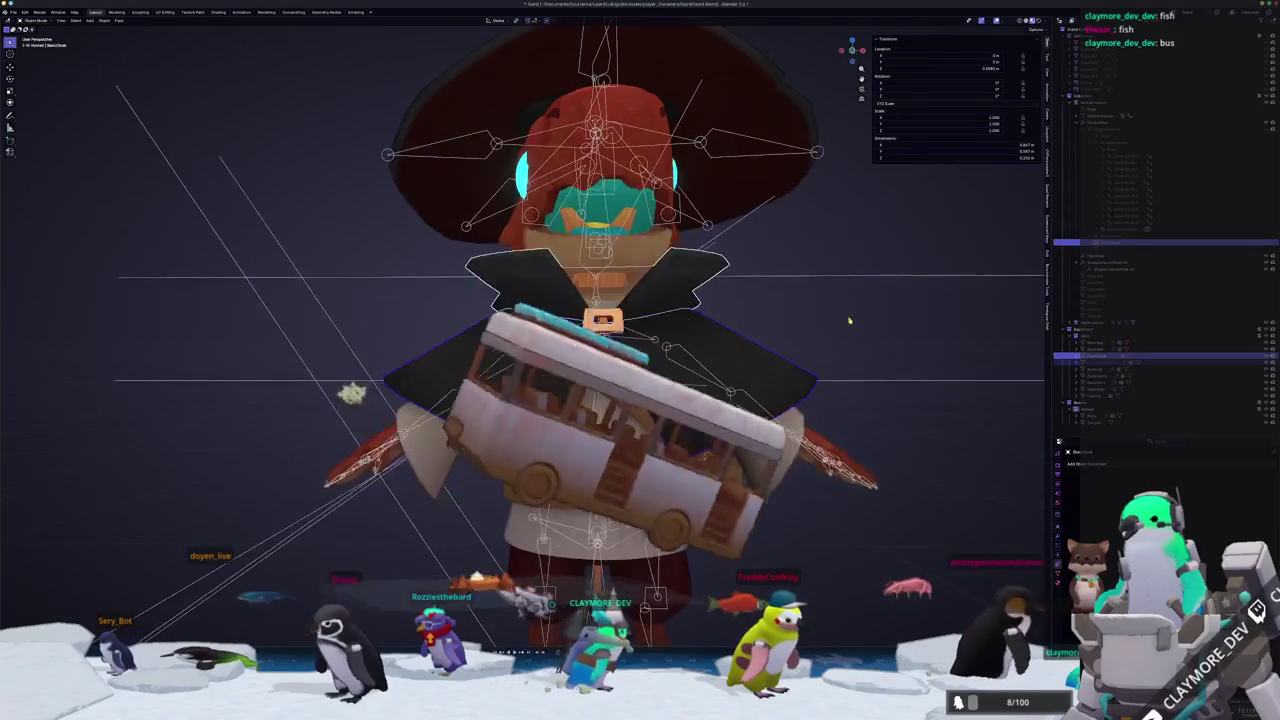
# Rename the separated collar object, then select it together with the lower cloak
pyautogui.click(742, 343)
pyautogui.press('F2')
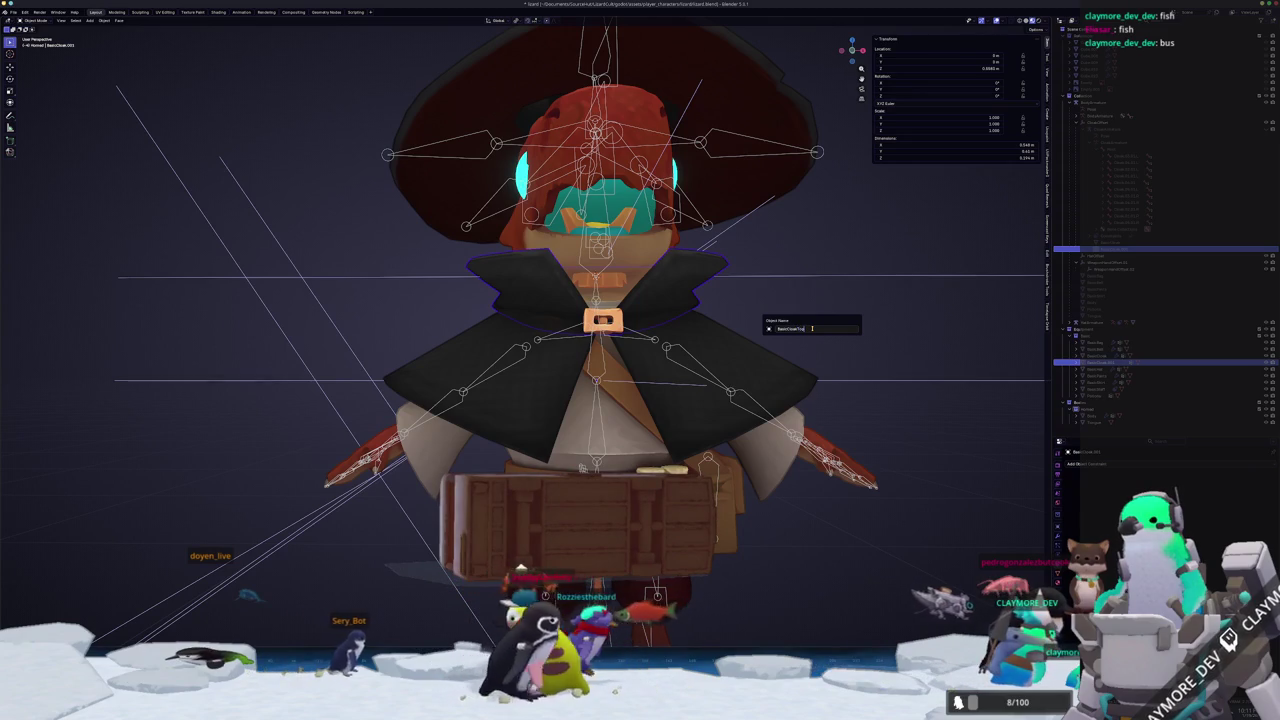
pyautogui.click(791, 375)
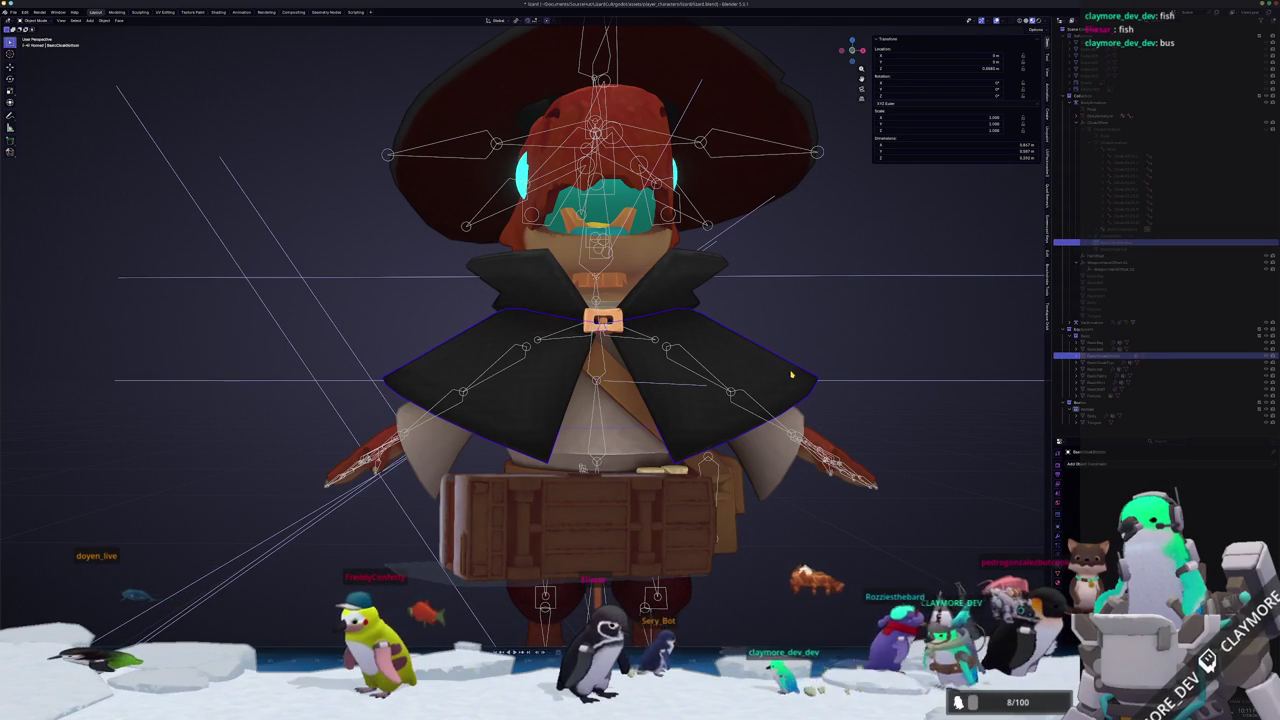
pyautogui.keyDown('shift'); pyautogui.click(718, 318); pyautogui.keyUp('shift')
pyautogui.moveTo(718, 318); pyautogui.dragTo(707, 345)
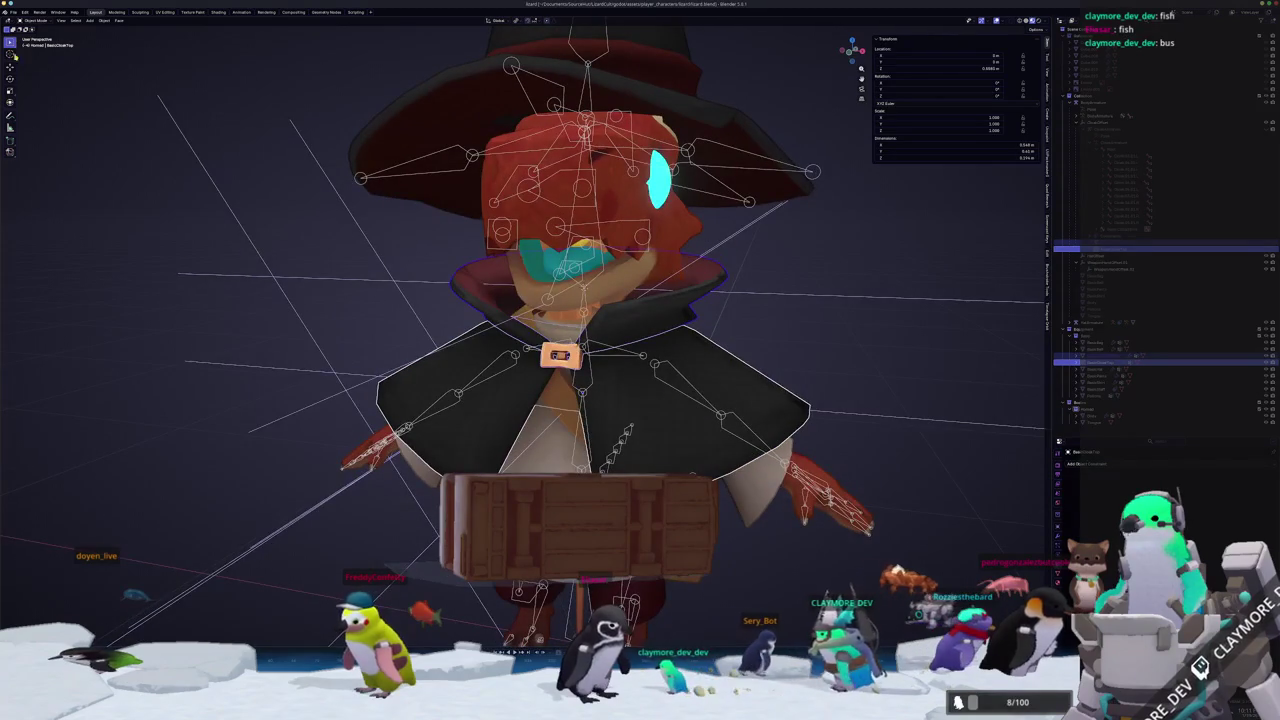
pyautogui.click(14, 12)
# Export the selected cloak and collar as Wavefront OBJ into the character assets subfolder
pyautogui.moveTo(30, 120)
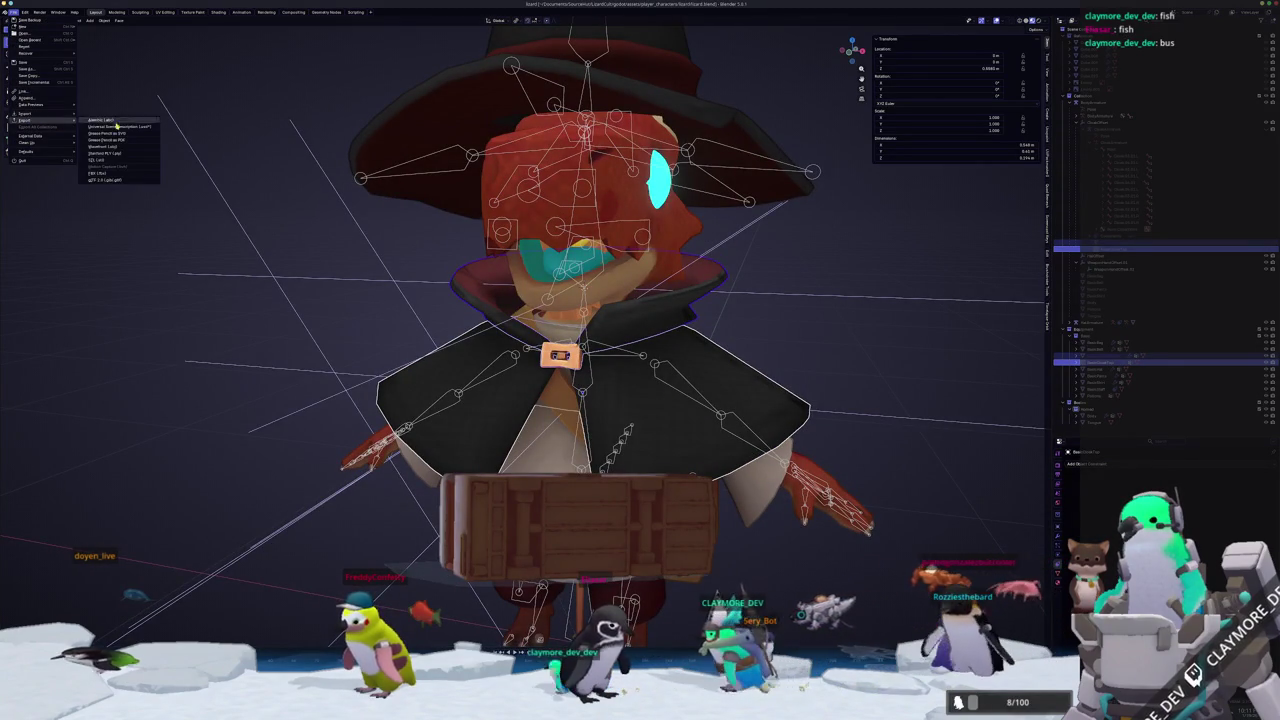
pyautogui.click(108, 147)
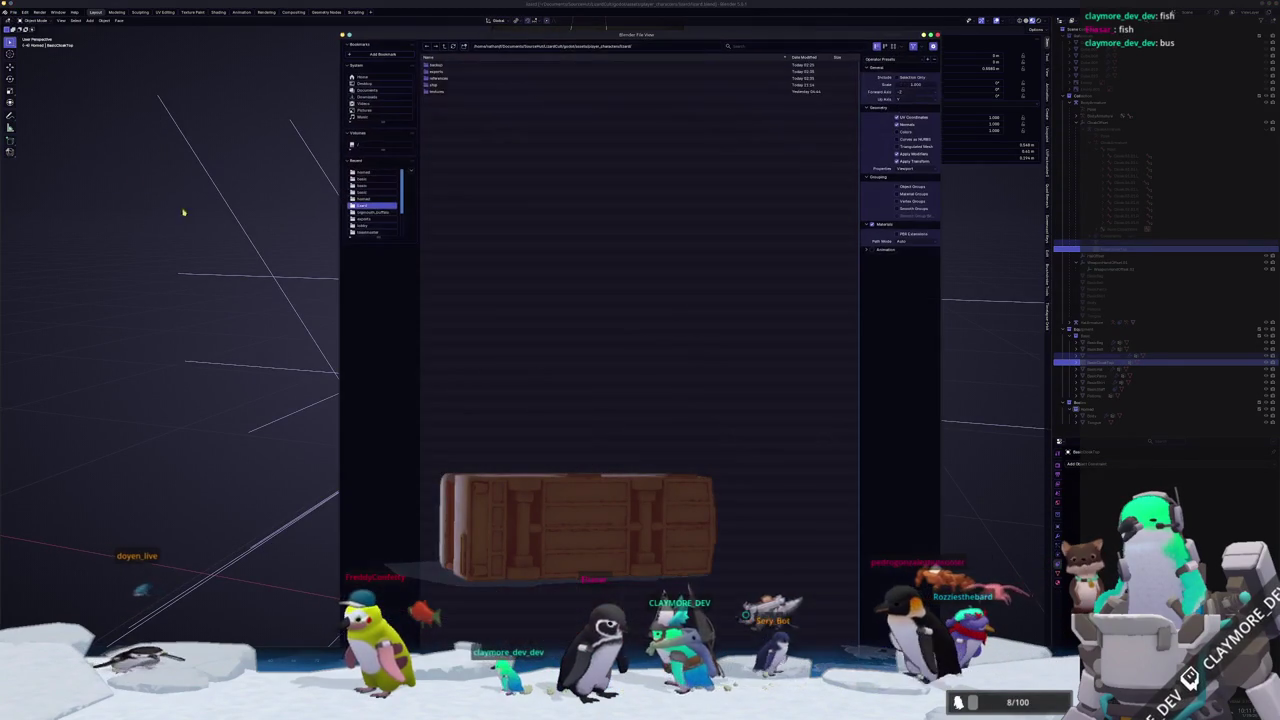
pyautogui.doubleClick(437, 85)
pyautogui.doubleClick(437, 85)
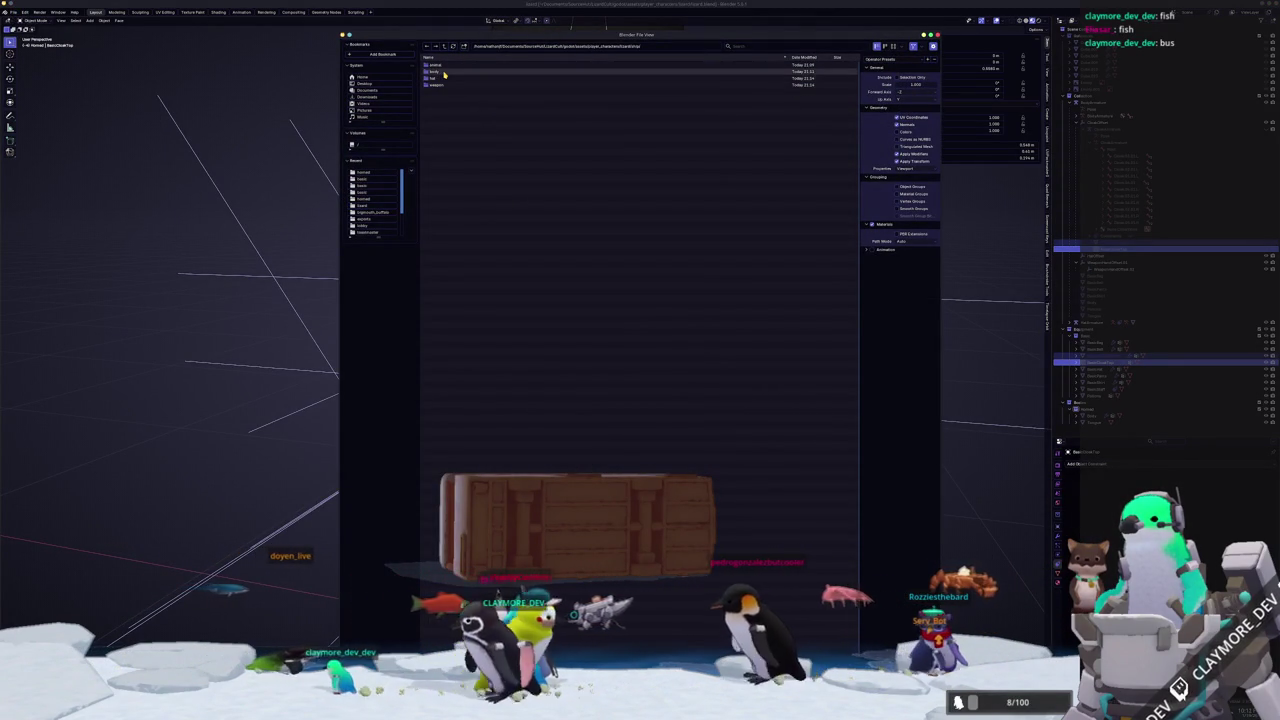
pyautogui.doubleClick(450, 64)
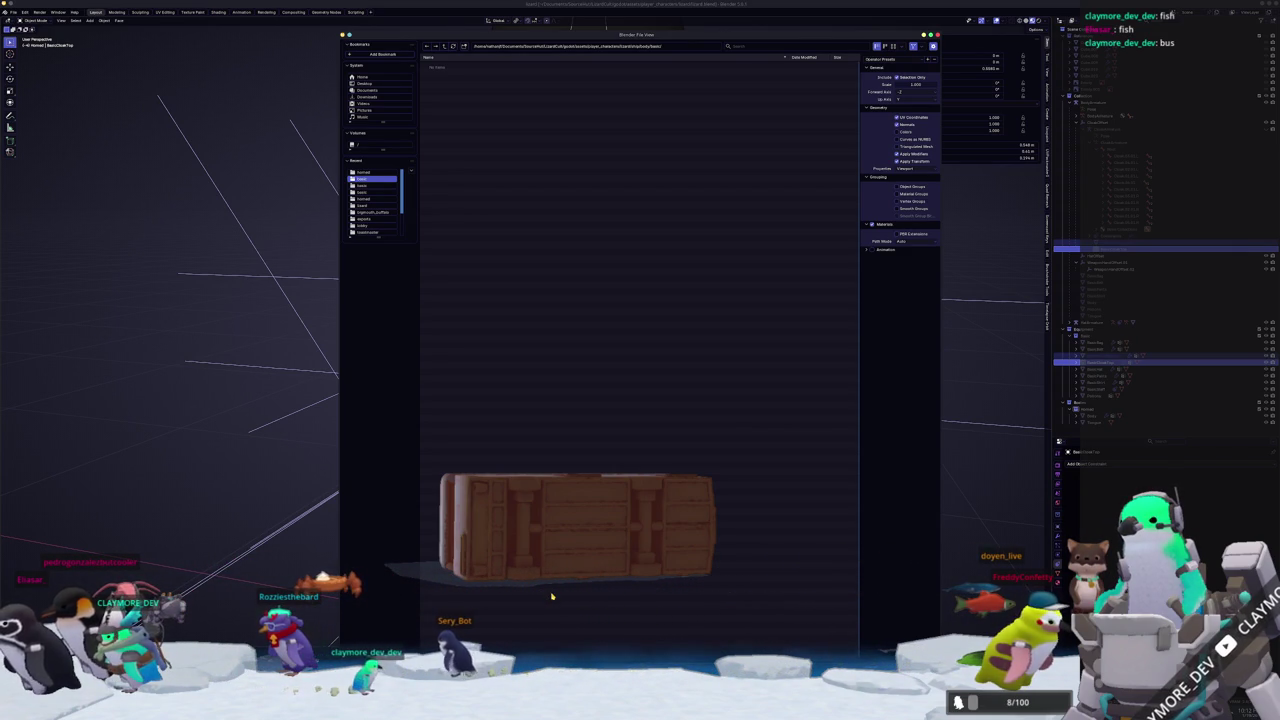
pyautogui.press('Return')
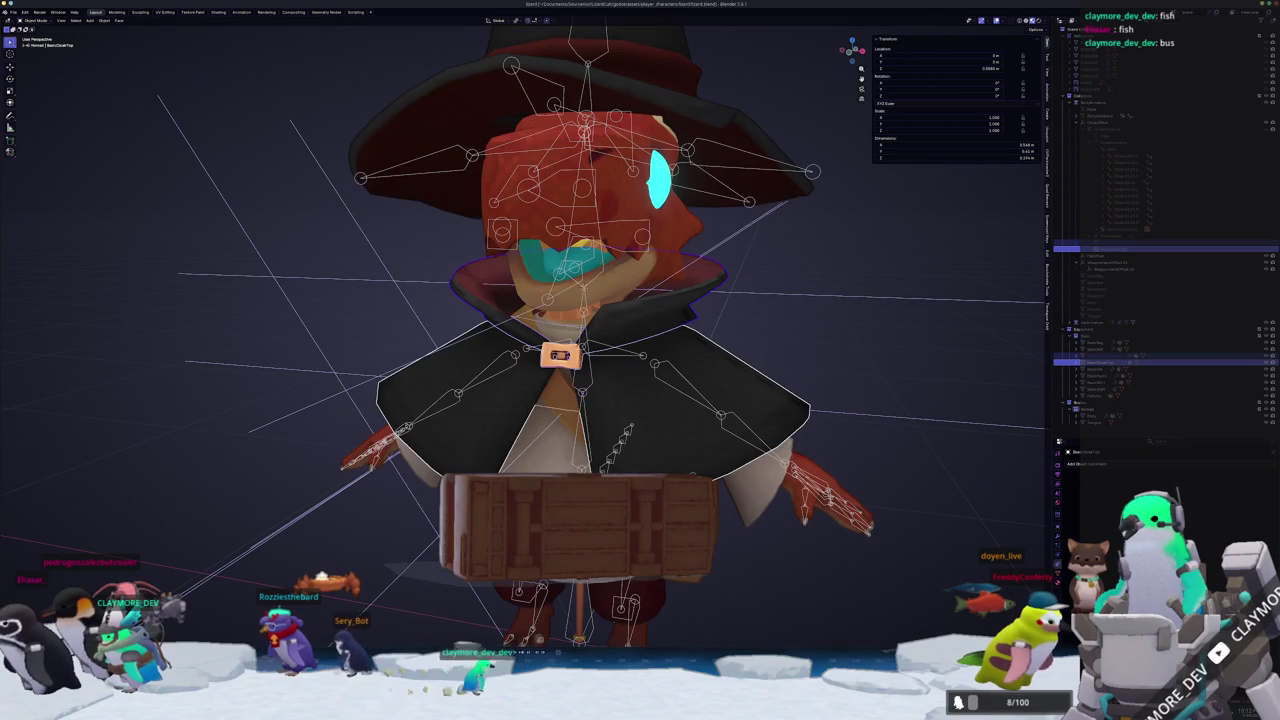
# Drag the ship folder into the left Dolphin window, merging it into the existing folder
pyautogui.hotkey('alt', 'Tab')
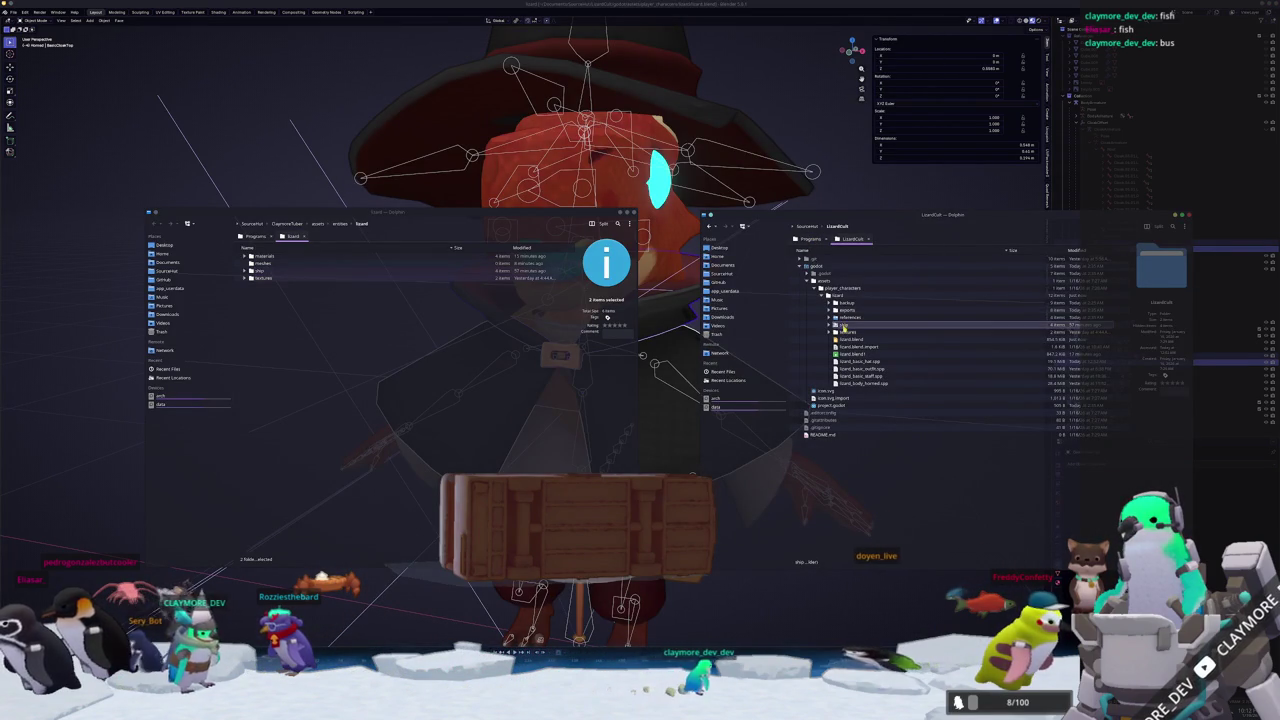
pyautogui.moveTo(845, 324); pyautogui.dragTo(545, 365)
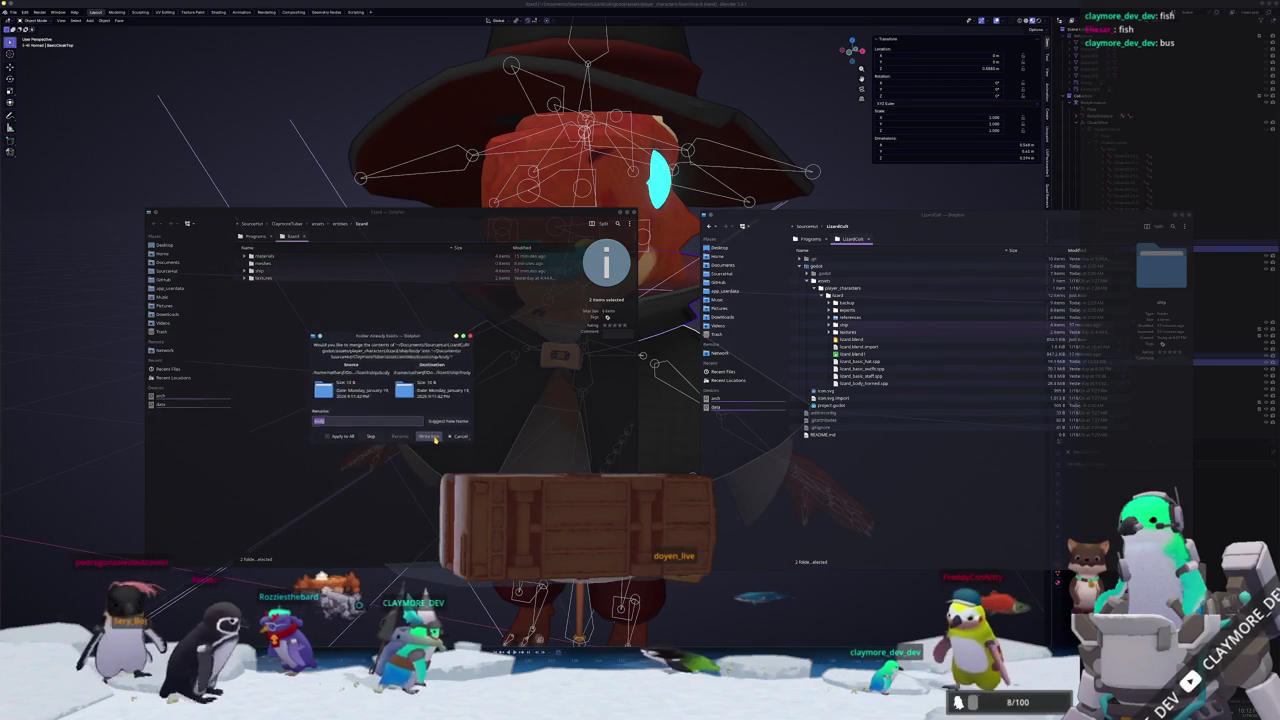
pyautogui.click(434, 437)
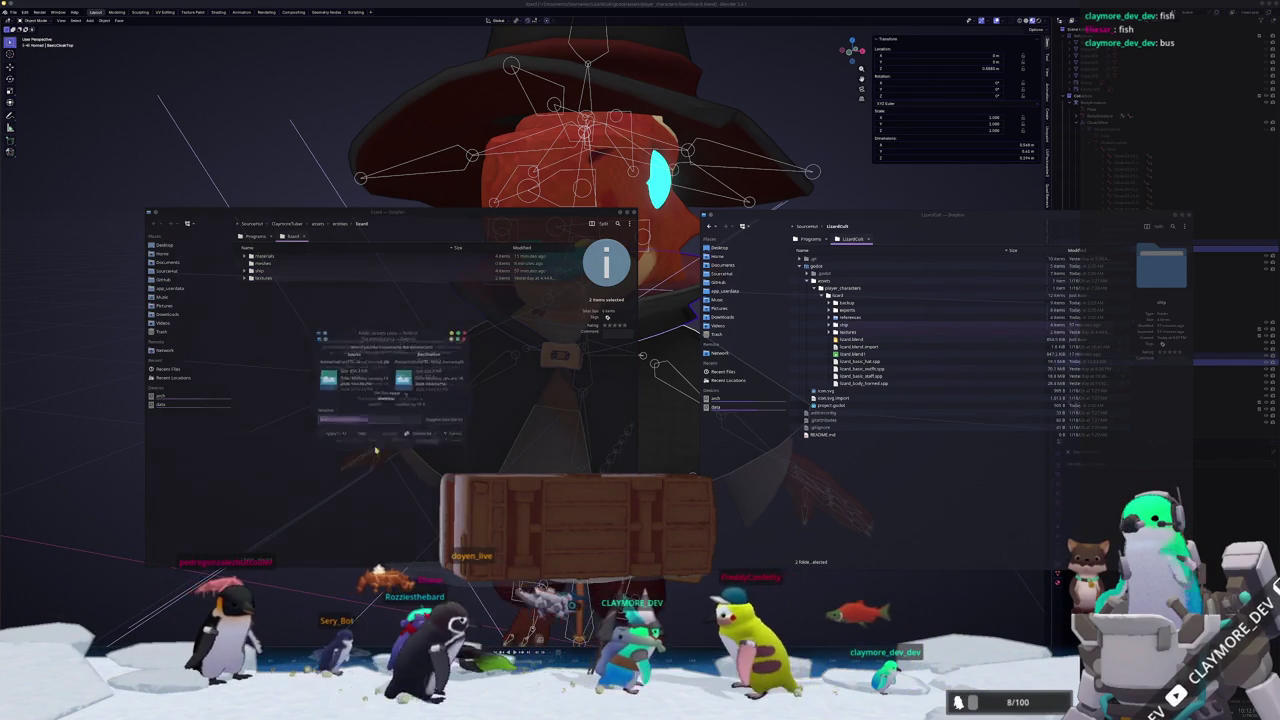
pyautogui.click(427, 441)
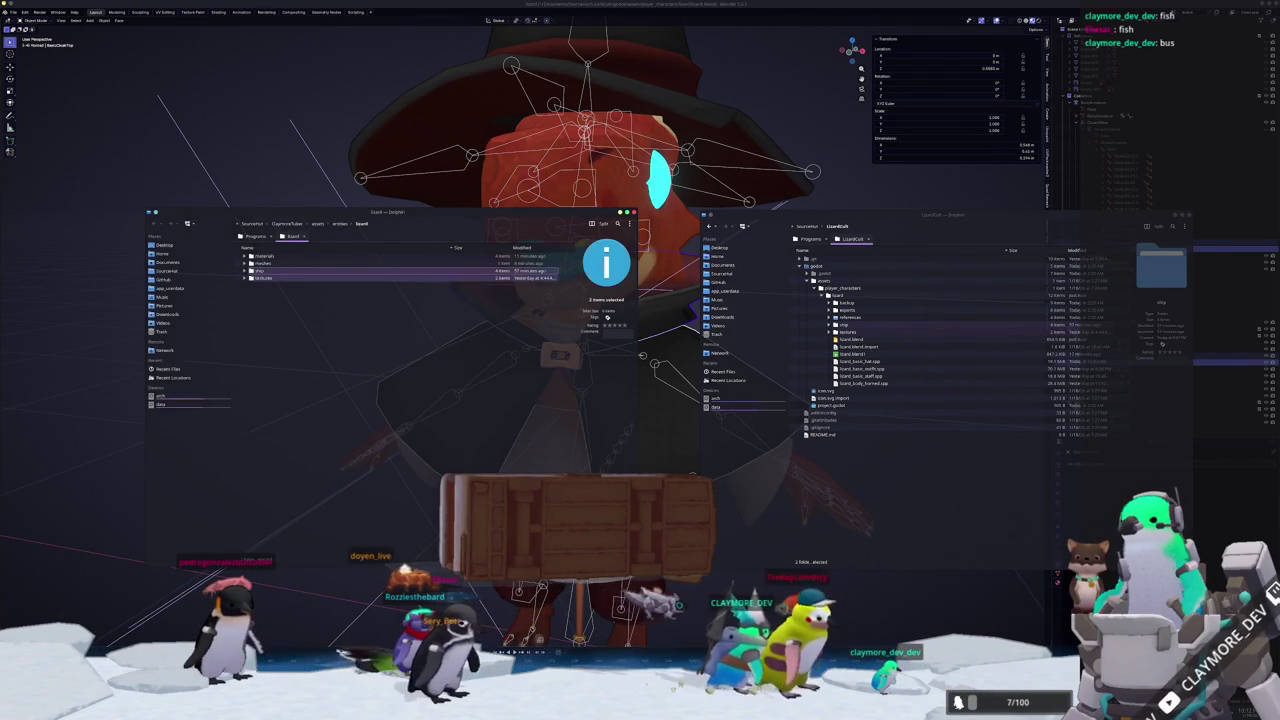
pyautogui.hotkey('alt', 'Tab')
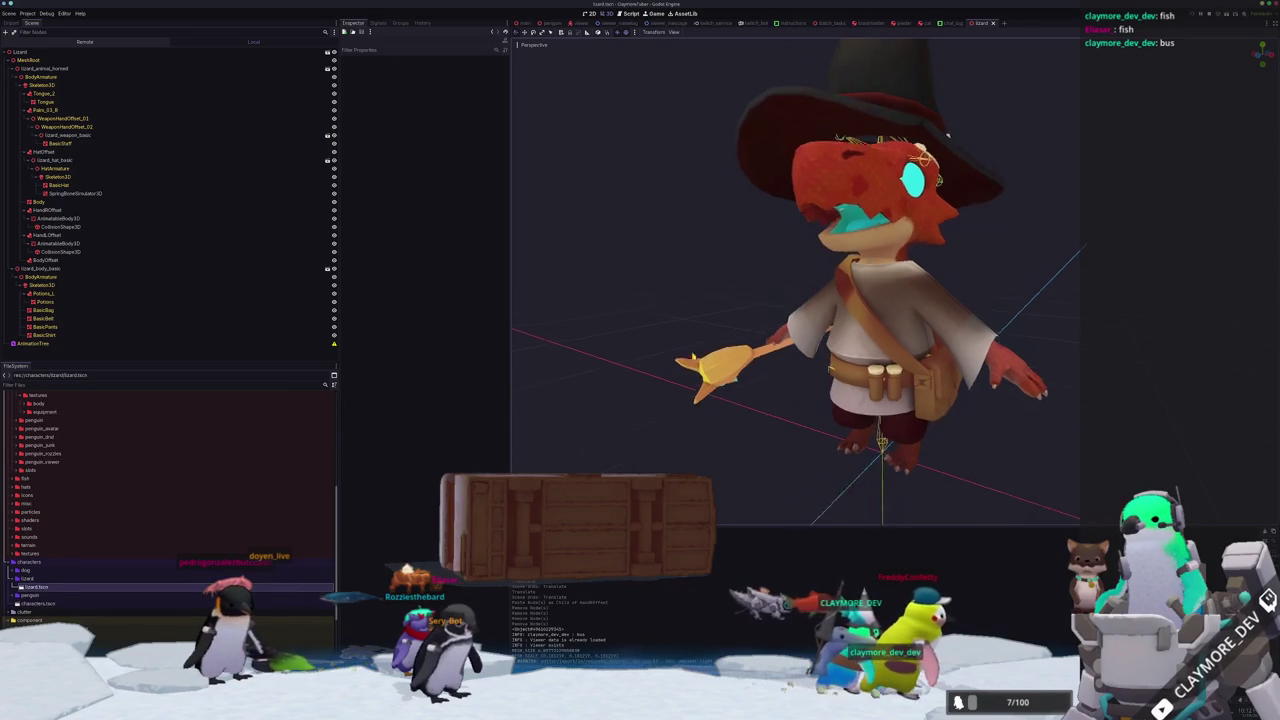
# Paste the copied AnimatableBody3D under the BodyOffset attachment
pyautogui.click(44, 260)
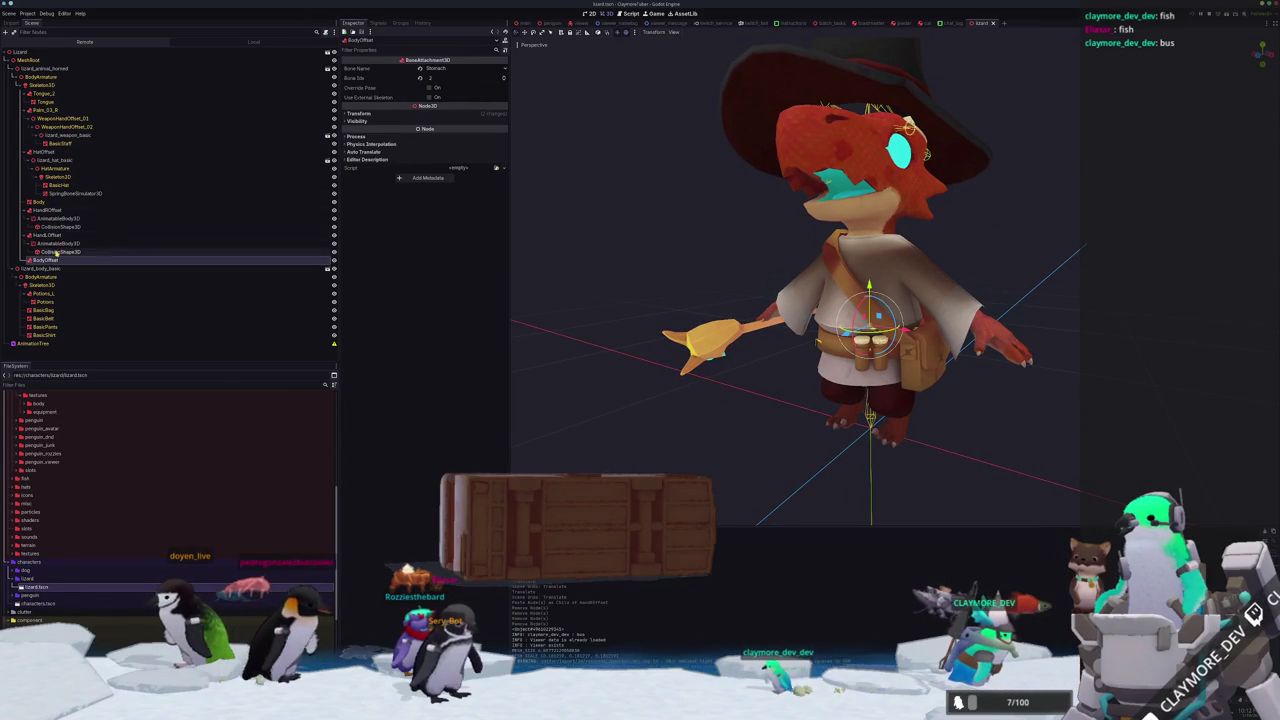
pyautogui.click(57, 243)
pyautogui.click(48, 260)
pyautogui.hotkey('ctrl', 'v')
# Make the new CollisionShape3D's SphereShape3D unique, with its 0.25 radius shown
pyautogui.click(62, 277)
pyautogui.rightClick(65, 279)
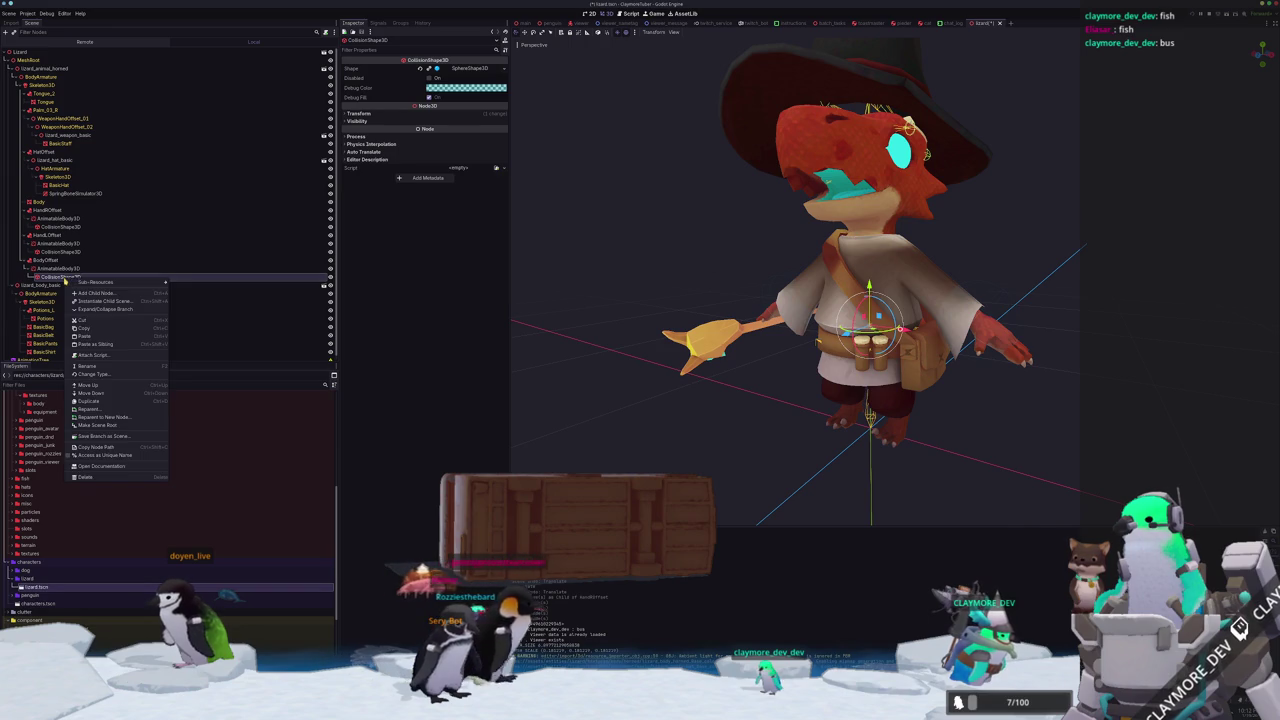
pyautogui.click(498, 68)
pyautogui.click(498, 68)
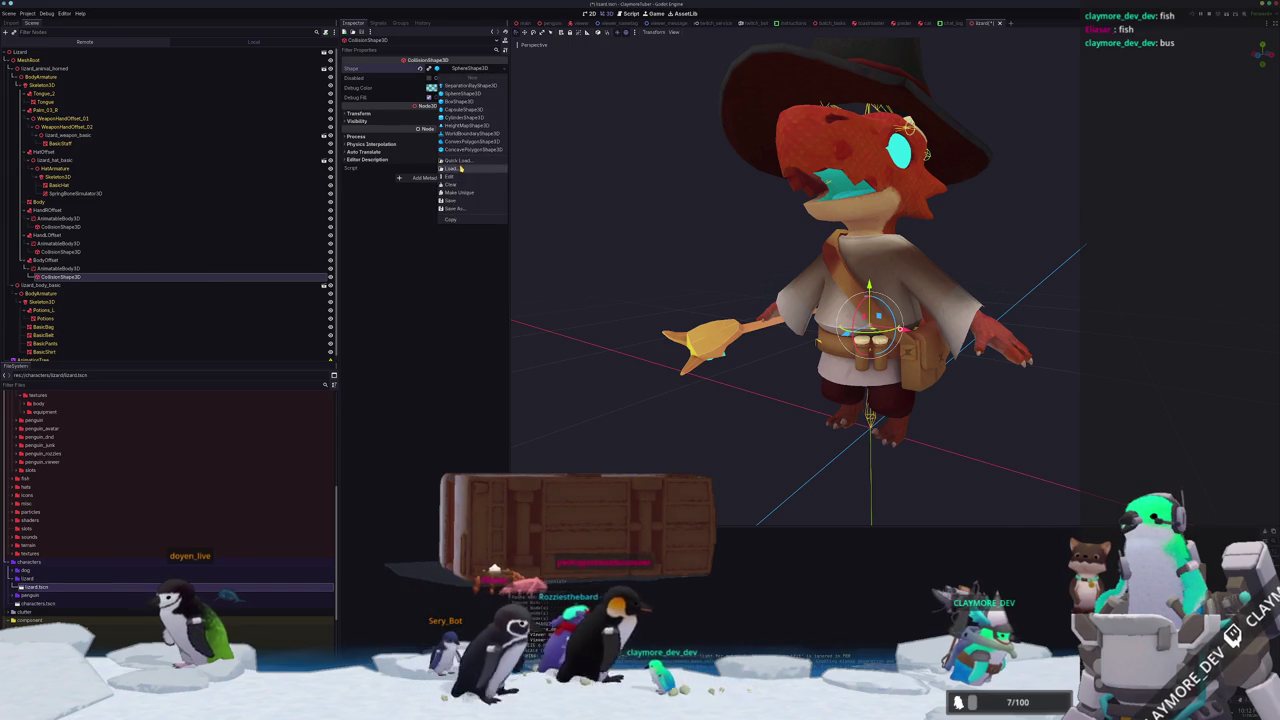
pyautogui.click(463, 195)
pyautogui.click(470, 68)
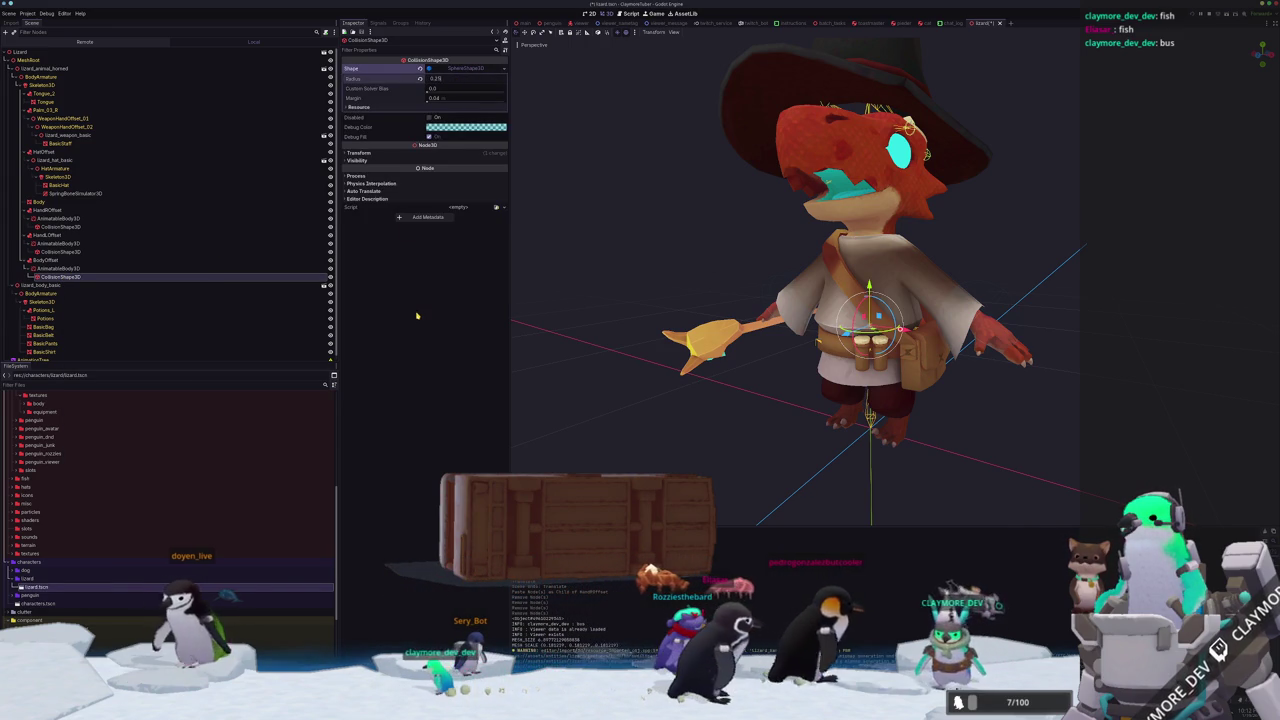
pyautogui.scroll(-3, 755, 365)
pyautogui.scroll(4, 755, 365)
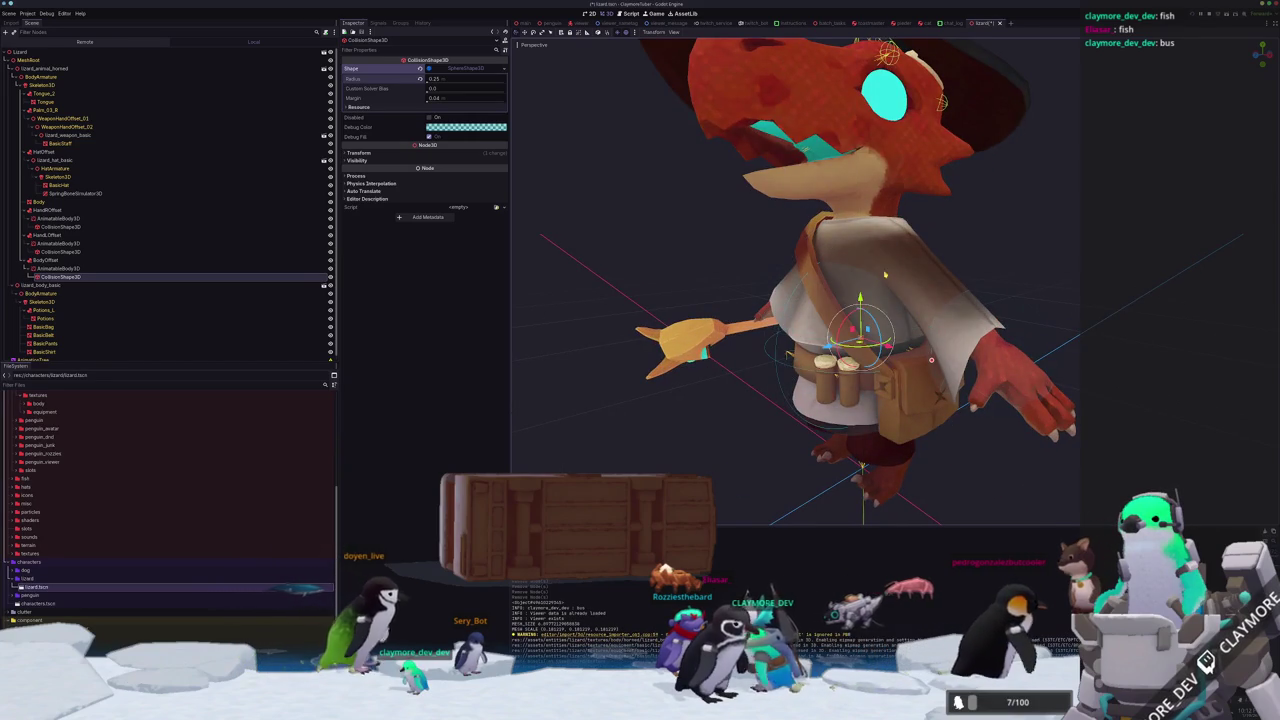
pyautogui.moveTo(885, 273); pyautogui.dragTo(798, 268)
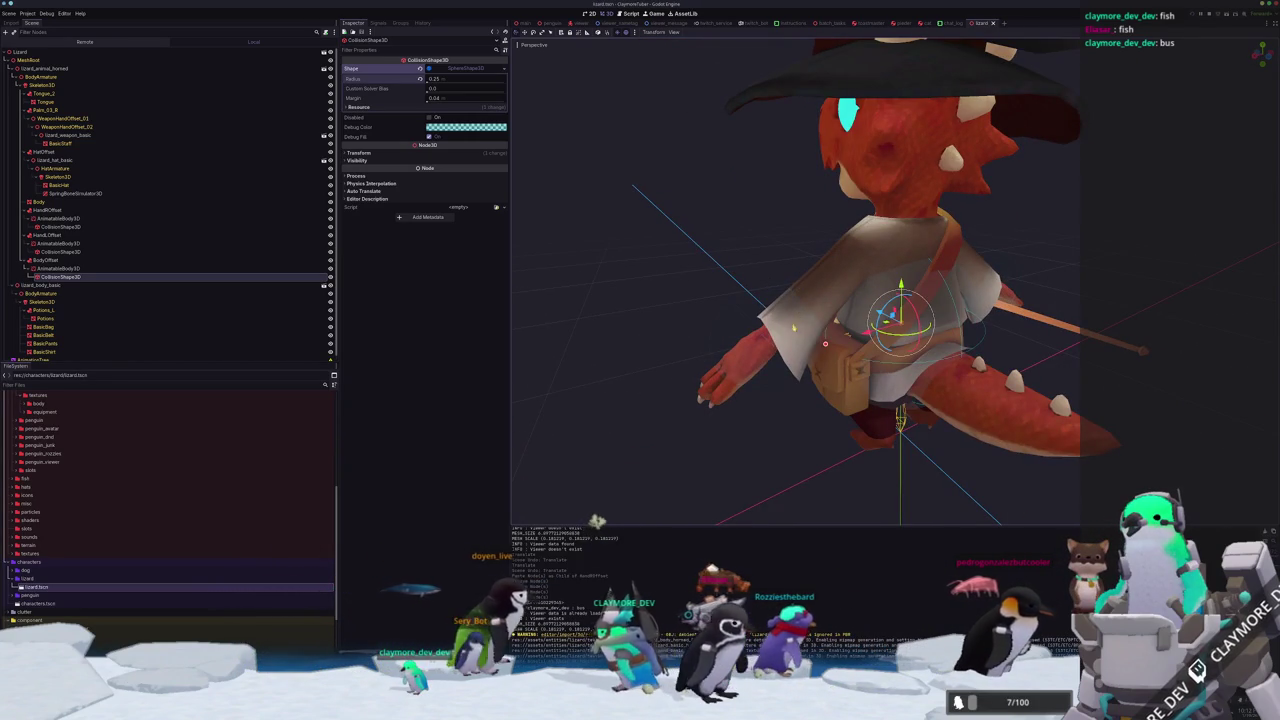
pyautogui.moveTo(771, 416); pyautogui.dragTo(690, 412)
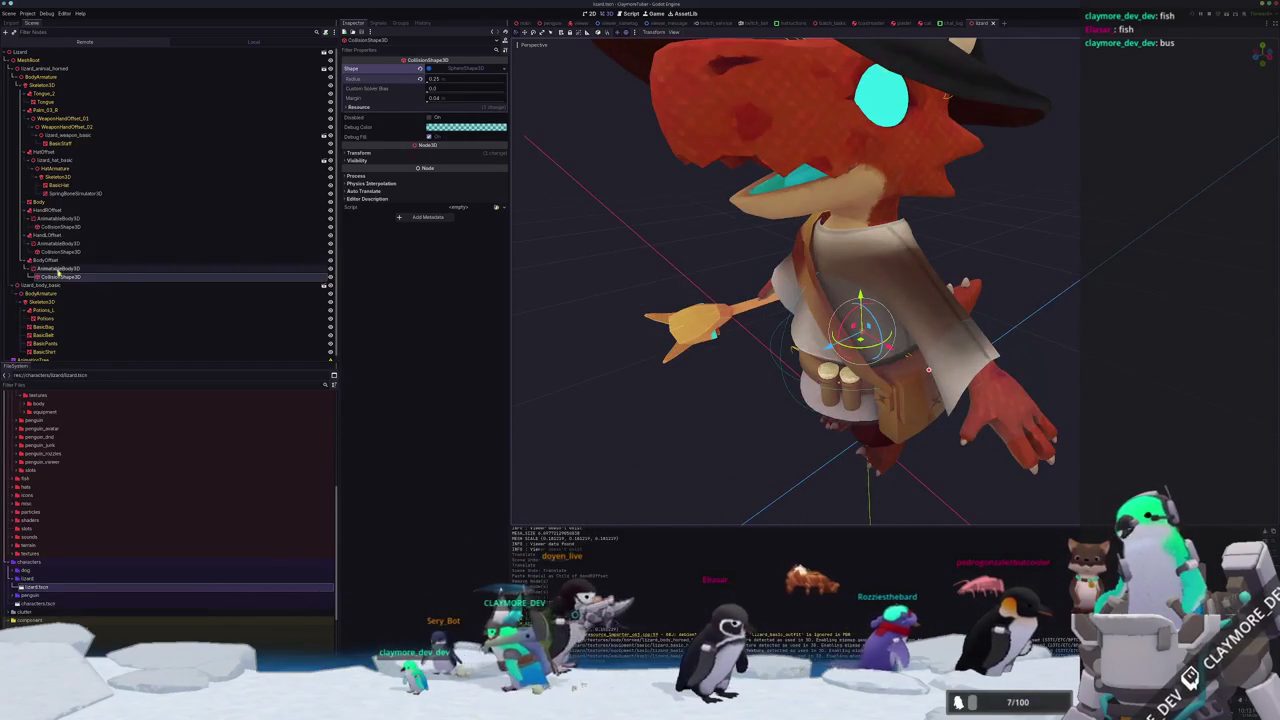
pyautogui.click(47, 210)
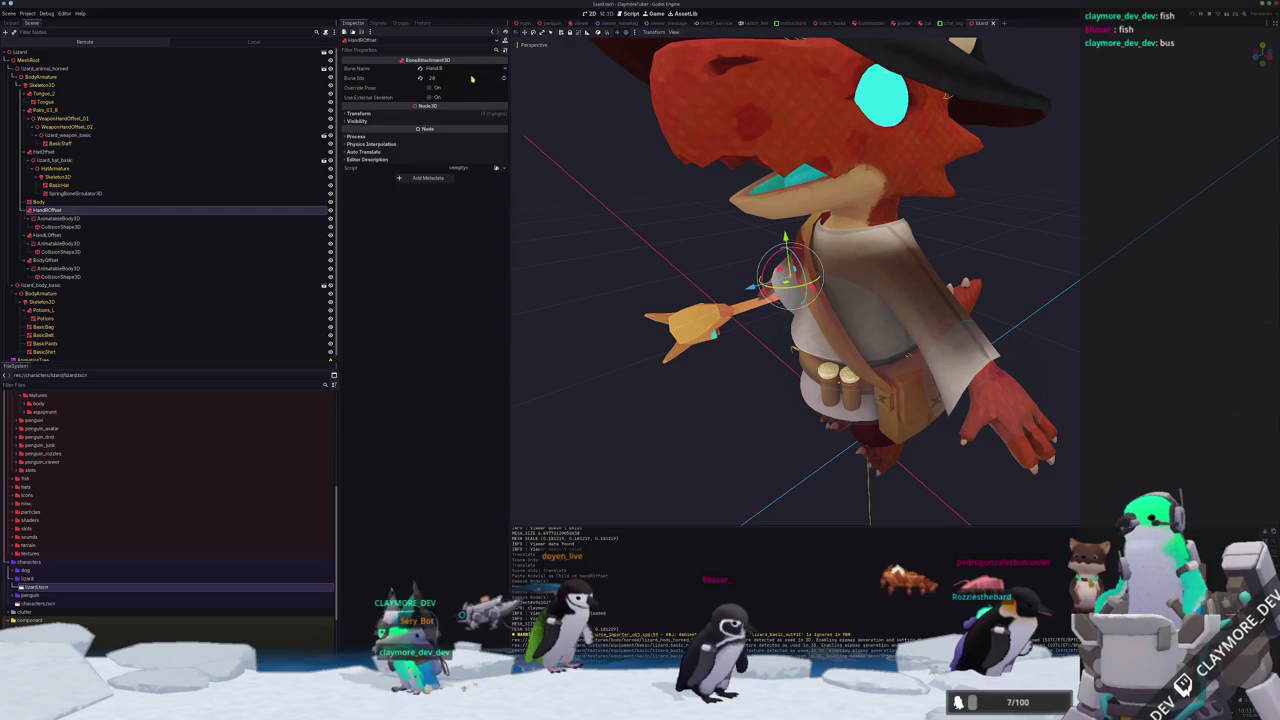
pyautogui.click(452, 68)
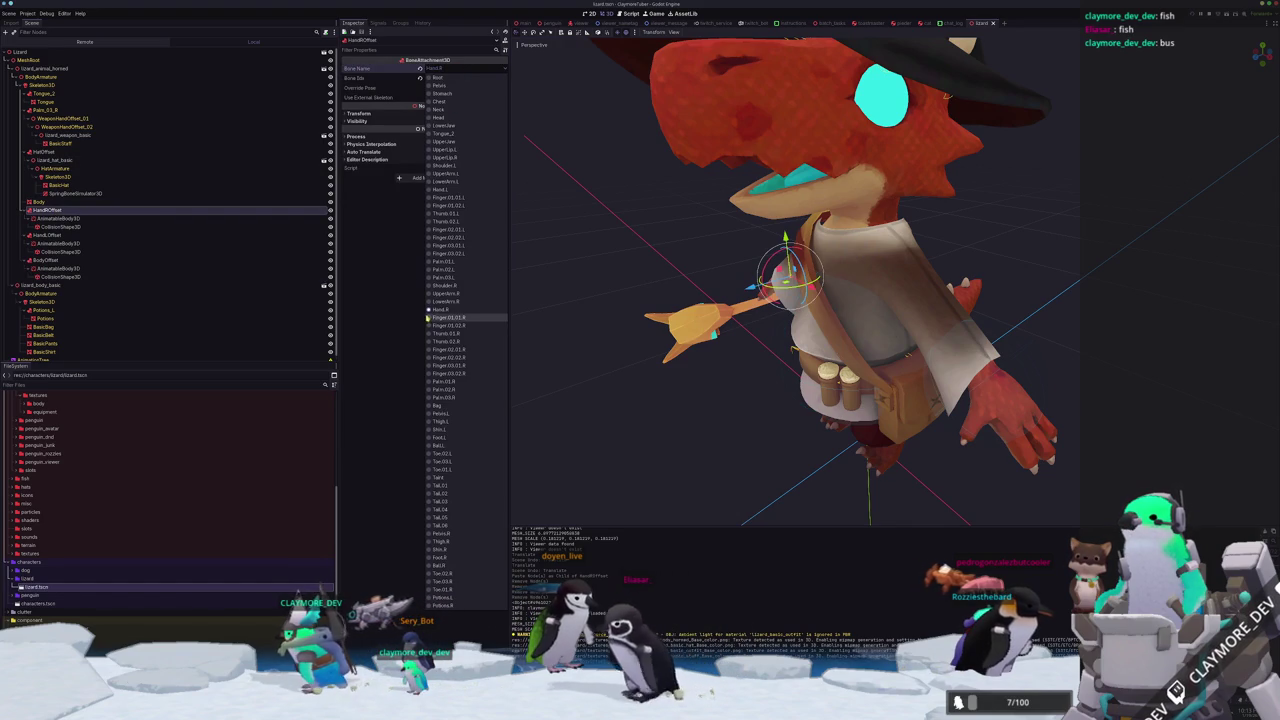
pyautogui.click(596, 260)
pyautogui.scroll(-5, 591, 272)
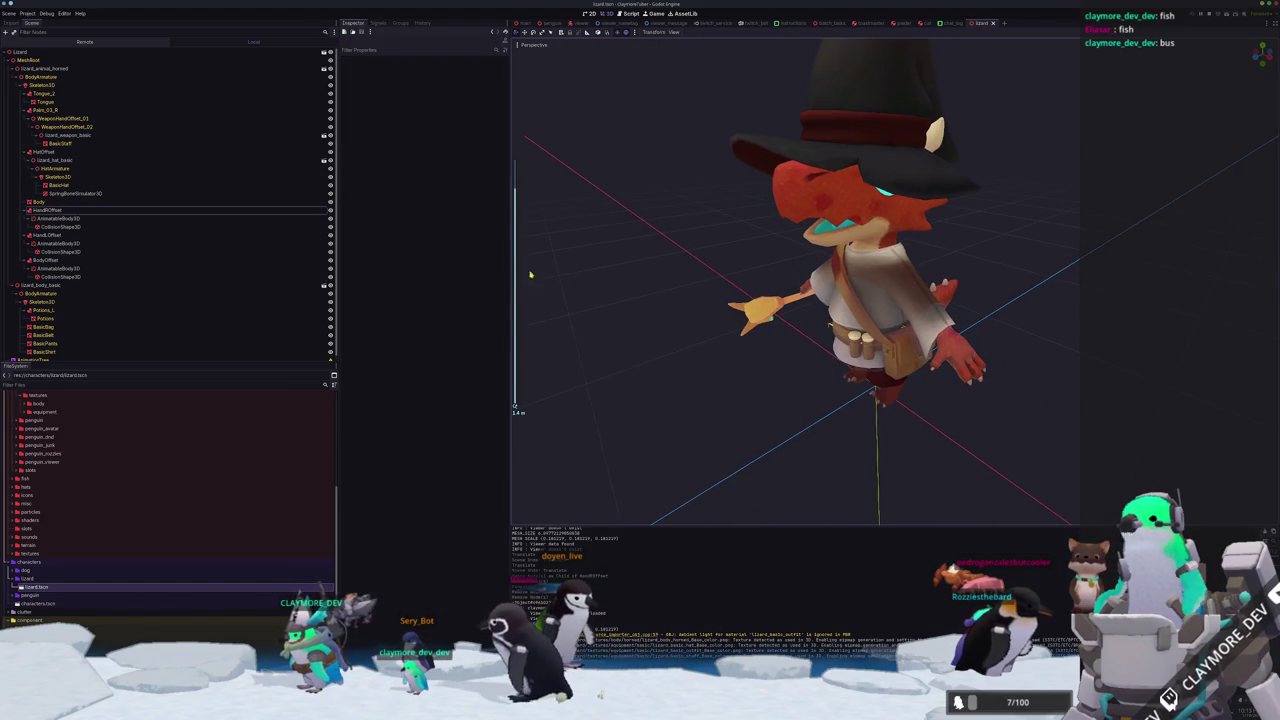
pyautogui.scroll(-1, 60, 300)
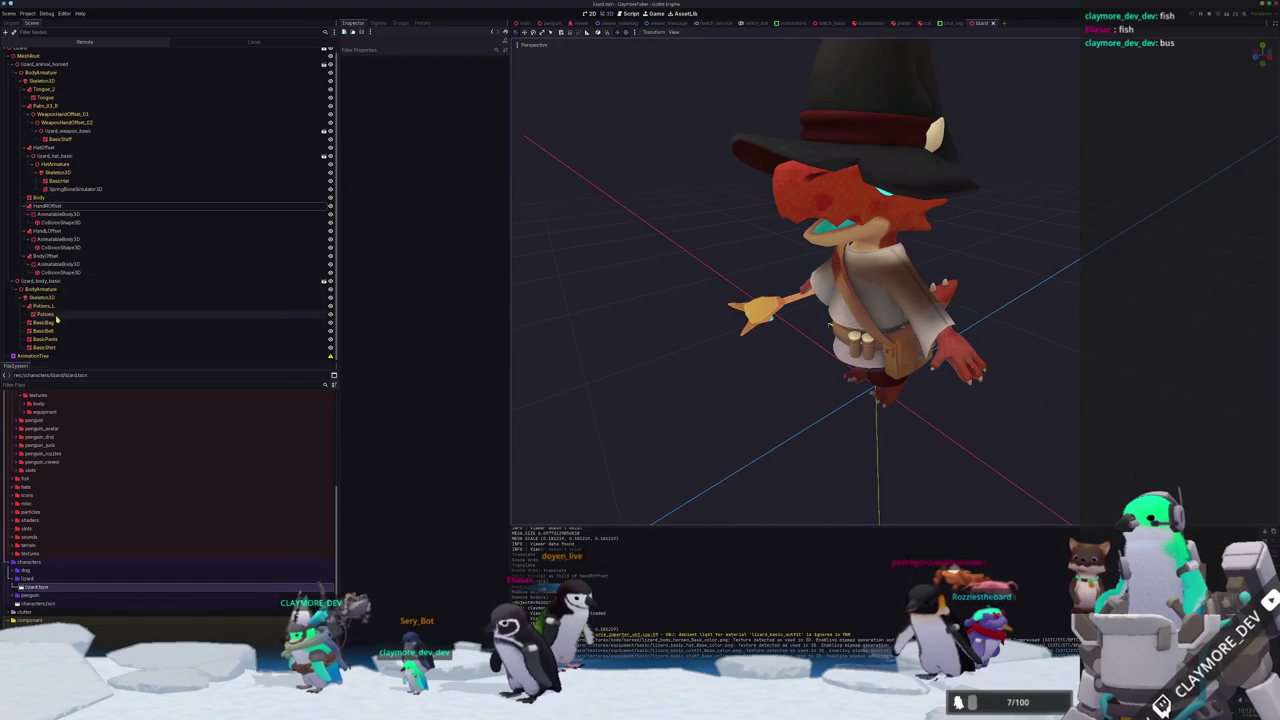
pyautogui.scroll(1, 47, 90)
pyautogui.click(47, 86)
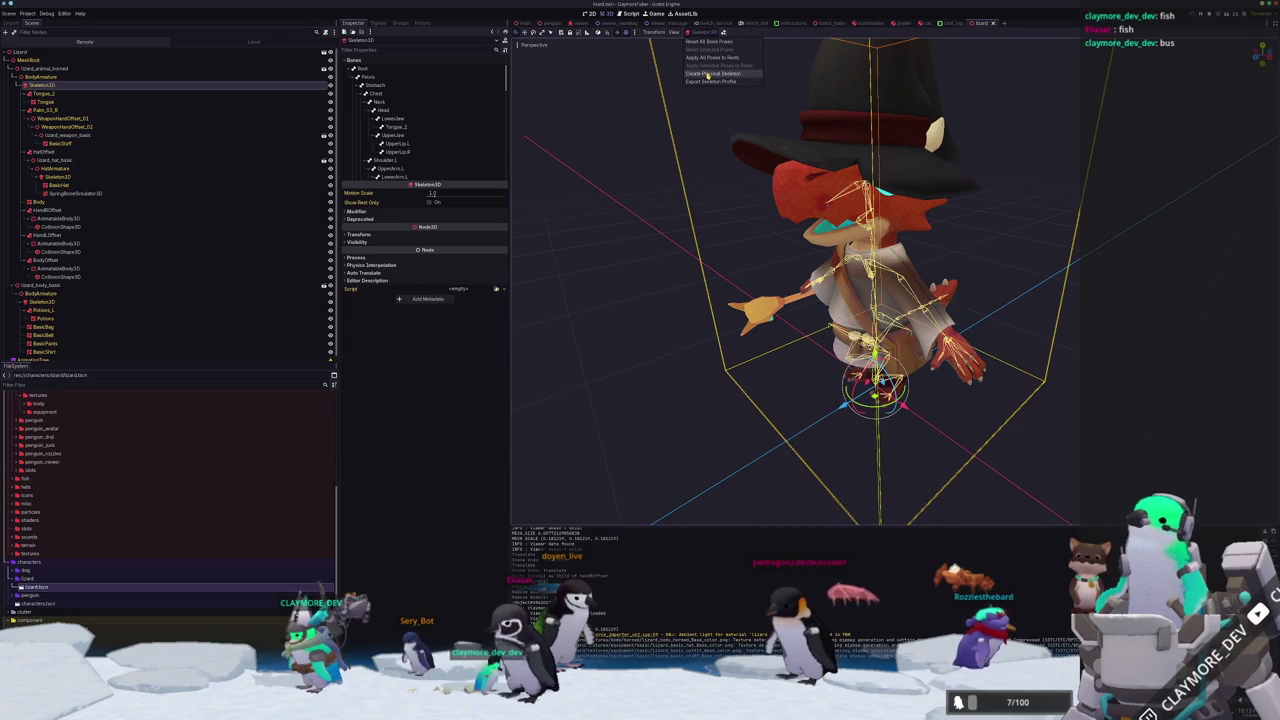
pyautogui.click(707, 74)
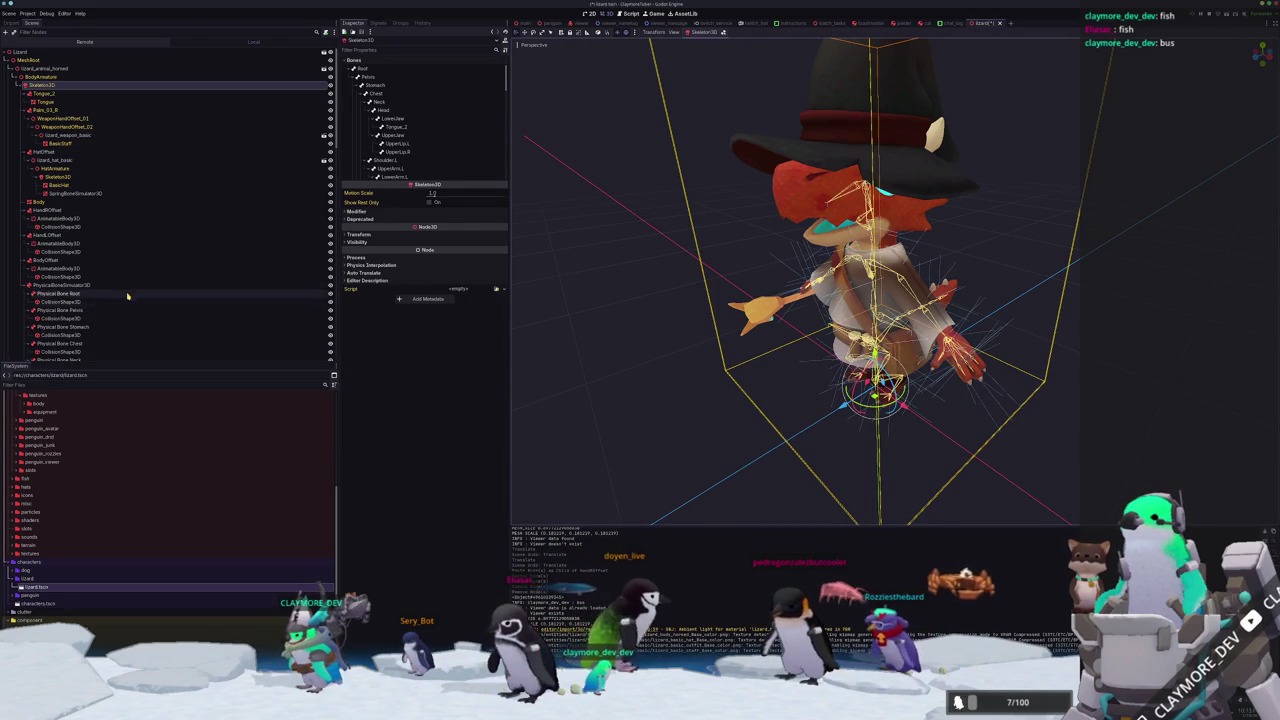
pyautogui.scroll(-5, 80, 290)
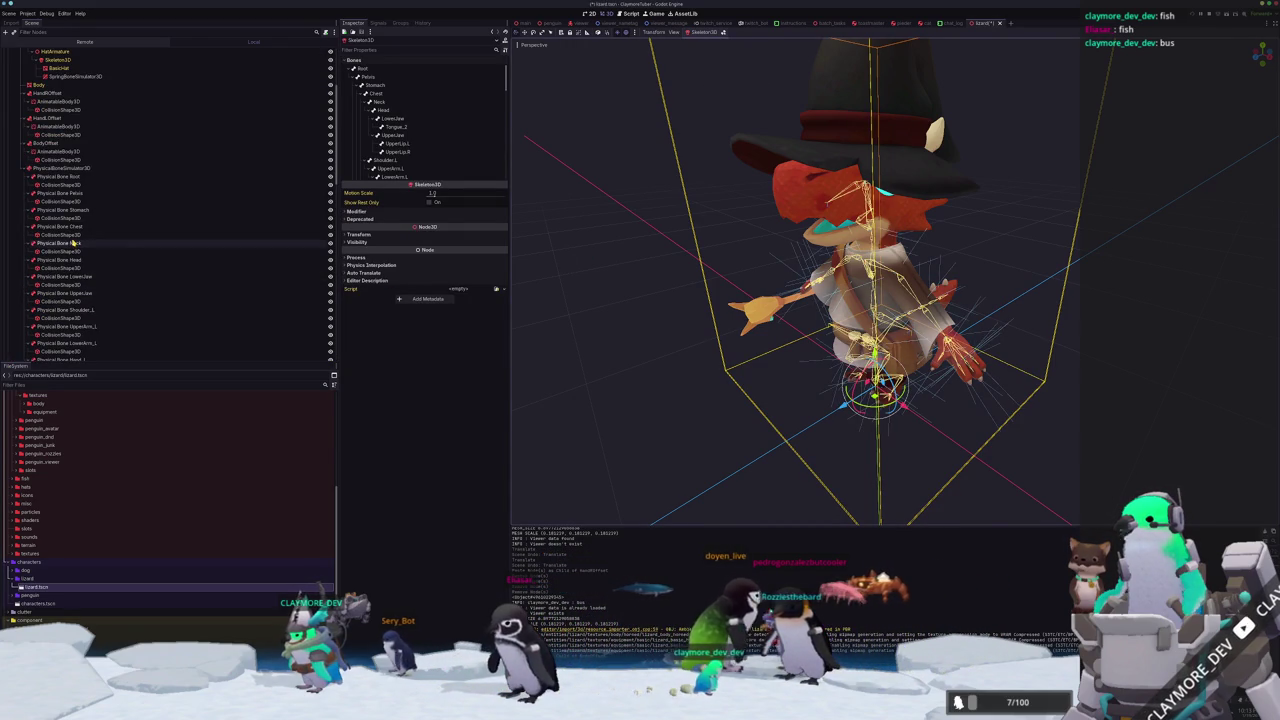
pyautogui.scroll(5, 78, 259)
pyautogui.moveTo(600, 323); pyautogui.dragTo(633, 323)
pyautogui.scroll(8, 633, 323)
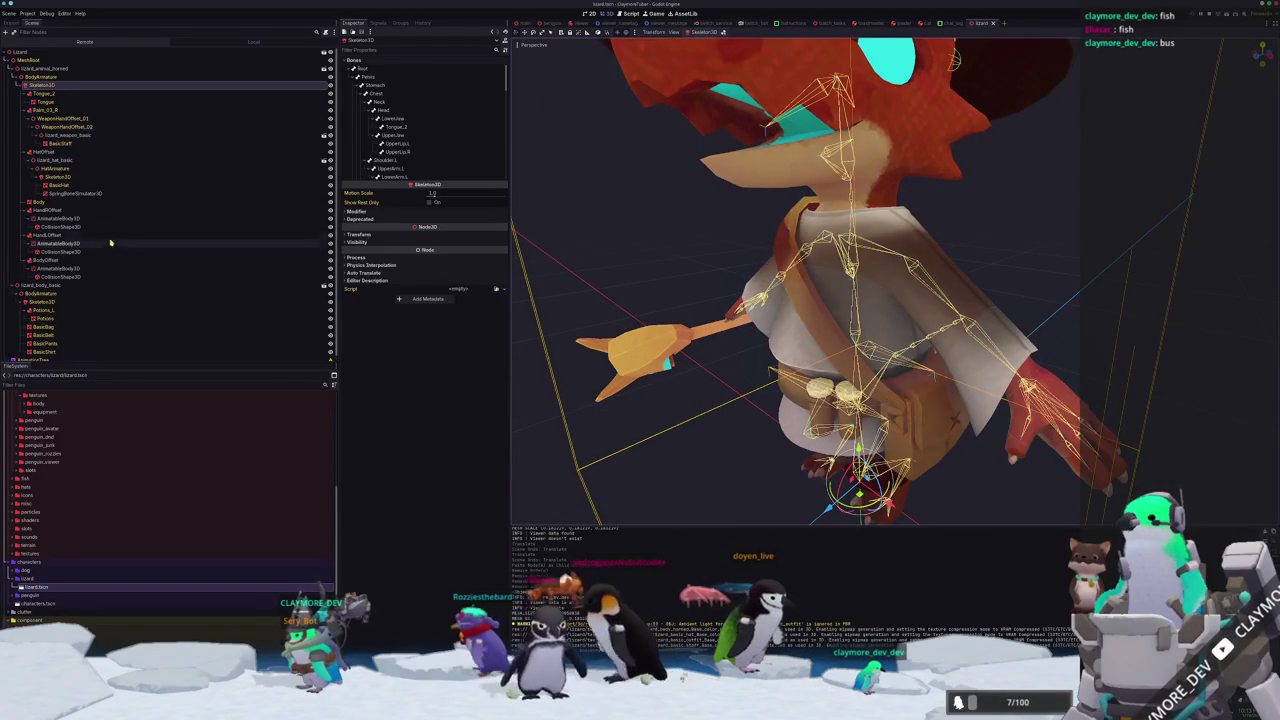
pyautogui.click(704, 32)
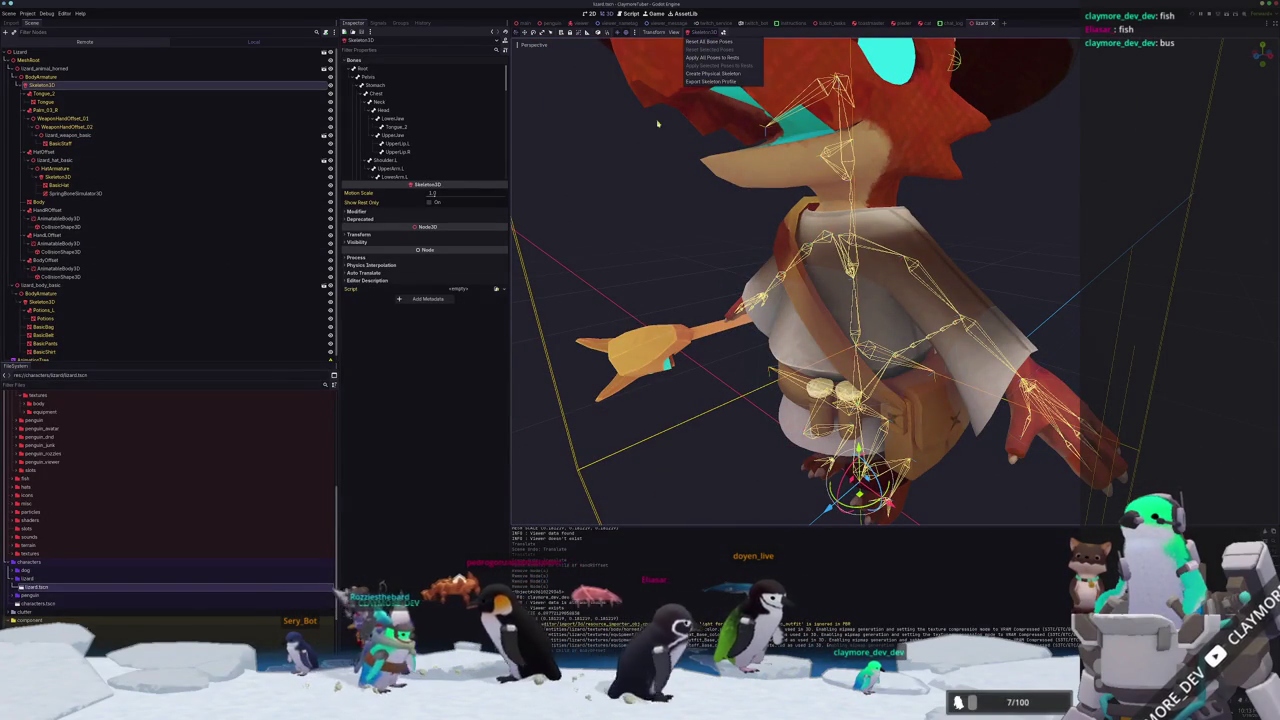
pyautogui.click(610, 186)
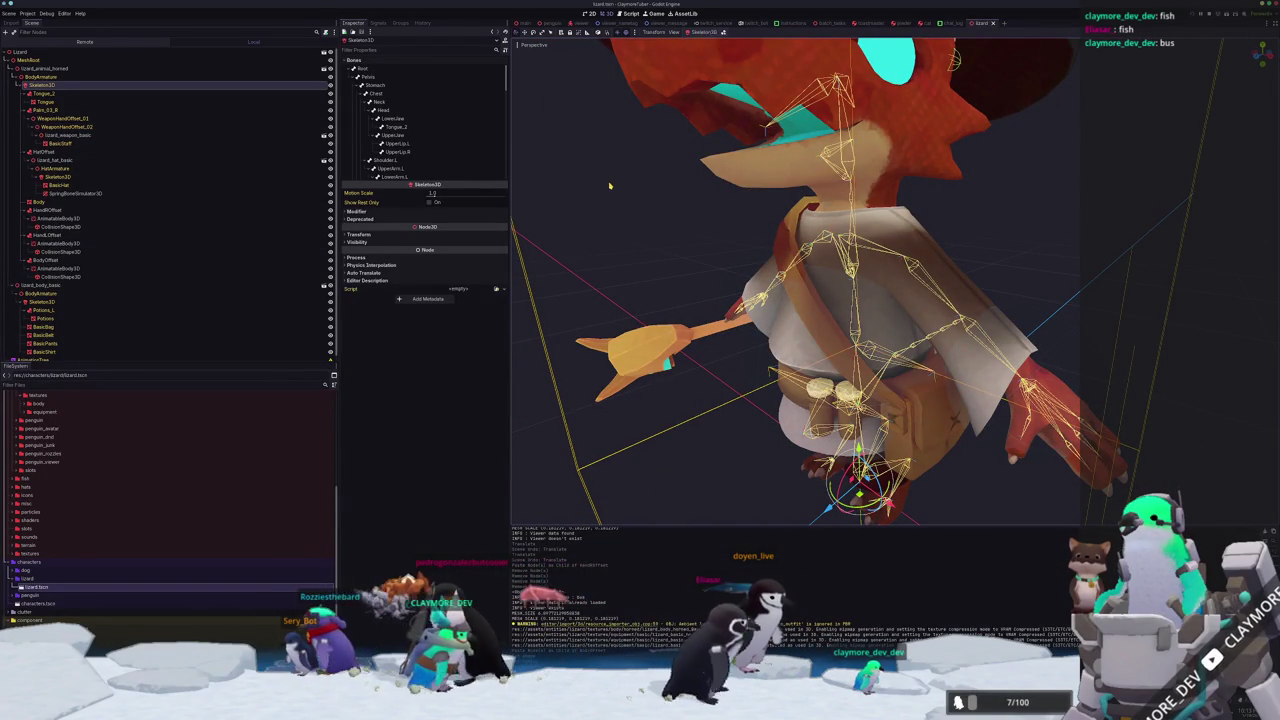
pyautogui.click(45, 85)
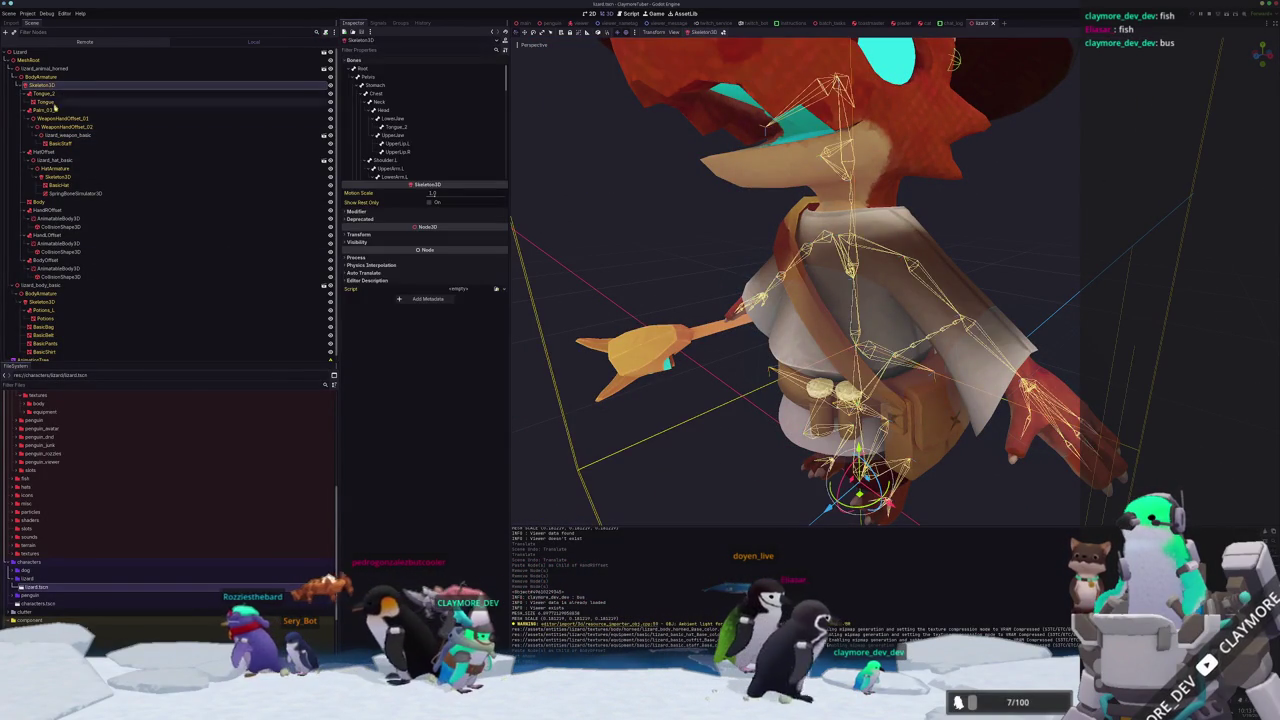
pyautogui.click(45, 259)
pyautogui.click(52, 235)
pyautogui.click(436, 68)
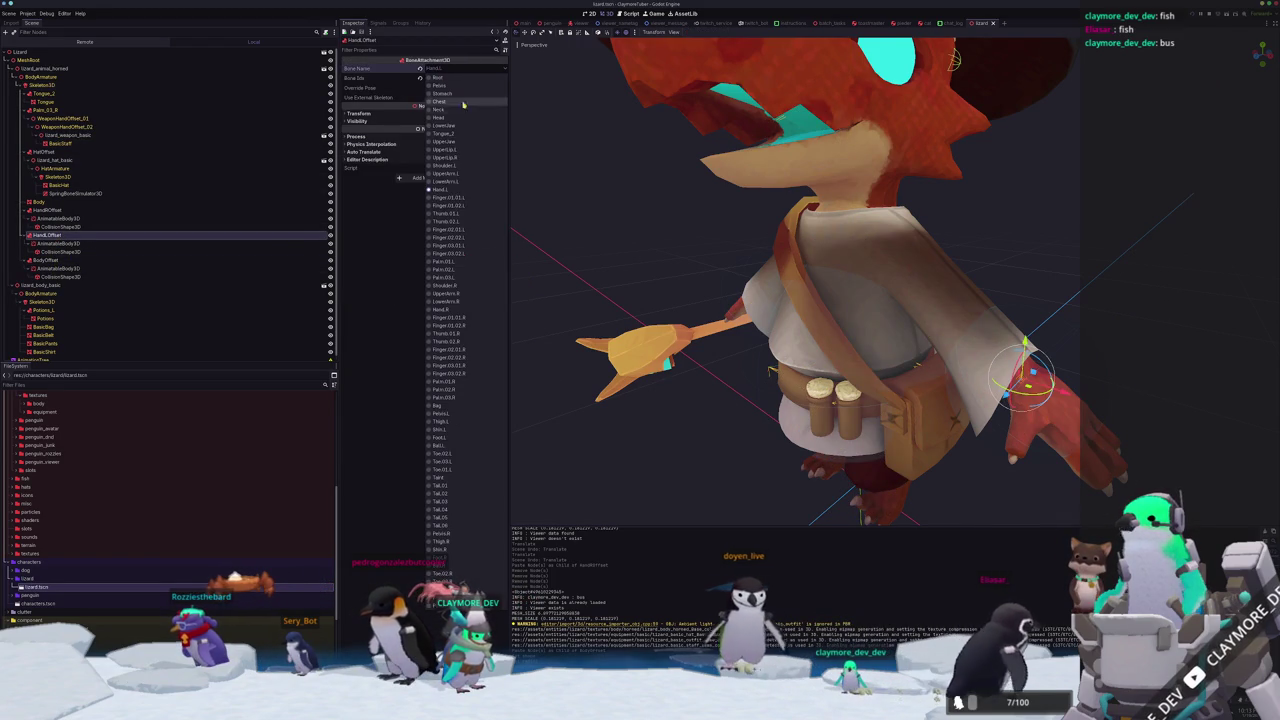
pyautogui.click(447, 174)
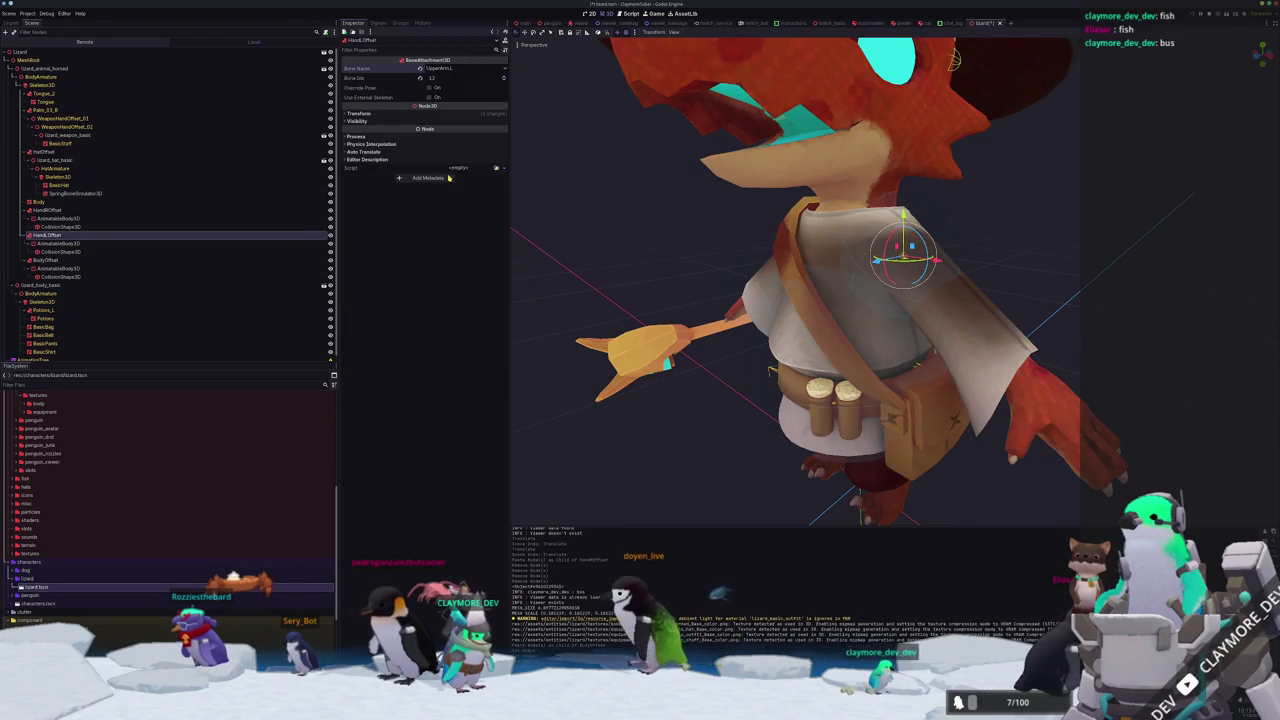
pyautogui.click(440, 68)
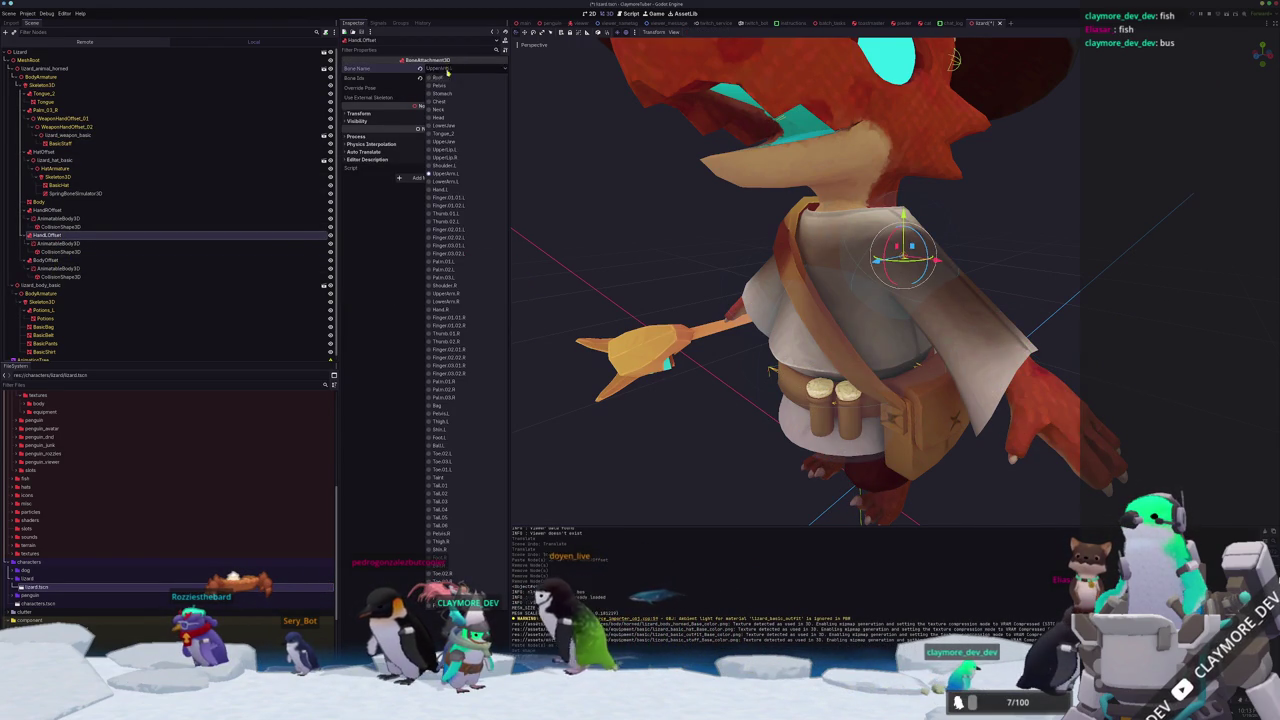
pyautogui.click(452, 181)
pyautogui.moveTo(605, 197); pyautogui.dragTo(922, 217)
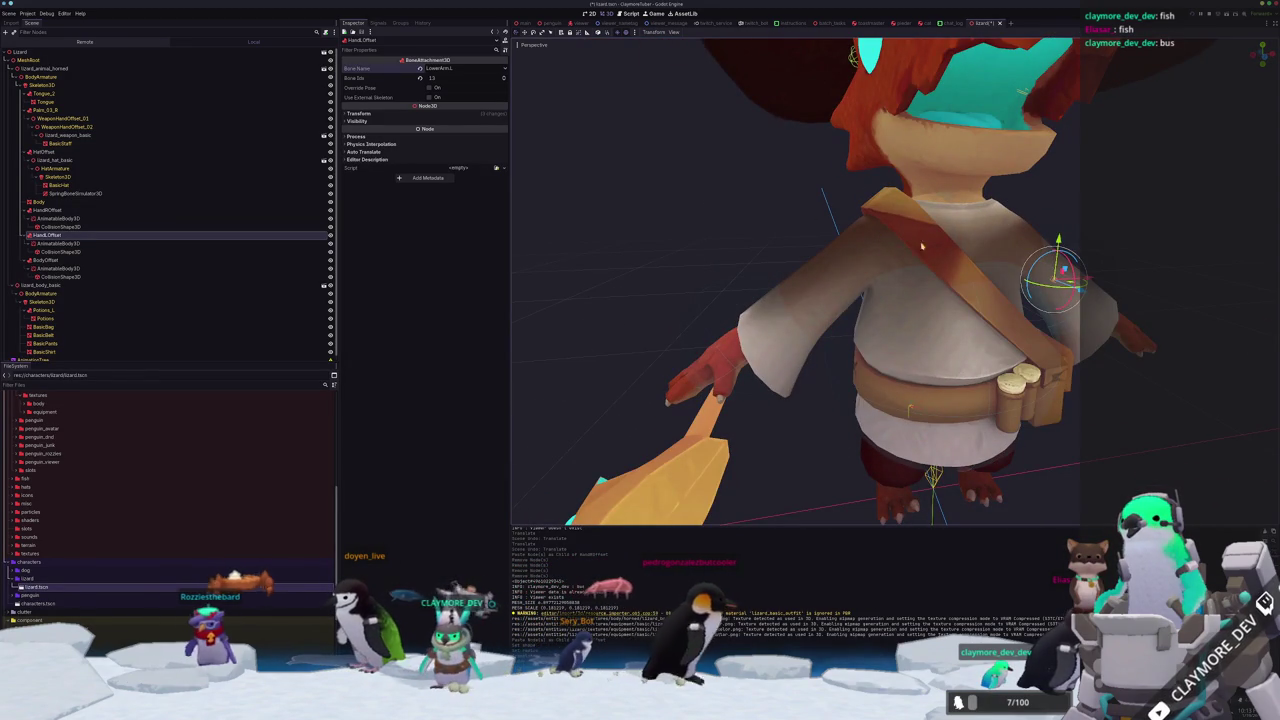
pyautogui.moveTo(1000, 236)
pyautogui.mouseDown()
pyautogui.moveTo(940, 250)
pyautogui.moveTo(862, 235)
pyautogui.mouseUp()
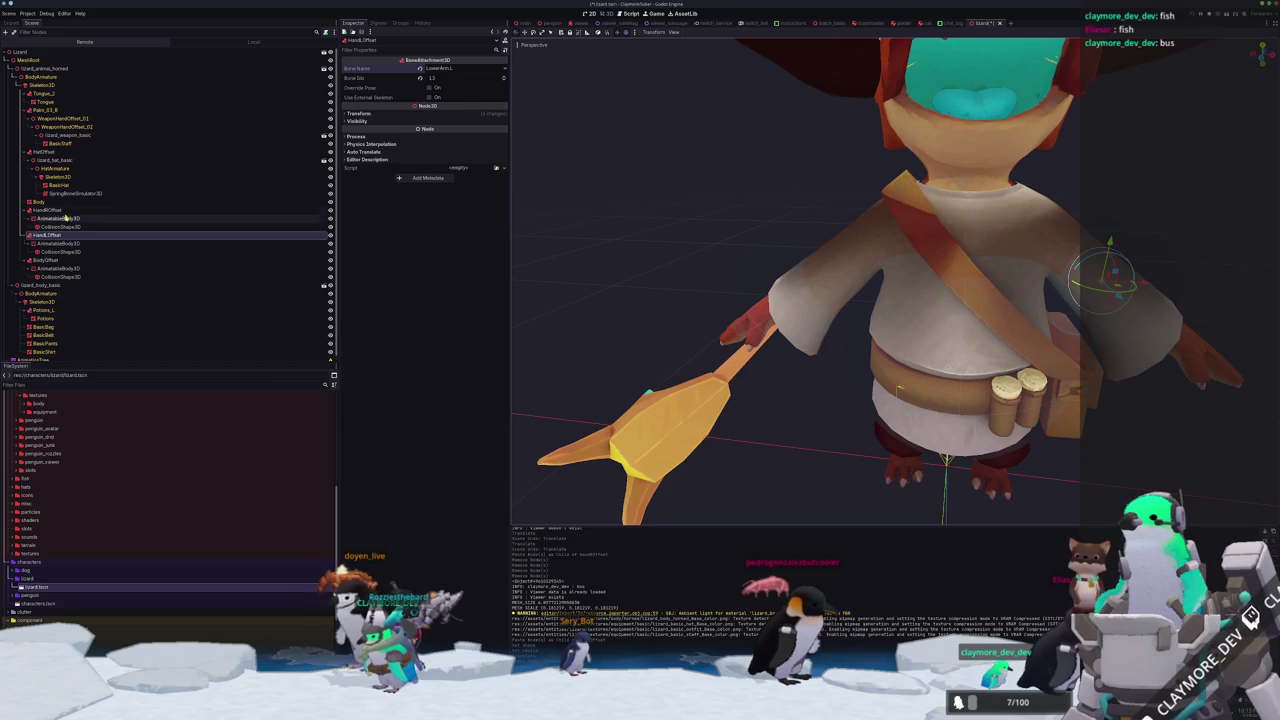
pyautogui.click(67, 212)
pyautogui.click(455, 70)
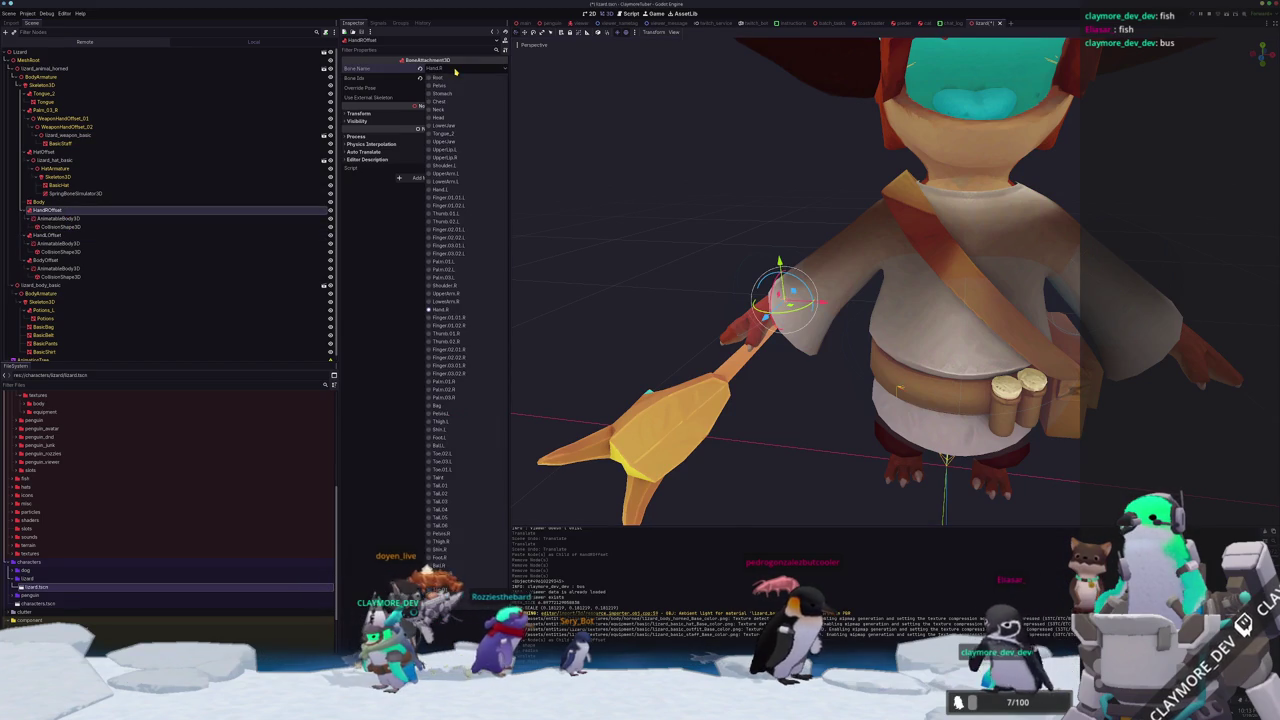
pyautogui.click(451, 301)
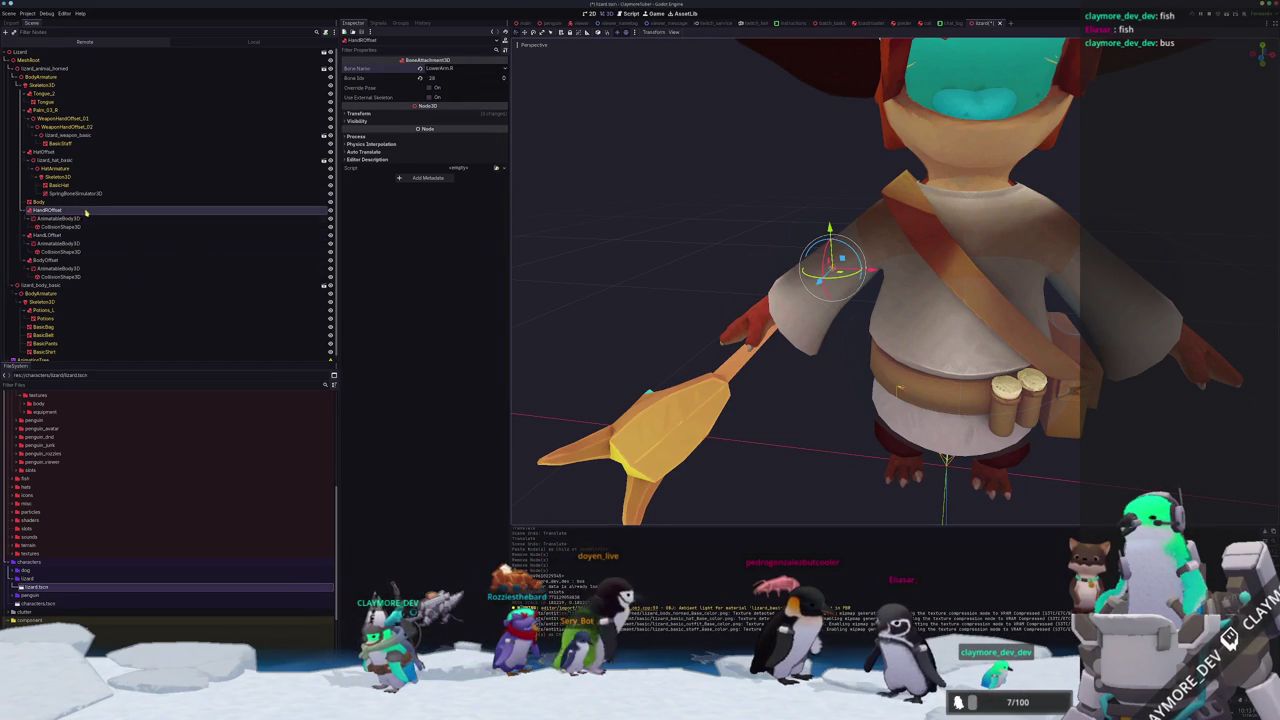
pyautogui.click(57, 243)
pyautogui.keyDown('ctrl'); pyautogui.click(60, 218); pyautogui.keyUp('ctrl')
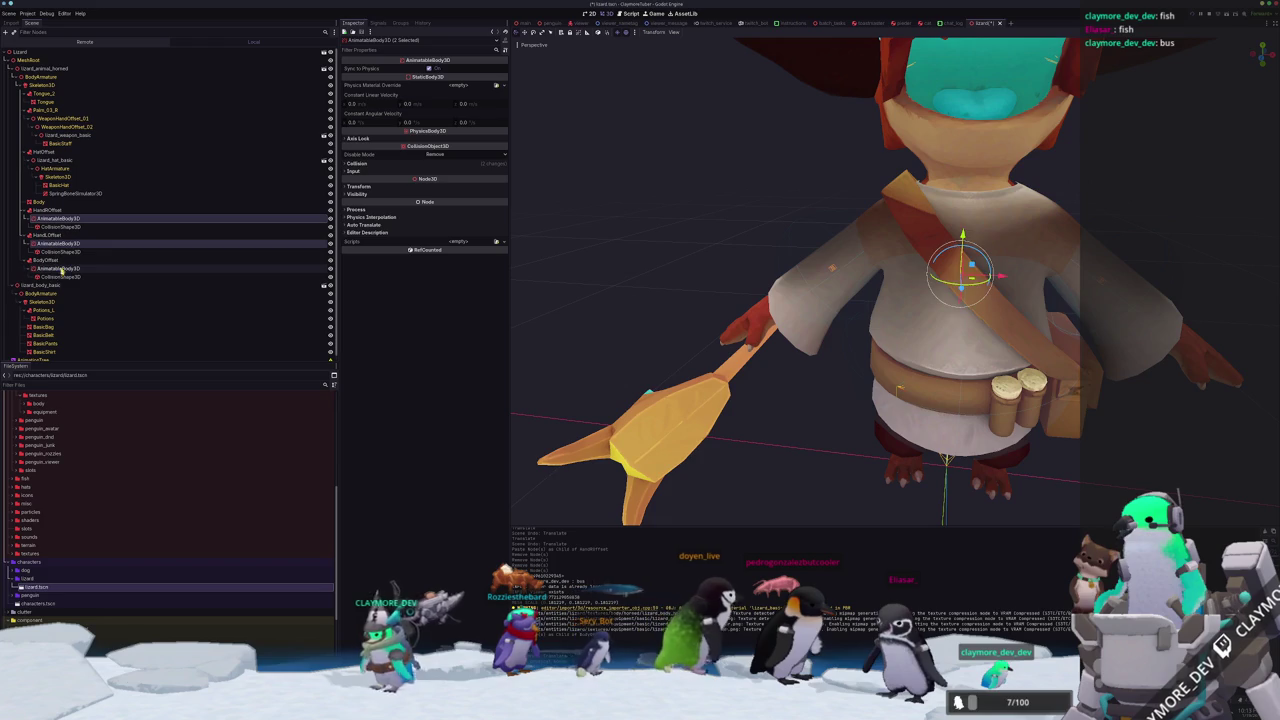
pyautogui.keyDown('ctrl'); pyautogui.click(61, 268); pyautogui.keyUp('ctrl')
pyautogui.click(375, 163)
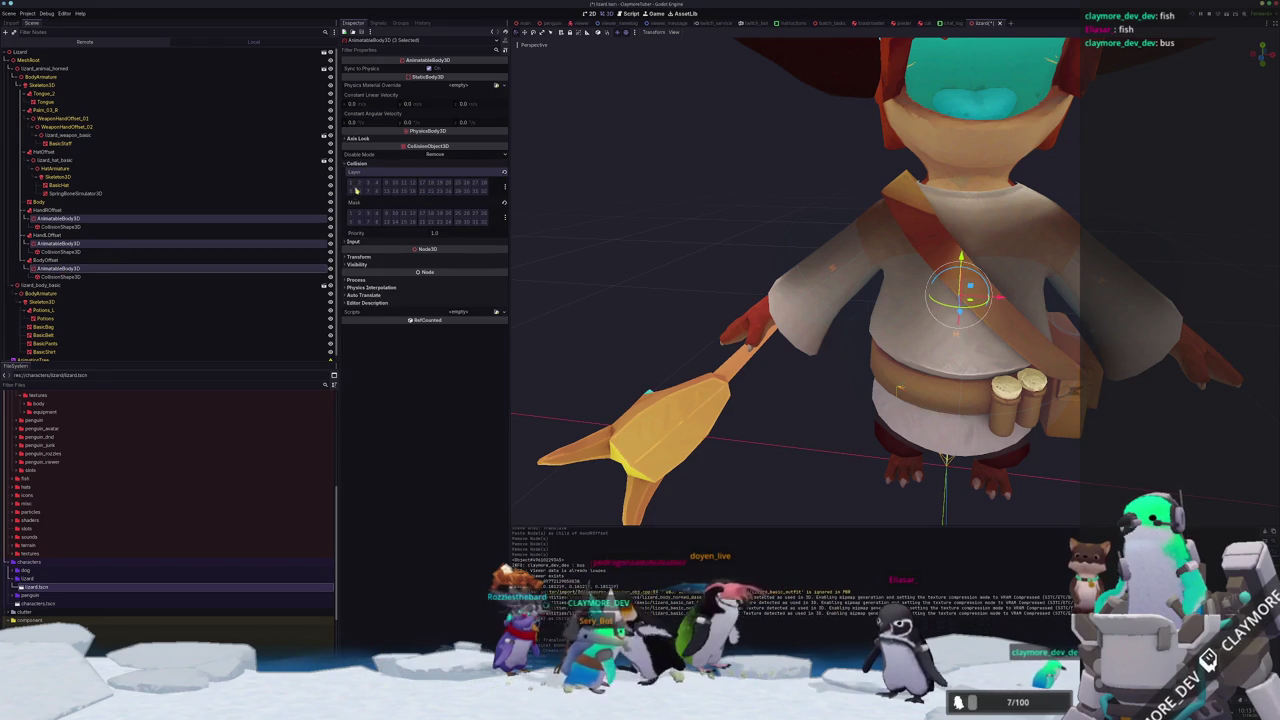
pyautogui.scroll(-3, 630, 235)
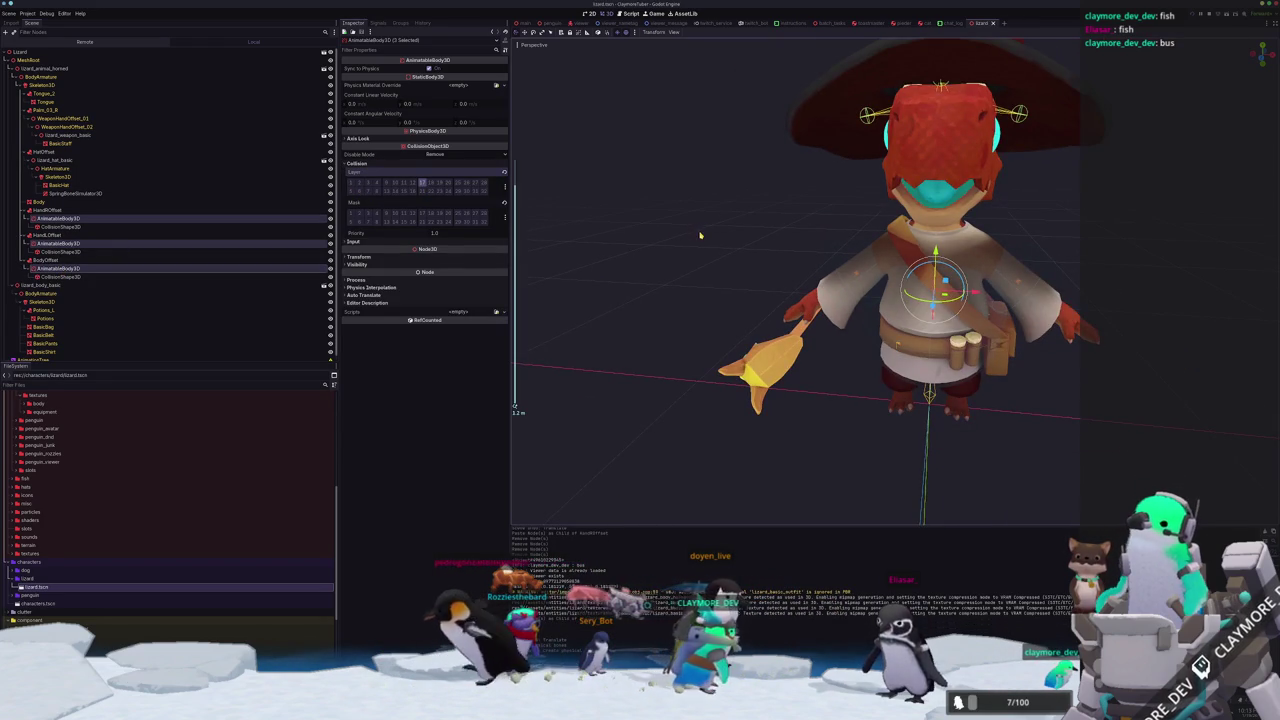
pyautogui.click(700, 236)
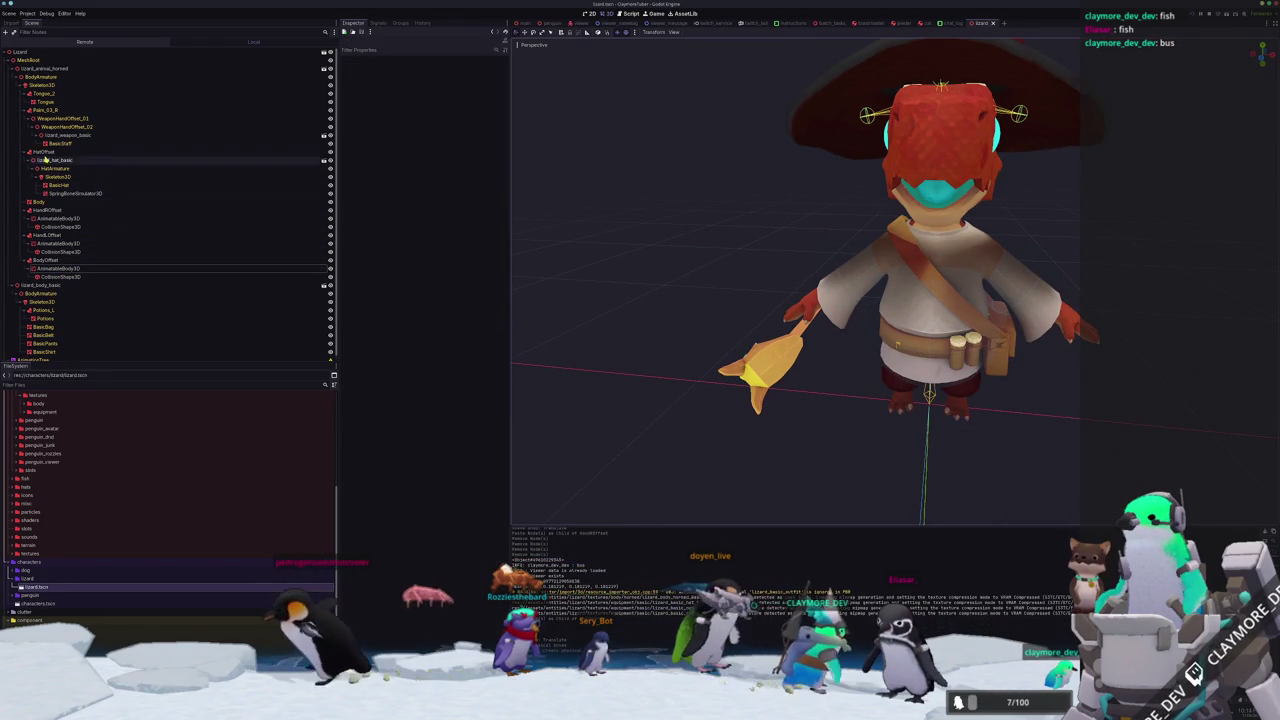
pyautogui.scroll(-1, 85, 220)
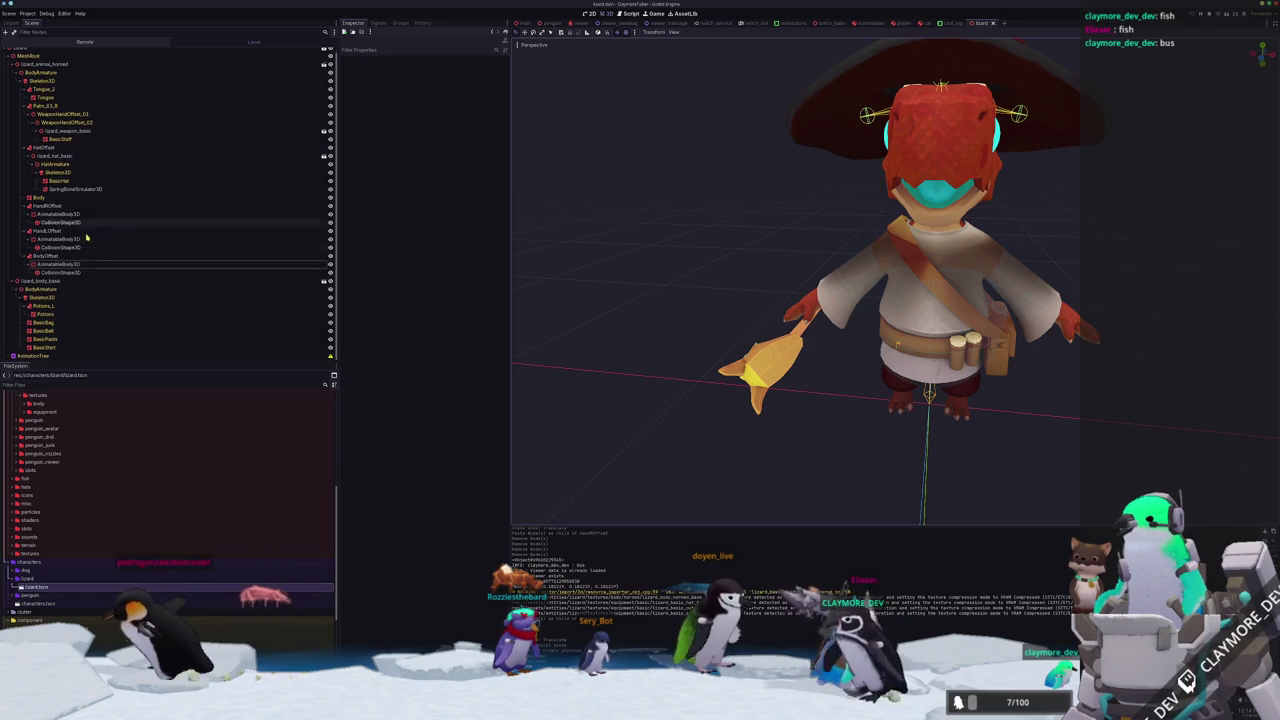
pyautogui.click(40, 81)
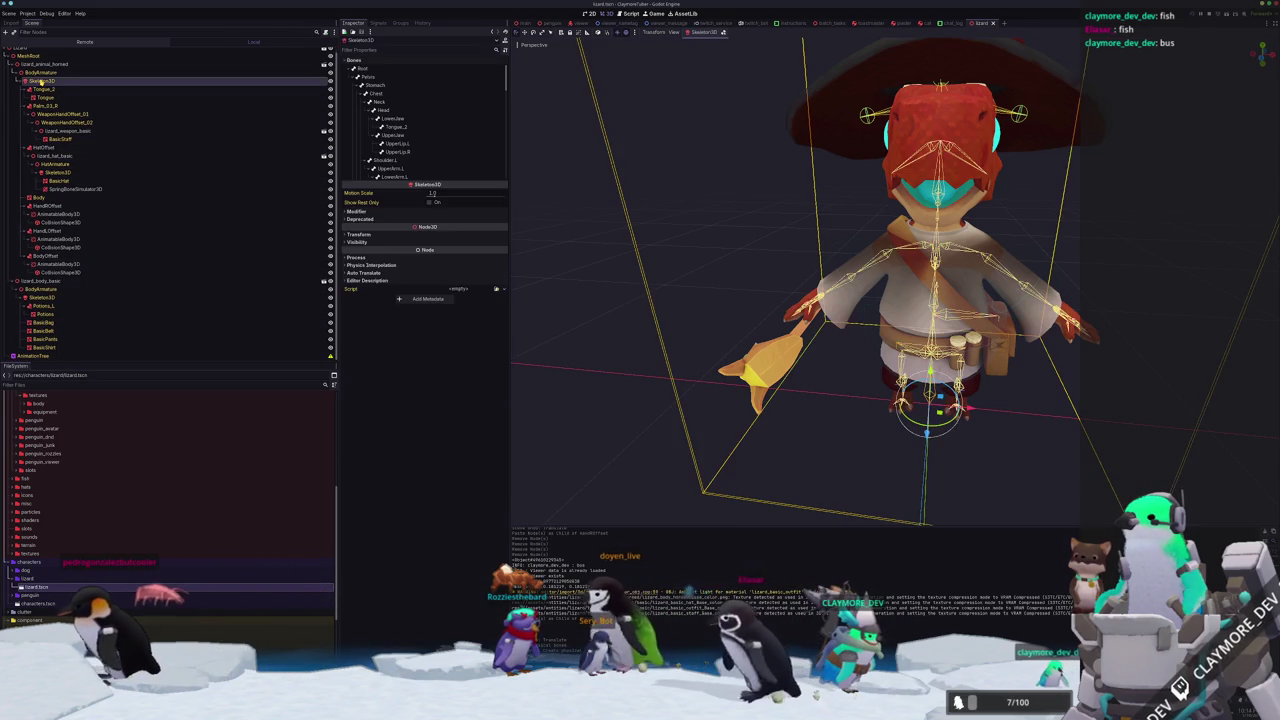
# Add a BoneAttachment3D under Skeleton3D following the Chest bone, renamed ChestOffset
pyautogui.rightClick(40, 81)
pyautogui.click(65, 84)
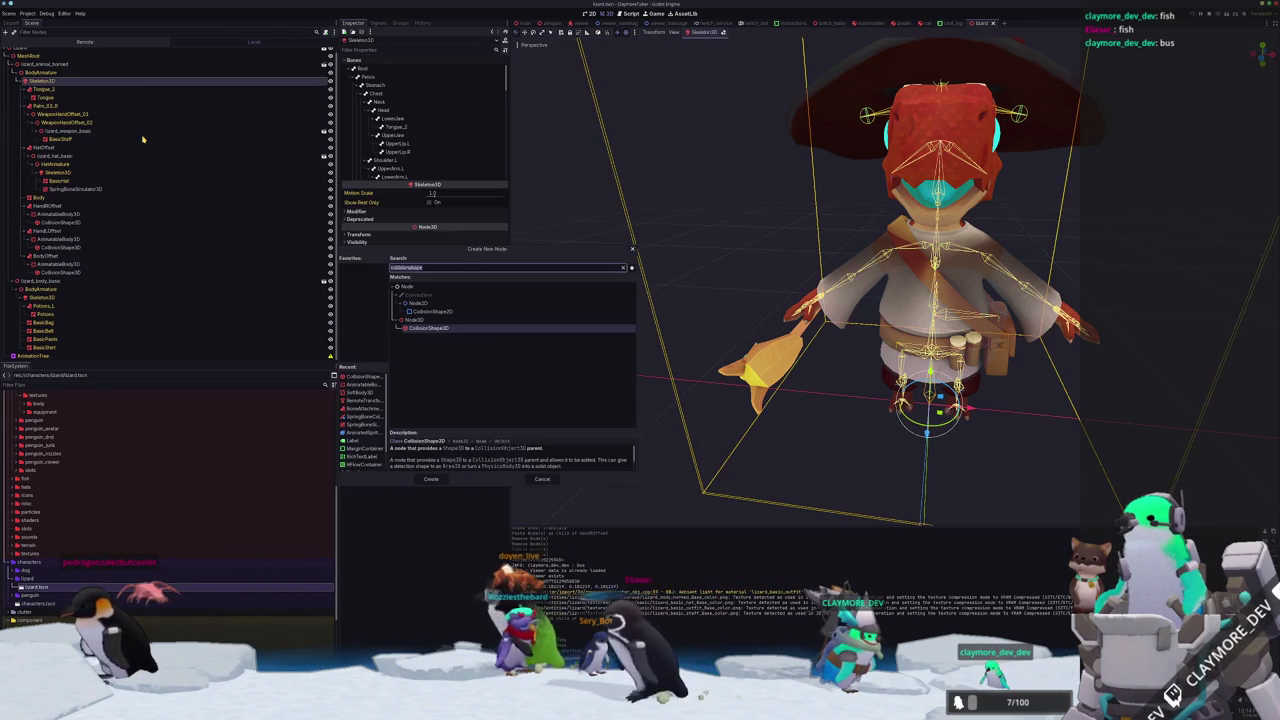
pyautogui.write('boneatta')
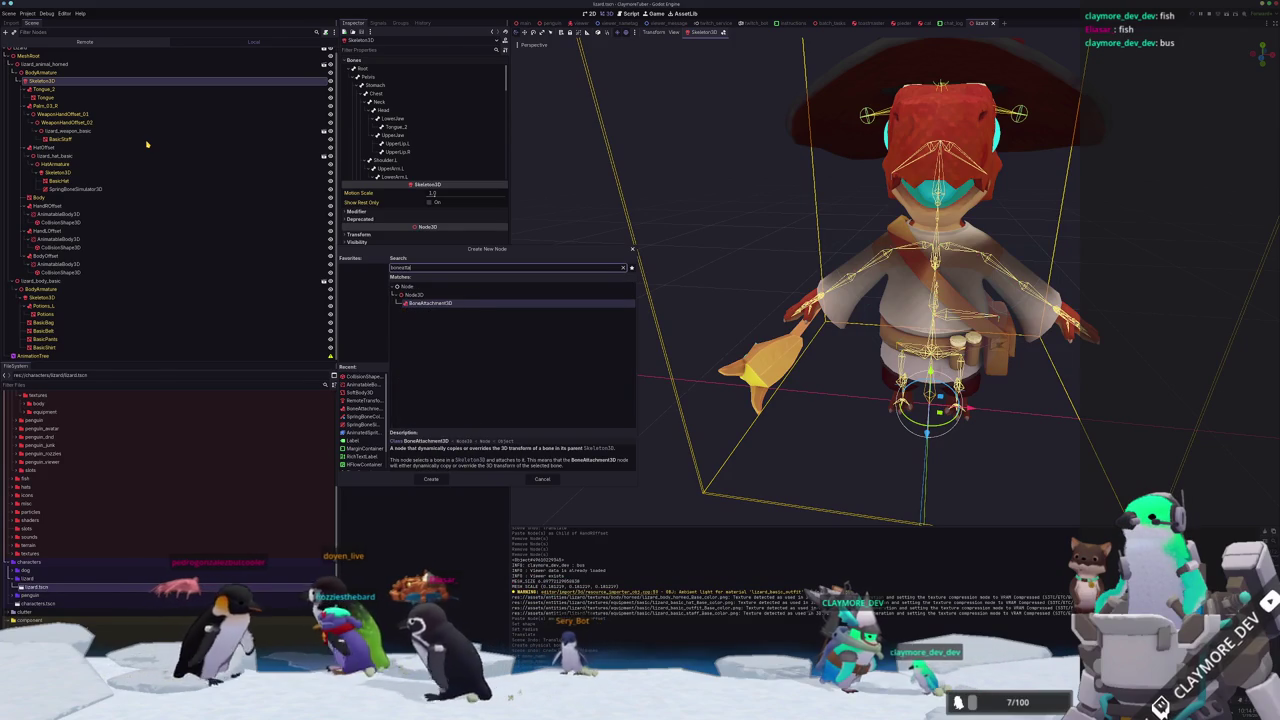
pyautogui.press('Return')
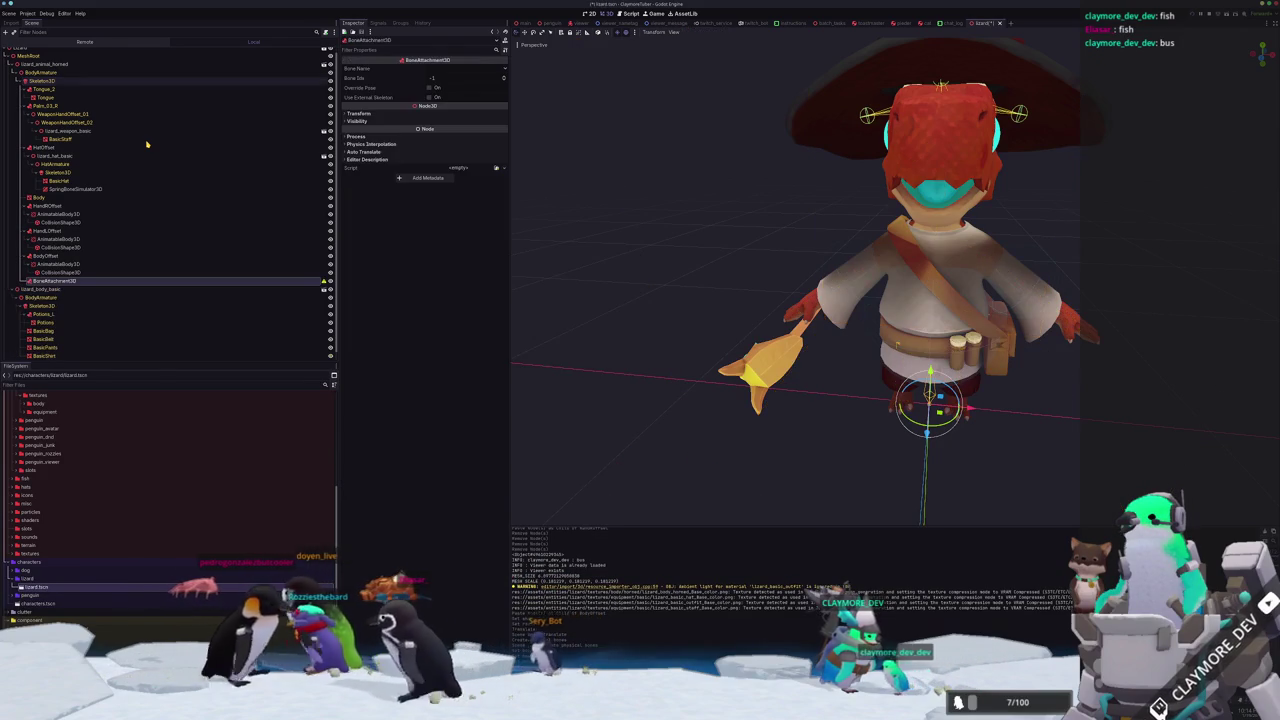
pyautogui.click(461, 69)
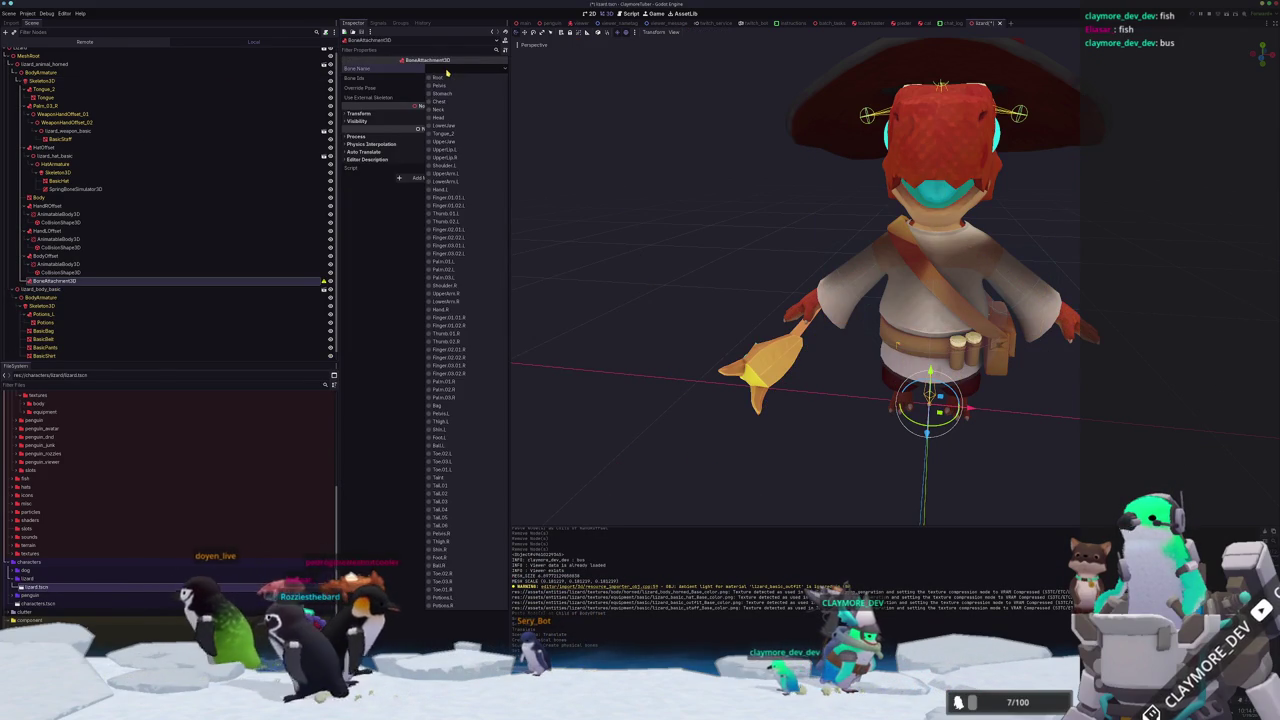
pyautogui.click(453, 102)
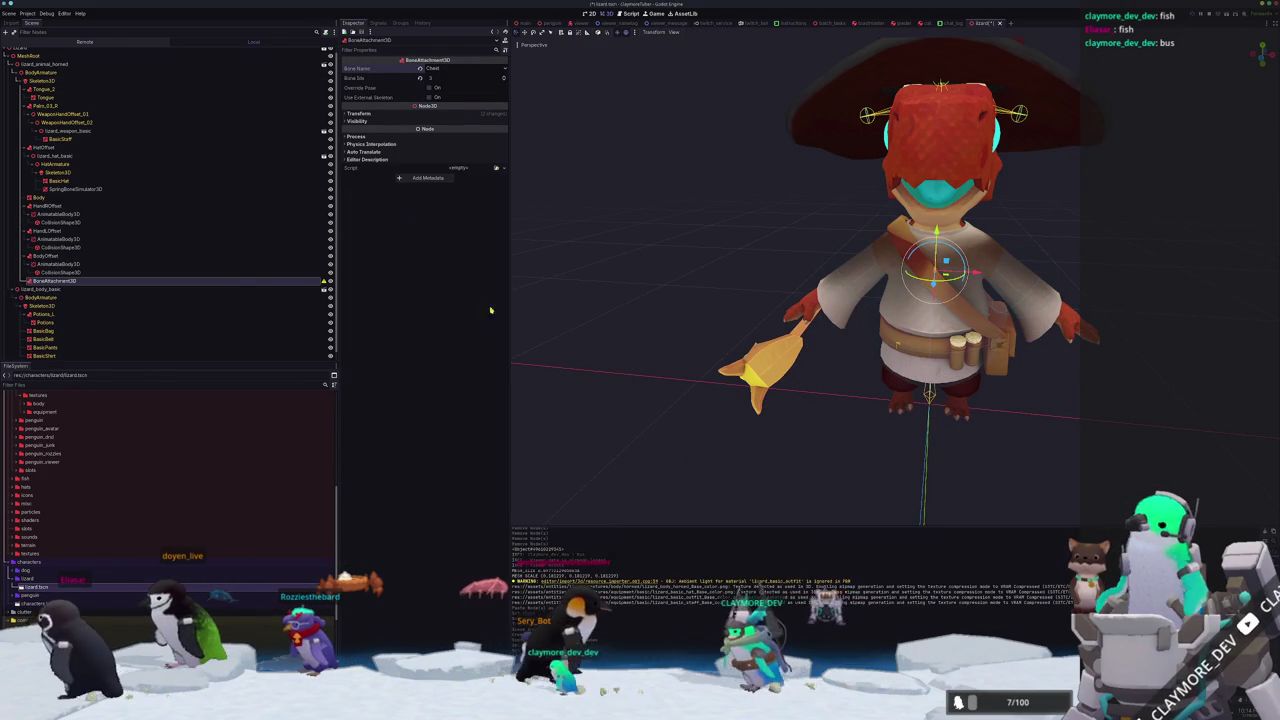
pyautogui.write('ChestBone')
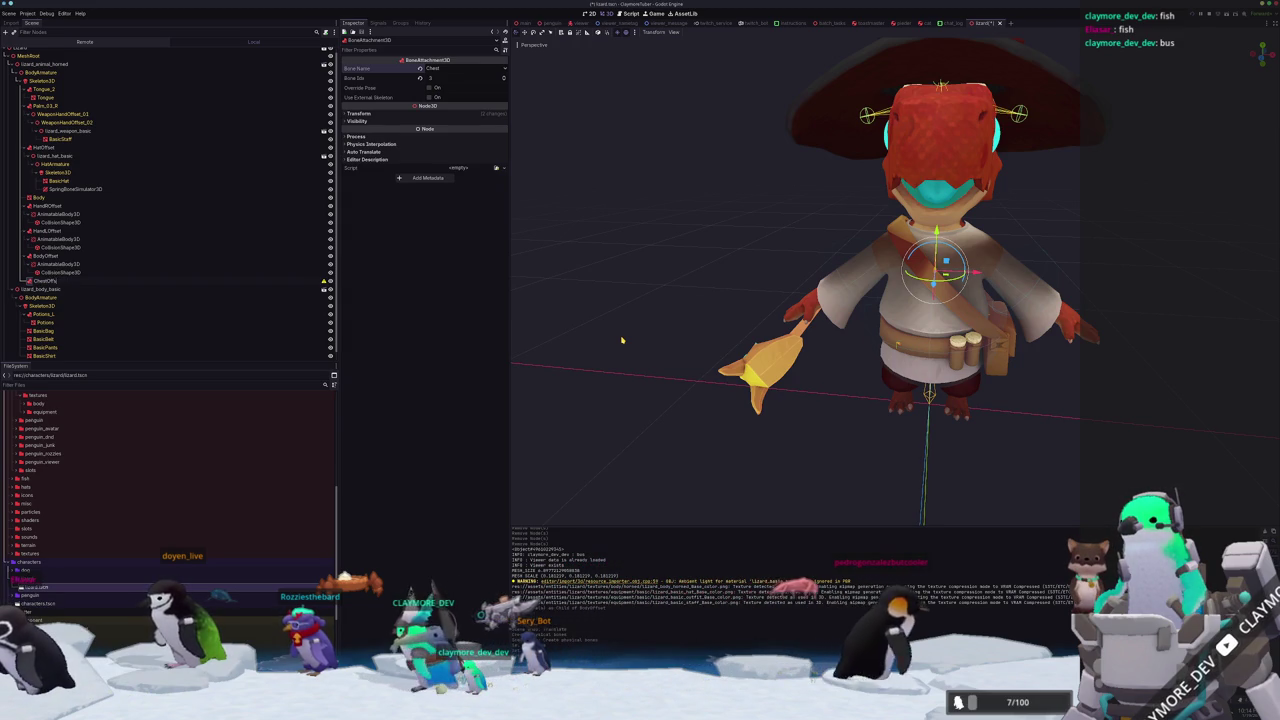
pyautogui.press('Return')
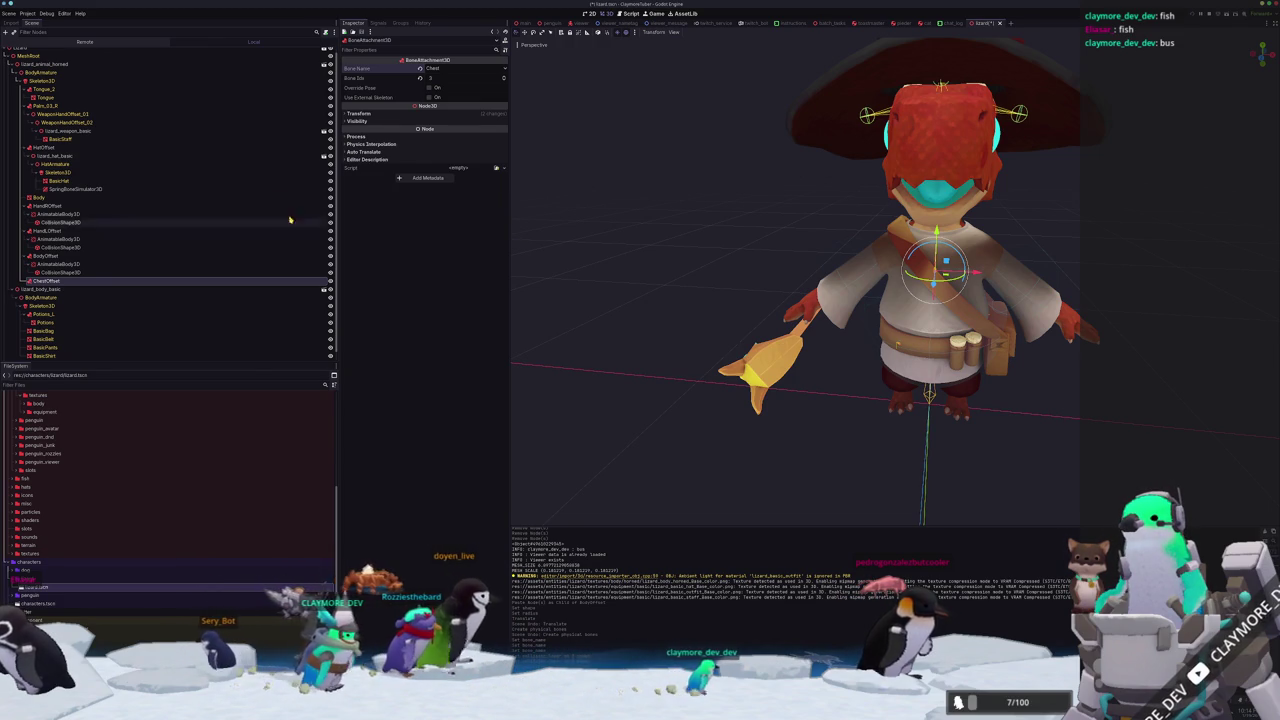
pyautogui.rightClick(88, 281)
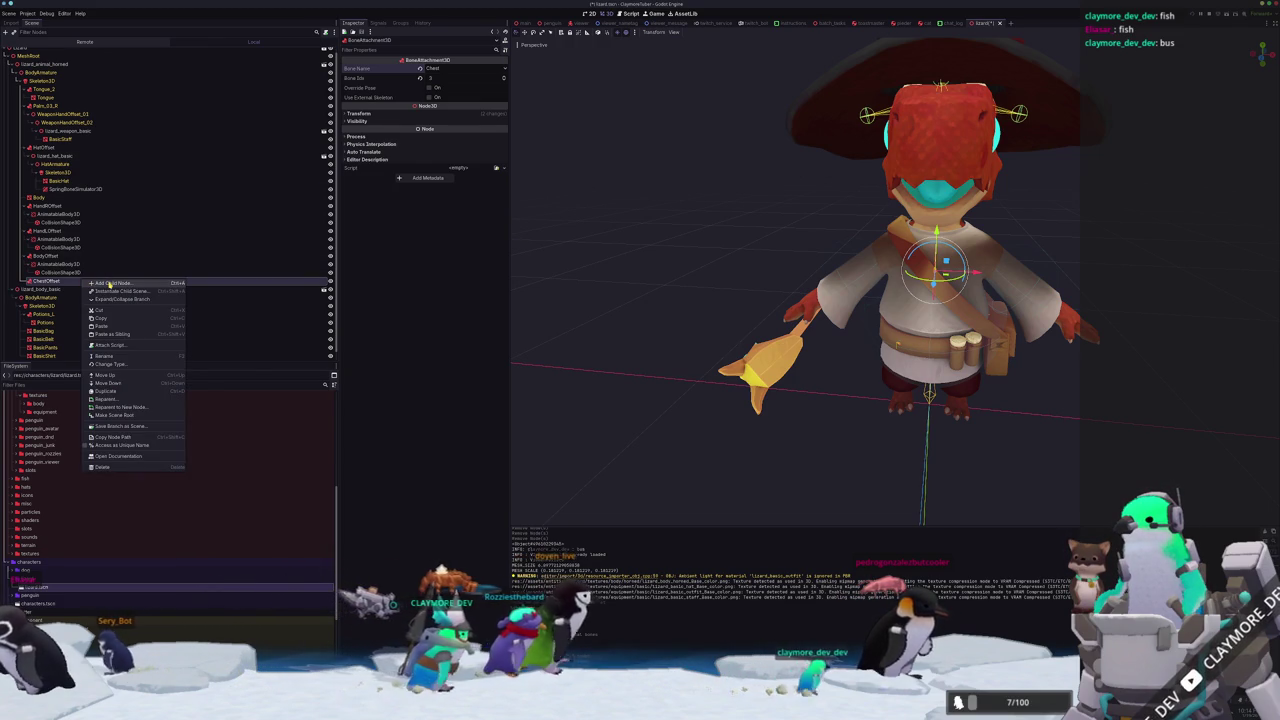
# Add a SoftBody3D child node under ChestOffset
pyautogui.click(110, 282)
pyautogui.write('softbody')
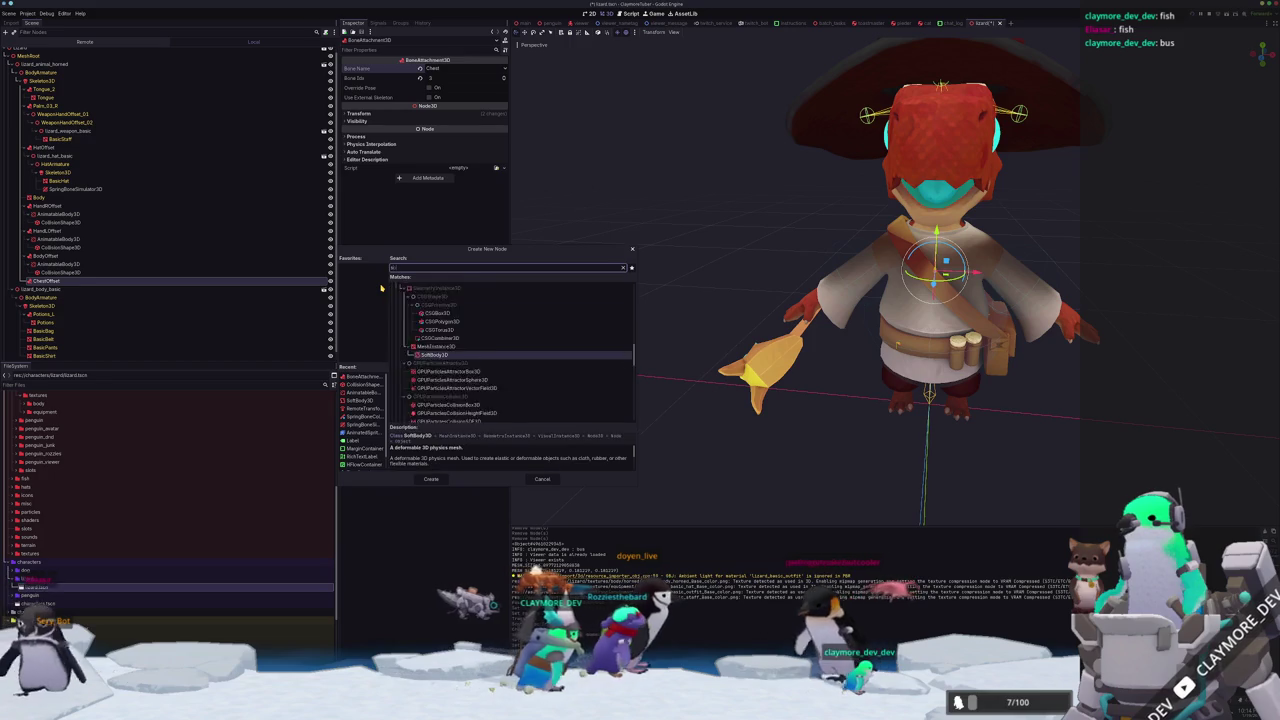
pyautogui.press('Return')
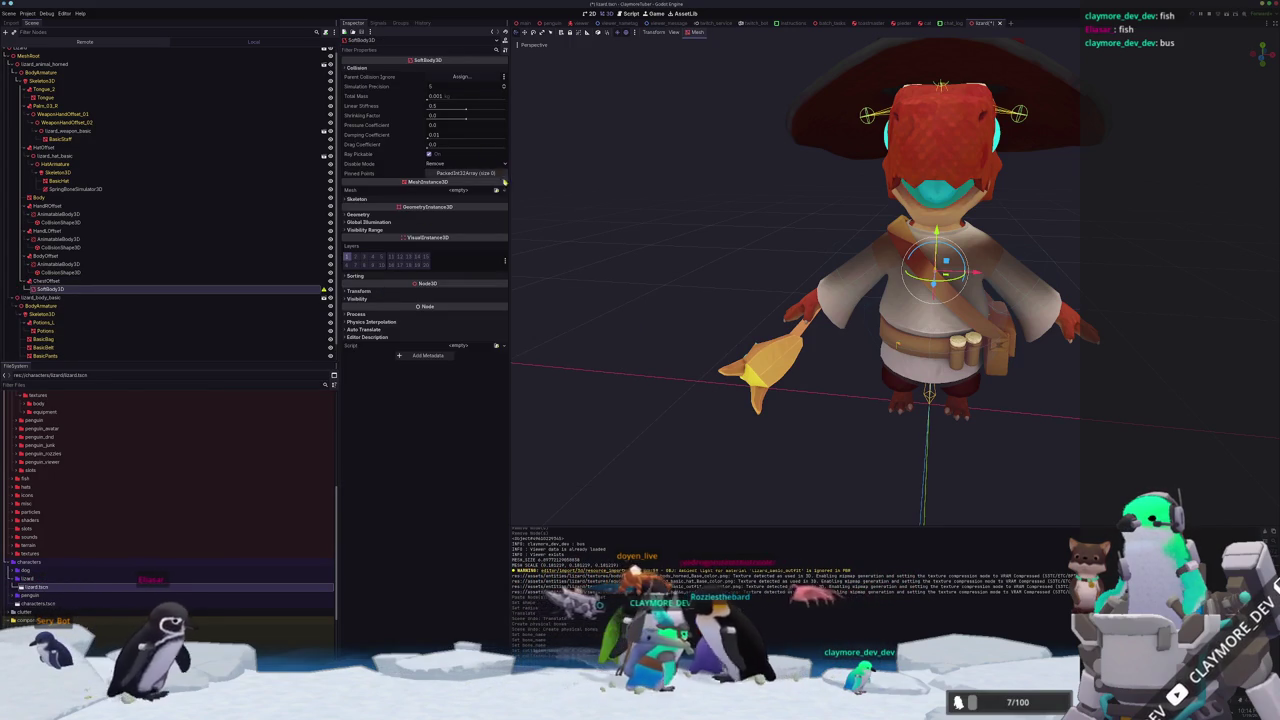
# Try the second matching cloak mesh on the SoftBody3D, inspect it from around the character, then undo it
pyautogui.click(457, 189)
pyautogui.write('cloack')
pyautogui.press('Right')
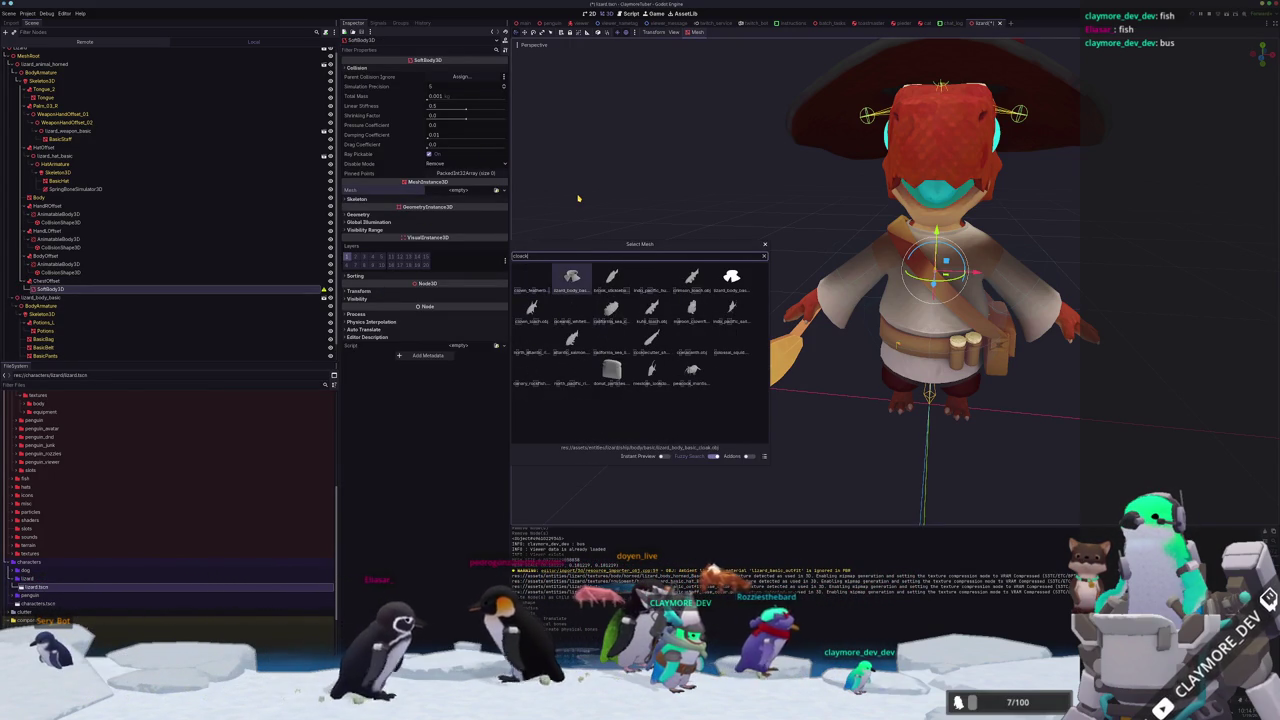
pyautogui.press('Return')
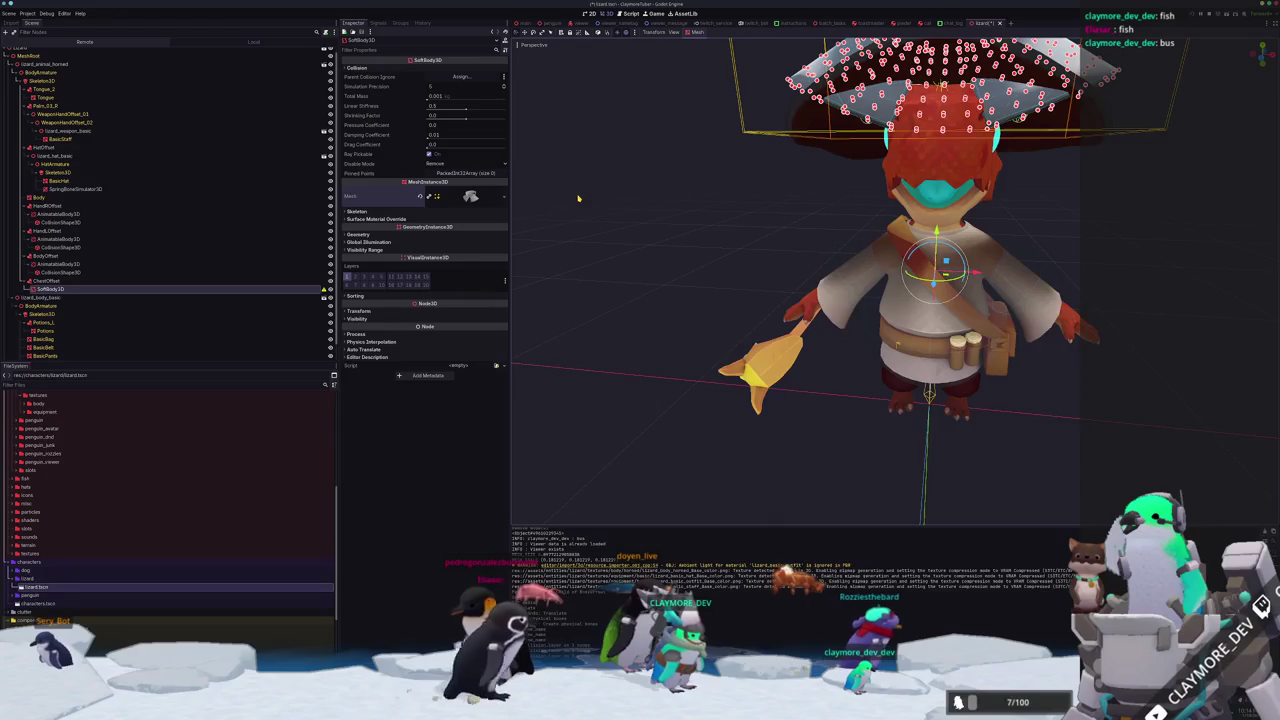
pyautogui.scroll(-5, 578, 197)
pyautogui.moveTo(757, 197)
pyautogui.mouseDown()
pyautogui.moveTo(694, 231)
pyautogui.moveTo(690, 200)
pyautogui.mouseUp()
pyautogui.scroll(5, 673, 160)
pyautogui.scroll(8, 673, 160)
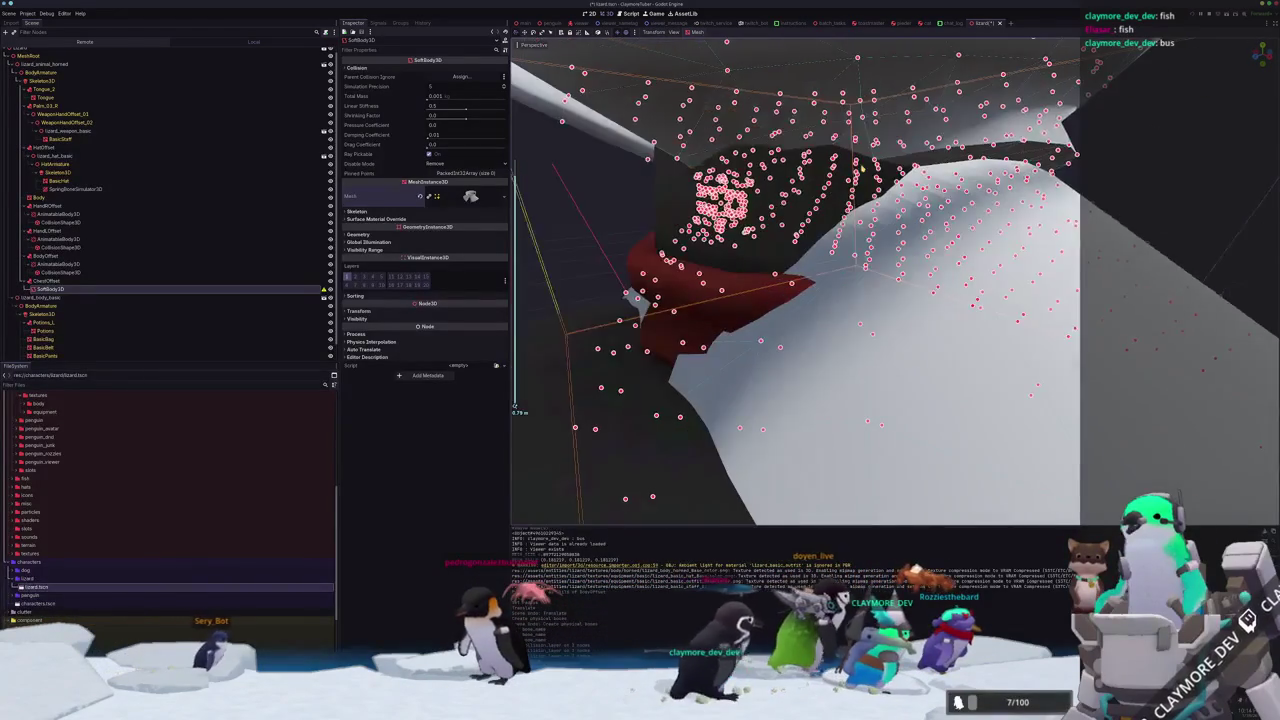
pyautogui.scroll(-4, 862, 168)
pyautogui.moveTo(862, 168); pyautogui.dragTo(880, 176)
pyautogui.scroll(-3, 897, 183)
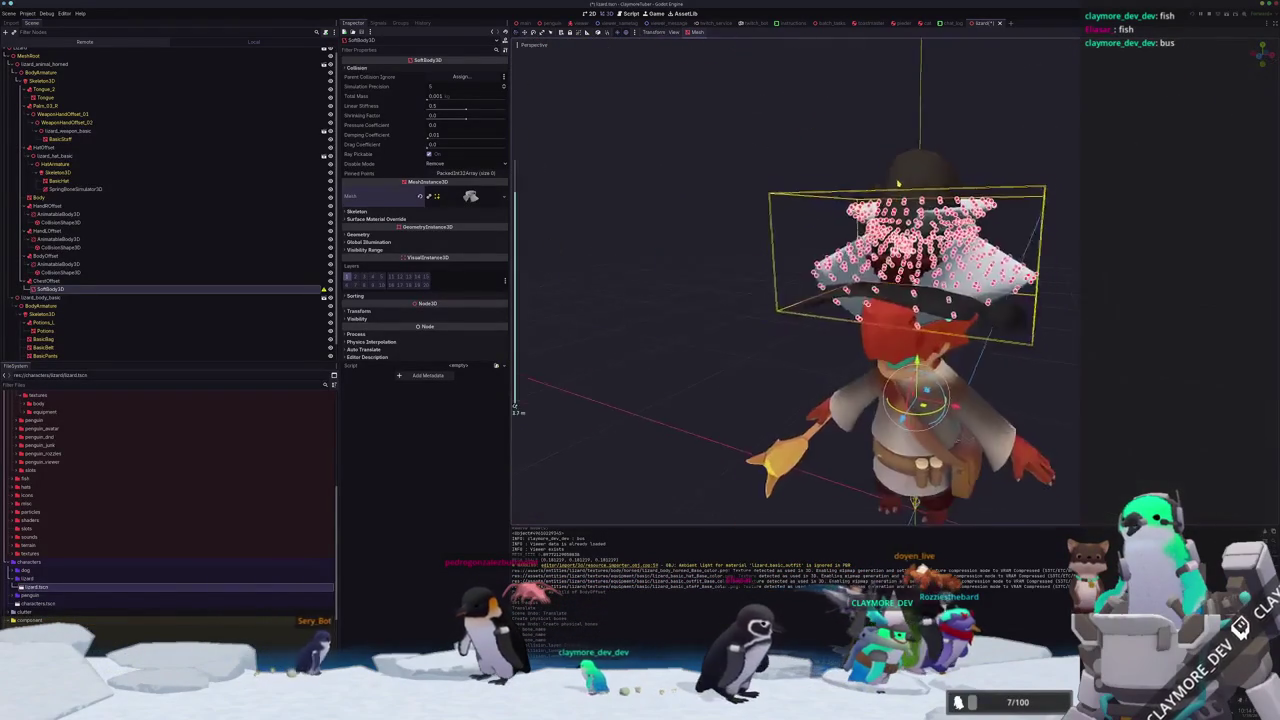
pyautogui.scroll(-2, 808, 240)
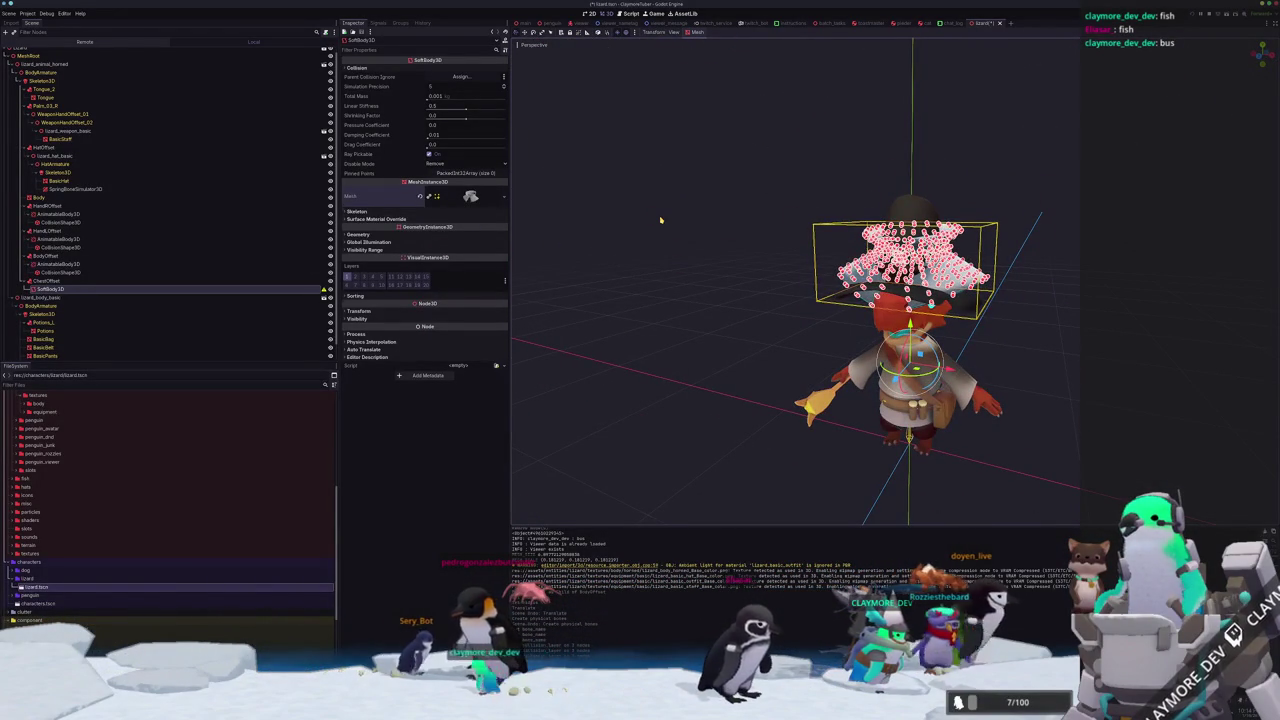
pyautogui.hotkey('ctrl', 'z')
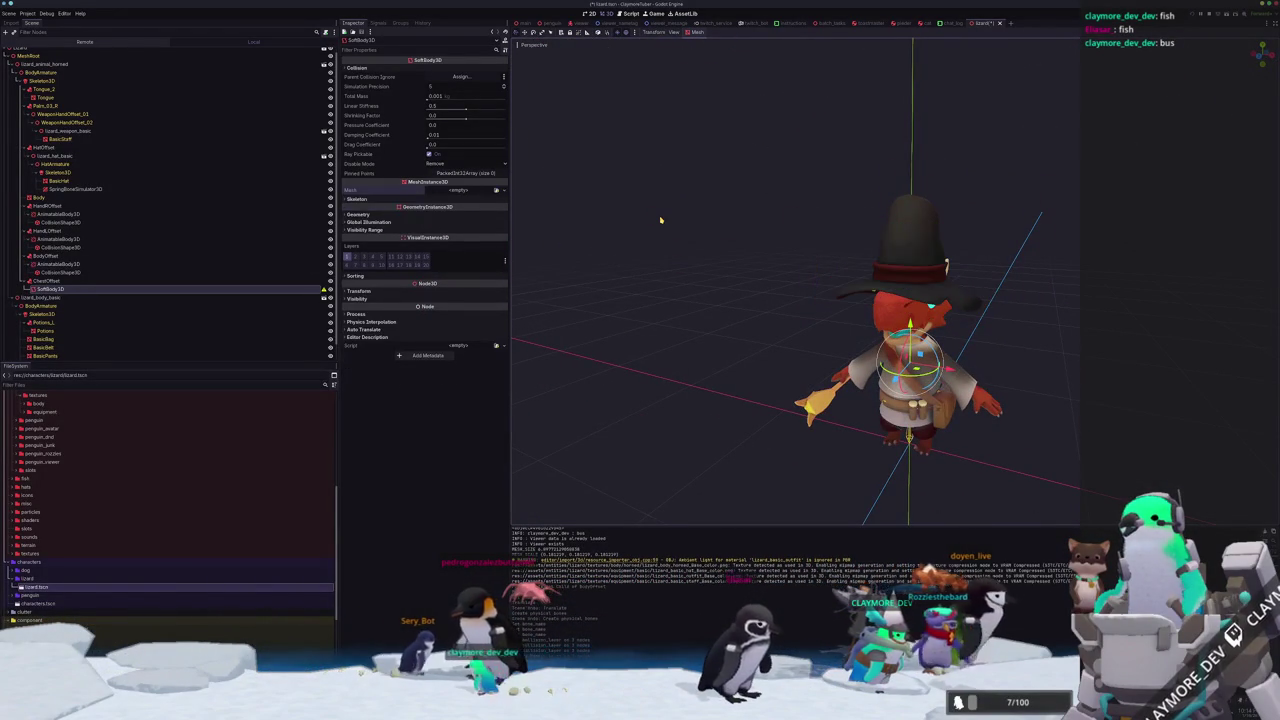
# In Blender, select the cloak and move it down from the shoulders to the legs
pyautogui.hotkey('alt', 'Tab')
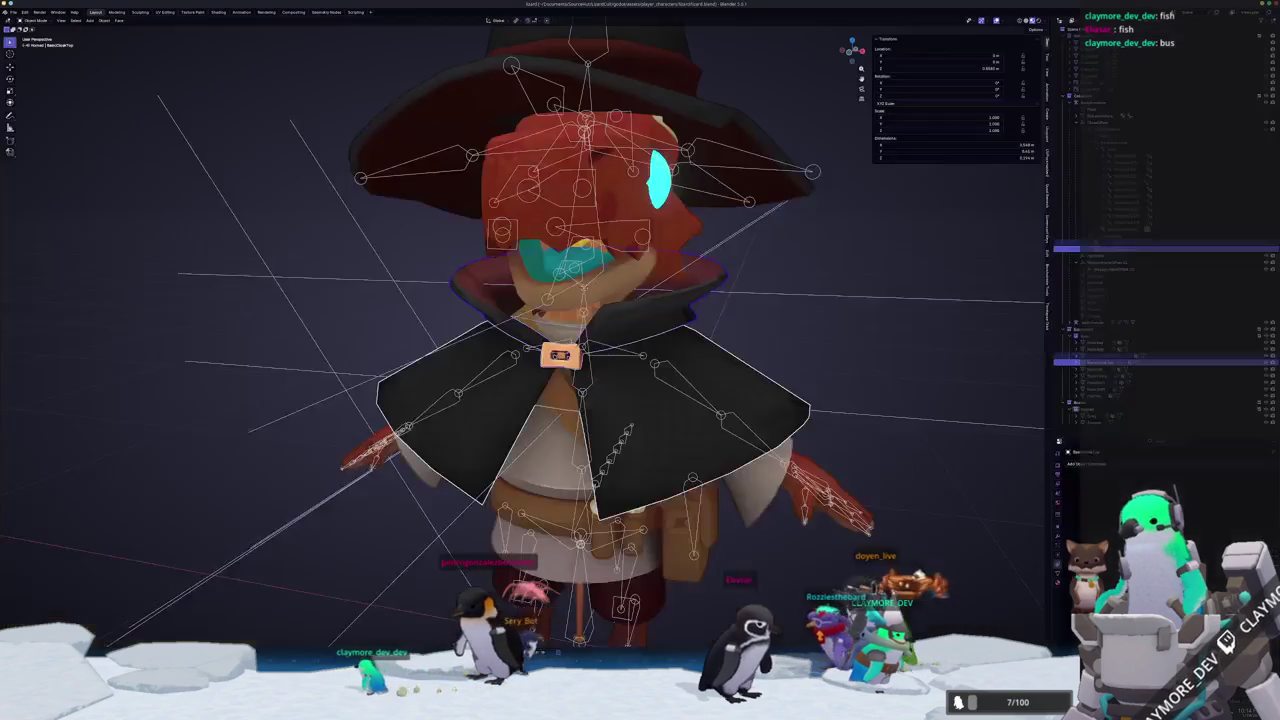
pyautogui.scroll(-3, 828, 283)
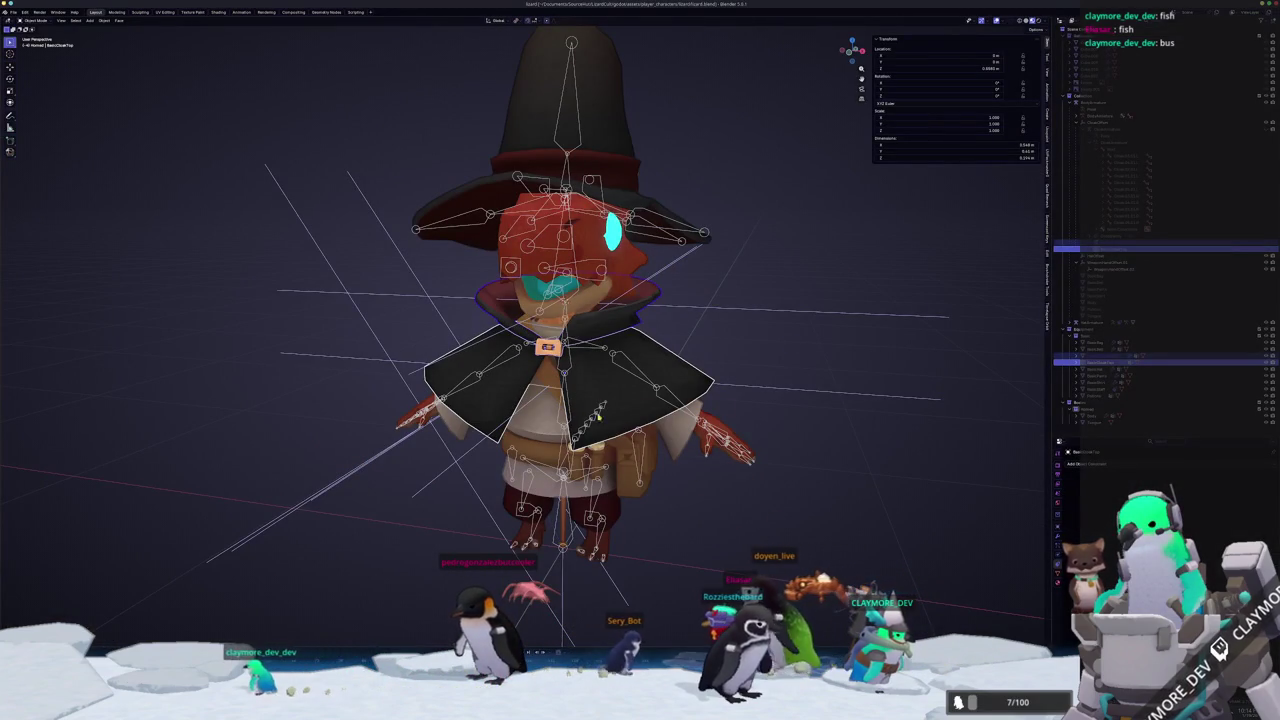
pyautogui.hotkey('ctrl', 'z')
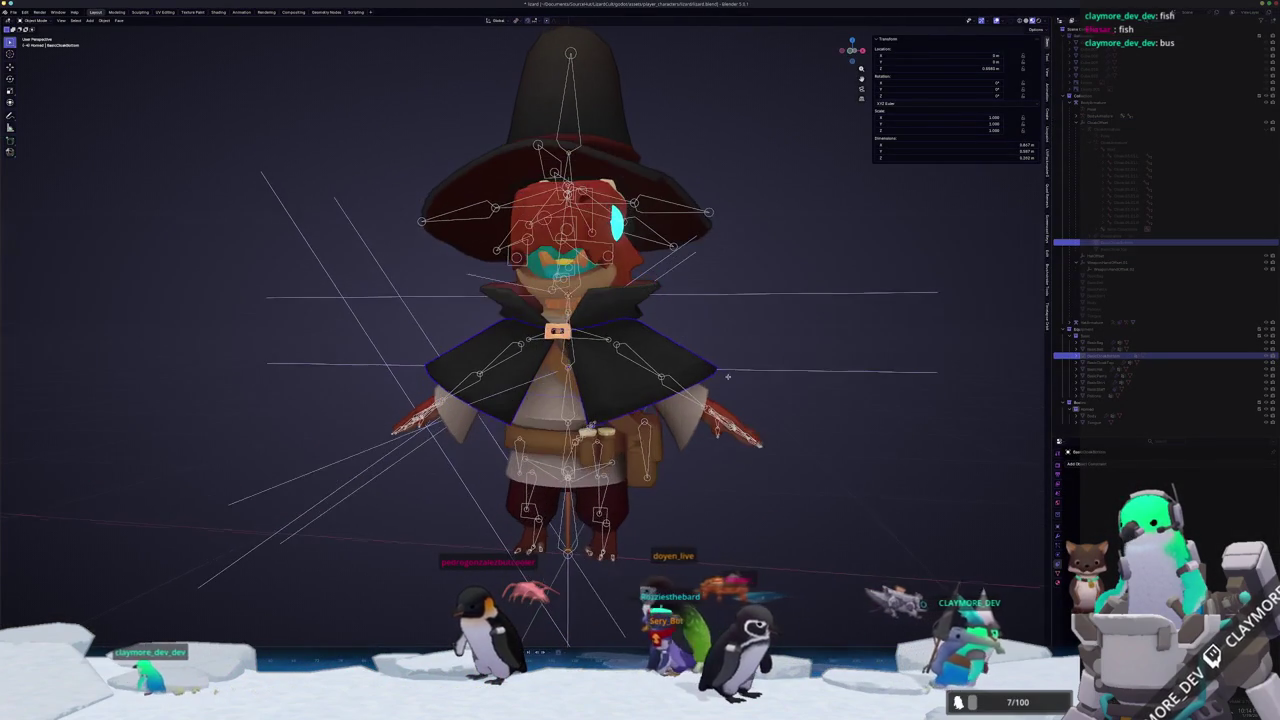
pyautogui.click(1236, 131)
pyautogui.click(1236, 131)
pyautogui.press('g')
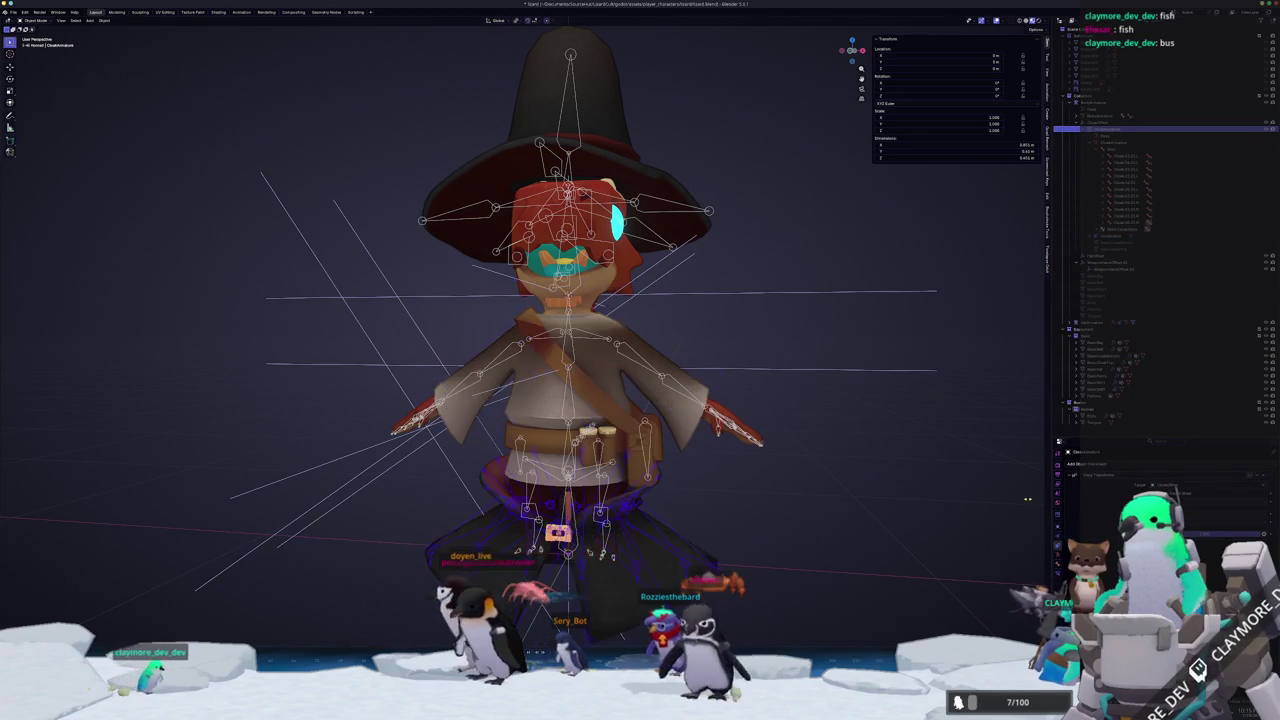
pyautogui.scroll(2, 765, 490)
# Export the selected cloak piece as a Wavefront OBJ file
pyautogui.click(645, 503)
pyautogui.scroll(1, 645, 503)
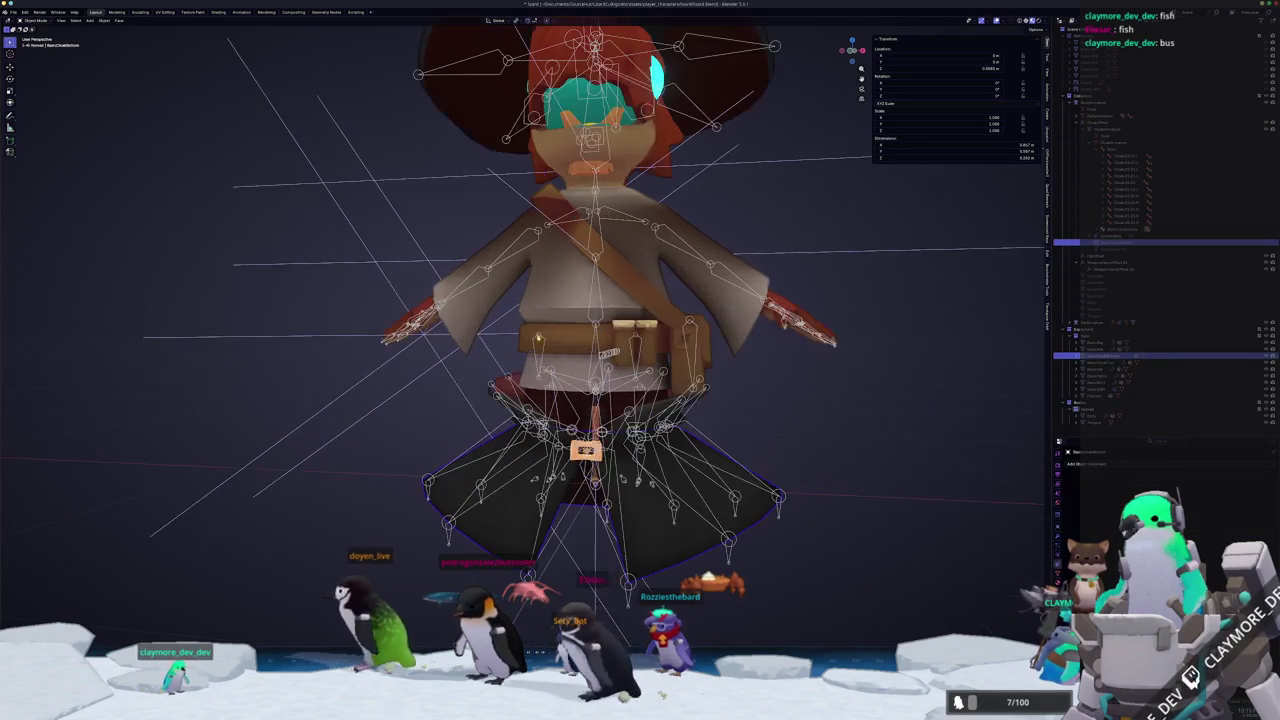
pyautogui.click(13, 12)
pyautogui.moveTo(24, 120)
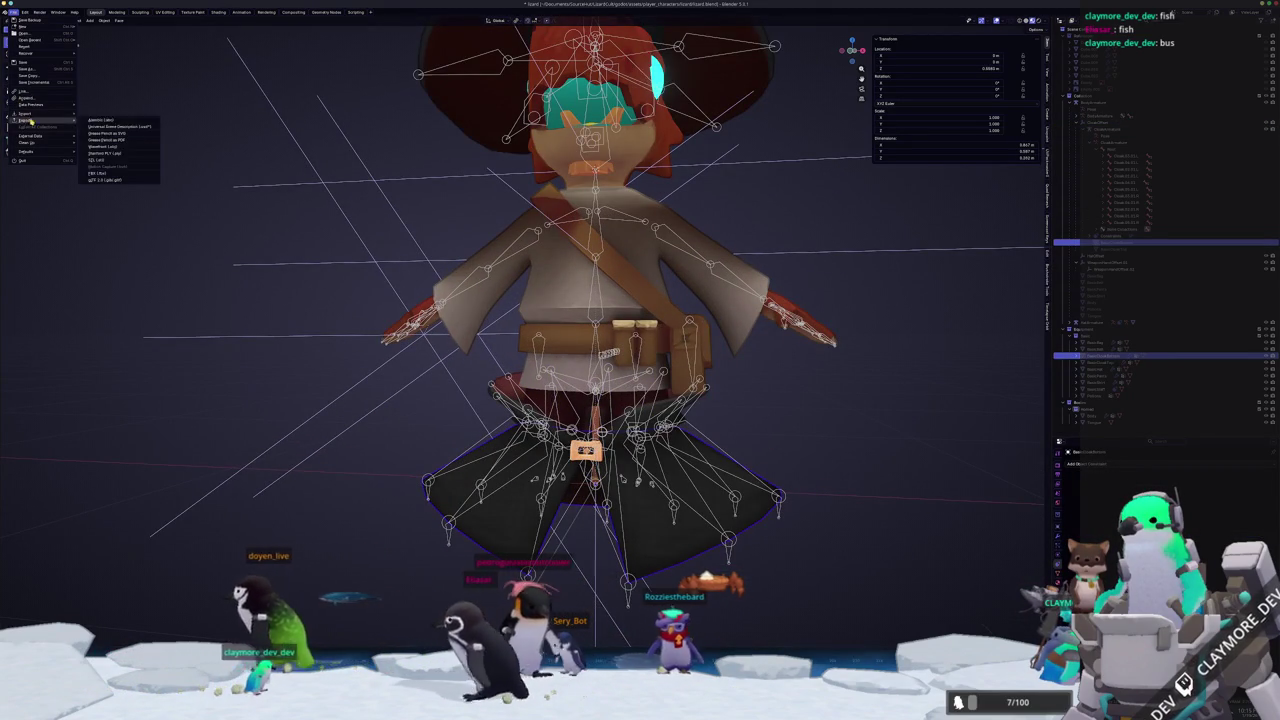
pyautogui.click(114, 148)
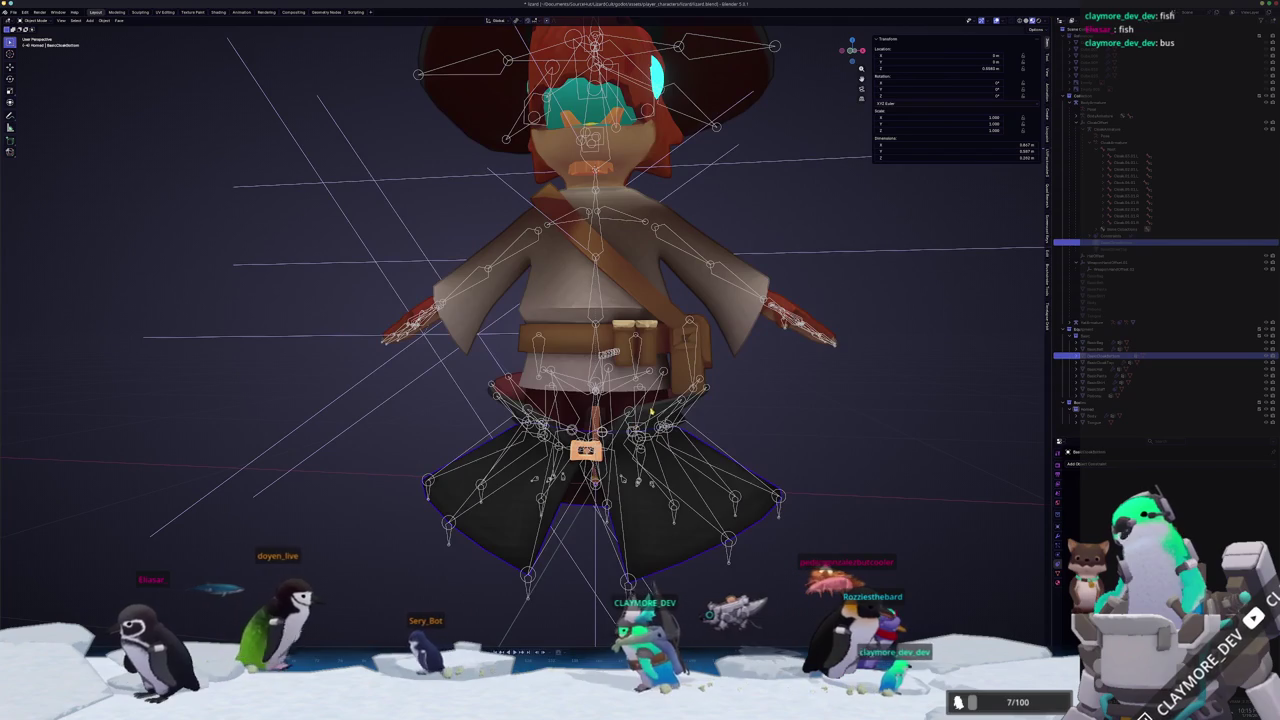
# Export the cloak's waist ring piece as a second Wavefront OBJ file
pyautogui.click(655, 420)
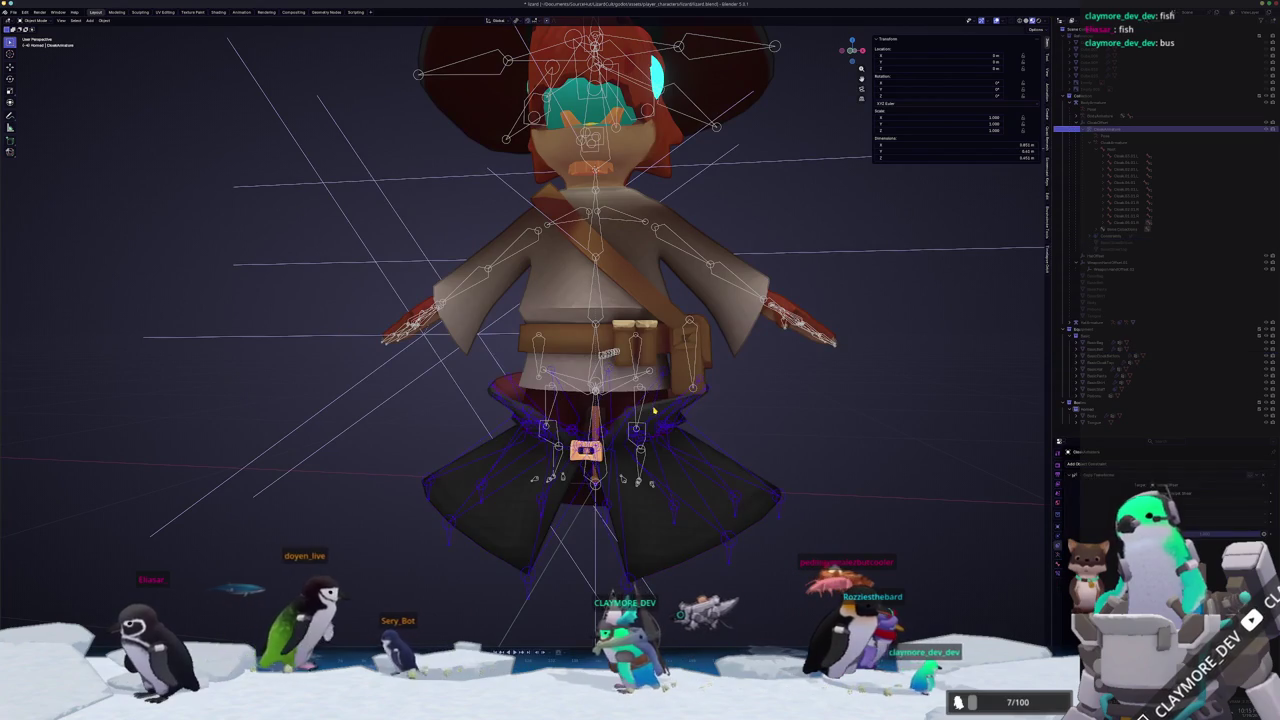
pyautogui.click(619, 382)
pyautogui.click(13, 12)
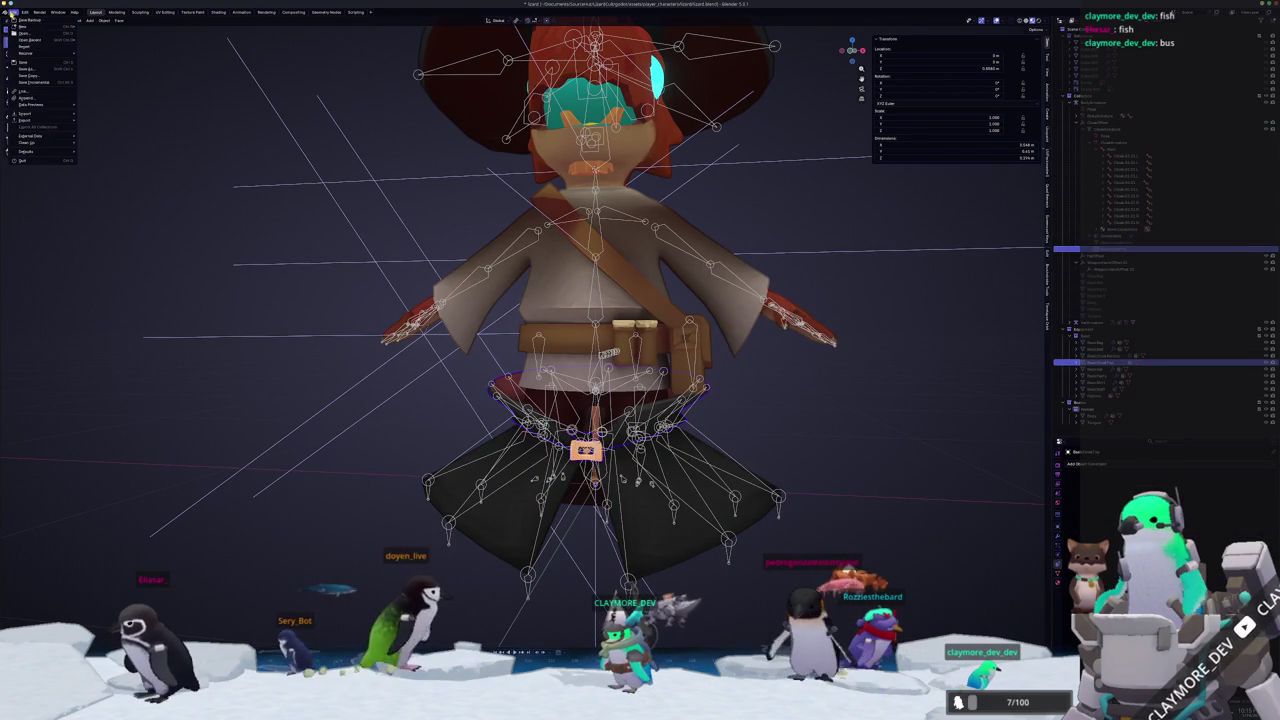
pyautogui.moveTo(42, 120)
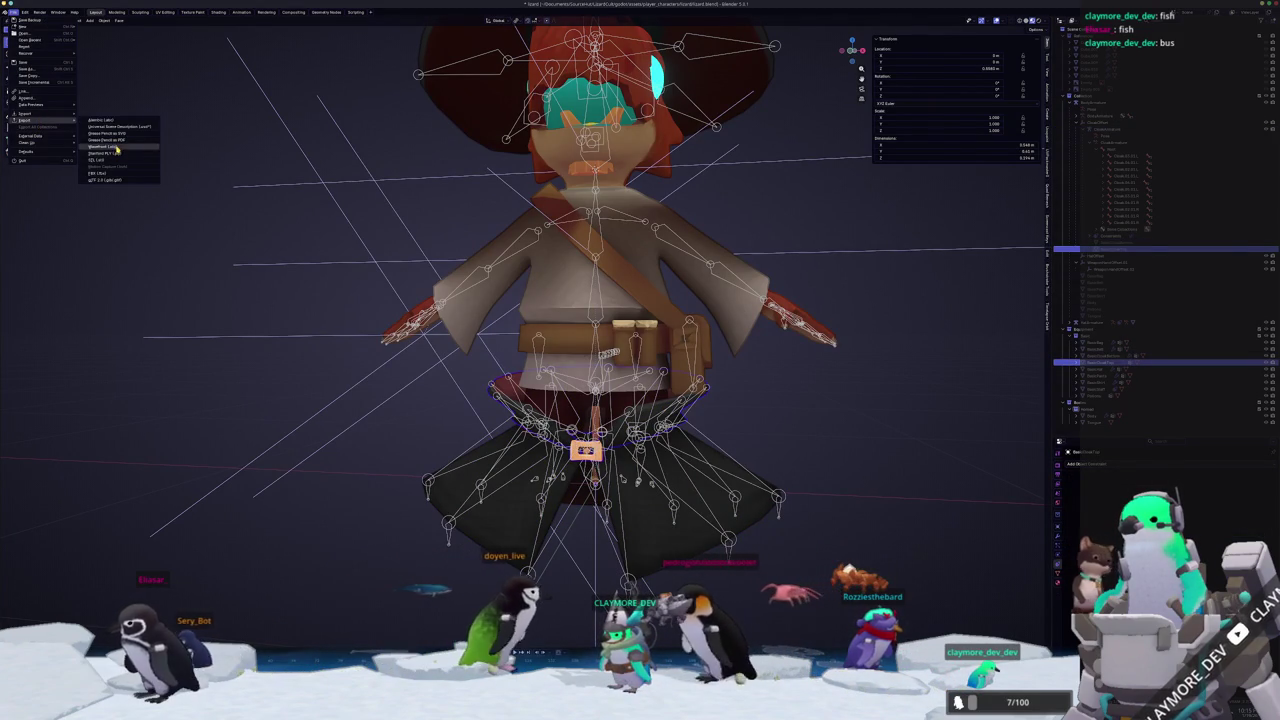
pyautogui.click(115, 147)
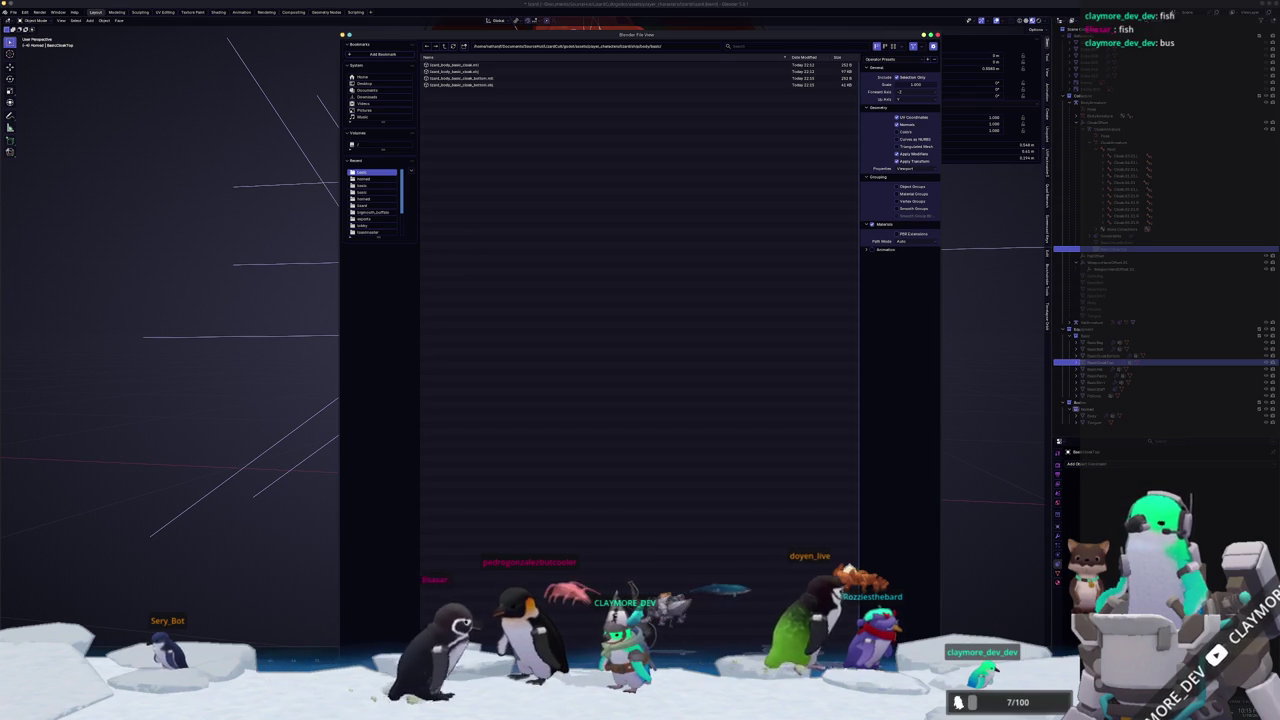
pyautogui.press('Return')
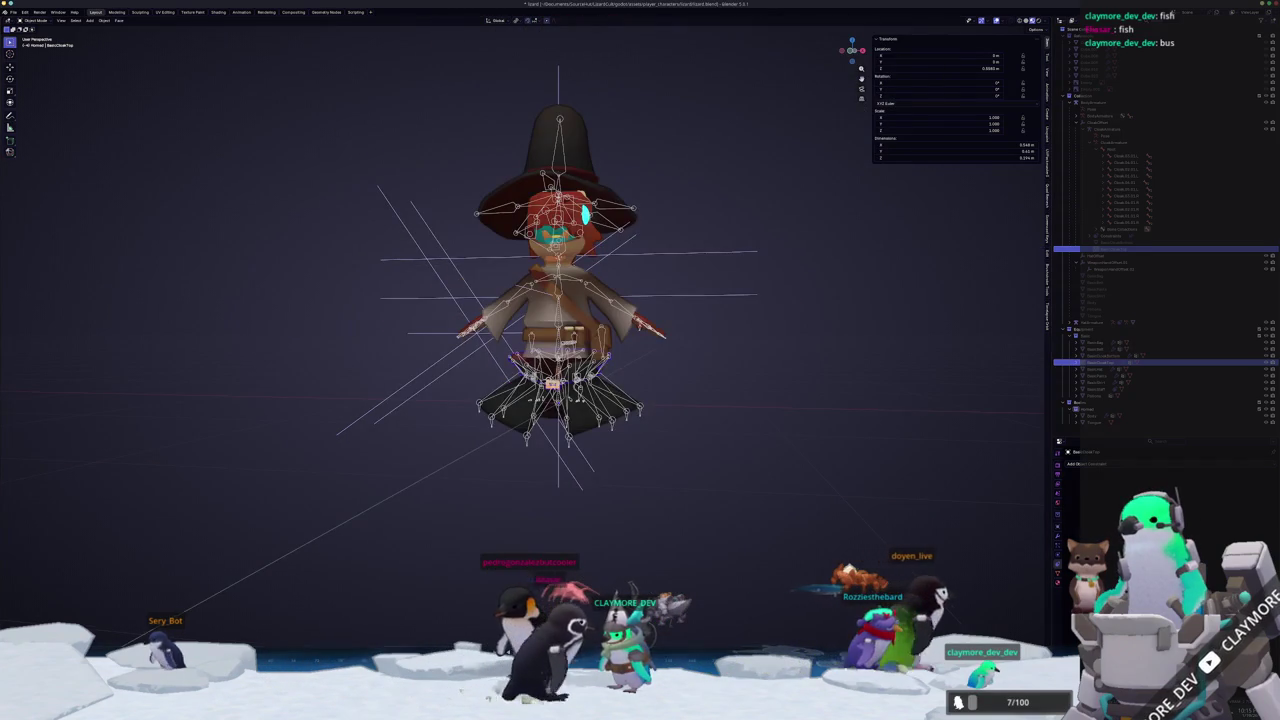
pyautogui.hotkey('alt', 'Tab')
pyautogui.hotkey('alt', 'Tab')
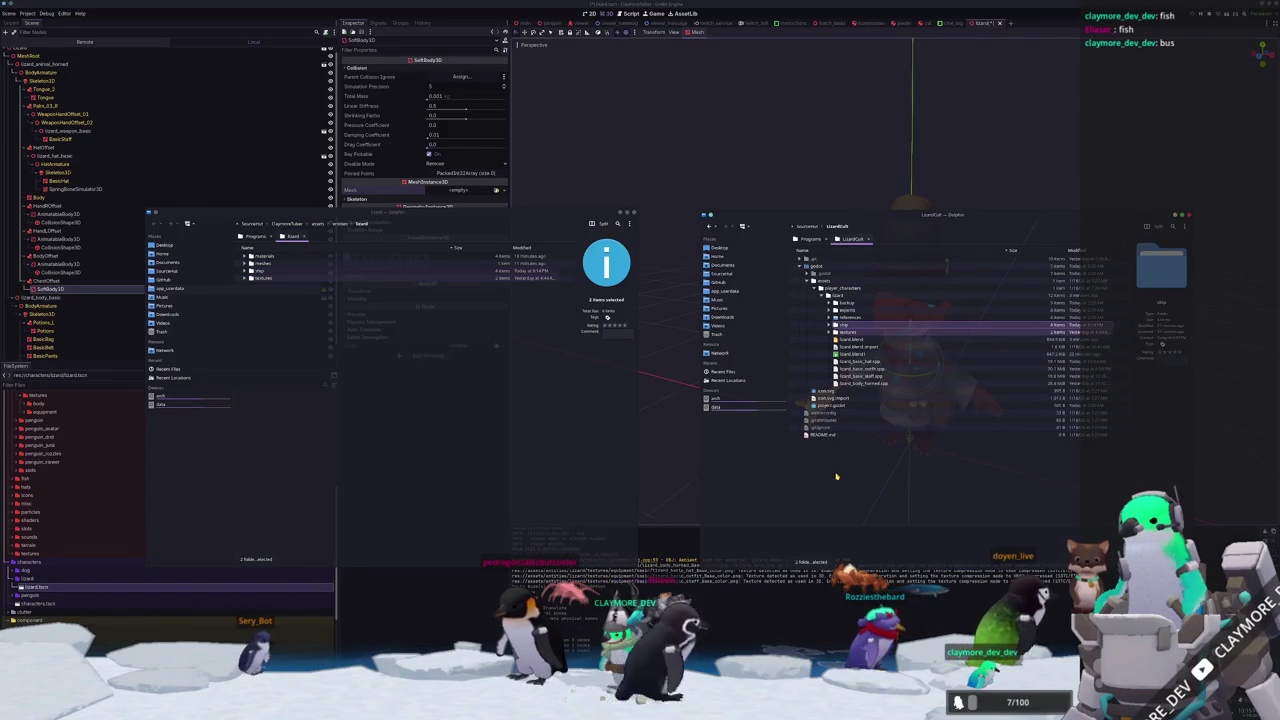
# Drag the exported folder into the project's lizard folder, choosing Write Into and Overwrite
pyautogui.moveTo(847, 327)
pyautogui.mouseDown()
pyautogui.moveTo(332, 378)
pyautogui.moveTo(375, 342)
pyautogui.mouseUp()
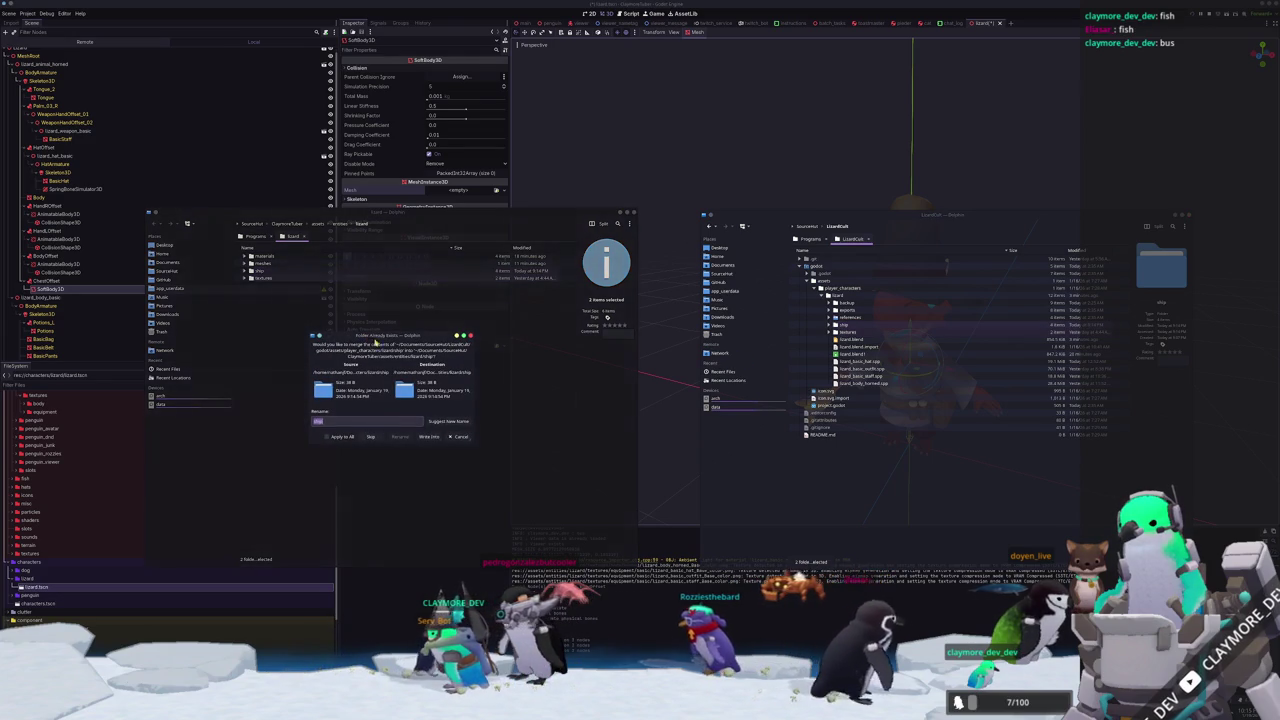
pyautogui.click(428, 437)
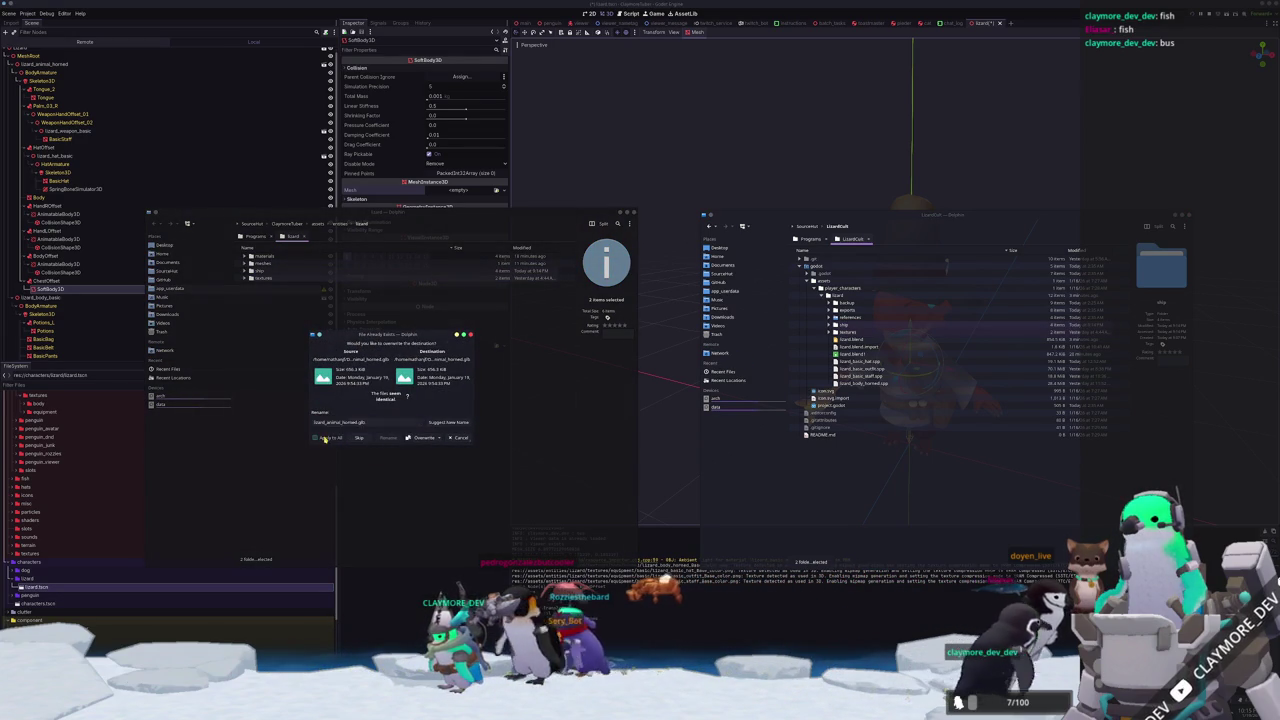
pyautogui.click(423, 439)
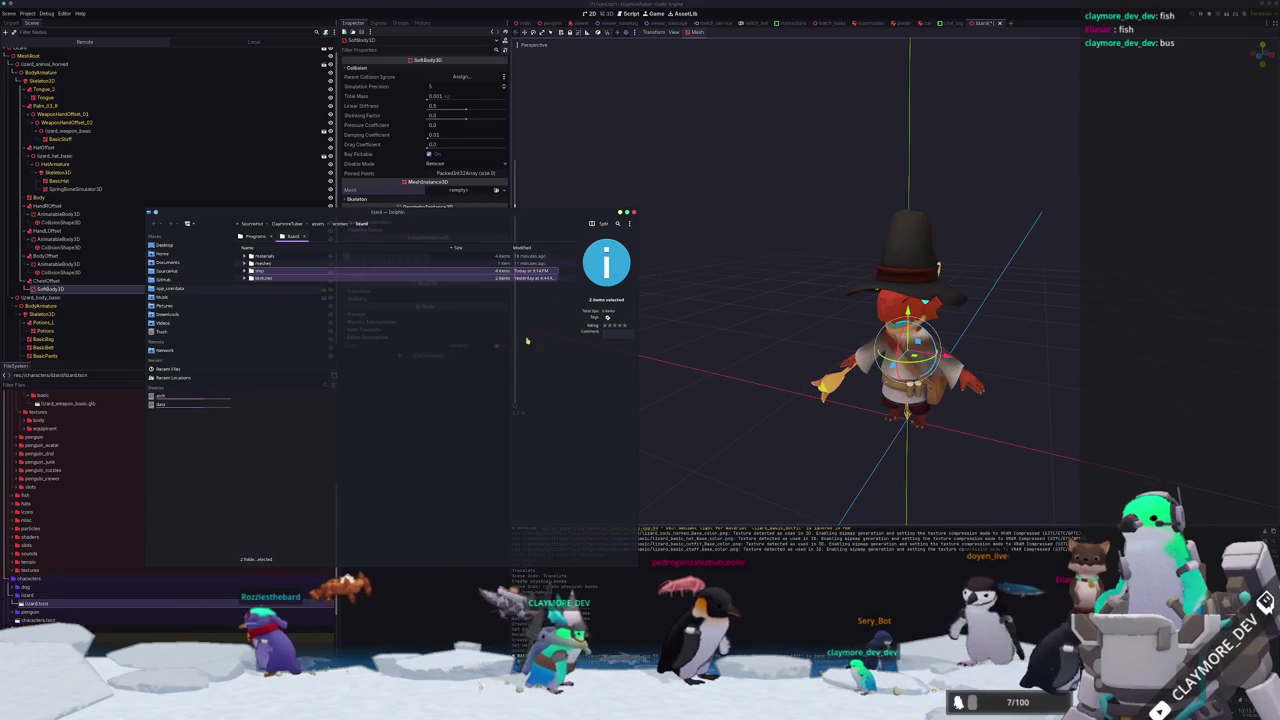
# Assign the re-exported 'lizard' cloak mesh to the SoftBody3D and orbit to inspect it on the torso
pyautogui.click(88, 289)
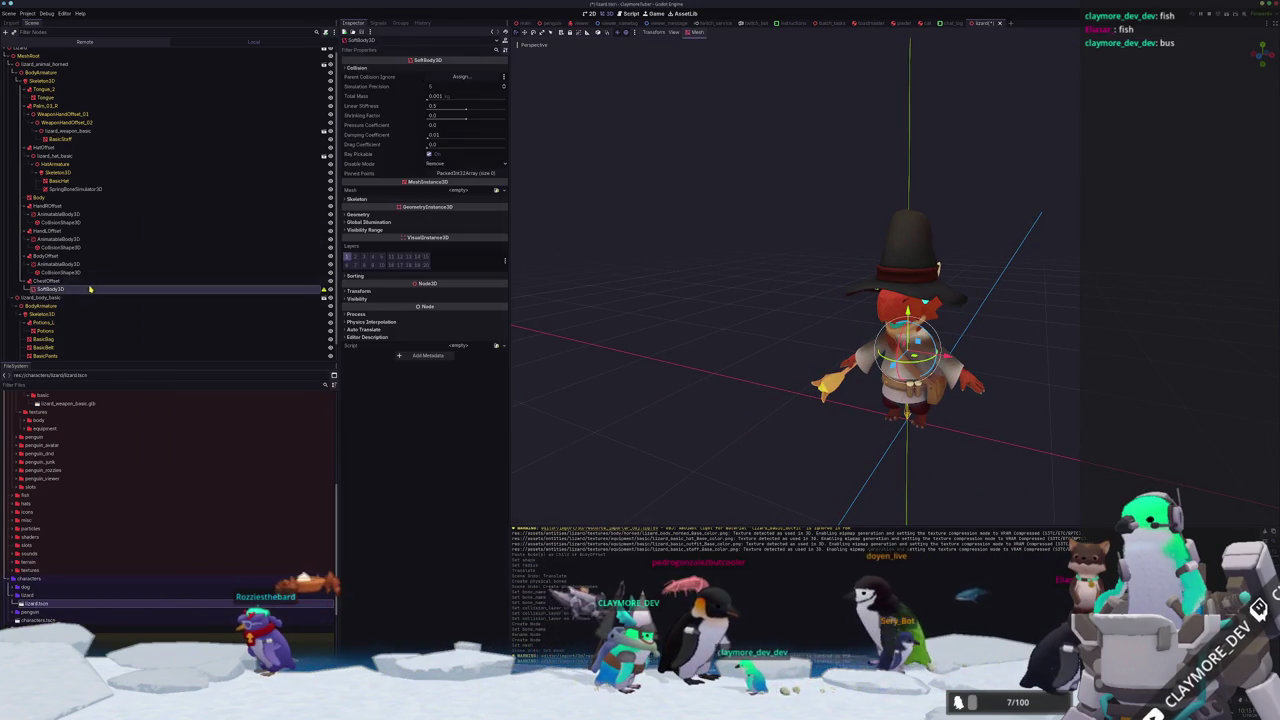
pyautogui.click(496, 190)
pyautogui.write('lizard')
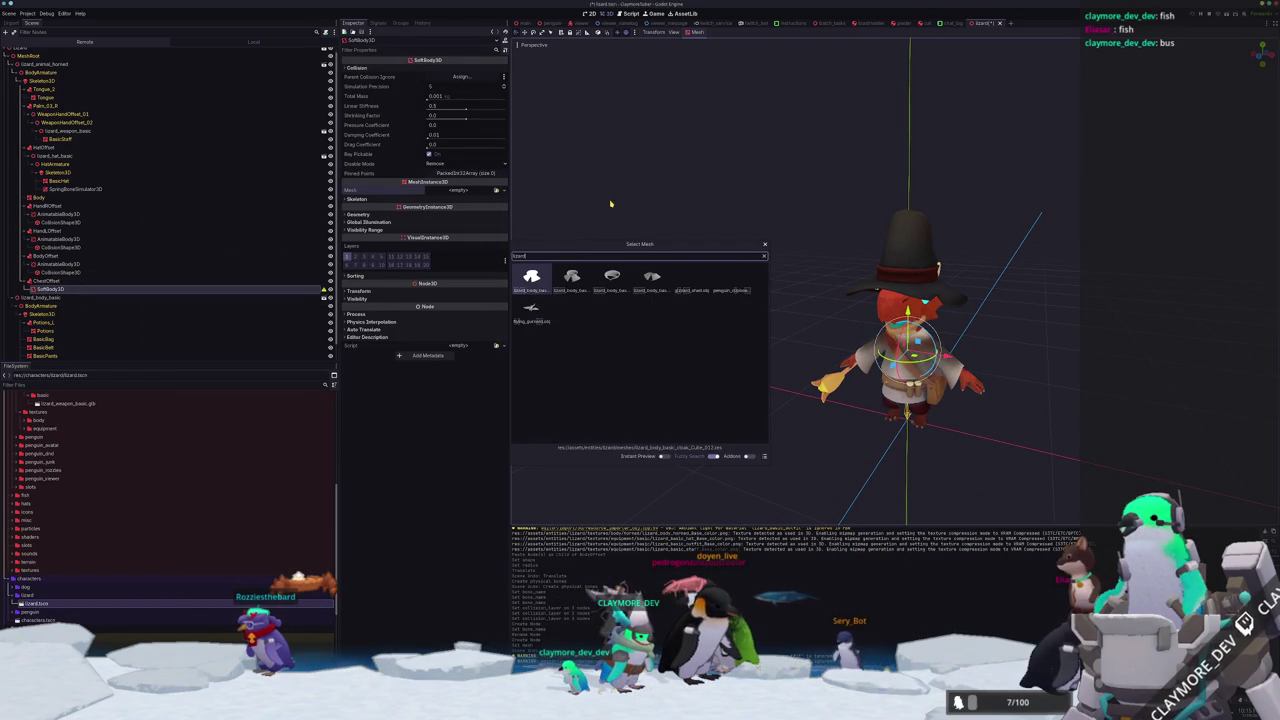
pyautogui.press('Return')
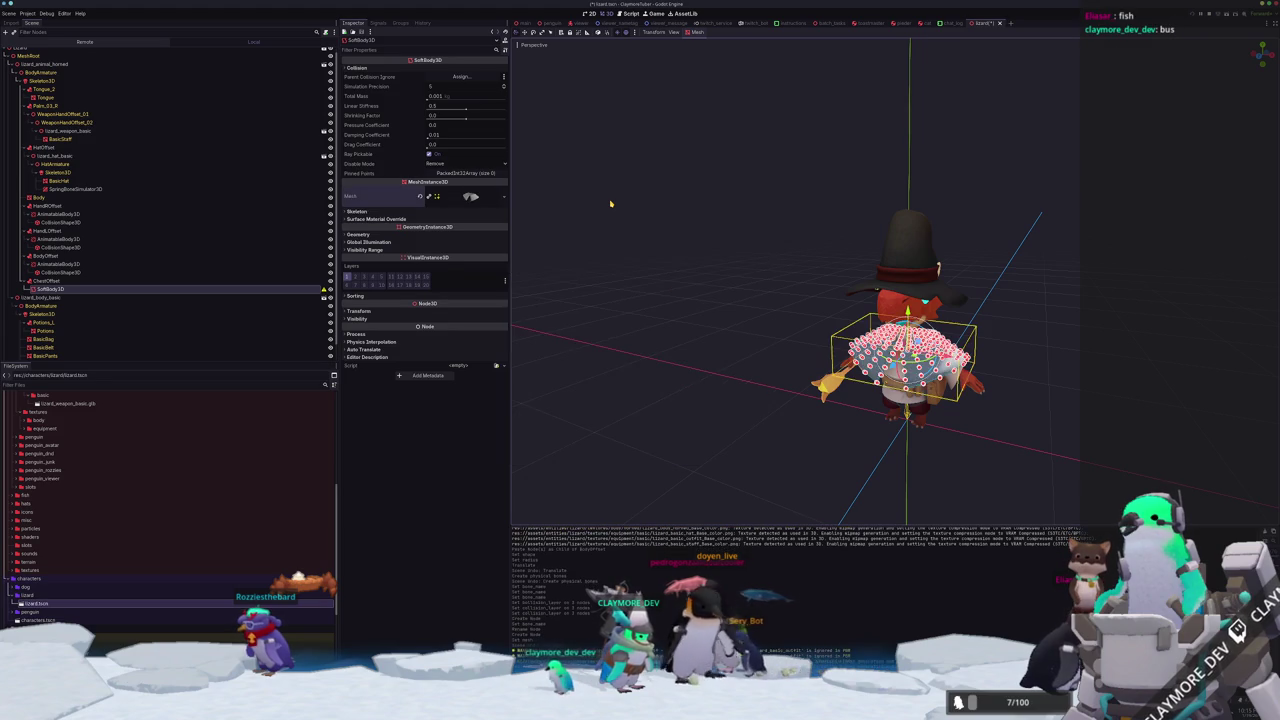
pyautogui.scroll(5, 610, 204)
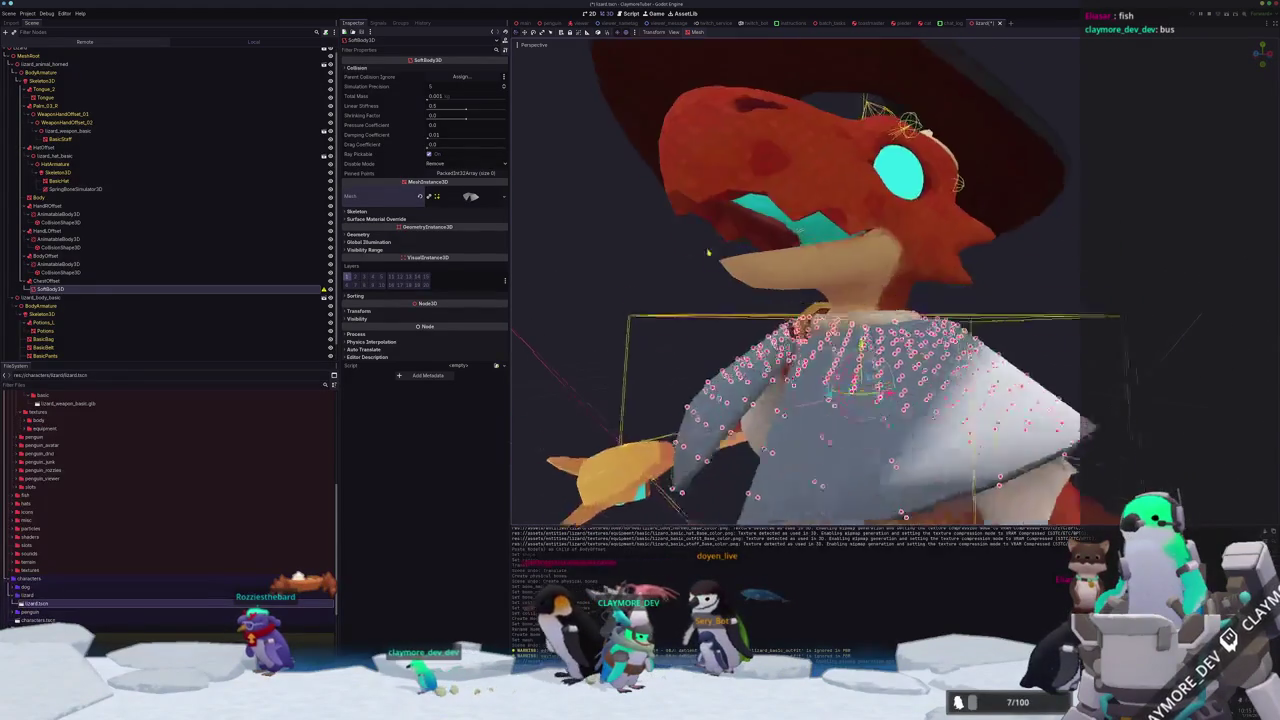
pyautogui.moveTo(707, 252)
pyautogui.mouseDown()
pyautogui.moveTo(766, 251)
pyautogui.moveTo(791, 319)
pyautogui.mouseUp()
pyautogui.scroll(-5, 791, 319)
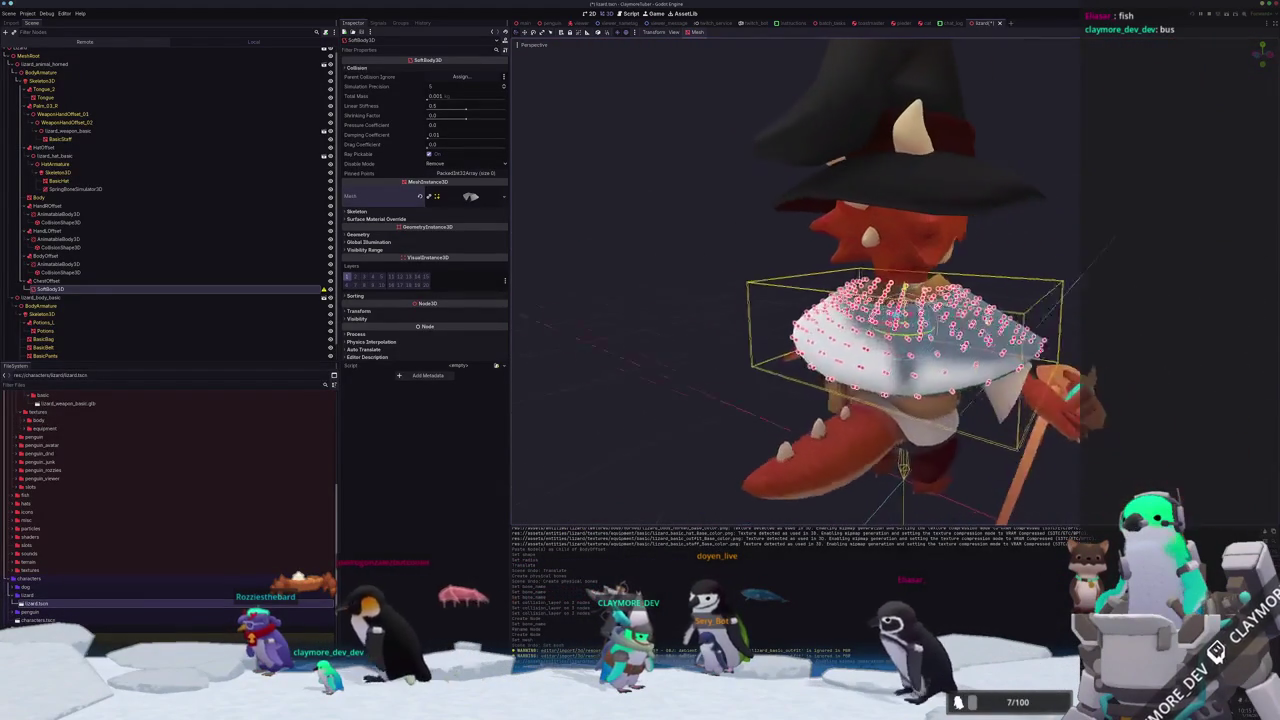
pyautogui.scroll(4, 890, 330)
pyautogui.scroll(-6, 890, 330)
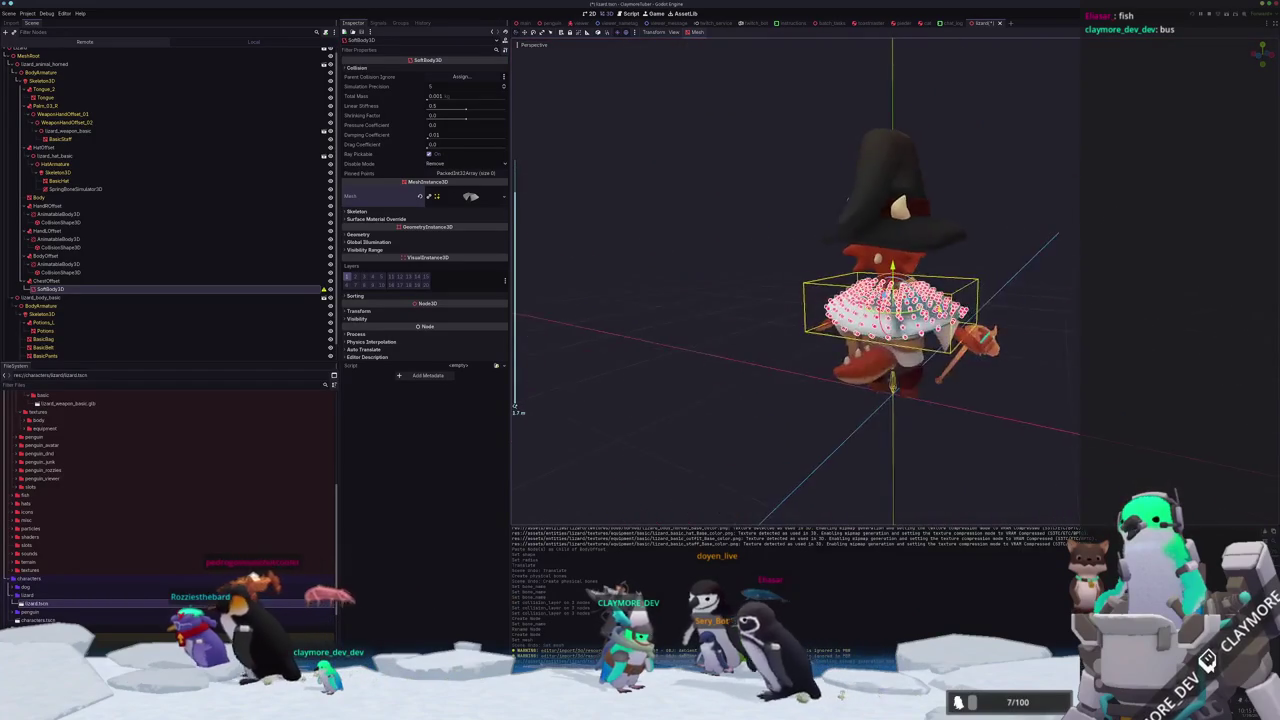
pyautogui.moveTo(800, 330); pyautogui.dragTo(660, 265)
pyautogui.scroll(3, 740, 300)
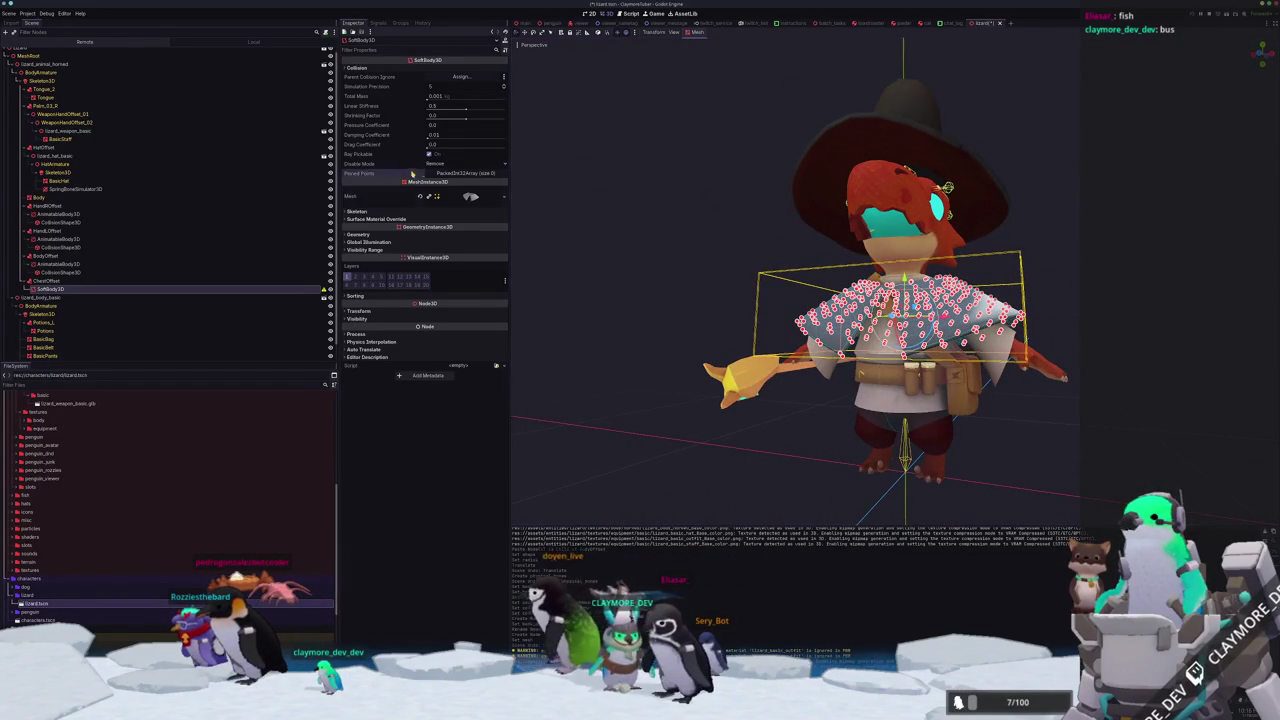
pyautogui.scroll(4, 620, 90)
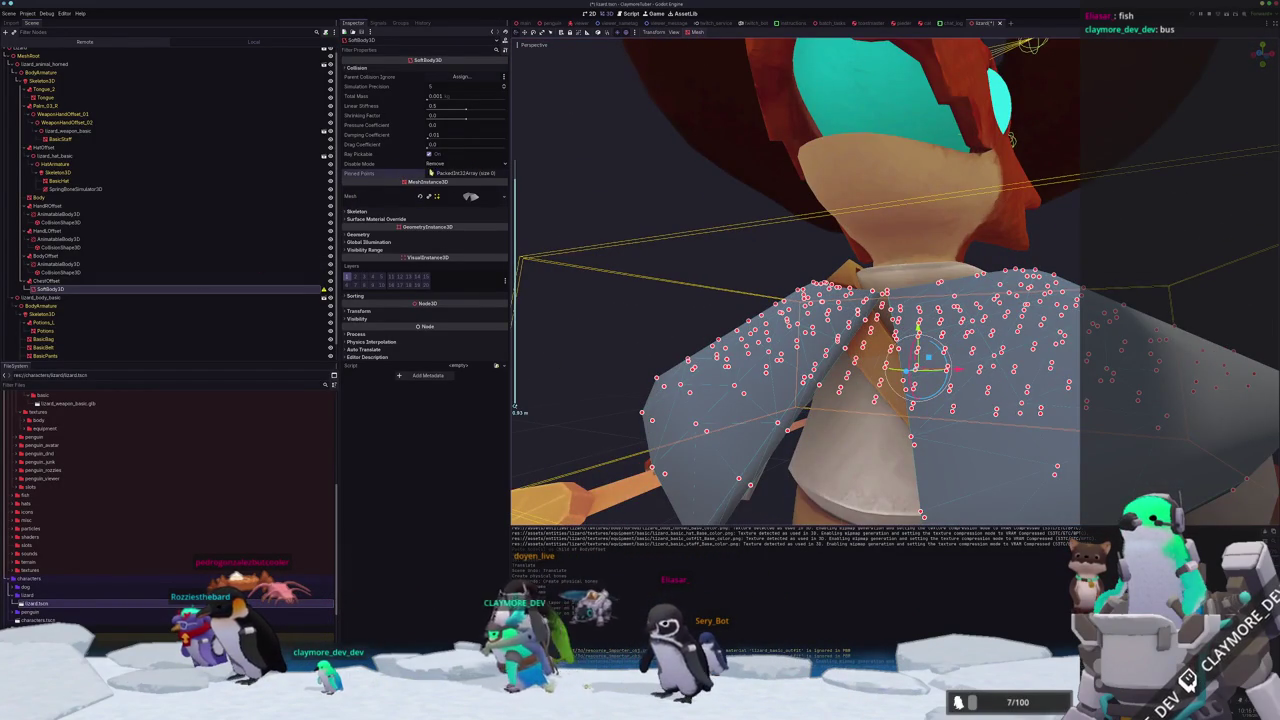
pyautogui.click(441, 69)
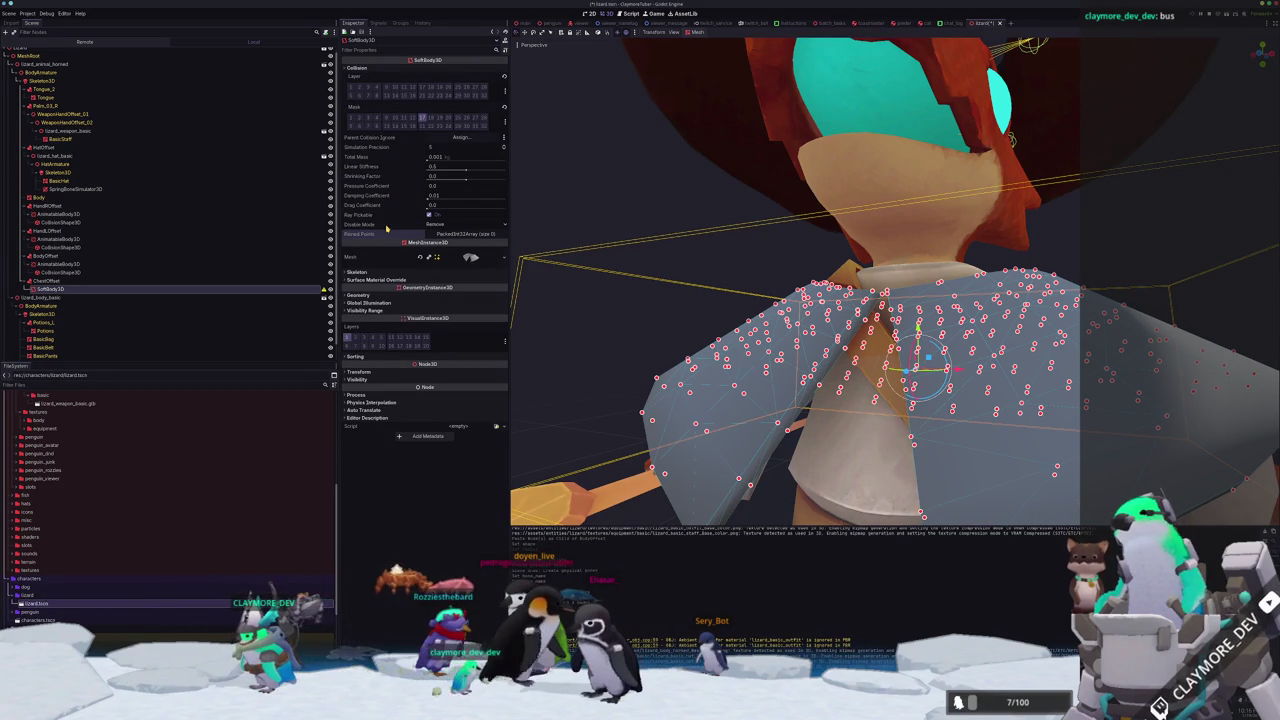
pyautogui.click(447, 235)
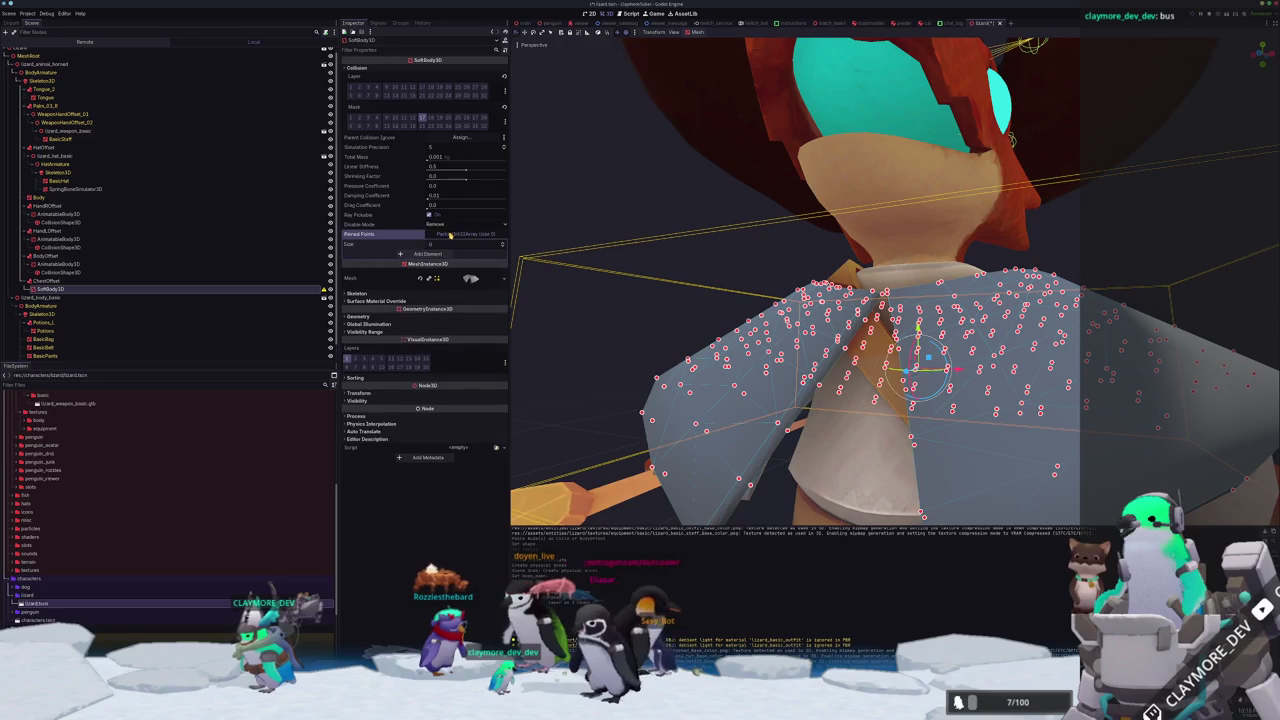
pyautogui.scroll(5, 689, 260)
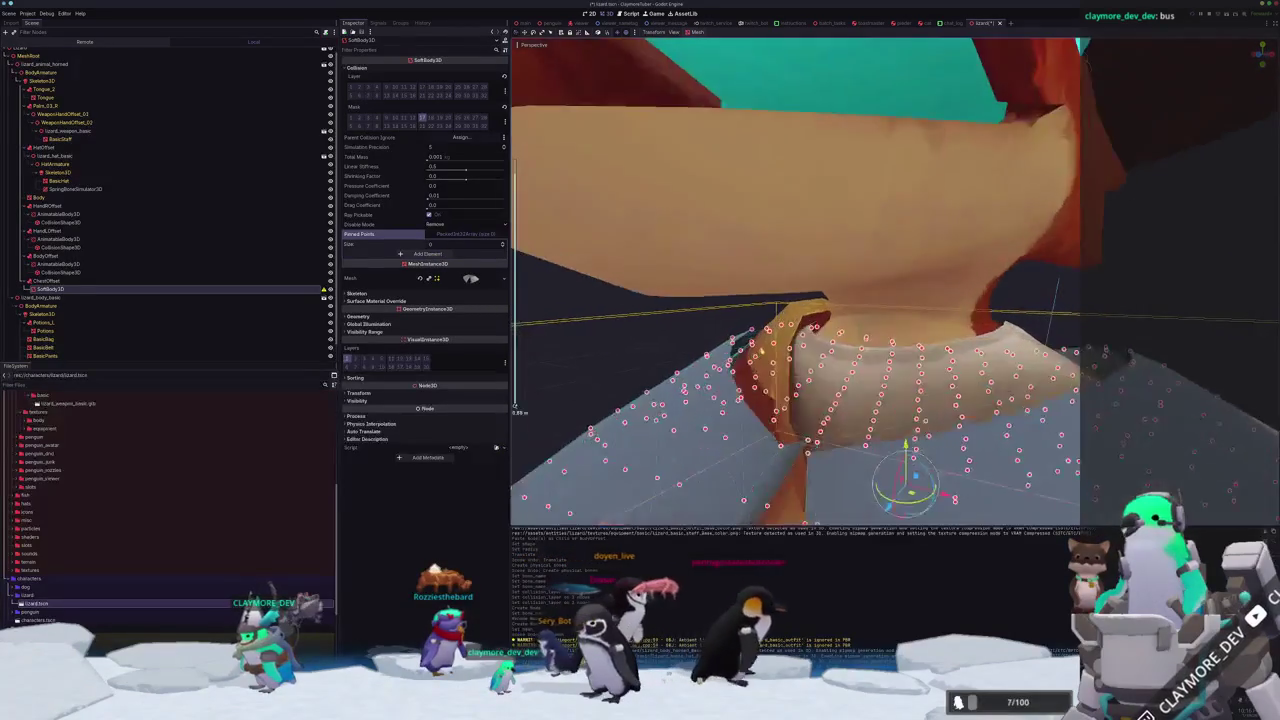
pyautogui.click(901, 378)
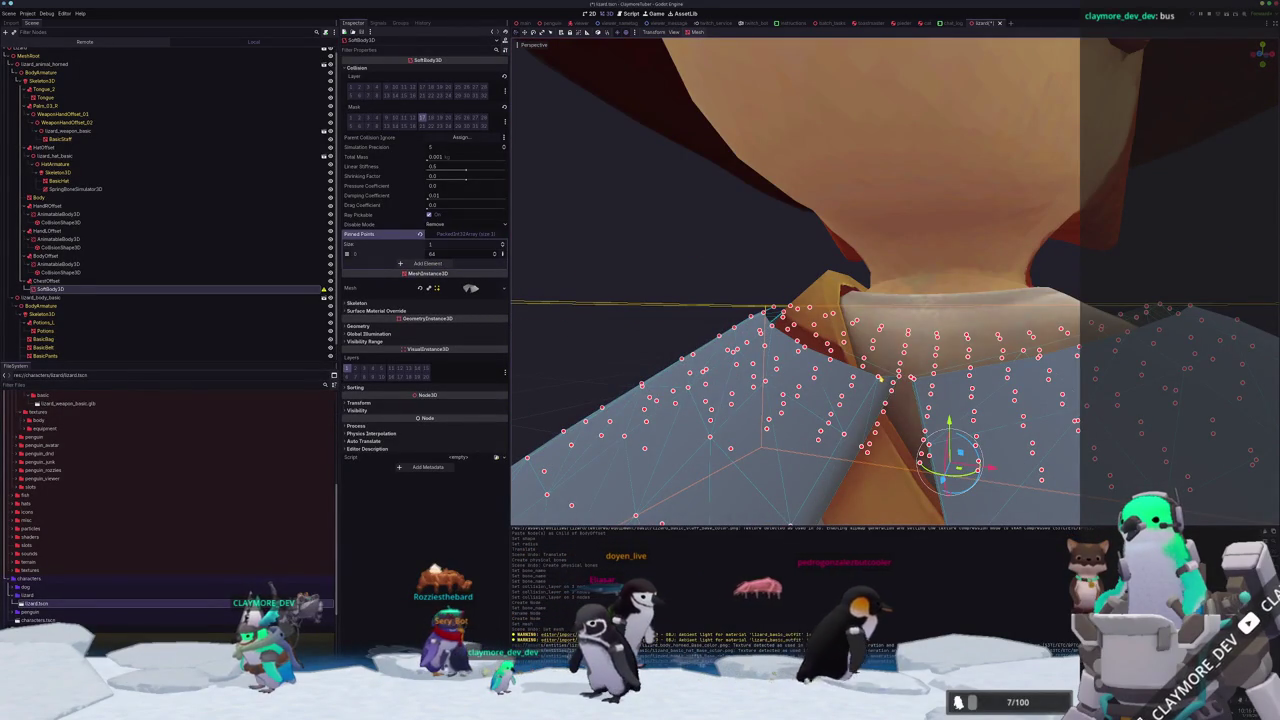
pyautogui.scroll(2, 779, 395)
pyautogui.click(779, 395)
pyautogui.moveTo(779, 395); pyautogui.dragTo(855, 385)
pyautogui.press('KP_1')
pyautogui.scroll(6, 900, 345)
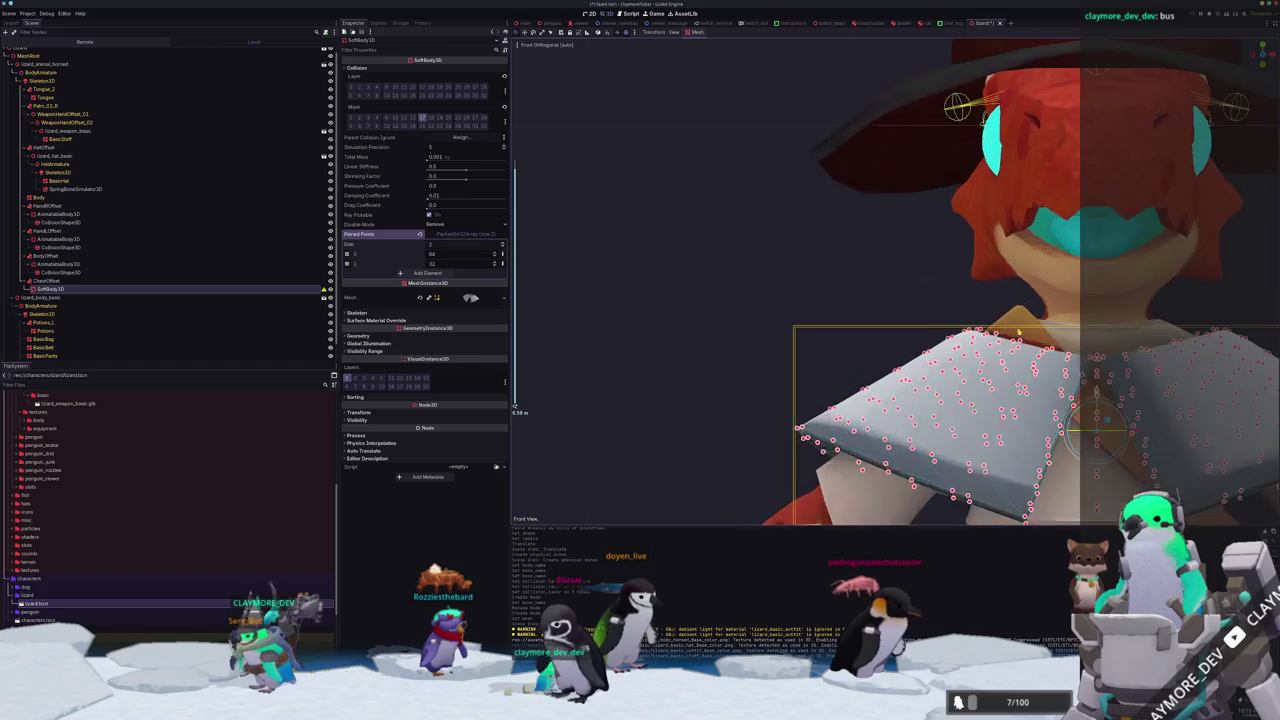
pyautogui.scroll(3, 939, 307)
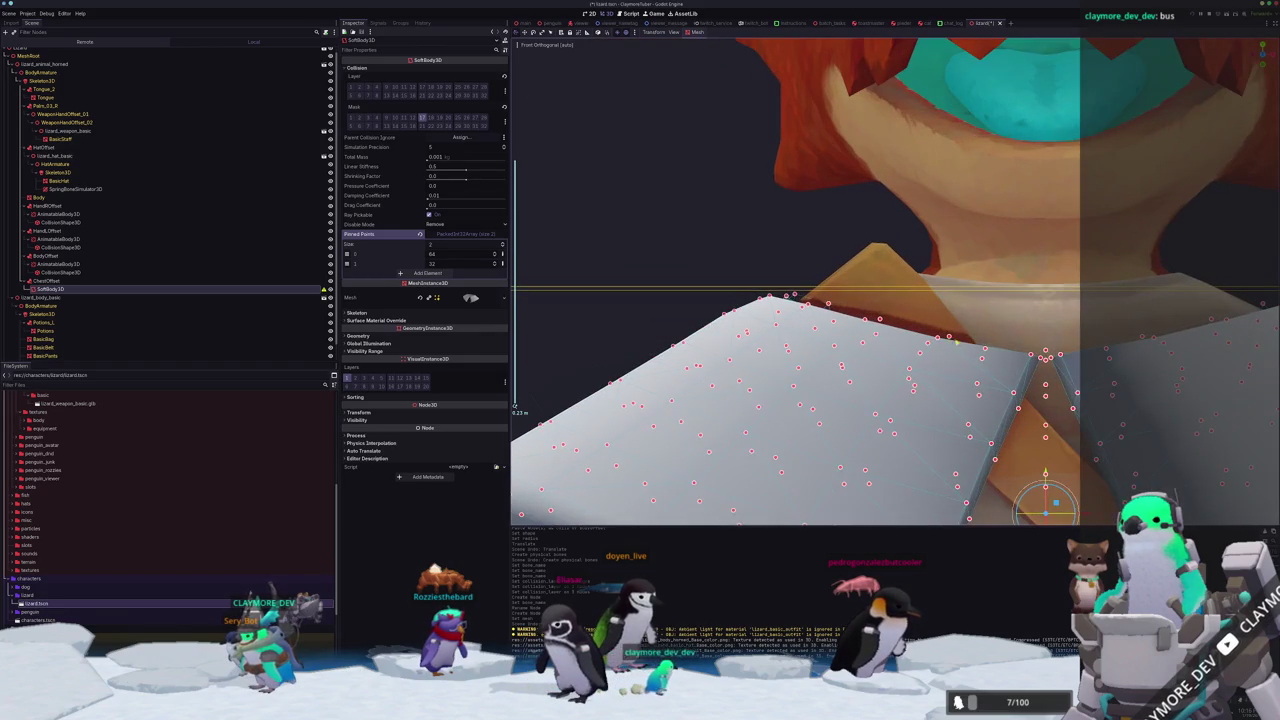
pyautogui.scroll(1, 948, 337)
pyautogui.click(944, 348)
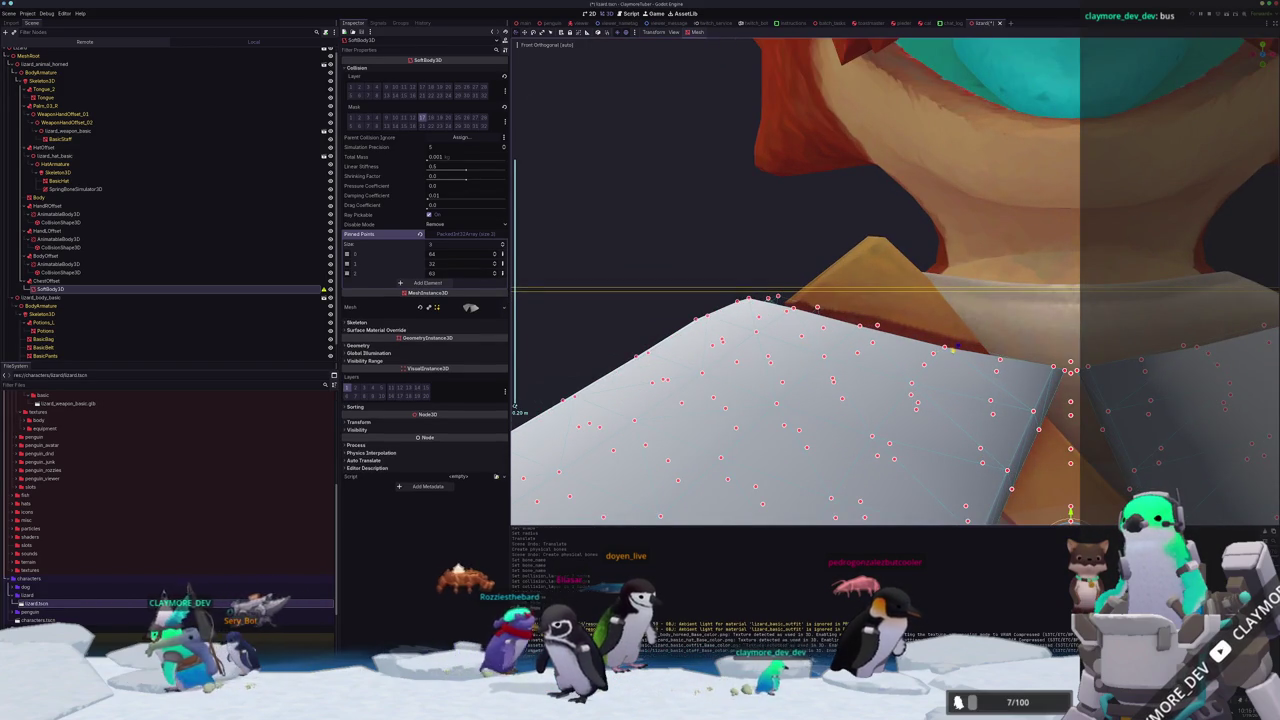
pyautogui.click(940, 346)
pyautogui.scroll(2, 930, 344)
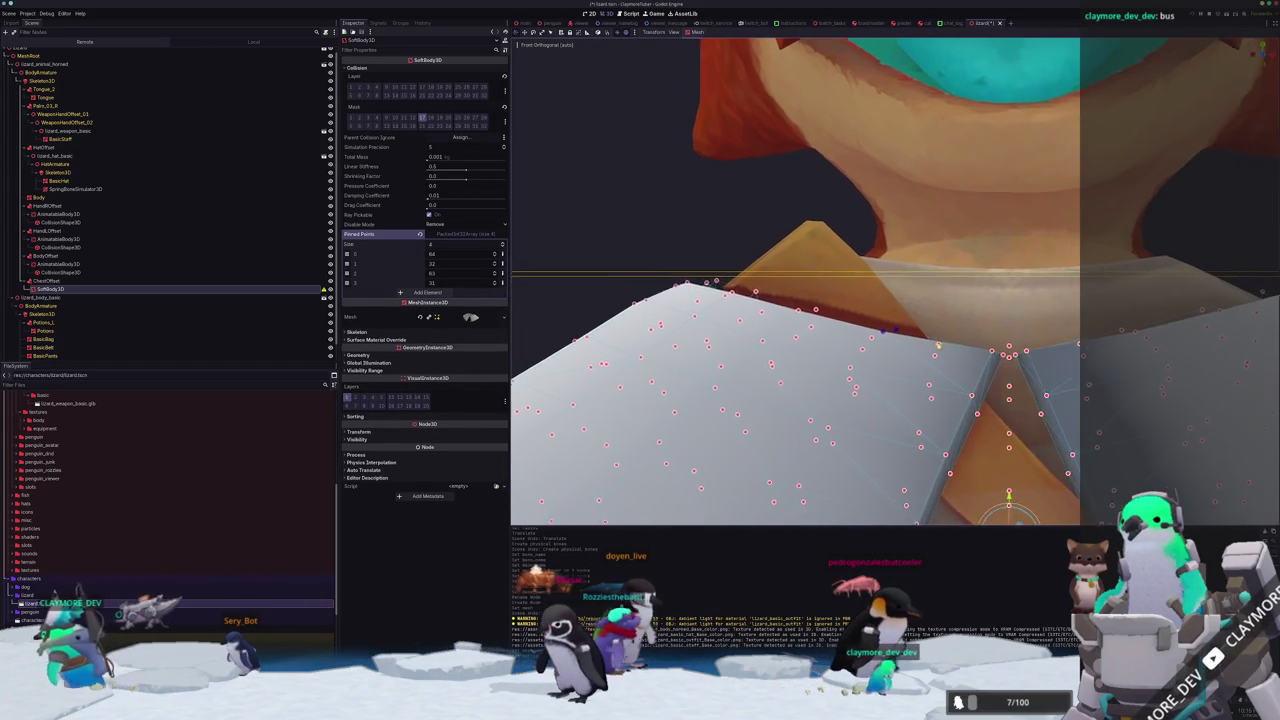
pyautogui.scroll(1, 929, 345)
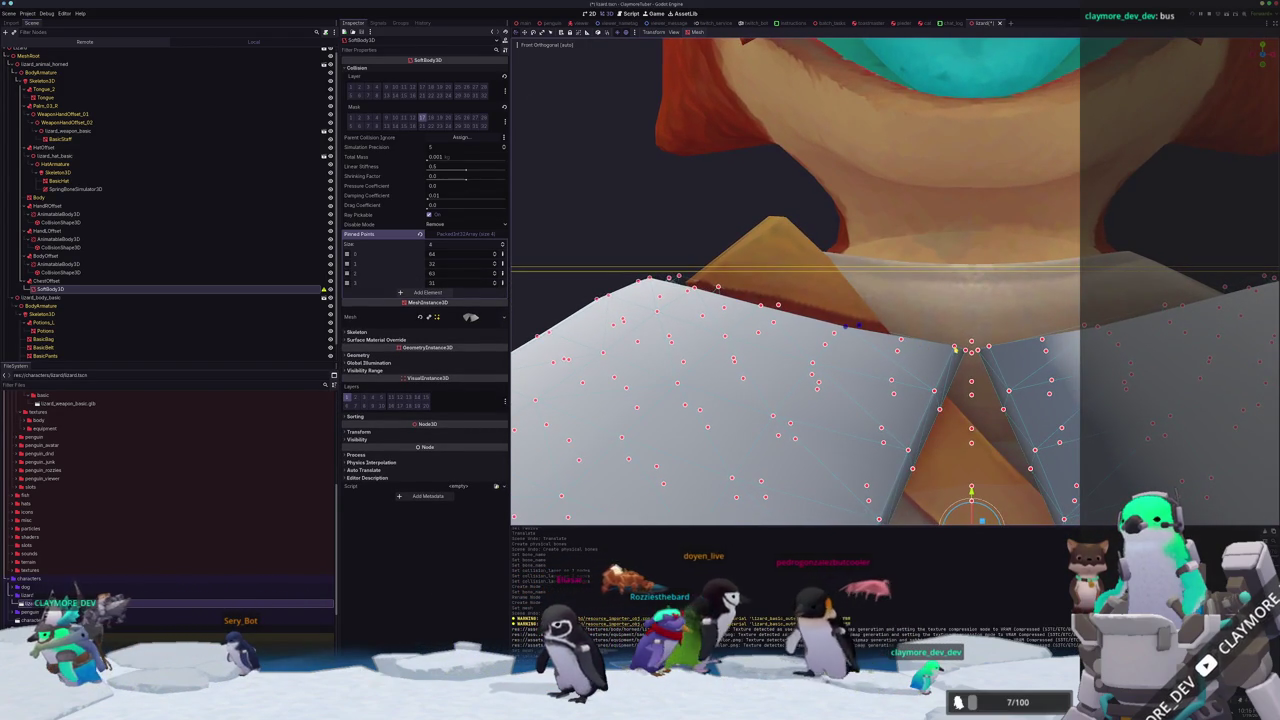
pyautogui.click(968, 350)
pyautogui.click(968, 350)
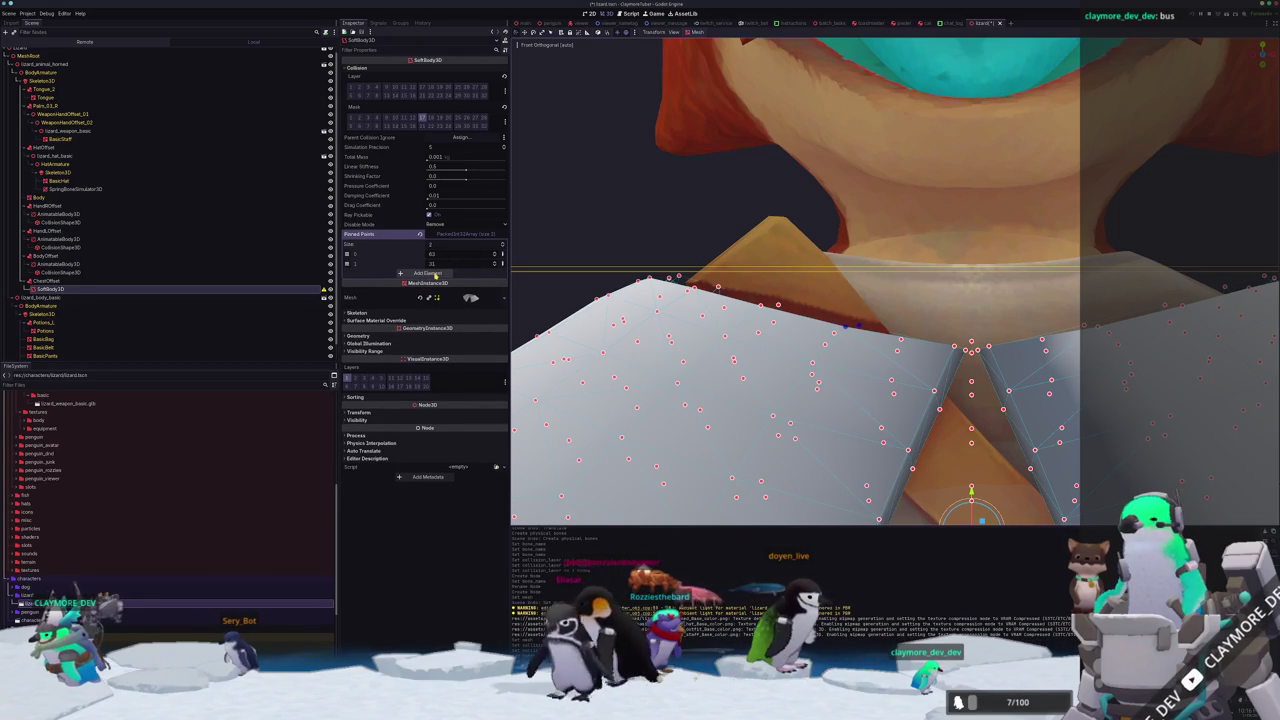
pyautogui.click(967, 350)
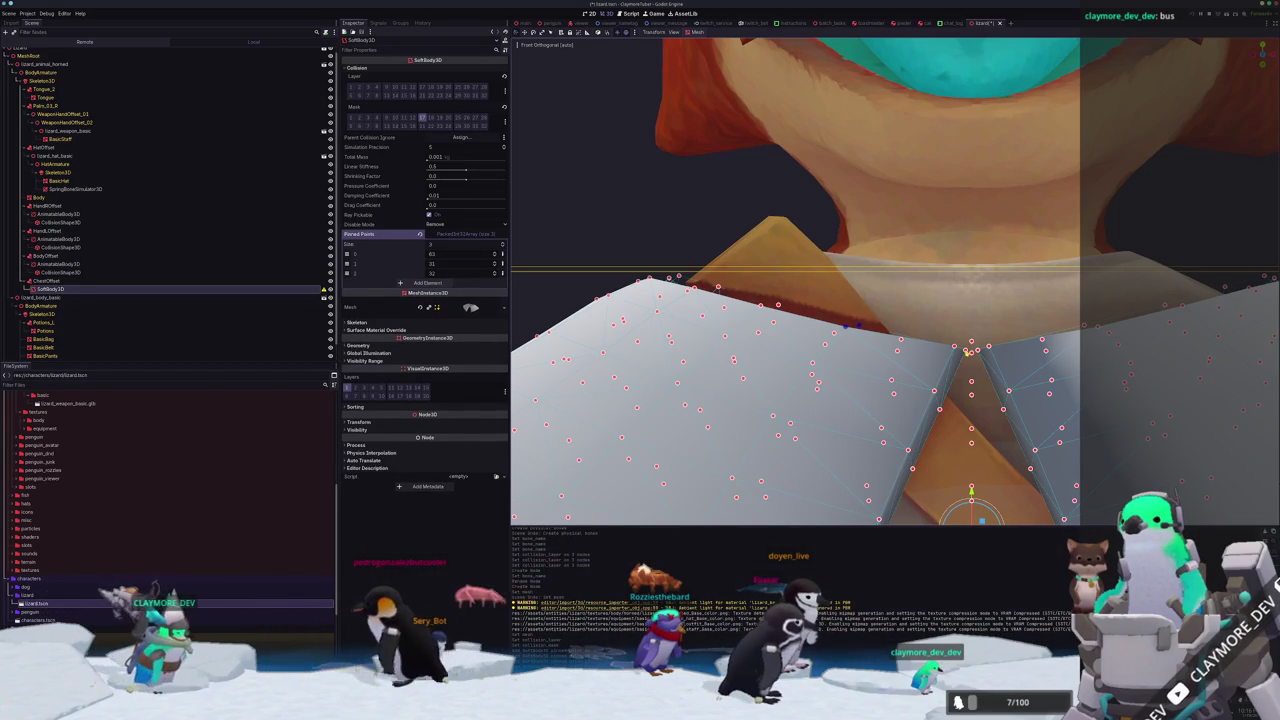
pyautogui.click(967, 350)
pyautogui.moveTo(967, 350)
pyautogui.mouseDown()
pyautogui.moveTo(910, 381)
pyautogui.moveTo(942, 394)
pyautogui.moveTo(1025, 332)
pyautogui.mouseUp()
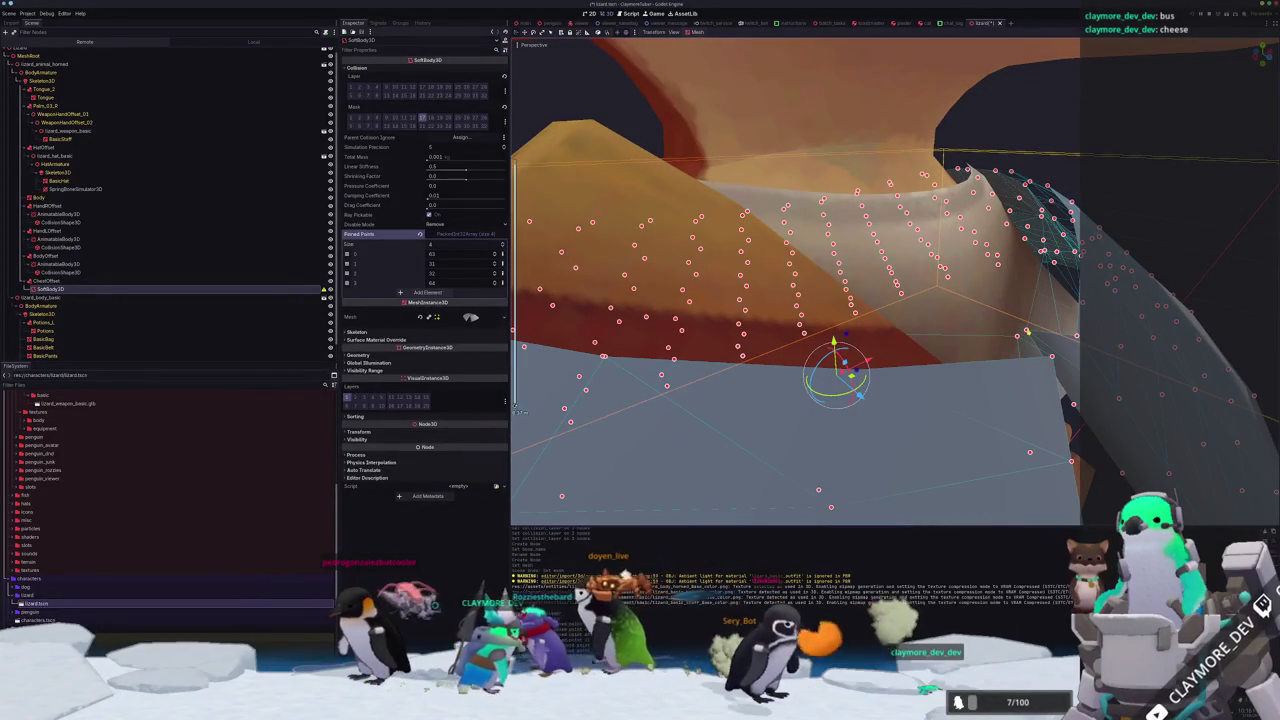
pyautogui.click(1026, 331)
pyautogui.click(1017, 329)
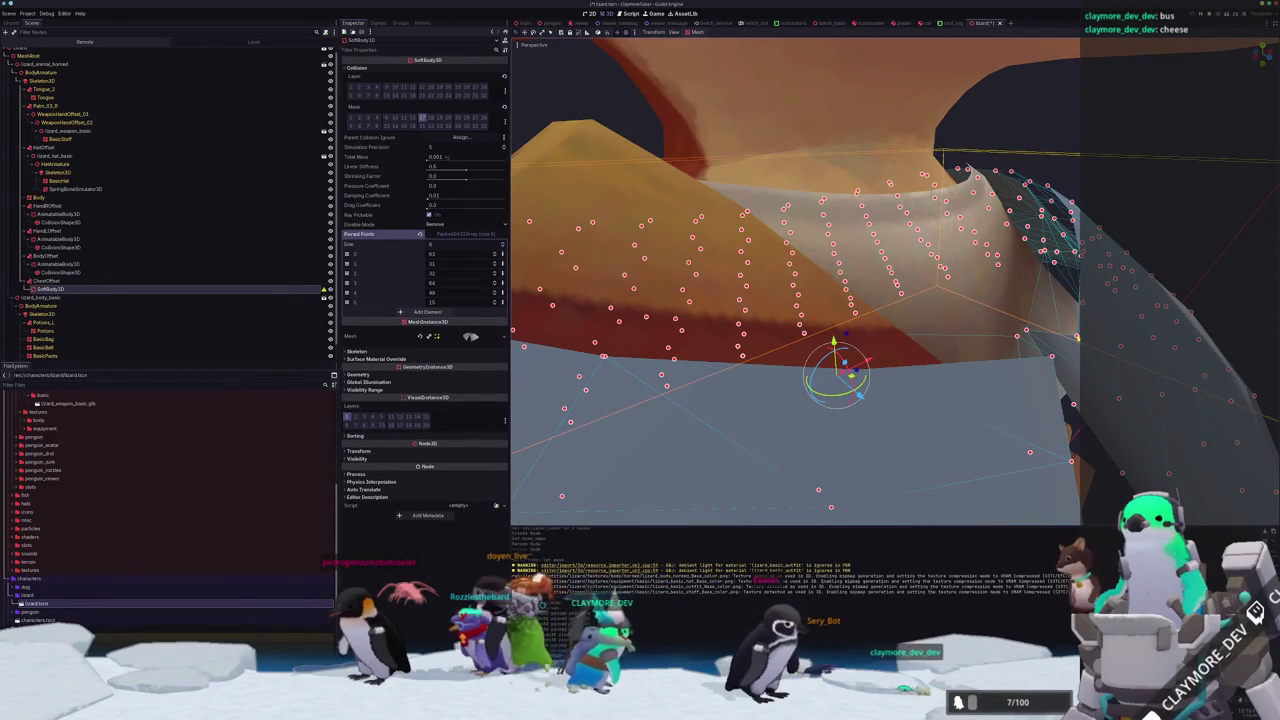
pyautogui.moveTo(944, 325); pyautogui.dragTo(941, 332)
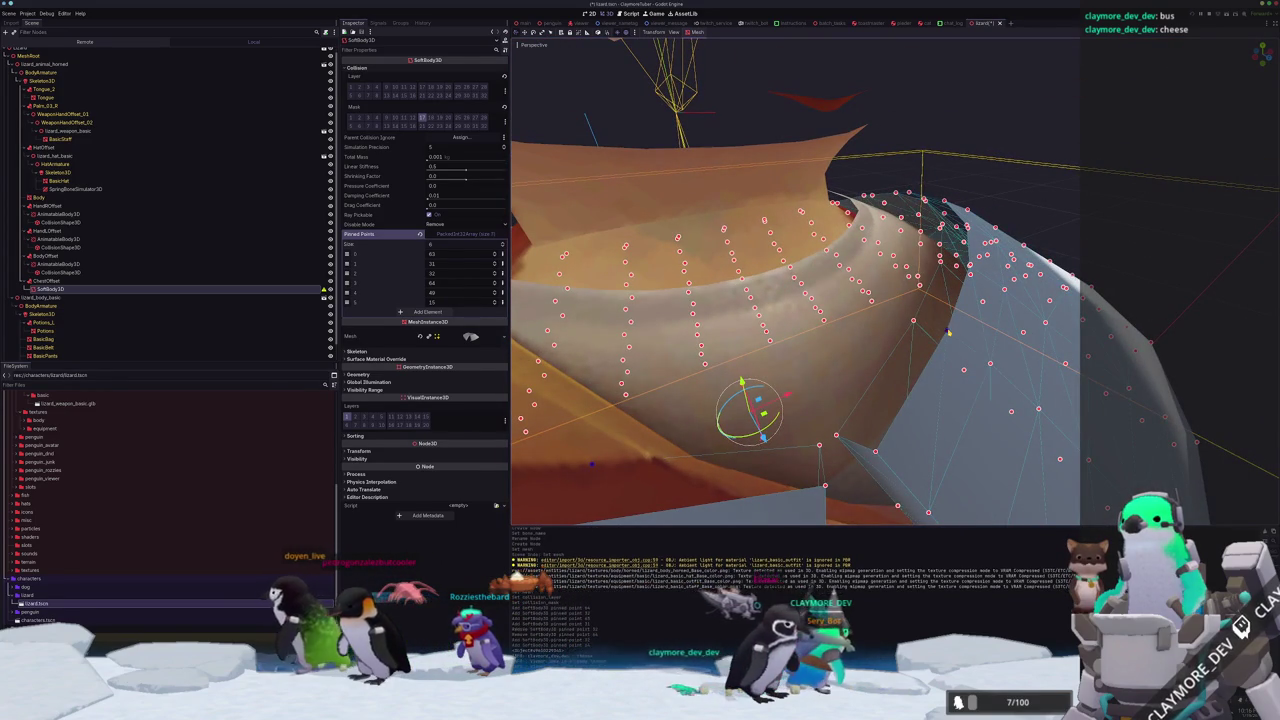
pyautogui.click(915, 322)
pyautogui.click(917, 324)
pyautogui.moveTo(917, 323)
pyautogui.mouseDown()
pyautogui.moveTo(916, 309)
pyautogui.moveTo(908, 327)
pyautogui.moveTo(872, 315)
pyautogui.moveTo(870, 295)
pyautogui.moveTo(815, 258)
pyautogui.mouseUp()
pyautogui.click(915, 310)
pyautogui.click(915, 310)
pyautogui.click(870, 298)
pyautogui.click(897, 313)
pyautogui.click(829, 232)
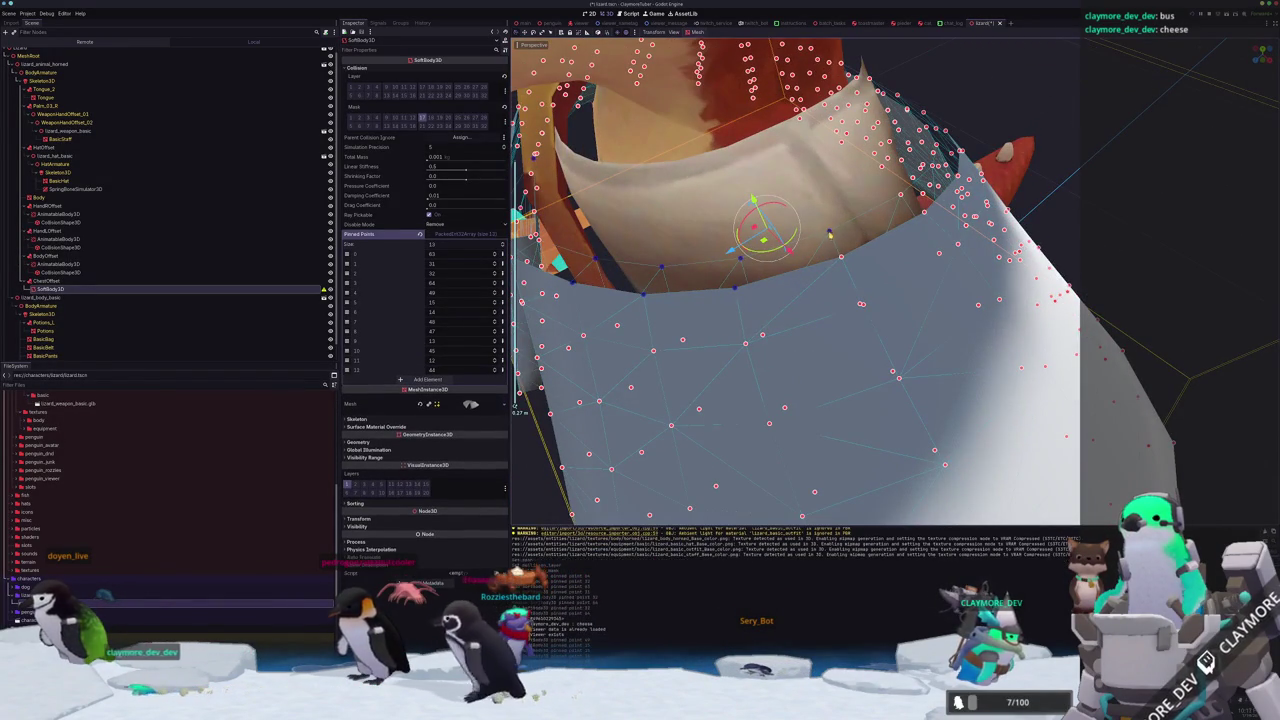
pyautogui.click(841, 259)
pyautogui.moveTo(841, 259); pyautogui.dragTo(784, 264)
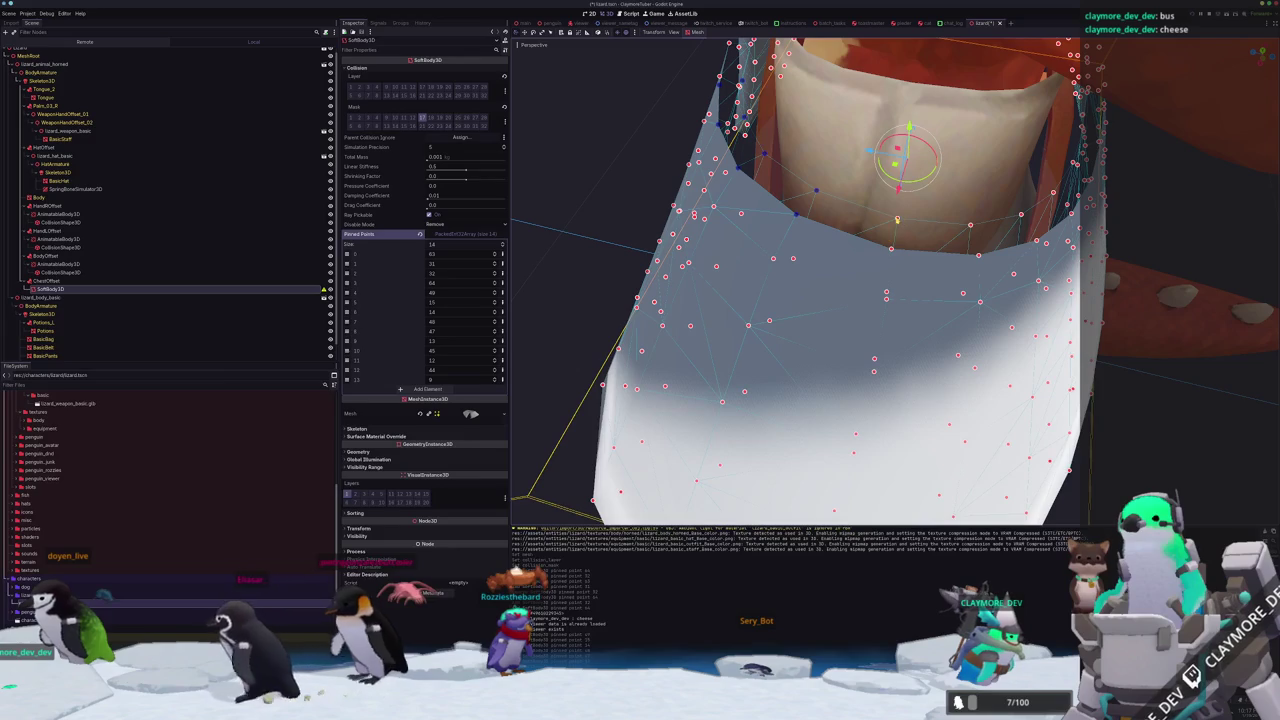
pyautogui.click(896, 243)
pyautogui.click(892, 250)
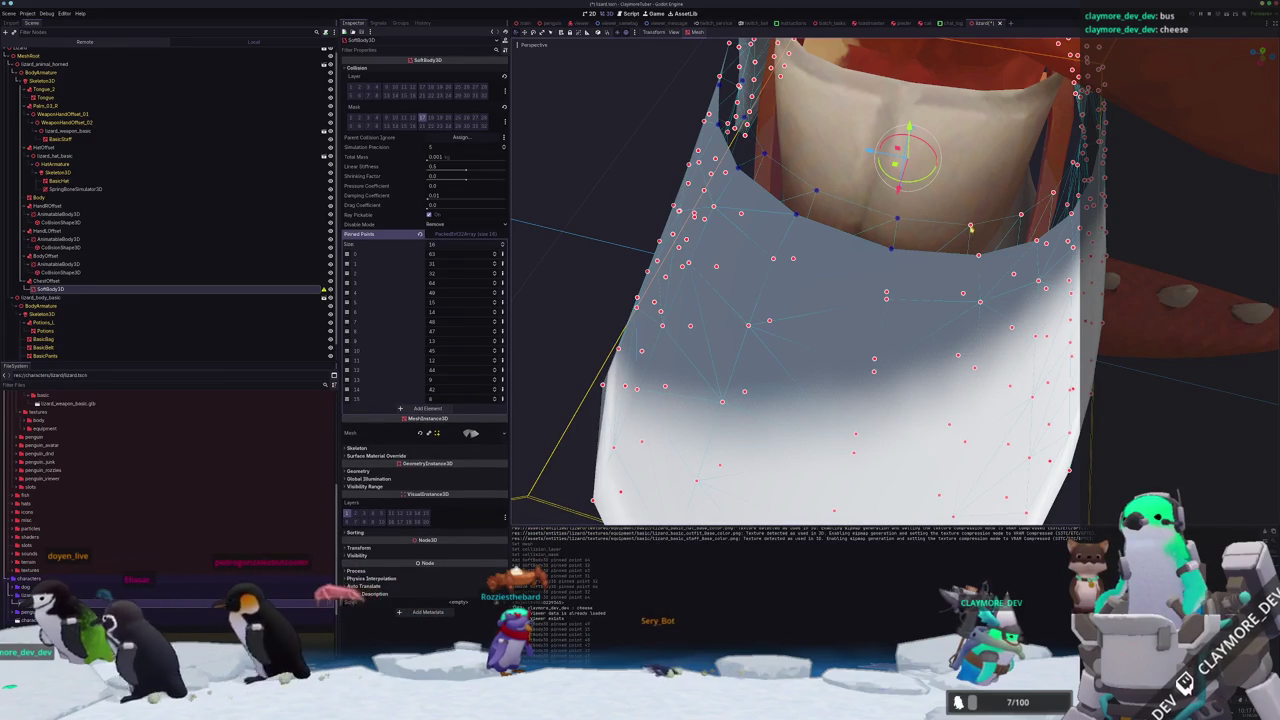
pyautogui.click(970, 227)
pyautogui.click(979, 258)
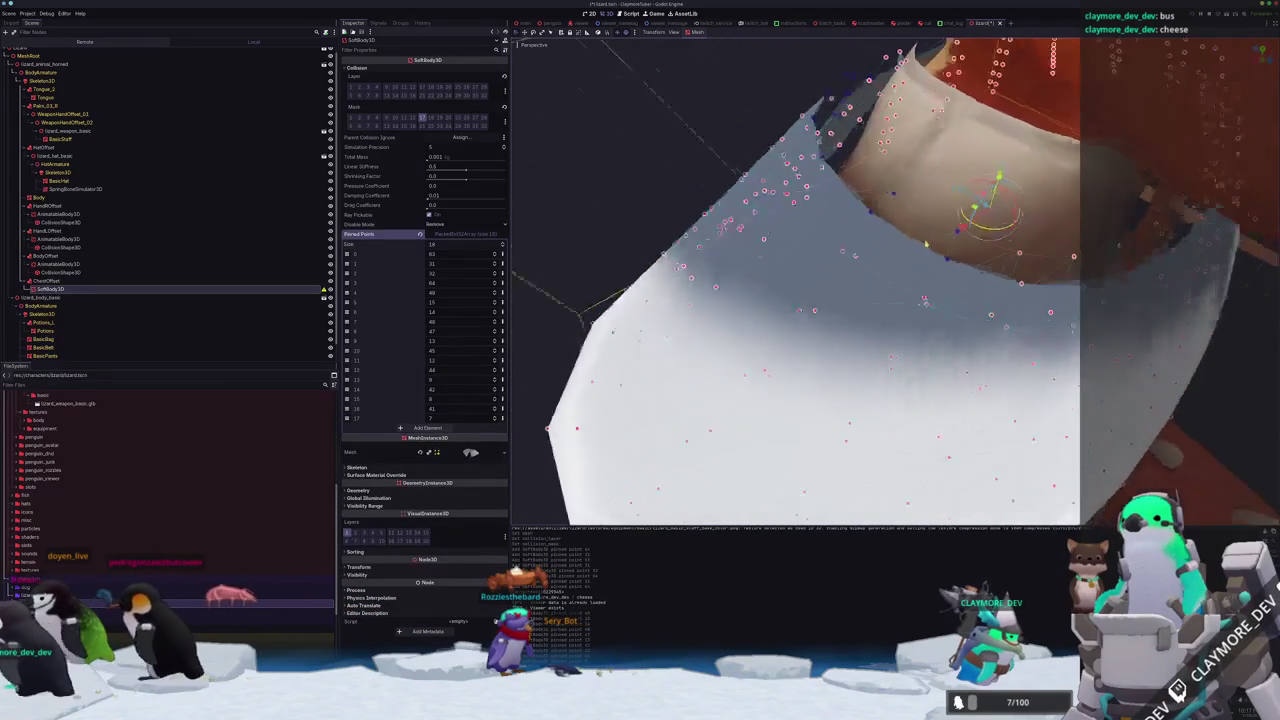
pyautogui.click(867, 260)
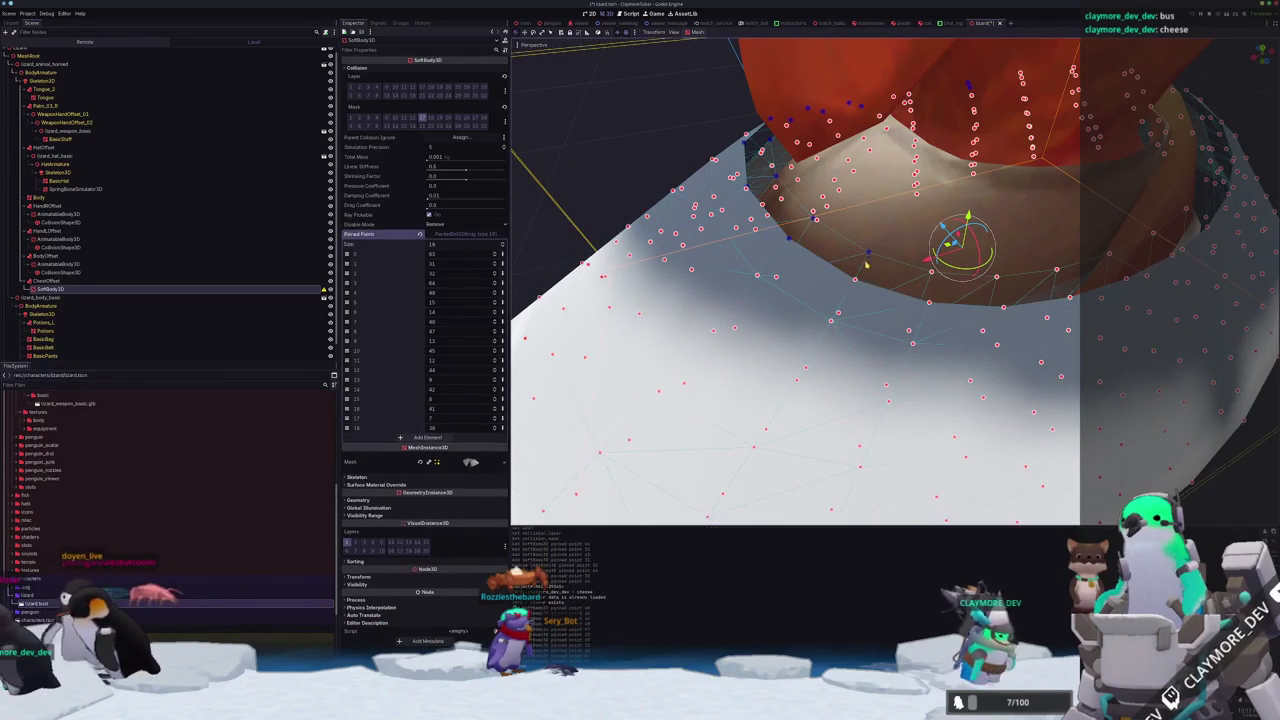
pyautogui.click(855, 280)
pyautogui.click(928, 301)
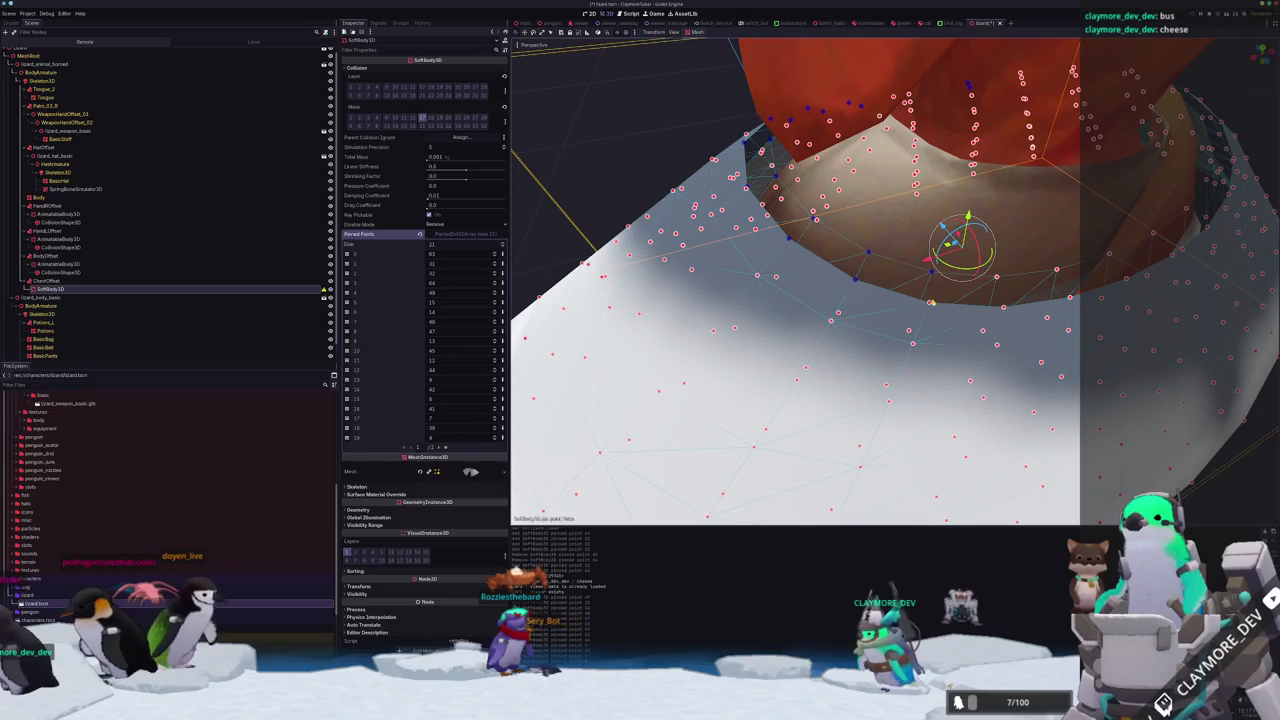
pyautogui.click(833, 291)
pyautogui.click(900, 284)
pyautogui.moveTo(924, 307); pyautogui.dragTo(948, 271)
pyautogui.click(946, 272)
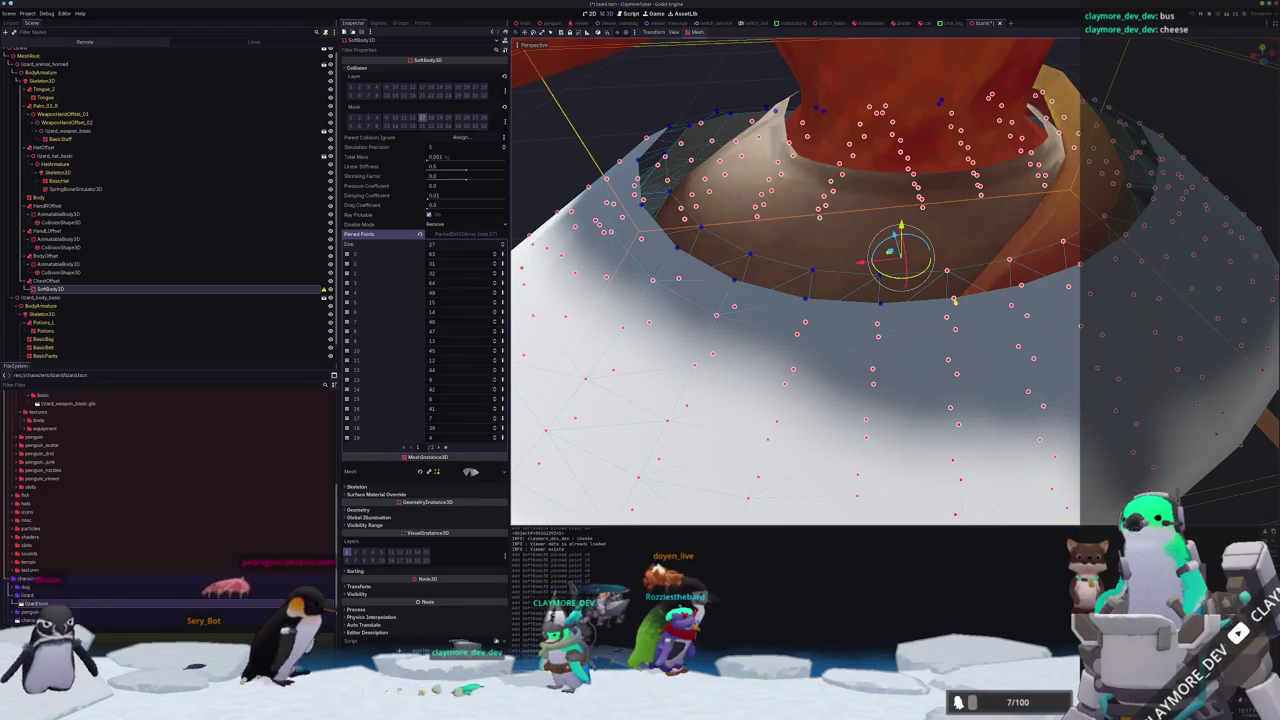
pyautogui.moveTo(953, 300)
pyautogui.mouseDown()
pyautogui.moveTo(932, 293)
pyautogui.moveTo(941, 287)
pyautogui.mouseUp()
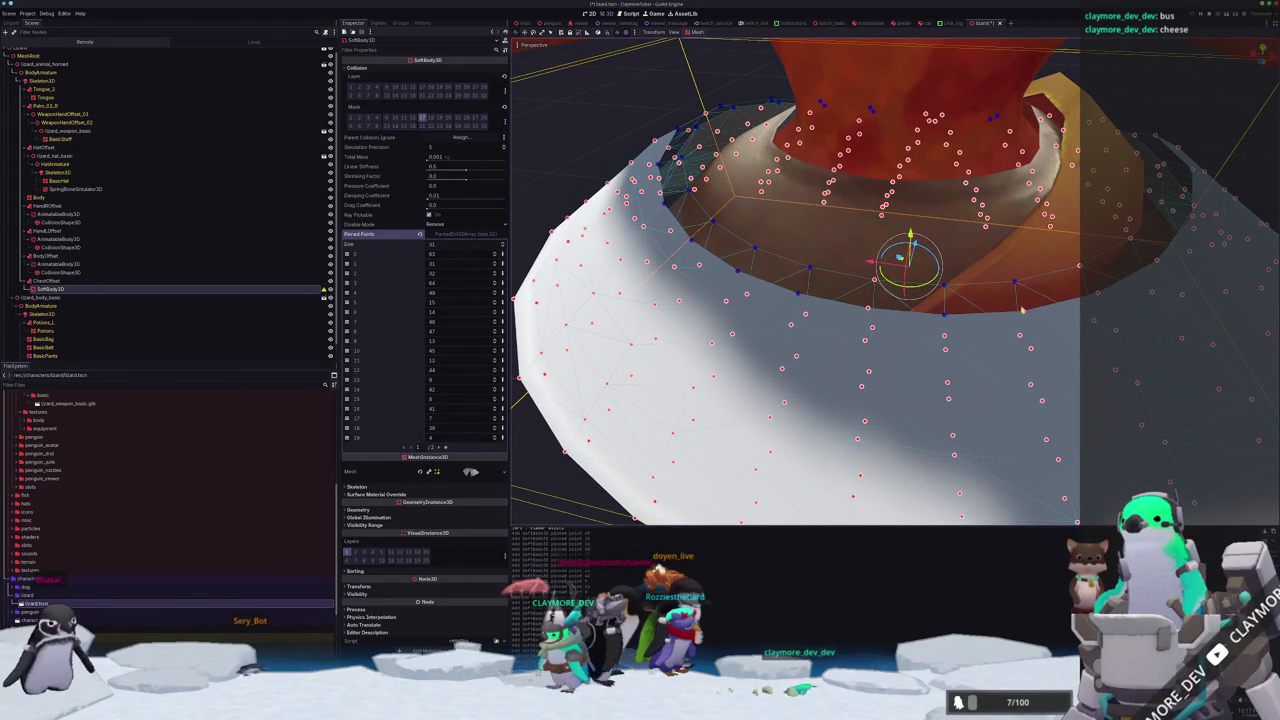
pyautogui.moveTo(1024, 315)
pyautogui.mouseDown()
pyautogui.moveTo(990, 321)
pyautogui.moveTo(970, 297)
pyautogui.moveTo(937, 310)
pyautogui.moveTo(899, 297)
pyautogui.mouseUp()
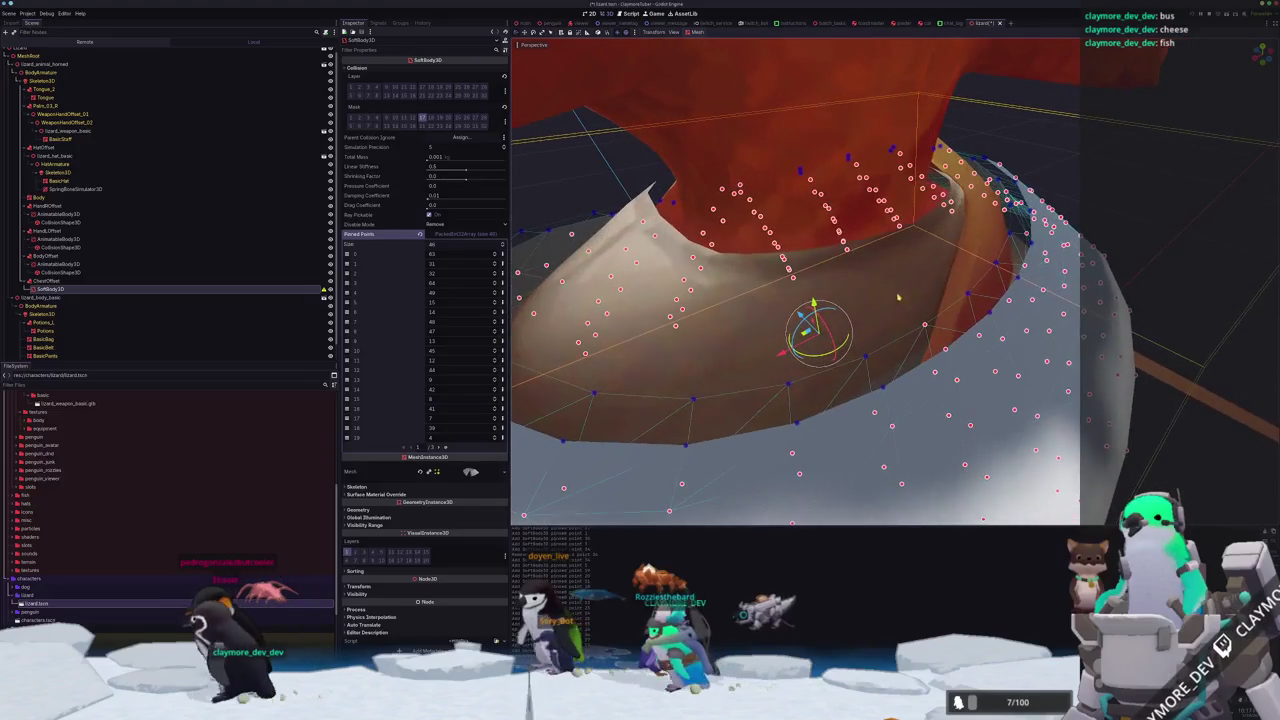
pyautogui.click(439, 448)
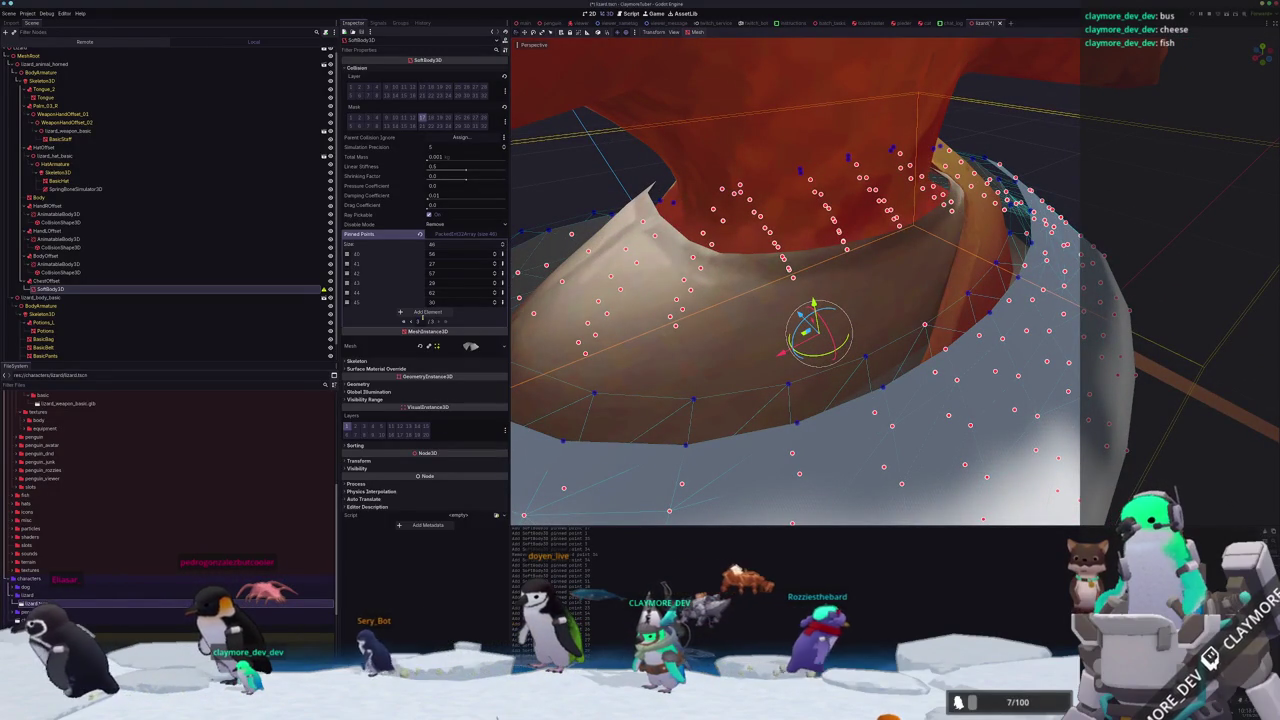
pyautogui.click(409, 322)
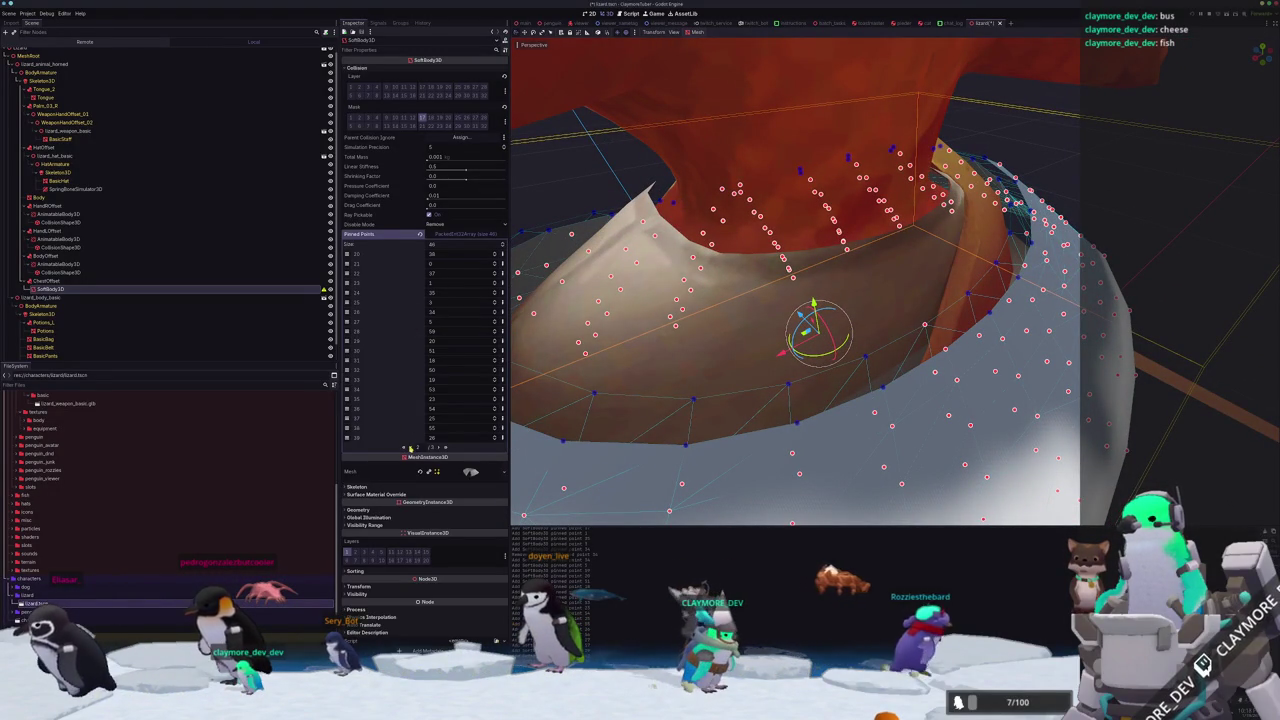
pyautogui.click(409, 448)
pyautogui.scroll(-5, 515, 410)
# Save the lizard scene and toggle one of the SoftBody3D cloak's VisualInstance3D layers
pyautogui.hotkey('ctrl', 's')
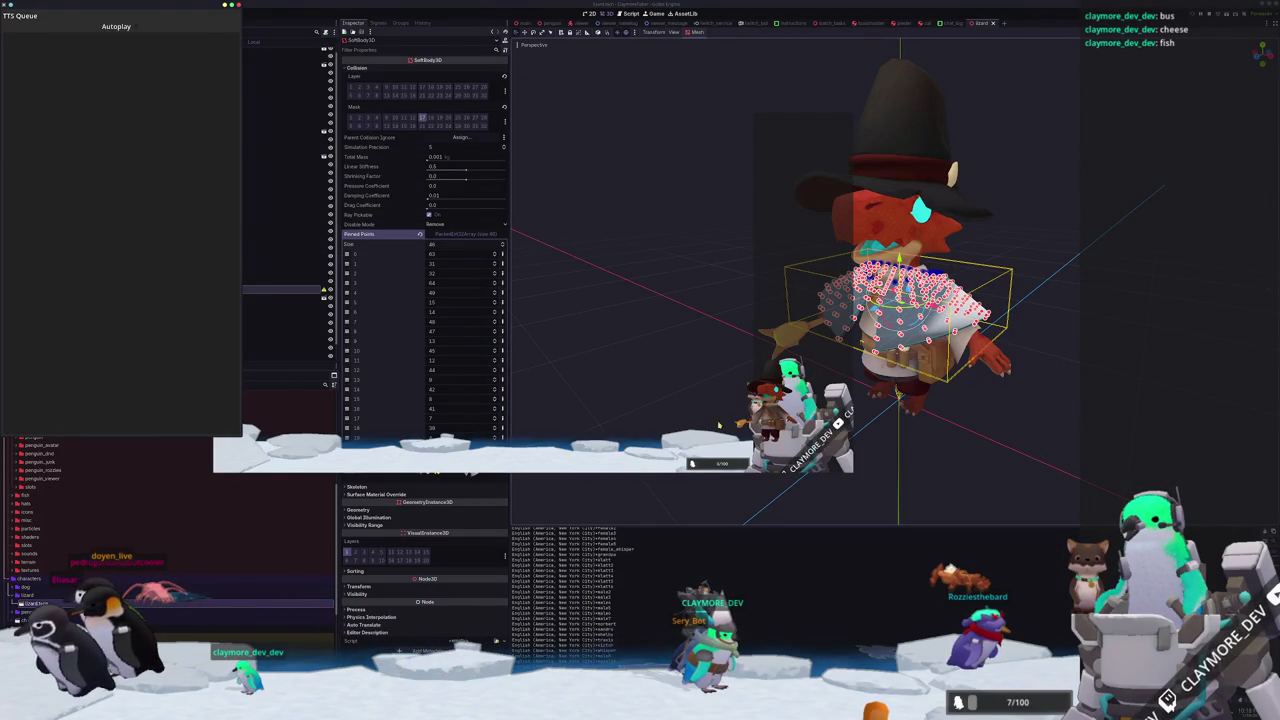
pyautogui.click(976, 492)
pyautogui.click(20, 288)
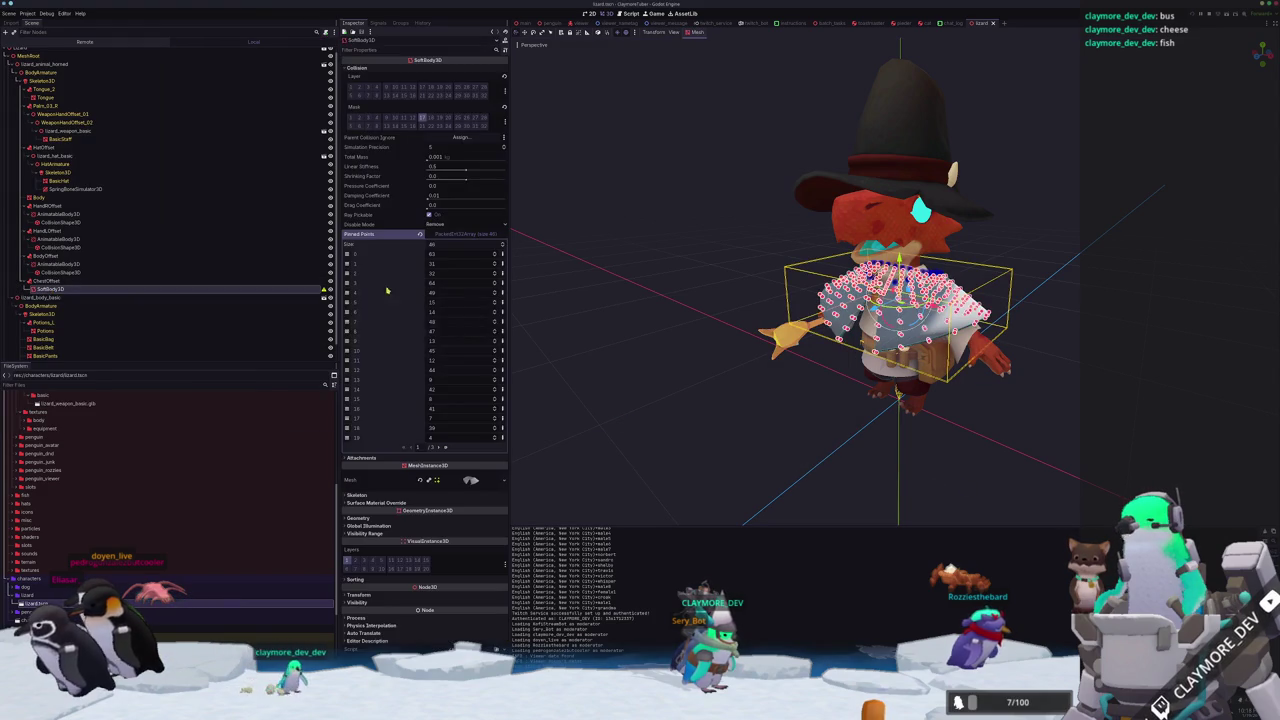
pyautogui.click(421, 561)
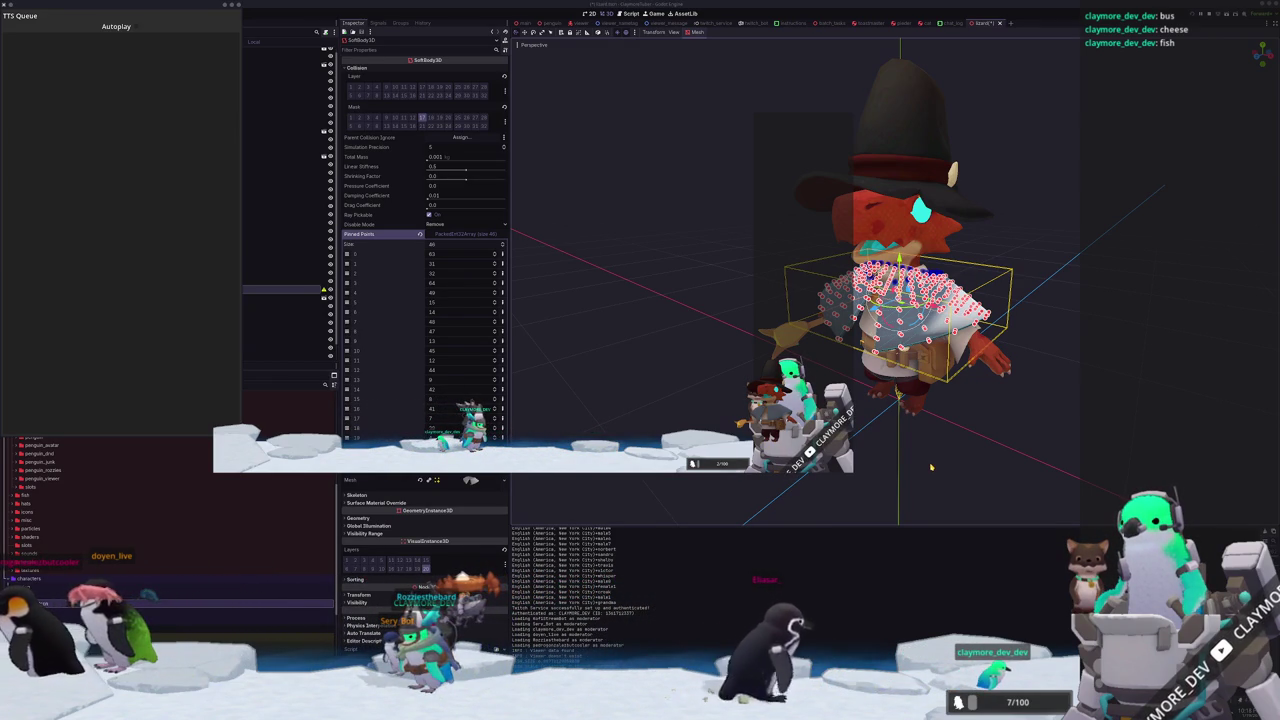
pyautogui.click(691, 149)
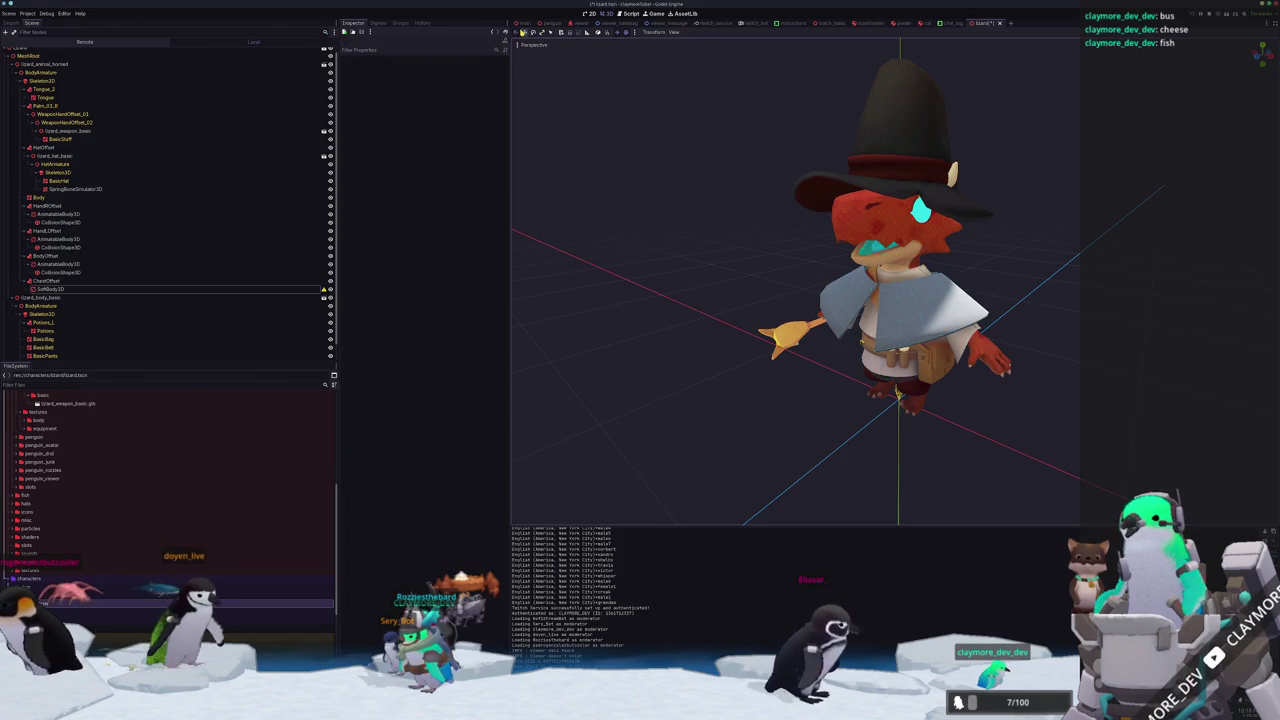
pyautogui.click(519, 23)
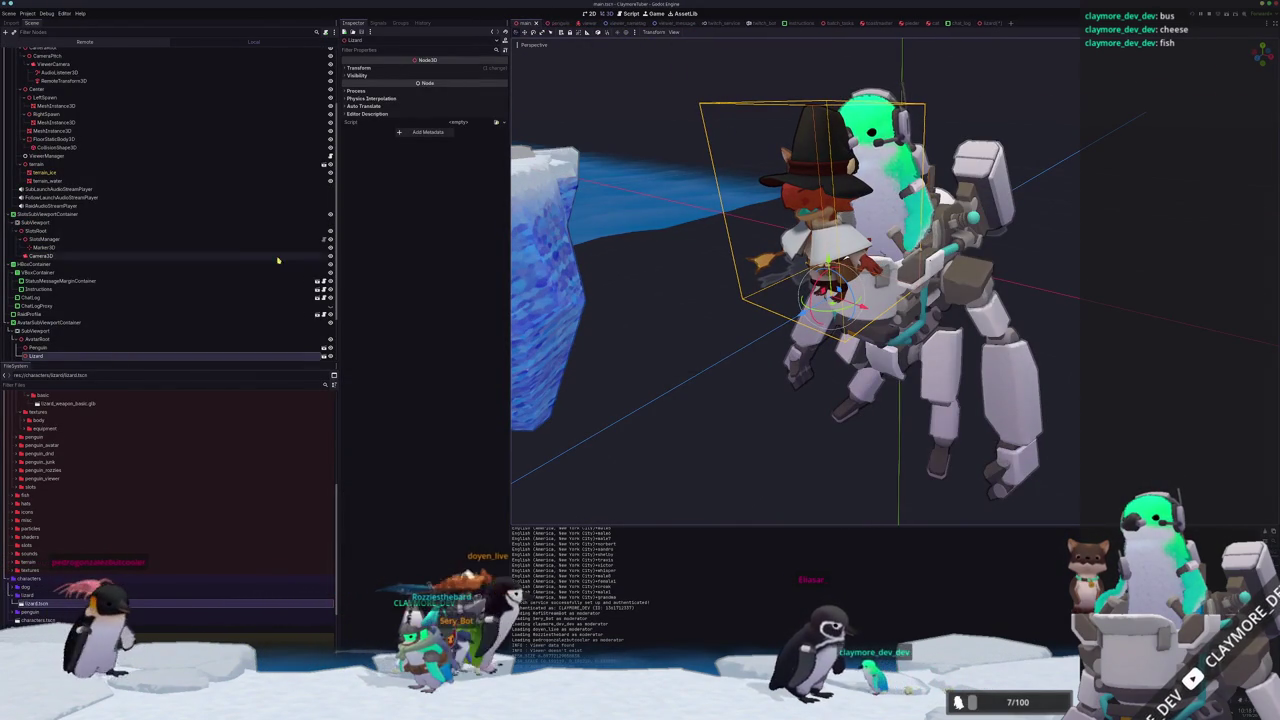
# Expand the Lizard's Transform, enlarge the avatar and slide it along the Z axis
pyautogui.click(358, 67)
pyautogui.moveTo(365, 122); pyautogui.dragTo(460, 122)
pyautogui.scroll(-5, 795, 280)
pyautogui.moveTo(845, 297)
pyautogui.mouseDown()
pyautogui.moveTo(835, 352)
pyautogui.moveTo(917, 350)
pyautogui.mouseUp()
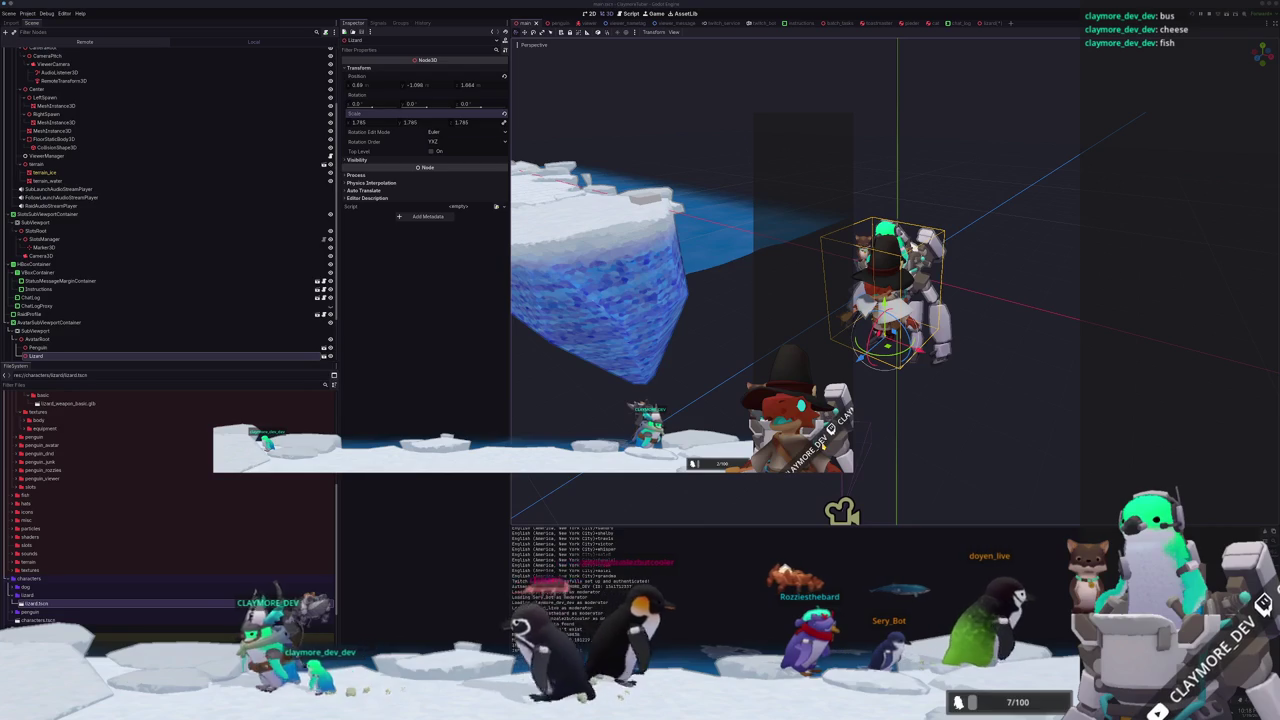
pyautogui.scroll(2, 898, 436)
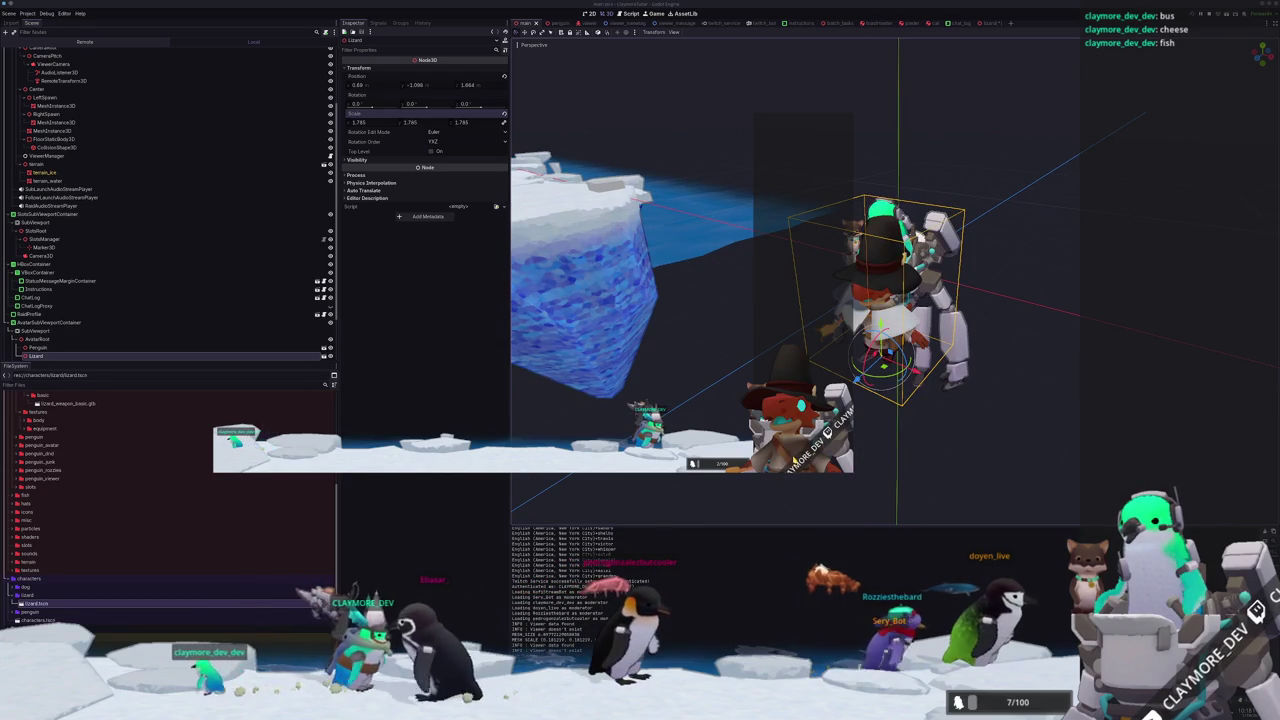
pyautogui.click(985, 452)
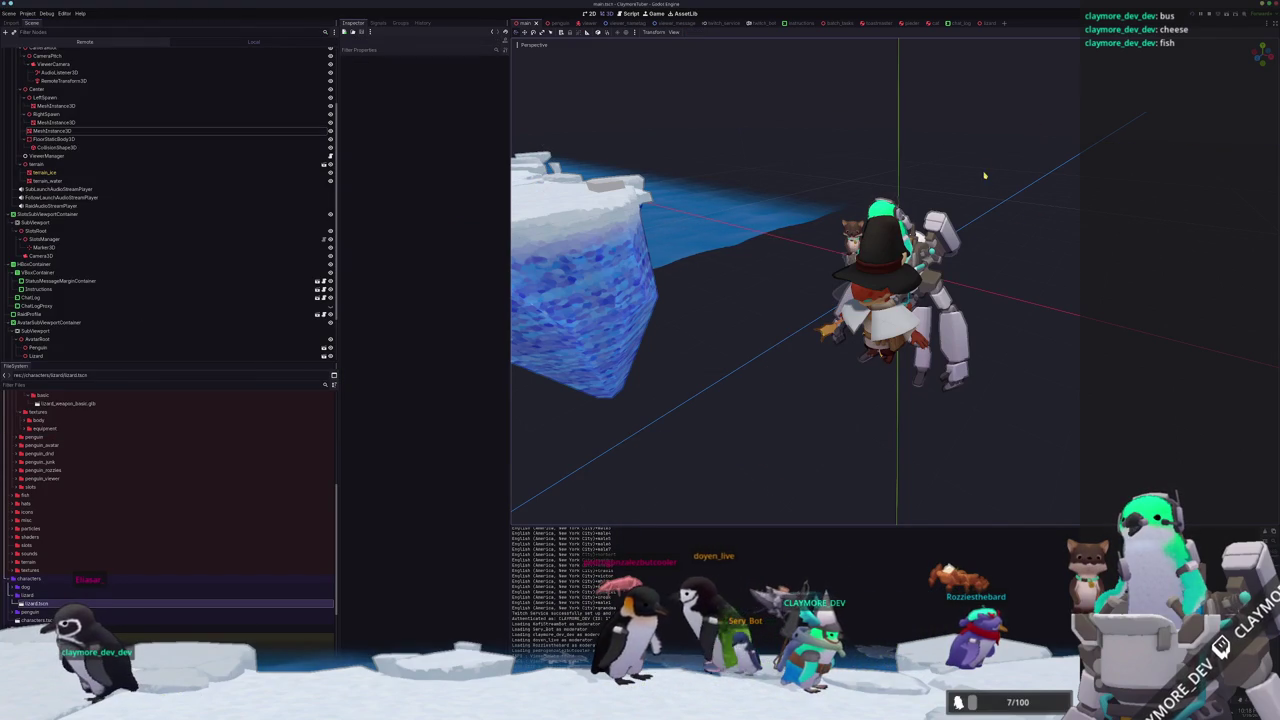
pyautogui.scroll(3, 986, 249)
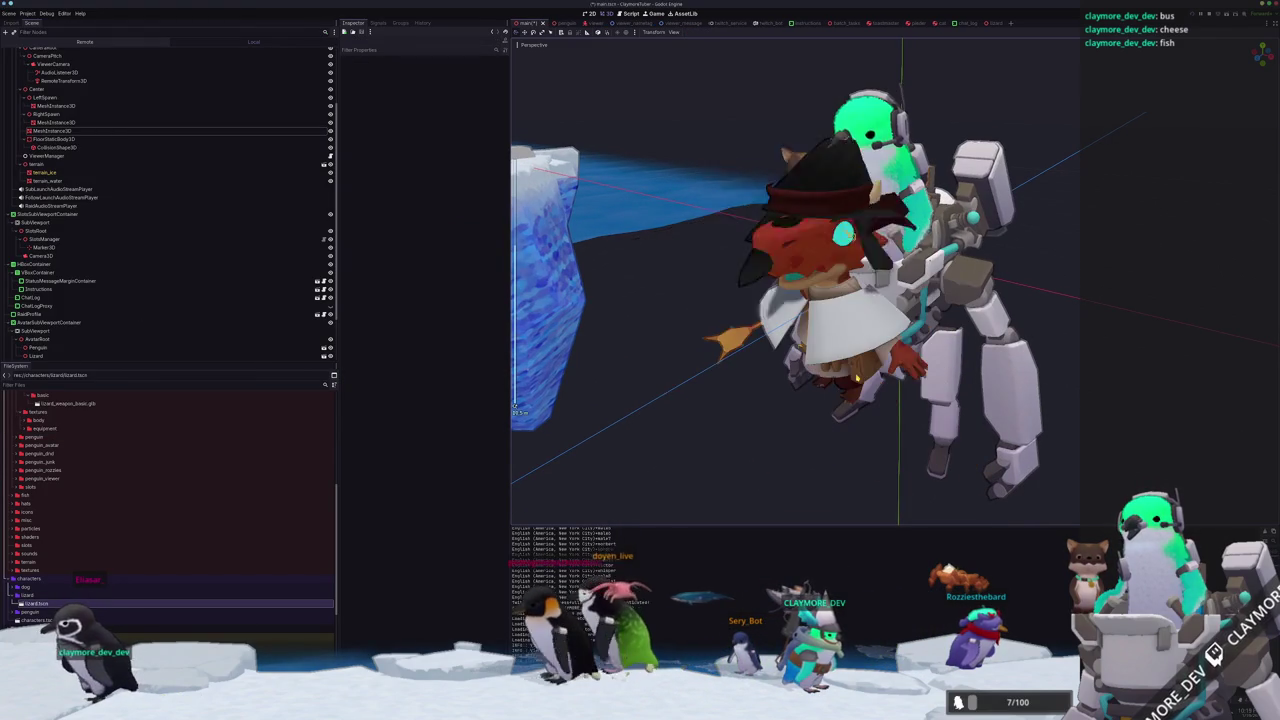
pyautogui.scroll(-3, 840, 360)
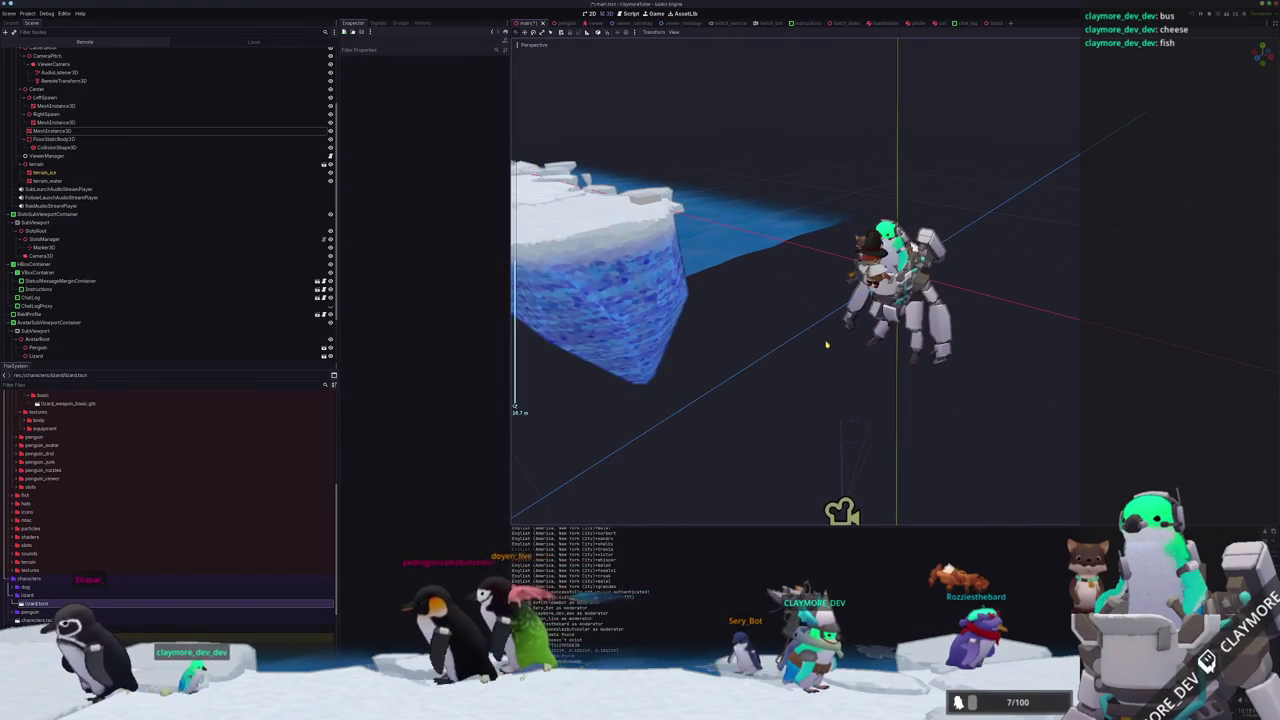
# Rotate the Lizard to -15 degrees on Y and move it to about (1.566, -0.437, 3.482)
pyautogui.click(36, 355)
pyautogui.press('f')
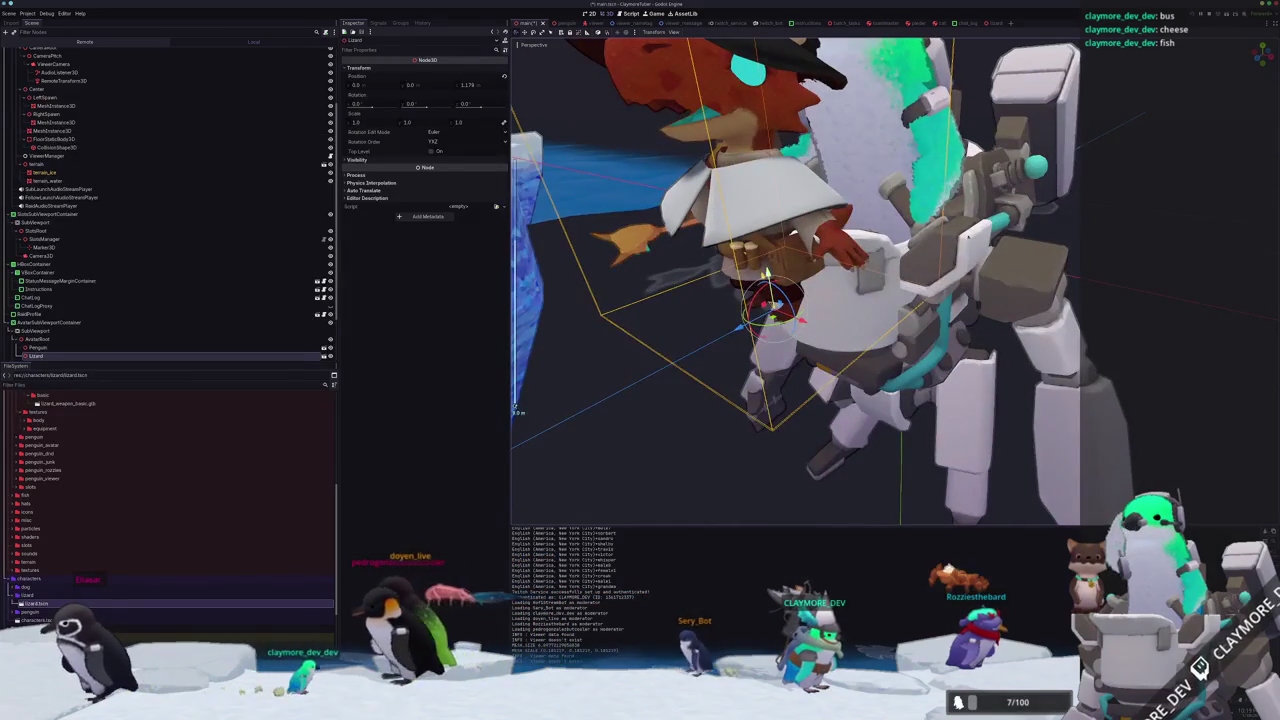
pyautogui.scroll(-5, 850, 310)
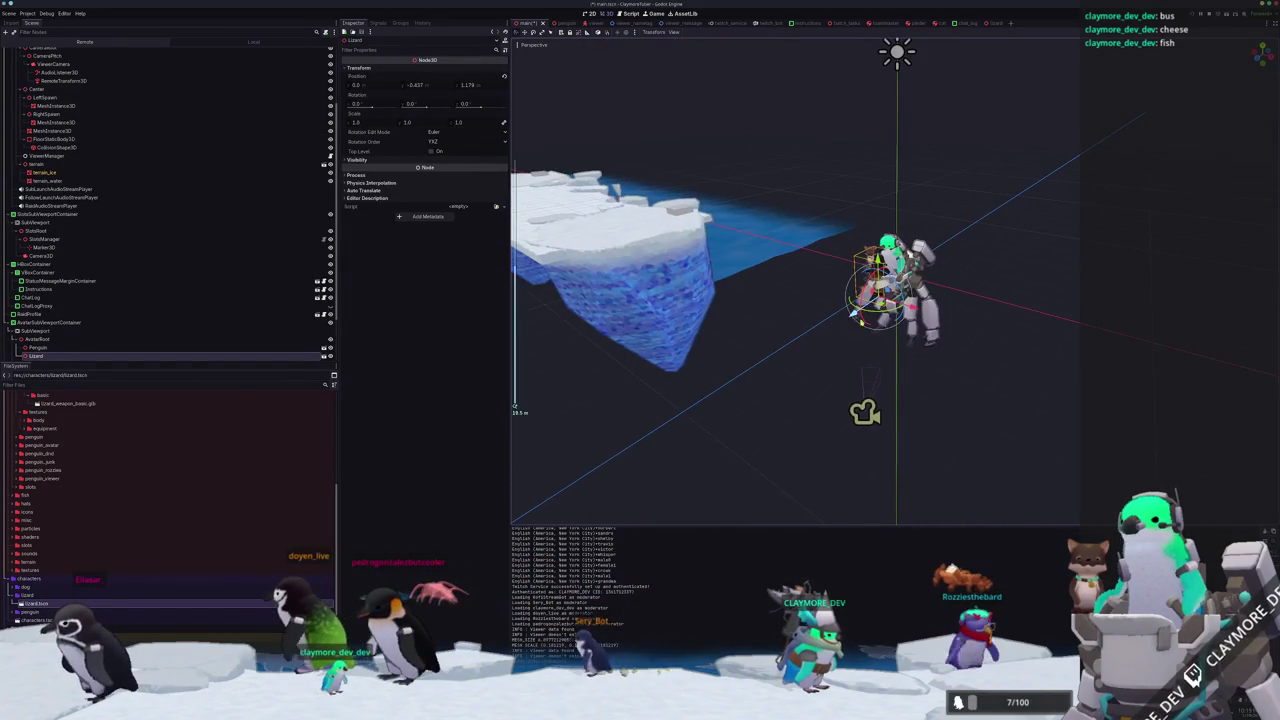
pyautogui.write('-15')
pyautogui.press('Return')
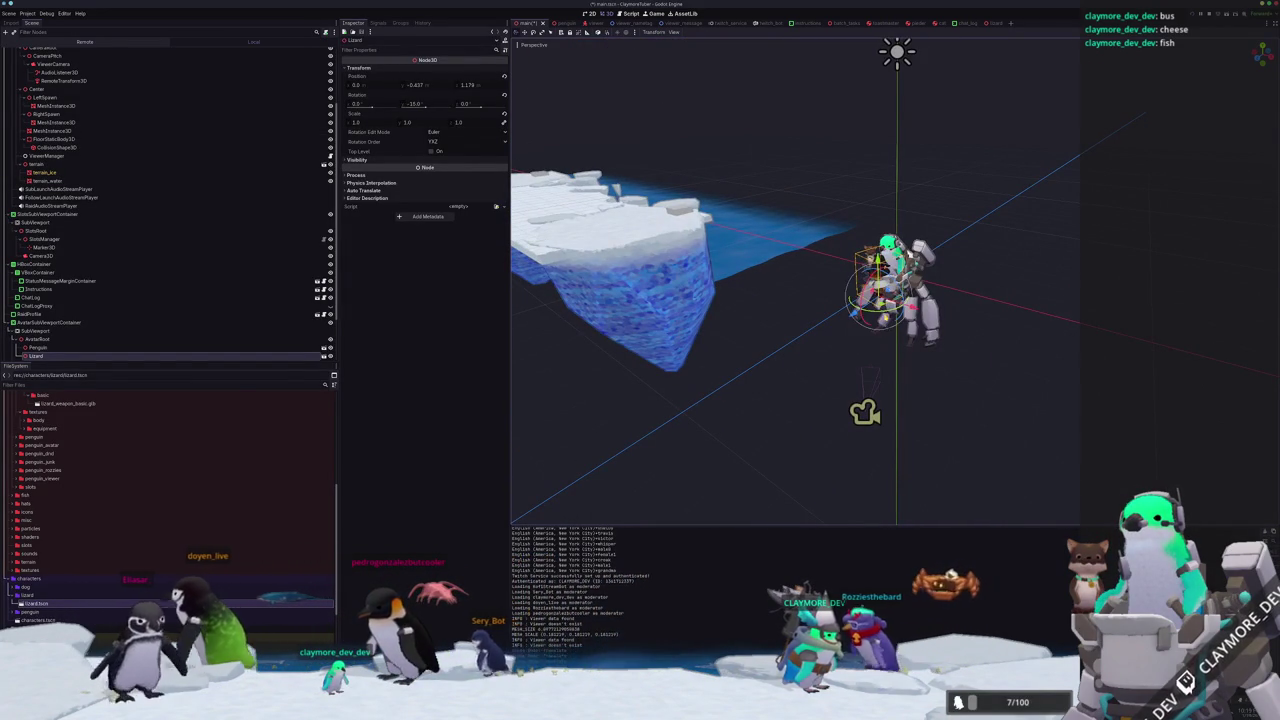
pyautogui.moveTo(878, 294)
pyautogui.mouseDown()
pyautogui.moveTo(868, 287)
pyautogui.moveTo(880, 348)
pyautogui.mouseUp()
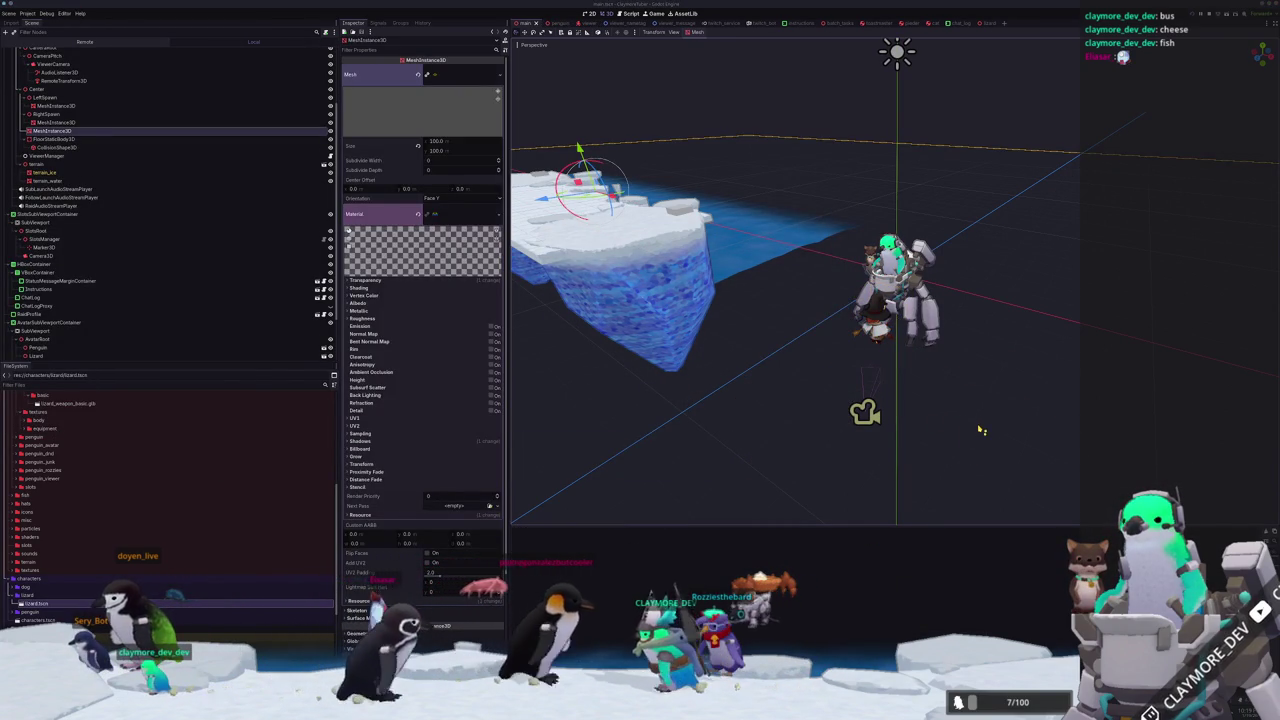
# Run the project with F5 to test the lizard, then return to the lizard scene
pyautogui.press('F5')
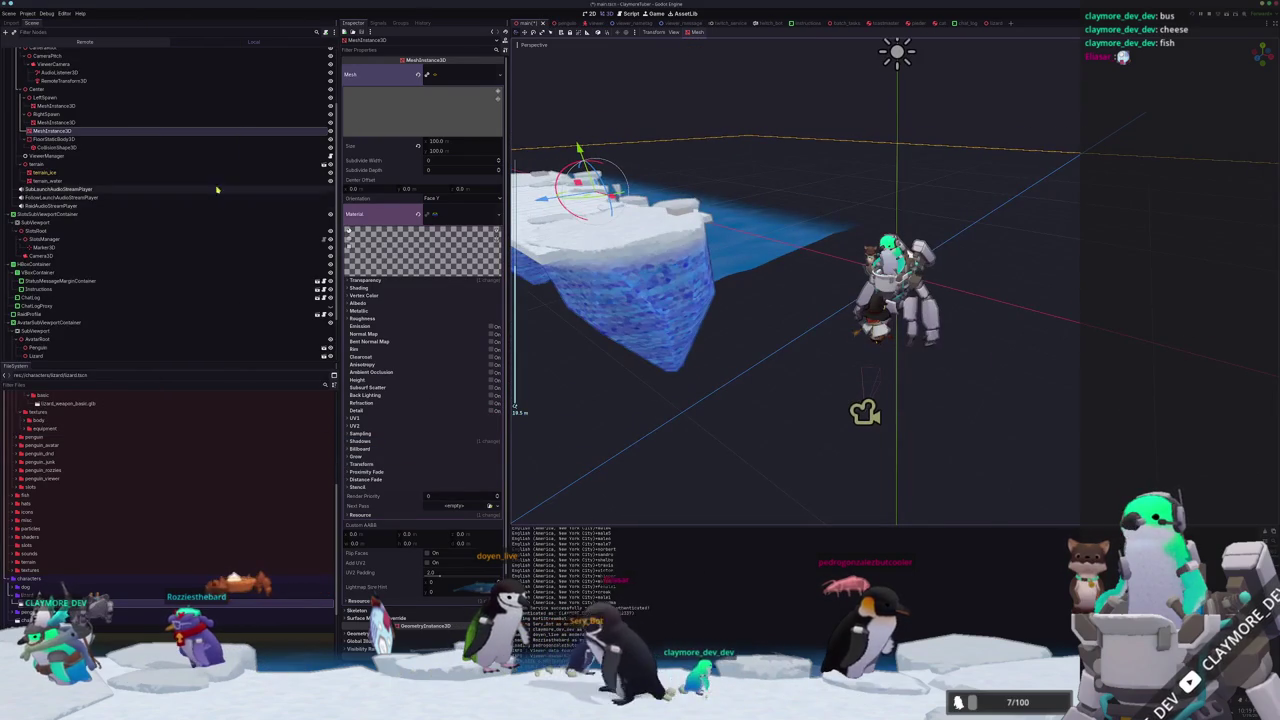
pyautogui.click(988, 22)
# Collapse Pinned Points, set the cloak's pressure coefficient to 1.0, then drag it to about 21.58
pyautogui.scroll(5, 640, 312)
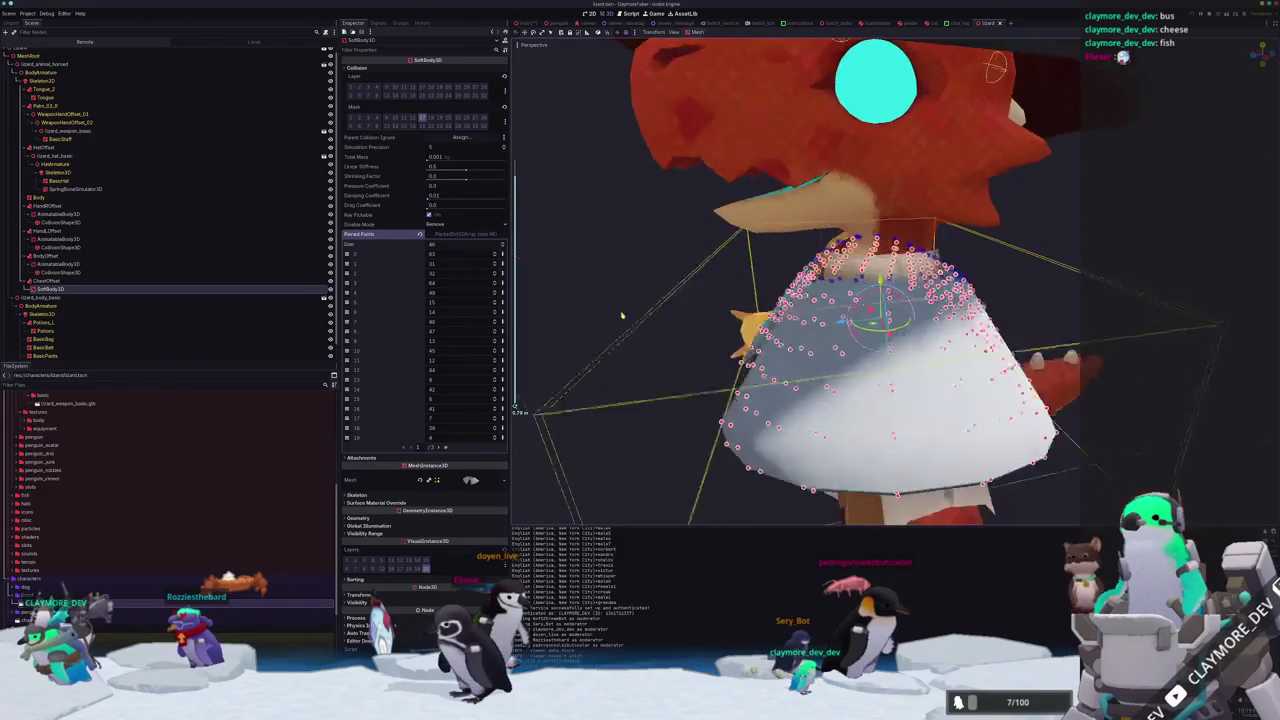
pyautogui.click(430, 233)
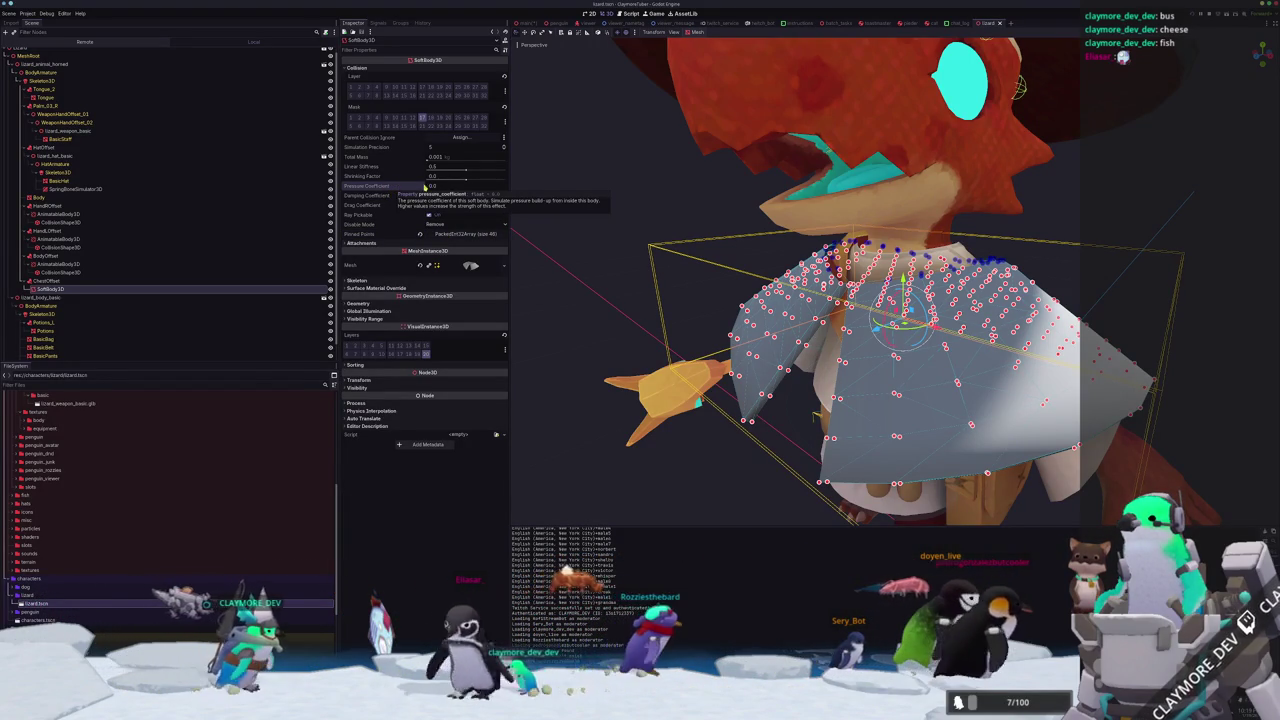
pyautogui.click(432, 186)
pyautogui.write('1')
pyautogui.press('Return')
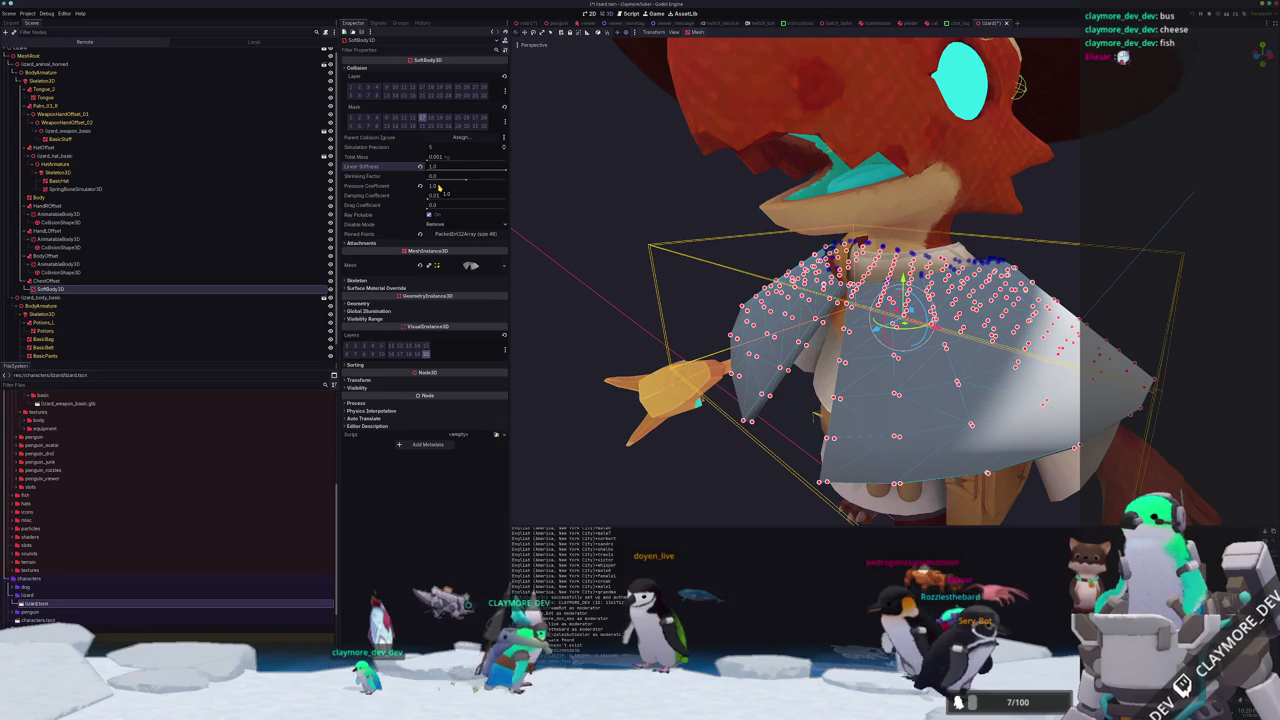
pyautogui.moveTo(438, 186); pyautogui.dragTo(420, 186)
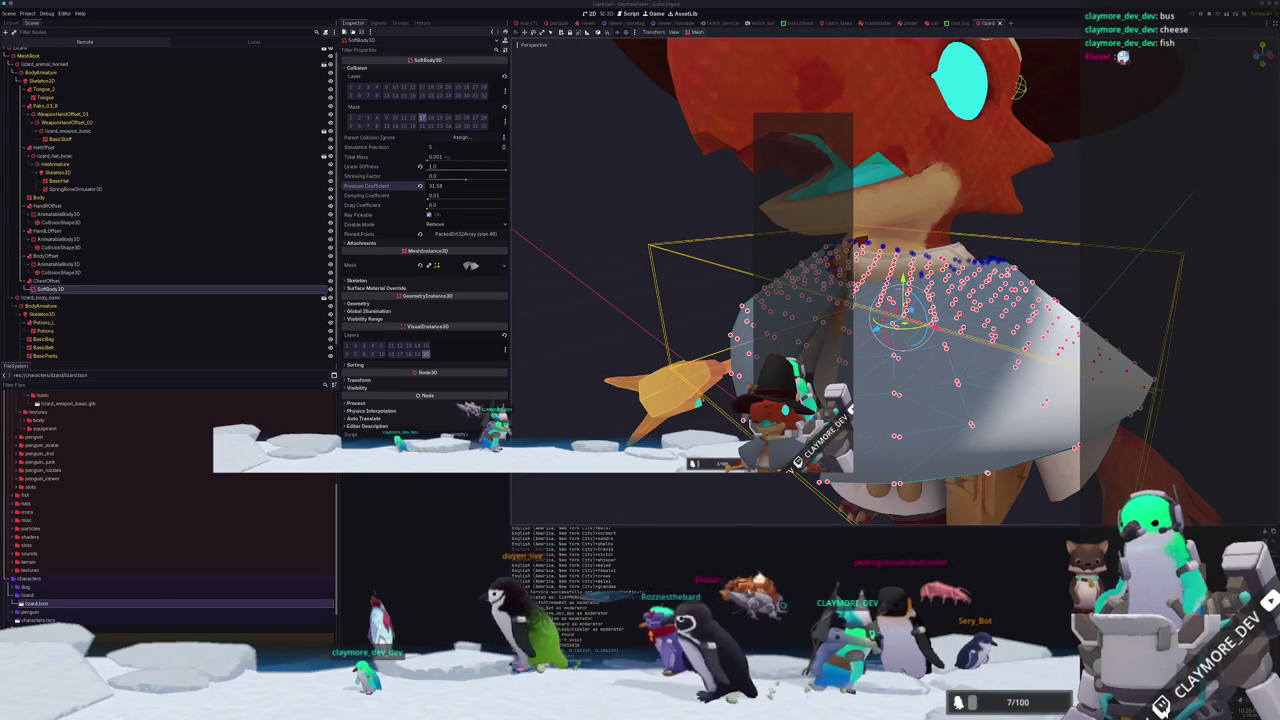
pyautogui.scroll(-5, 690, 463)
pyautogui.click(690, 463)
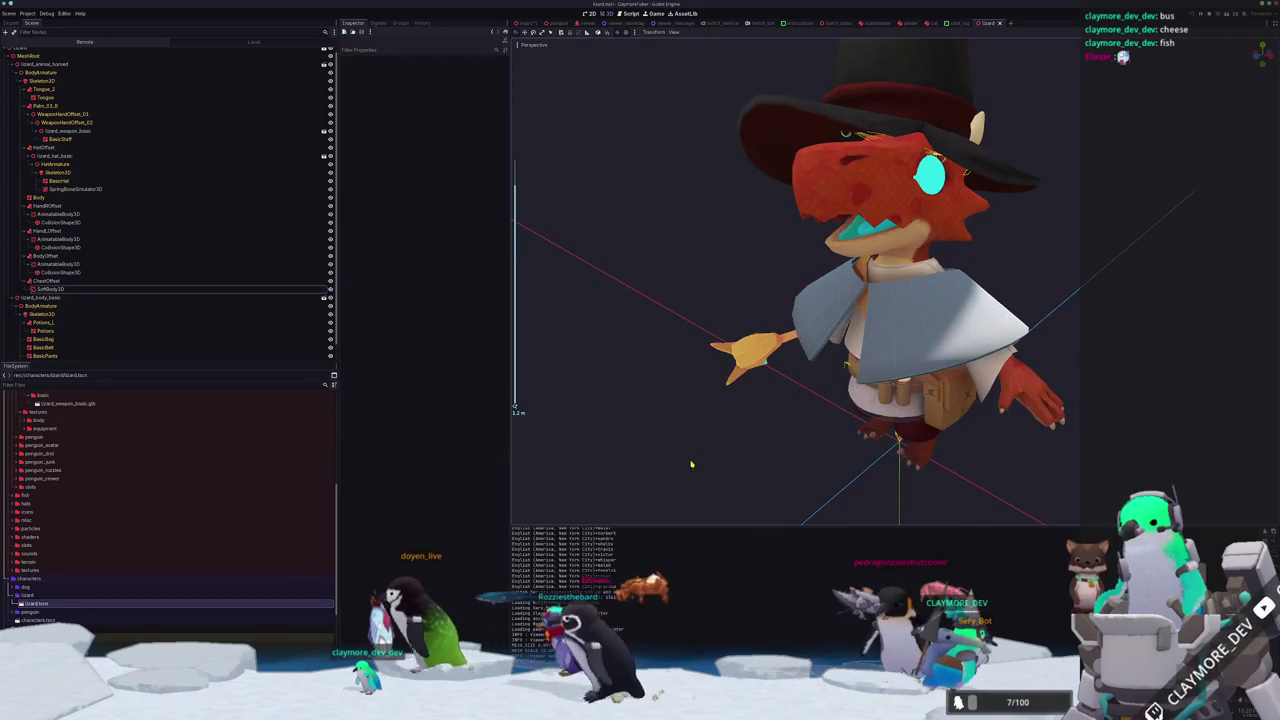
# Run the lizard scene with F6, stop it with F8, rerun it and view the Game workspace
pyautogui.press('F6')
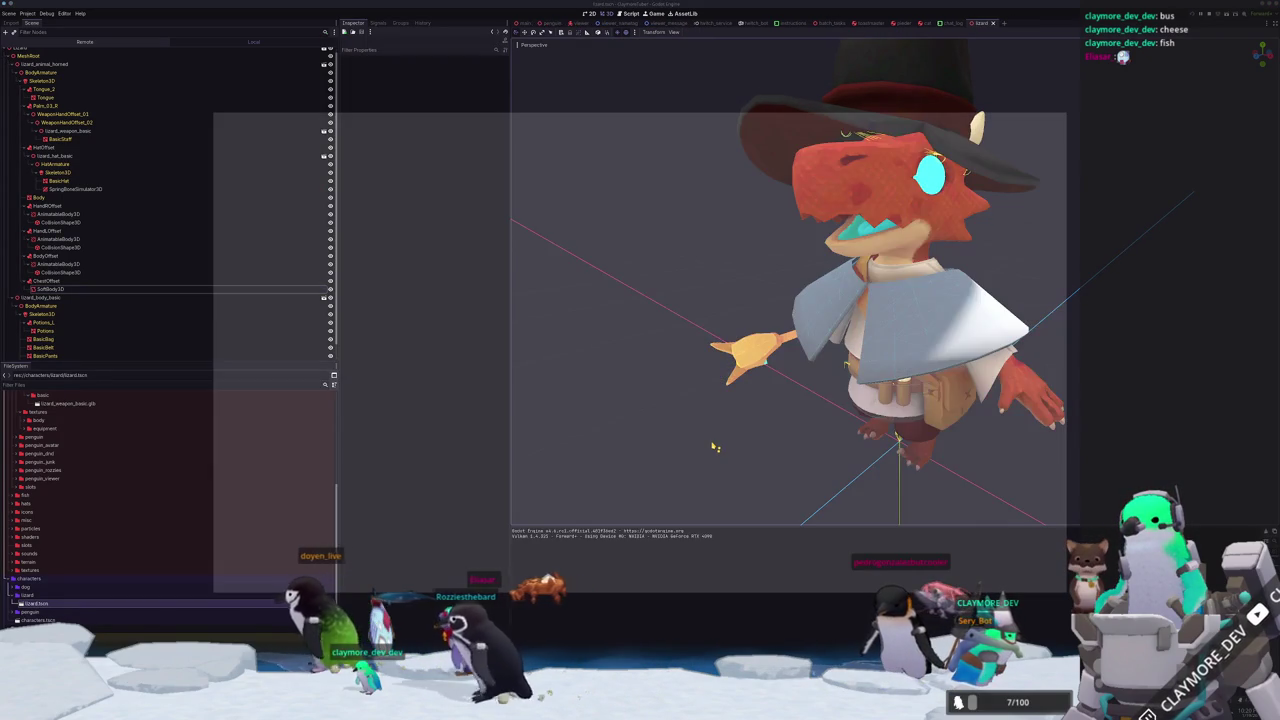
pyautogui.press('F8')
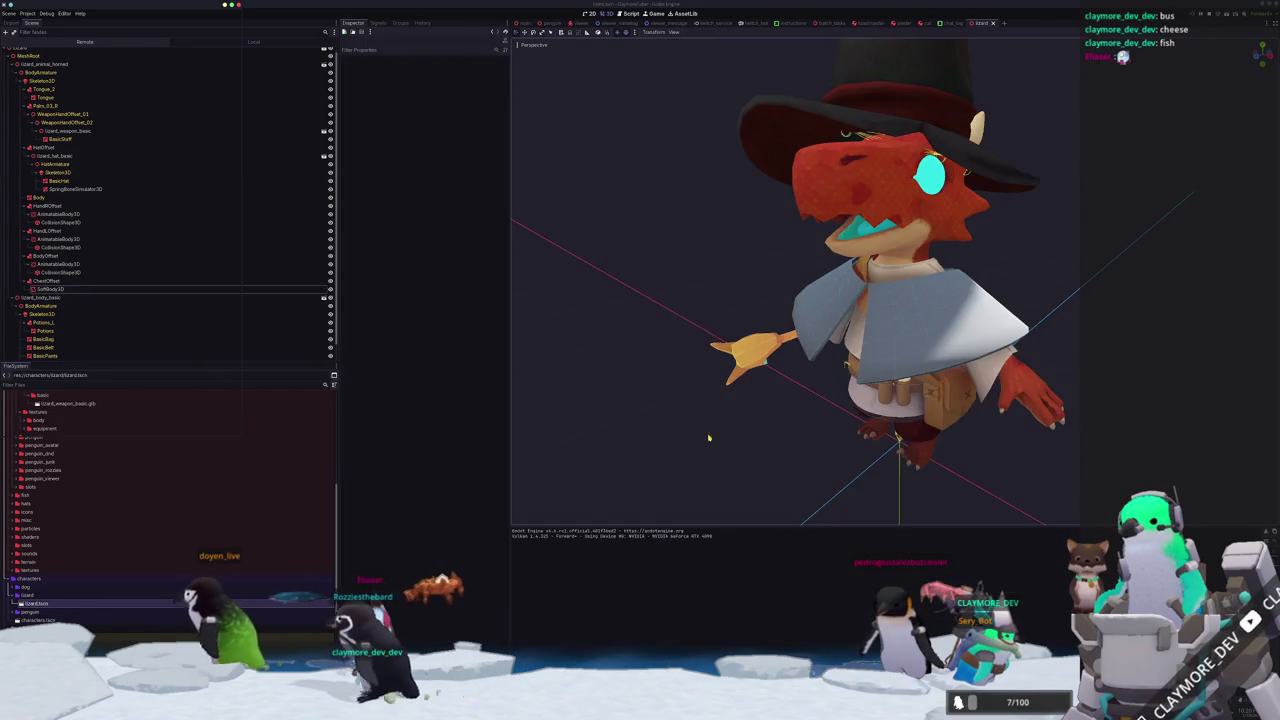
pyautogui.press('F6')
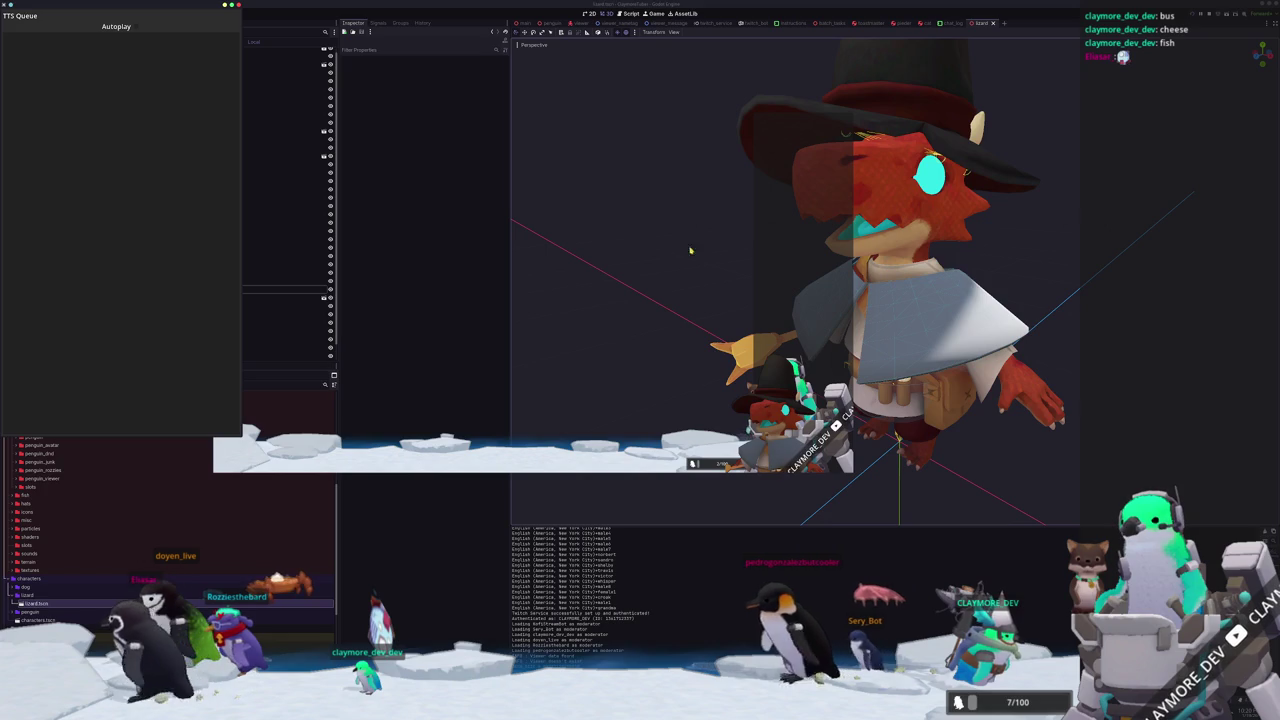
pyautogui.click(656, 13)
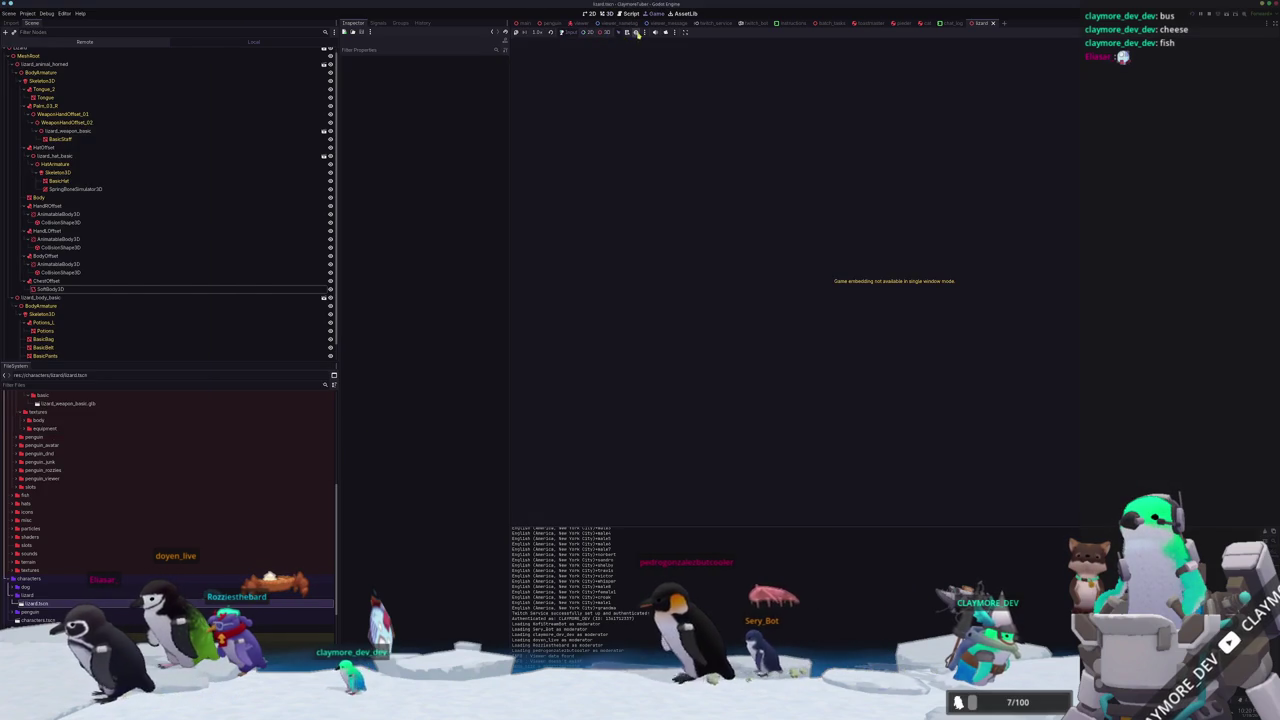
pyautogui.hotkey('alt', 'Tab')
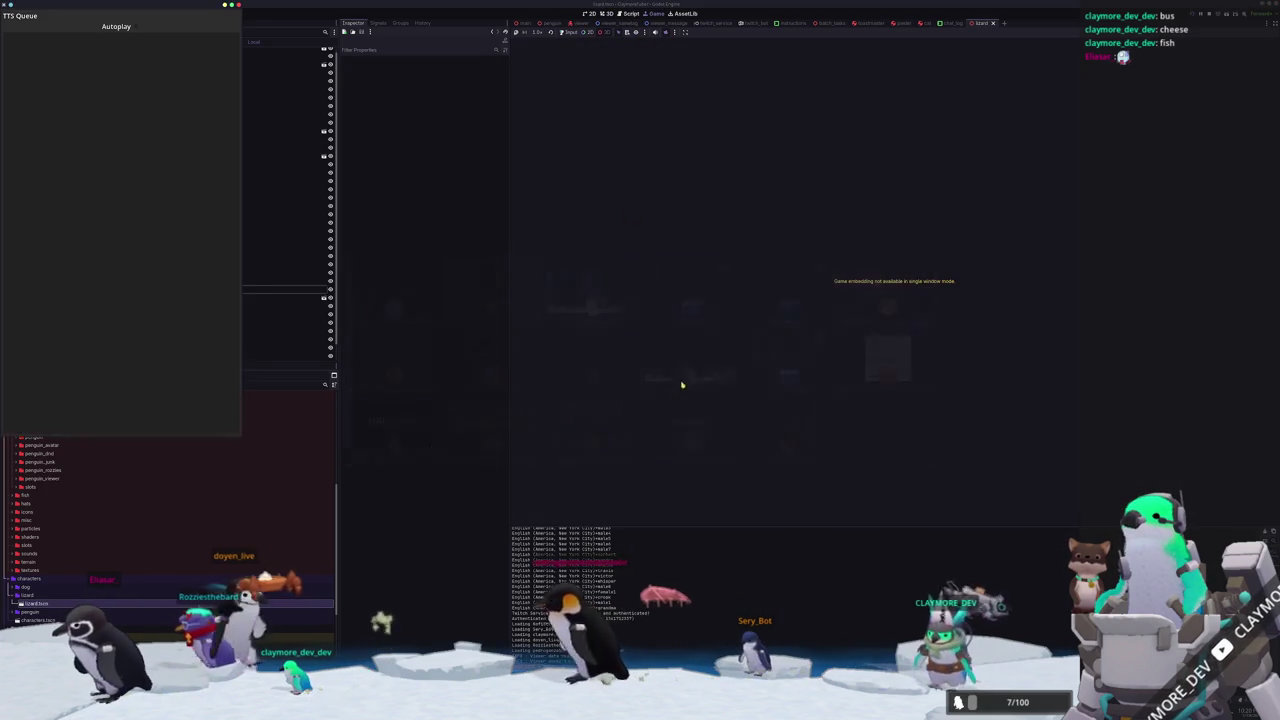
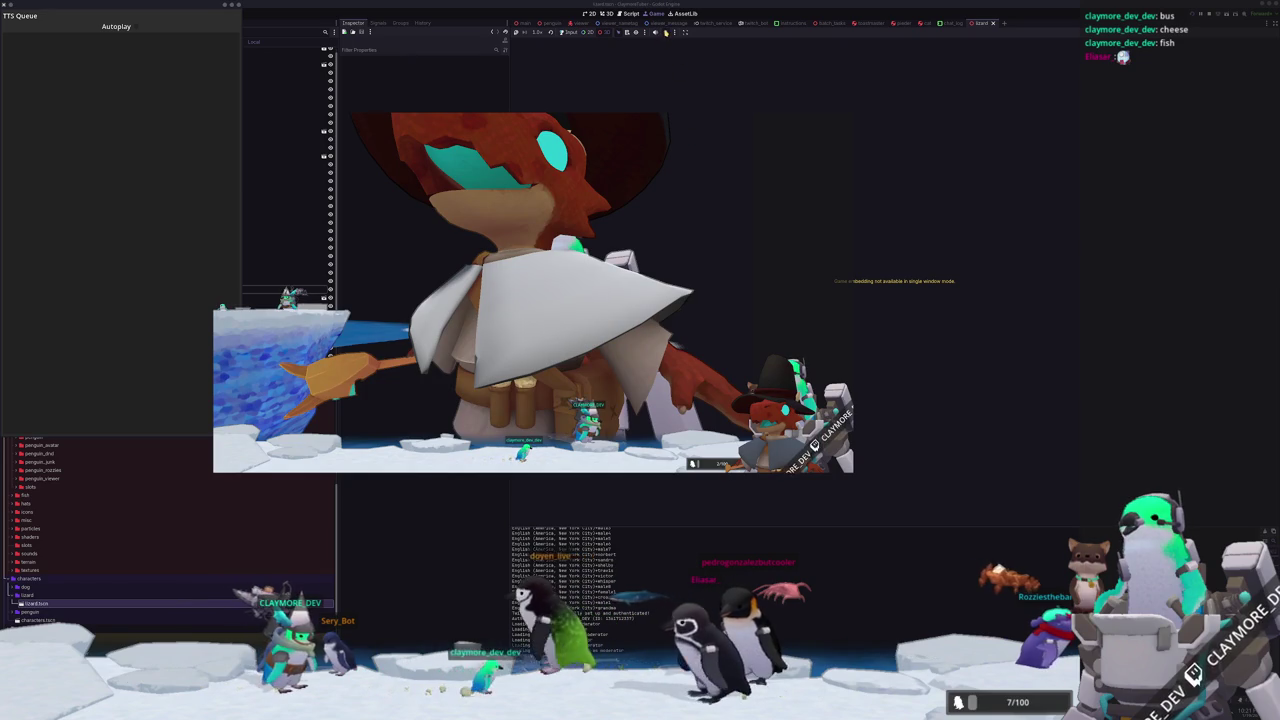
# Bring the editor back in front of the floating game window and select the cloak's SoftBody3D node
pyautogui.click(675, 33)
pyautogui.click(675, 33)
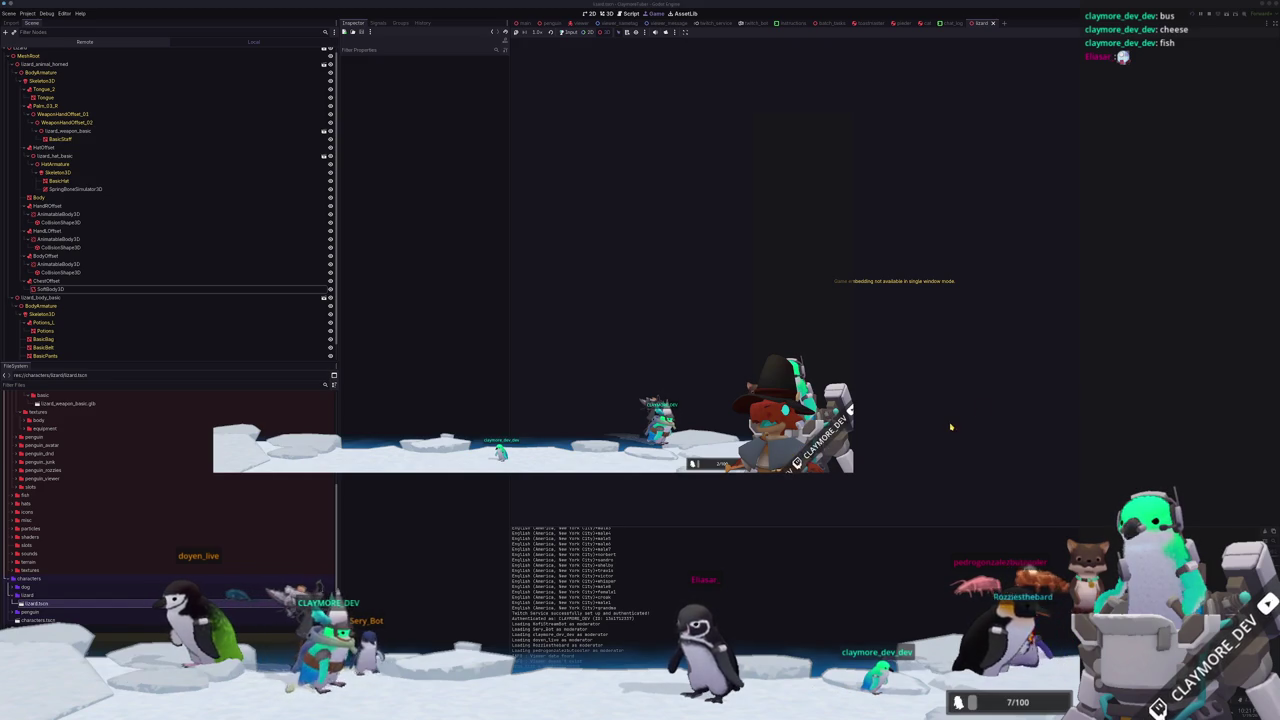
pyautogui.click(90, 288)
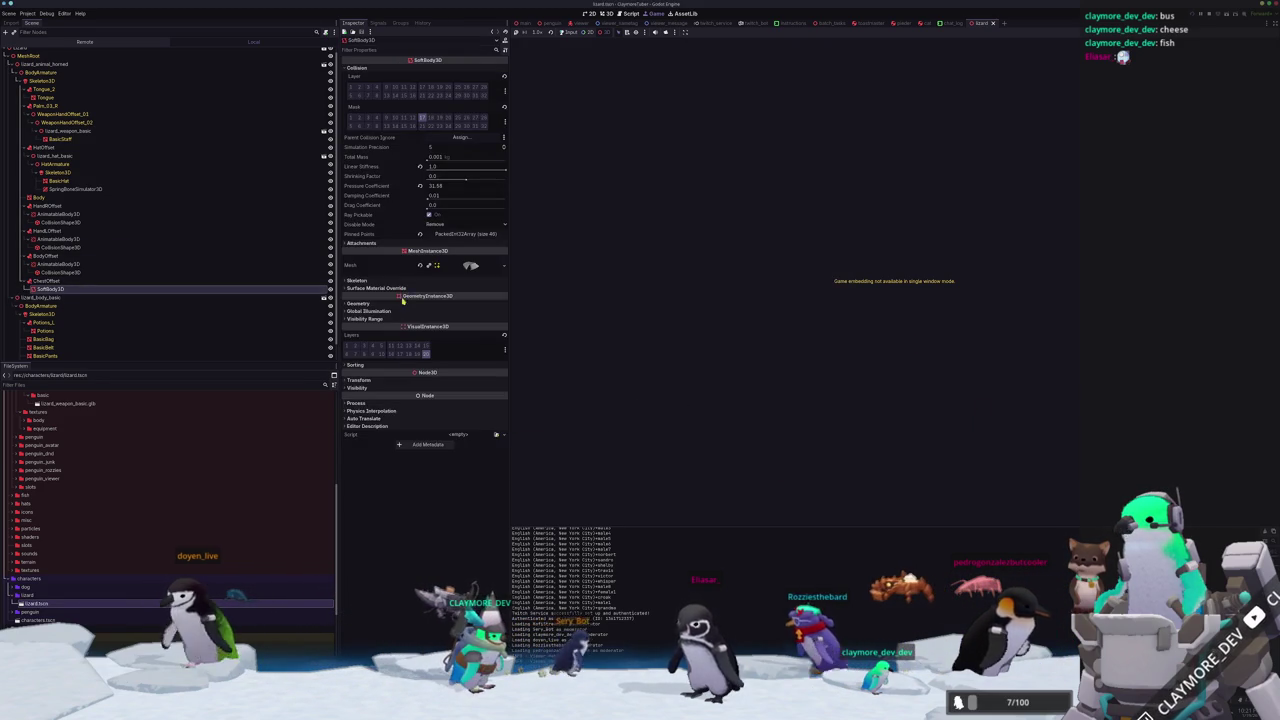
# Set the cloak SoftBody3D's Geometry Material Override to the lizard material
pyautogui.click(399, 304)
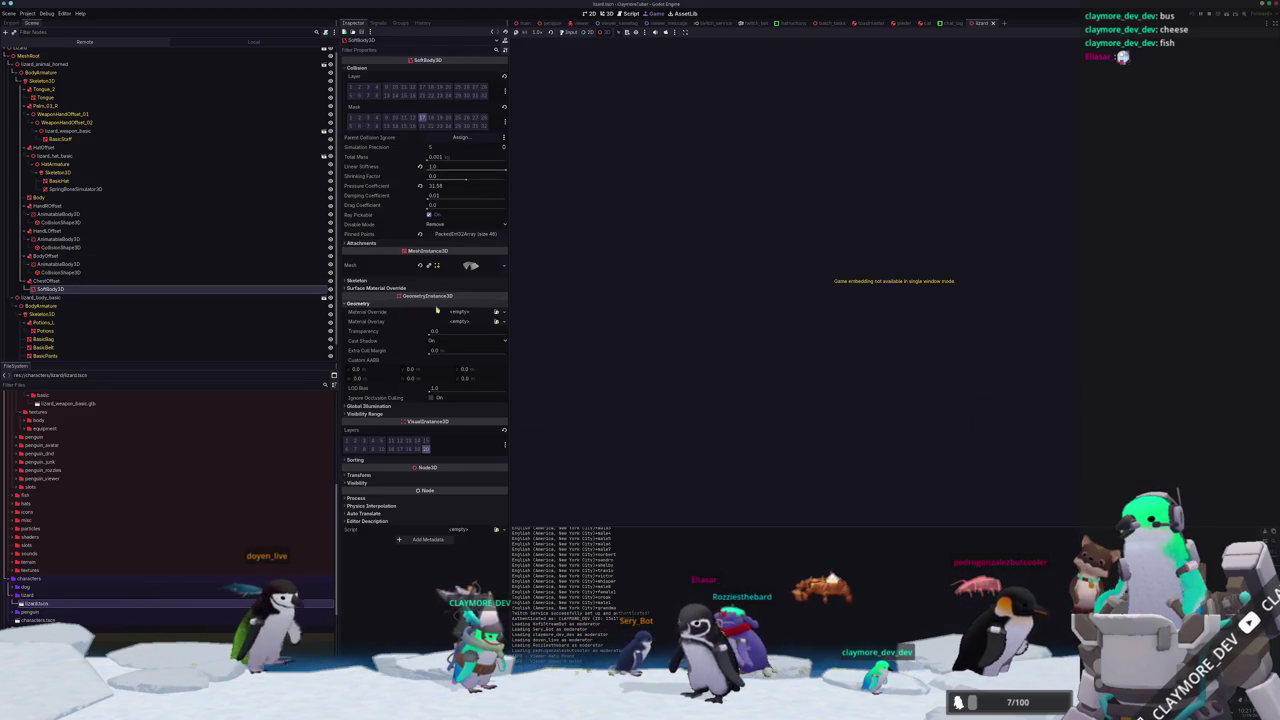
pyautogui.click(497, 313)
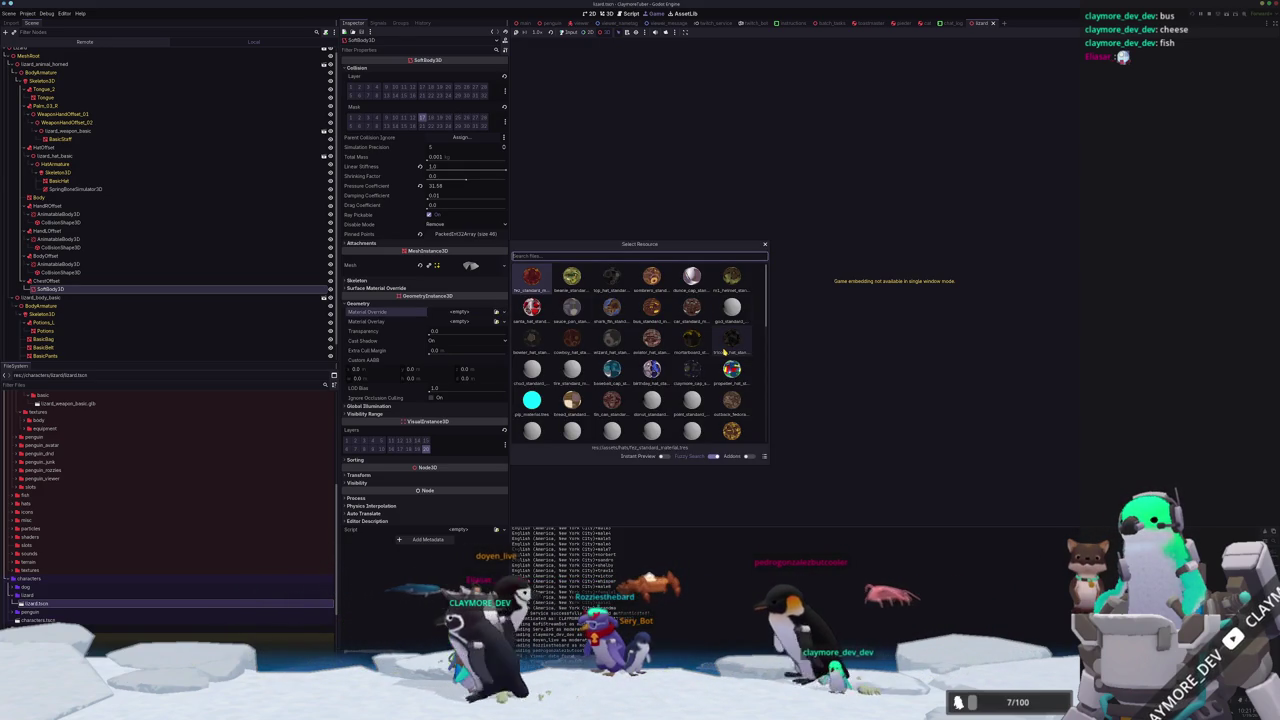
pyautogui.write('lizard')
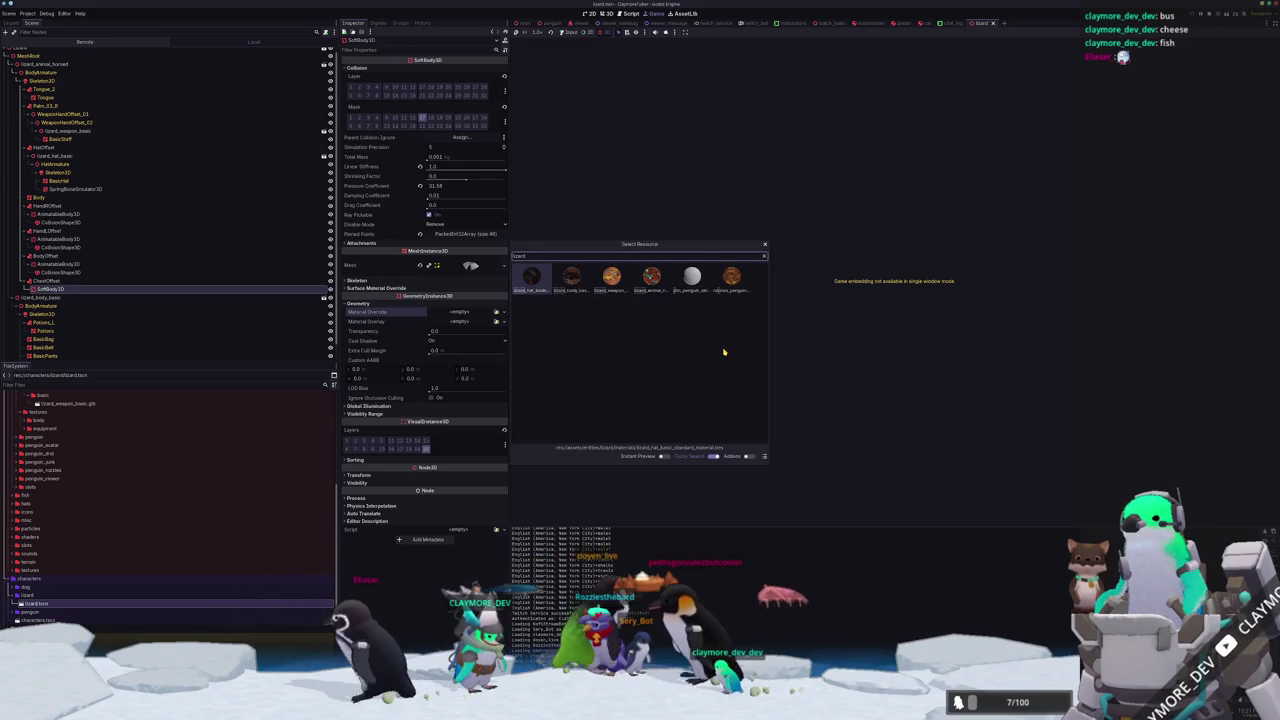
pyautogui.press('Return')
pyautogui.click(607, 13)
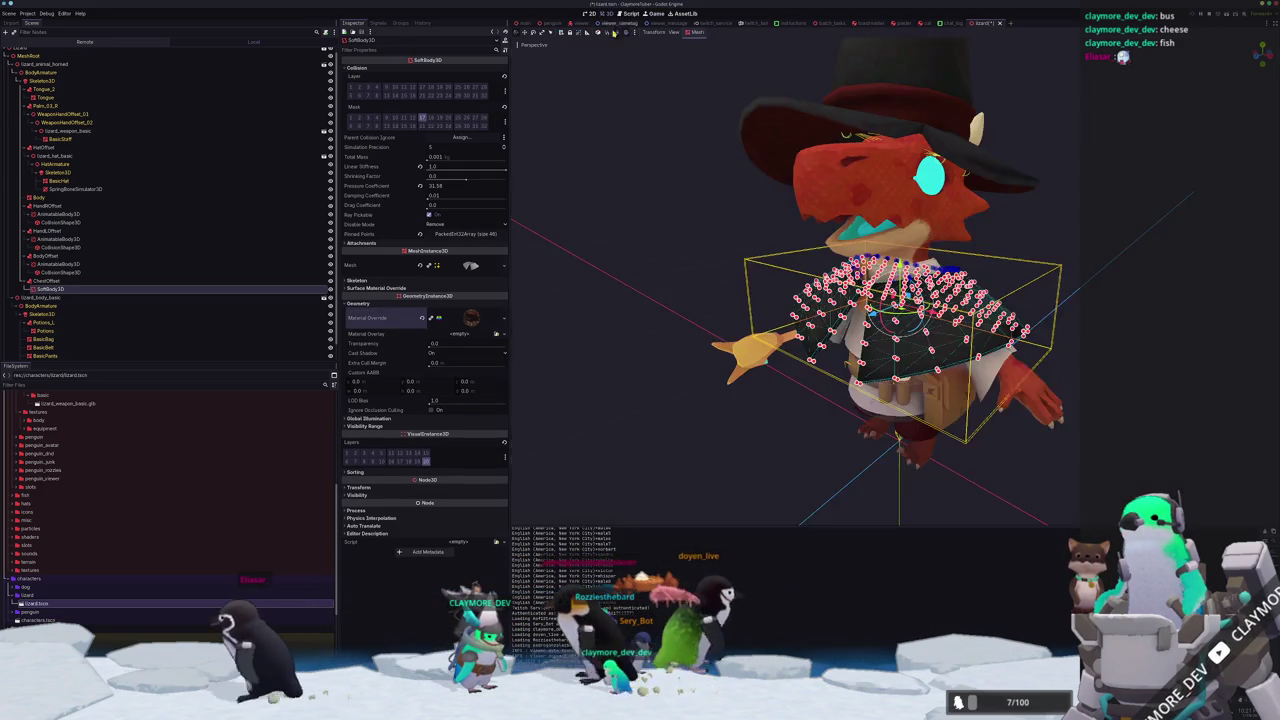
# Select an arm collision sphere, try a 0.063 radius, then undo it
pyautogui.scroll(5, 796, 326)
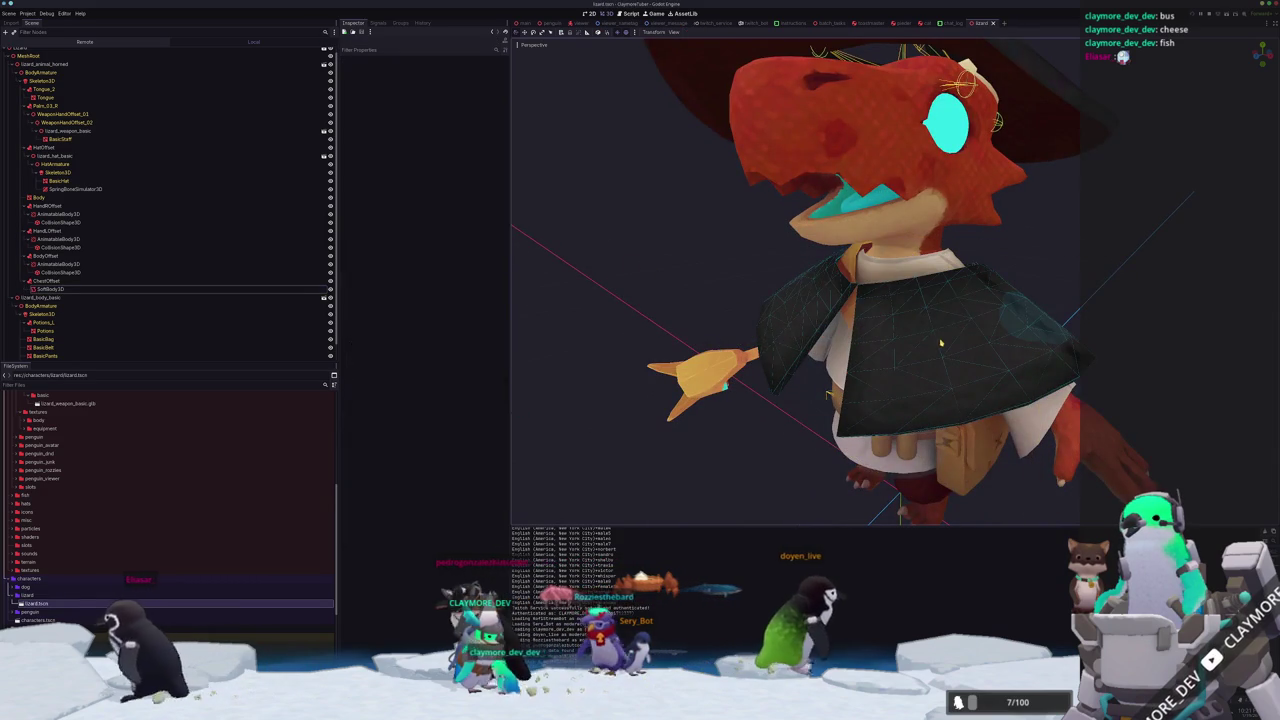
pyautogui.moveTo(796, 326); pyautogui.dragTo(1047, 277)
pyautogui.click(1047, 277)
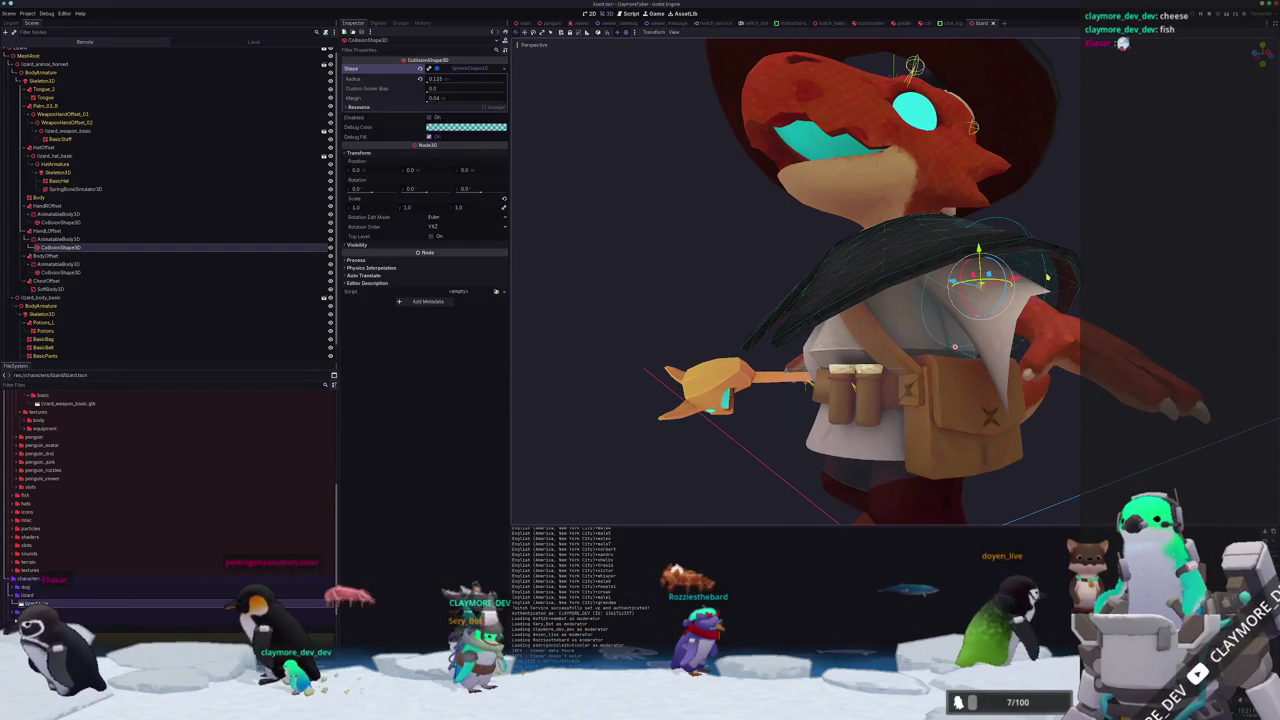
pyautogui.click(435, 79)
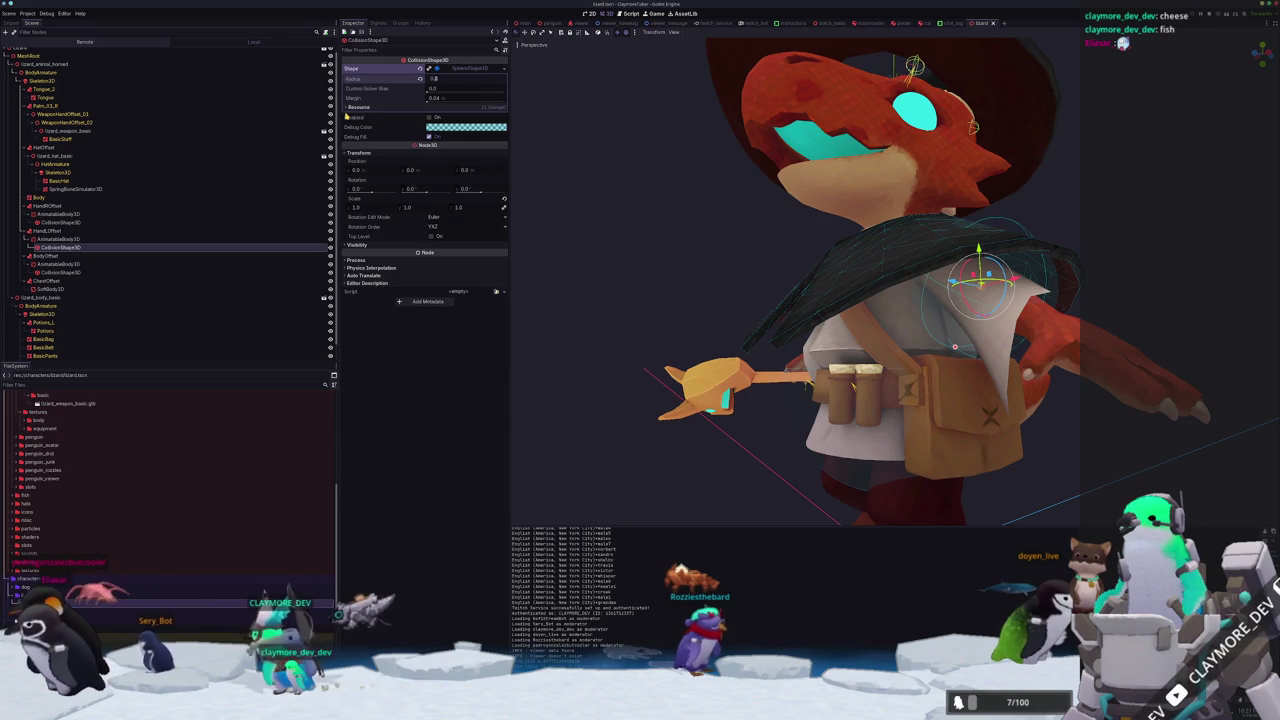
pyautogui.write('0.063')
pyautogui.press('Return')
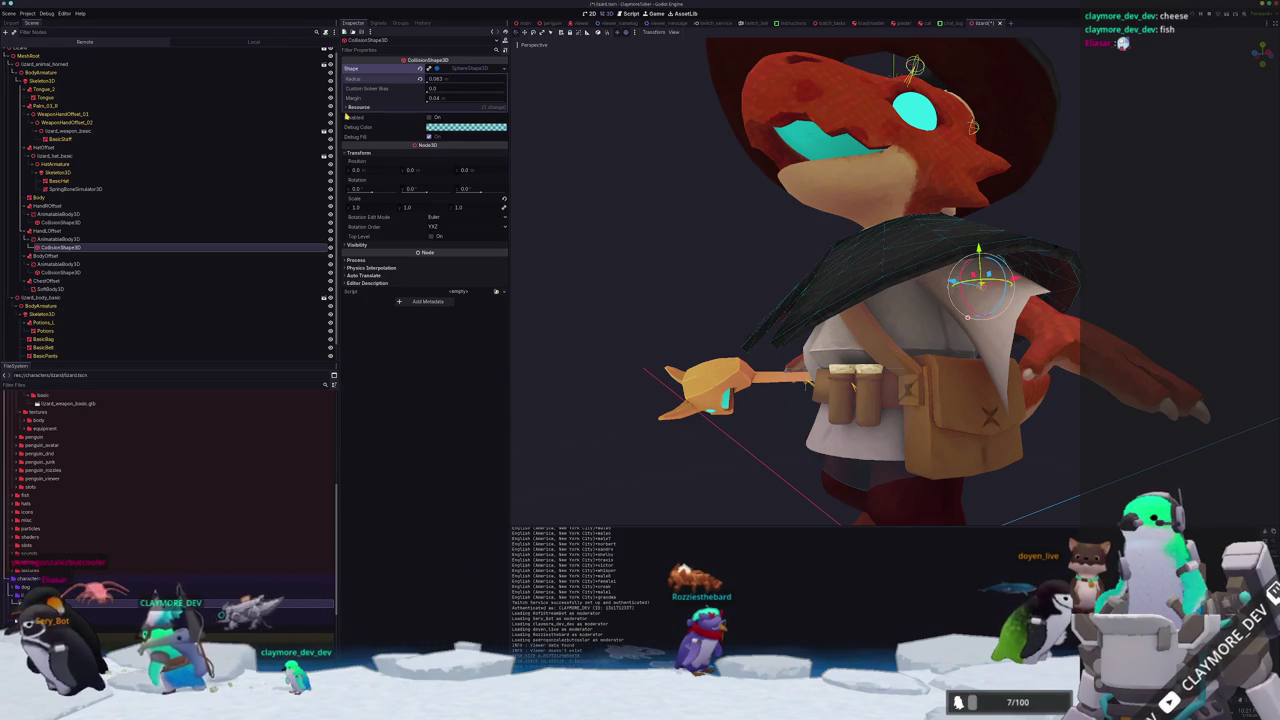
pyautogui.moveTo(697, 233); pyautogui.dragTo(660, 223)
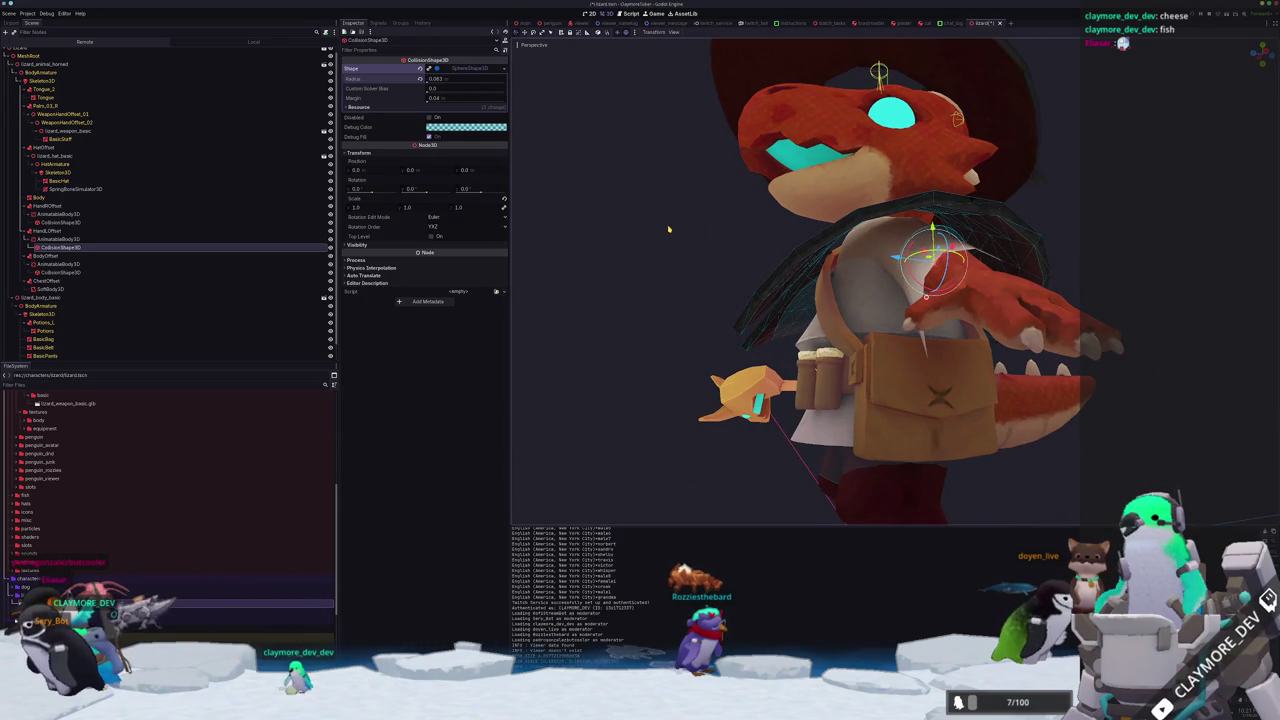
pyautogui.hotkey('ctrl', 'z')
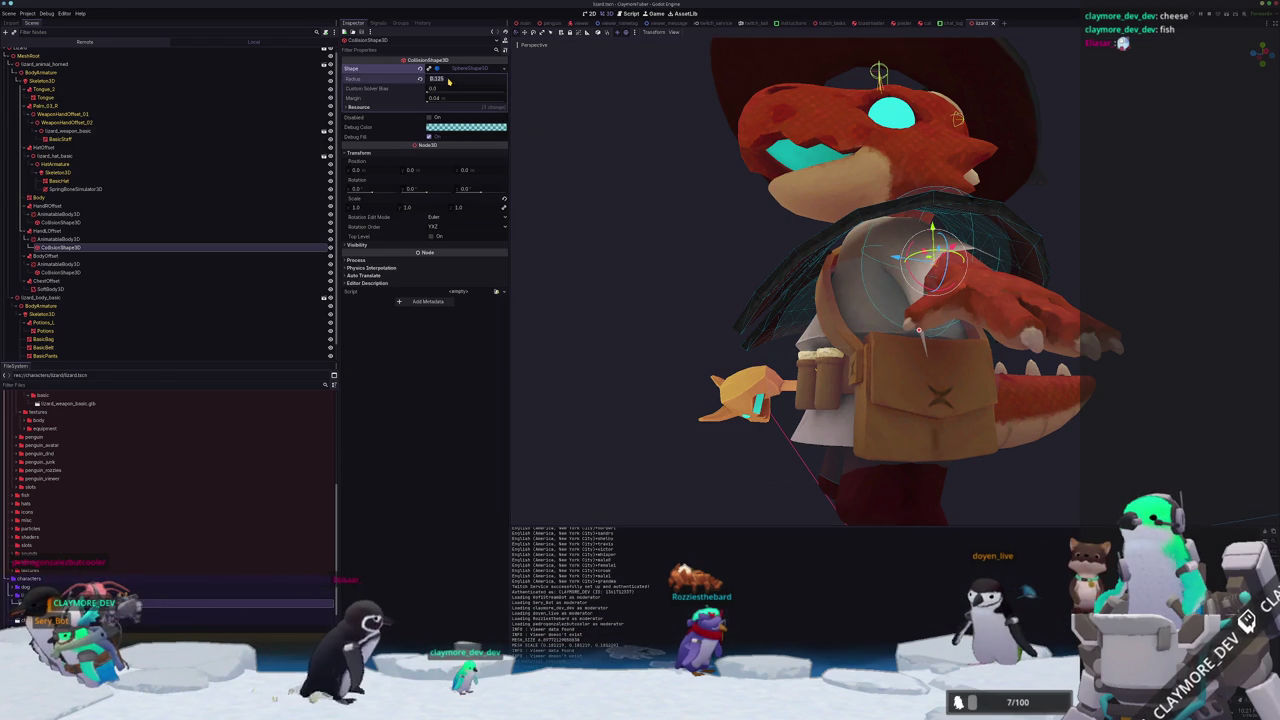
# Drag the sphere's radius down to 0.075, saving the scene along the way
pyautogui.moveTo(449, 82); pyautogui.dragTo(446, 80)
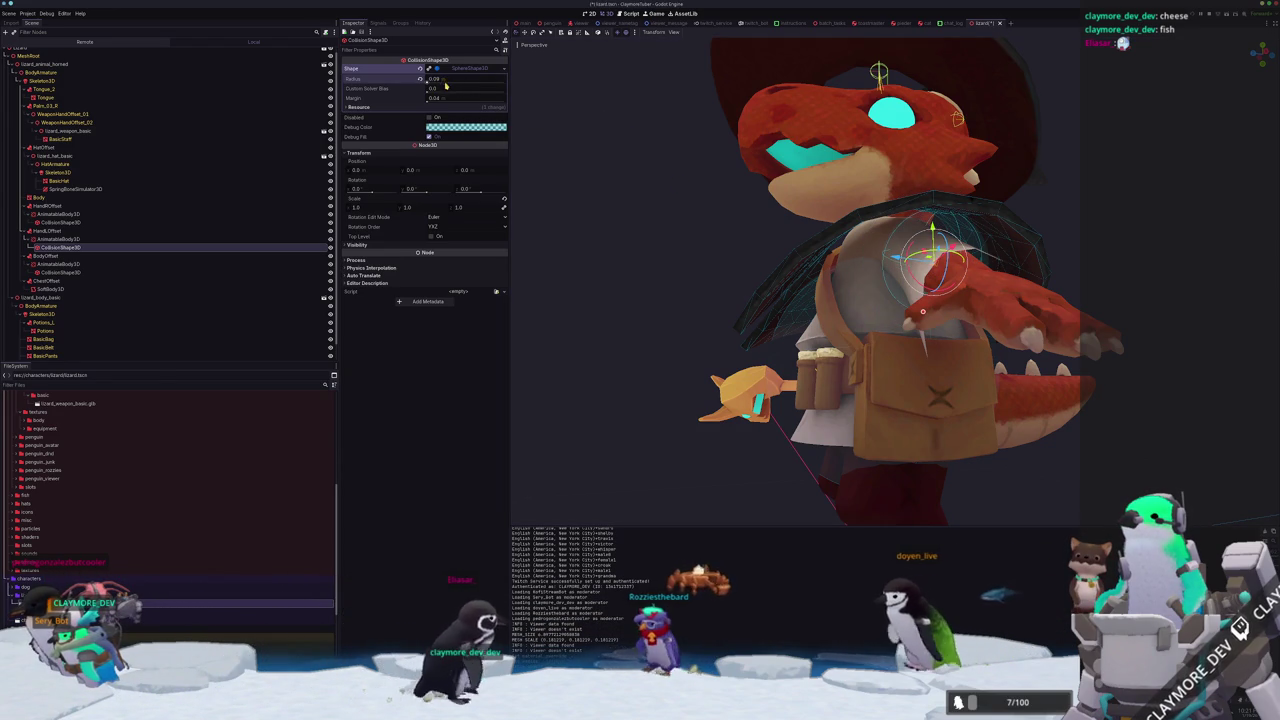
pyautogui.hotkey('ctrl', 's')
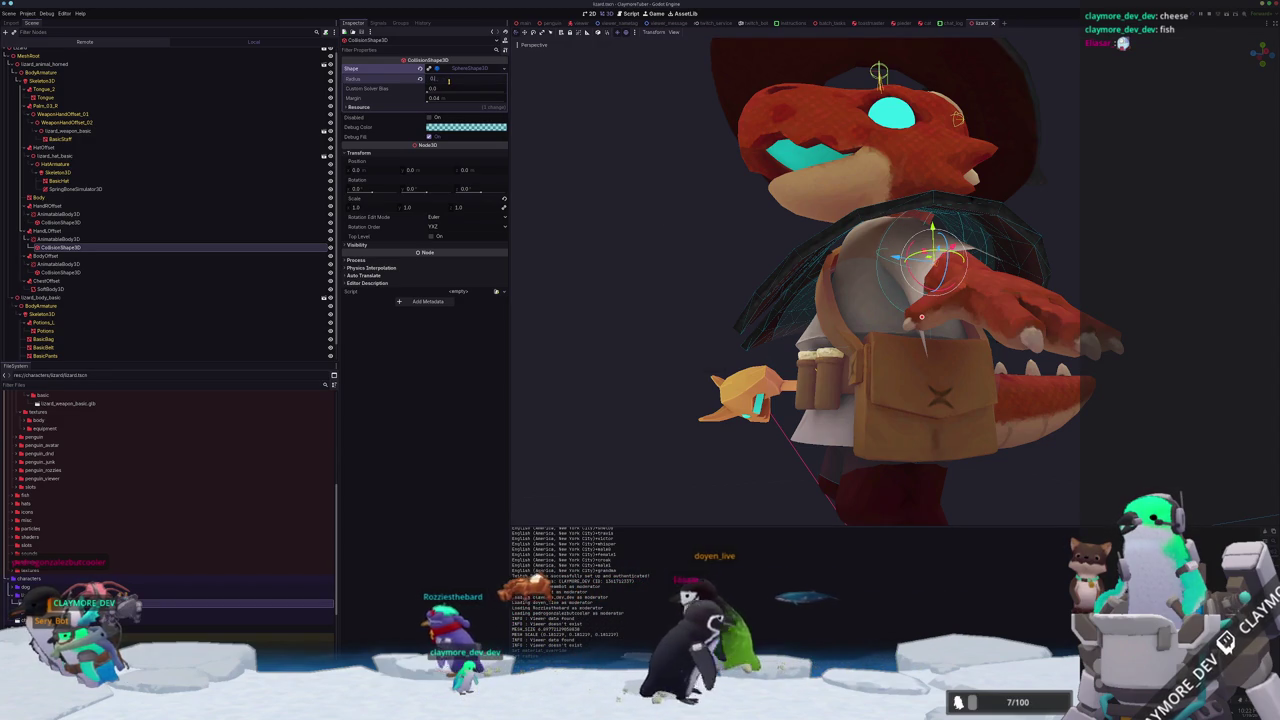
pyautogui.moveTo(449, 81); pyautogui.dragTo(440, 81)
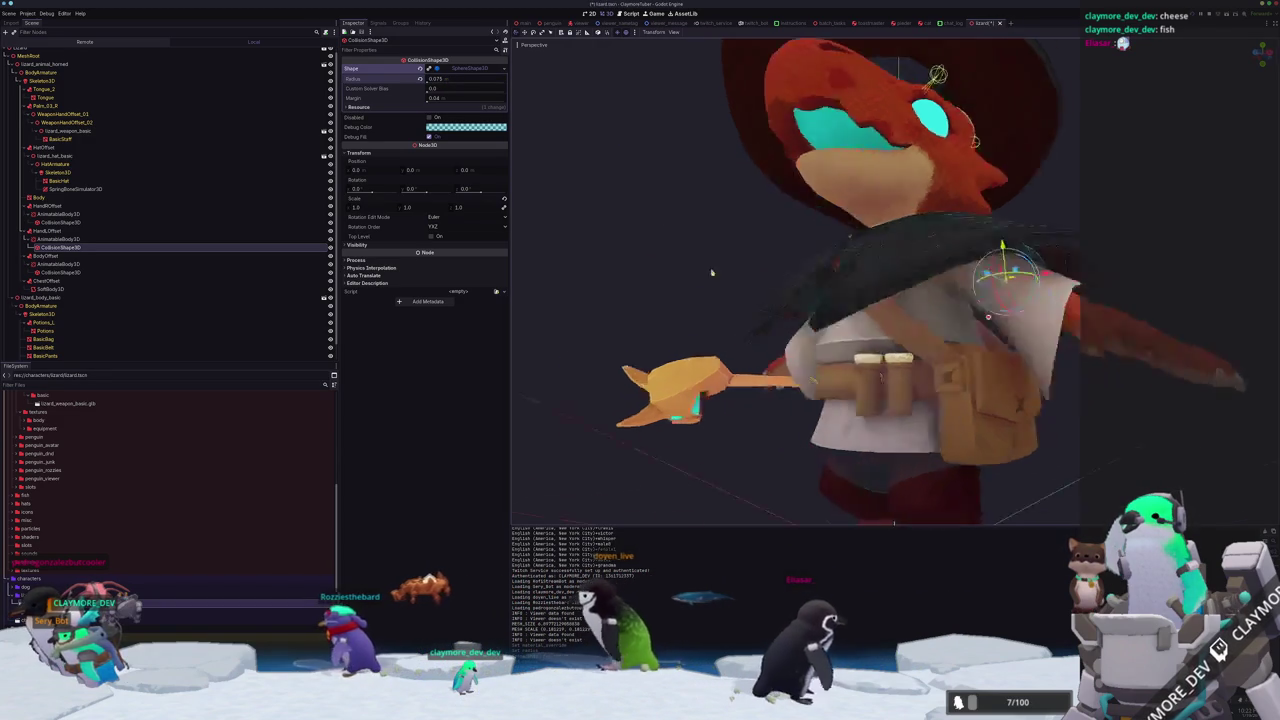
pyautogui.moveTo(831, 267); pyautogui.dragTo(682, 249)
pyautogui.scroll(-5, 680, 249)
pyautogui.click(668, 250)
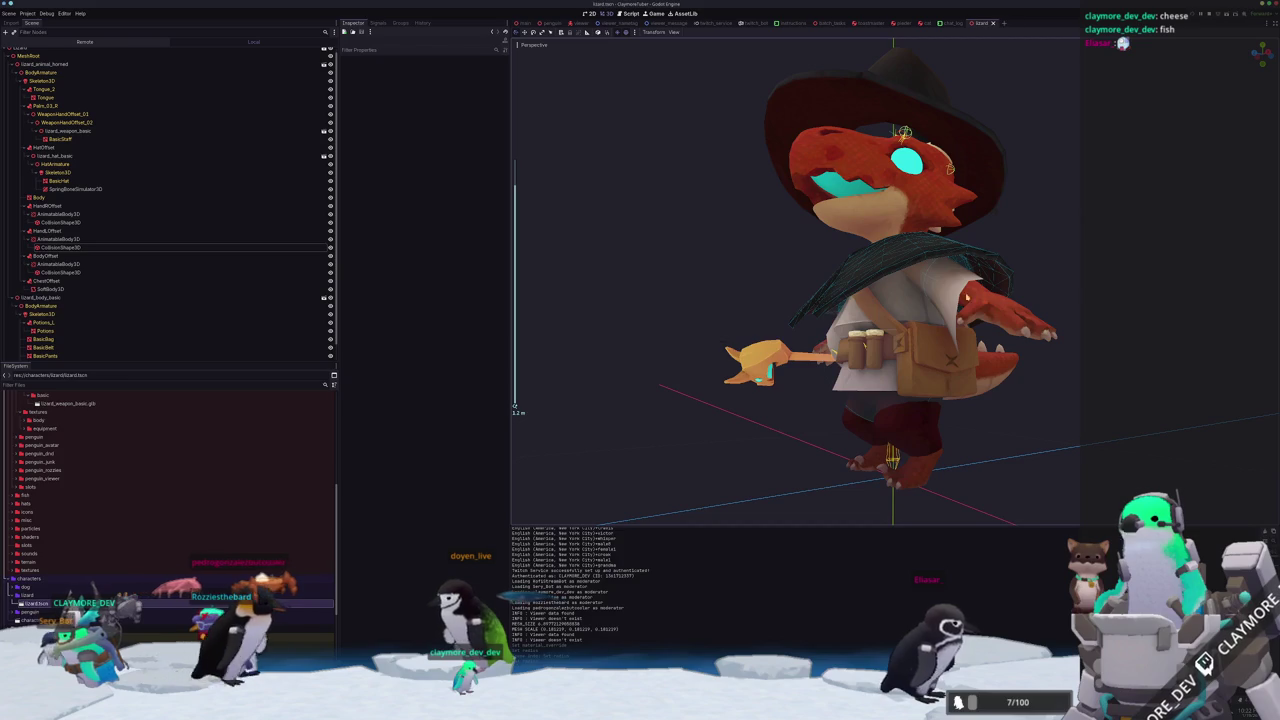
pyautogui.moveTo(946, 169)
pyautogui.mouseDown()
pyautogui.moveTo(966, 266)
pyautogui.moveTo(944, 266)
pyautogui.moveTo(997, 266)
pyautogui.moveTo(987, 281)
pyautogui.mouseUp()
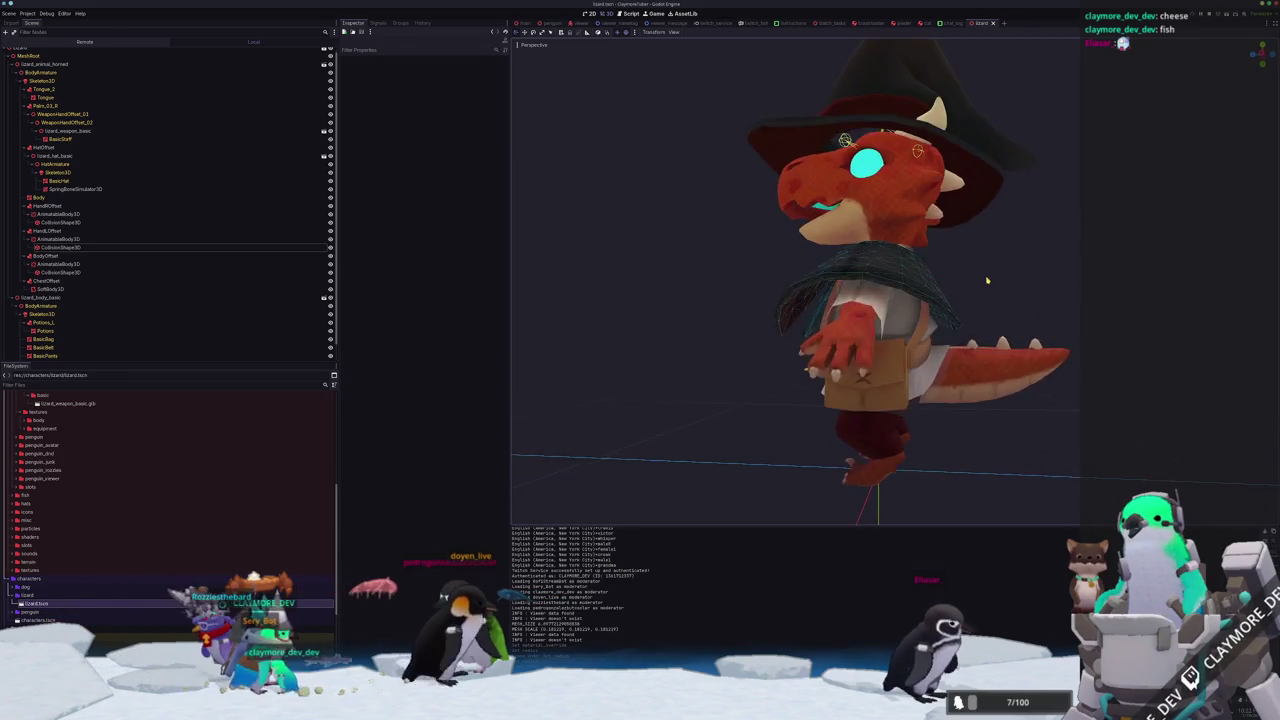
pyautogui.moveTo(785, 314)
pyautogui.mouseDown()
pyautogui.moveTo(674, 314)
pyautogui.moveTo(617, 295)
pyautogui.mouseUp()
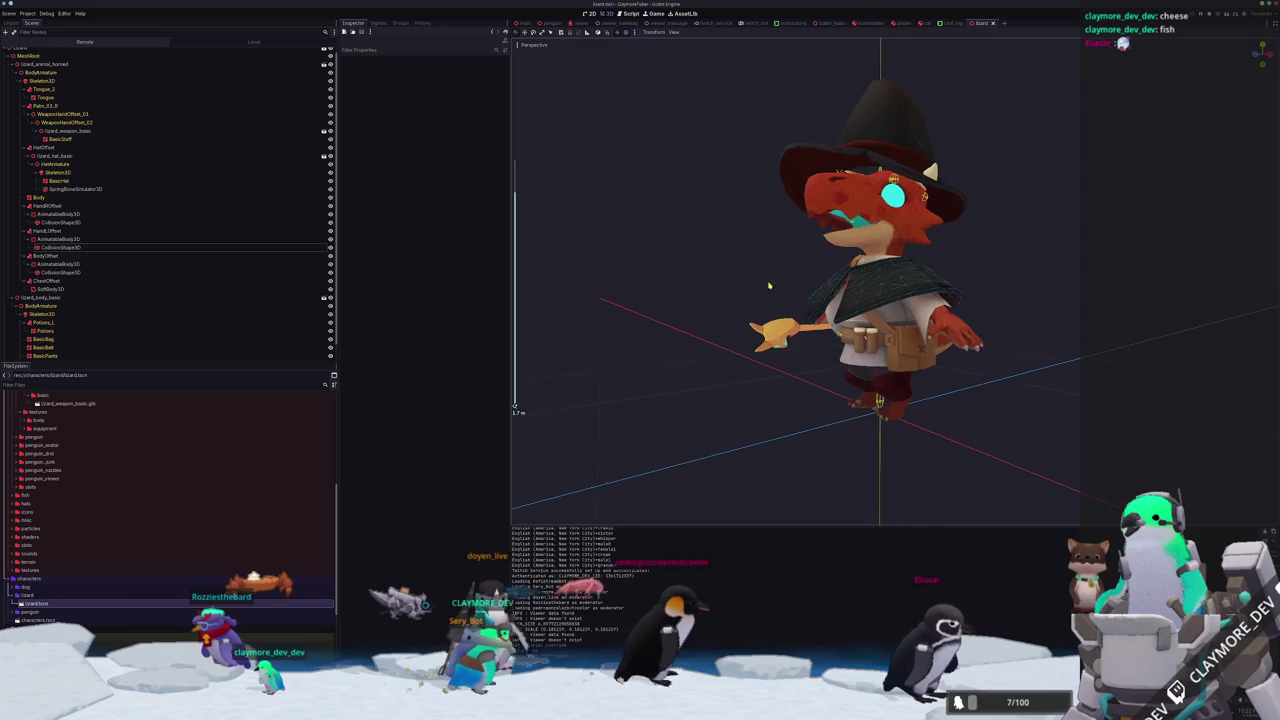
pyautogui.moveTo(778, 284)
pyautogui.mouseDown()
pyautogui.moveTo(677, 274)
pyautogui.moveTo(737, 263)
pyautogui.moveTo(677, 229)
pyautogui.mouseUp()
pyautogui.scroll(3, 677, 274)
pyautogui.scroll(-3, 740, 230)
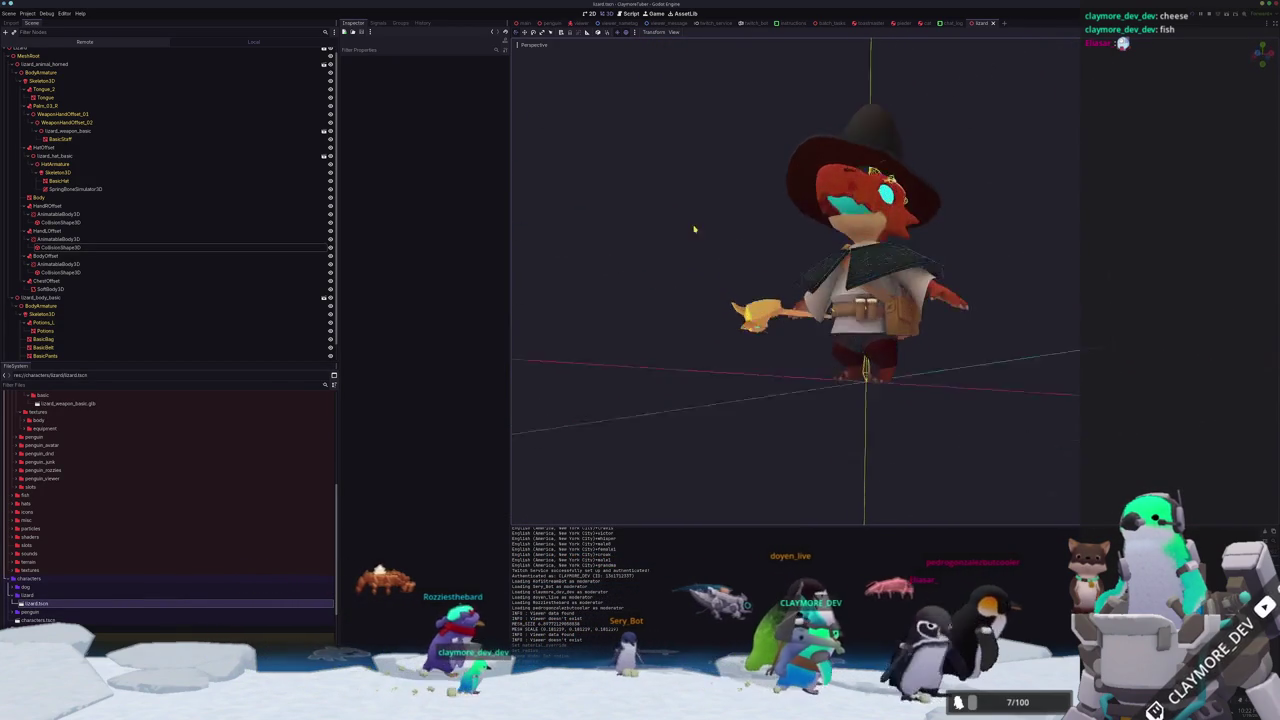
pyautogui.click(844, 165)
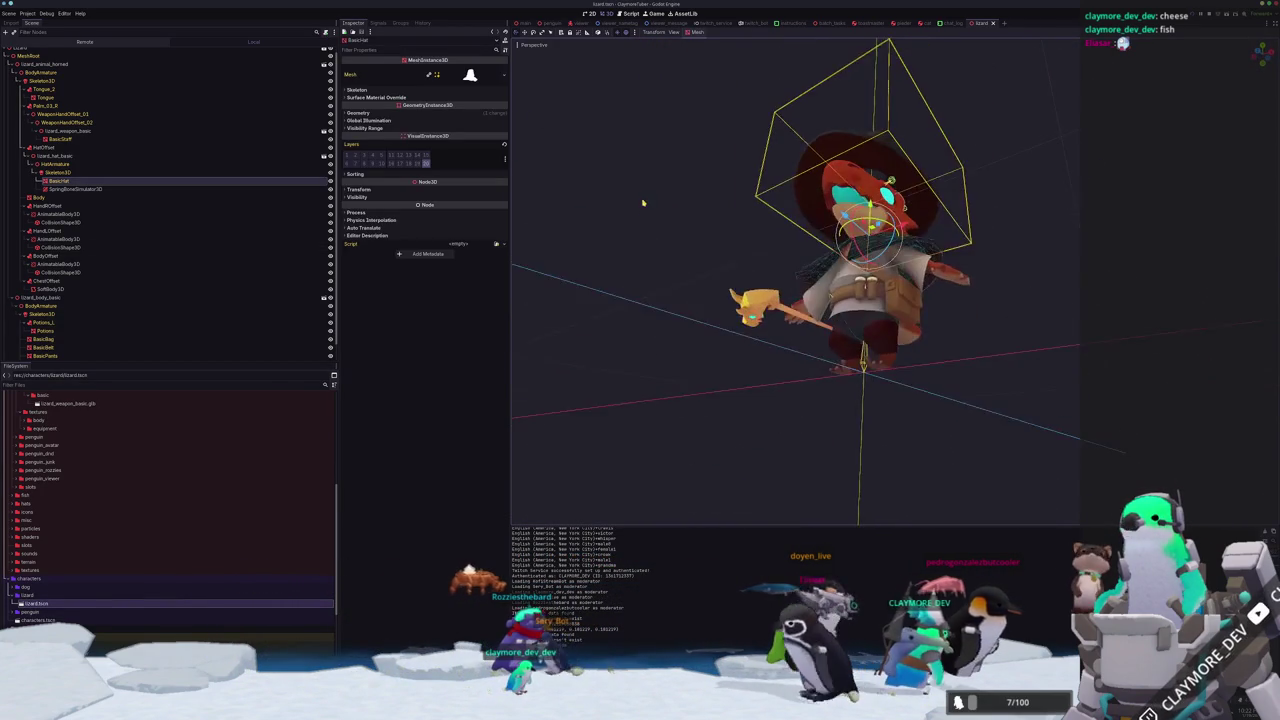
pyautogui.scroll(6, 660, 192)
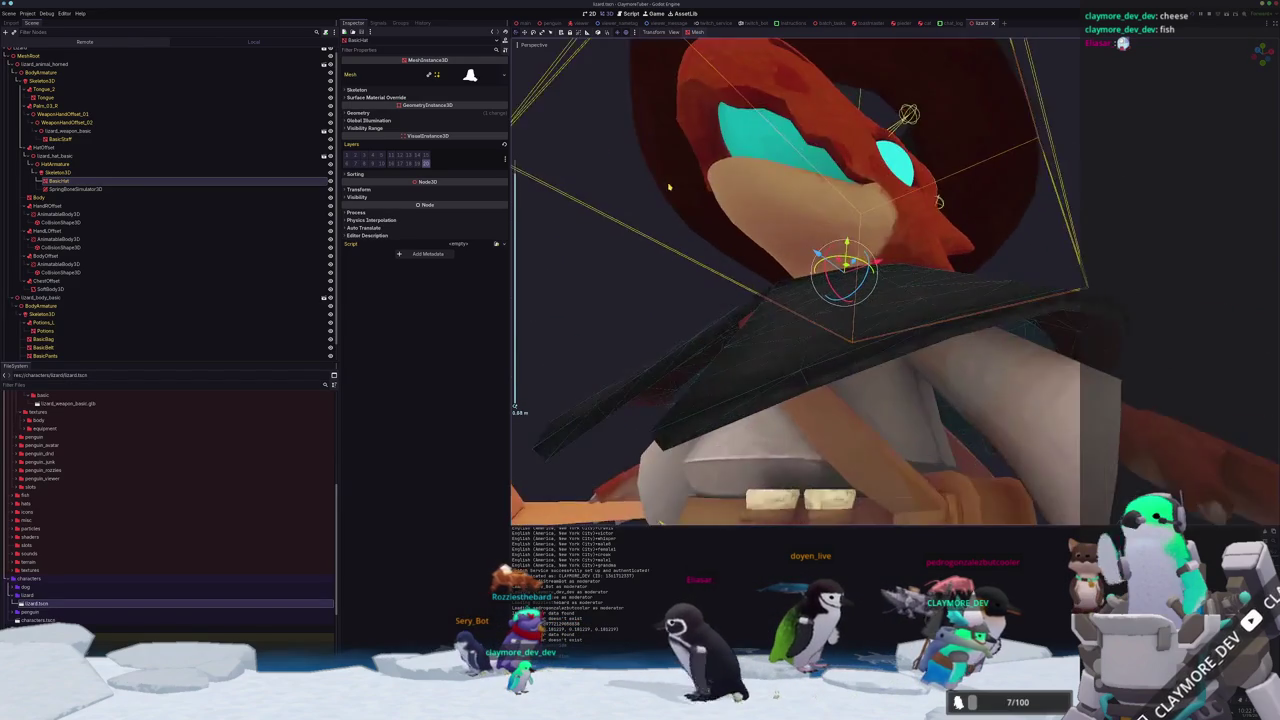
pyautogui.scroll(-6, 669, 186)
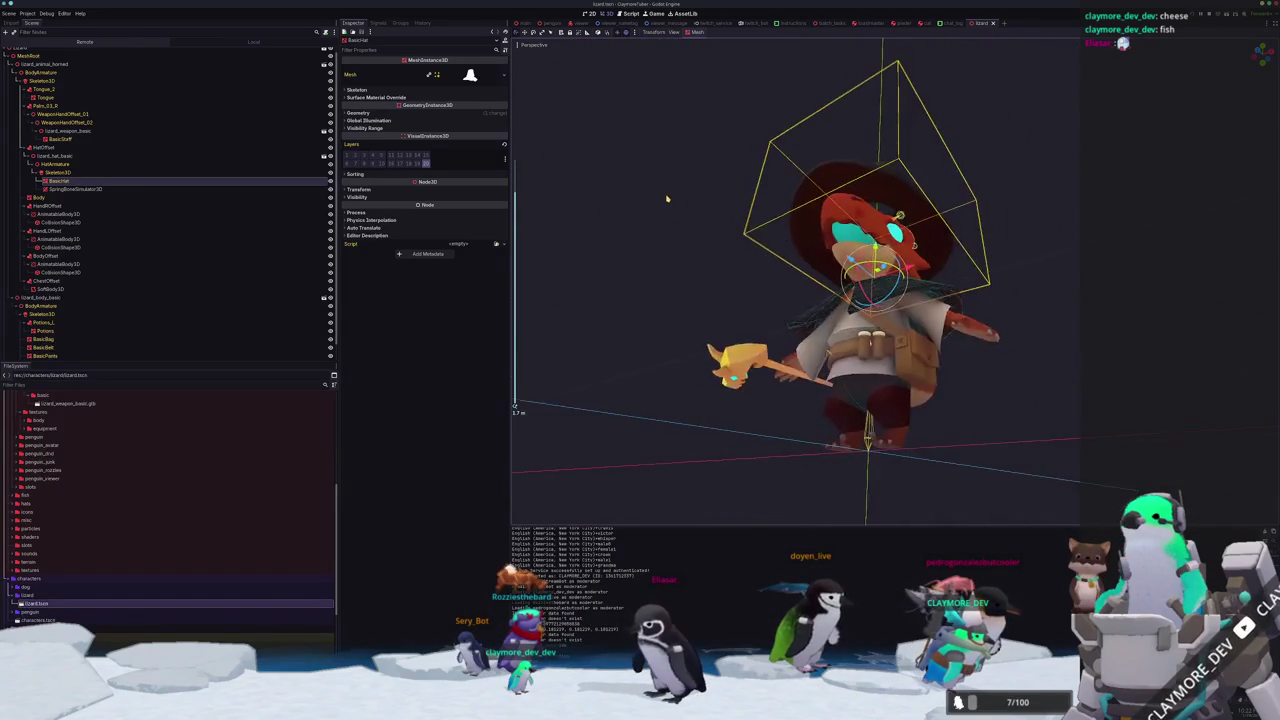
pyautogui.scroll(3, 667, 272)
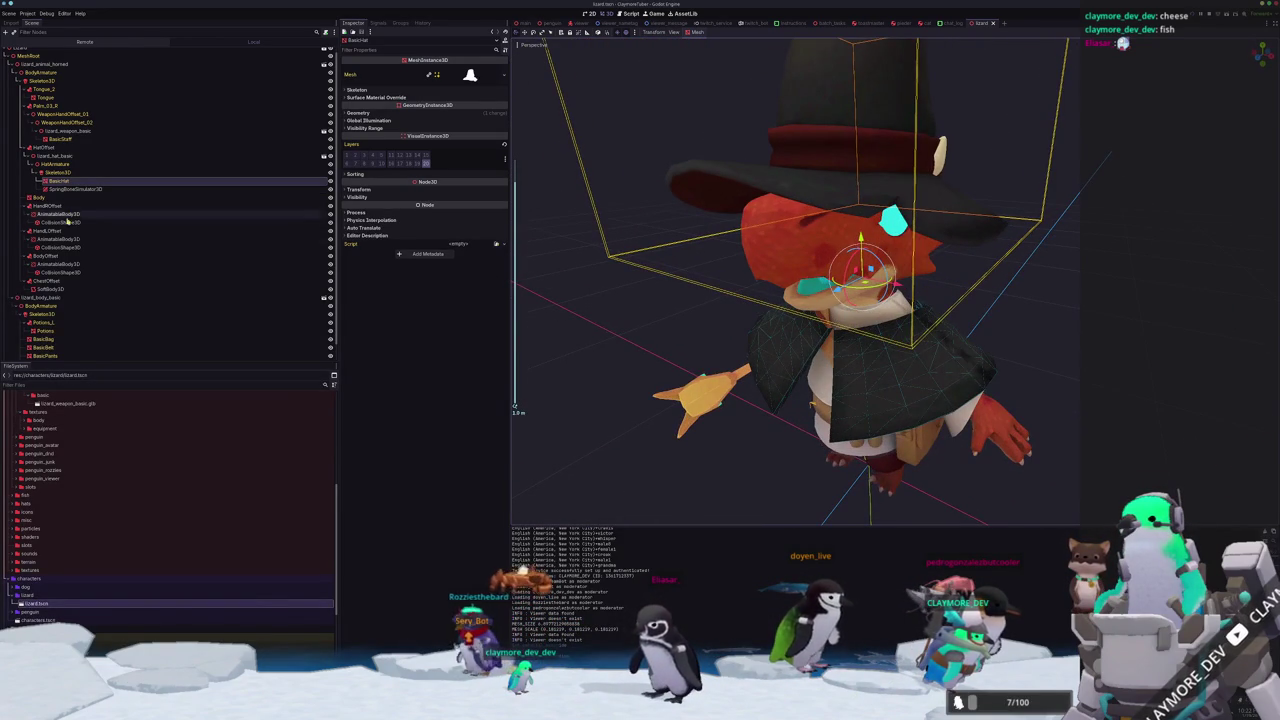
pyautogui.click(60, 281)
# Add a MeshInstance3D under ChestOffset and load the lizard cloak mesh onto it
pyautogui.rightClick(62, 281)
pyautogui.click(159, 293)
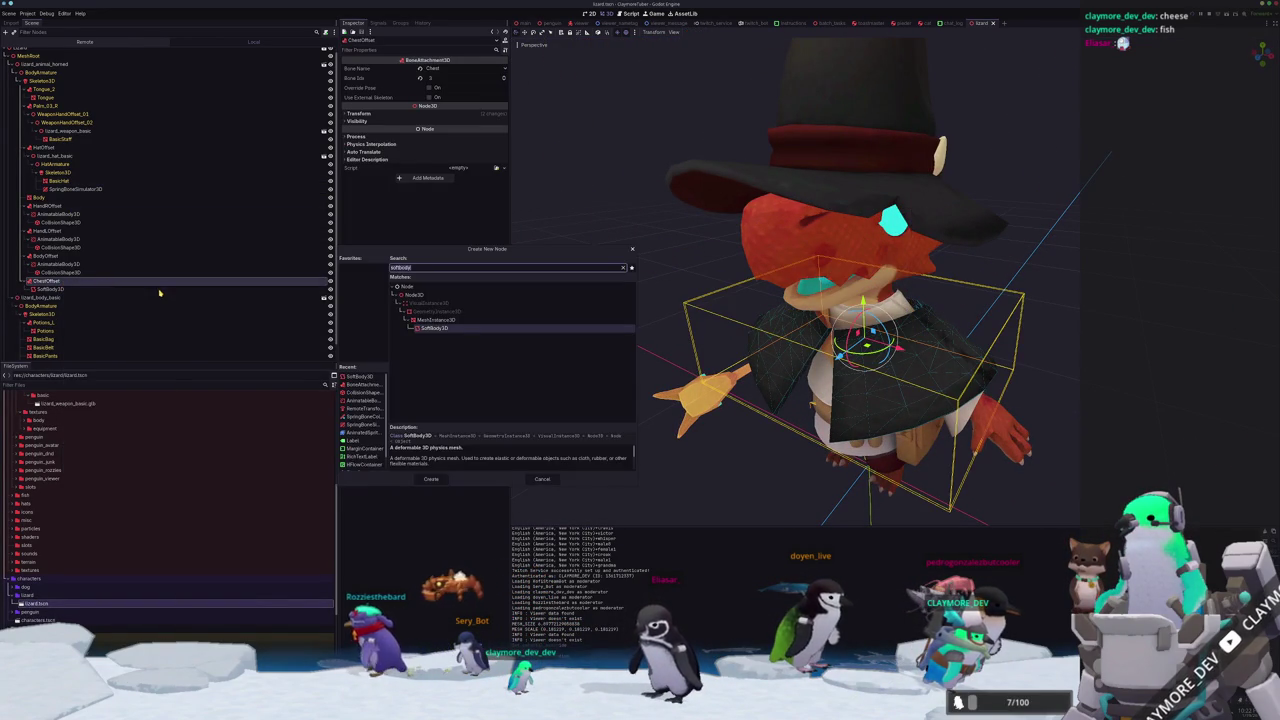
pyautogui.write('meshinstance')
pyautogui.press('Return')
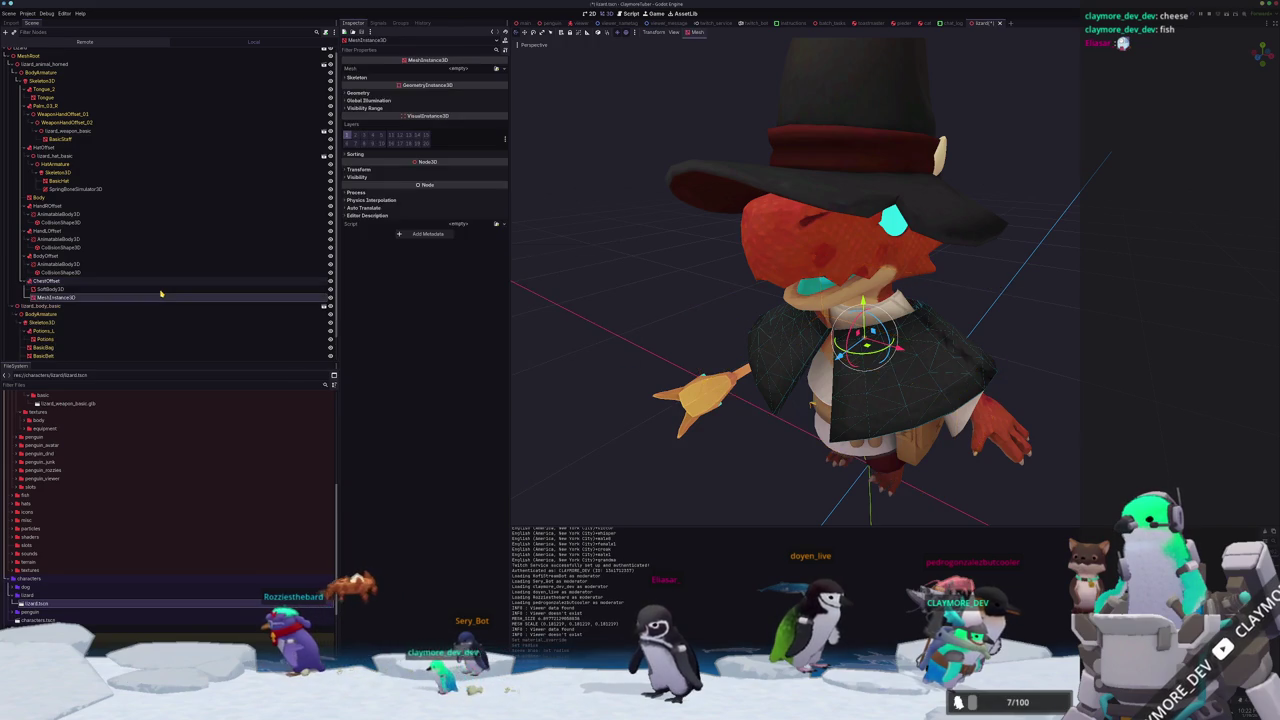
pyautogui.click(495, 69)
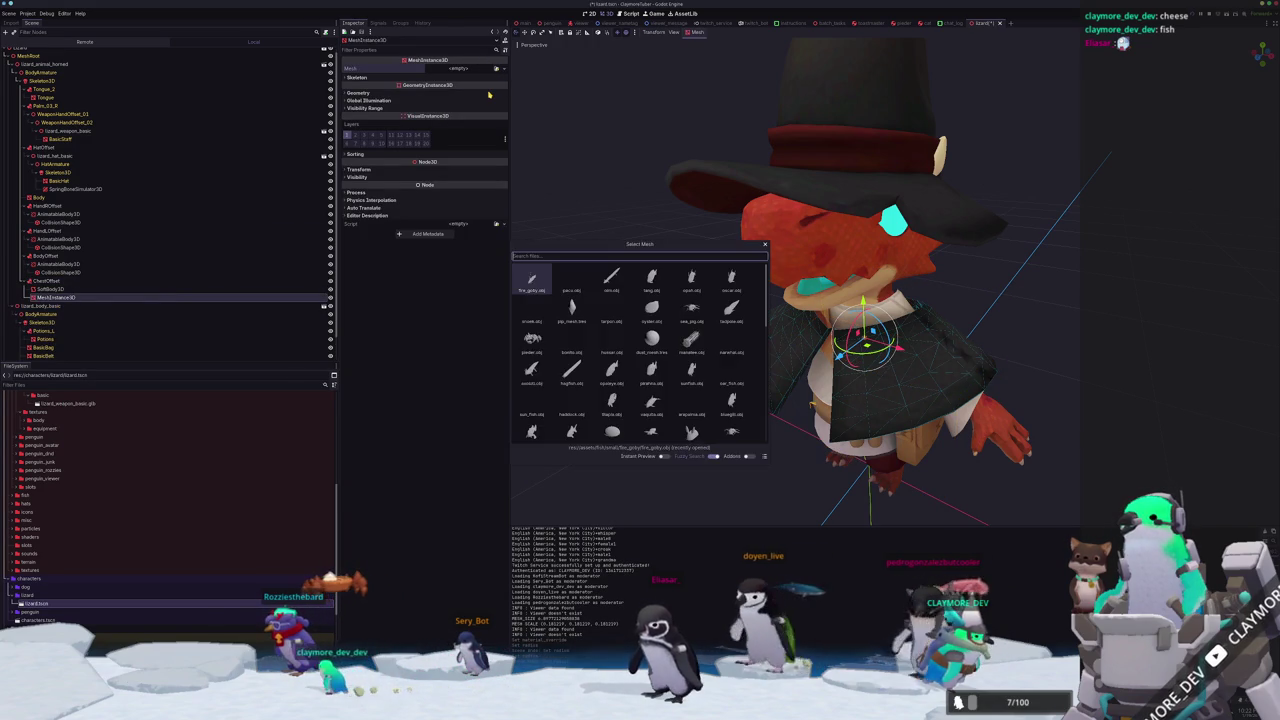
pyautogui.write('lizard')
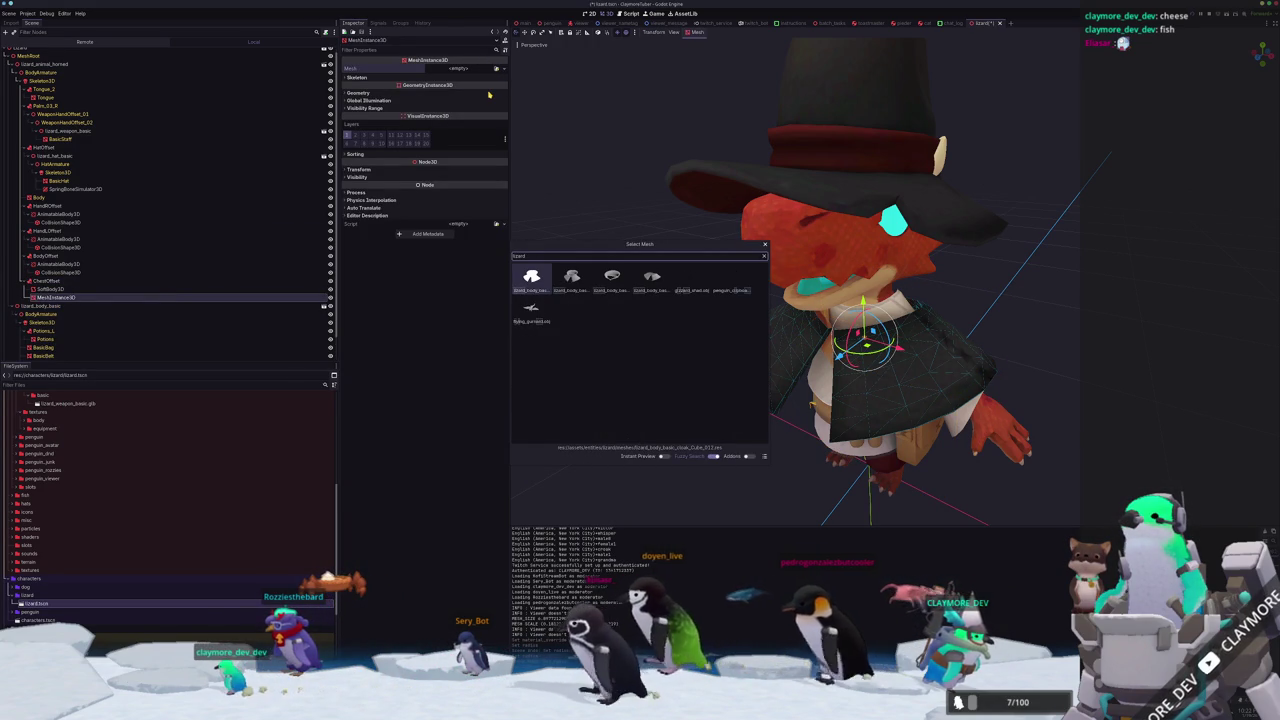
pyautogui.press('Return')
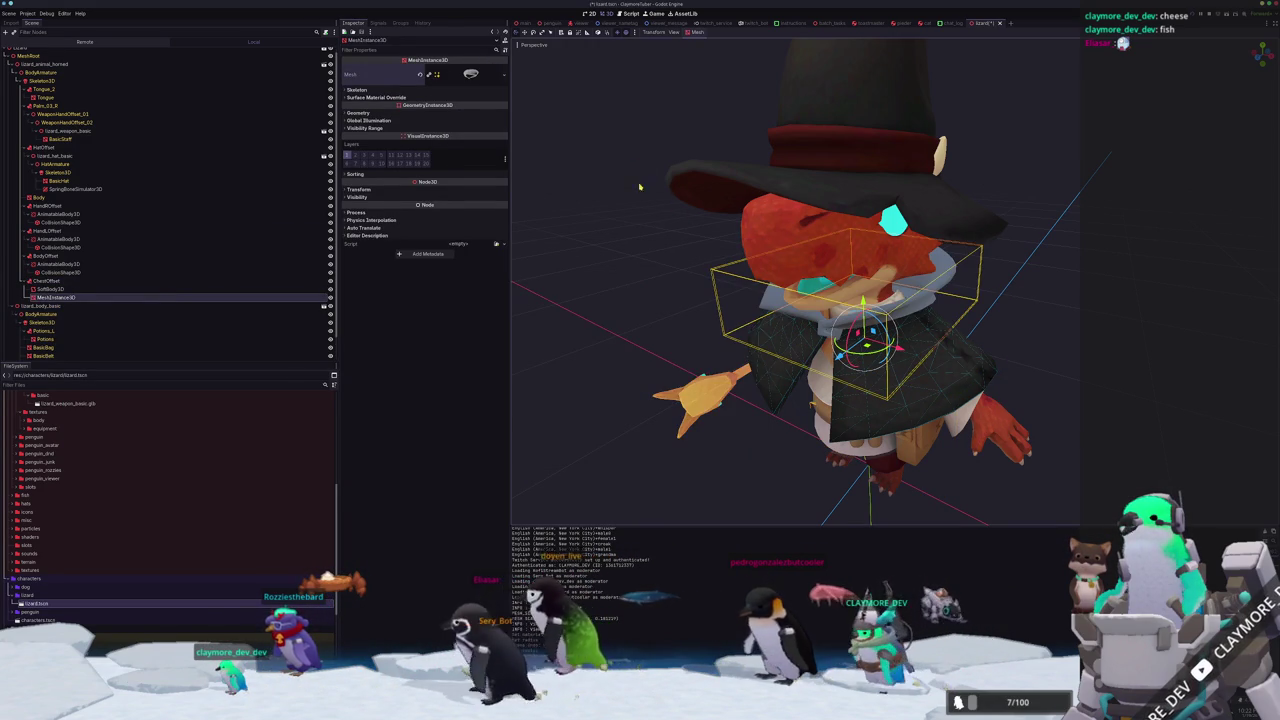
pyautogui.press('f')
# Set the cloak mesh's Geometry Material Override to a lizard material
pyautogui.click(486, 112)
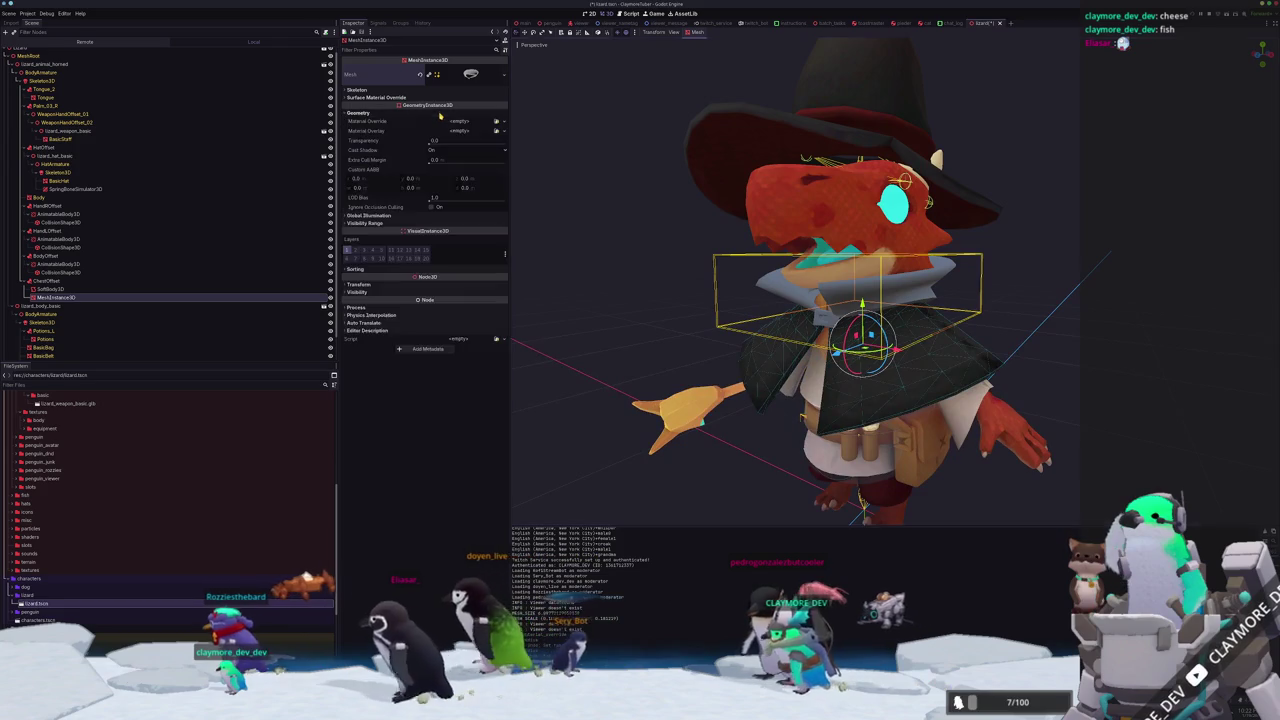
pyautogui.click(496, 121)
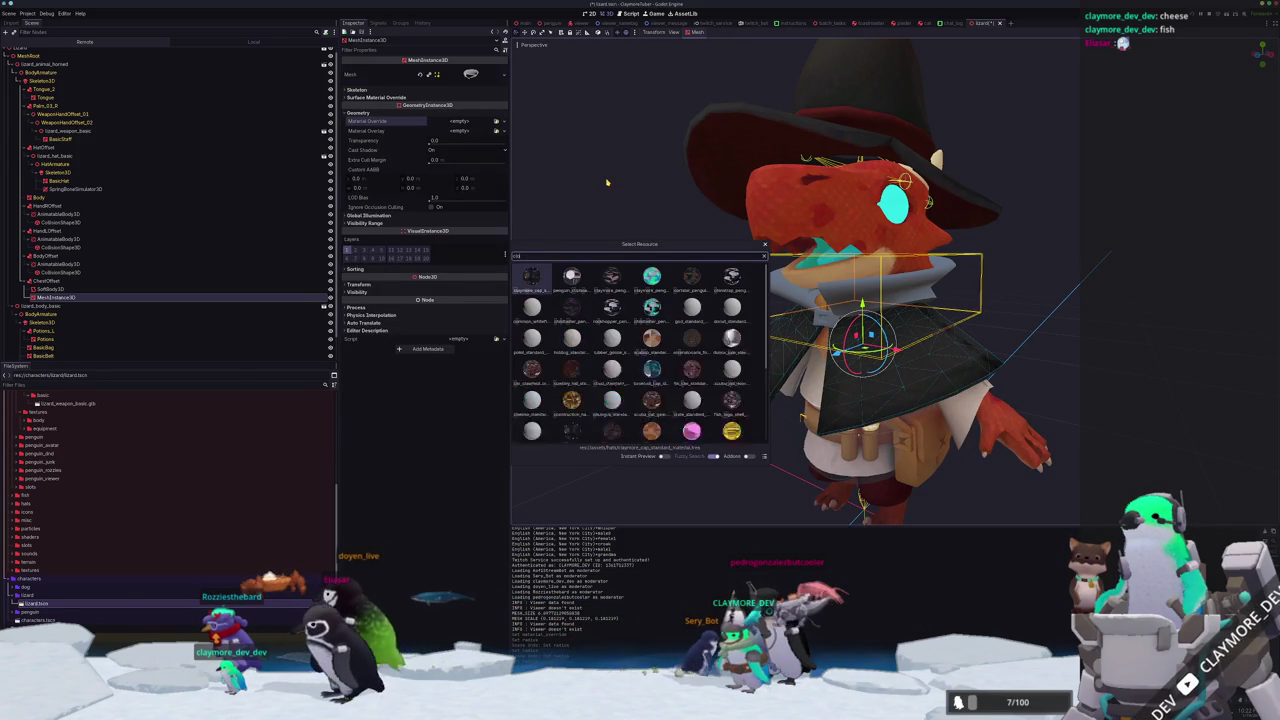
pyautogui.write('cloak')
pyautogui.hotkey('ctrl', 'a')
pyautogui.write('liz')
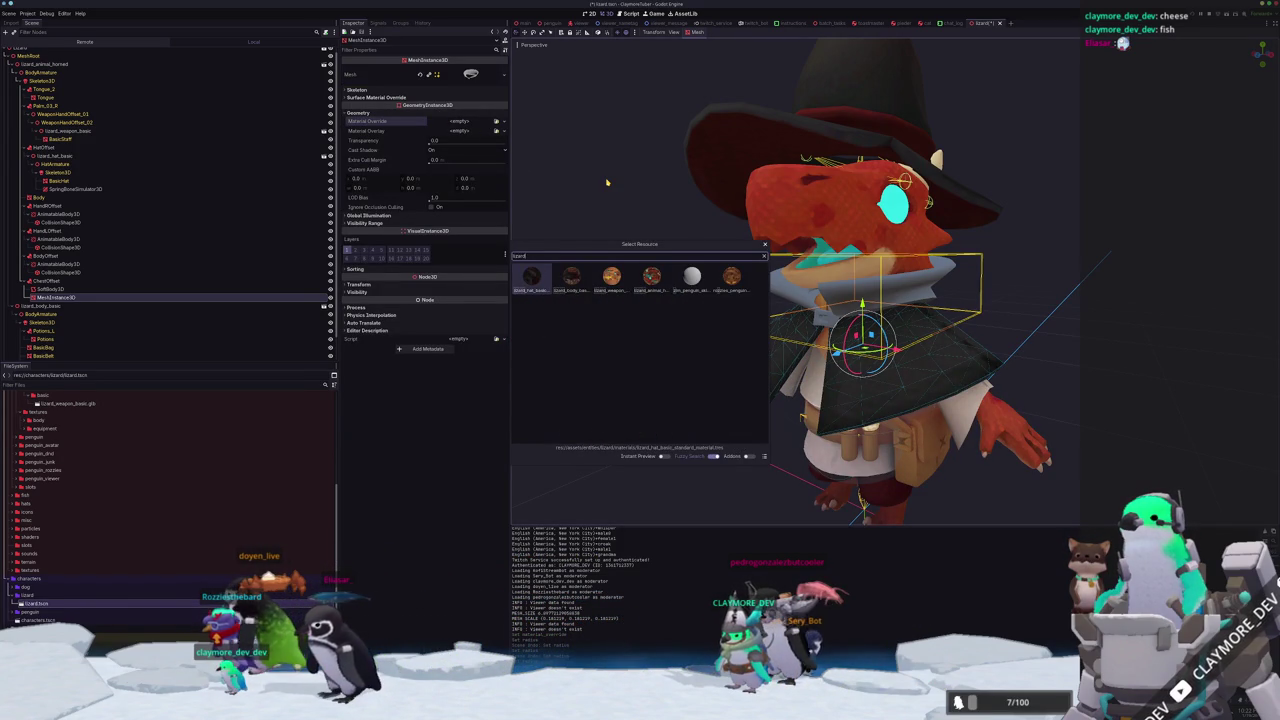
pyautogui.press('Return')
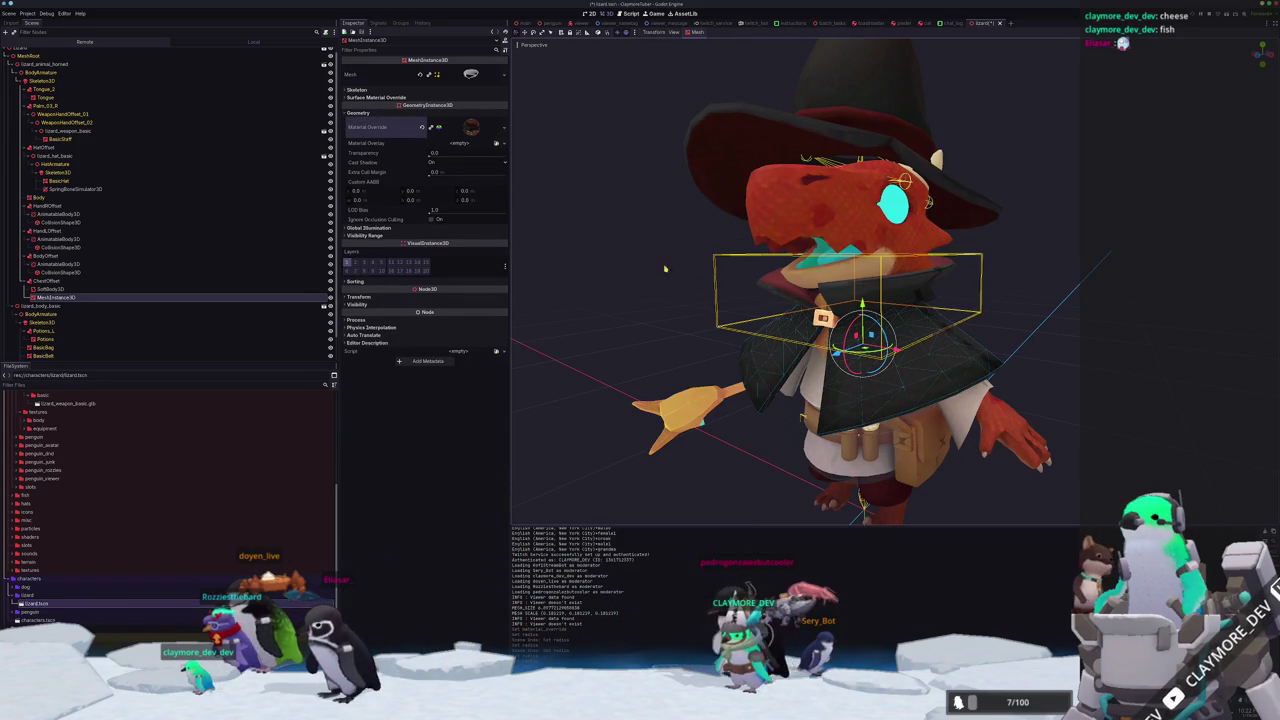
pyautogui.click(635, 323)
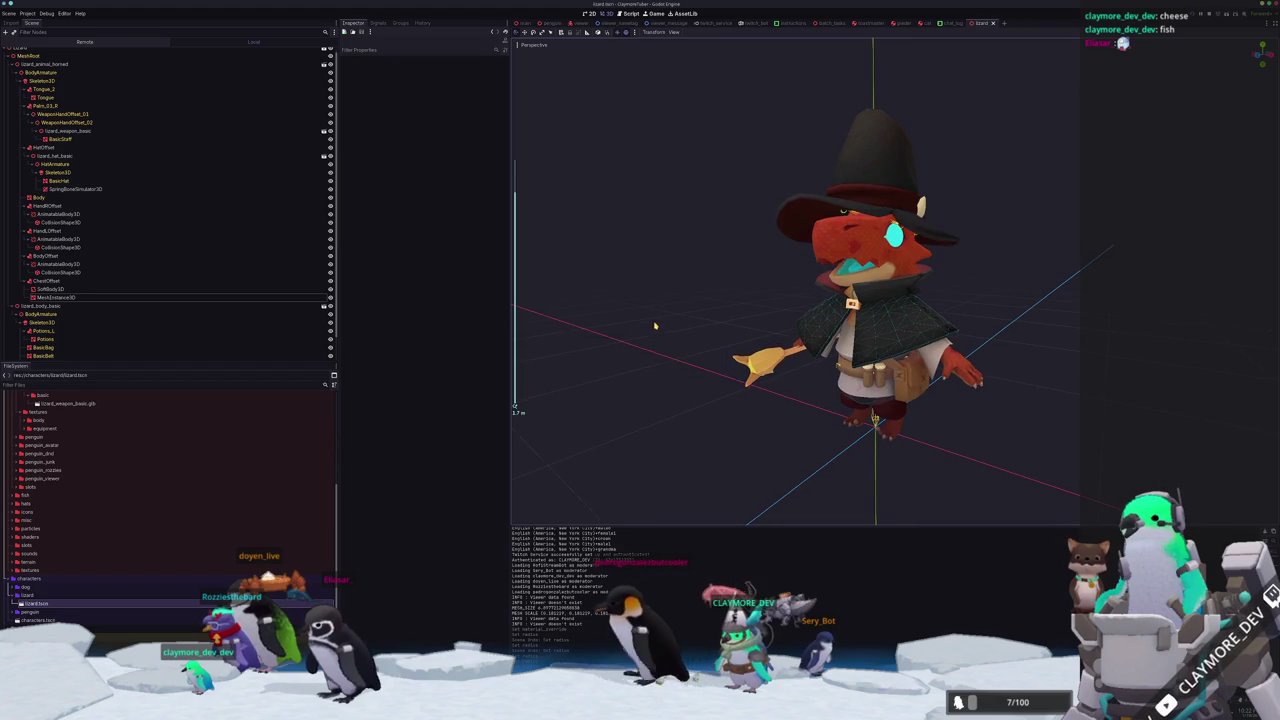
pyautogui.scroll(5, 650, 325)
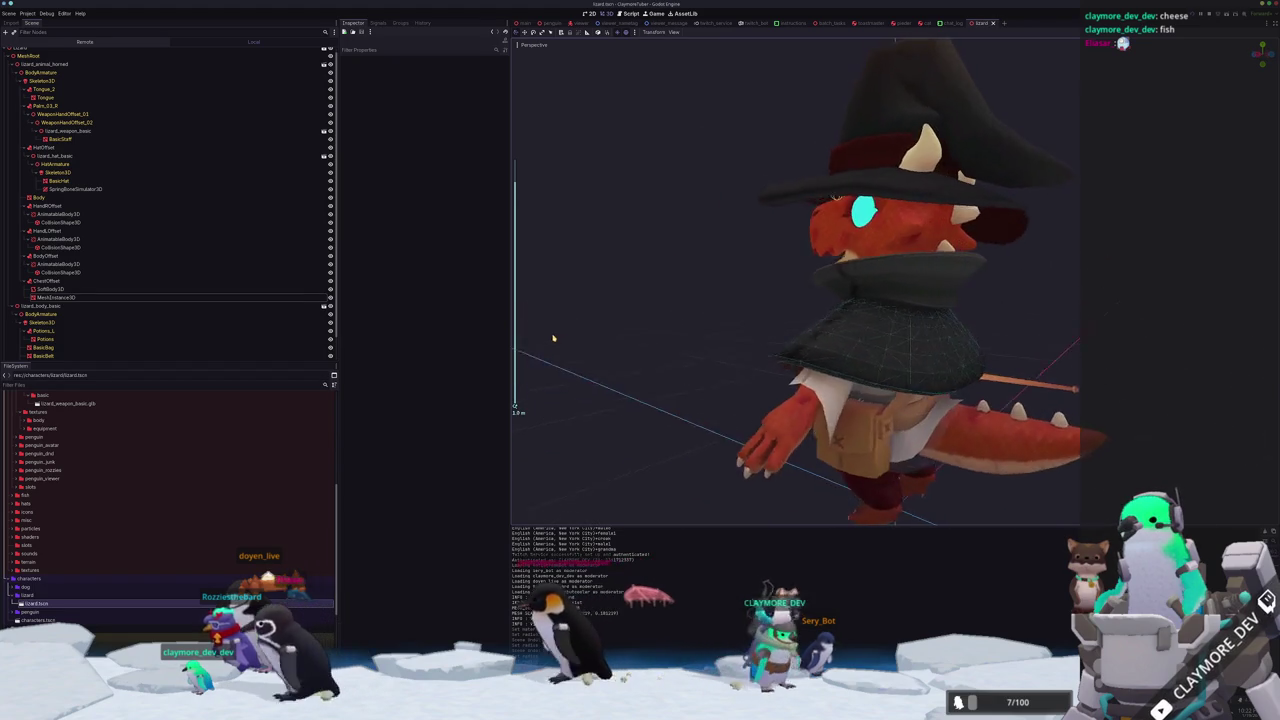
pyautogui.scroll(-5, 553, 338)
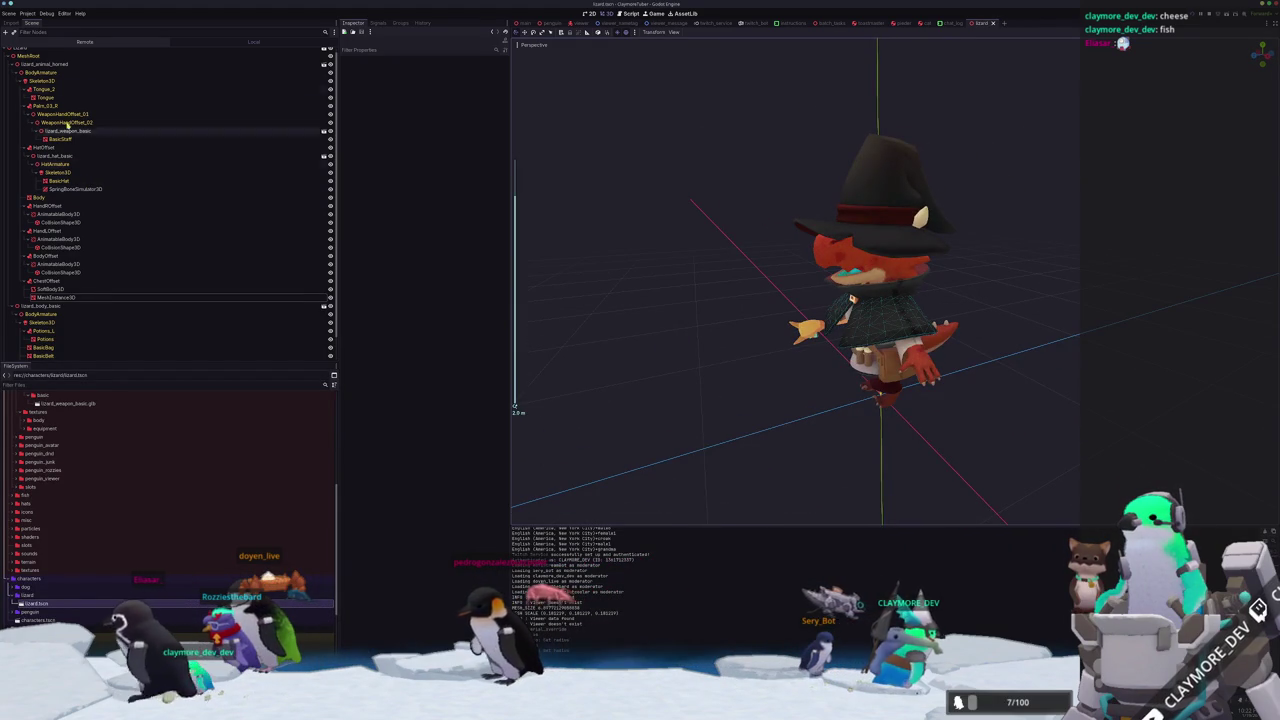
pyautogui.click(45, 64)
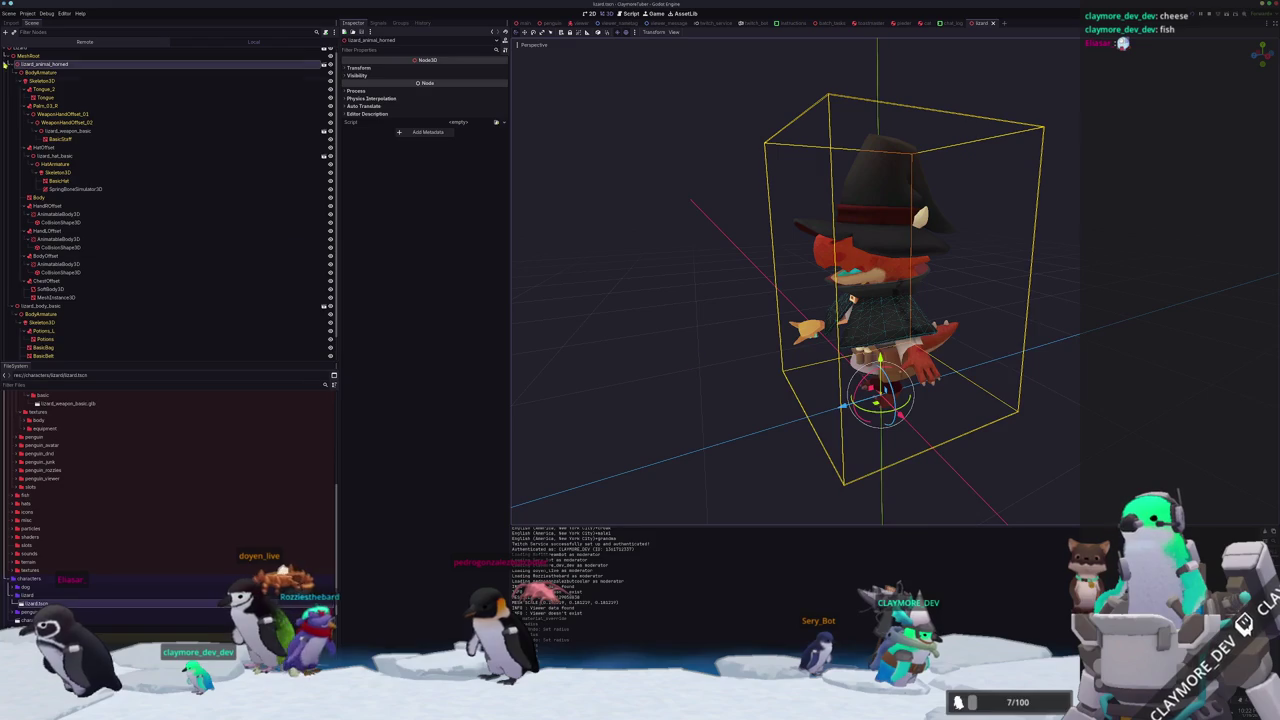
pyautogui.click(38, 61)
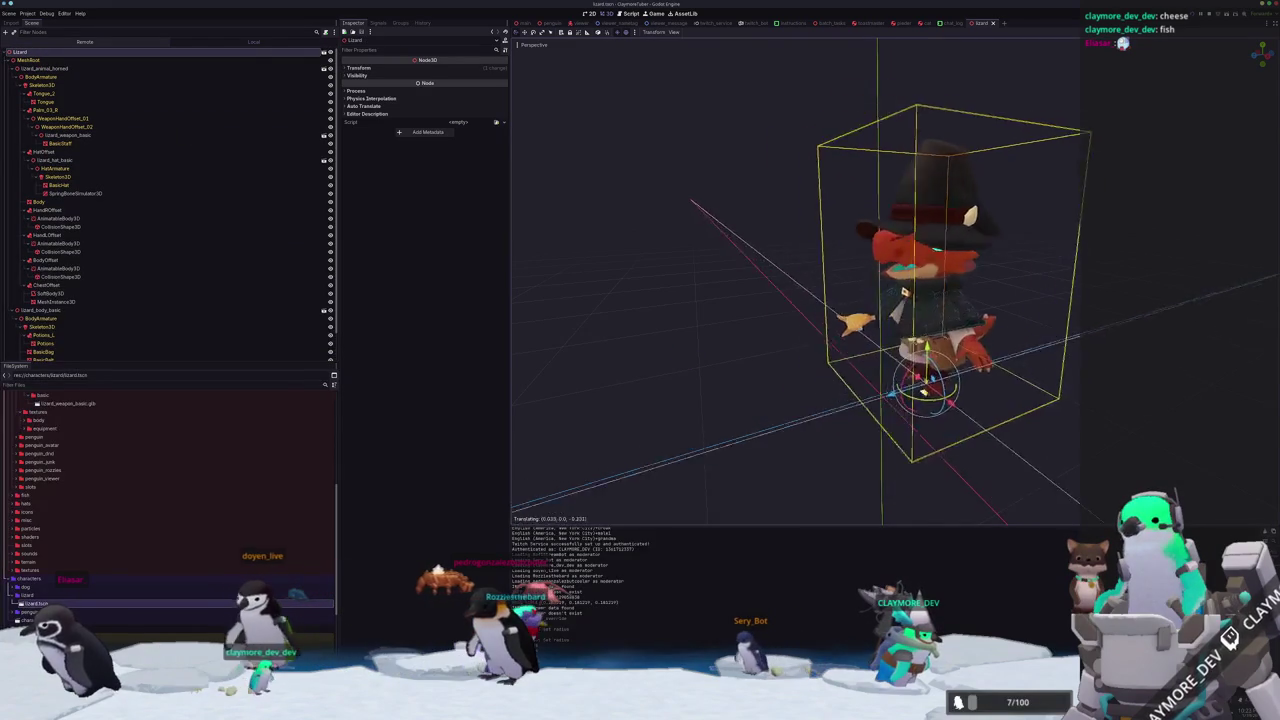
pyautogui.moveTo(815, 425)
pyautogui.mouseDown()
pyautogui.moveTo(780, 432)
pyautogui.moveTo(829, 434)
pyautogui.moveTo(829, 409)
pyautogui.moveTo(878, 400)
pyautogui.moveTo(913, 355)
pyautogui.mouseUp()
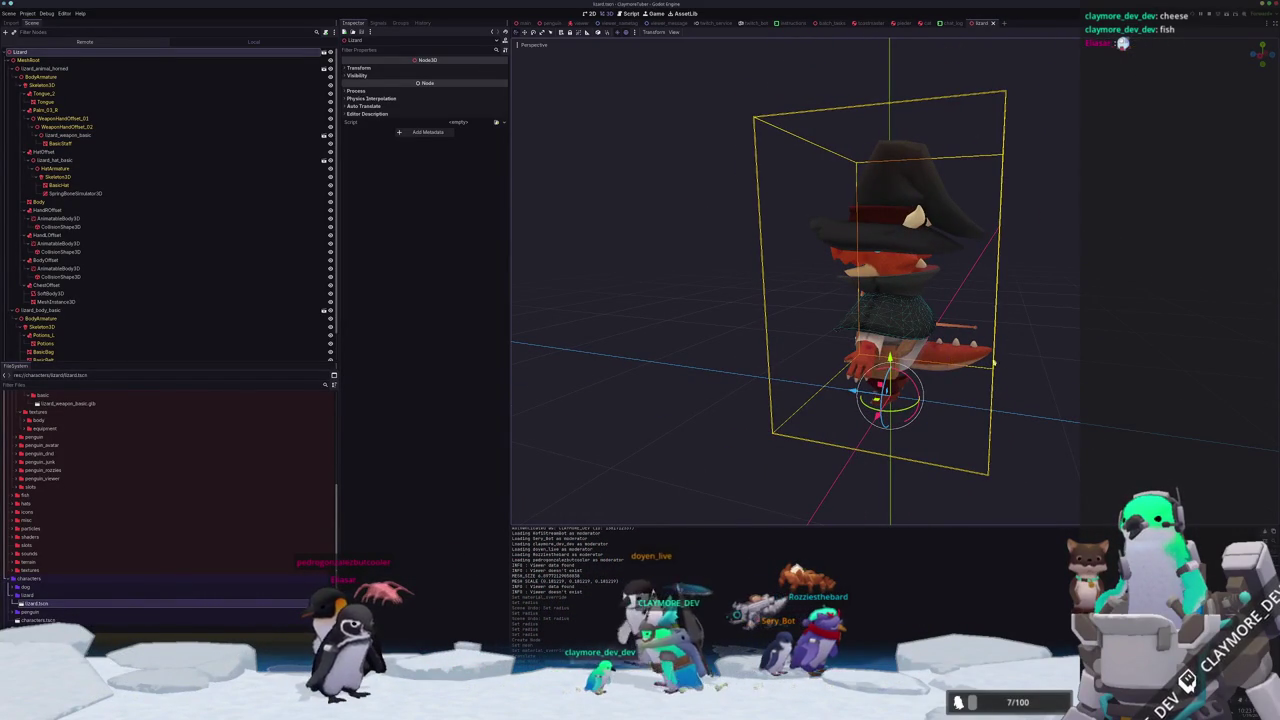
pyautogui.scroll(3, 703, 379)
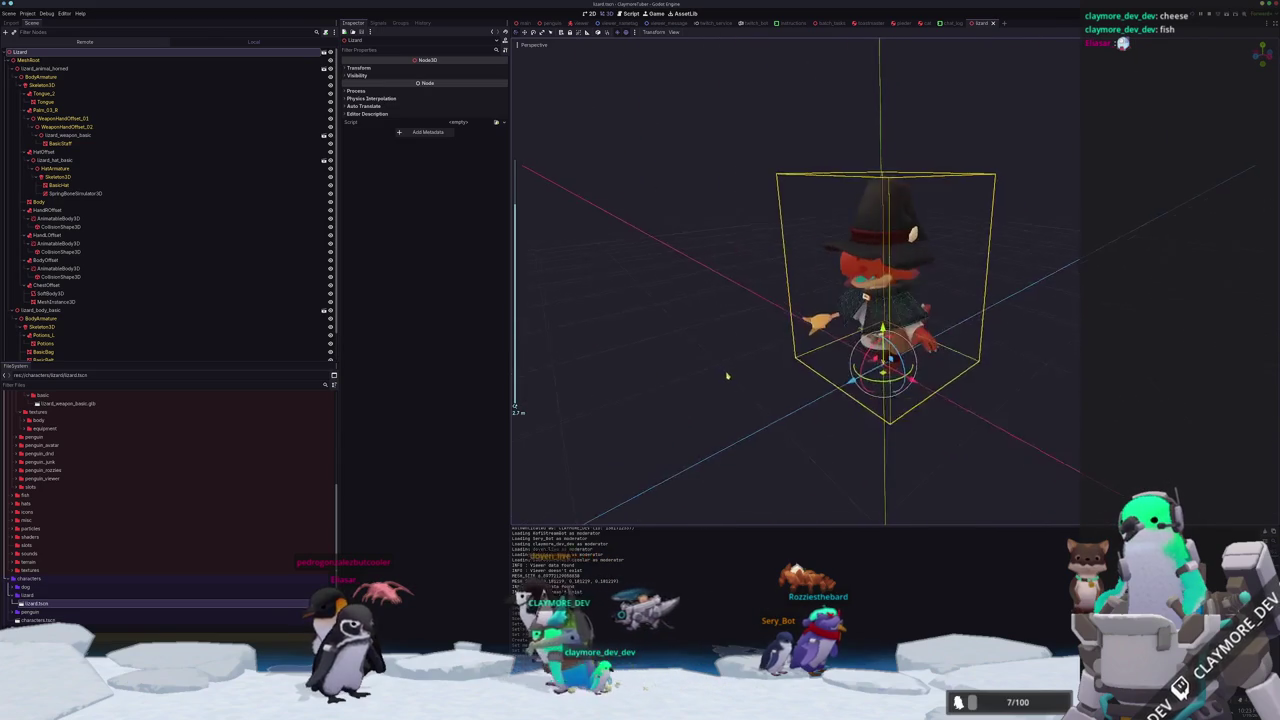
pyautogui.moveTo(873, 440)
pyautogui.mouseDown()
pyautogui.moveTo(894, 357)
pyautogui.moveTo(871, 386)
pyautogui.moveTo(886, 371)
pyautogui.moveTo(928, 383)
pyautogui.moveTo(893, 365)
pyautogui.moveTo(921, 357)
pyautogui.moveTo(898, 357)
pyautogui.moveTo(883, 377)
pyautogui.moveTo(920, 357)
pyautogui.moveTo(863, 371)
pyautogui.mouseUp()
pyautogui.press('Escape')
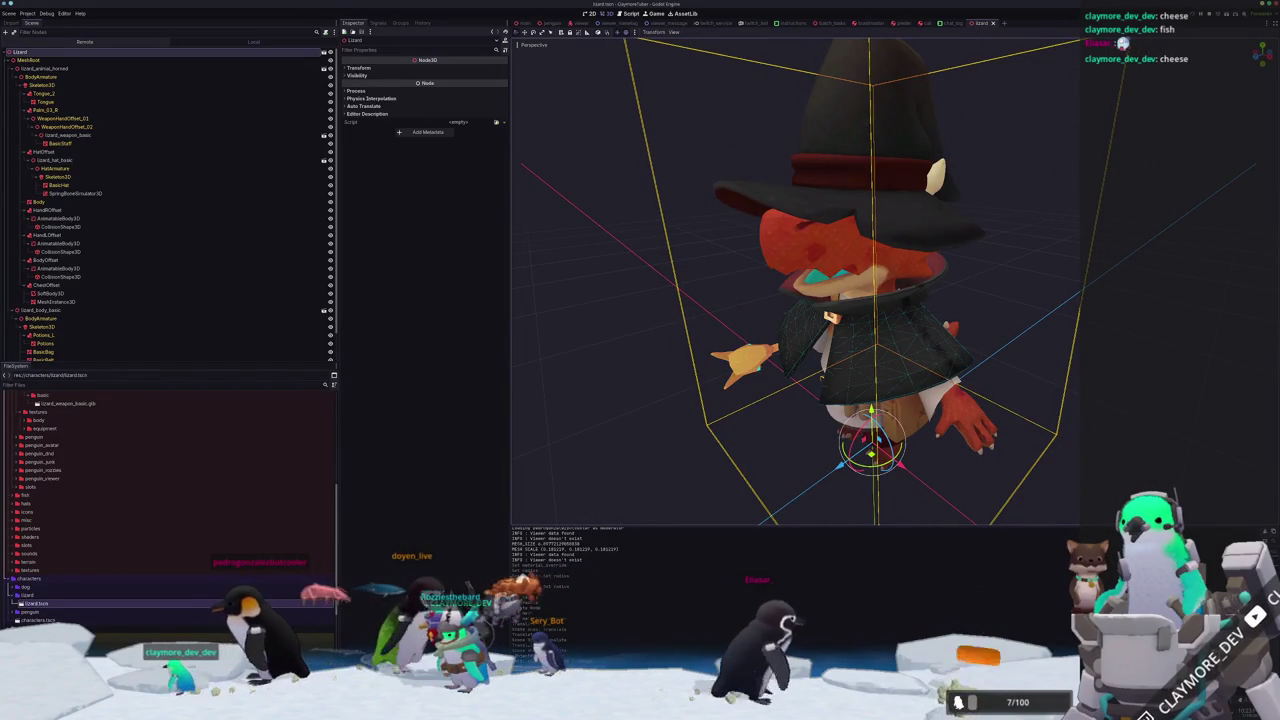
pyautogui.moveTo(871, 445)
pyautogui.mouseDown()
pyautogui.moveTo(868, 298)
pyautogui.moveTo(843, 414)
pyautogui.moveTo(872, 450)
pyautogui.mouseUp()
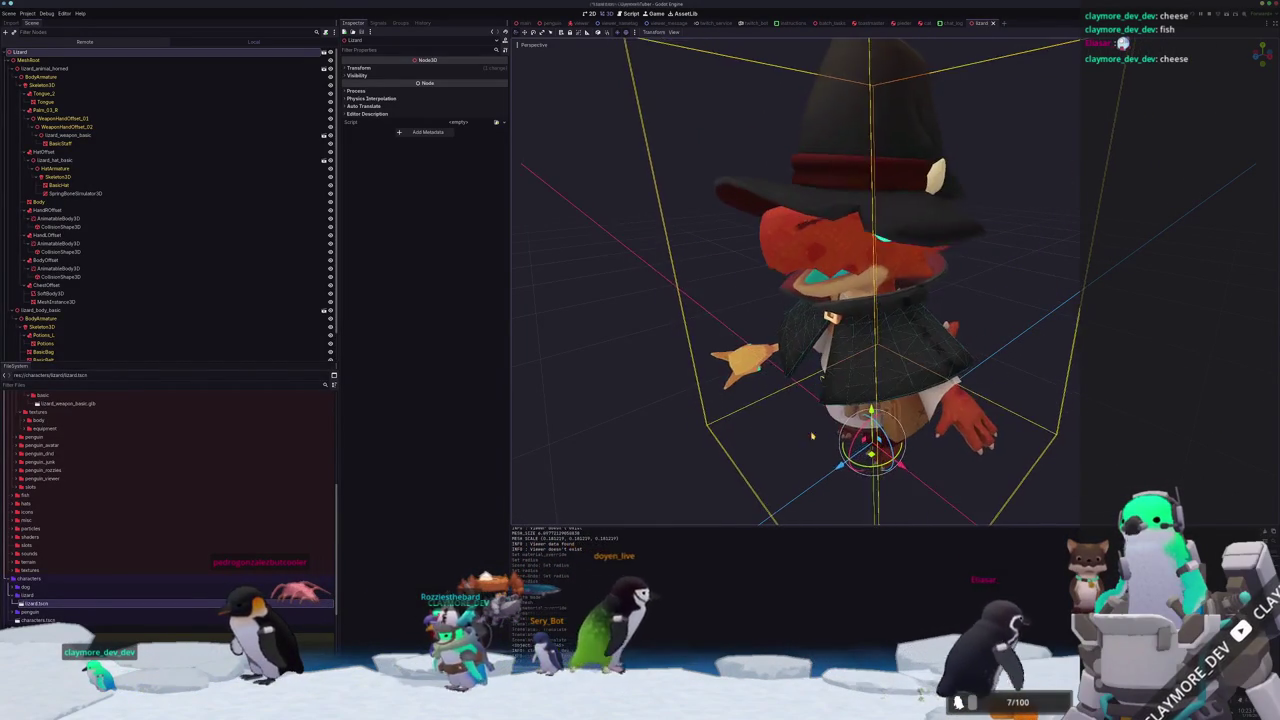
pyautogui.scroll(-2, 872, 450)
pyautogui.click(706, 441)
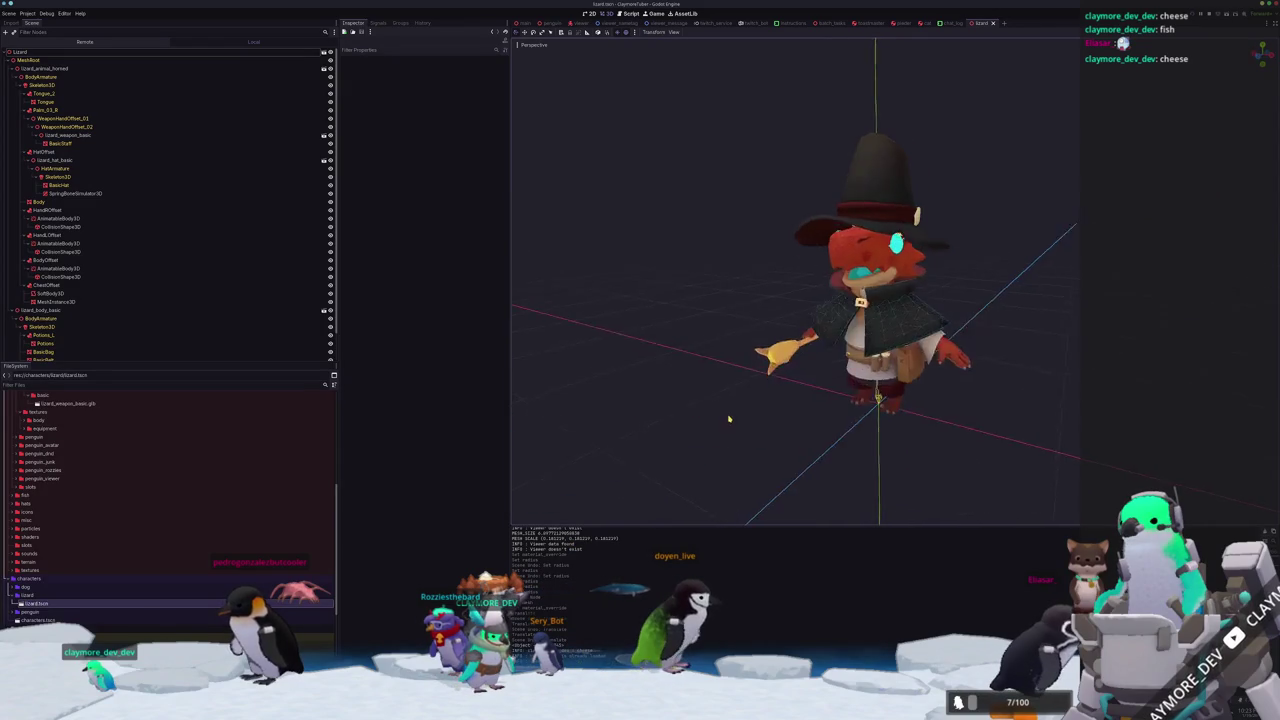
pyautogui.scroll(3, 733, 423)
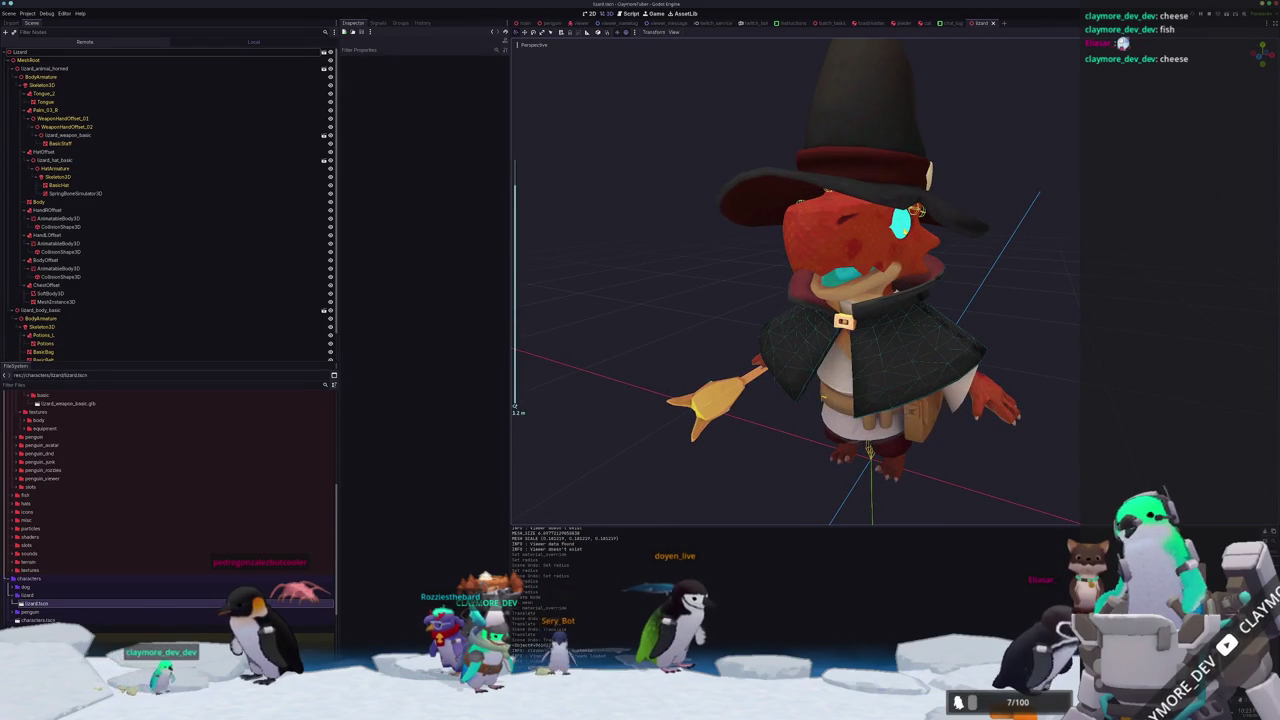
pyautogui.click(860, 380)
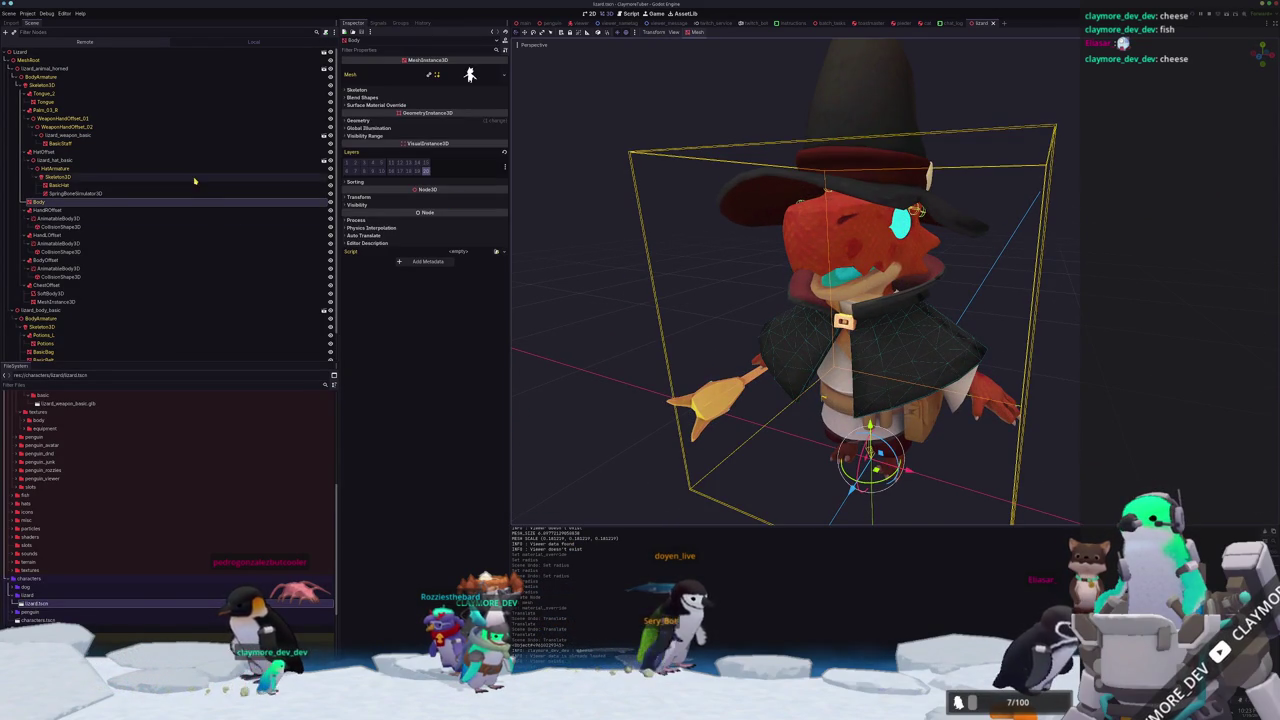
pyautogui.click(400, 120)
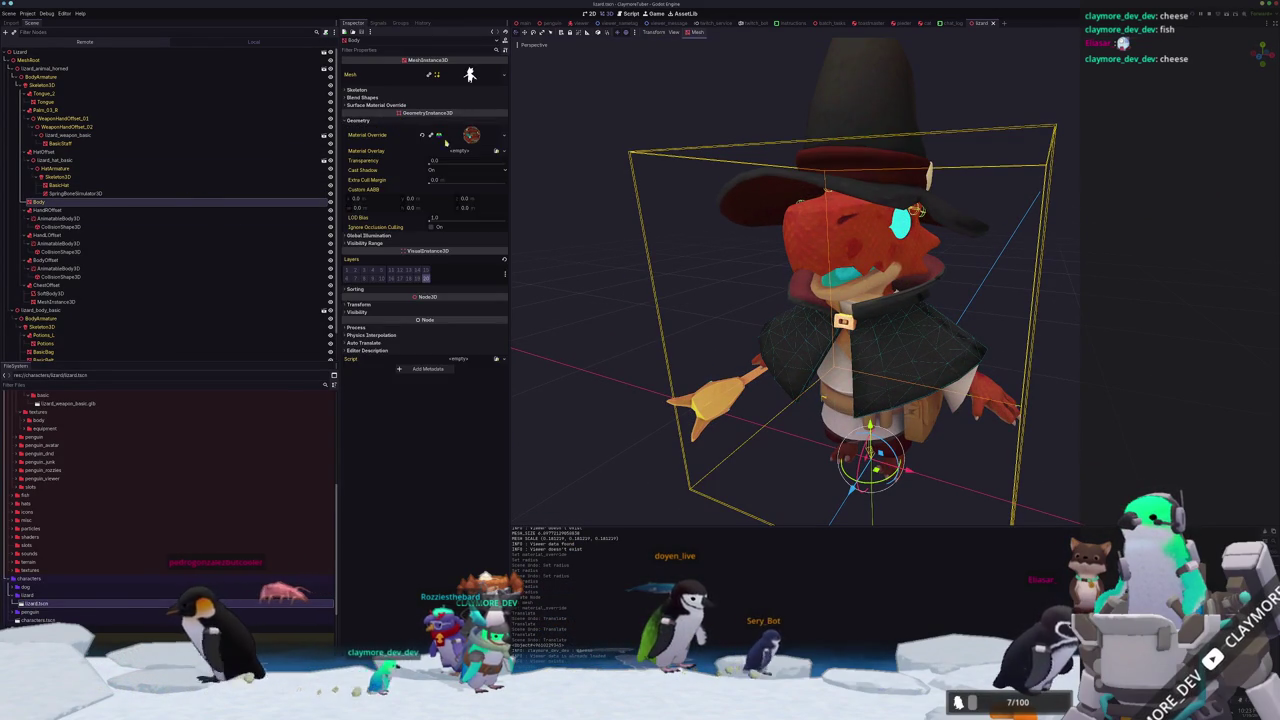
pyautogui.click(468, 137)
pyautogui.click(468, 137)
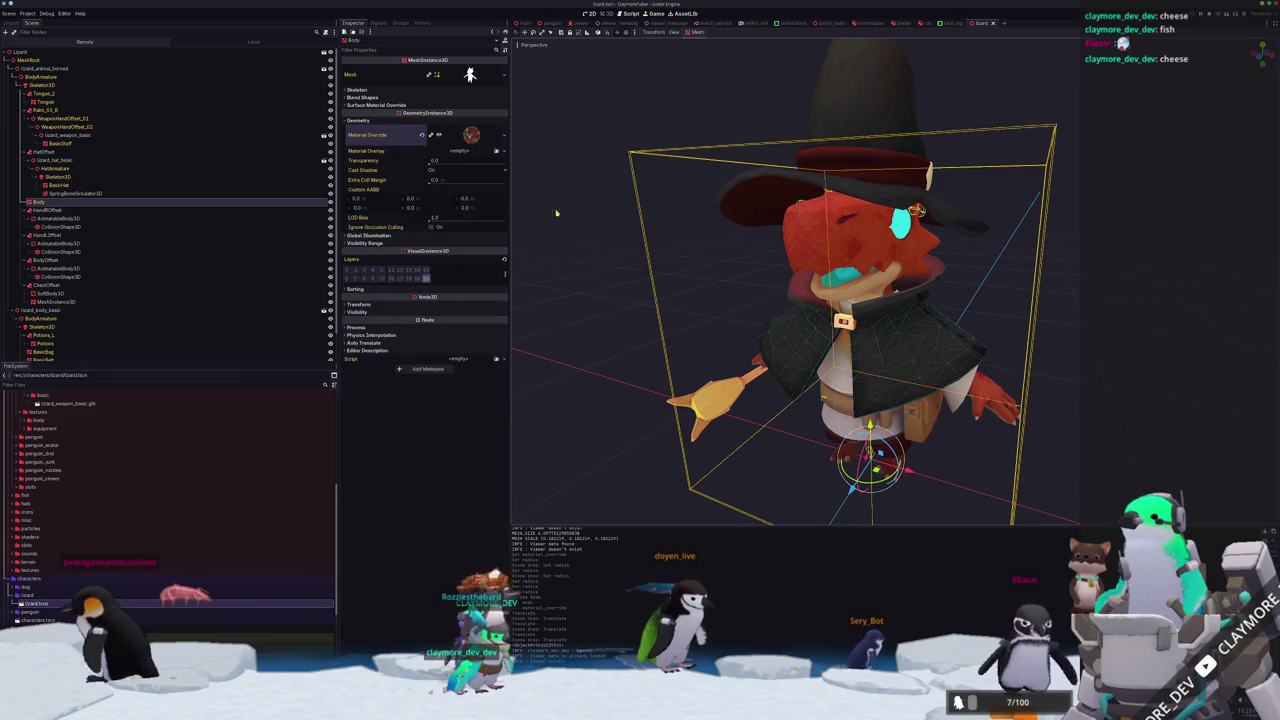
pyautogui.click(700, 385)
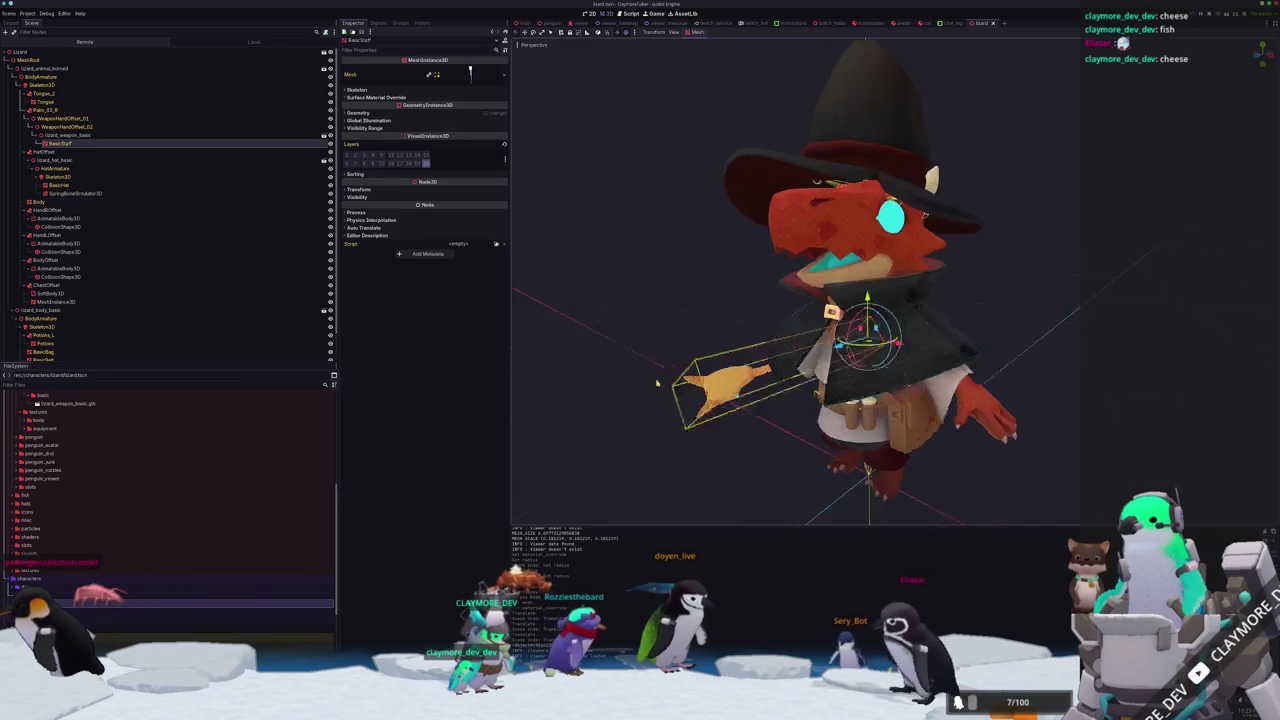
pyautogui.moveTo(650, 360)
pyautogui.mouseDown()
pyautogui.moveTo(789, 325)
pyautogui.moveTo(740, 365)
pyautogui.mouseUp()
pyautogui.scroll(-3, 740, 365)
pyautogui.moveTo(943, 400)
pyautogui.mouseDown()
pyautogui.moveTo(894, 429)
pyautogui.moveTo(791, 432)
pyautogui.mouseUp()
pyautogui.scroll(5, 907, 432)
pyautogui.moveTo(1008, 437)
pyautogui.mouseDown()
pyautogui.moveTo(927, 435)
pyautogui.moveTo(906, 449)
pyautogui.moveTo(917, 437)
pyautogui.moveTo(771, 426)
pyautogui.moveTo(916, 384)
pyautogui.mouseUp()
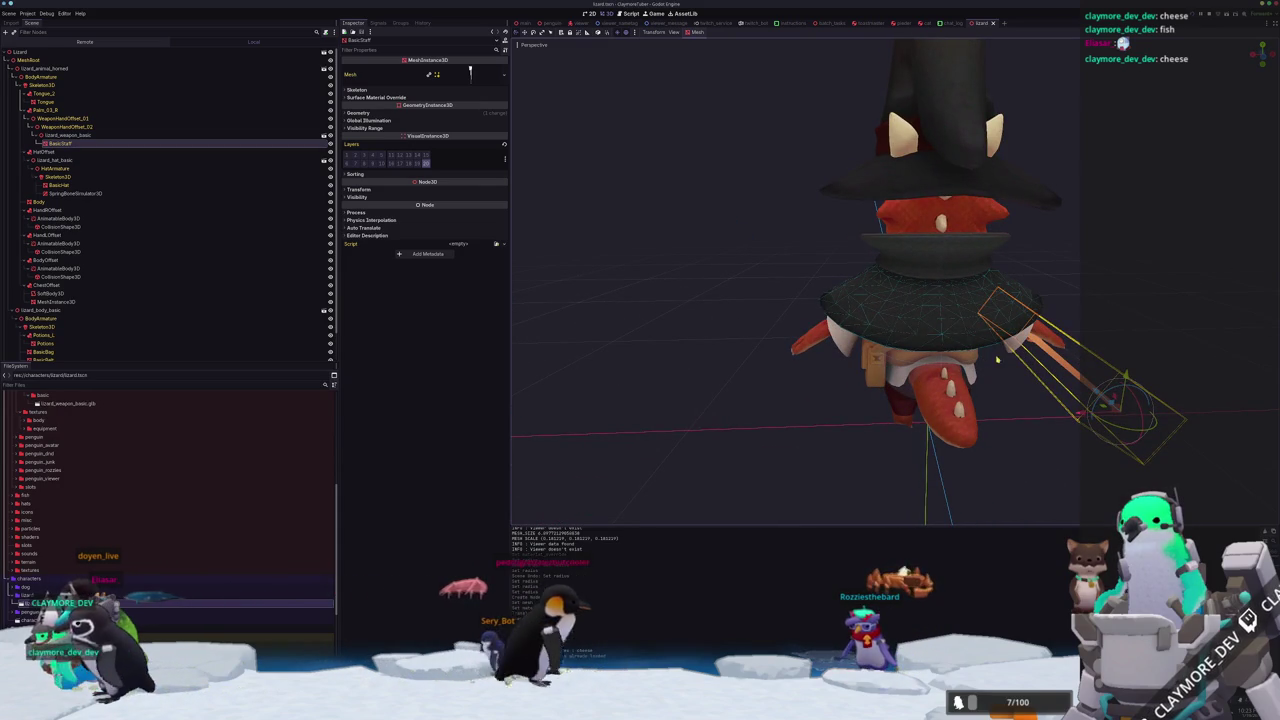
pyautogui.scroll(3, 960, 350)
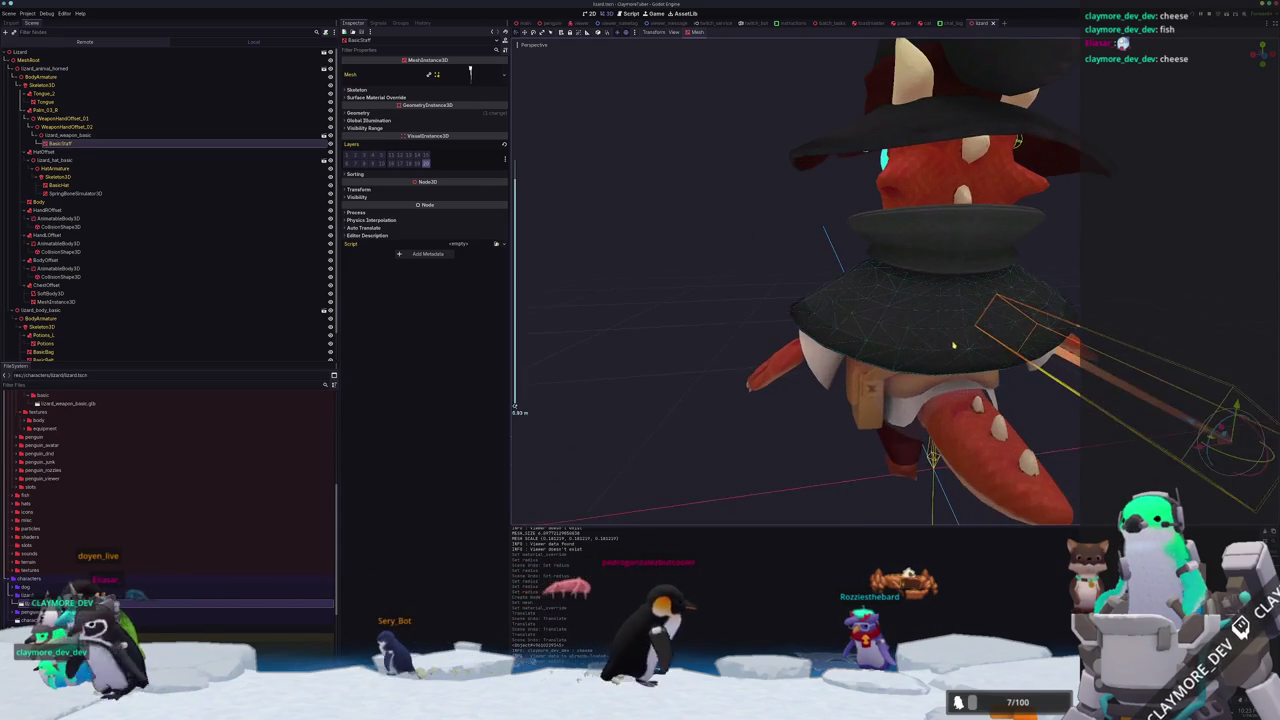
pyautogui.moveTo(972, 316)
pyautogui.mouseDown()
pyautogui.moveTo(1009, 307)
pyautogui.moveTo(992, 338)
pyautogui.moveTo(957, 355)
pyautogui.mouseUp()
pyautogui.moveTo(925, 360); pyautogui.dragTo(938, 363)
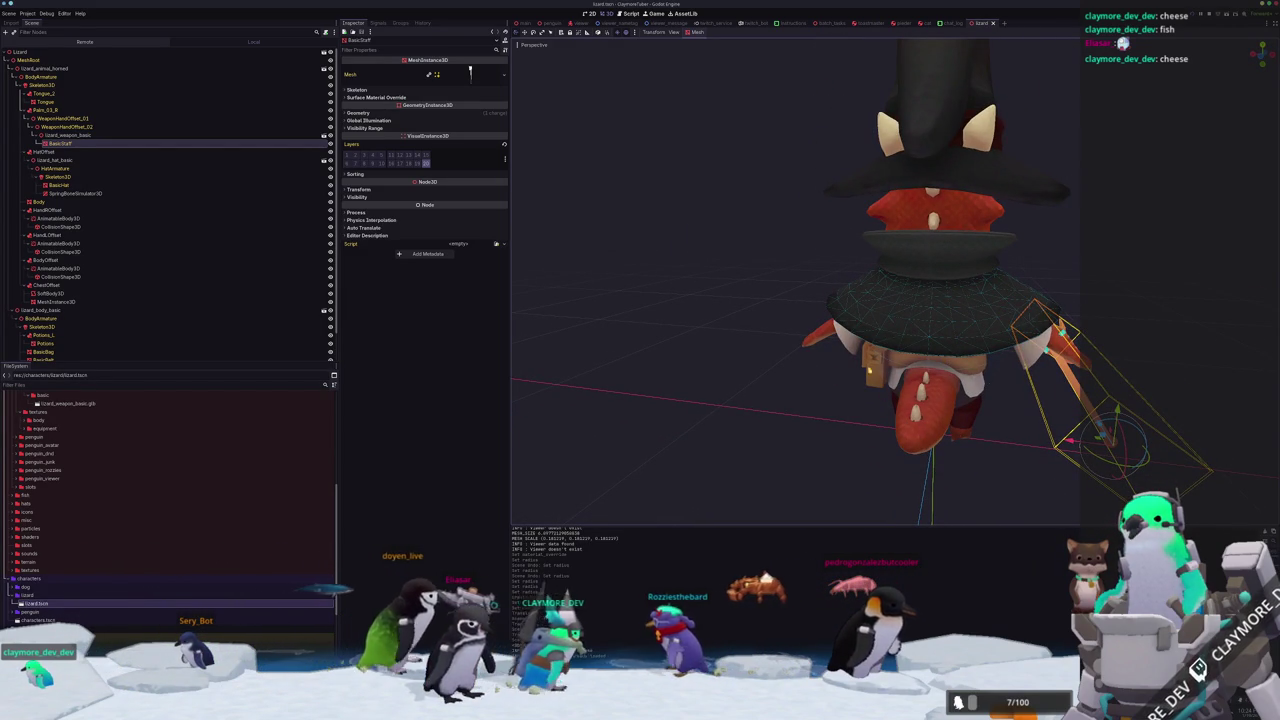
pyautogui.moveTo(897, 370)
pyautogui.mouseDown()
pyautogui.moveTo(771, 368)
pyautogui.moveTo(900, 352)
pyautogui.moveTo(830, 355)
pyautogui.mouseUp()
# In Front view, enlarge the BodyOffset collision sphere's radius from 0.001 to 0.2
pyautogui.click(870, 355)
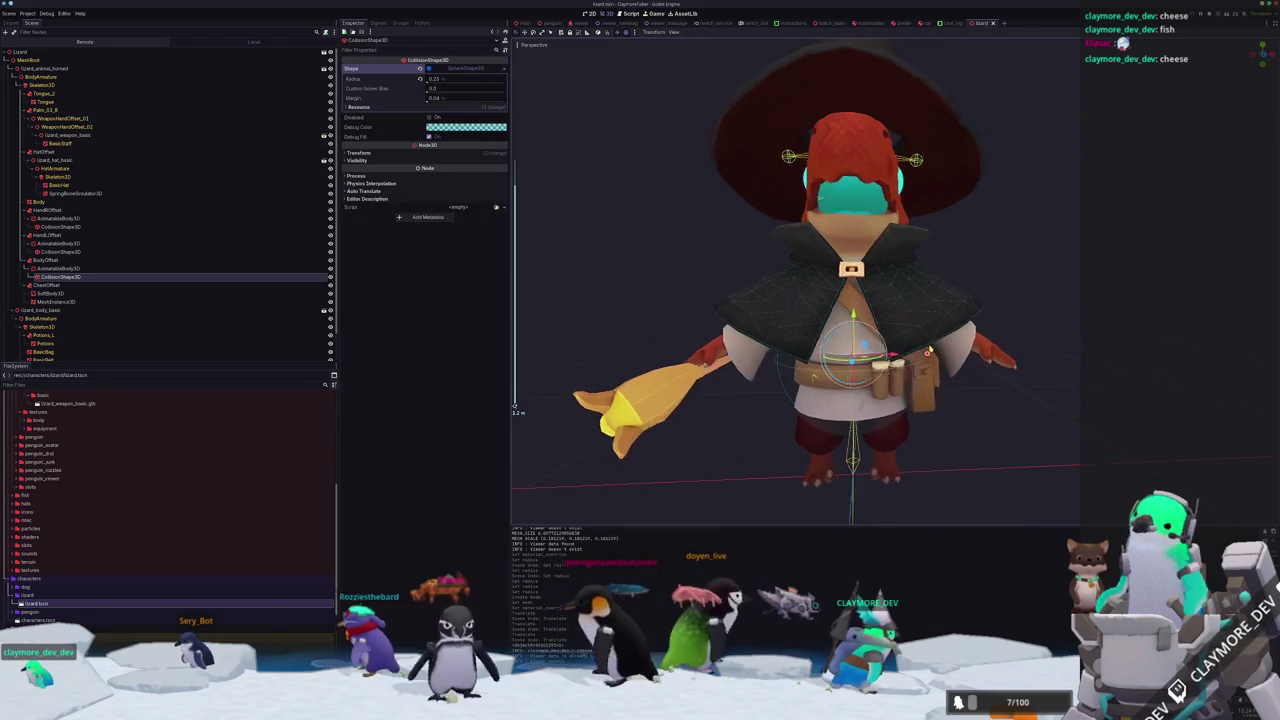
pyautogui.press('KP_1')
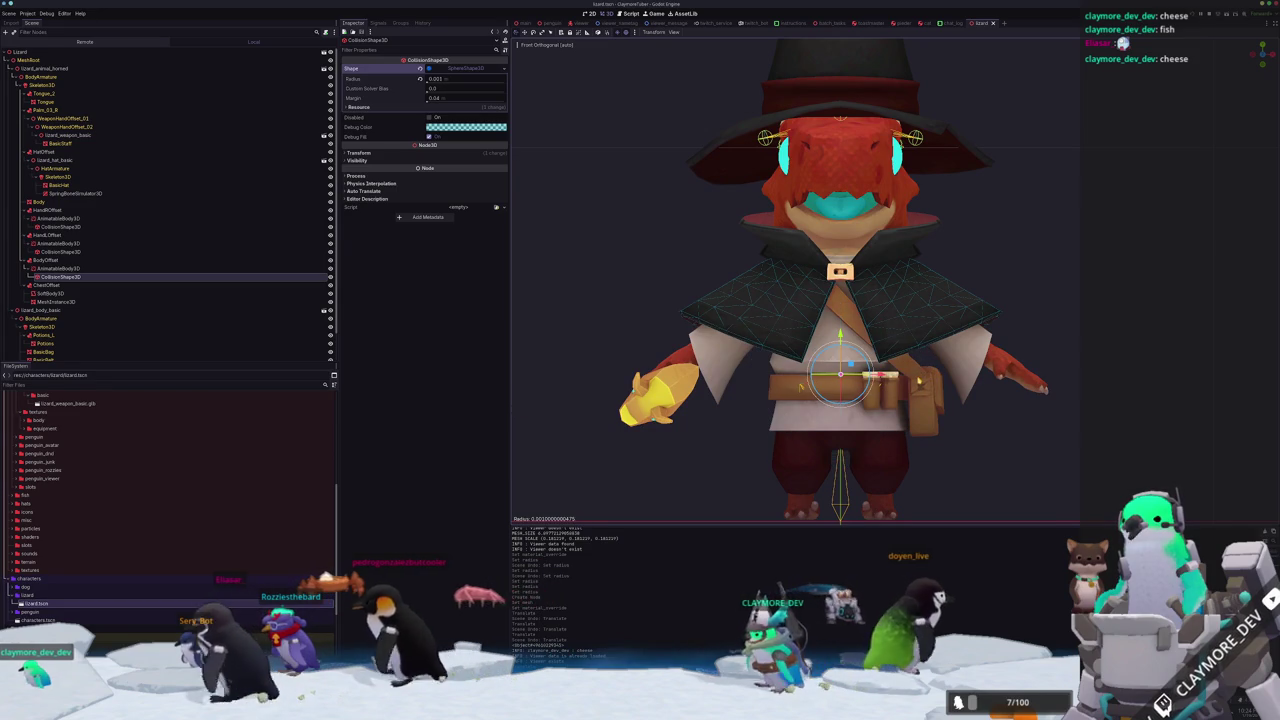
pyautogui.moveTo(842, 375); pyautogui.dragTo(933, 374)
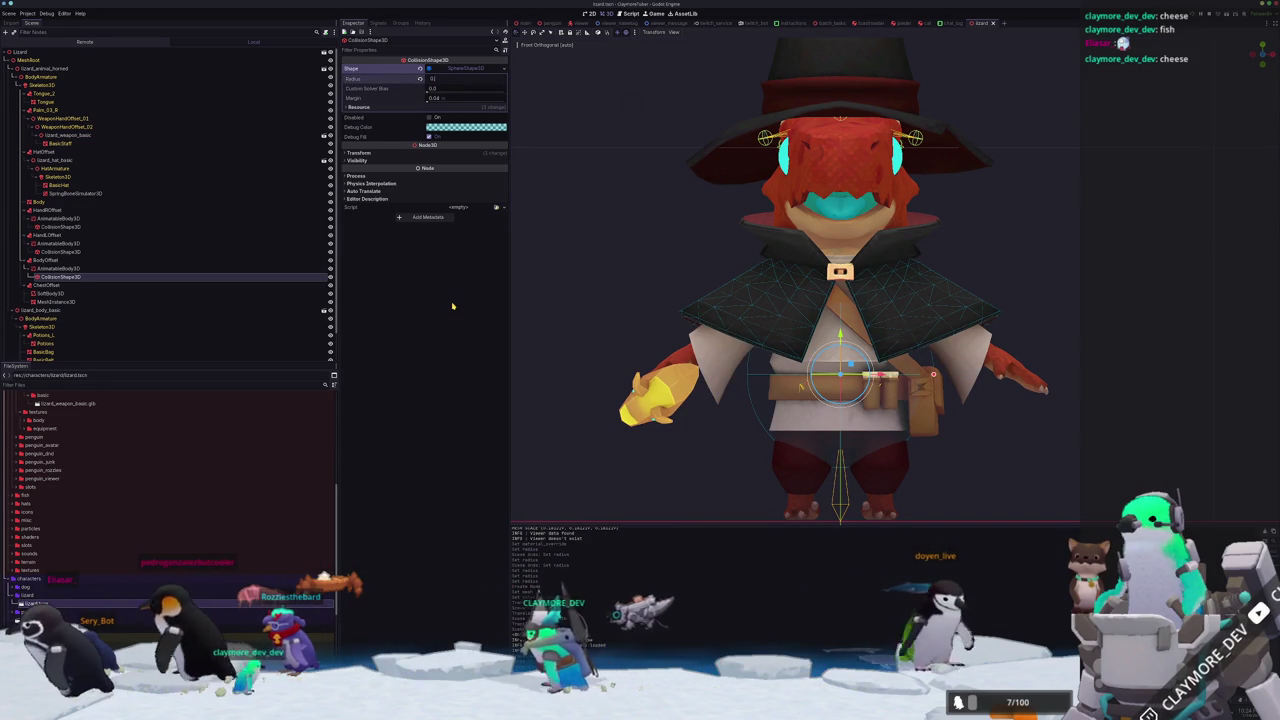
pyautogui.scroll(2, 718, 424)
pyautogui.moveTo(718, 424)
pyautogui.mouseDown()
pyautogui.moveTo(663, 397)
pyautogui.moveTo(590, 397)
pyautogui.moveTo(653, 362)
pyautogui.moveTo(717, 401)
pyautogui.mouseUp()
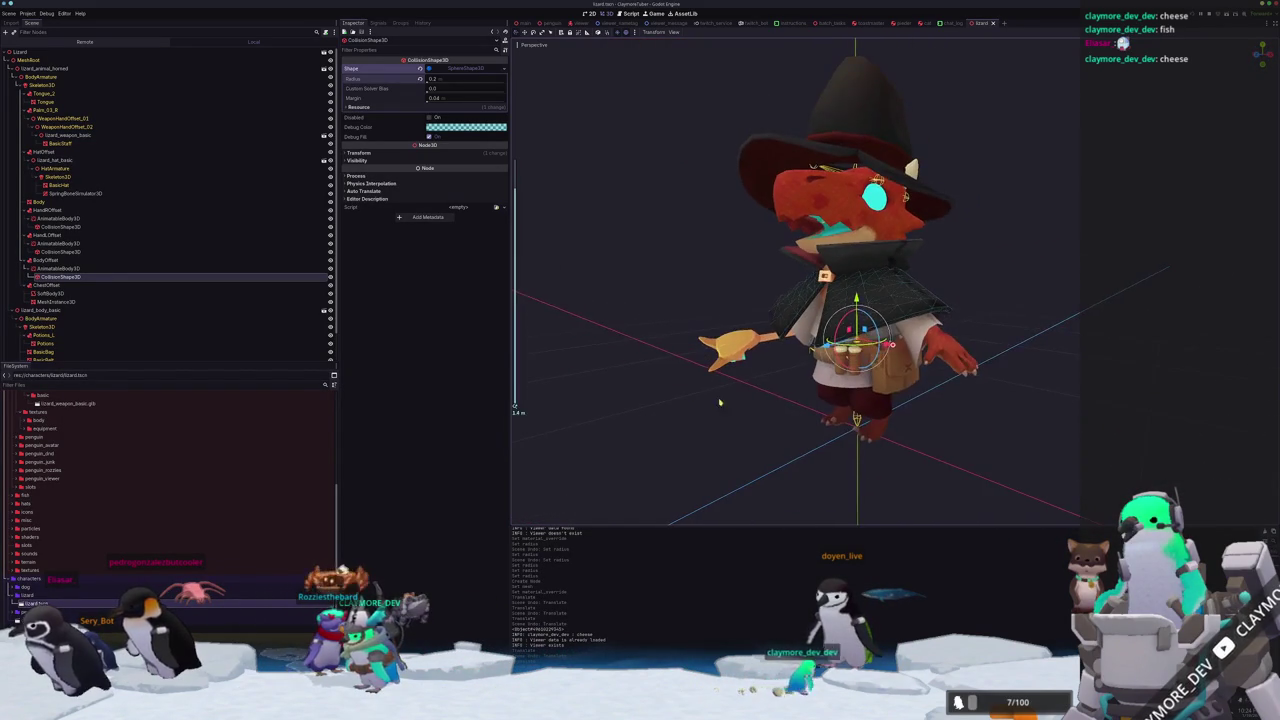
# Reparent ChestOffset, SoftBody3D and MeshInstance3D under the body's Skeleton3D
pyautogui.click(733, 428)
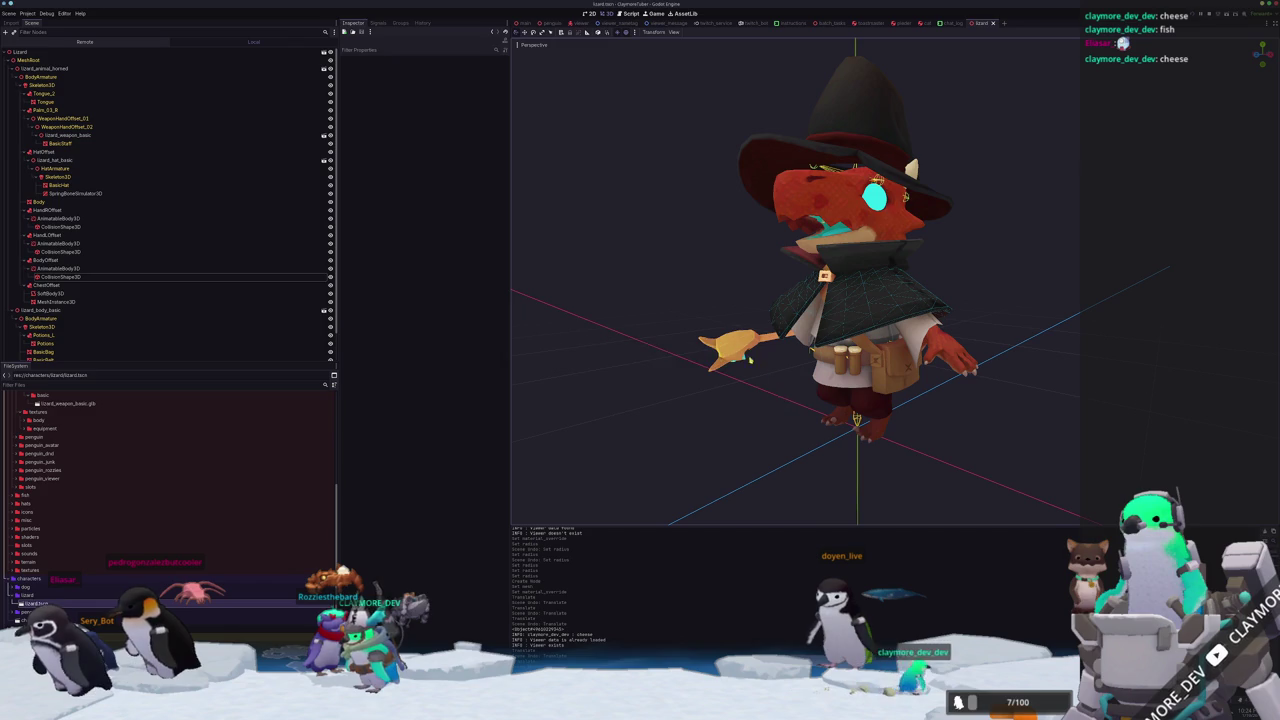
pyautogui.scroll(-2, 705, 250)
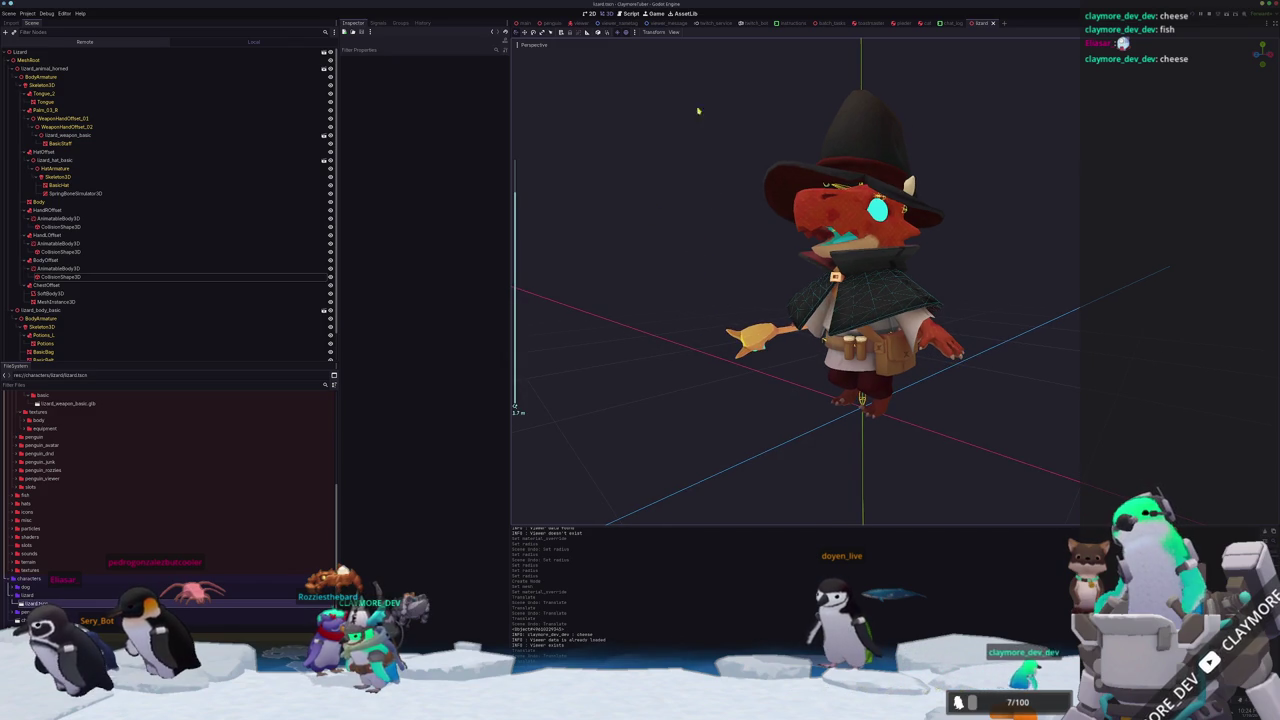
pyautogui.moveTo(686, 103); pyautogui.dragTo(780, 230)
pyautogui.scroll(2, 850, 320)
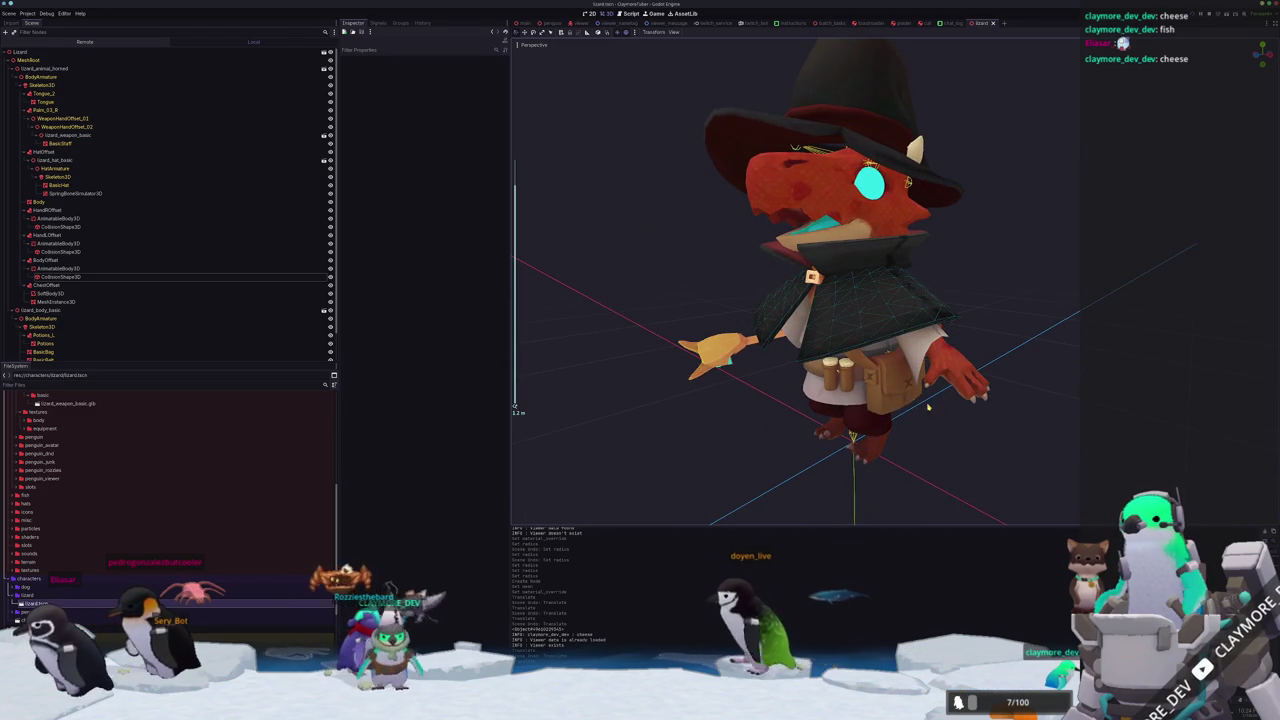
pyautogui.click(200, 218)
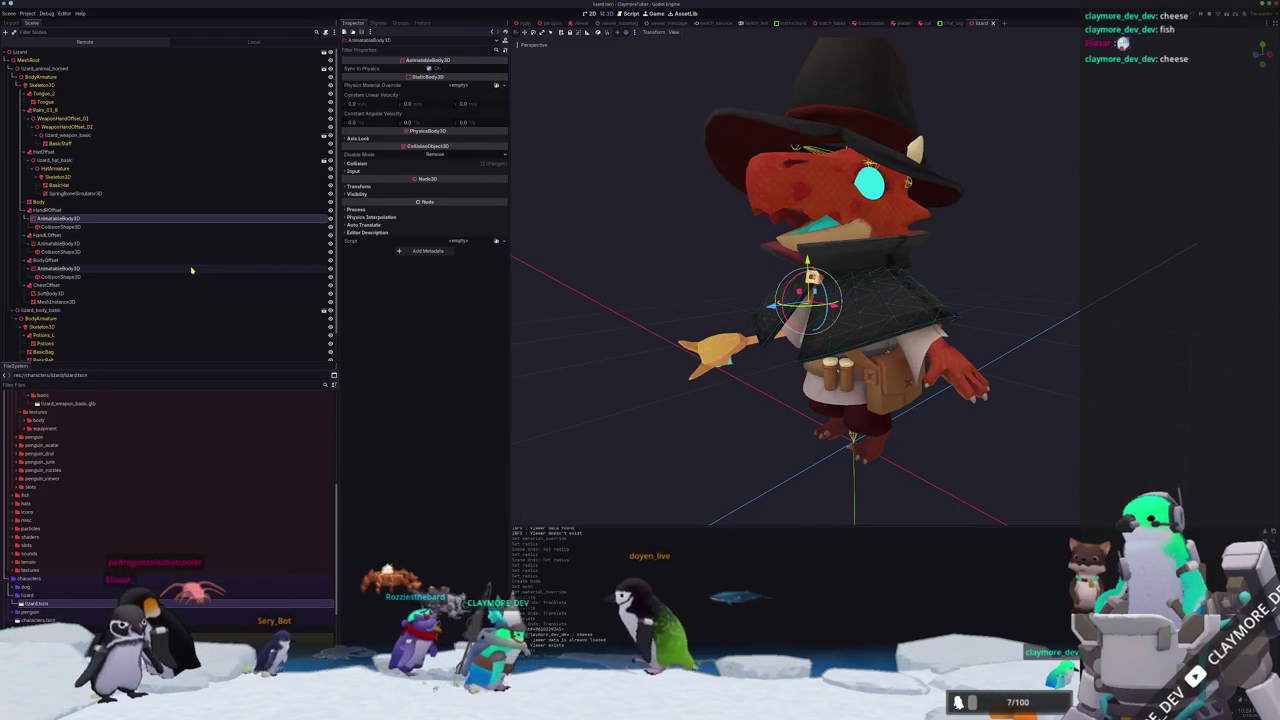
pyautogui.press('Left')
pyautogui.press('Left')
pyautogui.press('Down')
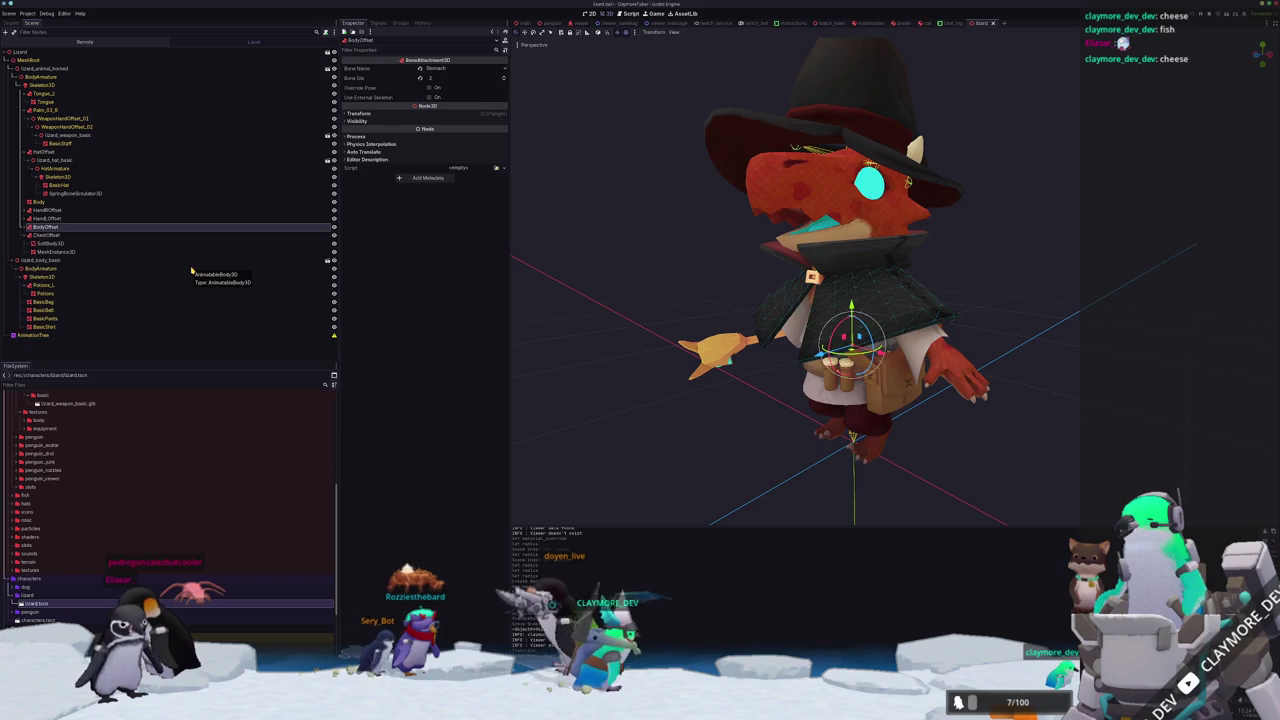
pyautogui.press('Down')
pyautogui.press('Down')
pyautogui.press('Down')
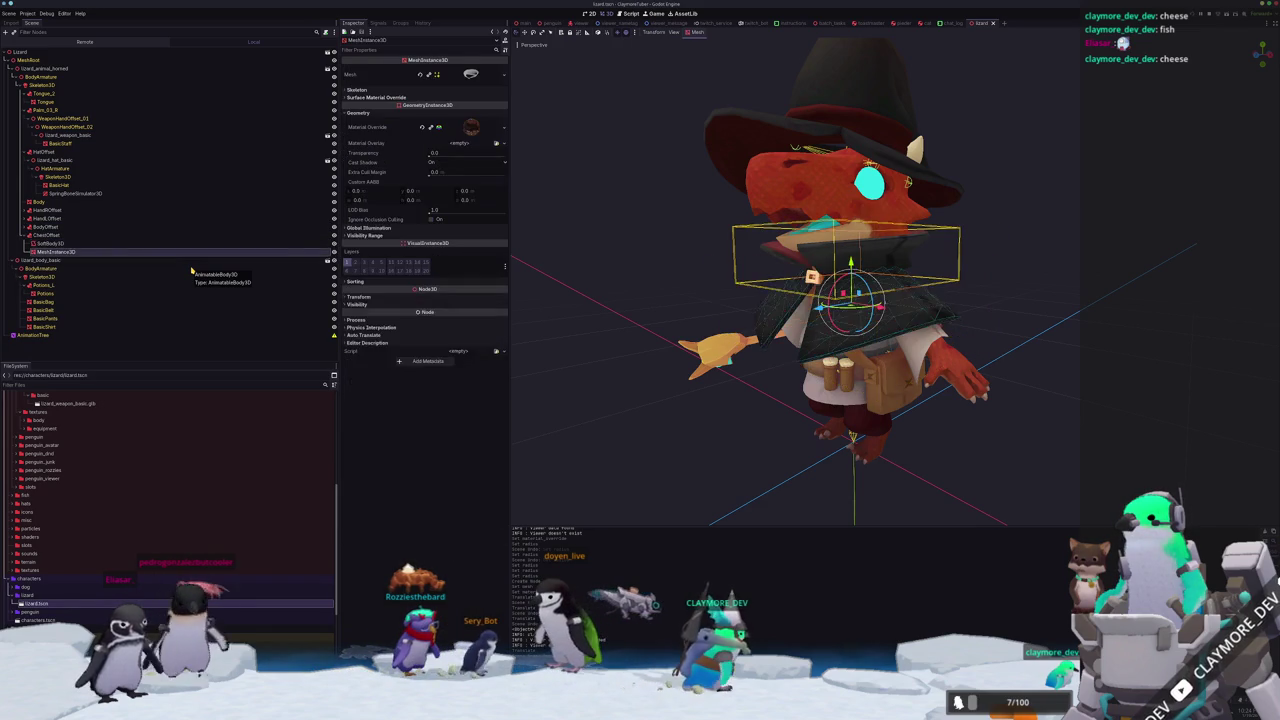
pyautogui.press('Up')
pyautogui.press('Up')
pyautogui.hotkey('shift', 'Down')
pyautogui.hotkey('shift', 'Down')
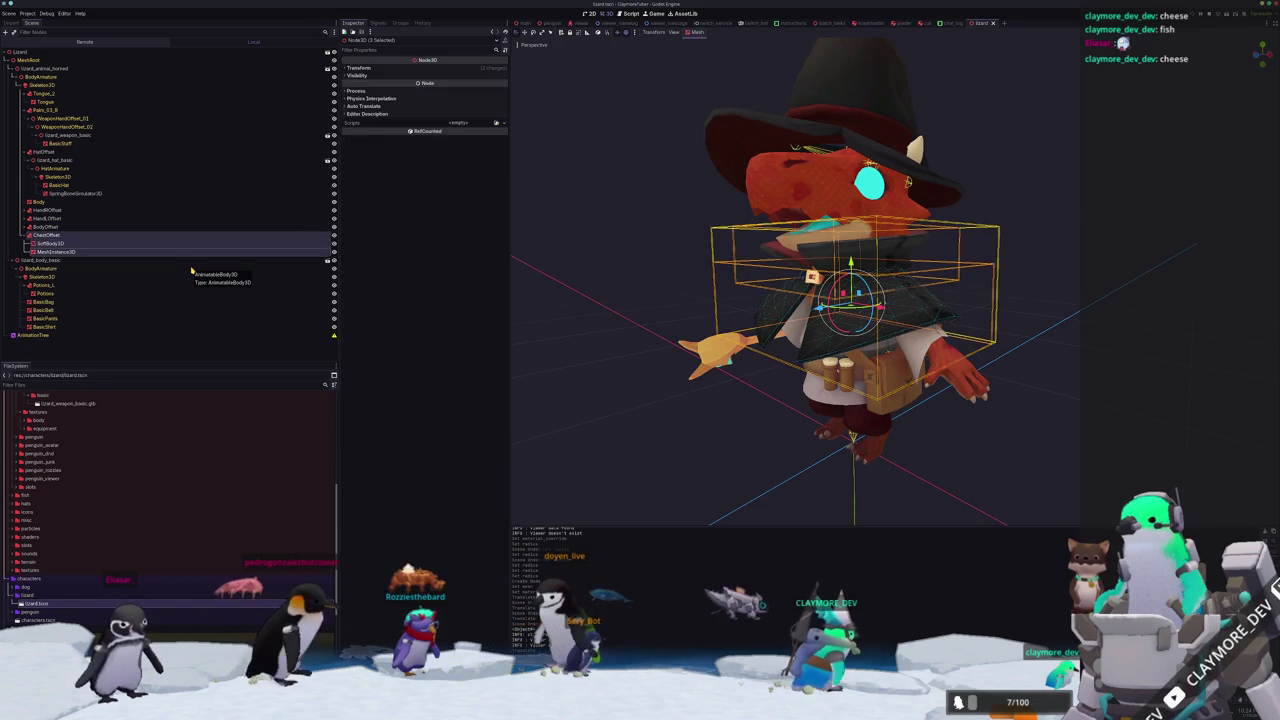
pyautogui.moveTo(164, 251); pyautogui.dragTo(52, 277)
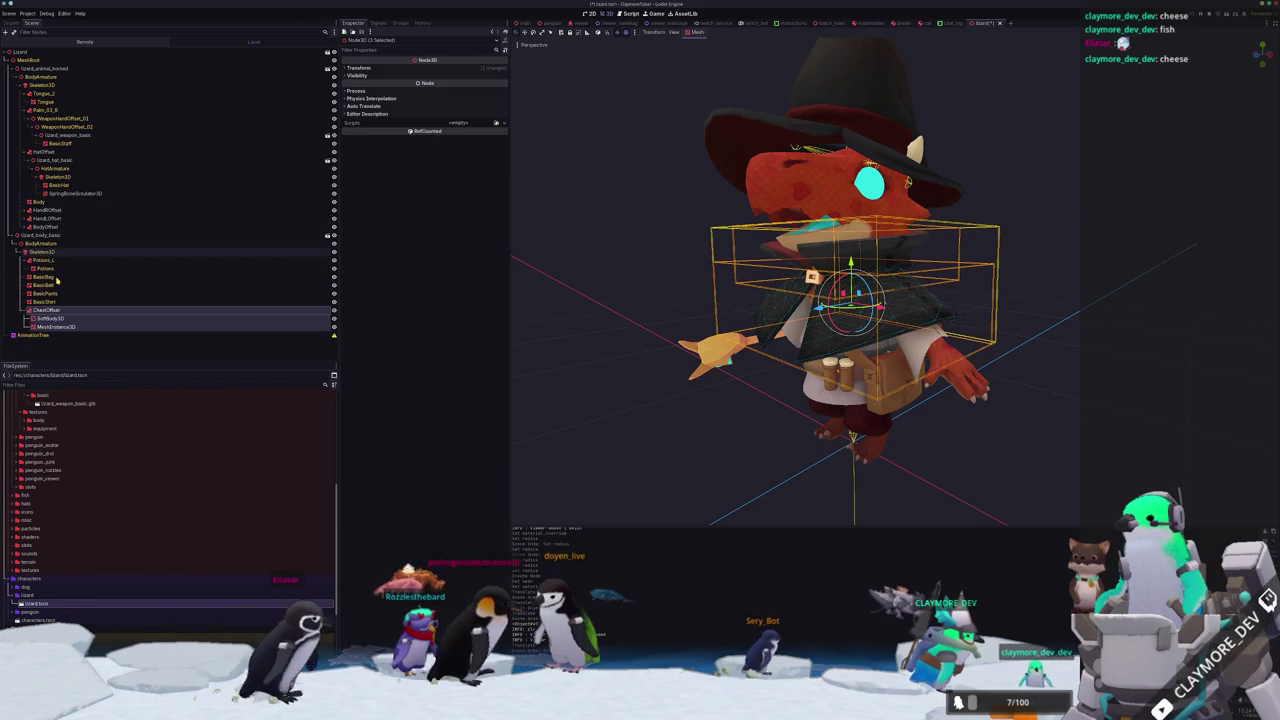
pyautogui.click(126, 349)
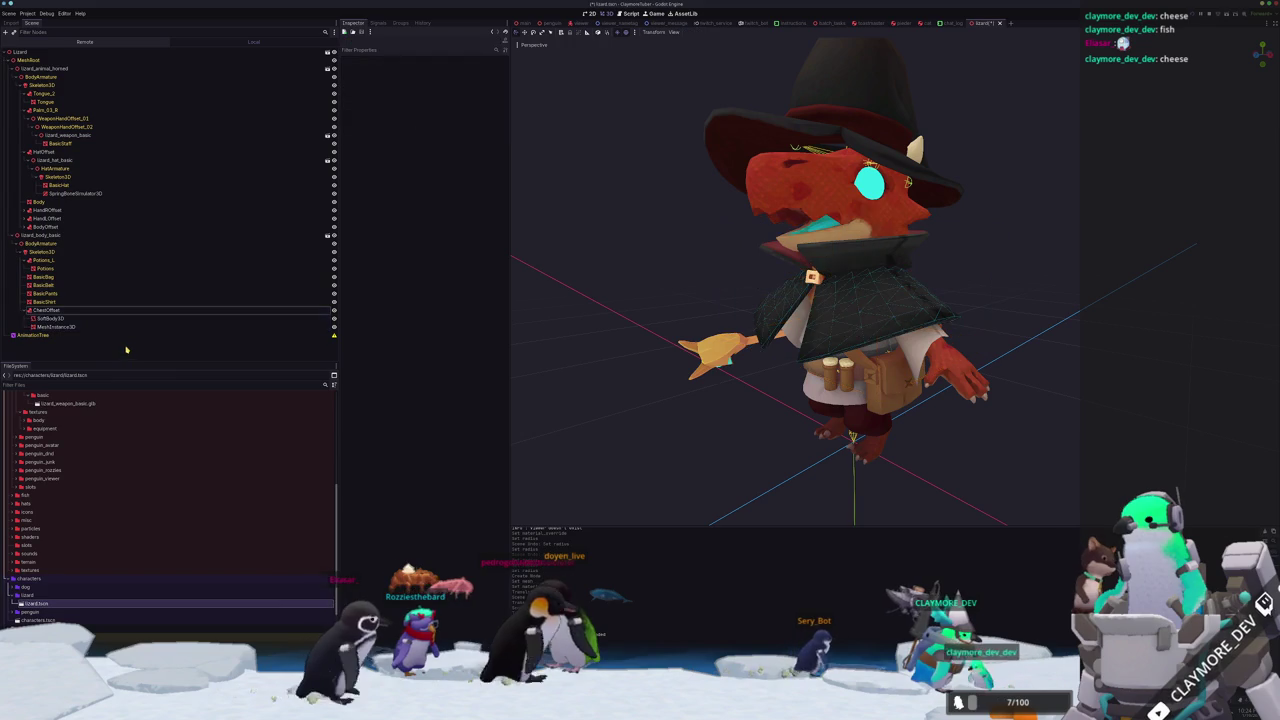
# Select the nodes from Potions to MeshInstance3D, undo an accidental move, and switch to Blender
pyautogui.click(57, 327)
pyautogui.keyDown('shift'); pyautogui.click(47, 260); pyautogui.keyUp('shift')
pyautogui.scroll(-3, 617, 329)
pyautogui.scroll(3, 617, 329)
pyautogui.scroll(-2, 543, 243)
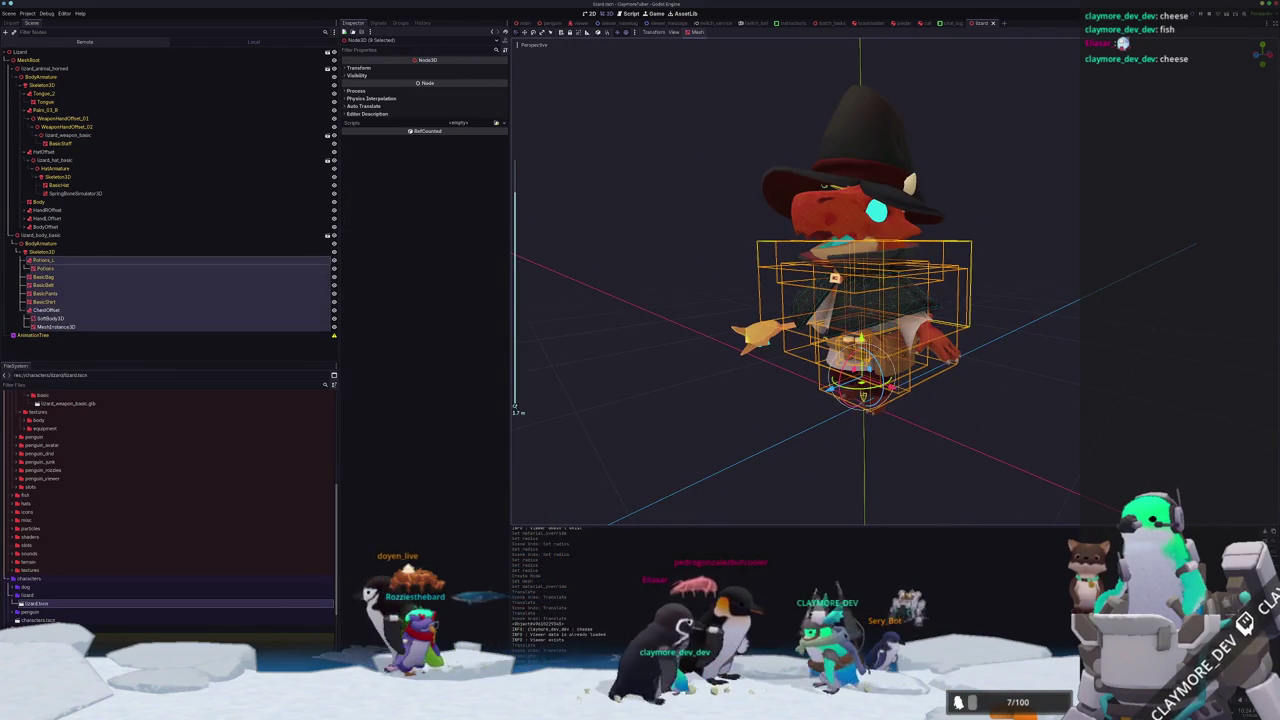
pyautogui.moveTo(862, 395); pyautogui.dragTo(1062, 415)
pyautogui.scroll(2, 733, 323)
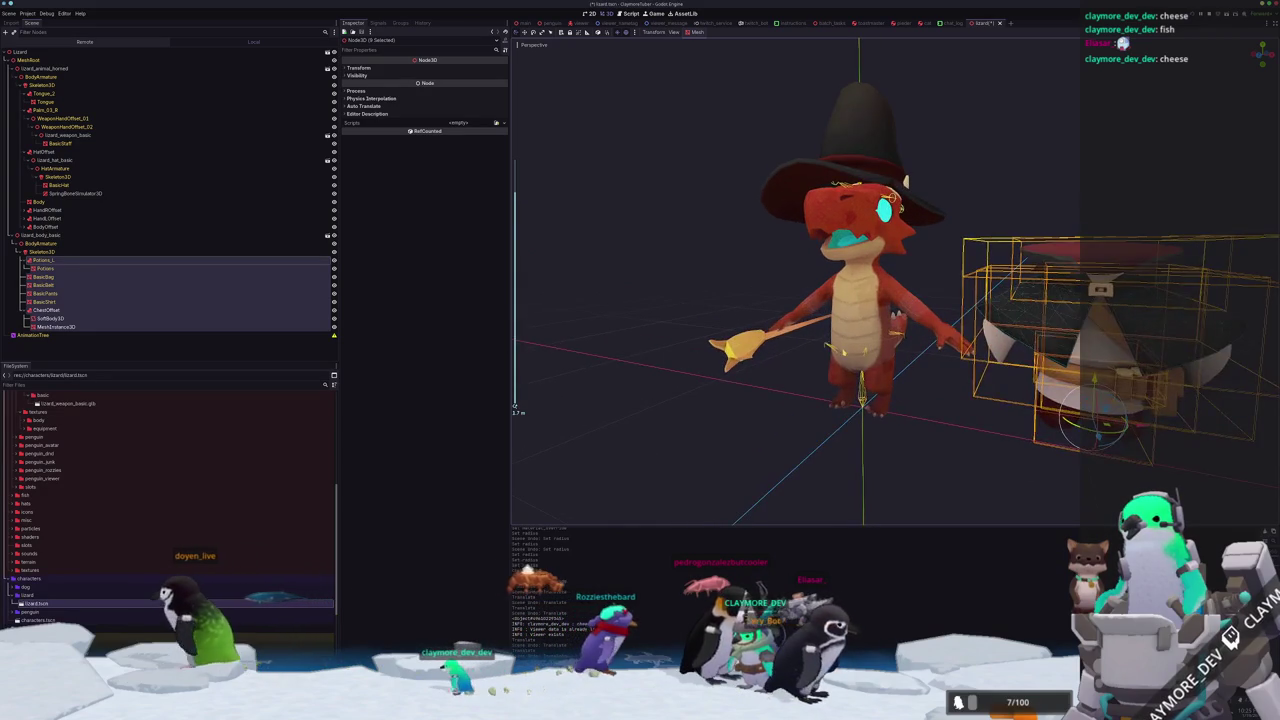
pyautogui.scroll(2, 802, 395)
pyautogui.hotkey('ctrl', 'z')
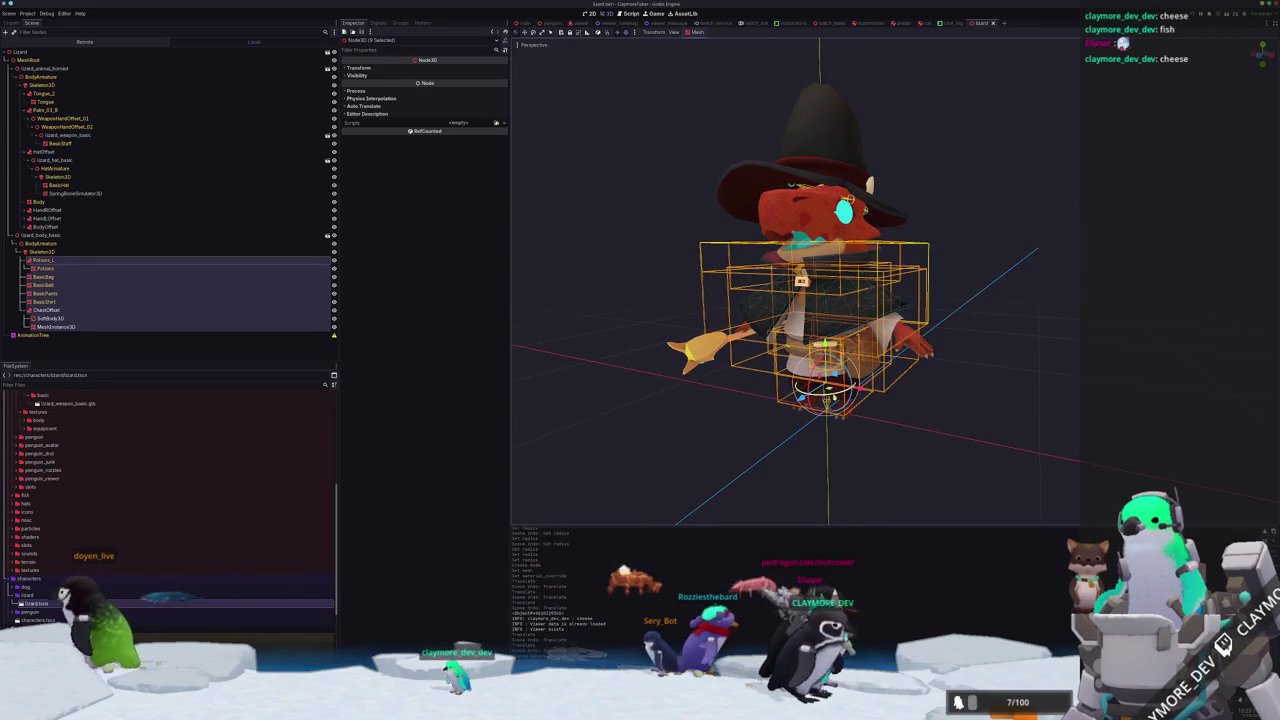
pyautogui.press('g')
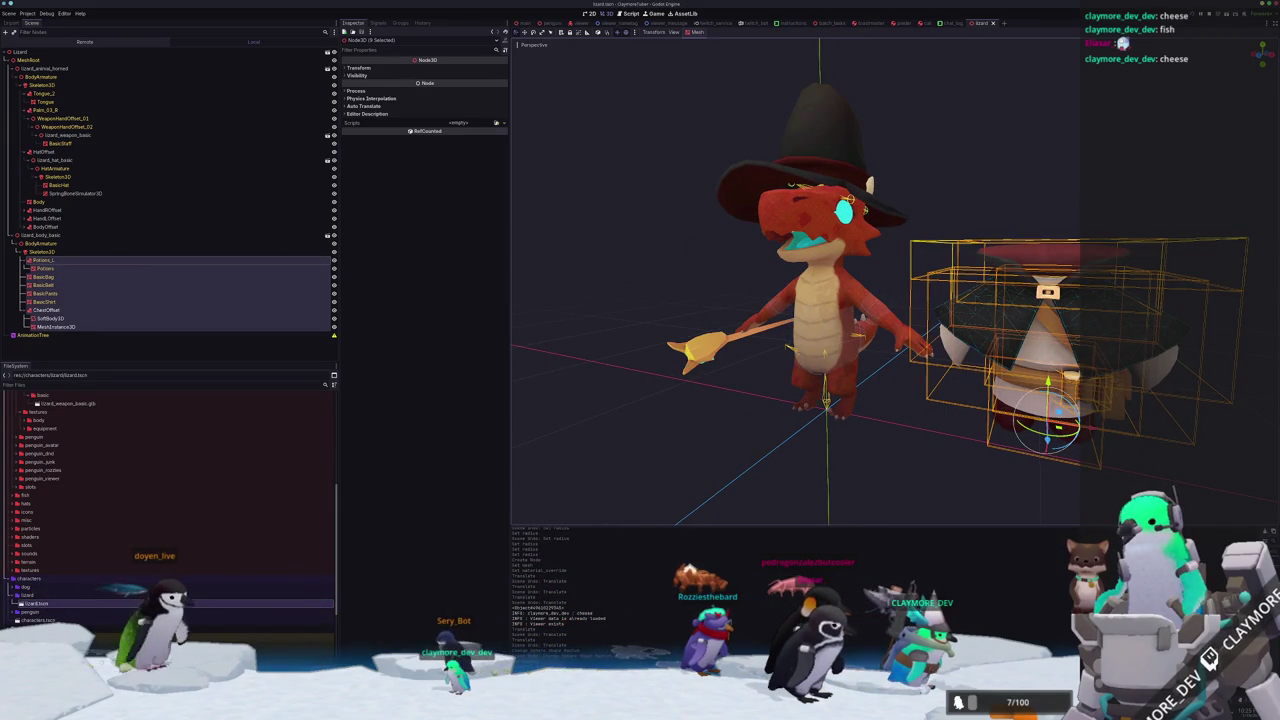
pyautogui.hotkey('alt', 'Tab')
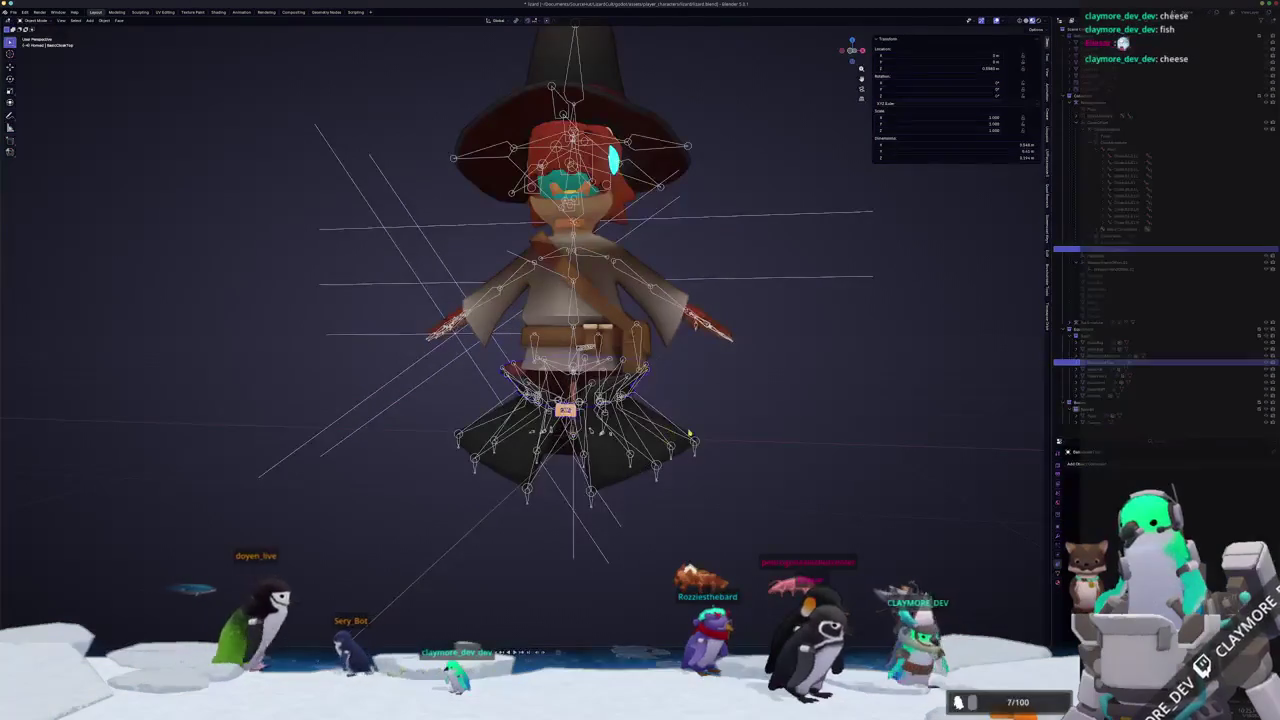
# Constrain the cloak to CloakOffset's bone so it rests on the lizard's shoulders
pyautogui.click(655, 407)
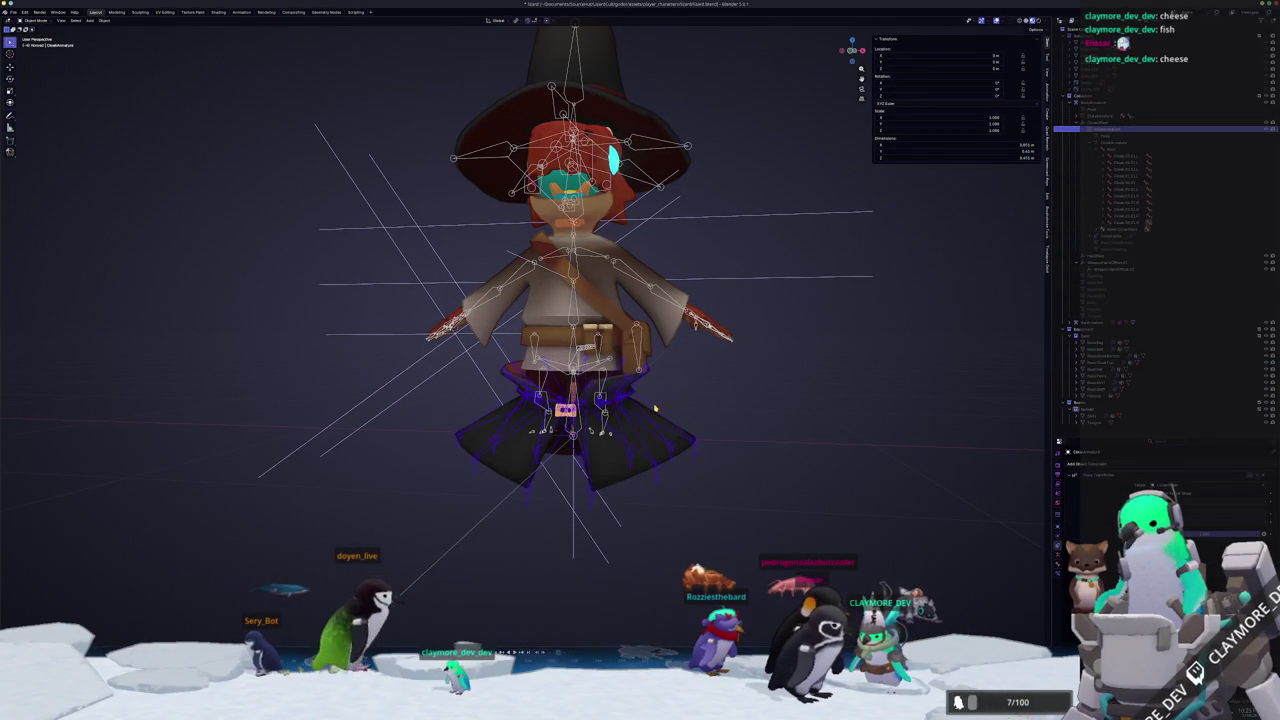
pyautogui.hotkey('ctrl', 'z')
pyautogui.click(640, 258)
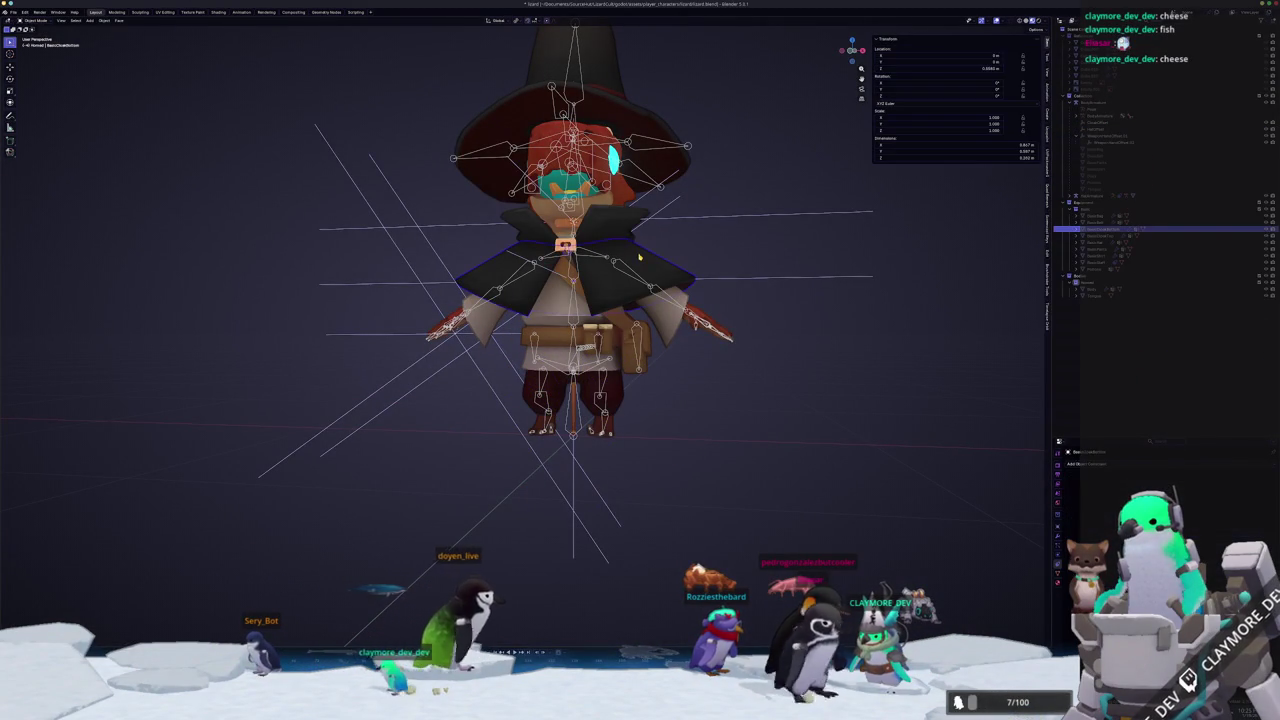
pyautogui.hotkey('ctrl', 'shift', 'z')
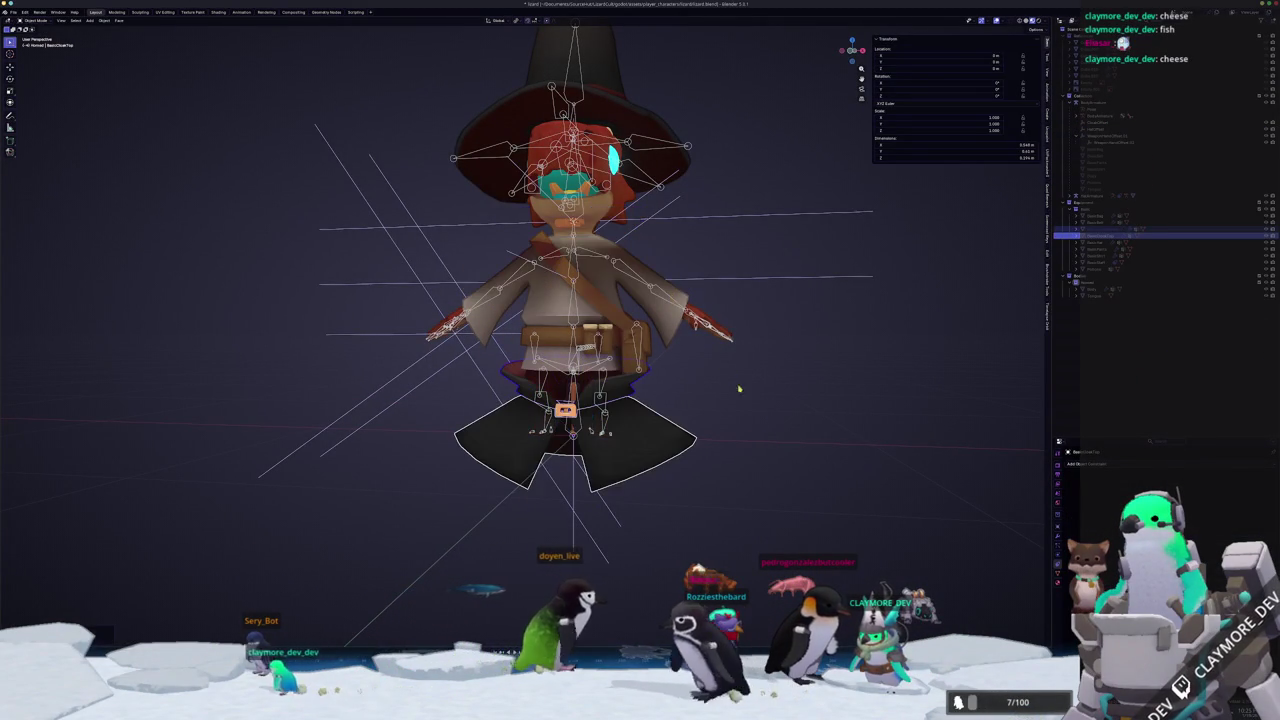
pyautogui.scroll(2, 745, 360)
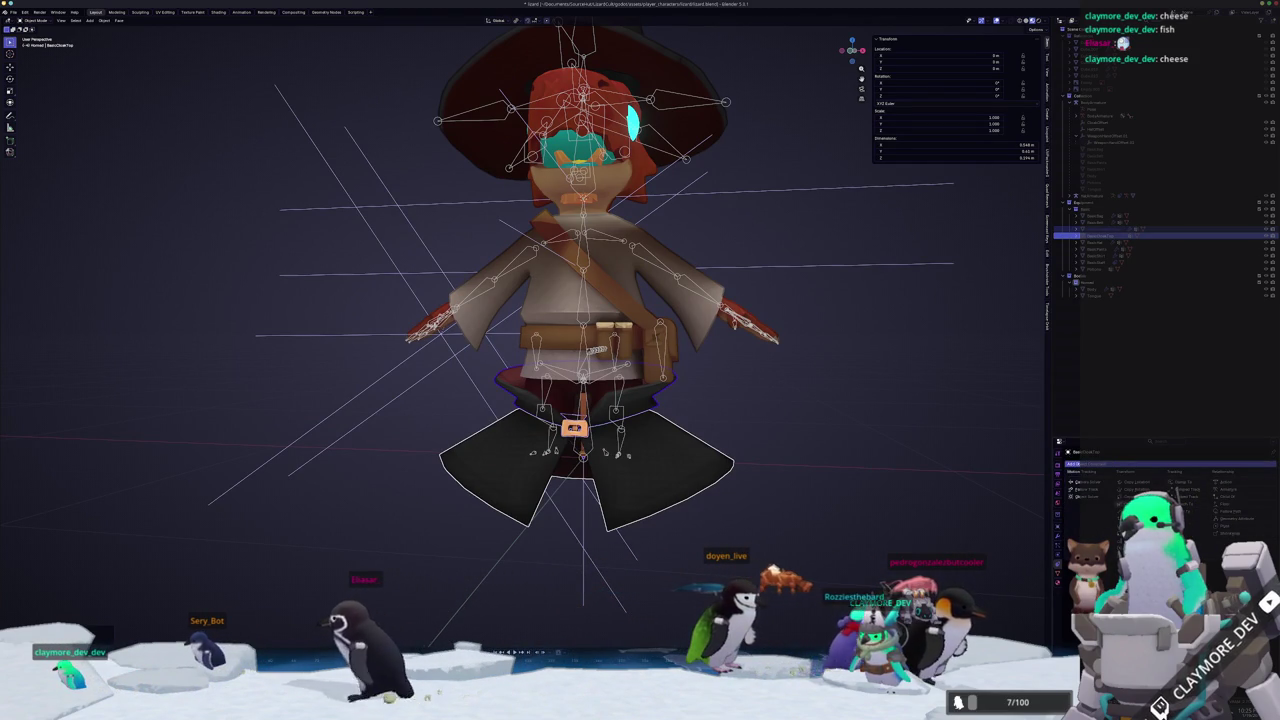
pyautogui.click(845, 258)
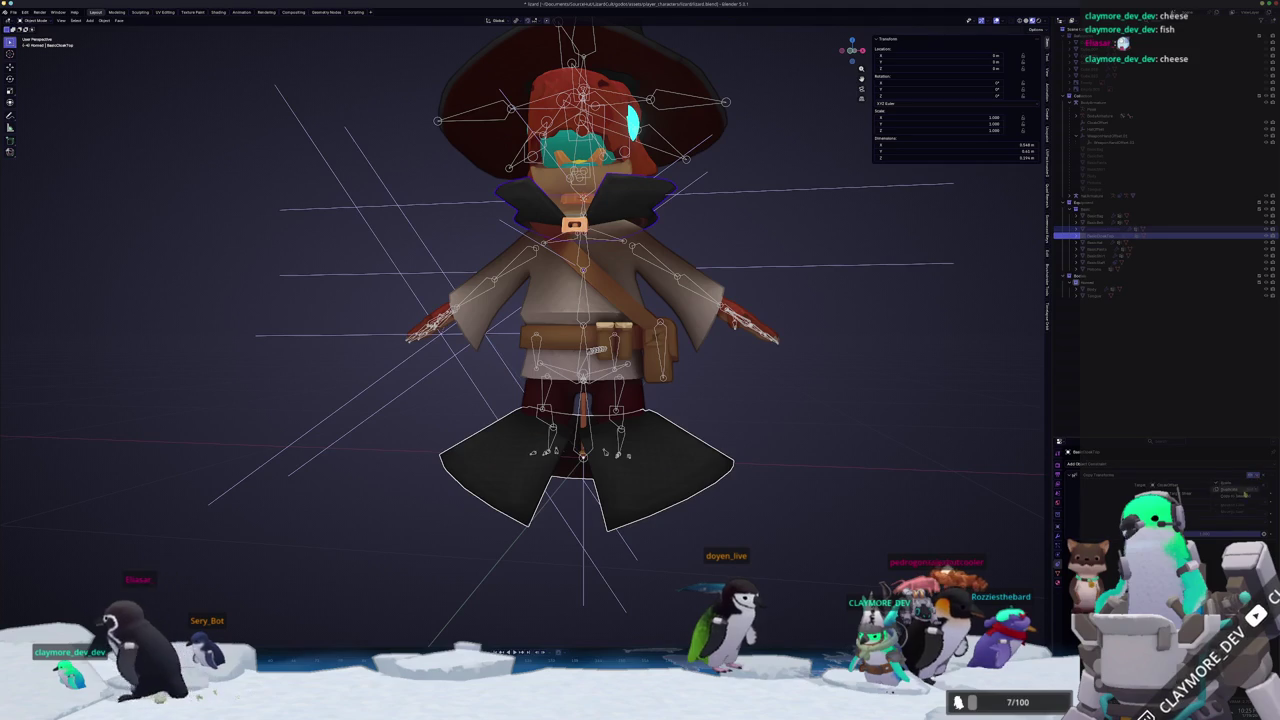
pyautogui.click(1228, 490)
pyautogui.click(871, 370)
pyautogui.moveTo(871, 370); pyautogui.dragTo(849, 375)
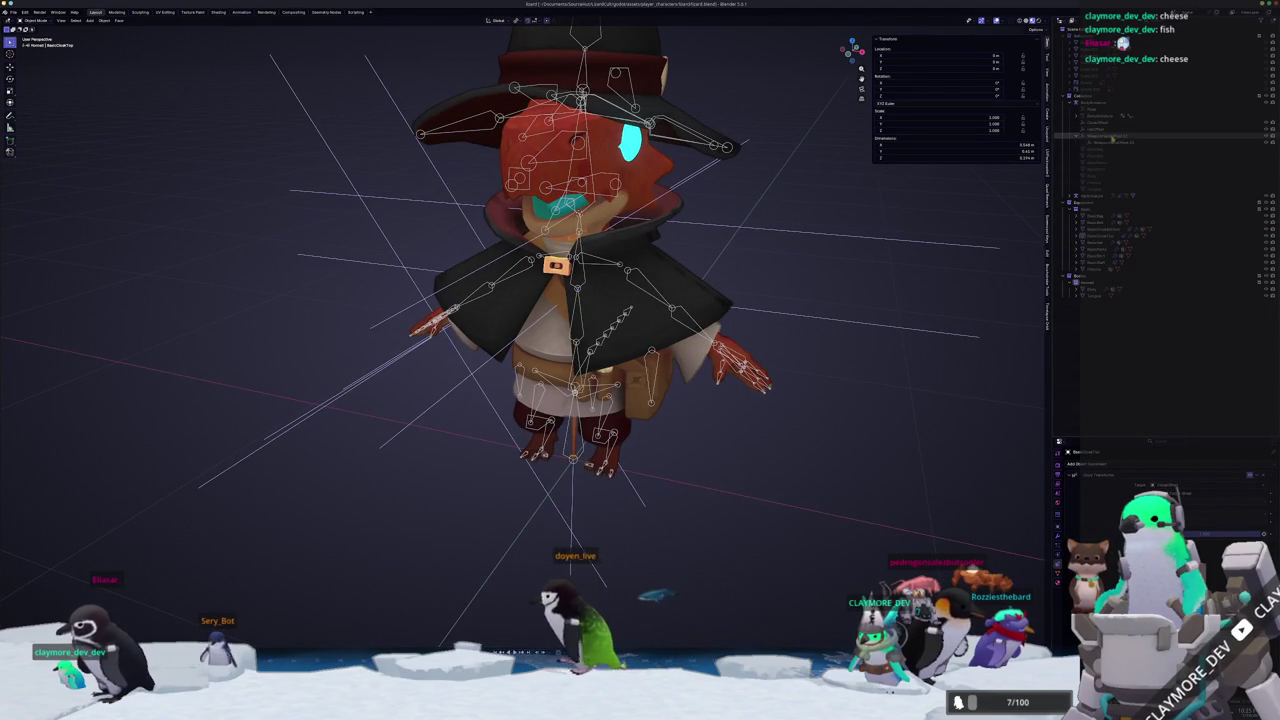
# Check the CloakOffset empty, then restore the BeardStaff to the lizard's hand
pyautogui.click(1098, 124)
pyautogui.click(957, 223)
pyautogui.moveTo(957, 223); pyautogui.dragTo(893, 268)
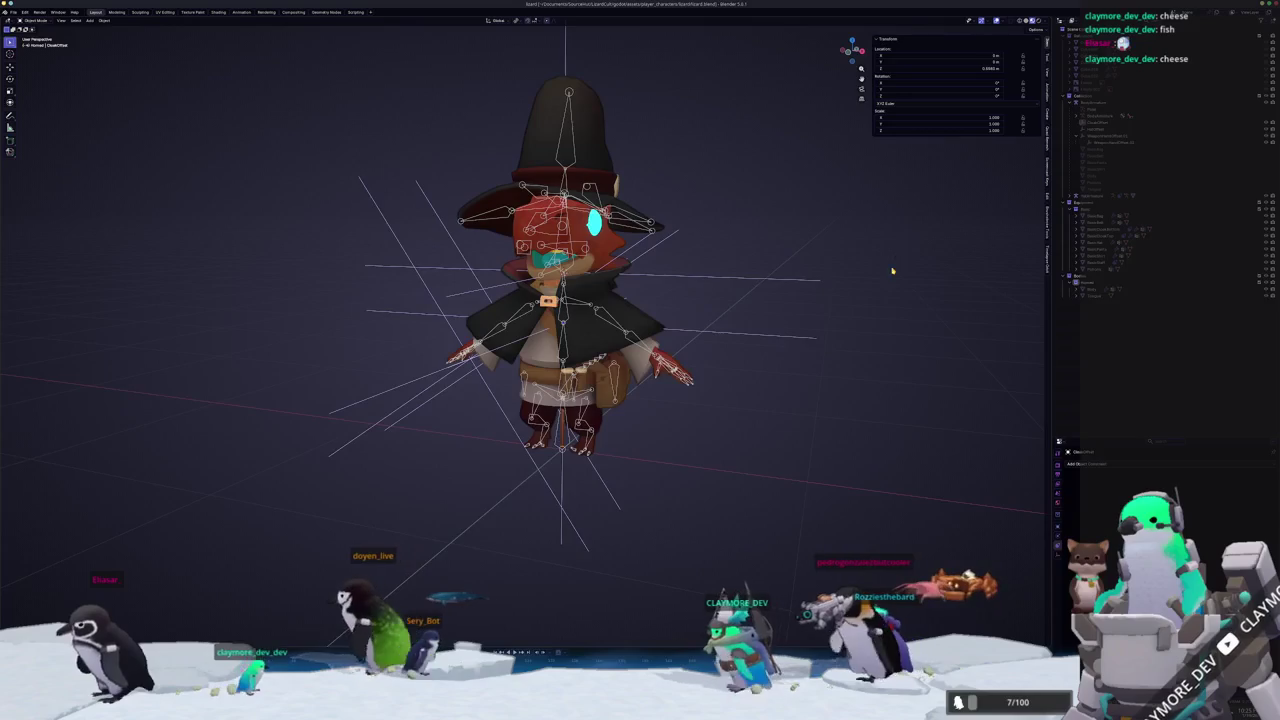
pyautogui.scroll(2, 893, 268)
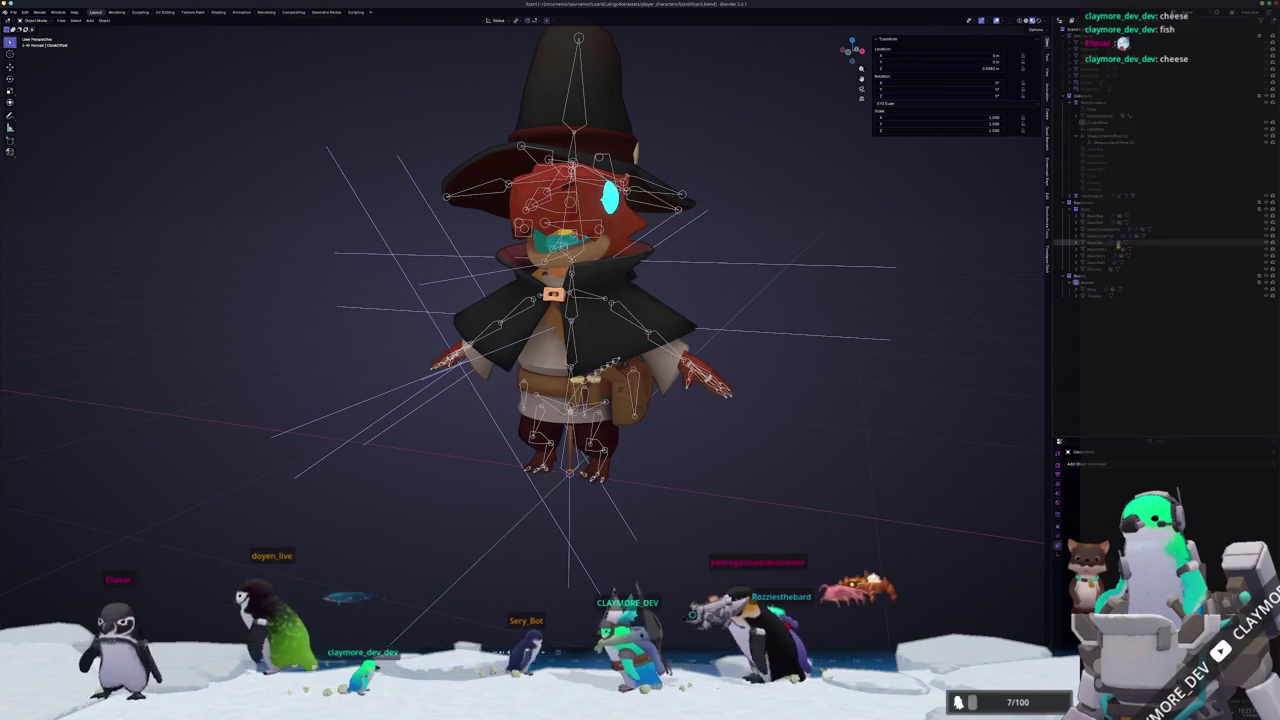
pyautogui.moveTo(565, 440)
pyautogui.mouseDown()
pyautogui.moveTo(600, 420)
pyautogui.moveTo(575, 450)
pyautogui.moveTo(561, 443)
pyautogui.mouseUp()
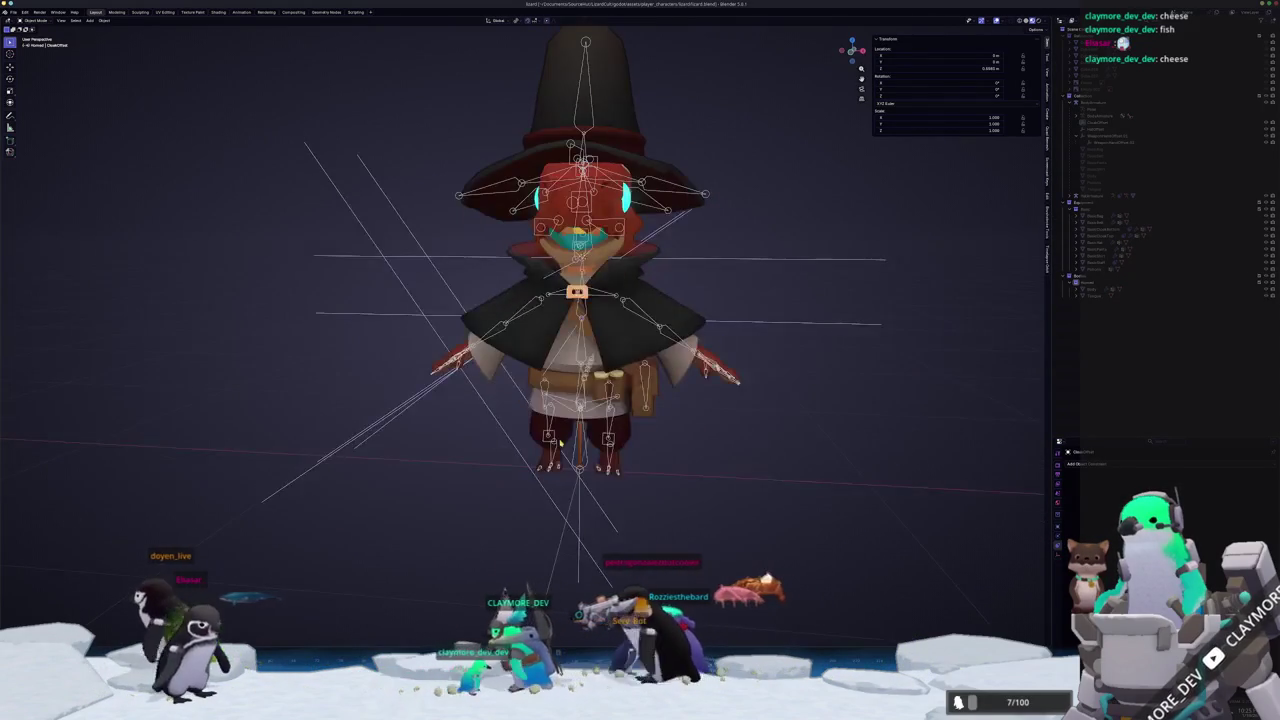
pyautogui.click(576, 443)
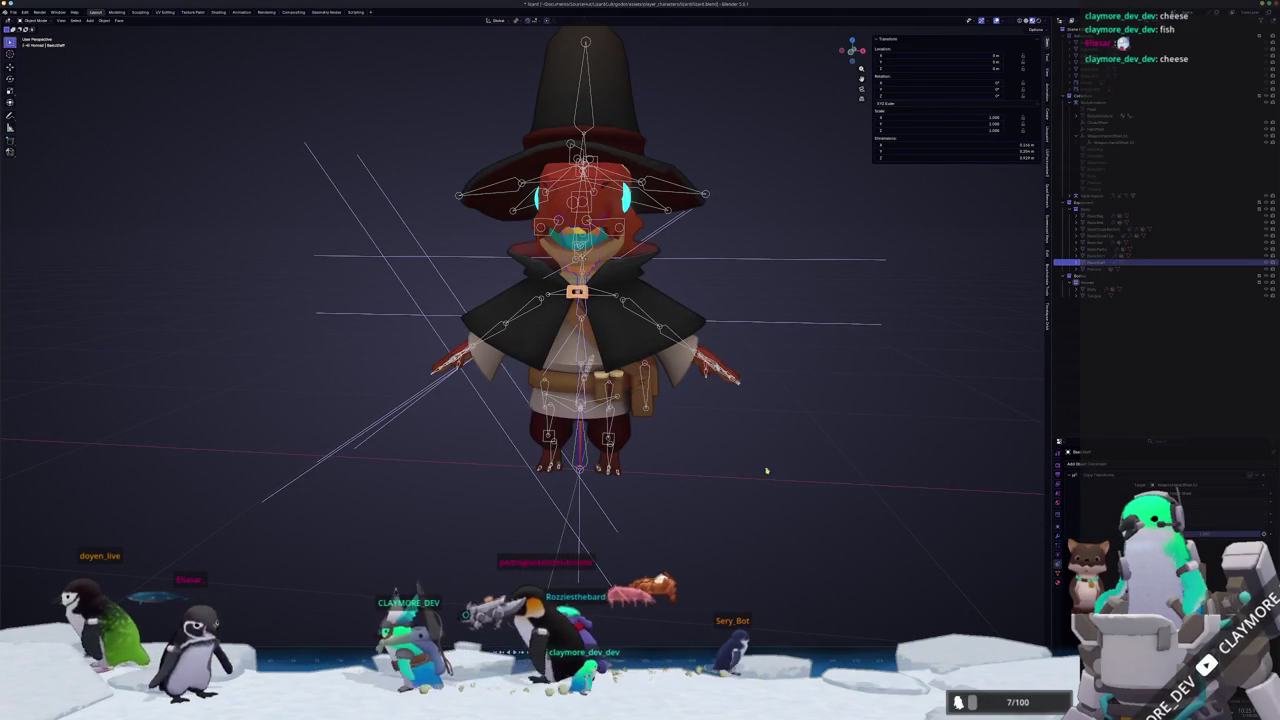
pyautogui.hotkey('ctrl', 'z')
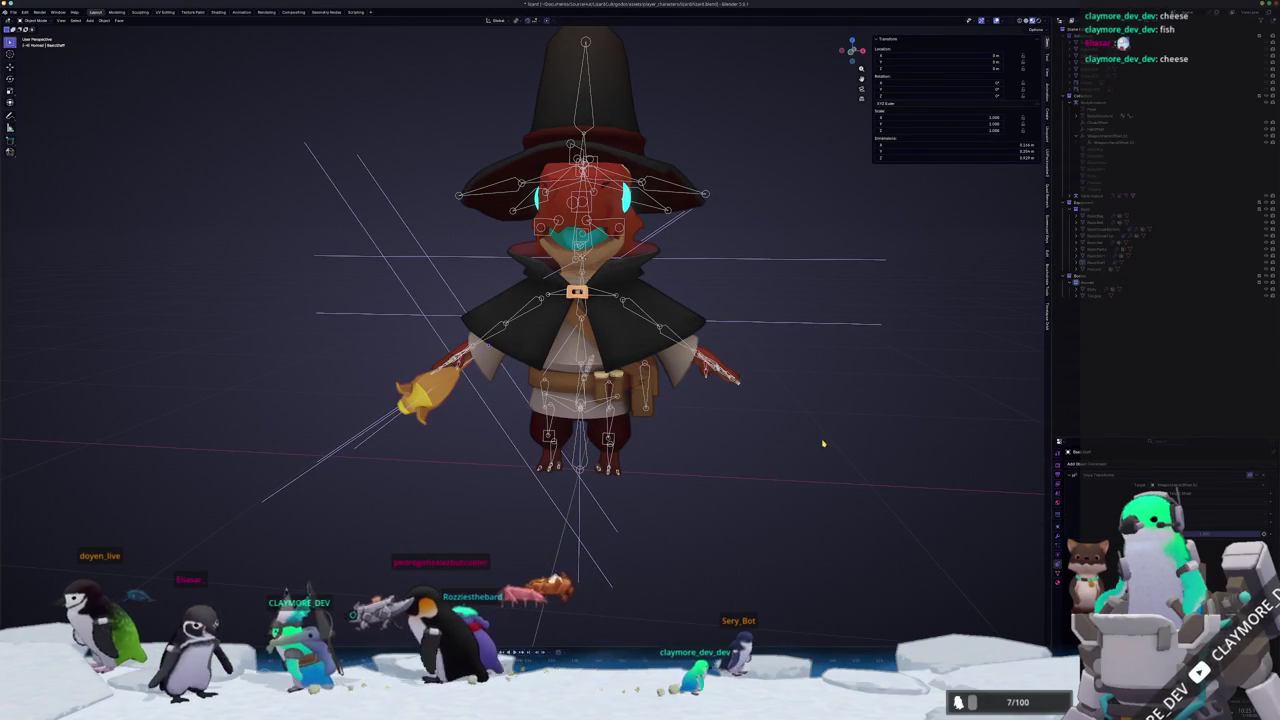
# Hide the hat and cloak to see the rigged body
pyautogui.moveTo(822, 443); pyautogui.dragTo(814, 443)
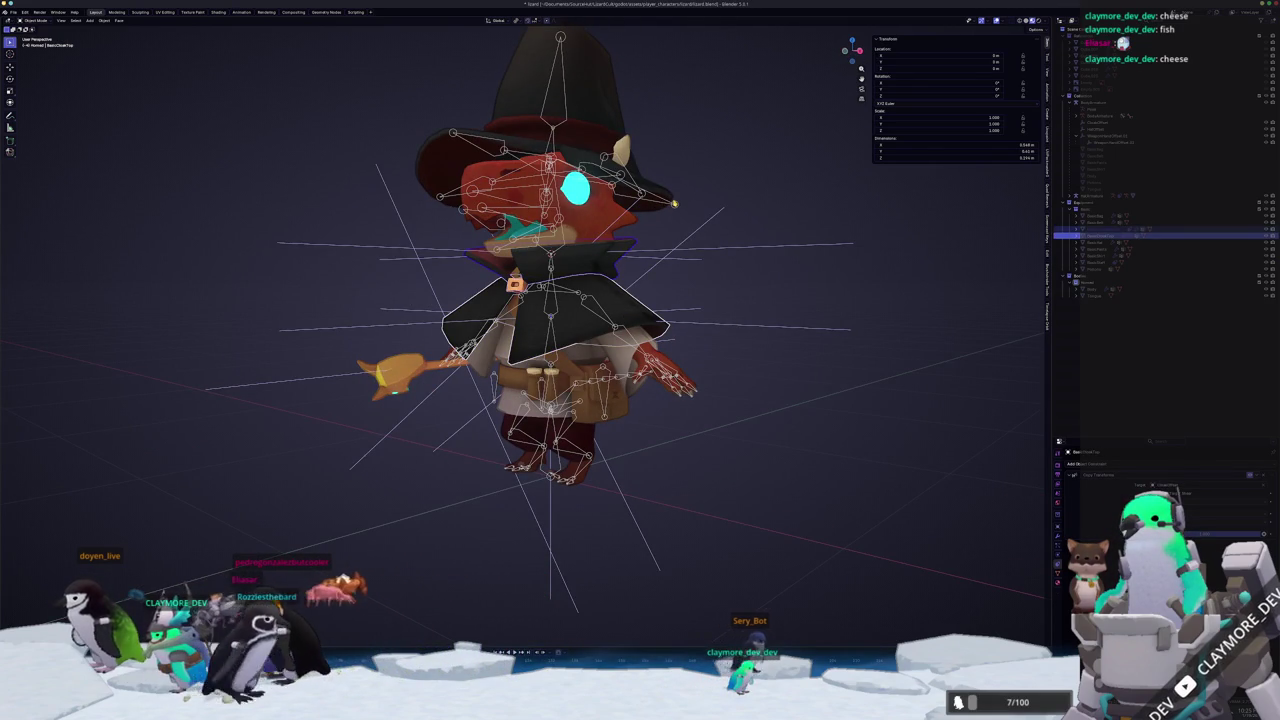
pyautogui.click(674, 203)
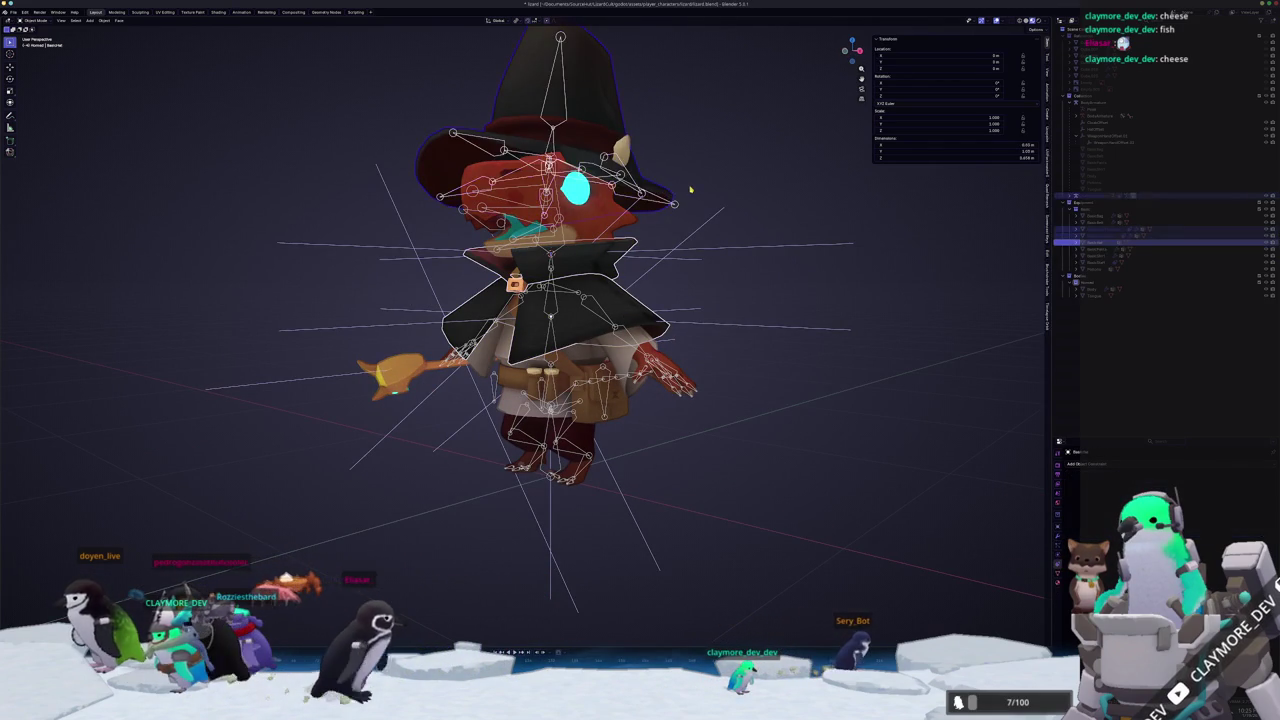
pyautogui.press('h')
pyautogui.scroll(-3, 690, 222)
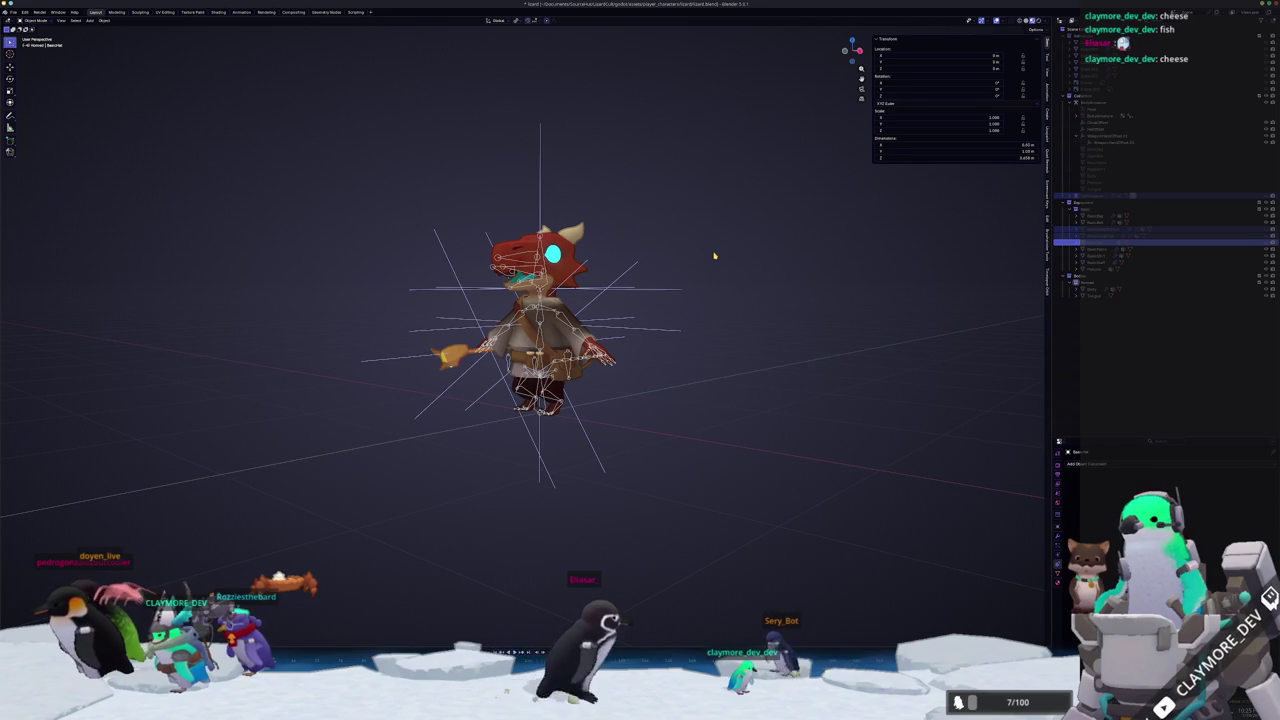
pyautogui.scroll(2, 654, 277)
pyautogui.scroll(2, 663, 257)
# Display the offset empty near the head as a sphere of size 0.25
pyautogui.click(748, 289)
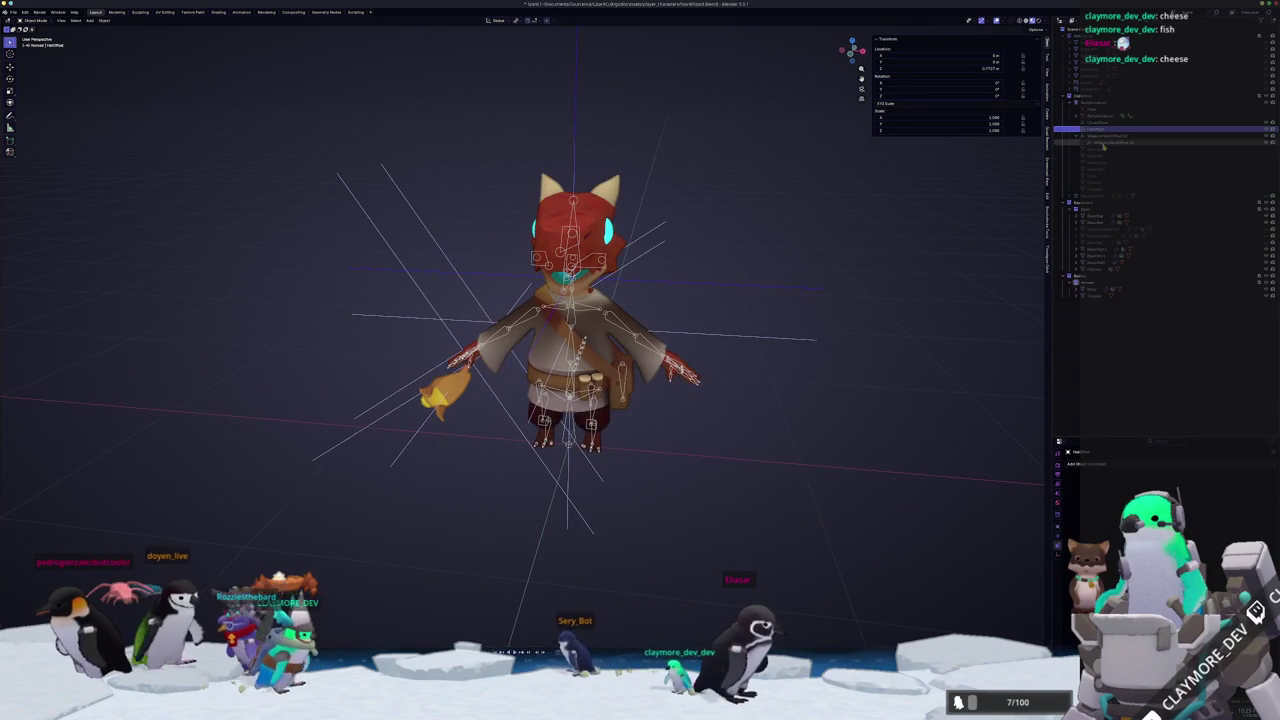
pyautogui.click(780, 286)
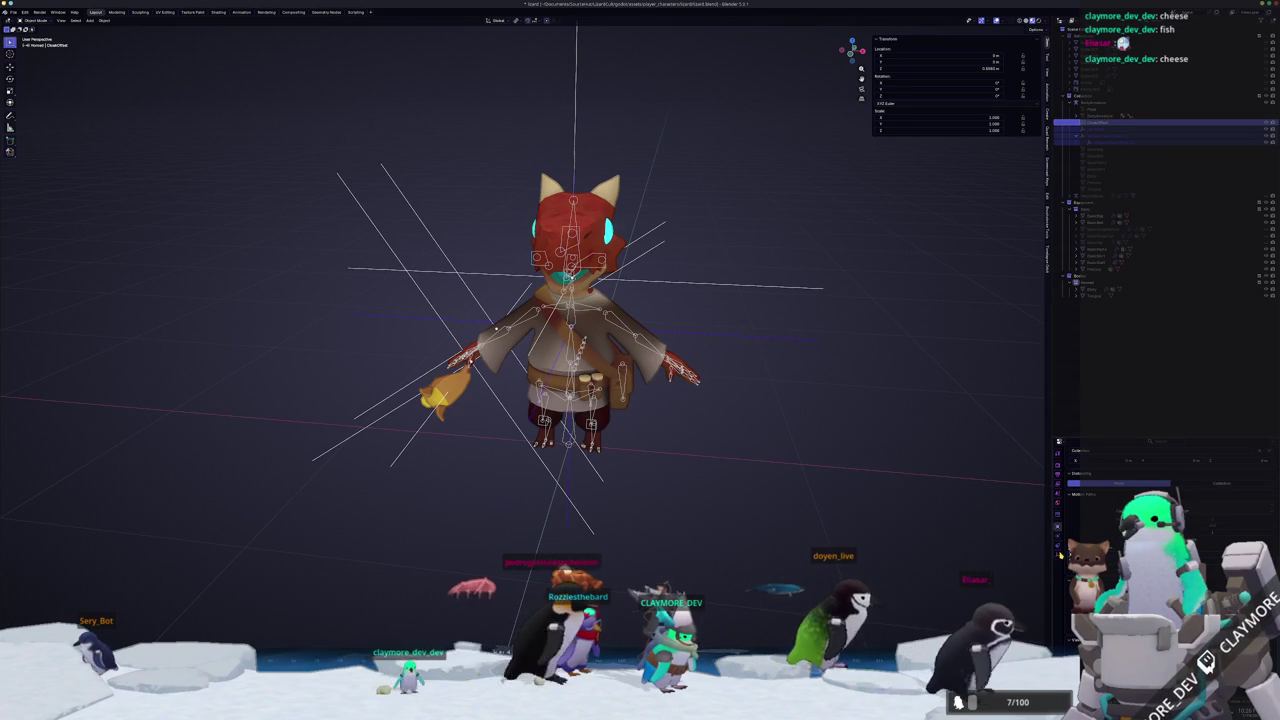
pyautogui.click(1060, 555)
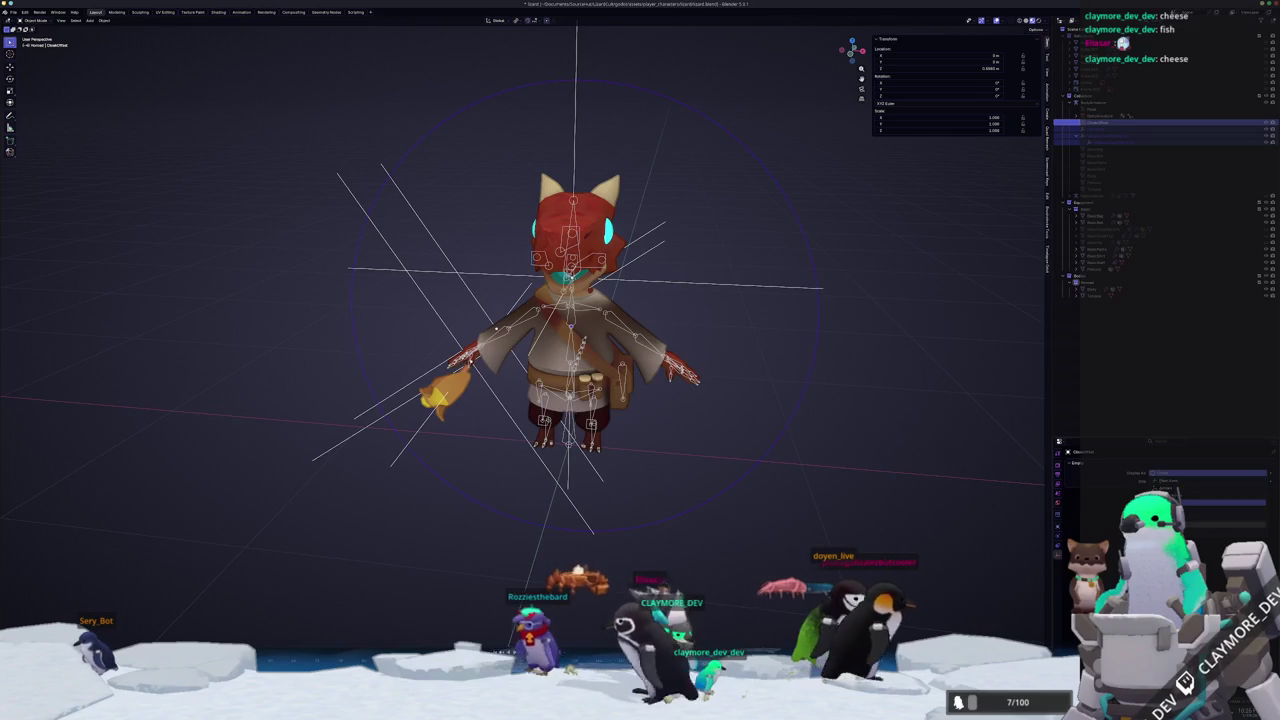
pyautogui.click(1205, 473)
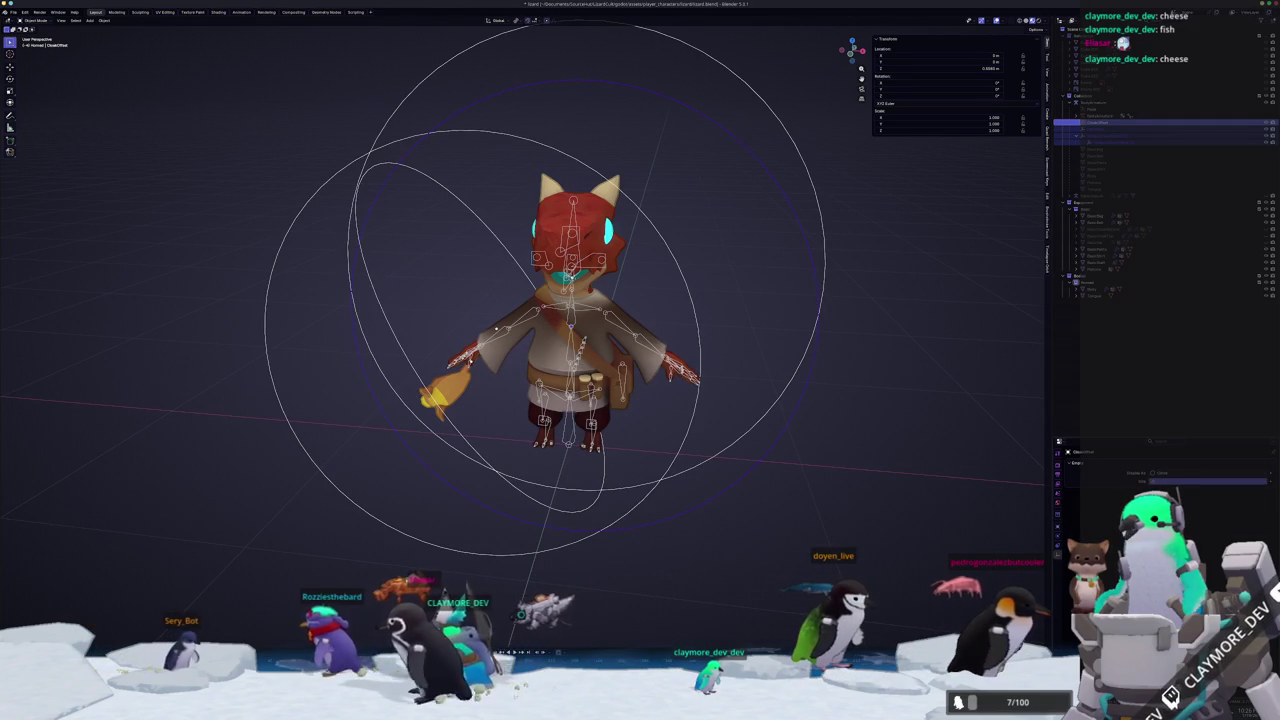
pyautogui.write('0.25')
pyautogui.press('Return')
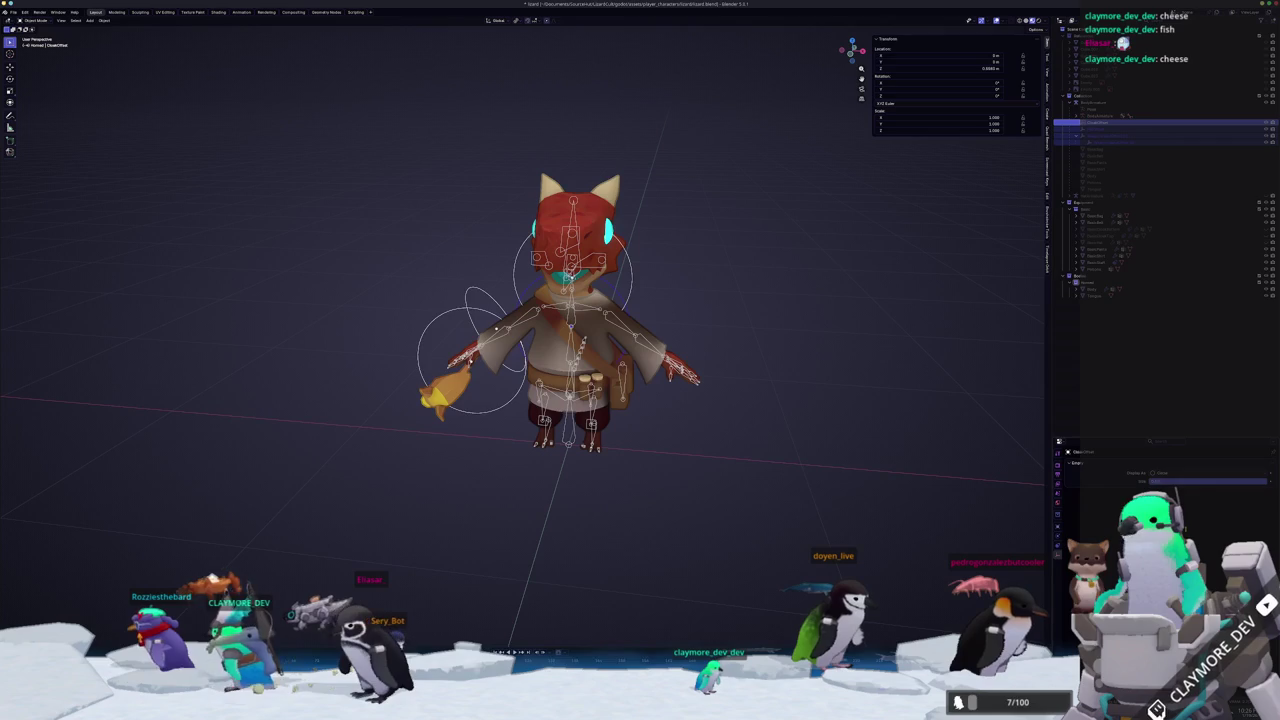
# Look around the character, then make the BodyAnimator armature active
pyautogui.hscroll(10, 687, 319)
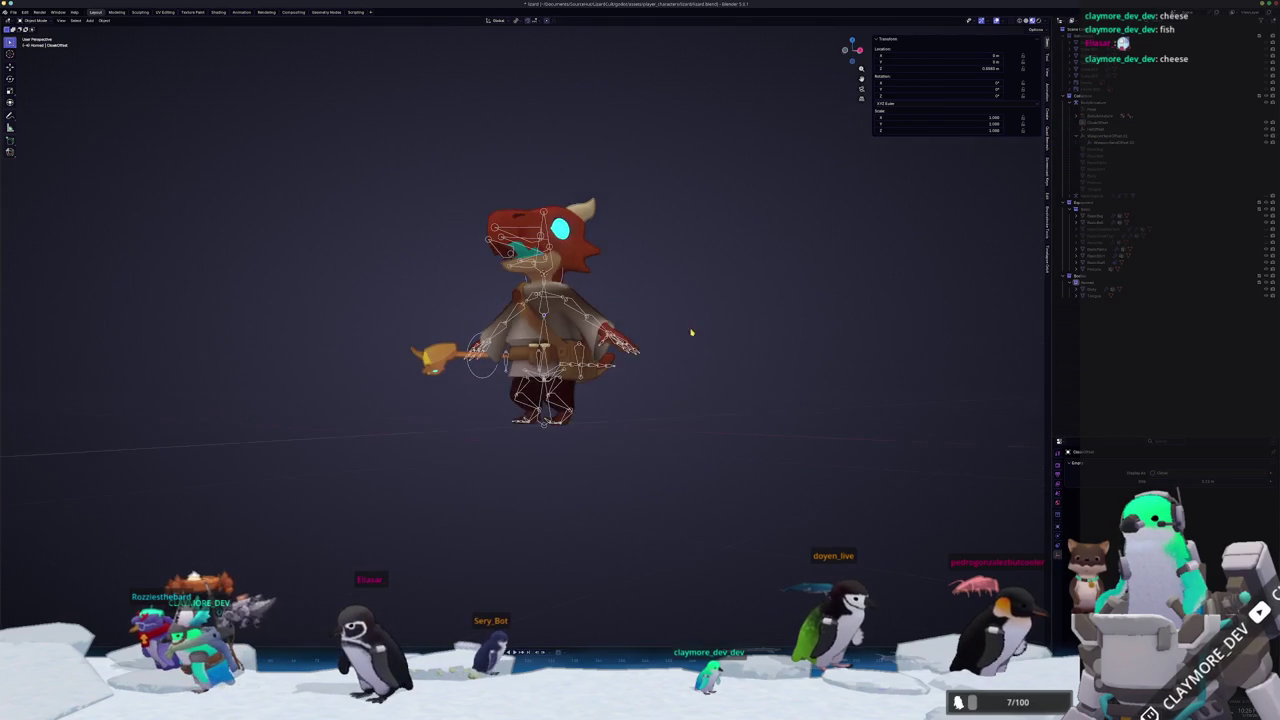
pyautogui.hscroll(15, 609, 349)
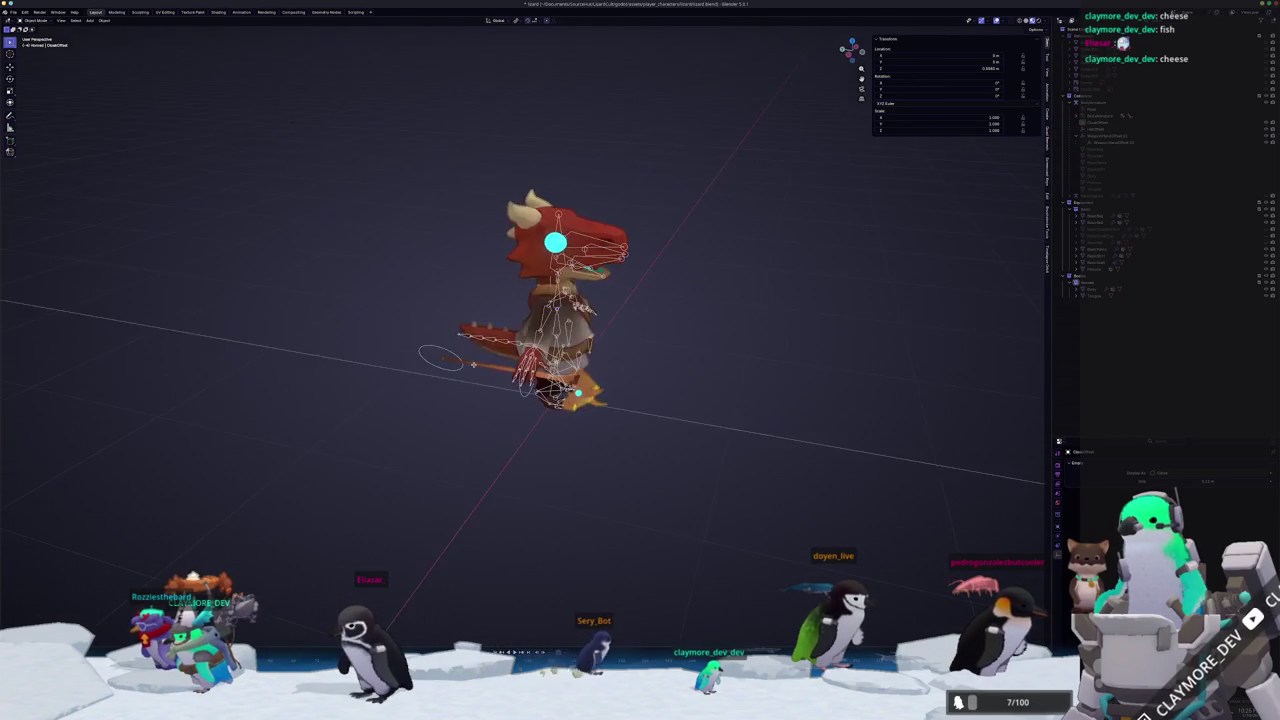
pyautogui.hscroll(10, 624, 359)
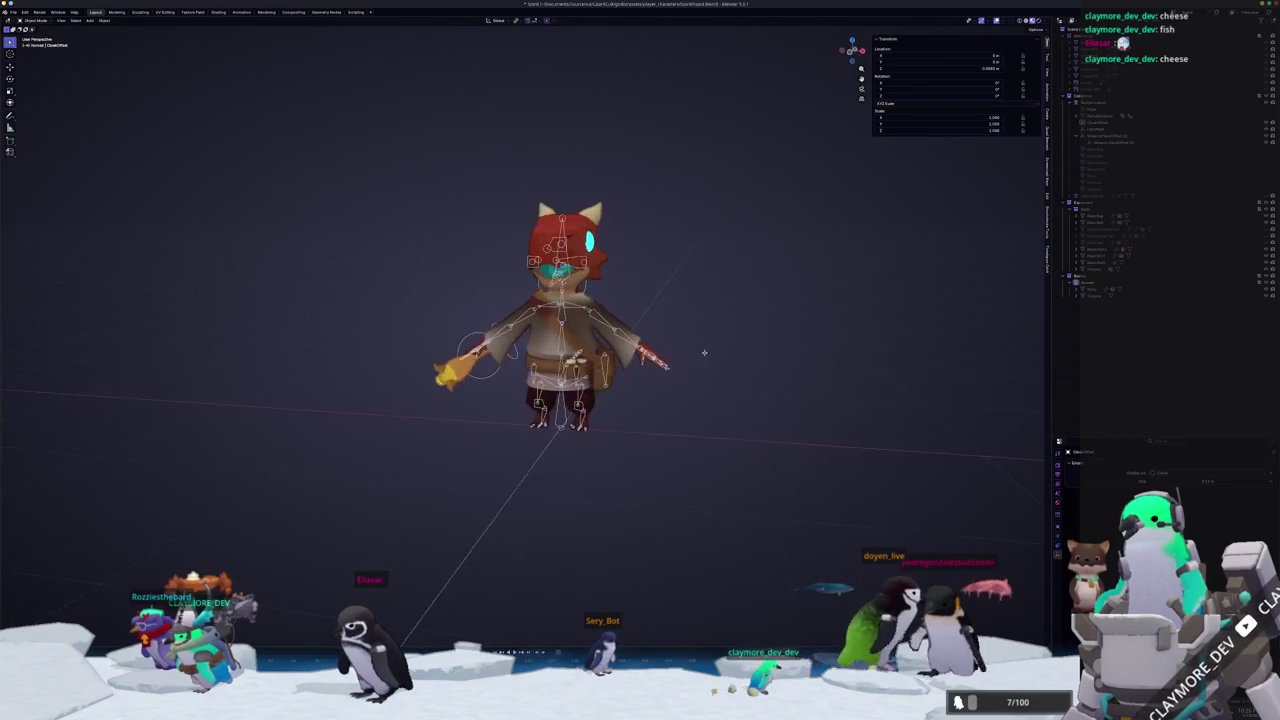
pyautogui.scroll(5, 624, 359)
pyautogui.hscroll(-5, 600, 300)
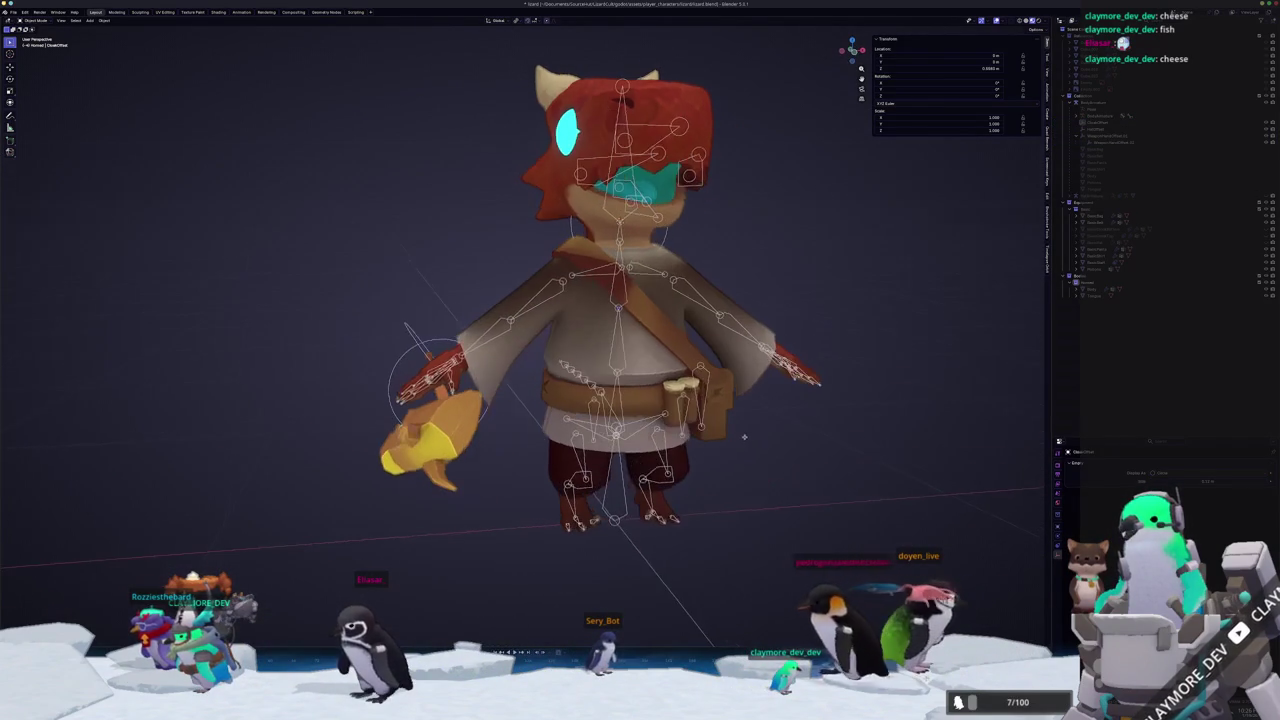
pyautogui.scroll(-5, 600, 300)
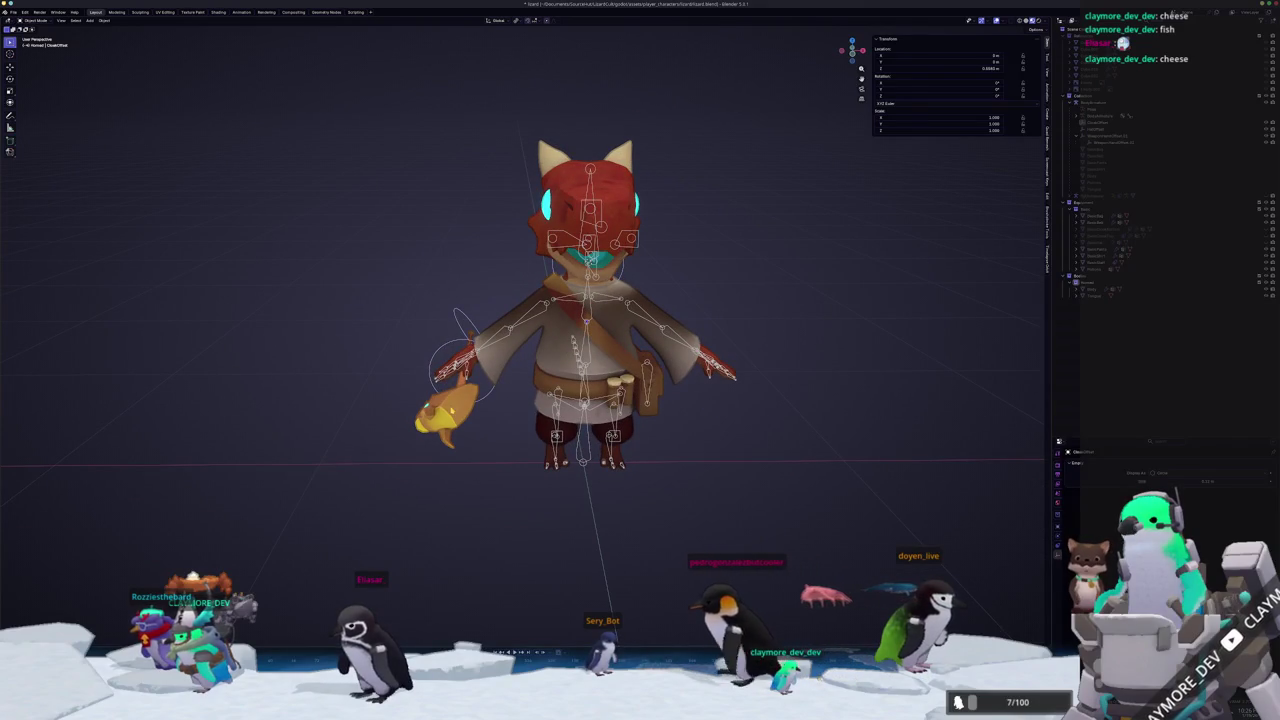
pyautogui.click(521, 396)
pyautogui.click(575, 330)
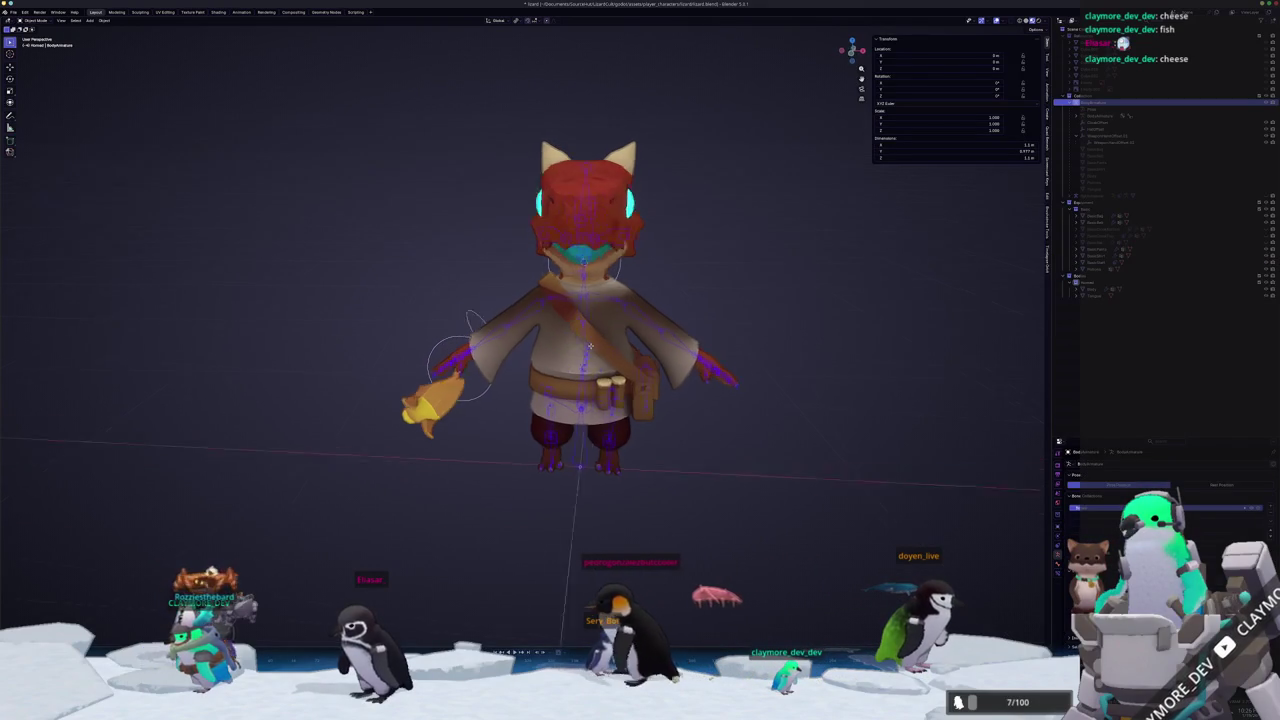
# In armature Edit Mode and Right view, extrude a new bone from the knee along global Y
pyautogui.hscroll(5, 600, 350)
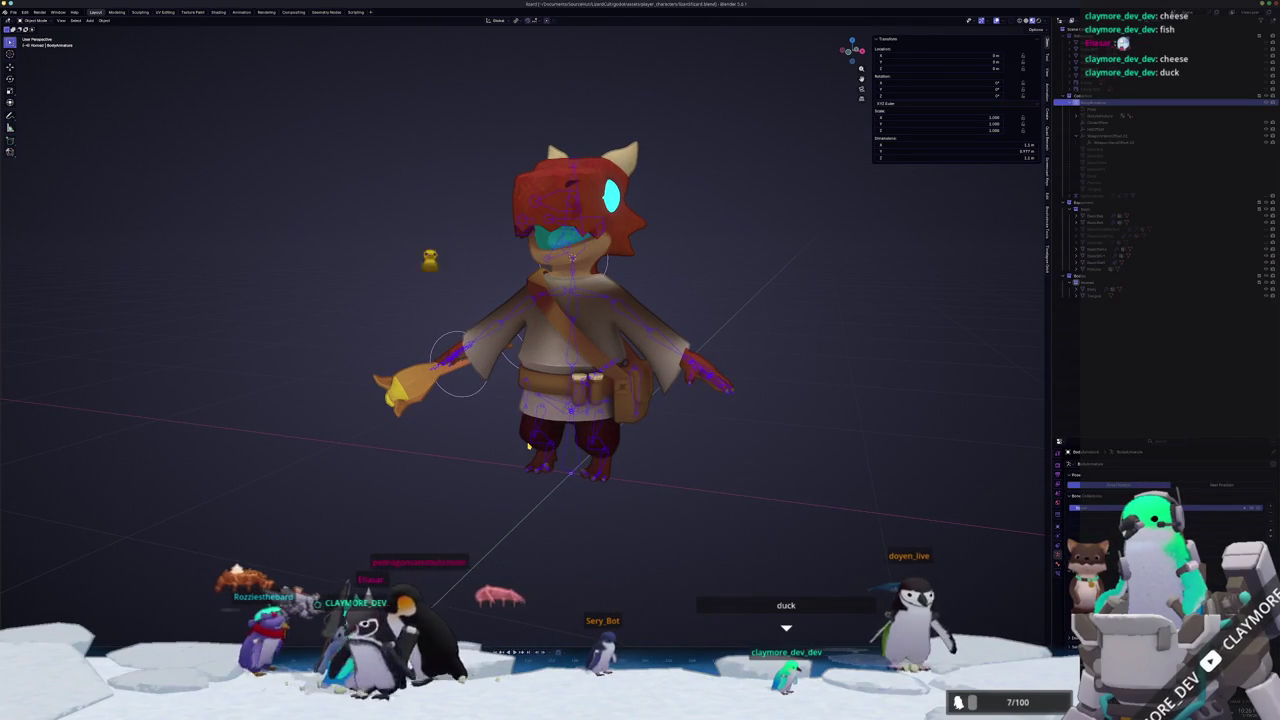
pyautogui.press('Tab')
pyautogui.scroll(2, 580, 310)
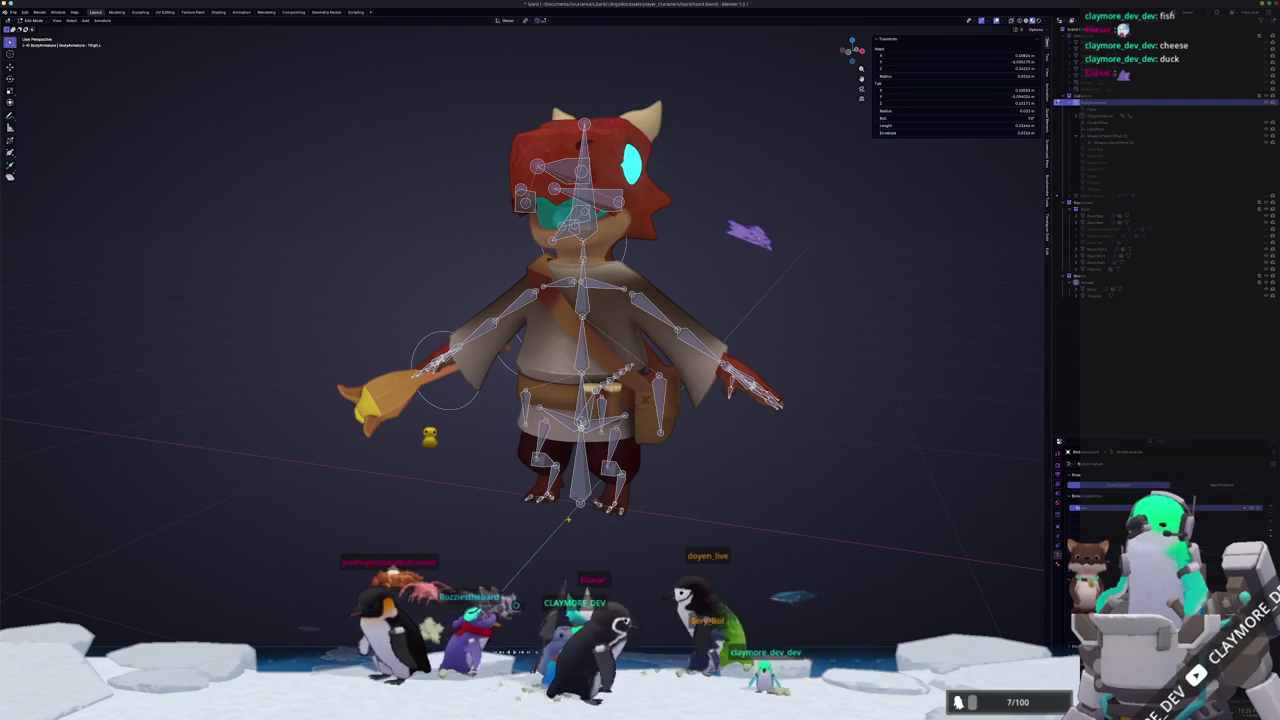
pyautogui.press('KP_3')
pyautogui.moveTo(540, 300)
pyautogui.mouseDown()
pyautogui.moveTo(600, 290)
pyautogui.moveTo(620, 310)
pyautogui.mouseUp()
pyautogui.scroll(5, 614, 397)
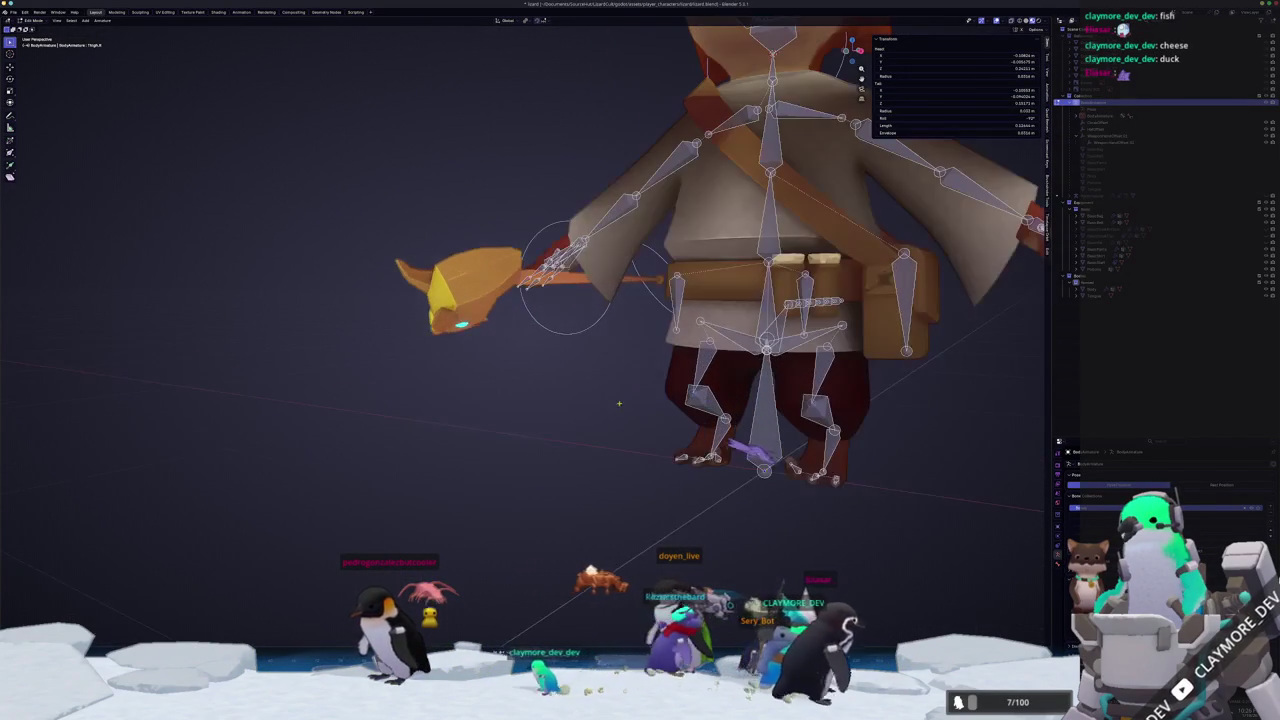
pyautogui.moveTo(600, 400); pyautogui.dragTo(614, 397)
pyautogui.scroll(-6, 614, 397)
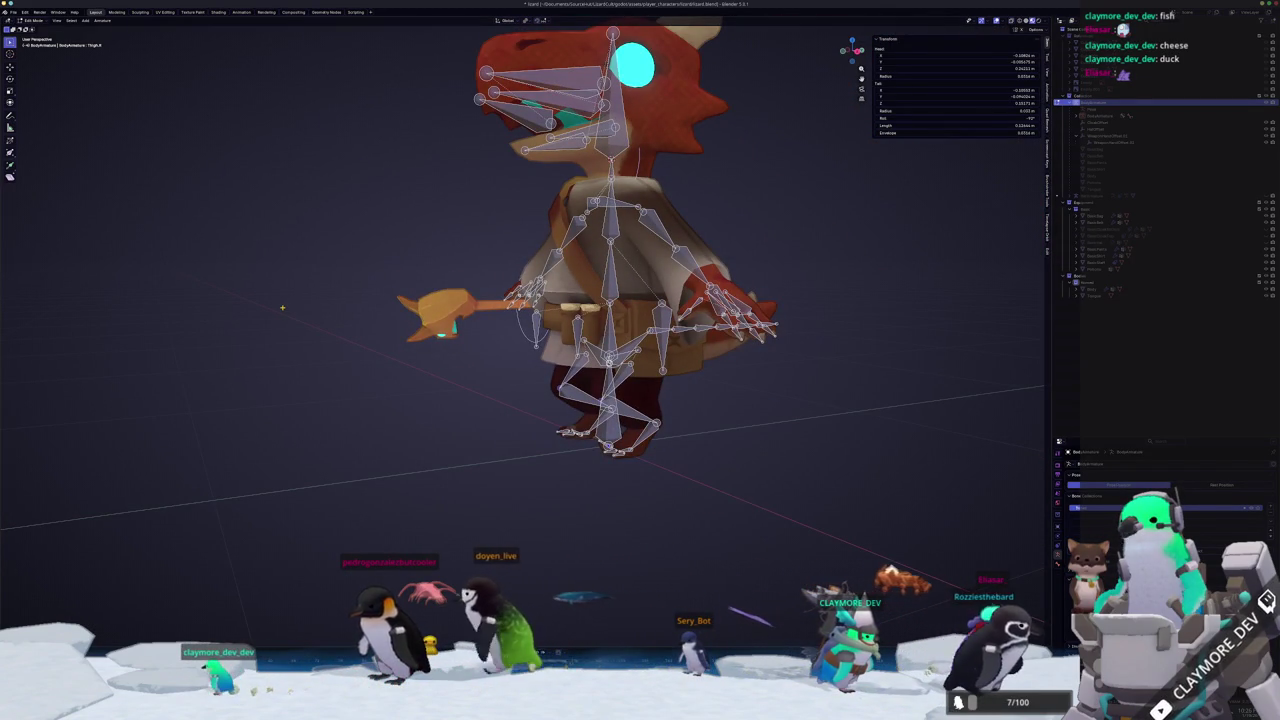
pyautogui.press('KP_3')
pyautogui.scroll(2, 935, 305)
pyautogui.press('y')
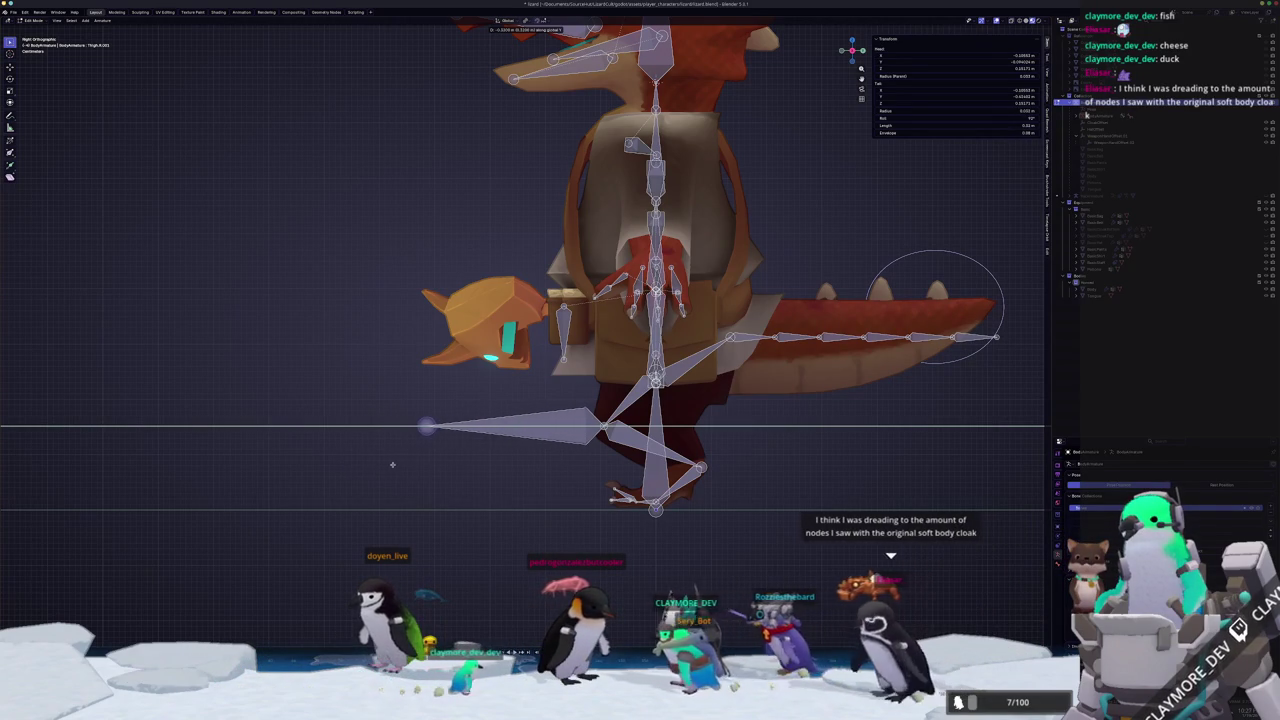
pyautogui.click(468, 461)
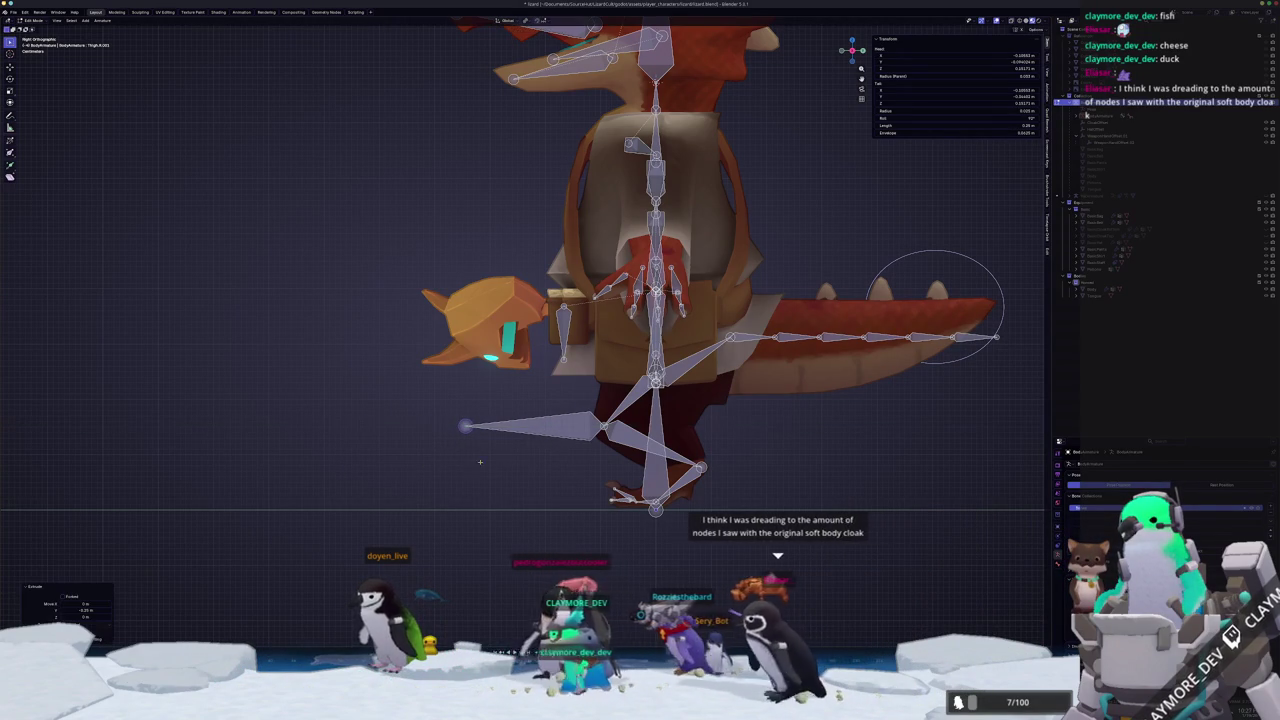
# Clear the new bone's parent and move it forward along global Y
pyautogui.moveTo(570, 481); pyautogui.dragTo(510, 418)
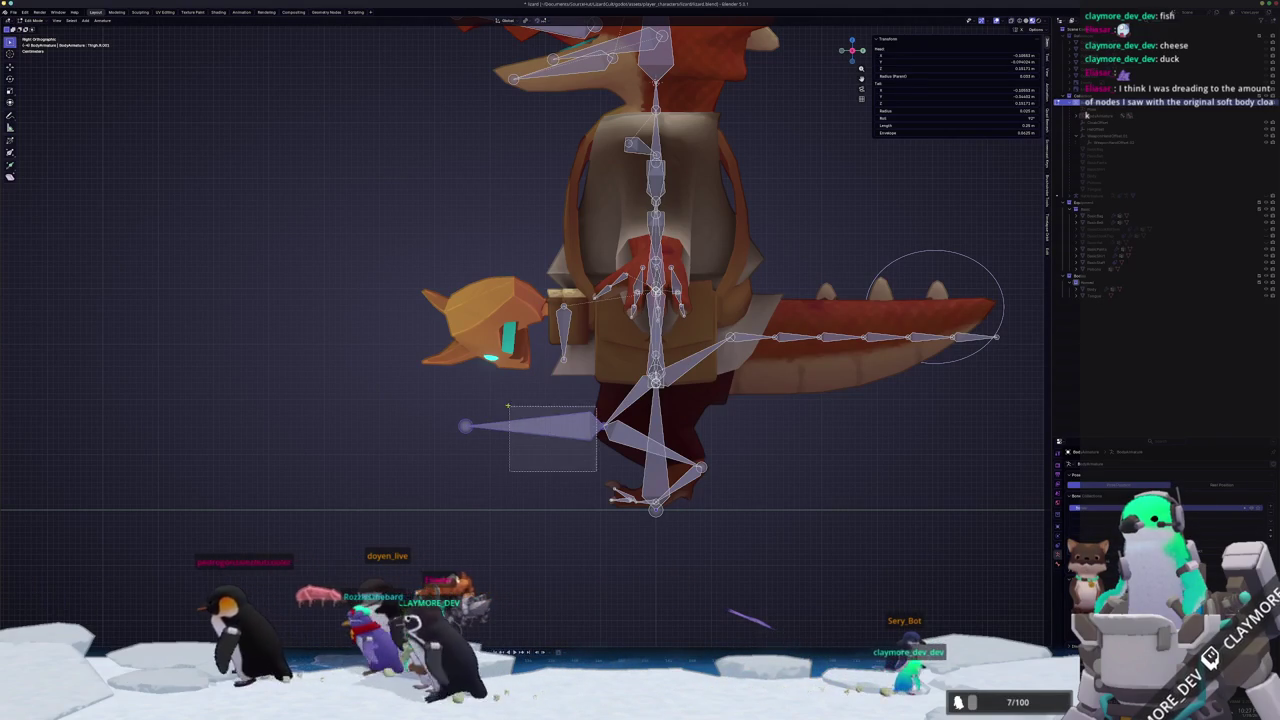
pyautogui.rightClick(500, 454)
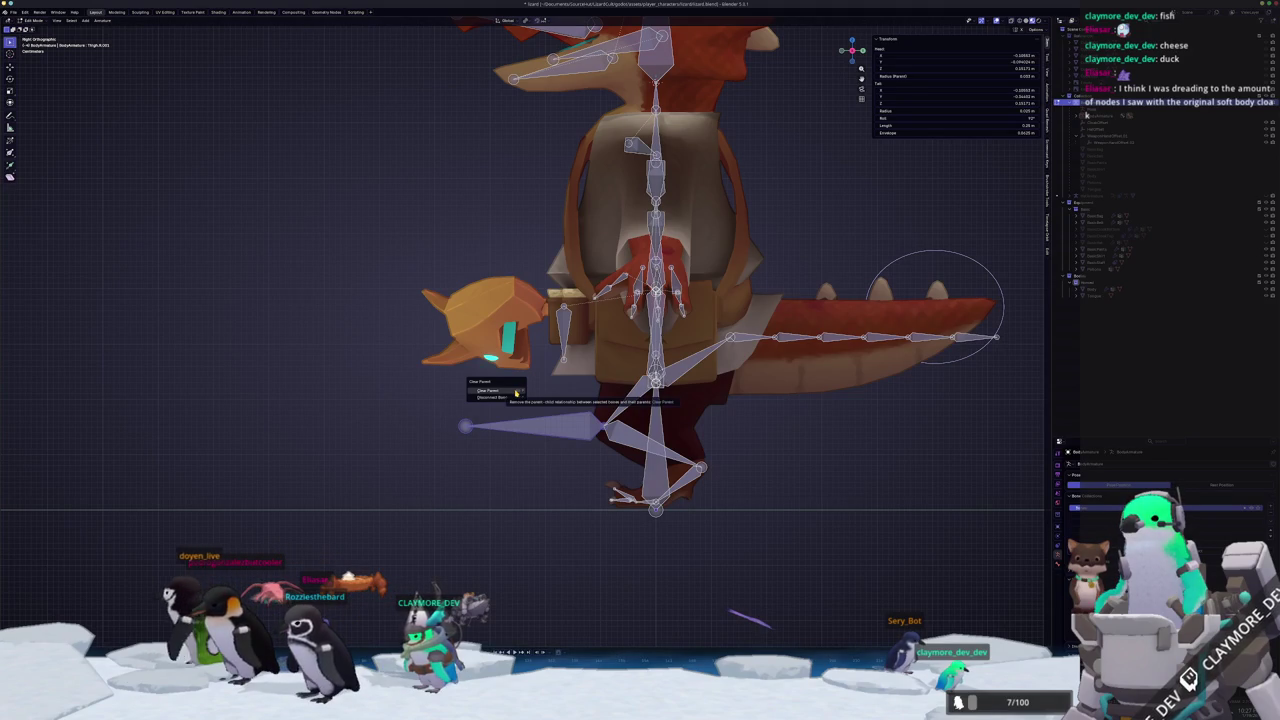
pyautogui.moveTo(590, 472); pyautogui.dragTo(508, 397)
pyautogui.press('y')
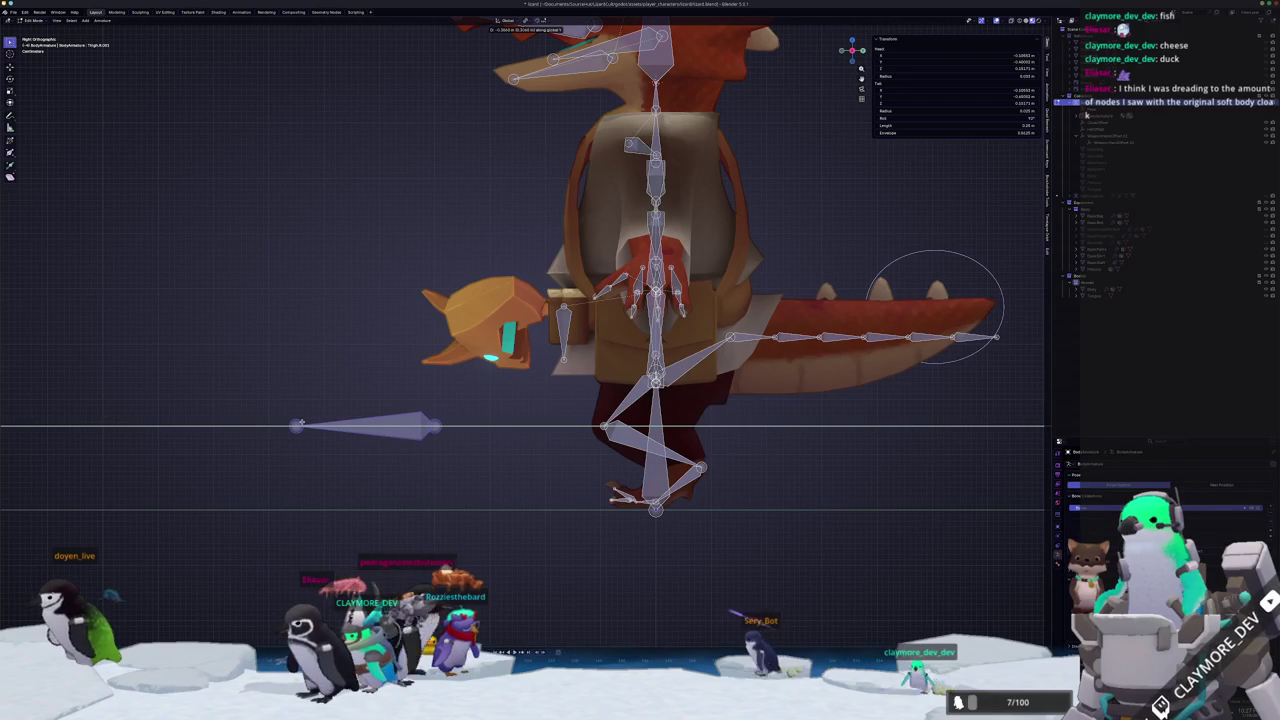
pyautogui.click(300, 423)
# Switch back to the Godot project with the lizard wizard scene
pyautogui.scroll(4, 330, 488)
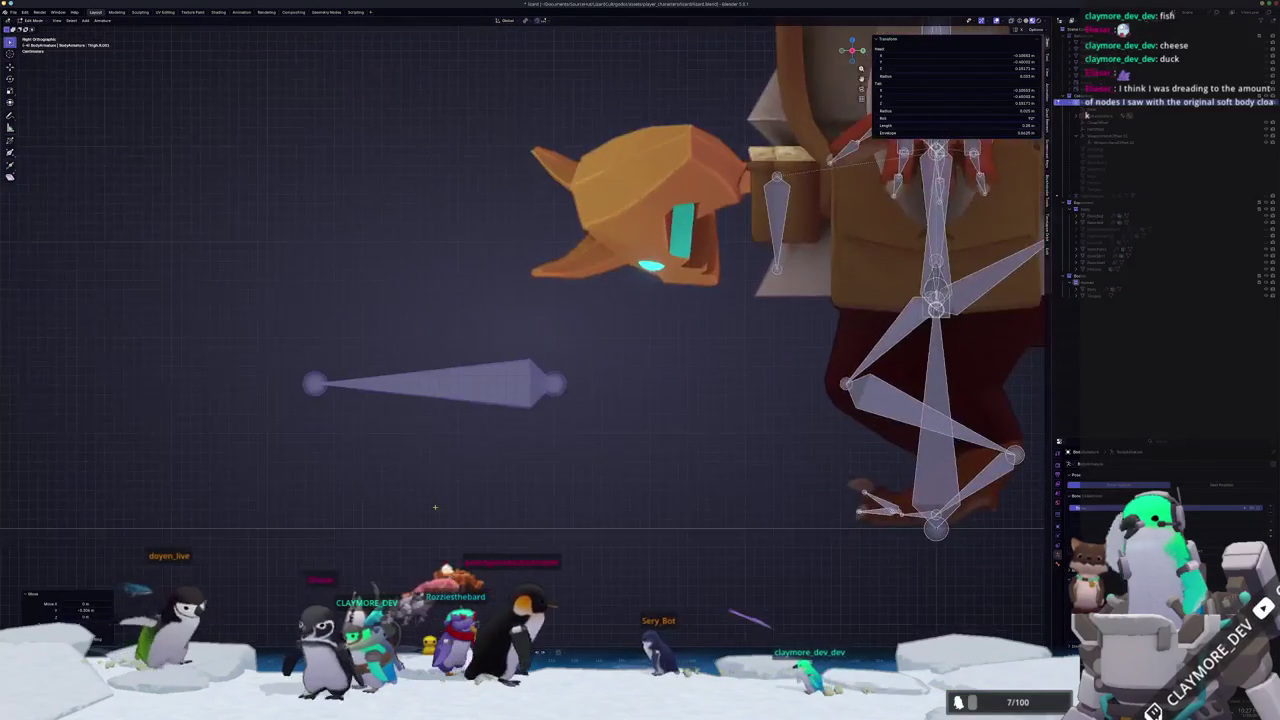
pyautogui.scroll(-5, 554, 480)
pyautogui.hscroll(5, 554, 480)
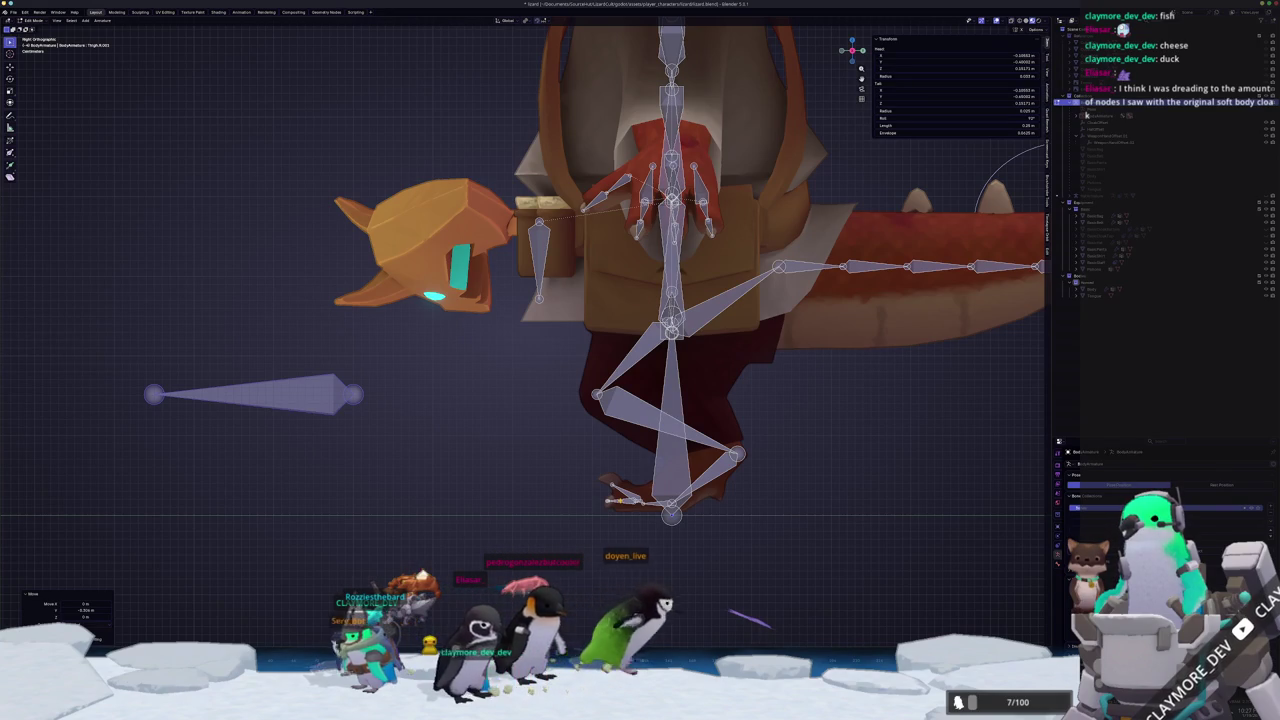
pyautogui.scroll(-3, 542, 379)
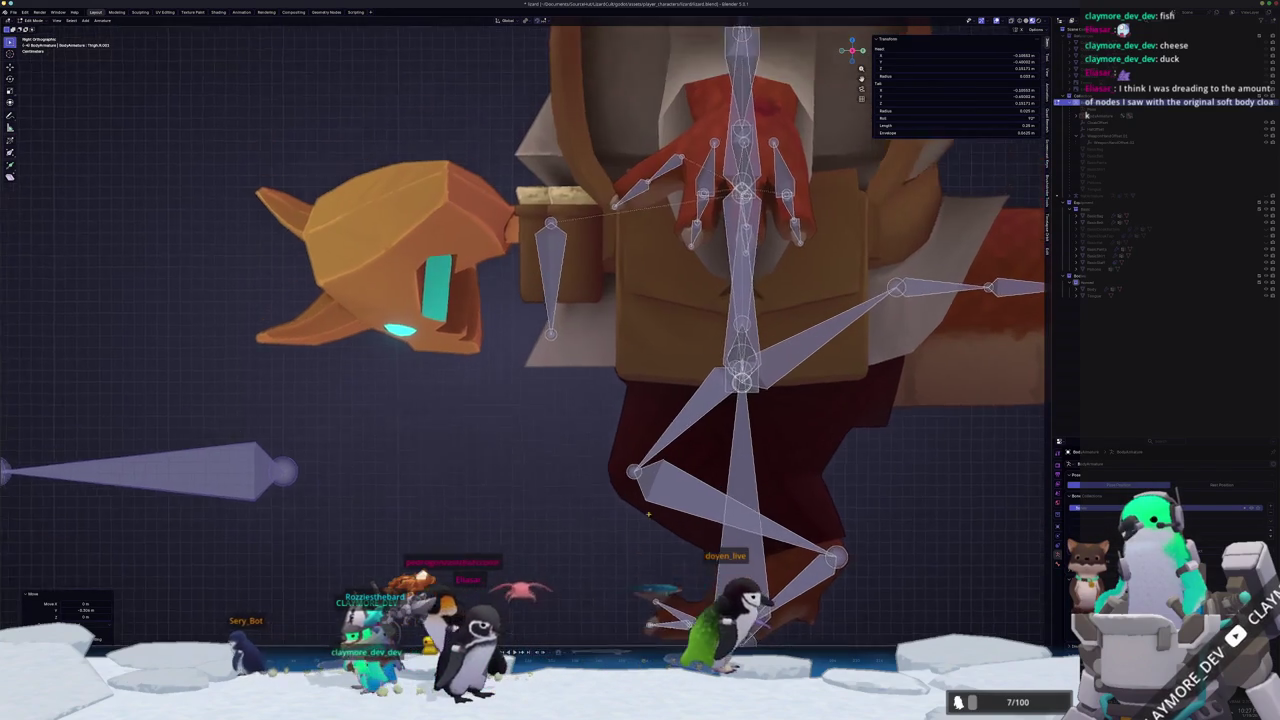
pyautogui.hotkey('alt', 'Tab')
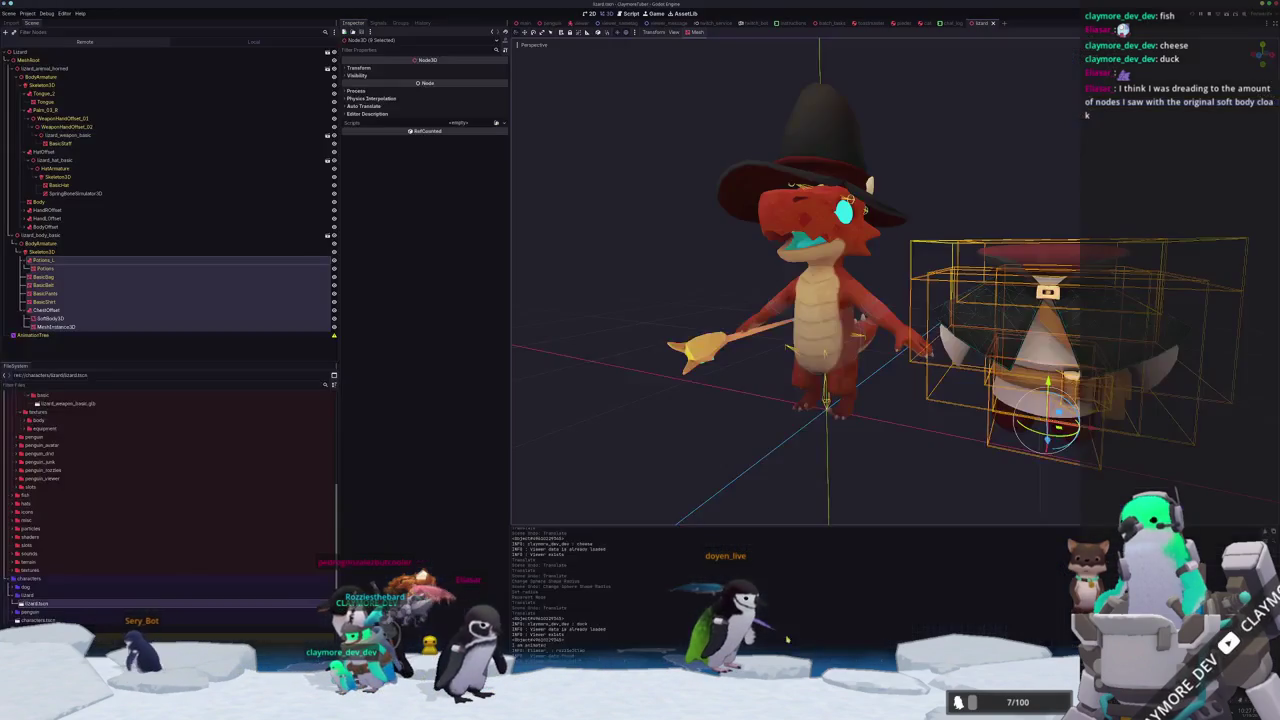
# Inspect BodyOffset, the SoftBody3D cloak and its MeshInstance3D in the Scene dock
pyautogui.scroll(6, 992, 273)
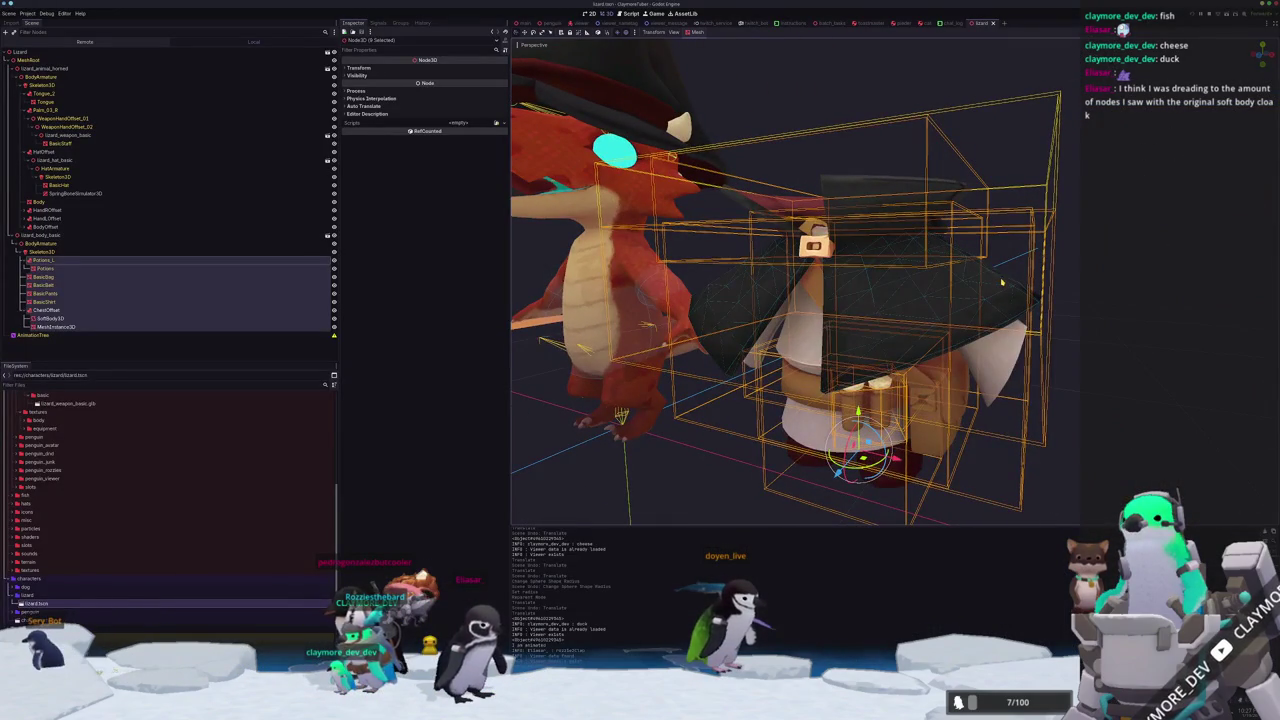
pyautogui.click(98, 228)
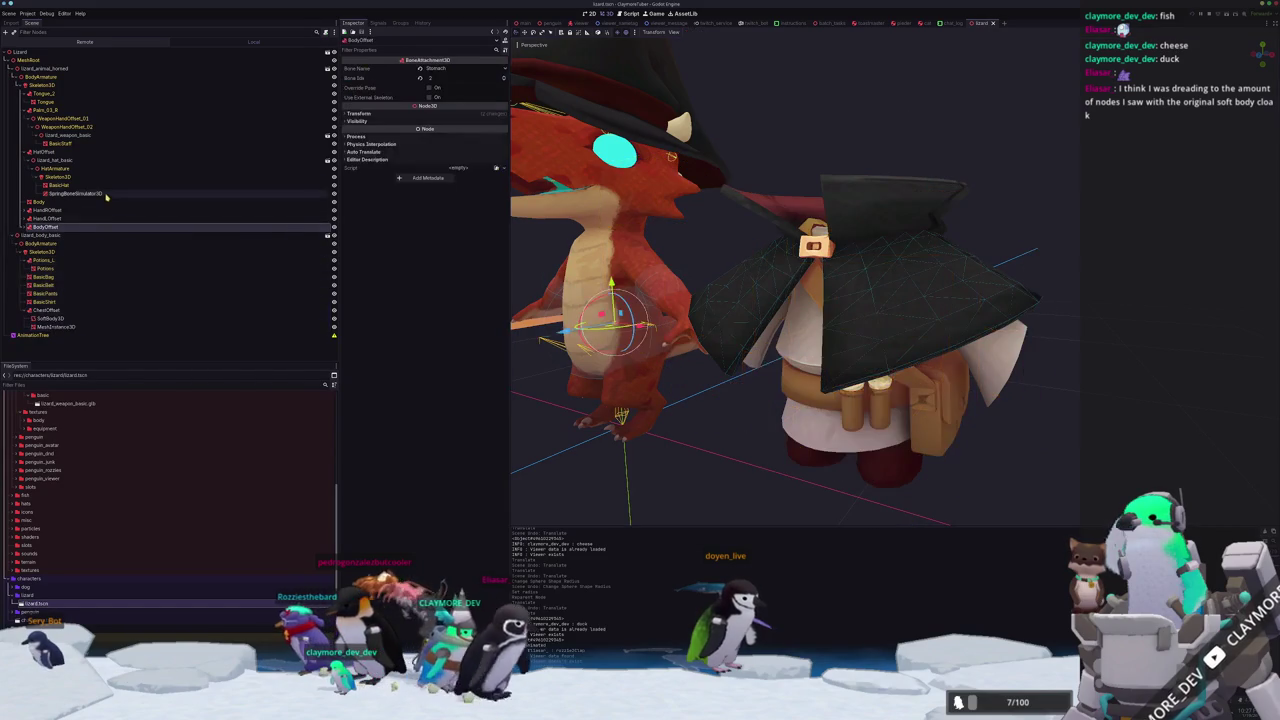
pyautogui.click(75, 318)
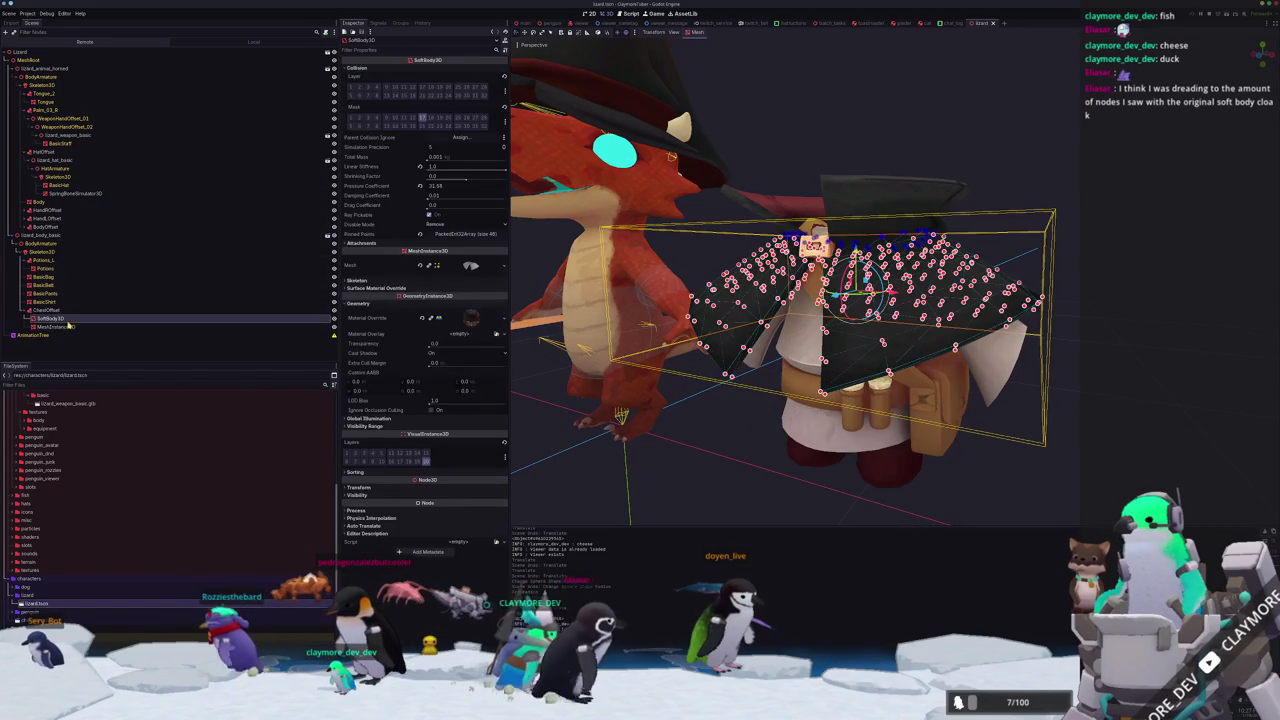
pyautogui.click(93, 327)
pyautogui.click(75, 318)
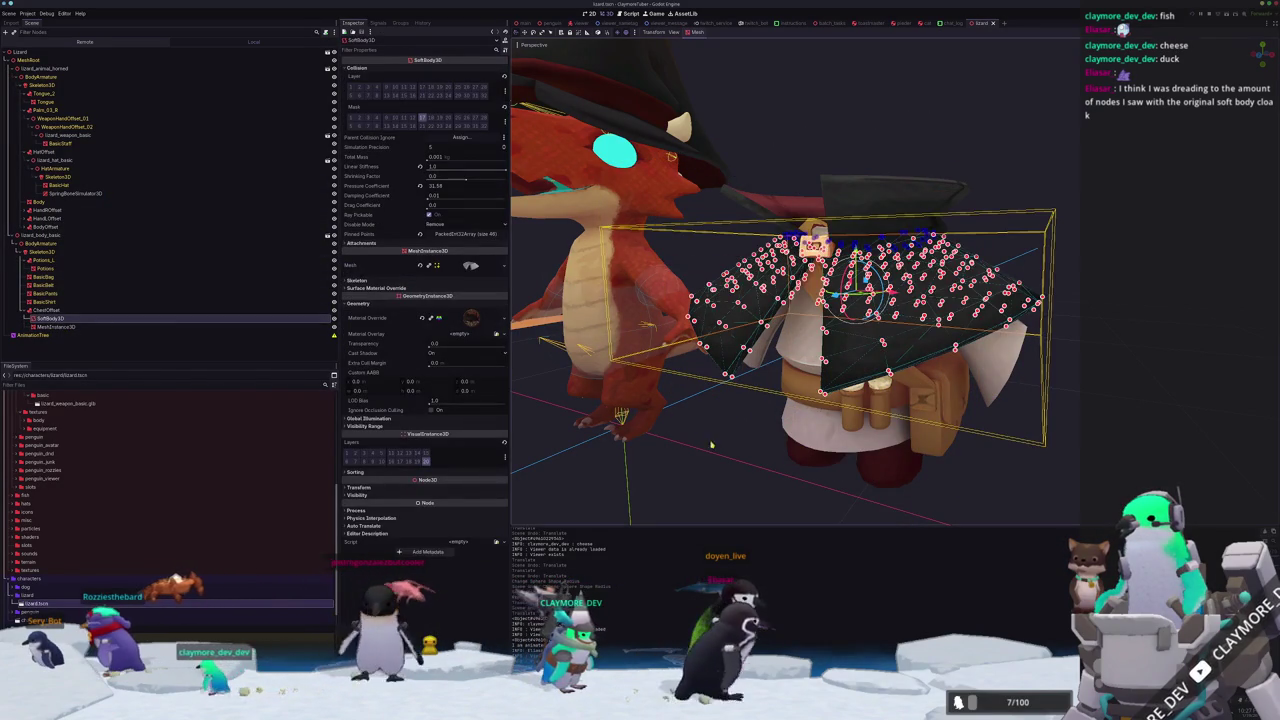
# Zoom around the soft-body cloak in the viewport, then deselect it
pyautogui.scroll(3, 757, 461)
pyautogui.scroll(3, 757, 461)
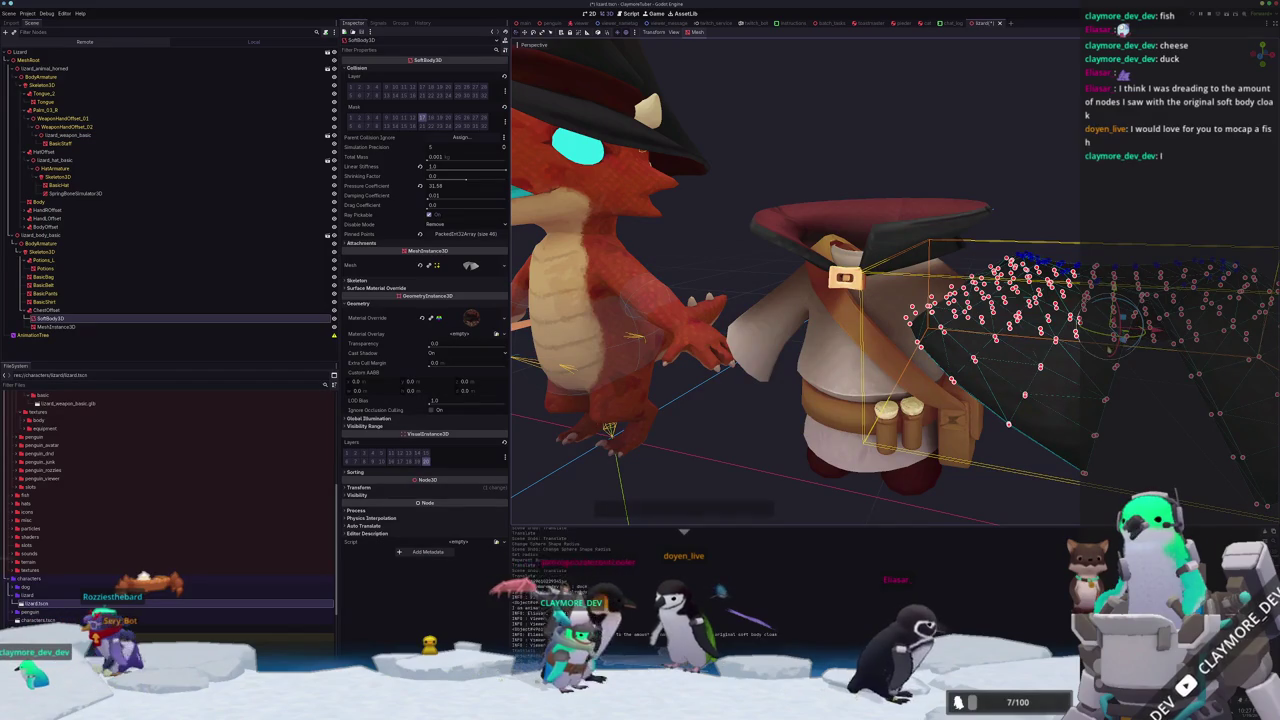
pyautogui.scroll(-5, 1050, 364)
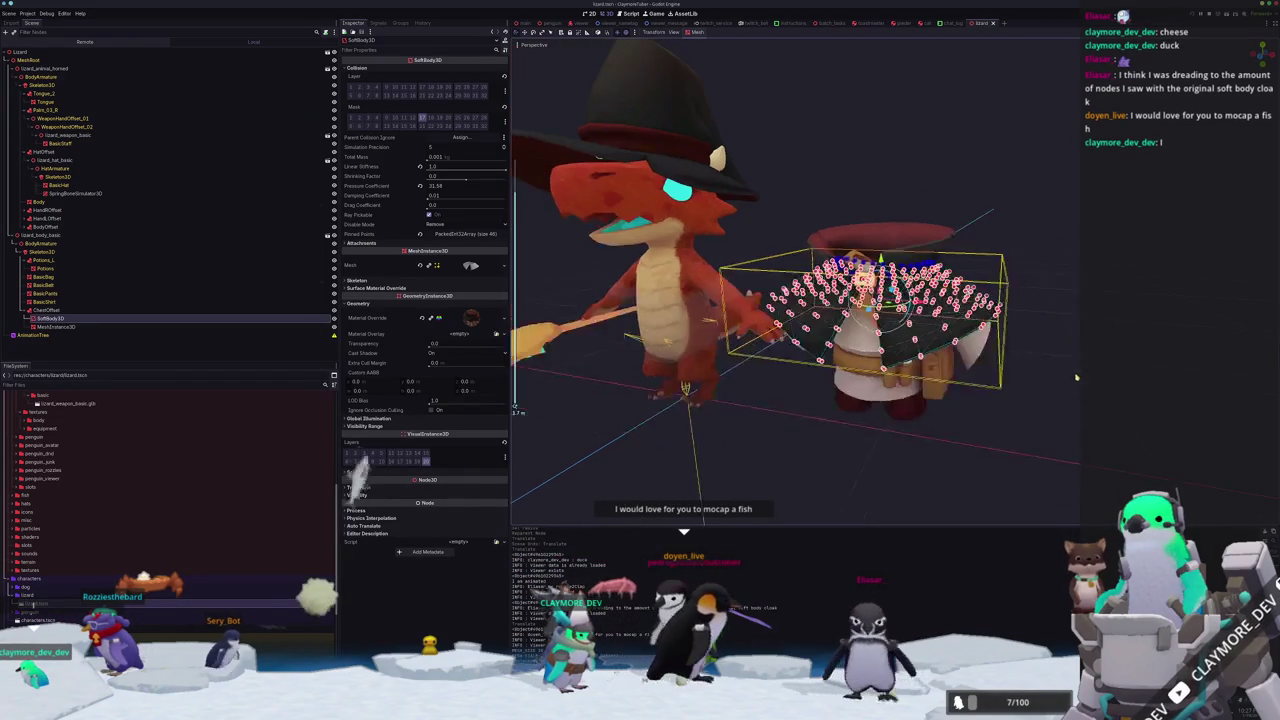
pyautogui.click(1050, 364)
pyautogui.scroll(-3, 1050, 364)
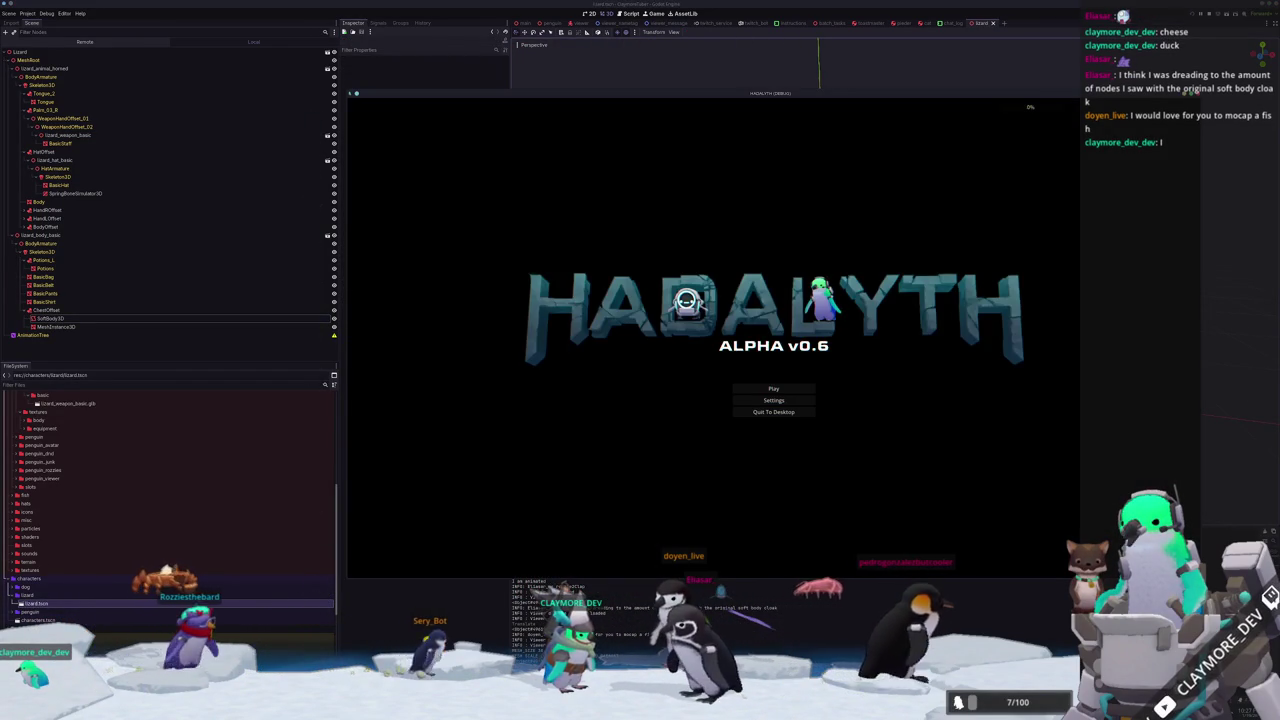
# Switch to Blender and back to the Godot editor, then select the Skeleton3D node
pyautogui.hotkey('alt', 'Tab')
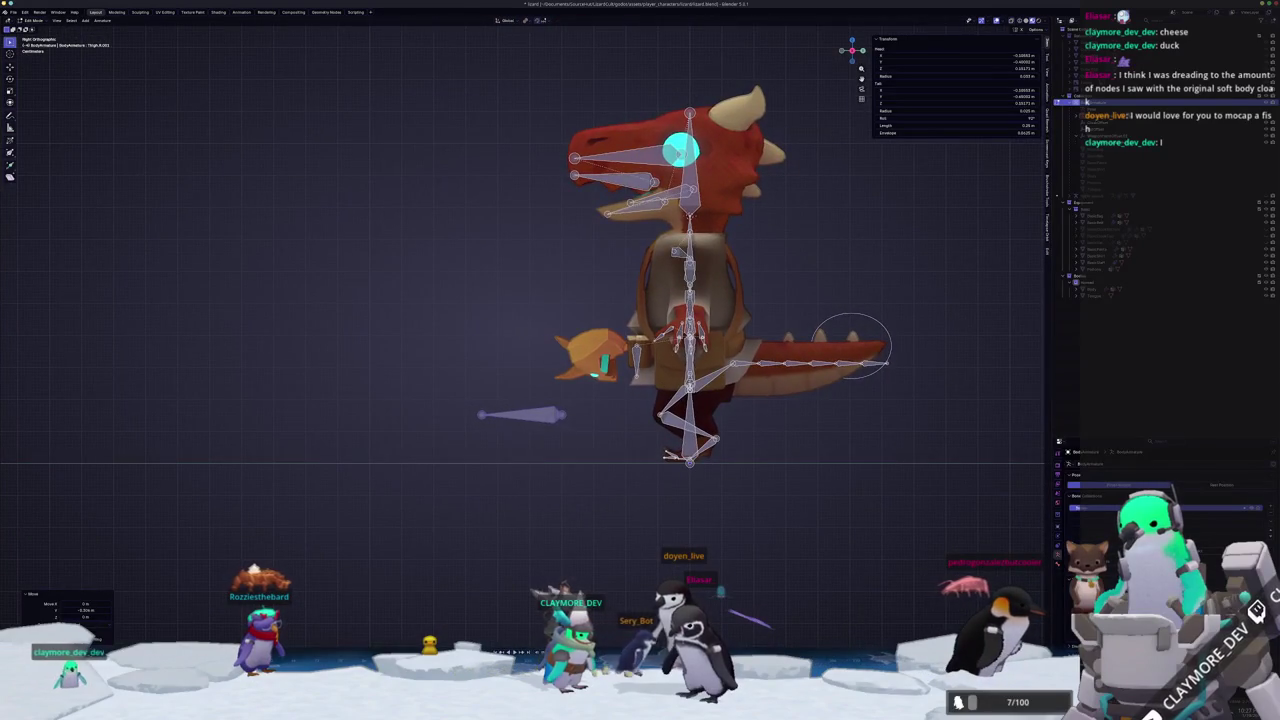
pyautogui.hotkey('alt', 'Tab')
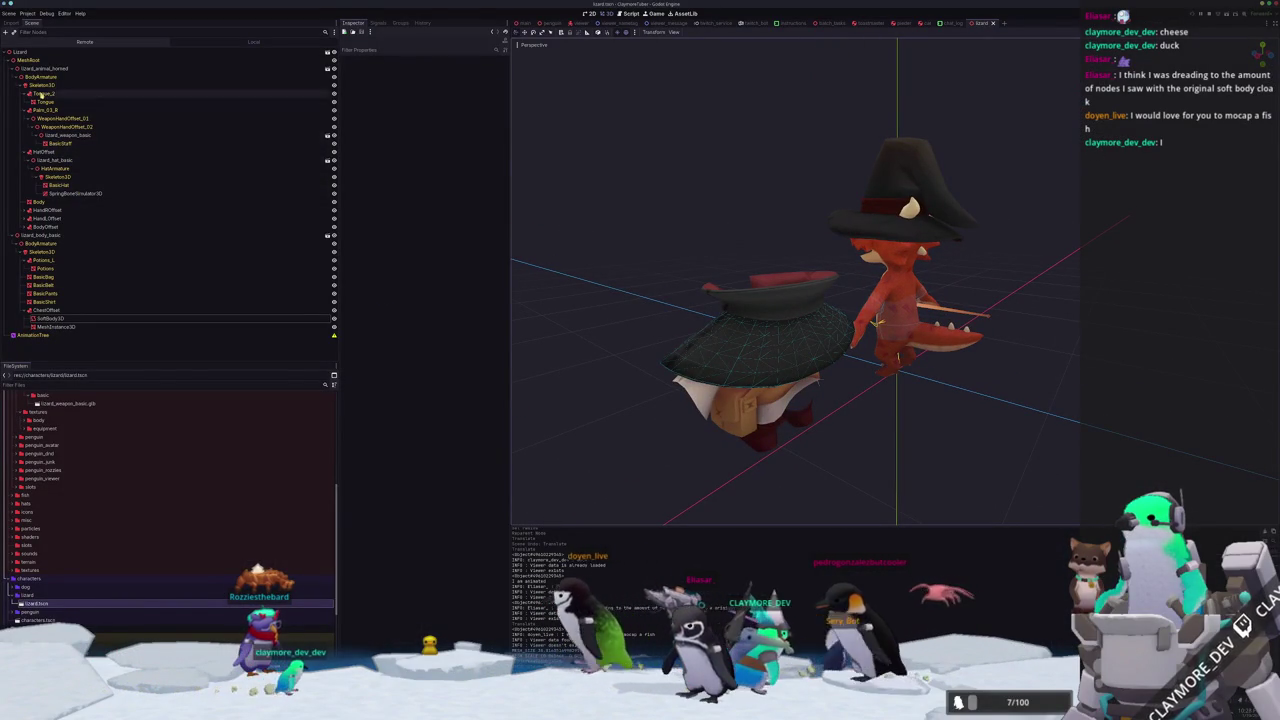
pyautogui.click(42, 85)
# Add a SpringBoneSimulator3D child node to the lizard's Skeleton3D
pyautogui.rightClick(42, 85)
pyautogui.click(71, 92)
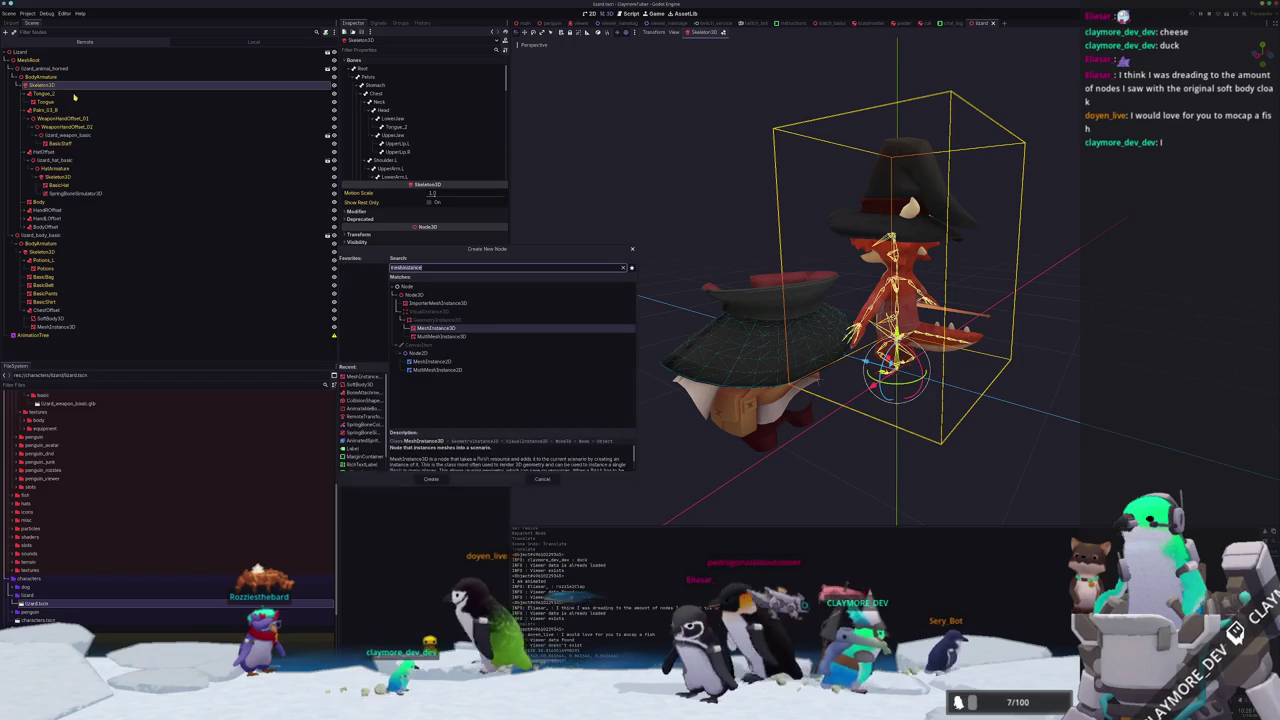
pyautogui.write('spring')
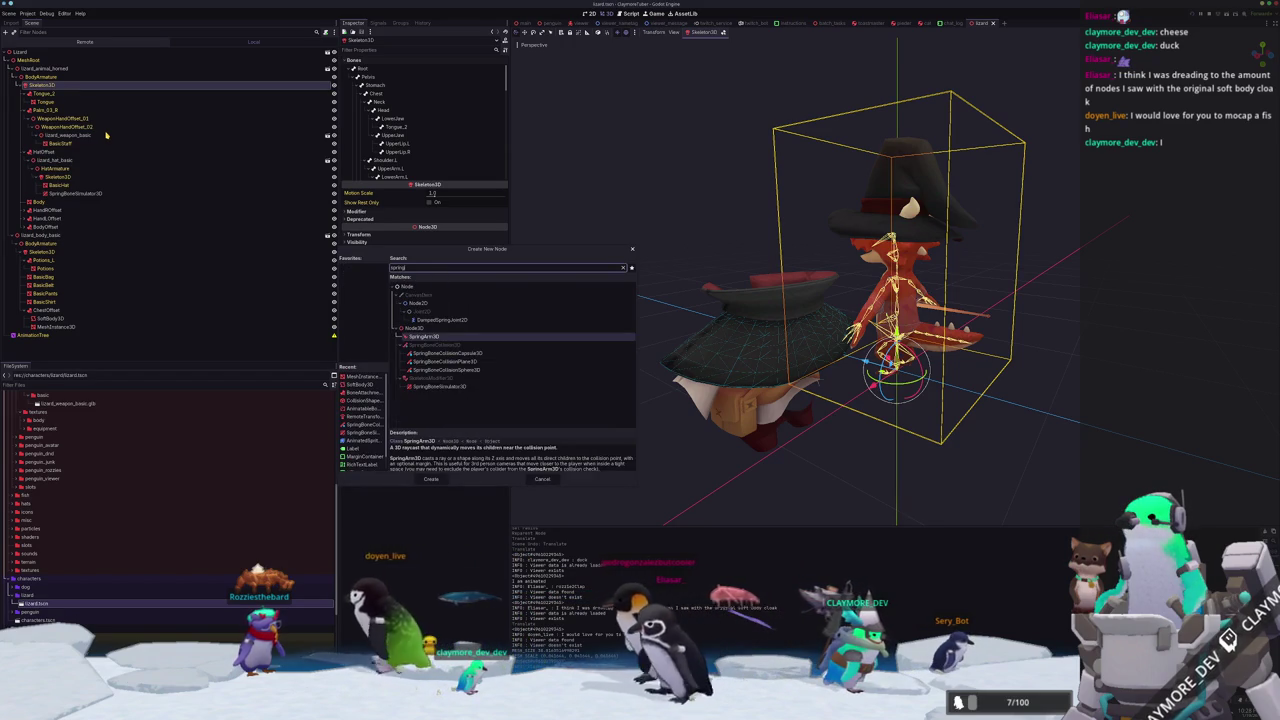
pyautogui.press('Down')
pyautogui.press('Down')
pyautogui.press('Down')
pyautogui.press('Return')
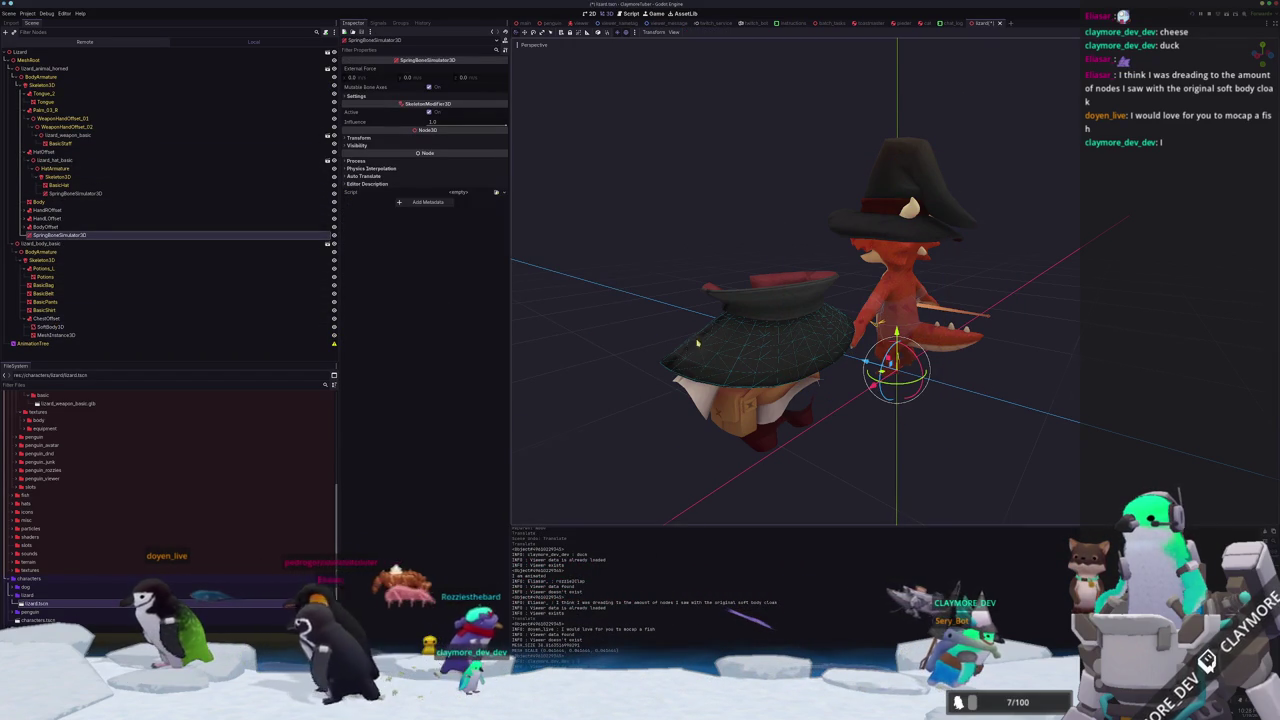
# Set the spring simulator's root bone to Tail.02 and end bone to Tail.06
pyautogui.scroll(2, 724, 344)
pyautogui.scroll(1, 724, 344)
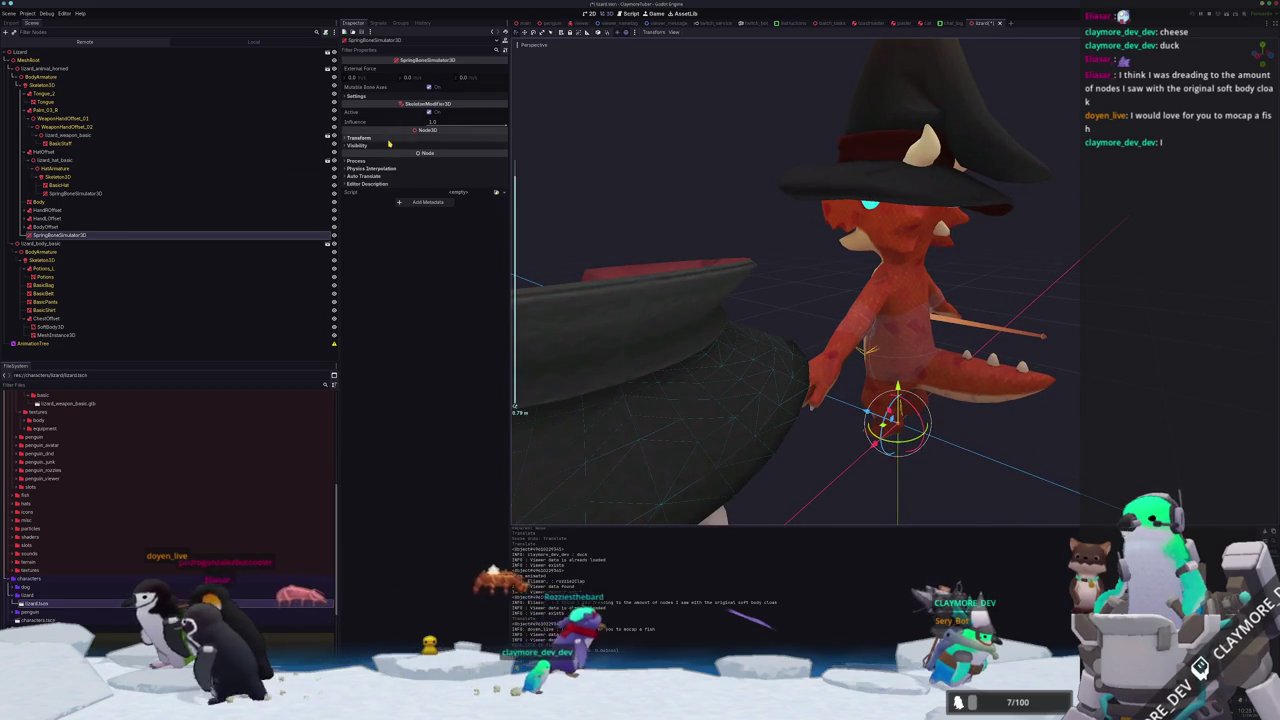
pyautogui.click(391, 97)
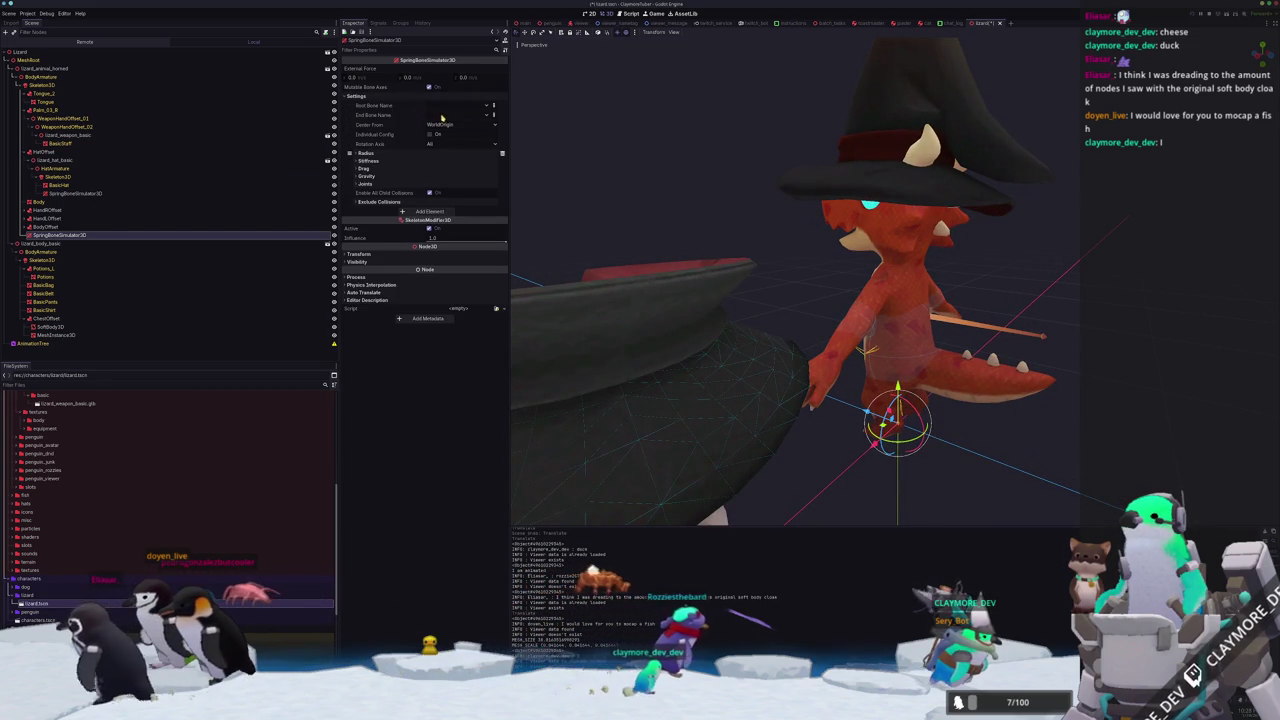
pyautogui.click(441, 106)
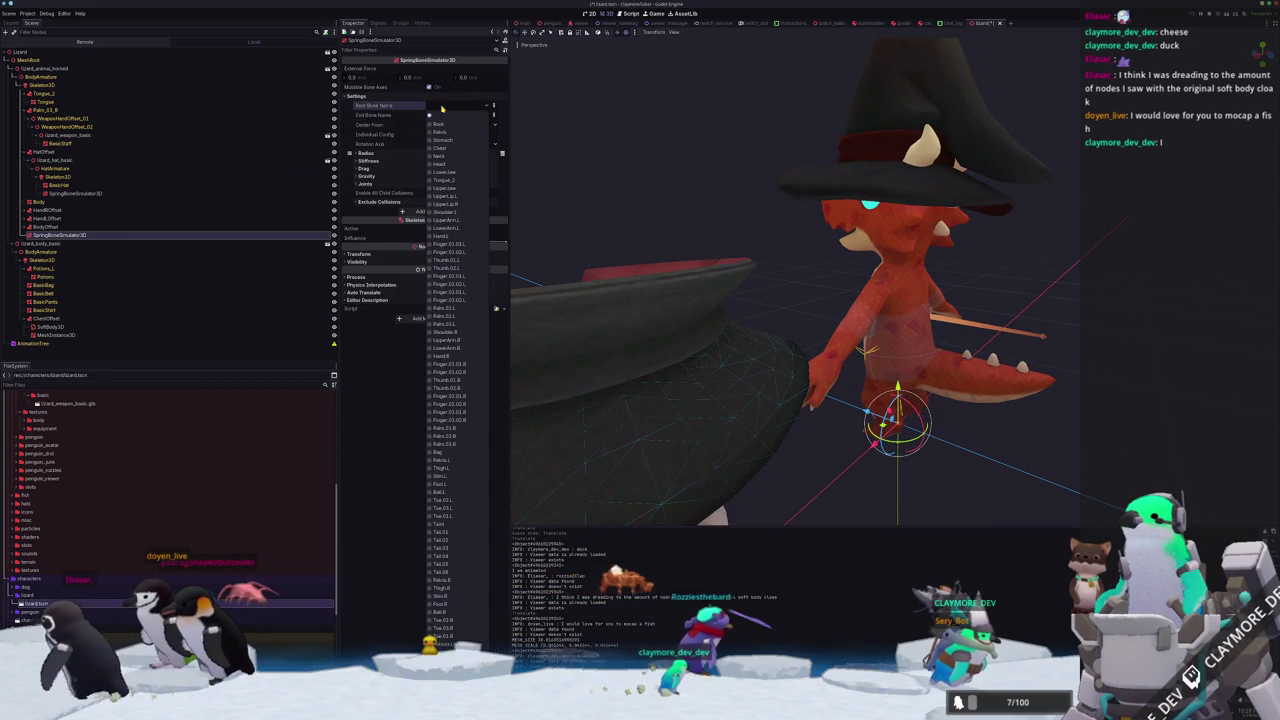
pyautogui.click(449, 540)
pyautogui.click(452, 116)
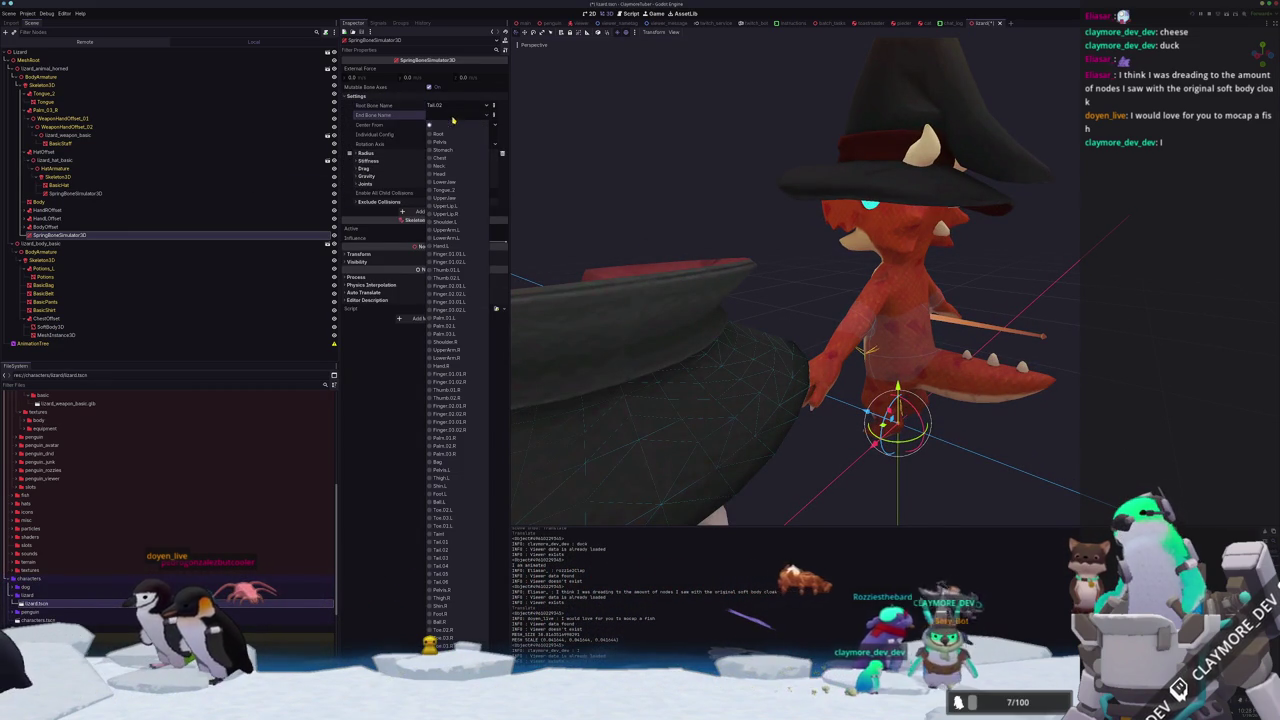
pyautogui.click(440, 582)
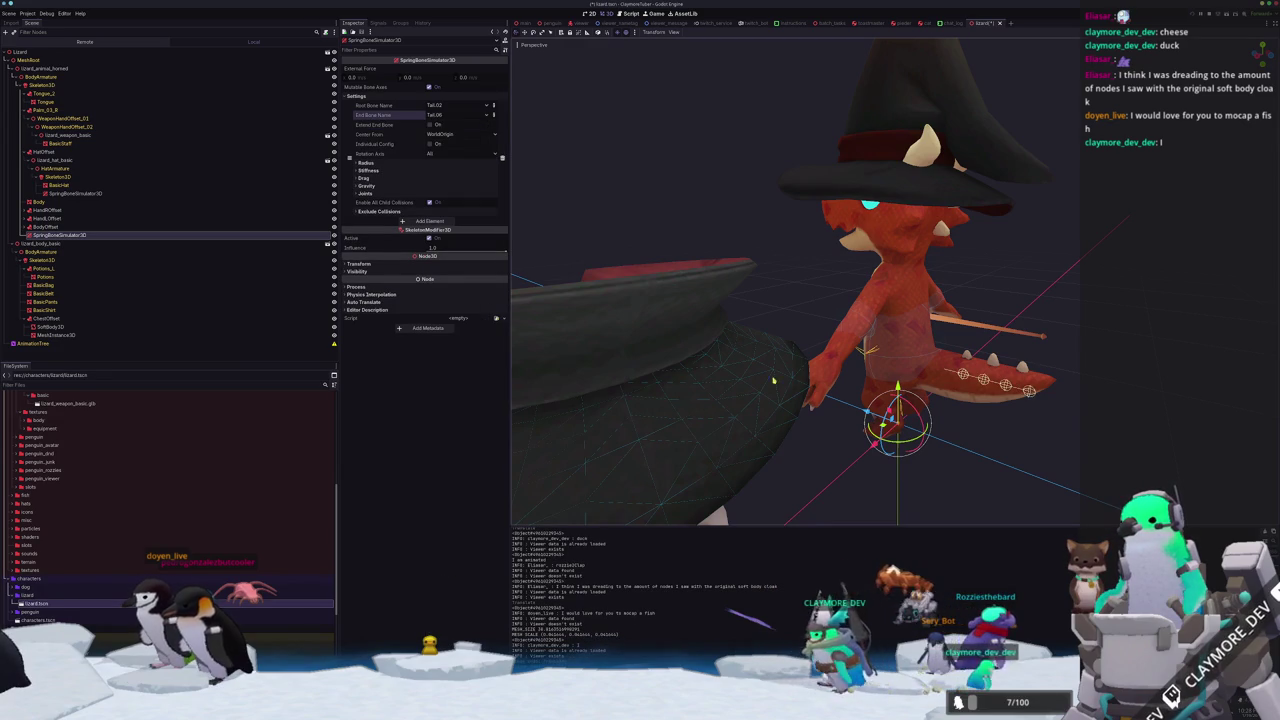
pyautogui.scroll(5, 580, 206)
pyautogui.scroll(3, 580, 206)
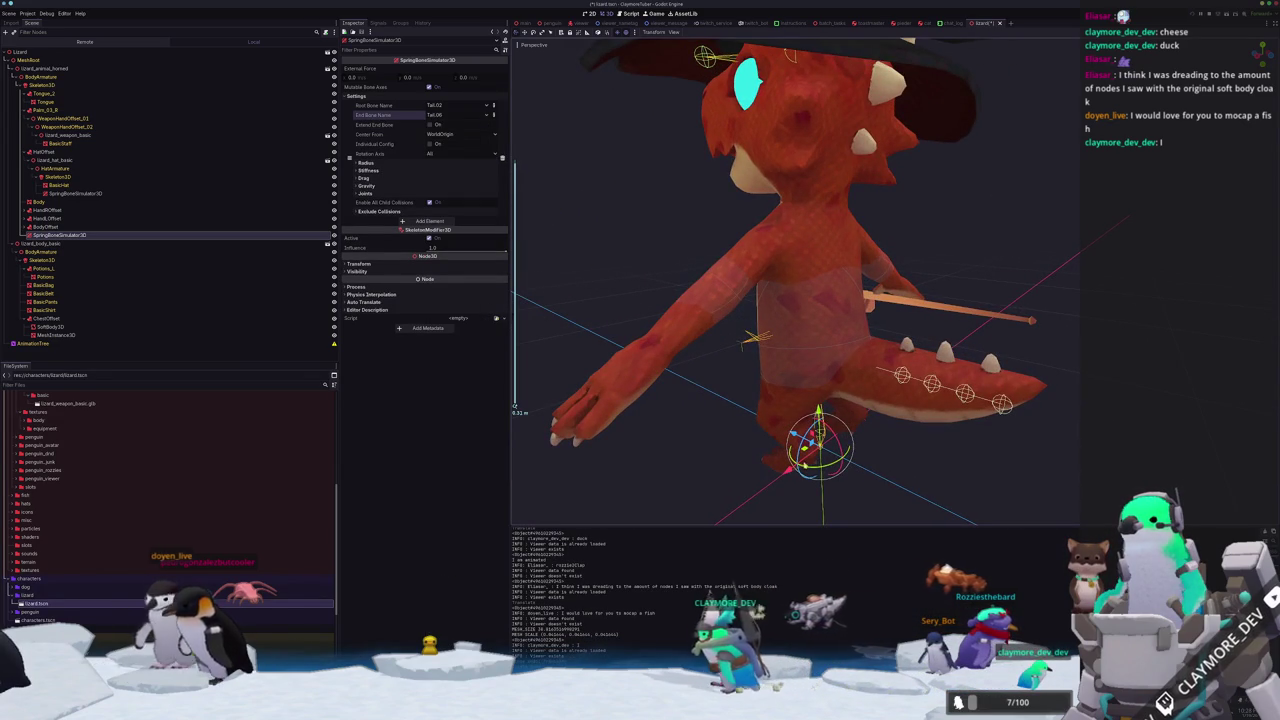
# Drag and spin the skeleton to test the tail's spring wobble, turning it toward the camera
pyautogui.click(42, 85)
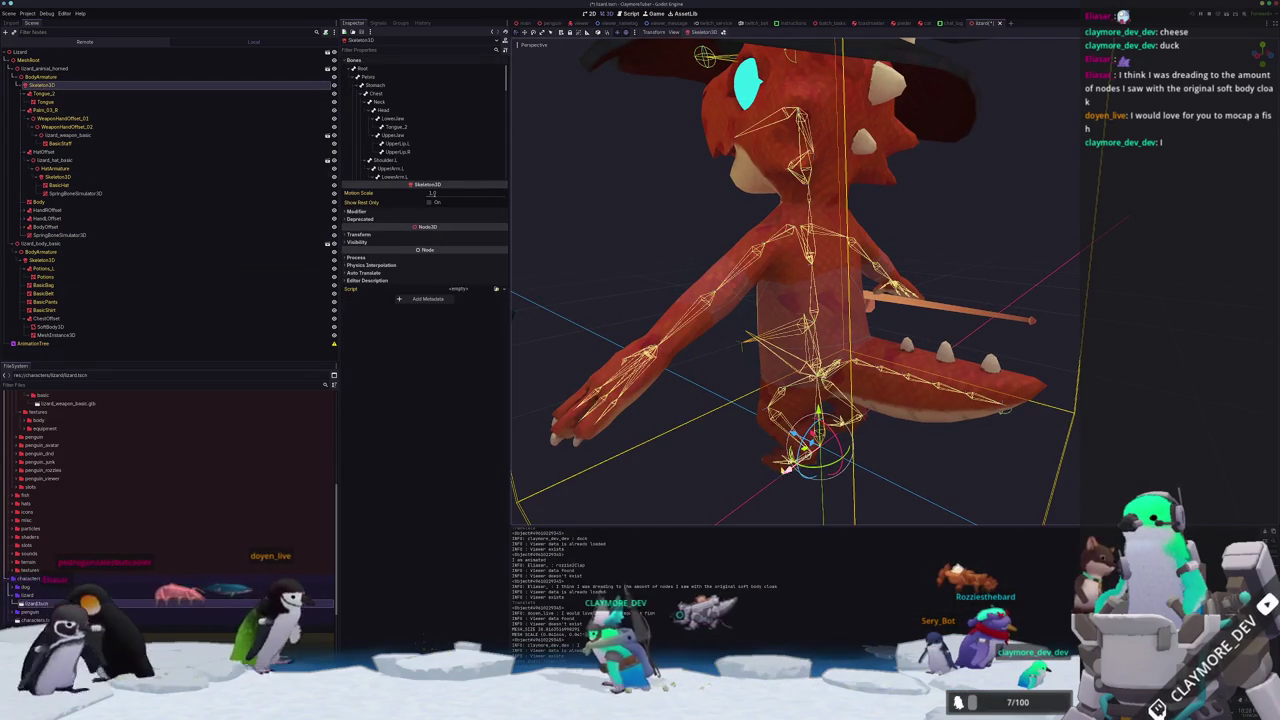
pyautogui.moveTo(778, 477)
pyautogui.mouseDown()
pyautogui.moveTo(853, 433)
pyautogui.moveTo(934, 356)
pyautogui.mouseUp()
pyautogui.scroll(5, 818, 440)
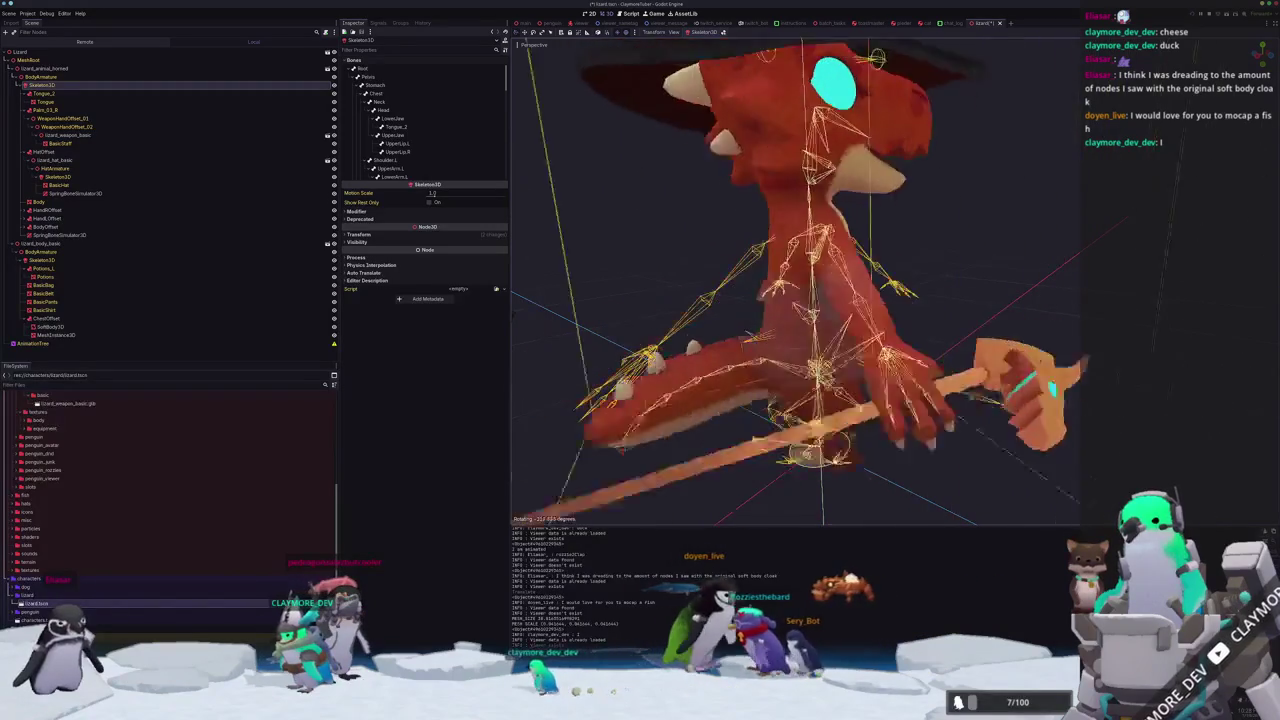
pyautogui.moveTo(750, 448); pyautogui.dragTo(745, 470)
pyautogui.moveTo(725, 410); pyautogui.dragTo(833, 387)
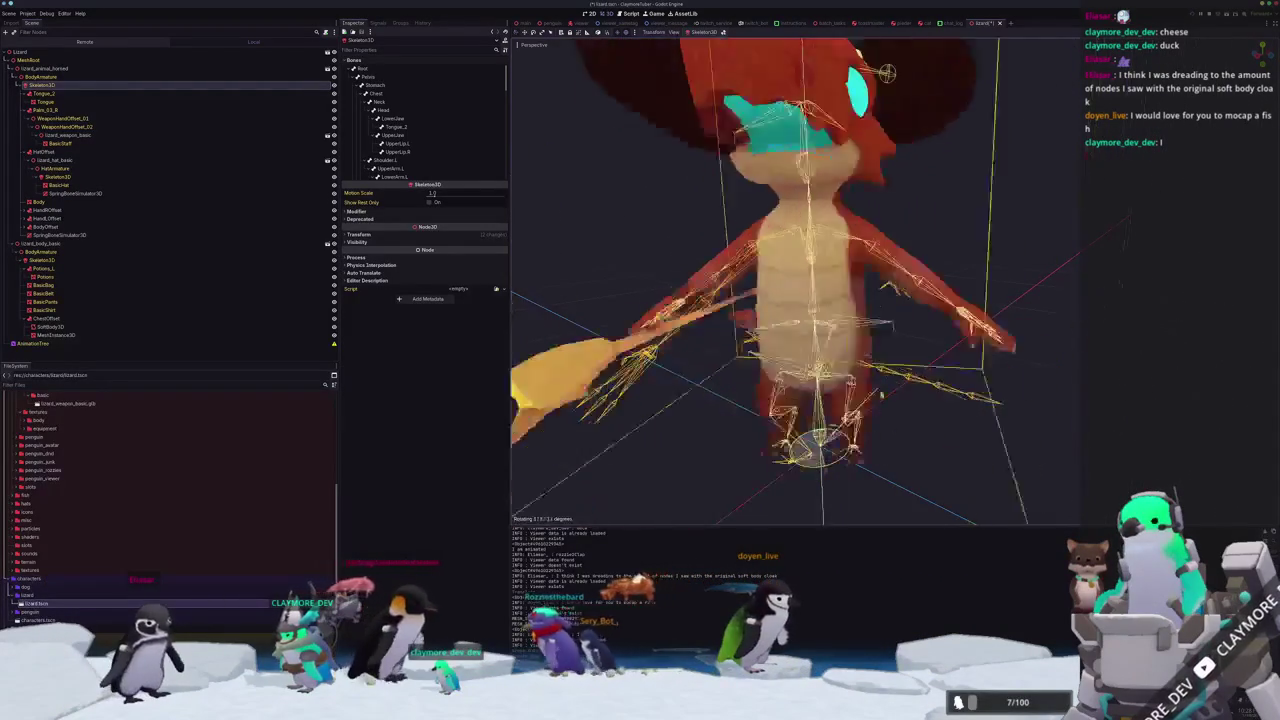
pyautogui.moveTo(714, 445); pyautogui.dragTo(731, 305)
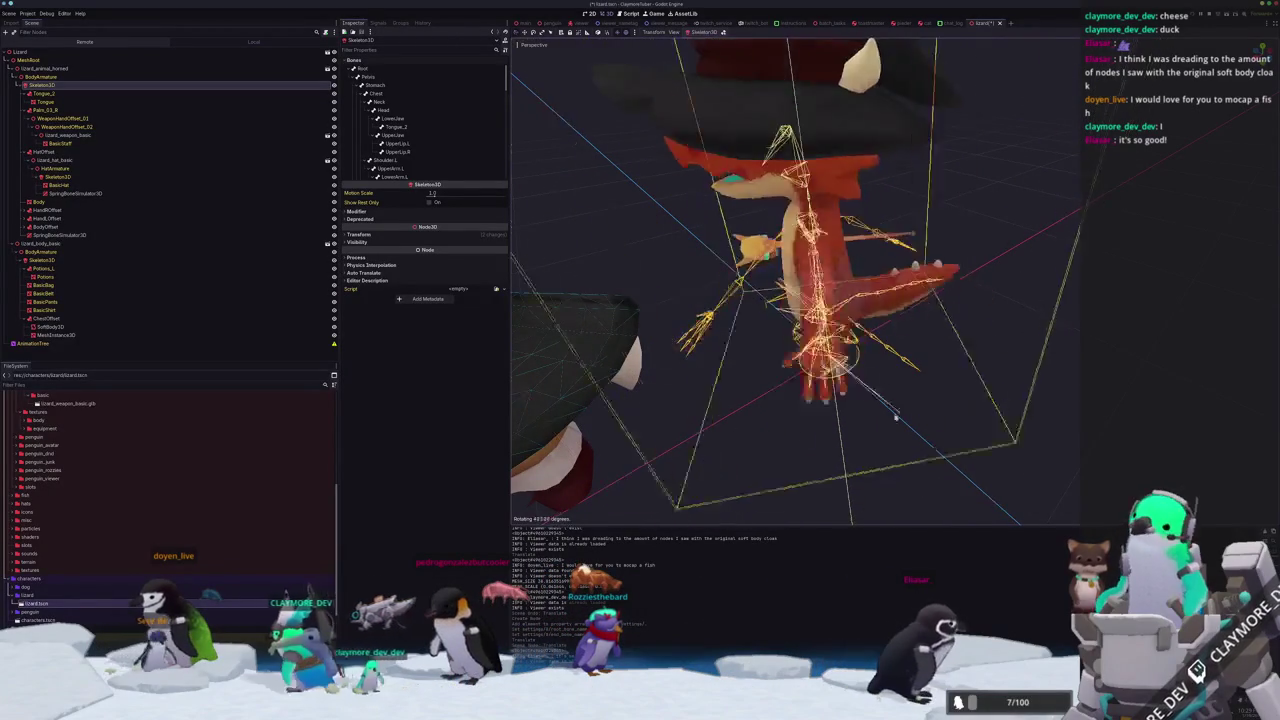
pyautogui.scroll(-5, 847, 438)
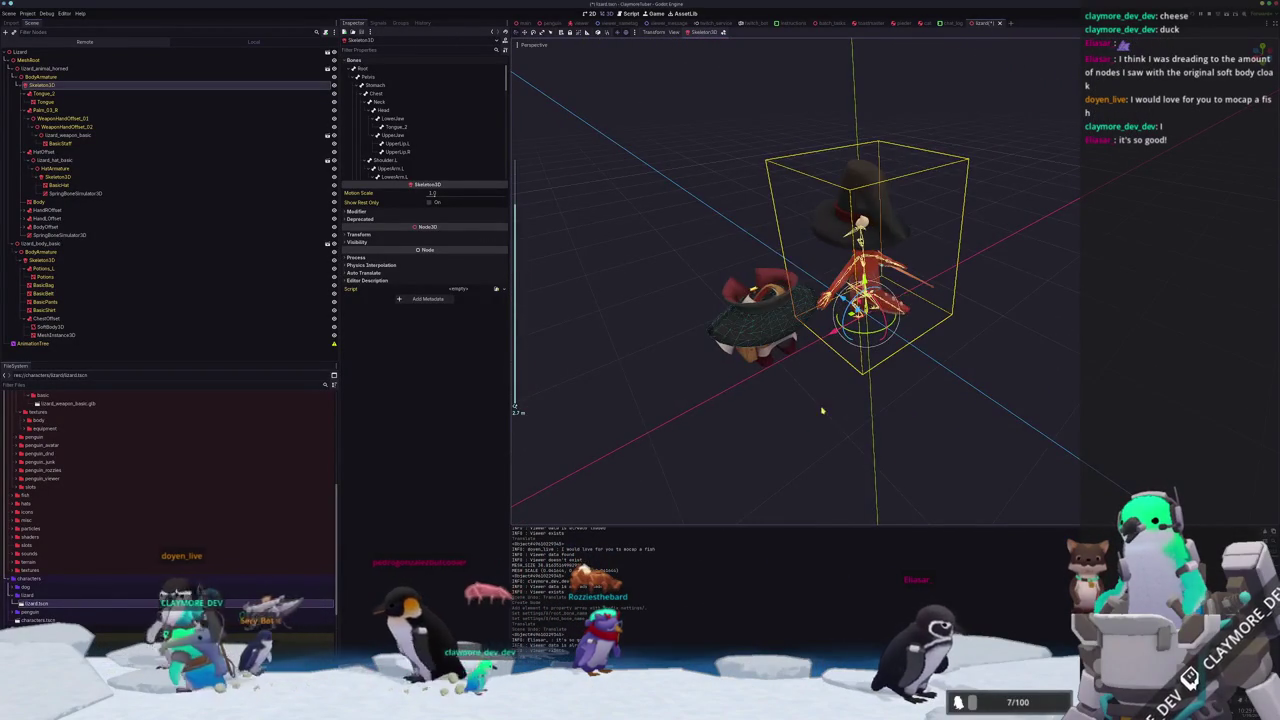
pyautogui.scroll(5, 825, 413)
# Rotate the skeleton into a new pose, then select the bag meshes beside the lizard
pyautogui.press('r')
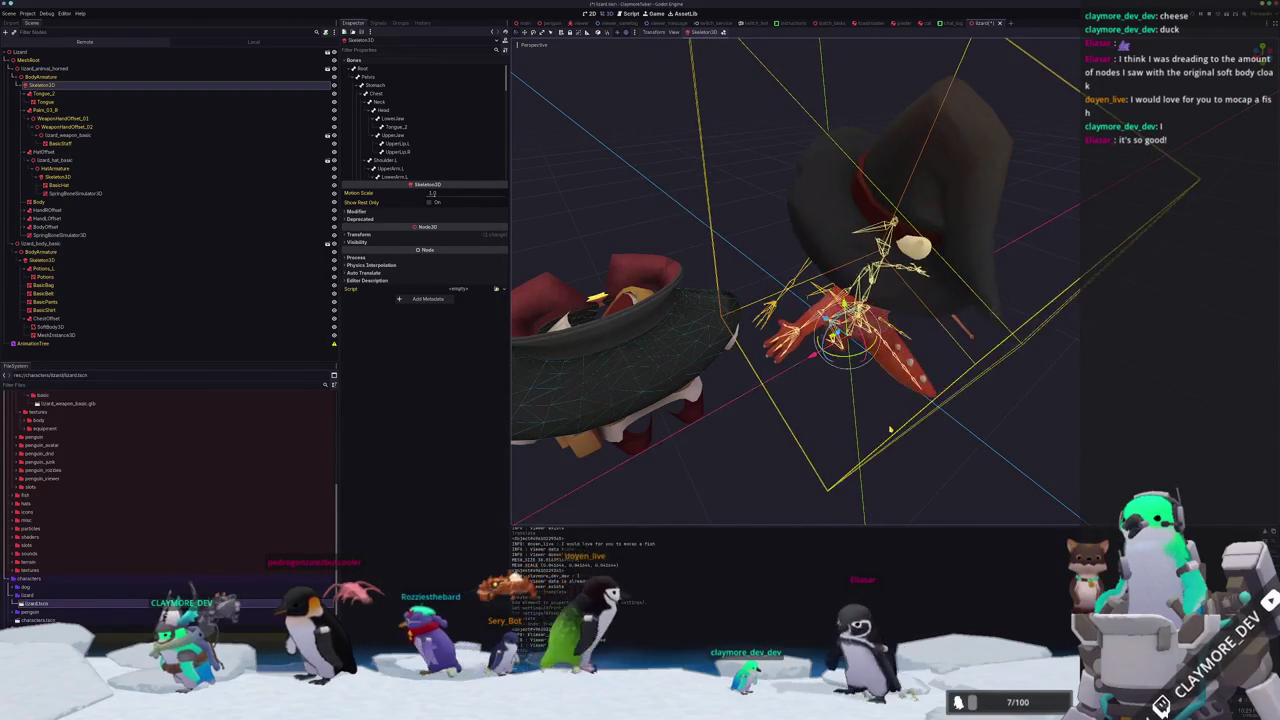
pyautogui.scroll(5, 877, 424)
pyautogui.scroll(2, 877, 424)
pyautogui.press('r')
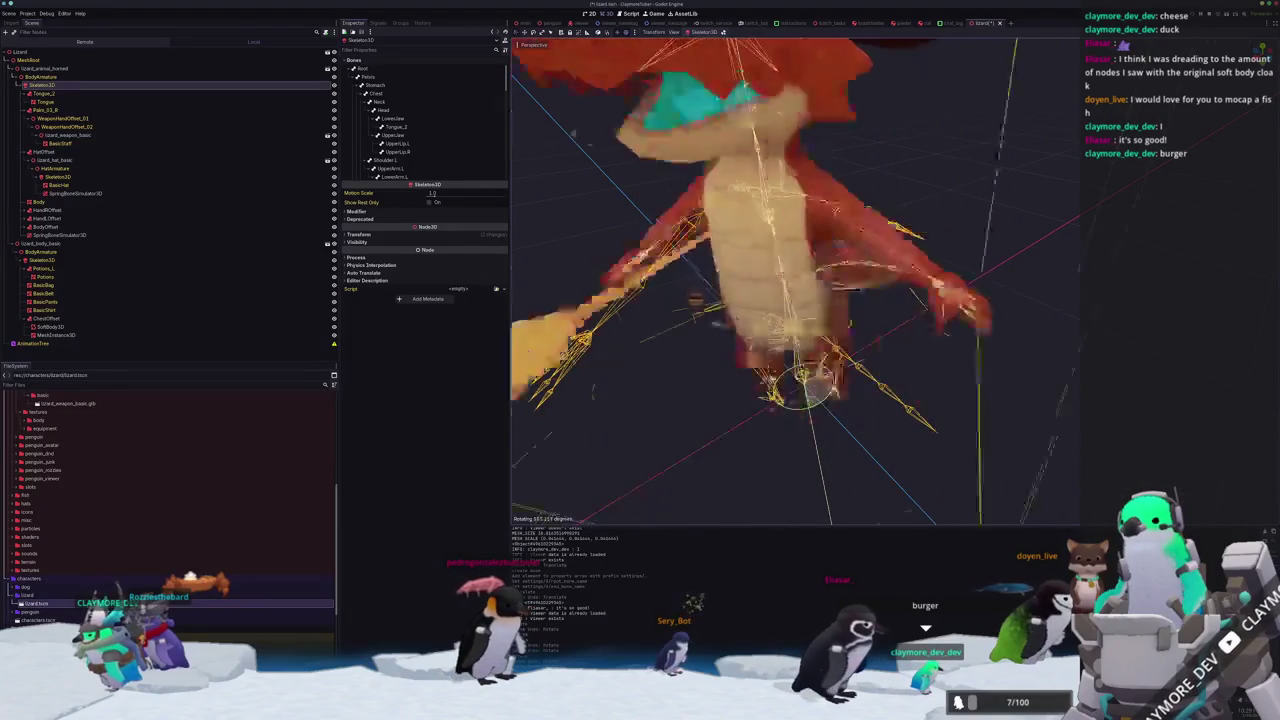
pyautogui.press('Return')
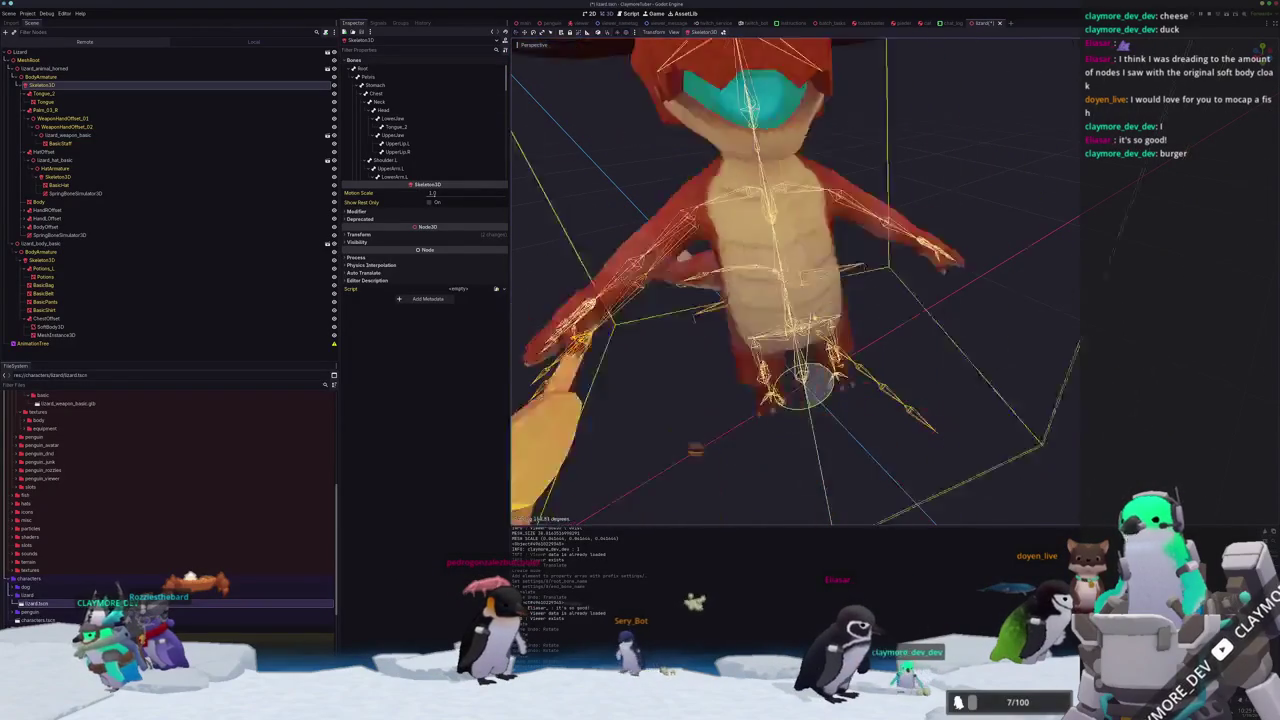
pyautogui.scroll(-8, 689, 411)
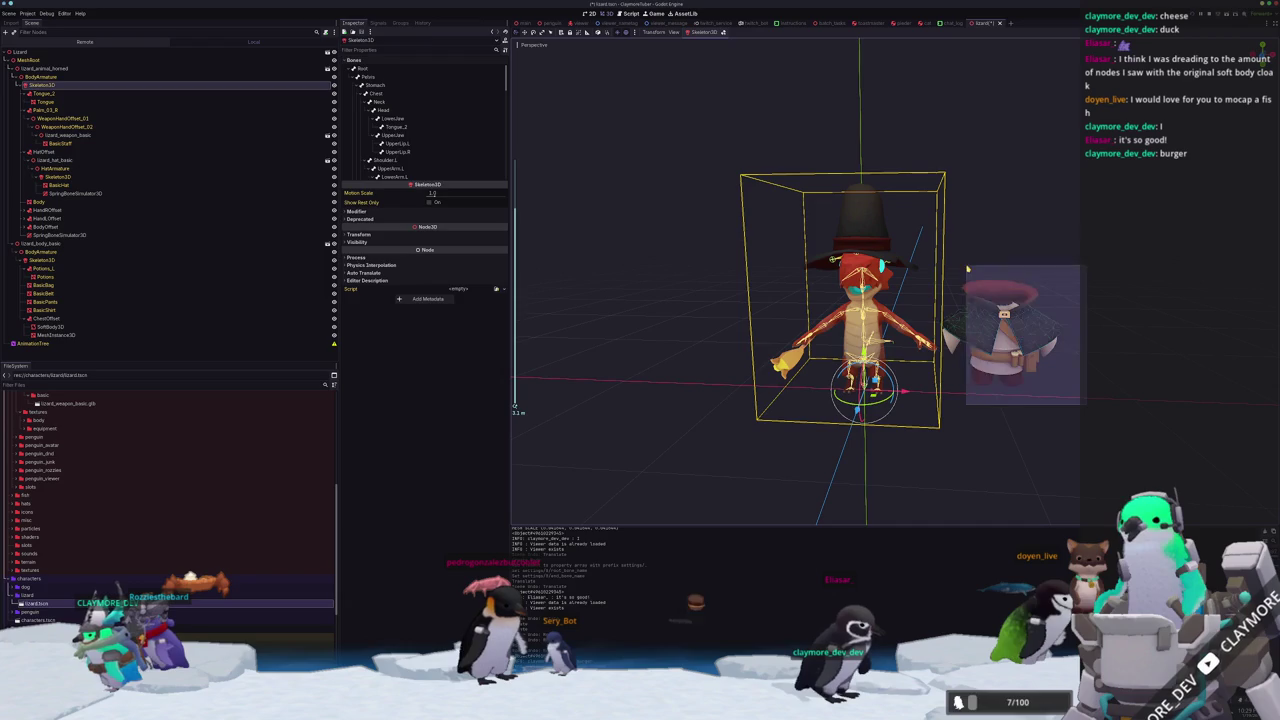
pyautogui.moveTo(968, 270); pyautogui.dragTo(968, 270)
pyautogui.scroll(3, 968, 270)
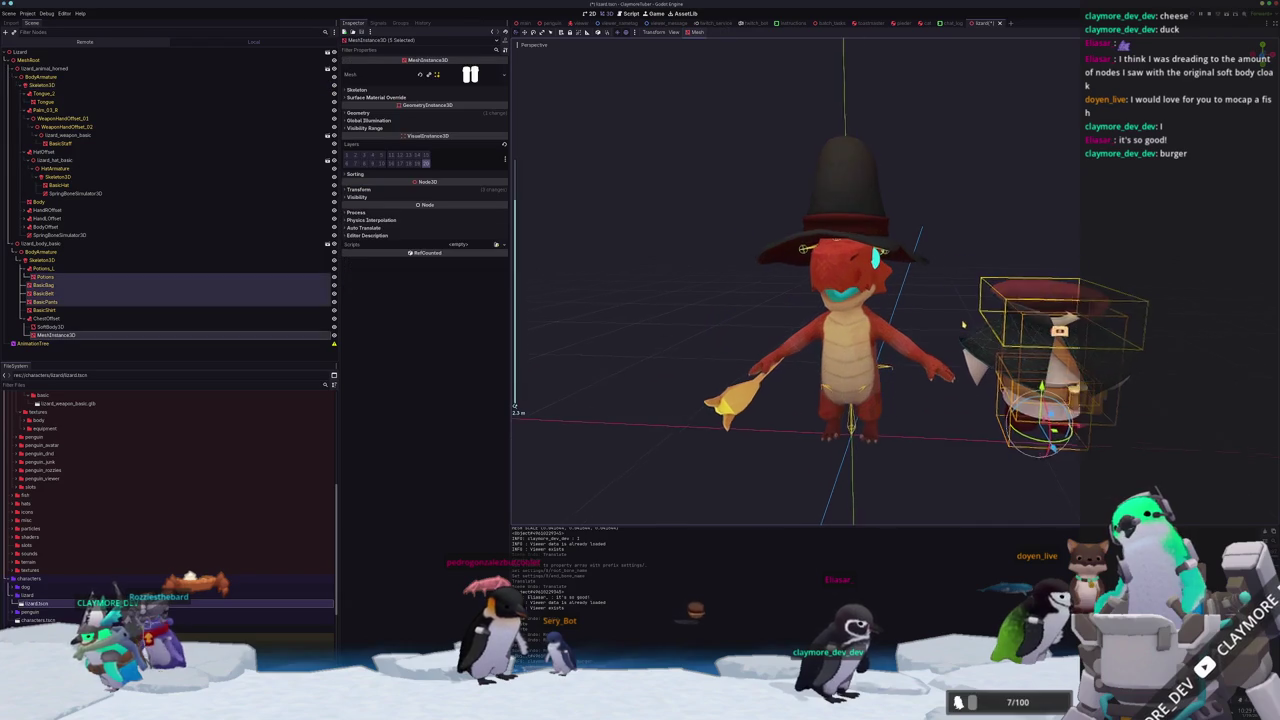
# Add ChestOffset to the selection and slide the bag meshes left onto the lizard's body
pyautogui.keyDown('ctrl'); pyautogui.click(38, 318); pyautogui.keyUp('ctrl')
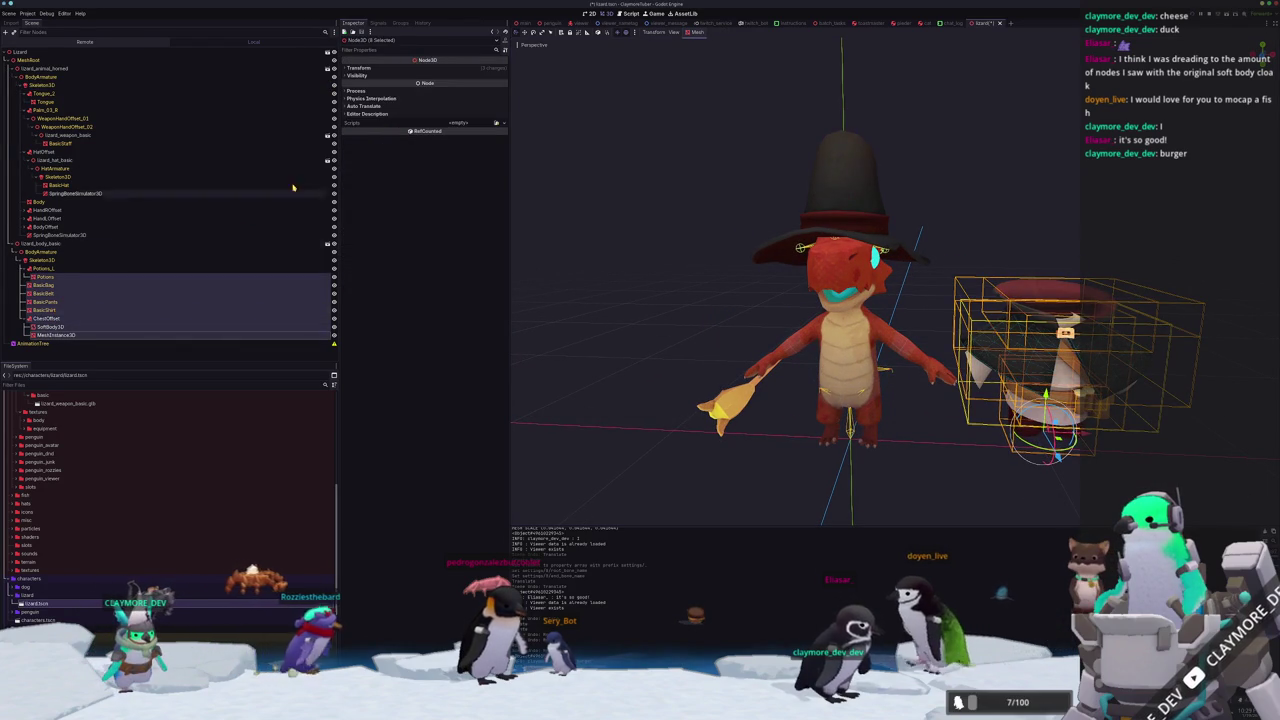
pyautogui.click(440, 67)
pyautogui.click(506, 76)
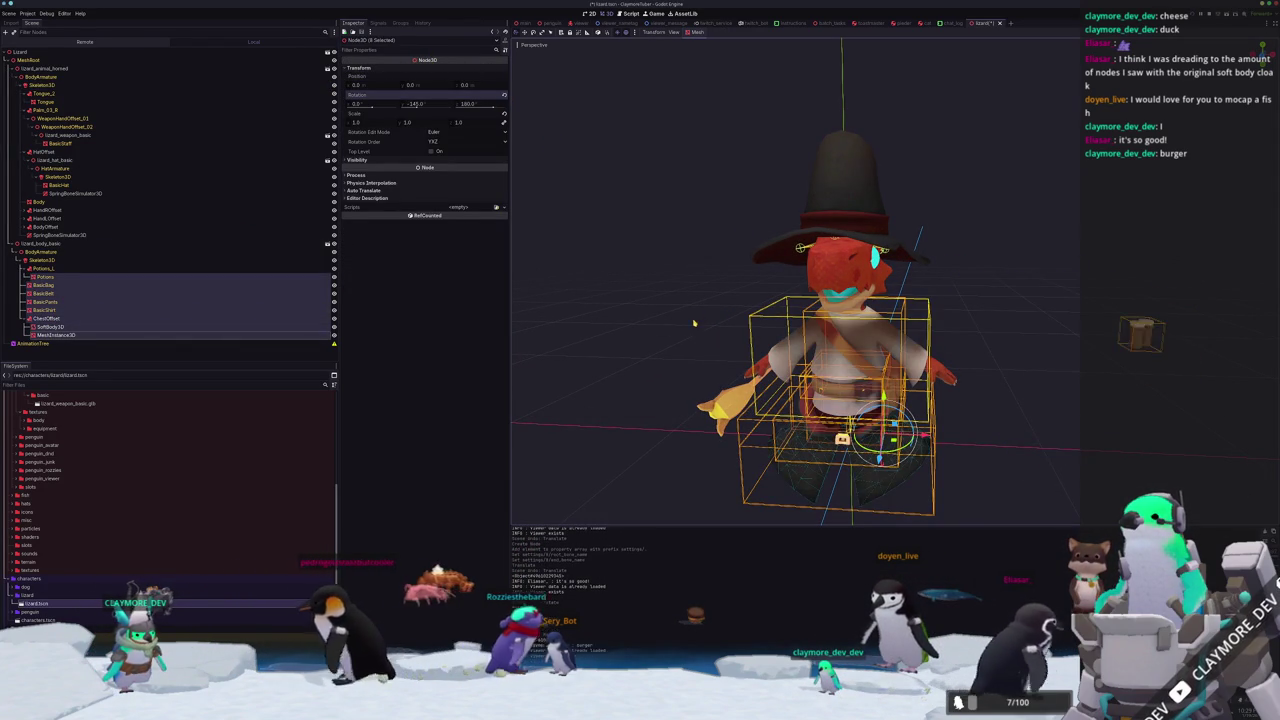
pyautogui.hotkey('ctrl', 'z')
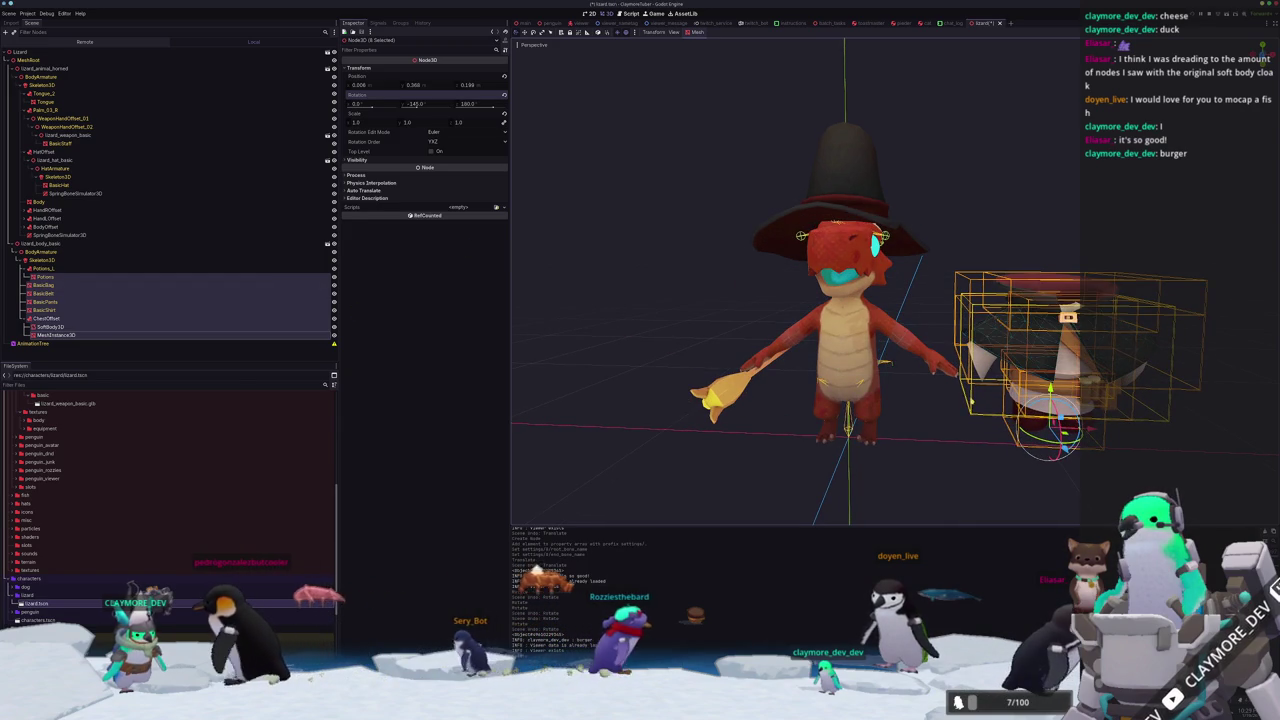
pyautogui.moveTo(1090, 430)
pyautogui.mouseDown()
pyautogui.moveTo(873, 423)
pyautogui.moveTo(895, 425)
pyautogui.mouseUp()
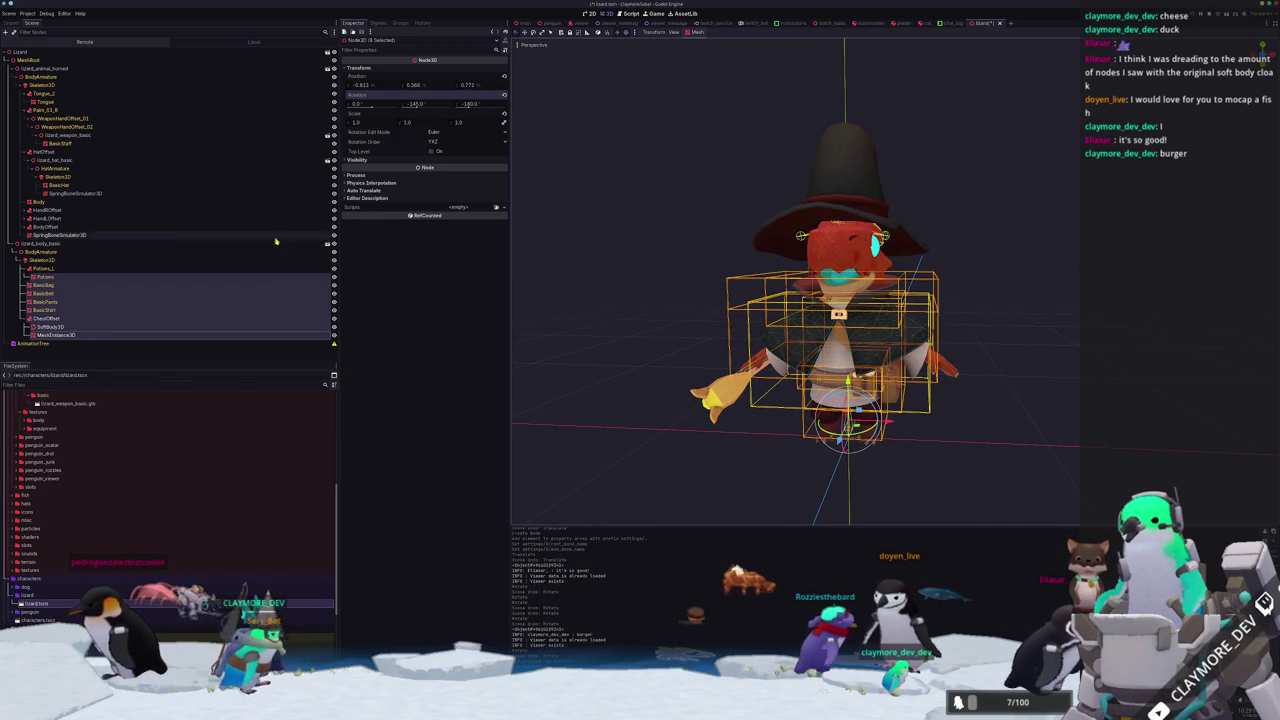
# Inspect lizard_body_basic, the ChestOffset children, shirt, pants, pouch meshes and Potions_L attachment
pyautogui.click(93, 246)
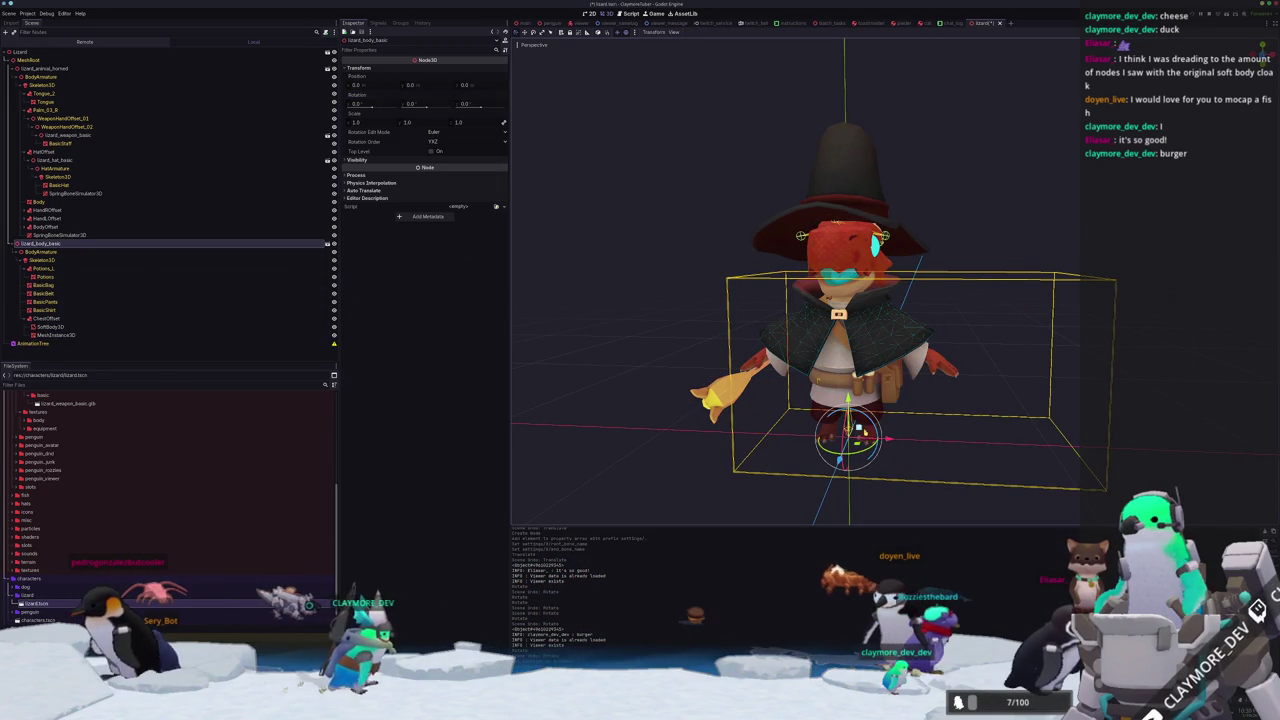
pyautogui.click(87, 335)
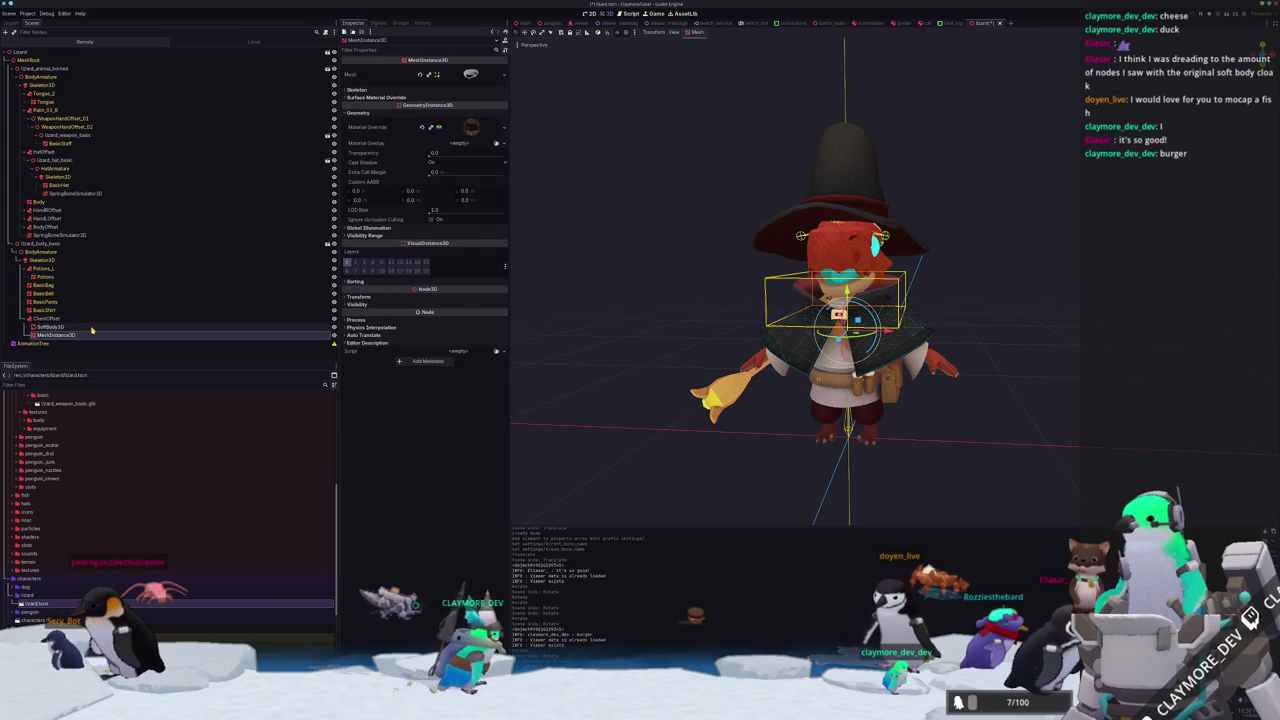
pyautogui.click(92, 326)
pyautogui.click(95, 319)
pyautogui.click(95, 312)
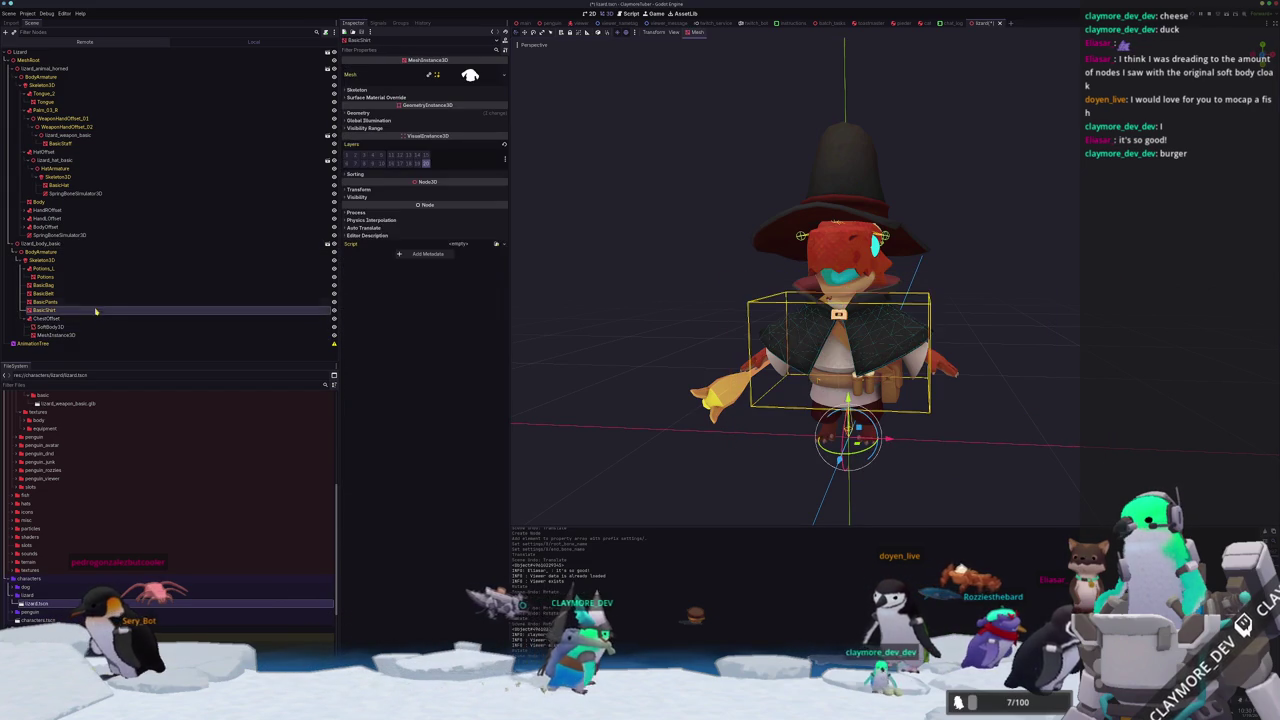
pyautogui.click(95, 302)
pyautogui.click(95, 293)
pyautogui.click(93, 277)
pyautogui.click(100, 268)
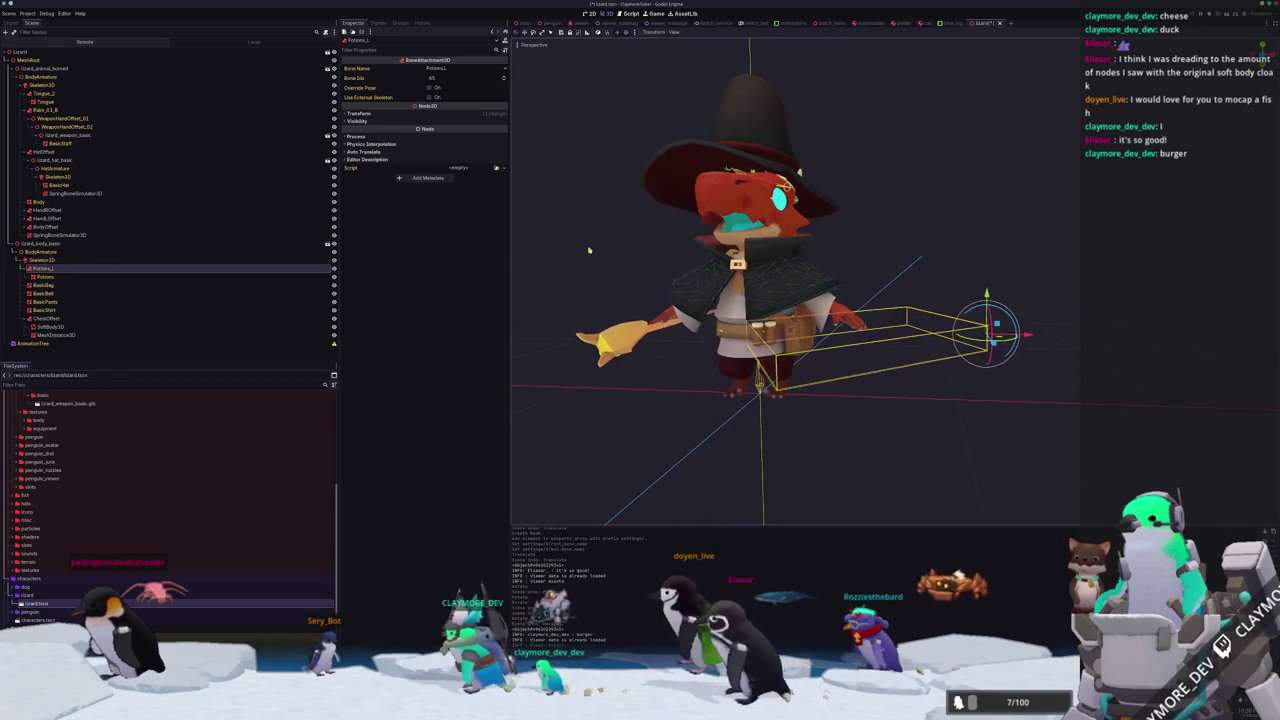
# Reset the Potions_L attachment and Potions mesh positions, keeping Potions.L as the attachment bone
pyautogui.click(494, 114)
pyautogui.click(505, 121)
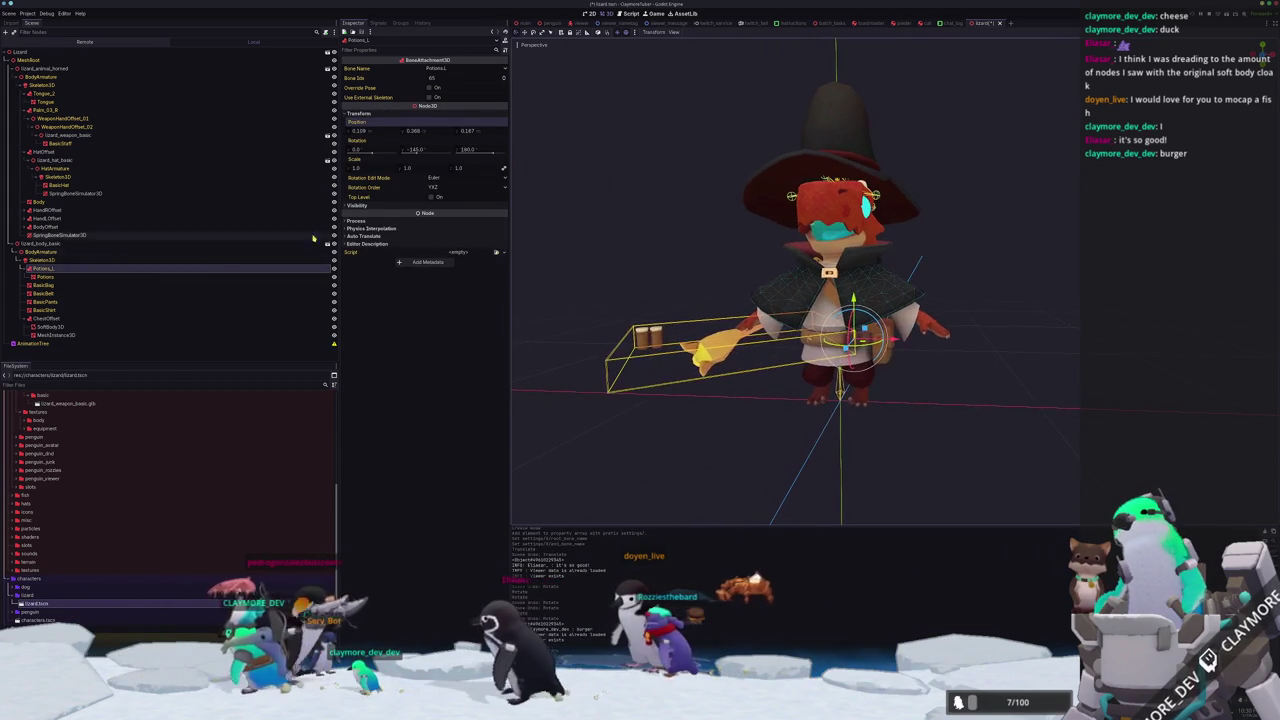
pyautogui.click(446, 68)
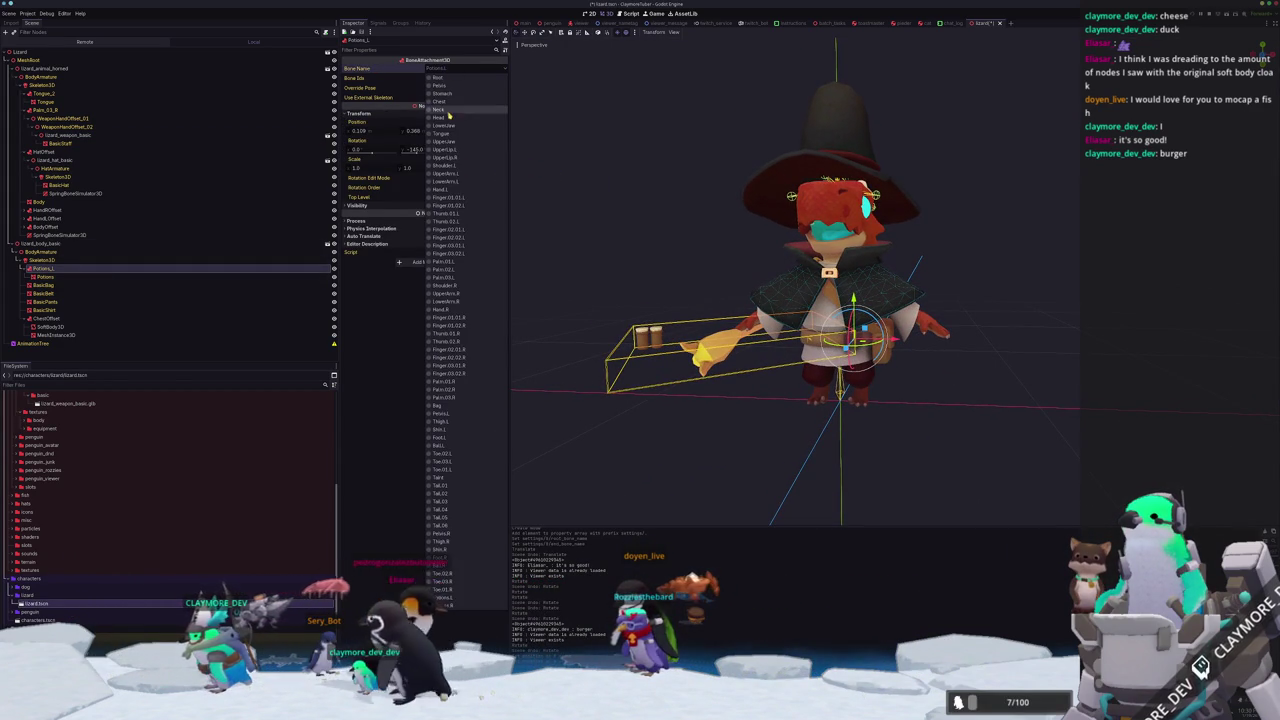
pyautogui.click(448, 597)
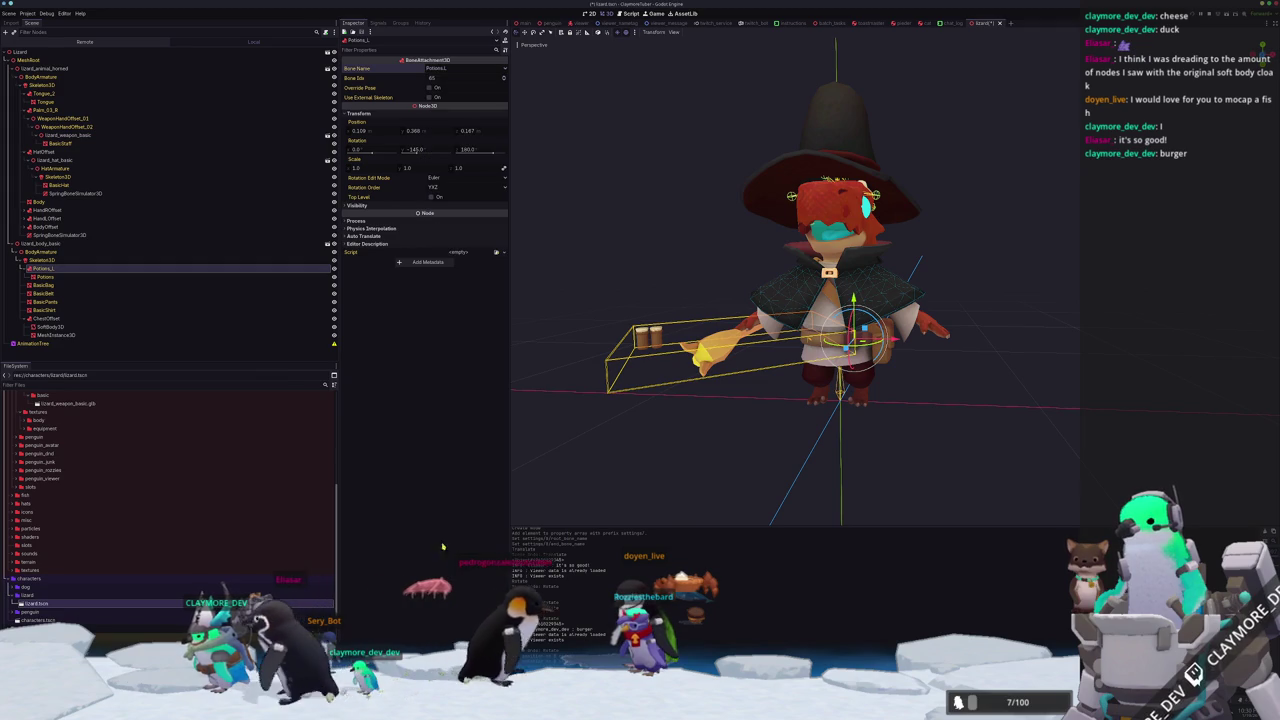
pyautogui.click(80, 277)
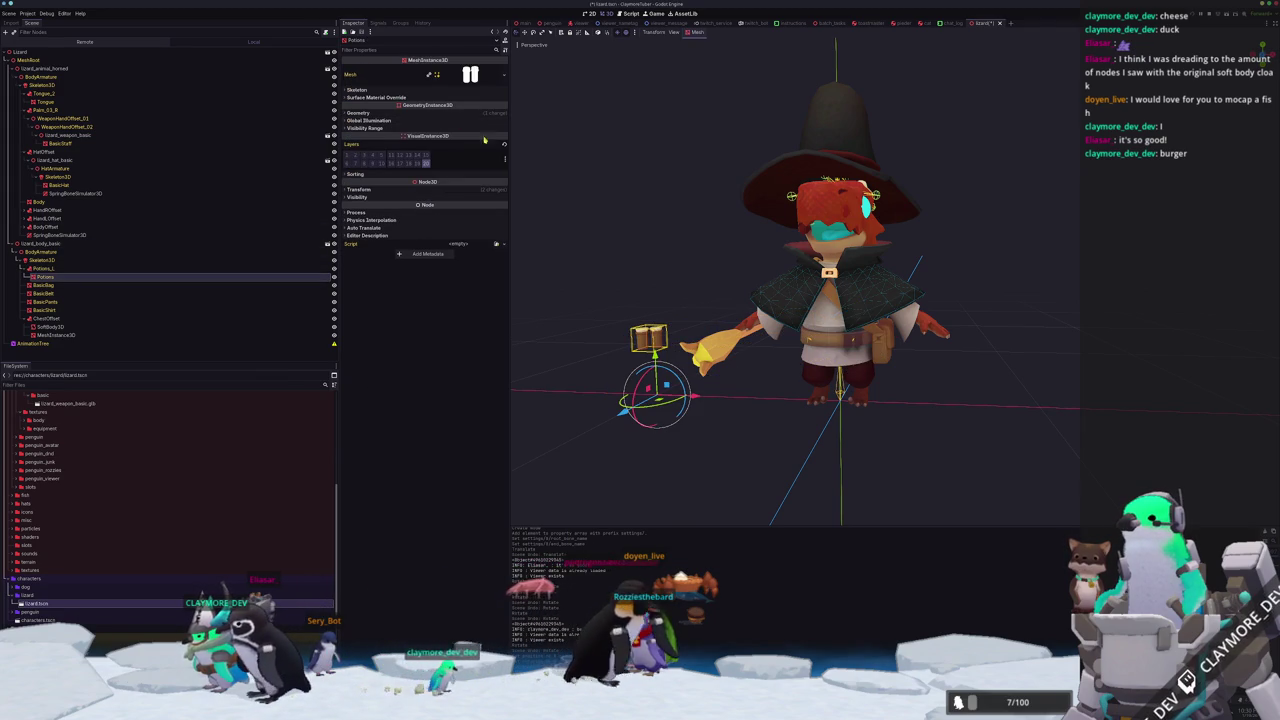
pyautogui.click(481, 190)
pyautogui.click(504, 200)
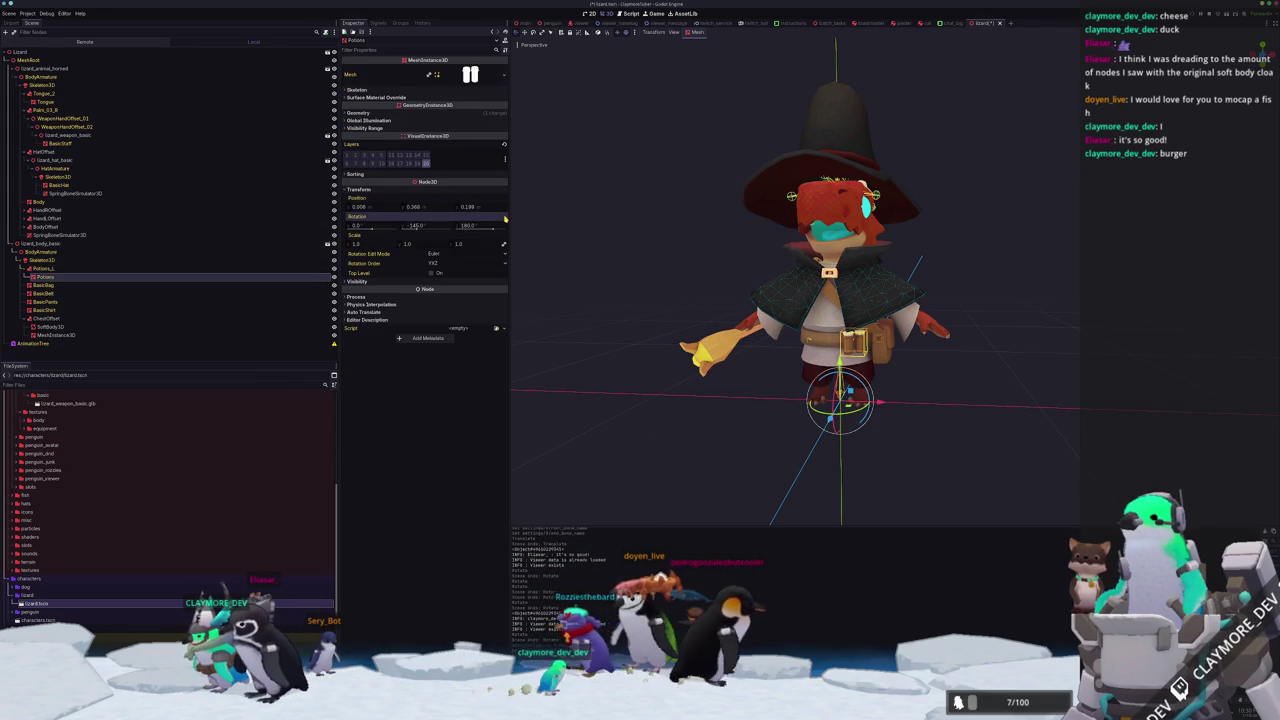
# Select the lizard_body_basic root and move it 1.0 unit to the right along X
pyautogui.click(62, 260)
pyautogui.click(68, 252)
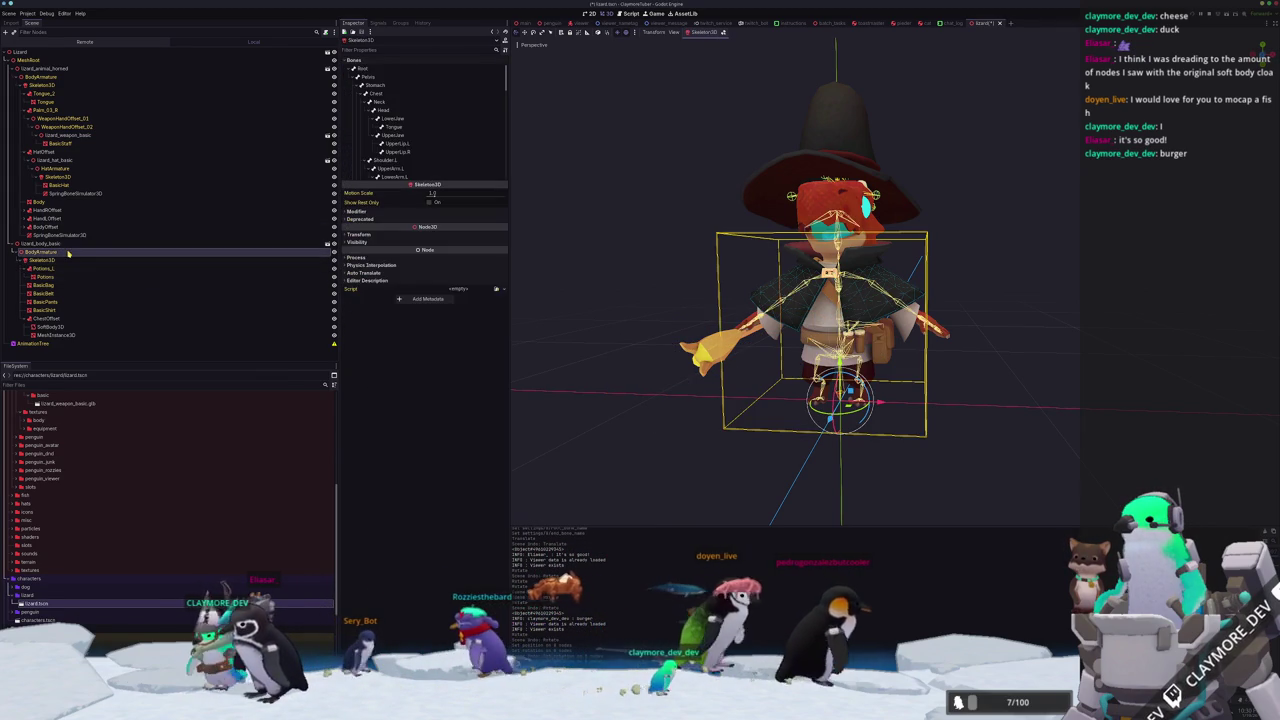
pyautogui.click(70, 244)
pyautogui.moveTo(880, 405); pyautogui.dragTo(1080, 408)
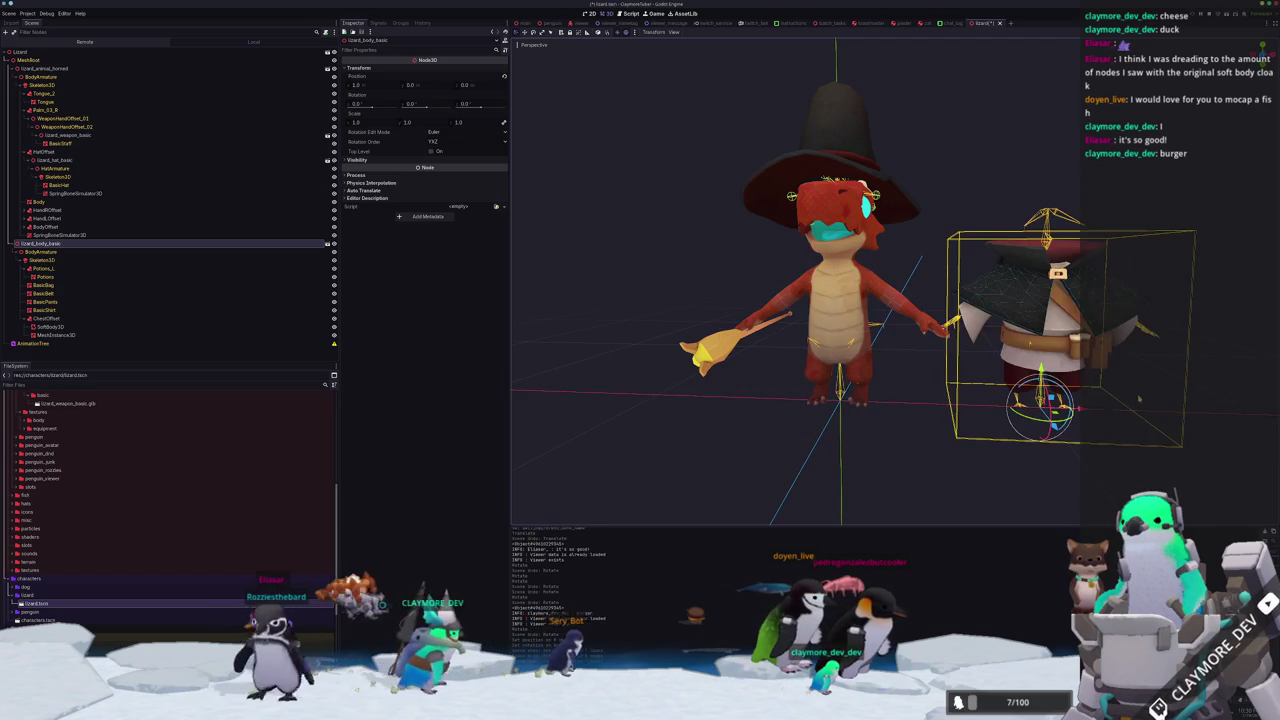
# Check the spring simulator and hat nodes, move the lizard tab after viewer, then open penguin
pyautogui.click(897, 461)
pyautogui.scroll(3, 920, 458)
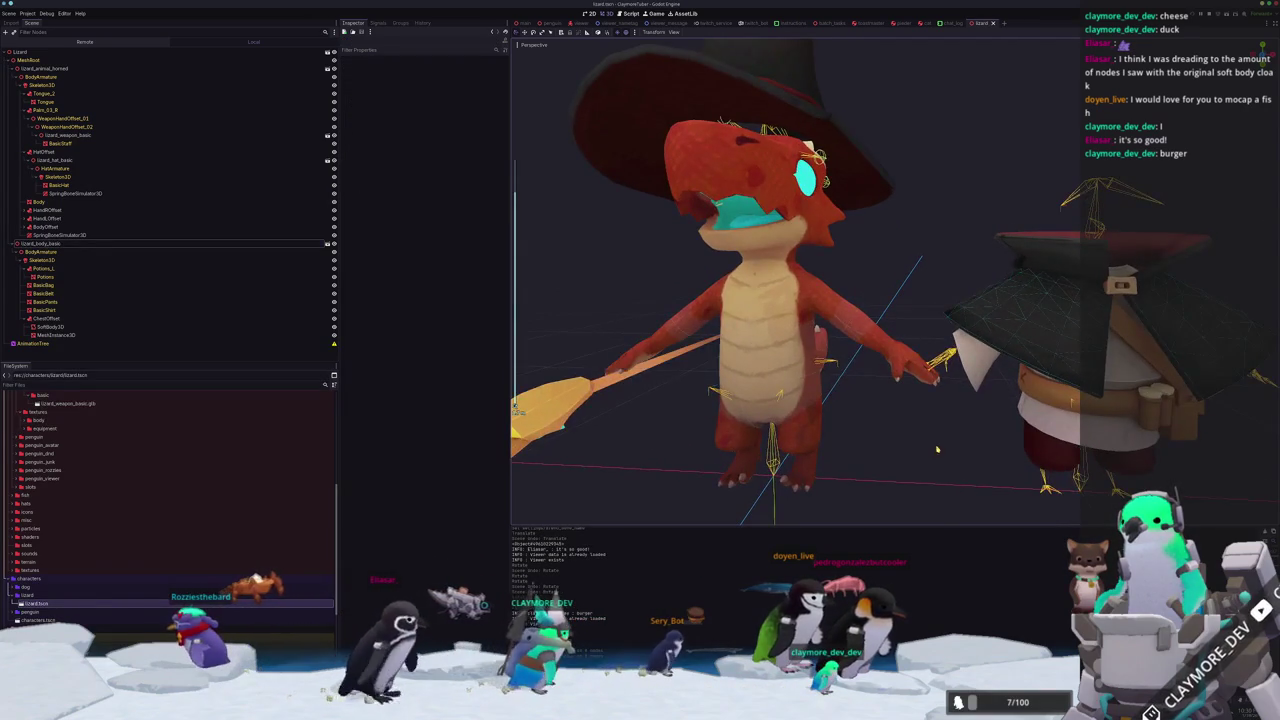
pyautogui.scroll(-4, 935, 450)
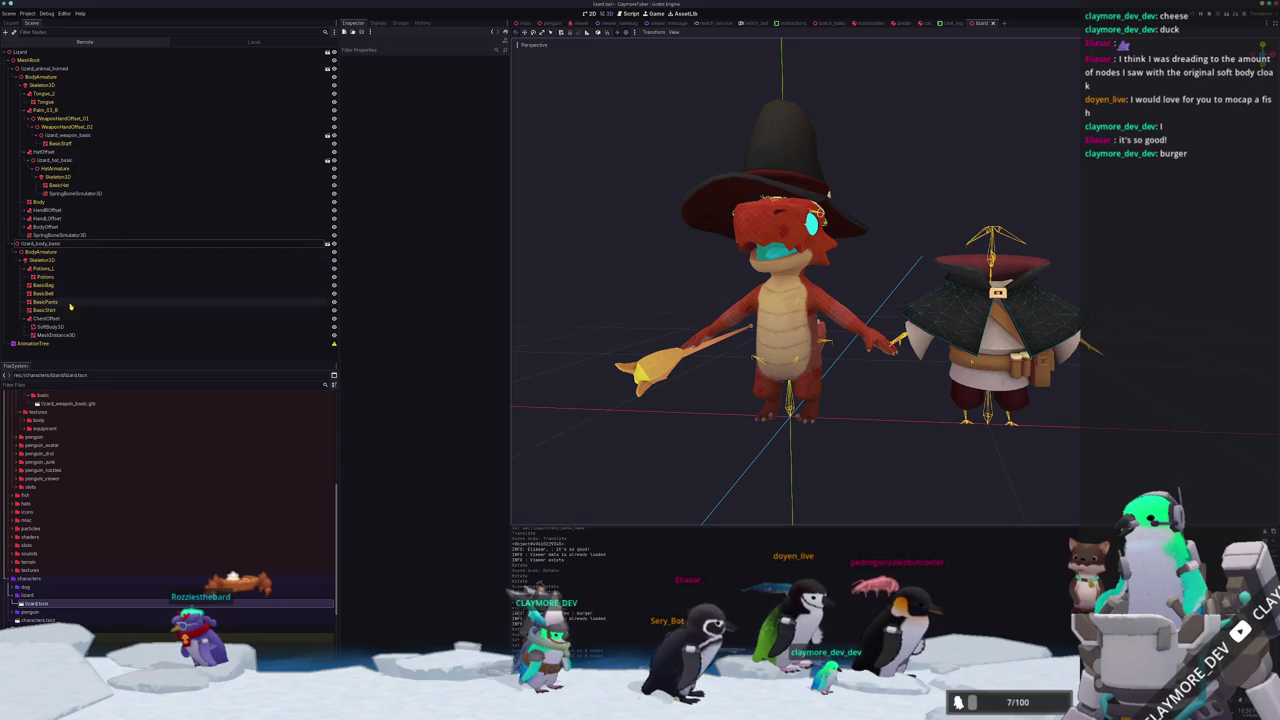
pyautogui.click(59, 234)
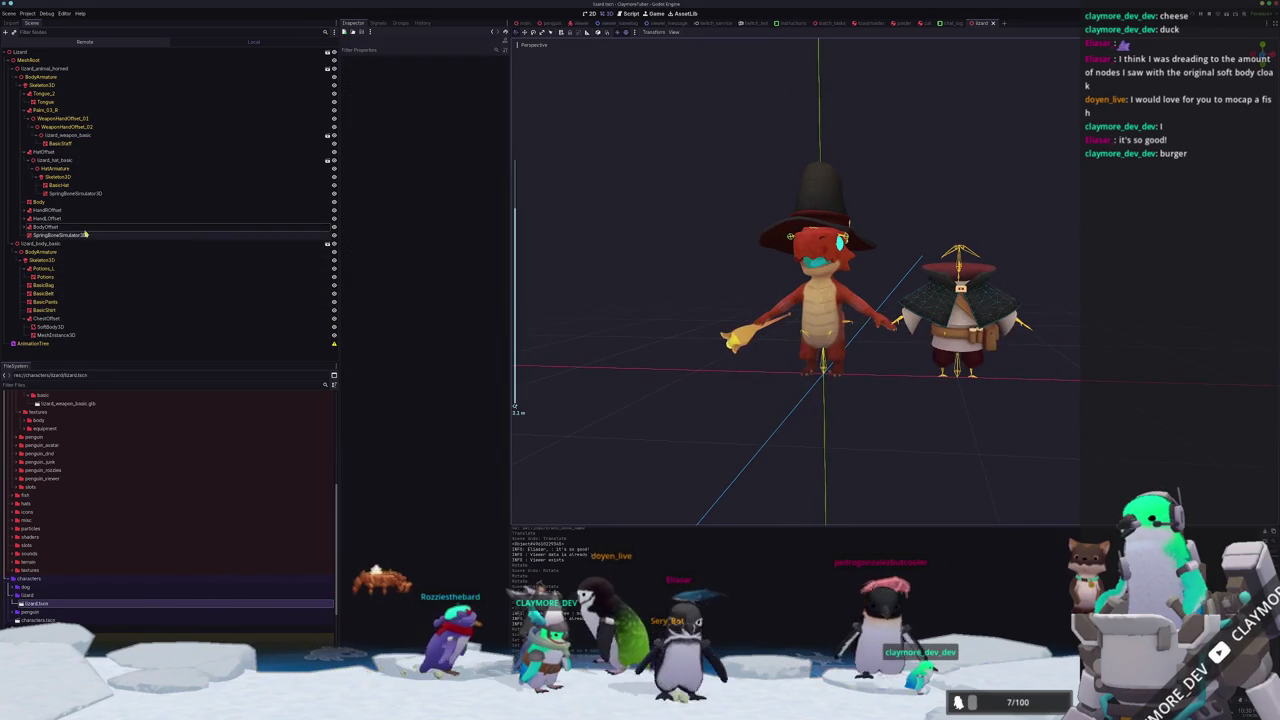
pyautogui.click(62, 185)
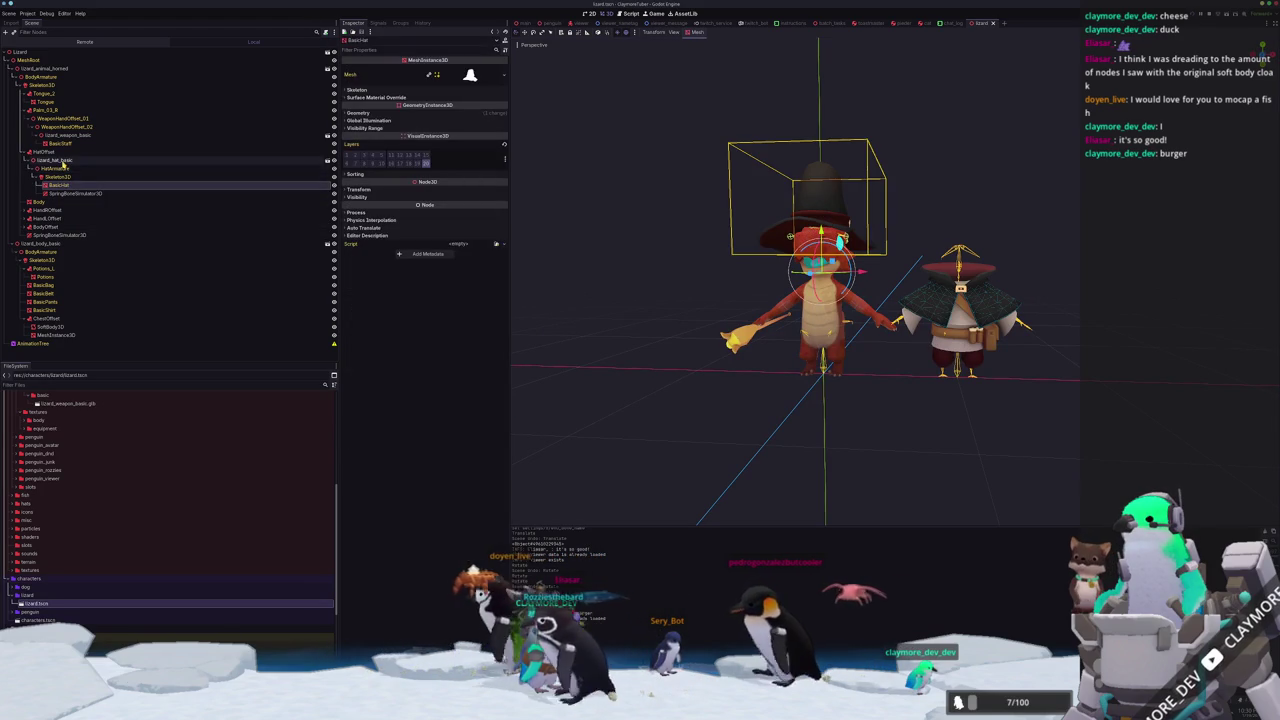
pyautogui.click(56, 161)
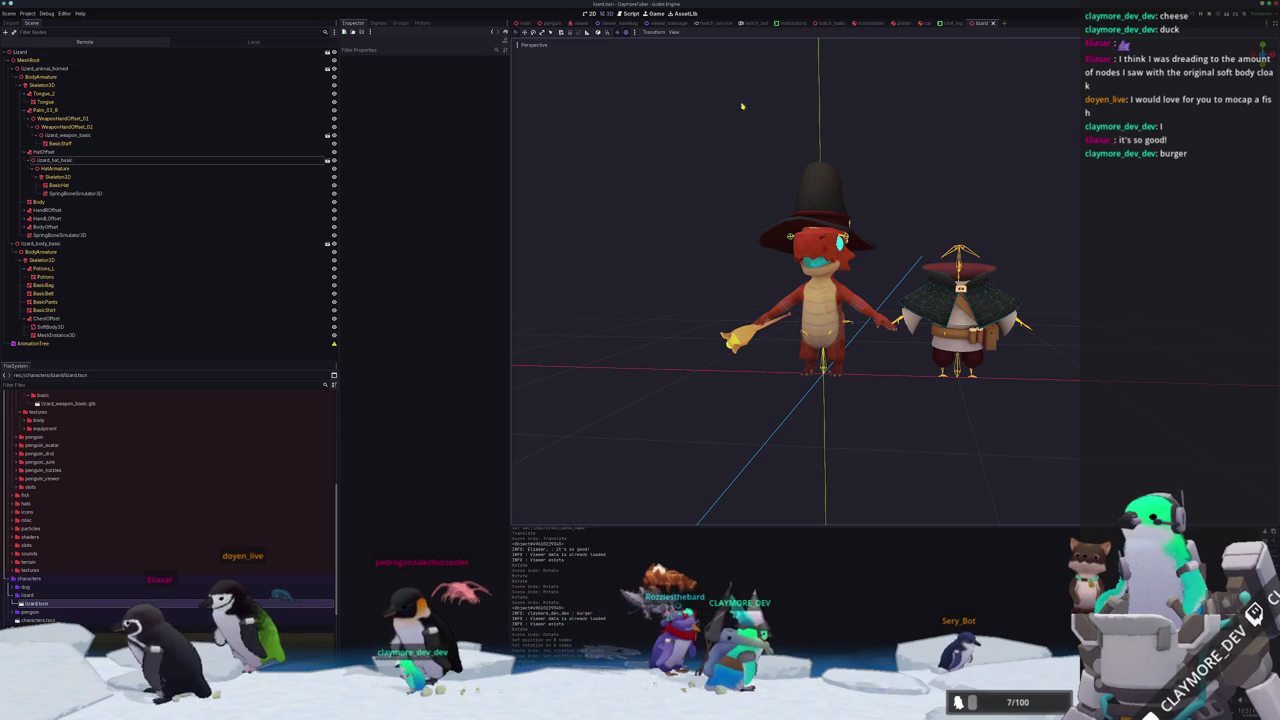
pyautogui.moveTo(948, 22); pyautogui.dragTo(590, 24)
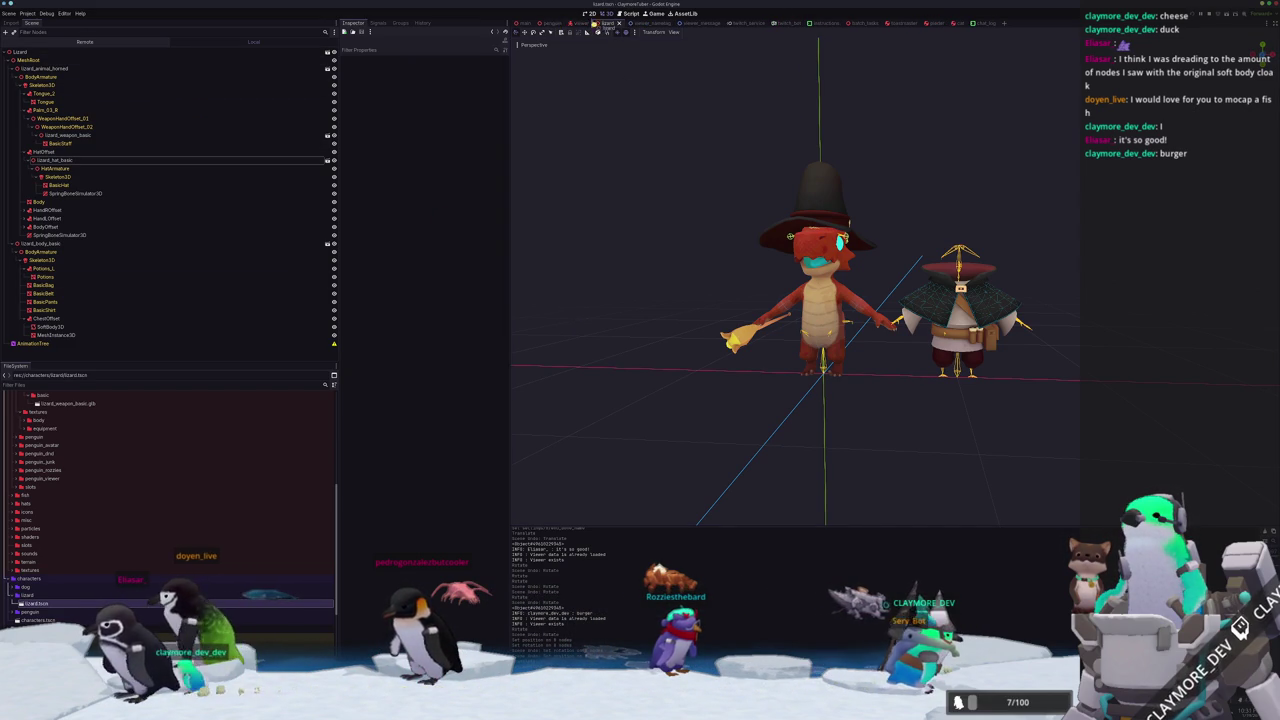
pyautogui.click(563, 24)
pyautogui.scroll(3, 748, 214)
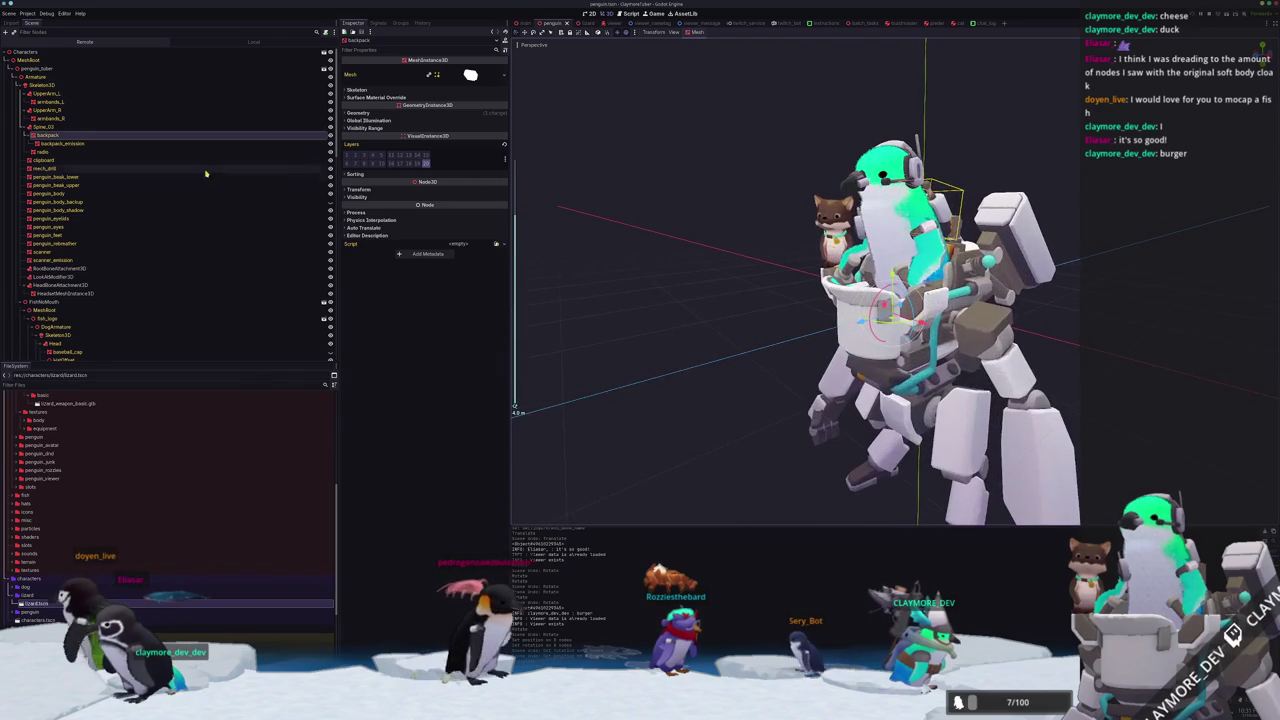
pyautogui.scroll(-10, 85, 200)
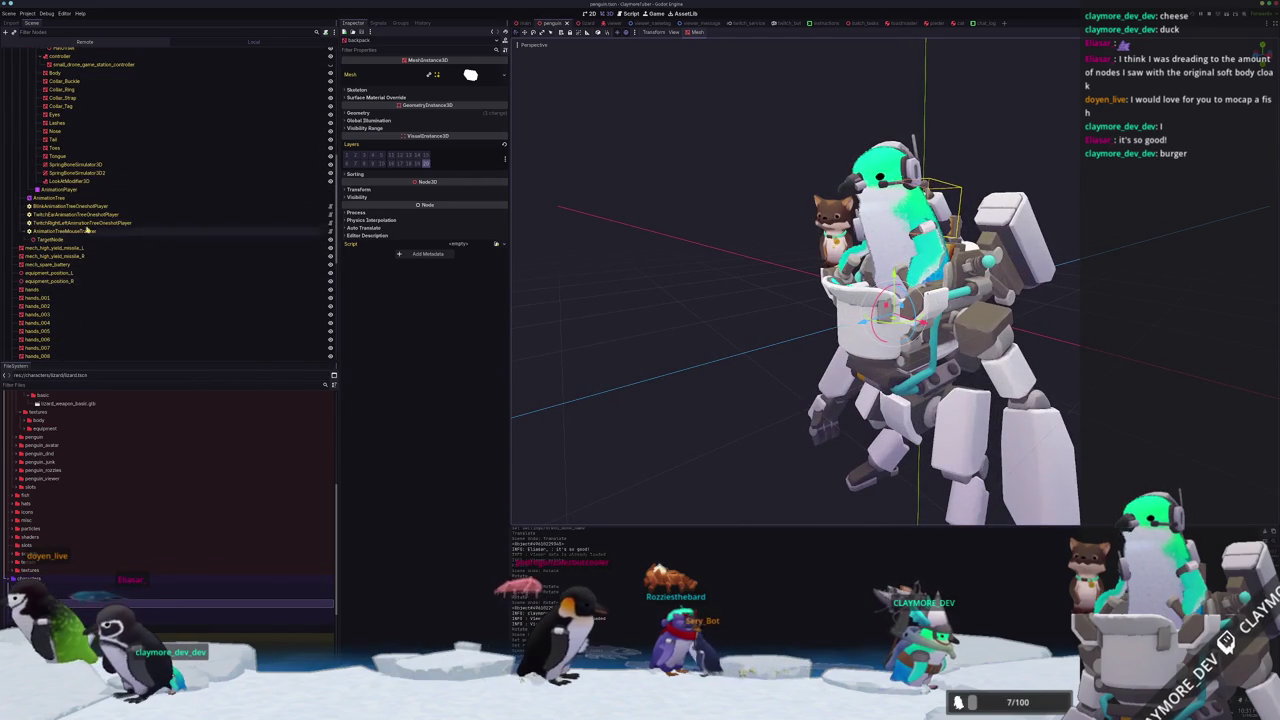
pyautogui.click(65, 231)
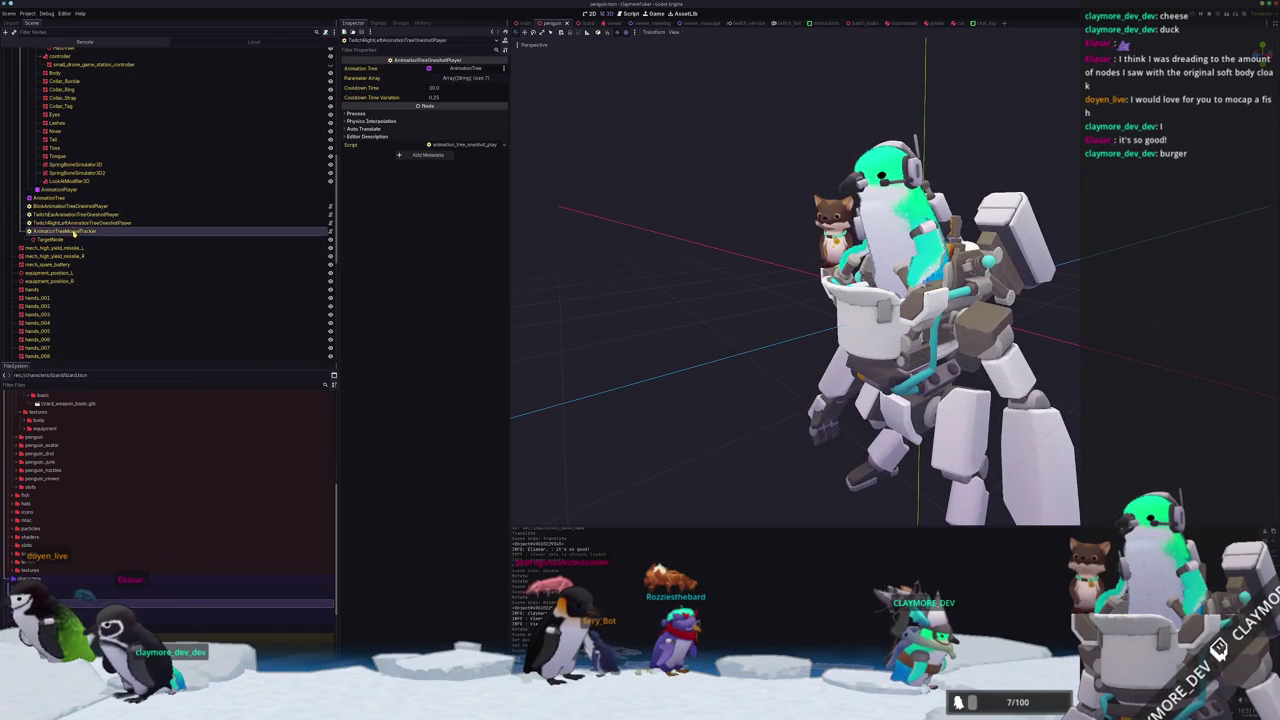
pyautogui.scroll(2, 659, 260)
pyautogui.scroll(2, 771, 249)
pyautogui.click(925, 230)
pyautogui.scroll(4, 833, 257)
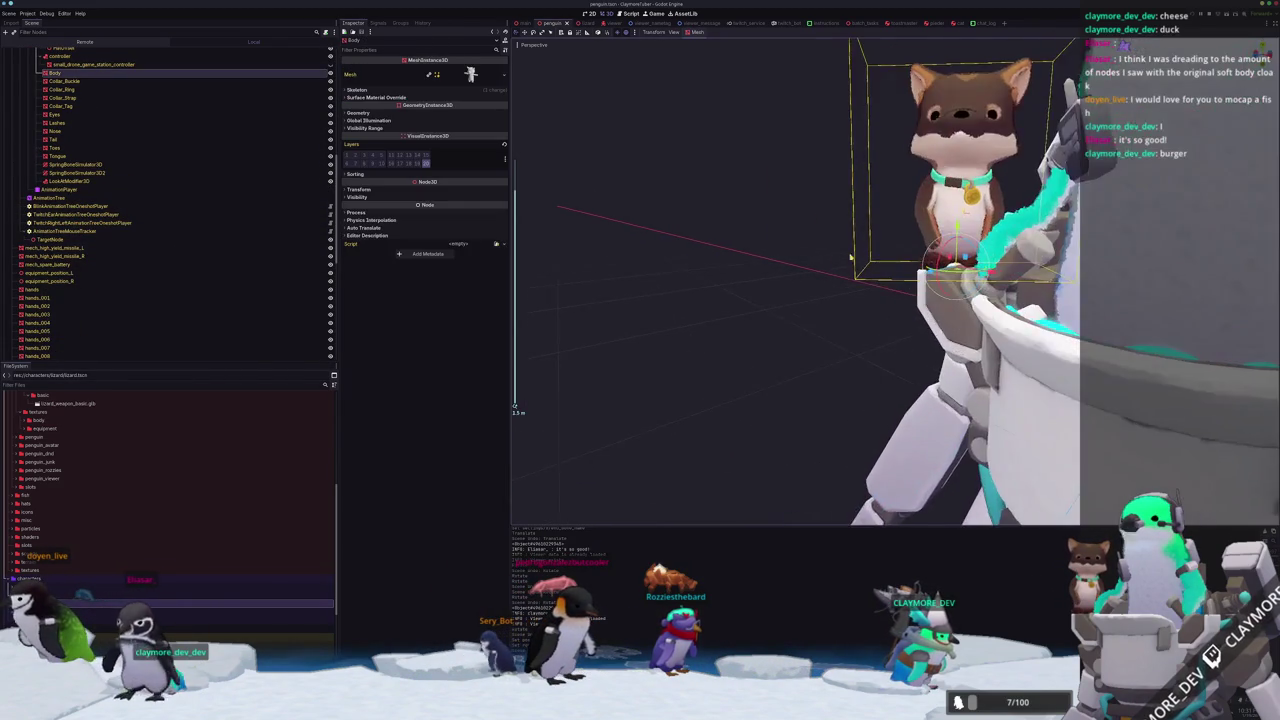
pyautogui.scroll(-4, 833, 260)
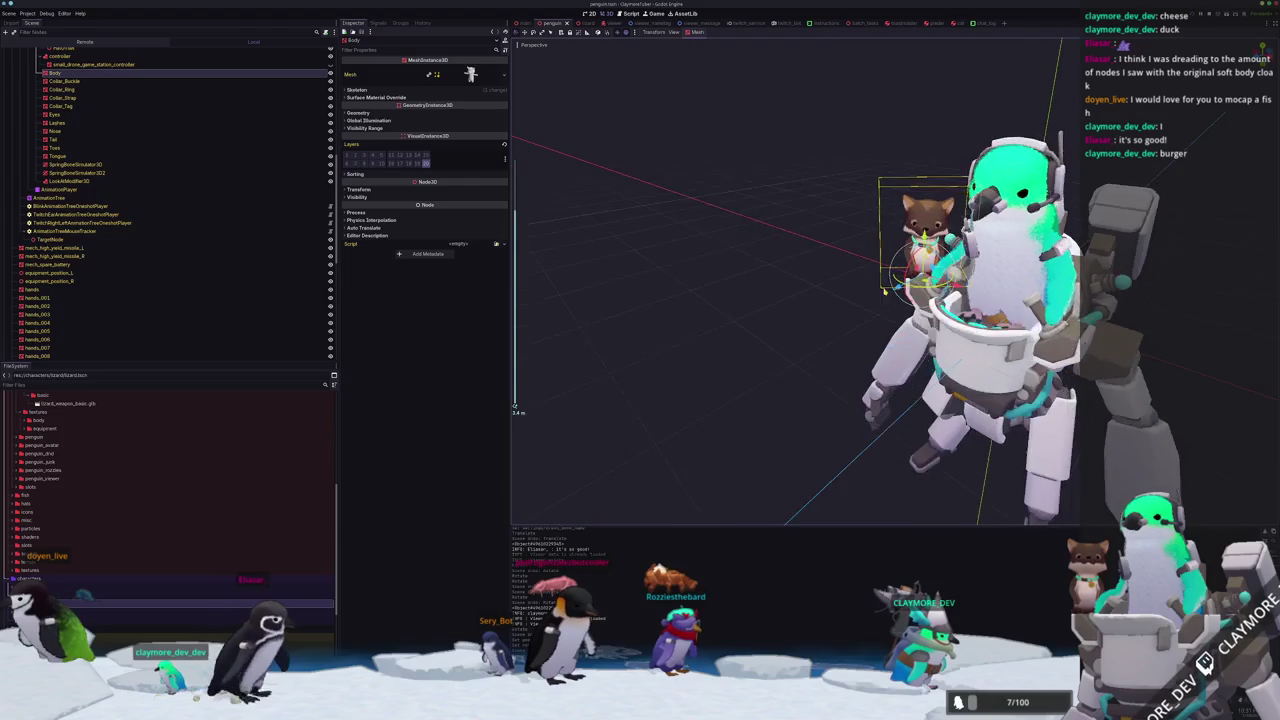
pyautogui.scroll(4, 860, 275)
pyautogui.moveTo(868, 280); pyautogui.dragTo(794, 291)
pyautogui.scroll(-5, 794, 291)
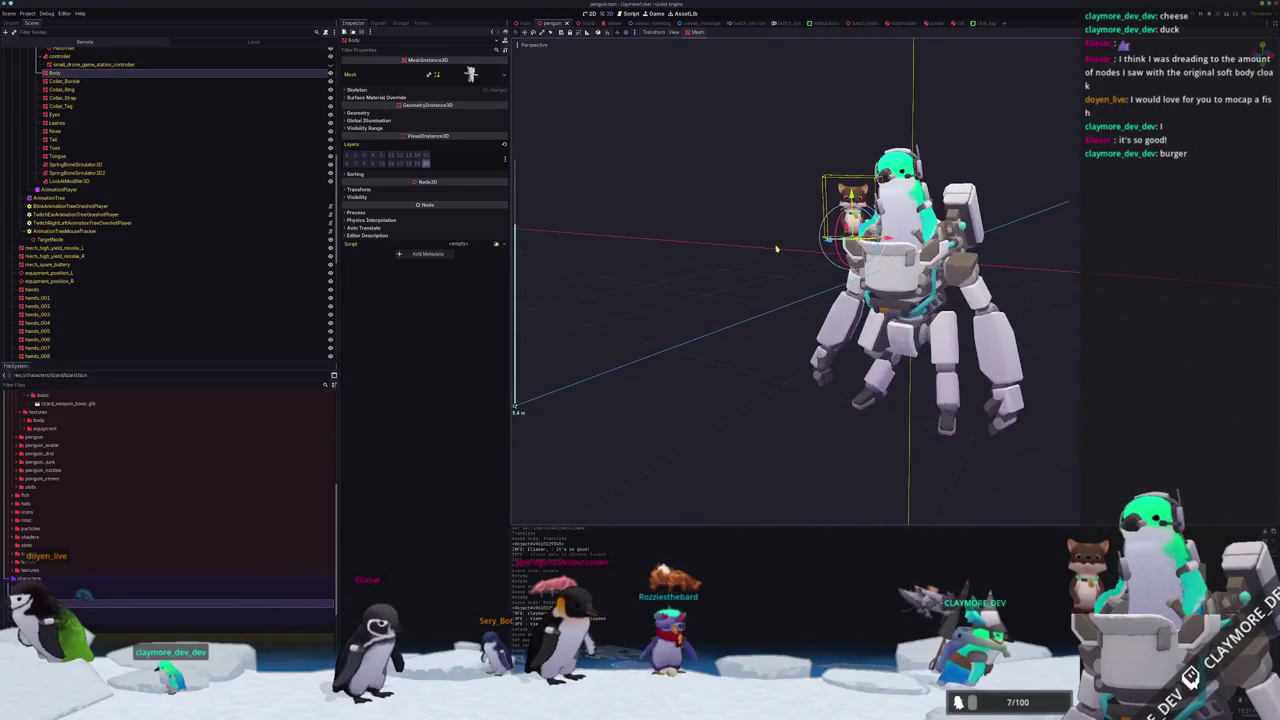
pyautogui.keyDown('shift'); pyautogui.click(789, 257); pyautogui.keyUp('shift')
pyautogui.click(722, 278)
pyautogui.moveTo(734, 274)
pyautogui.mouseDown()
pyautogui.moveTo(757, 263)
pyautogui.moveTo(744, 271)
pyautogui.mouseUp()
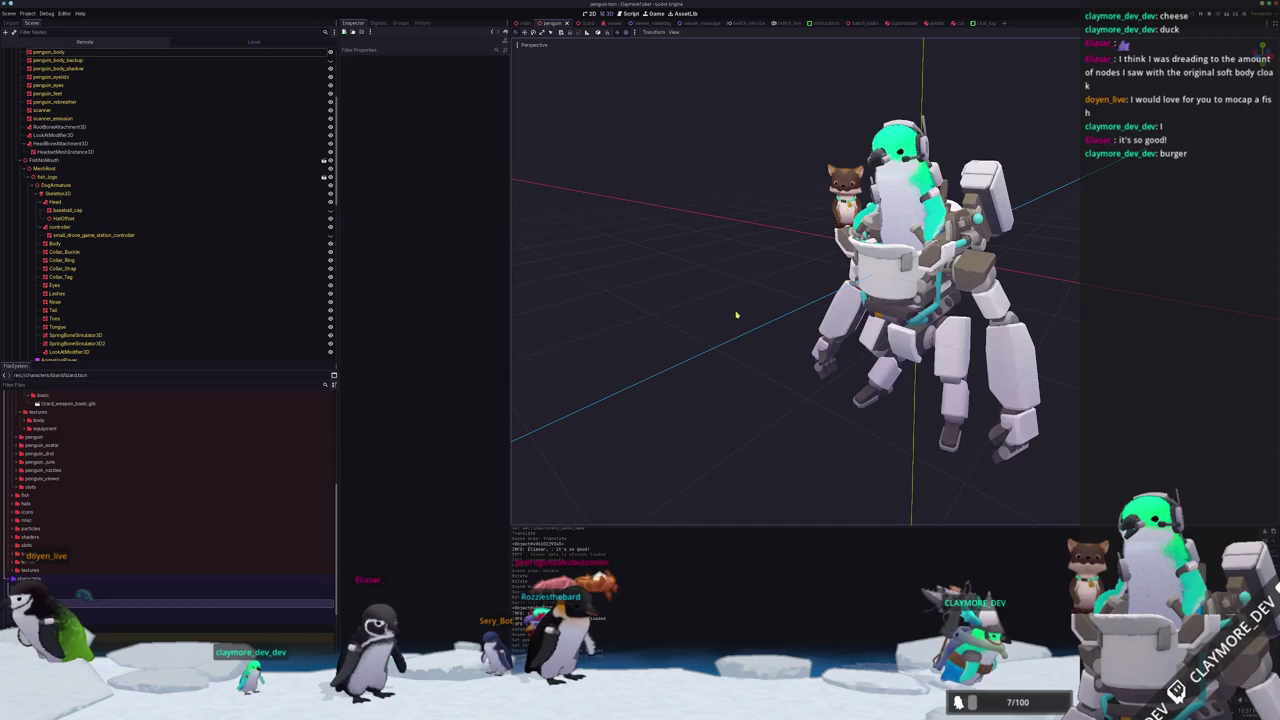
pyautogui.scroll(-2, 740, 290)
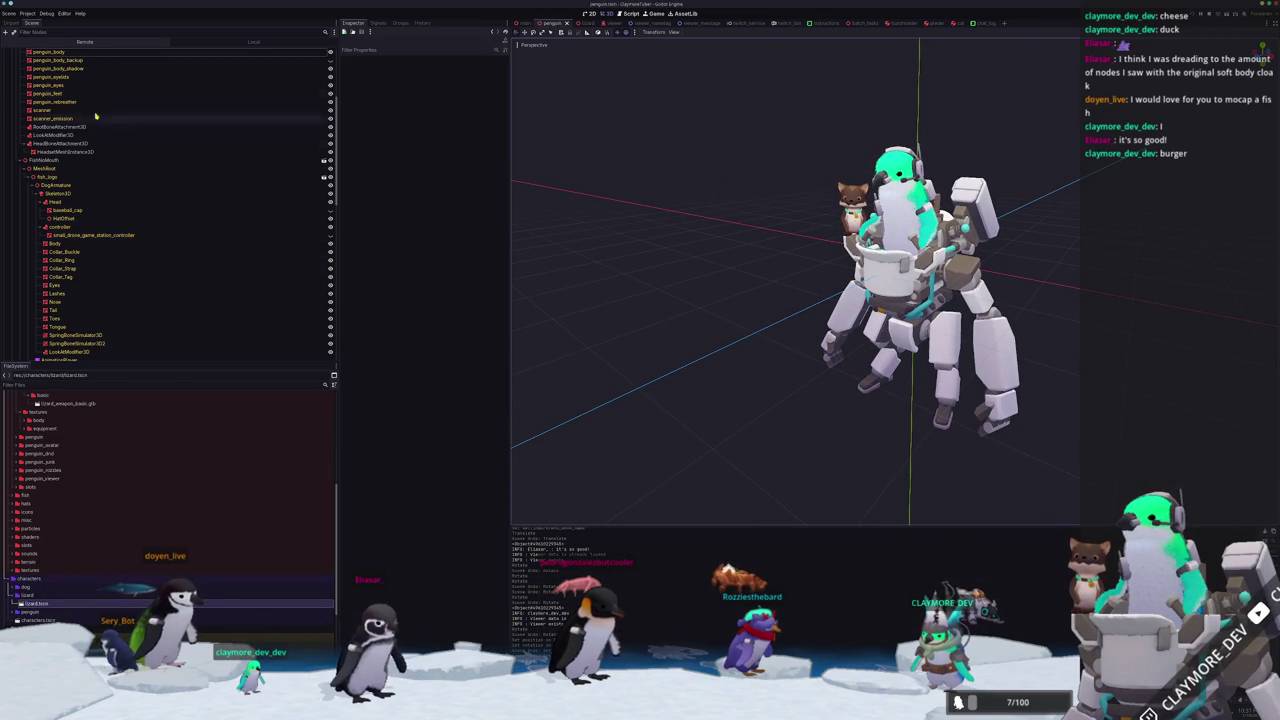
pyautogui.click(55, 168)
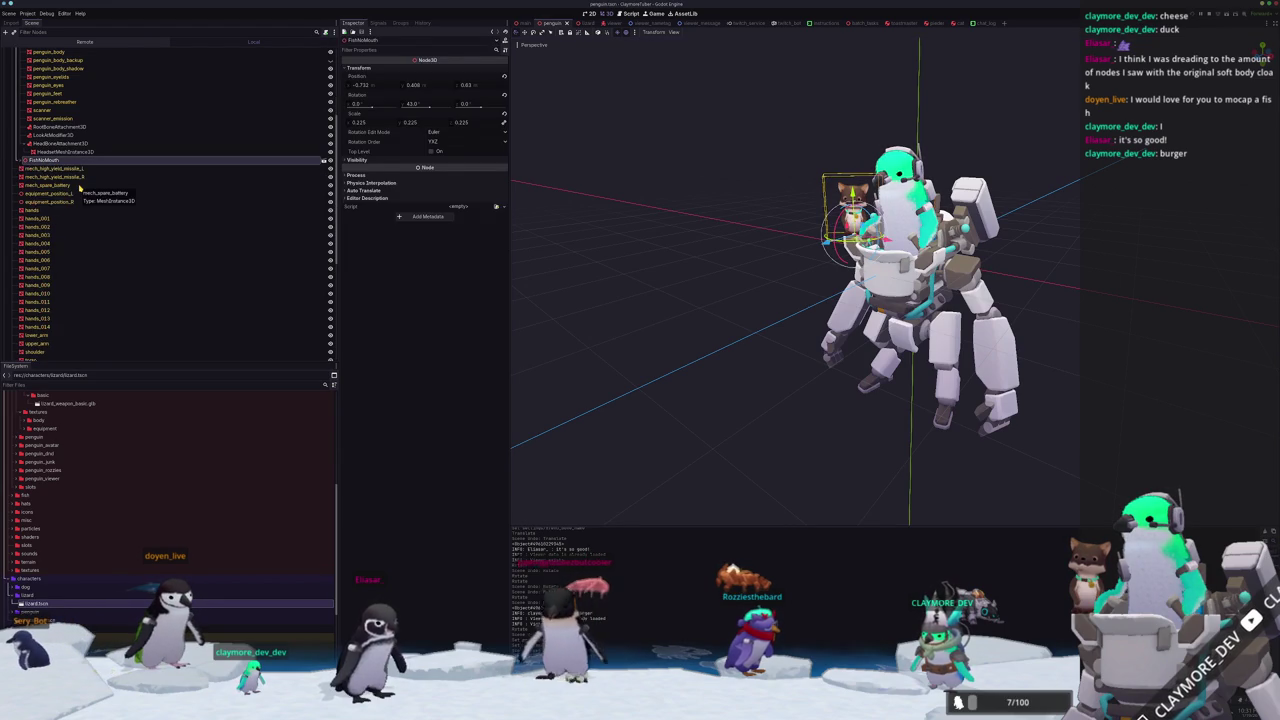
pyautogui.press('Up')
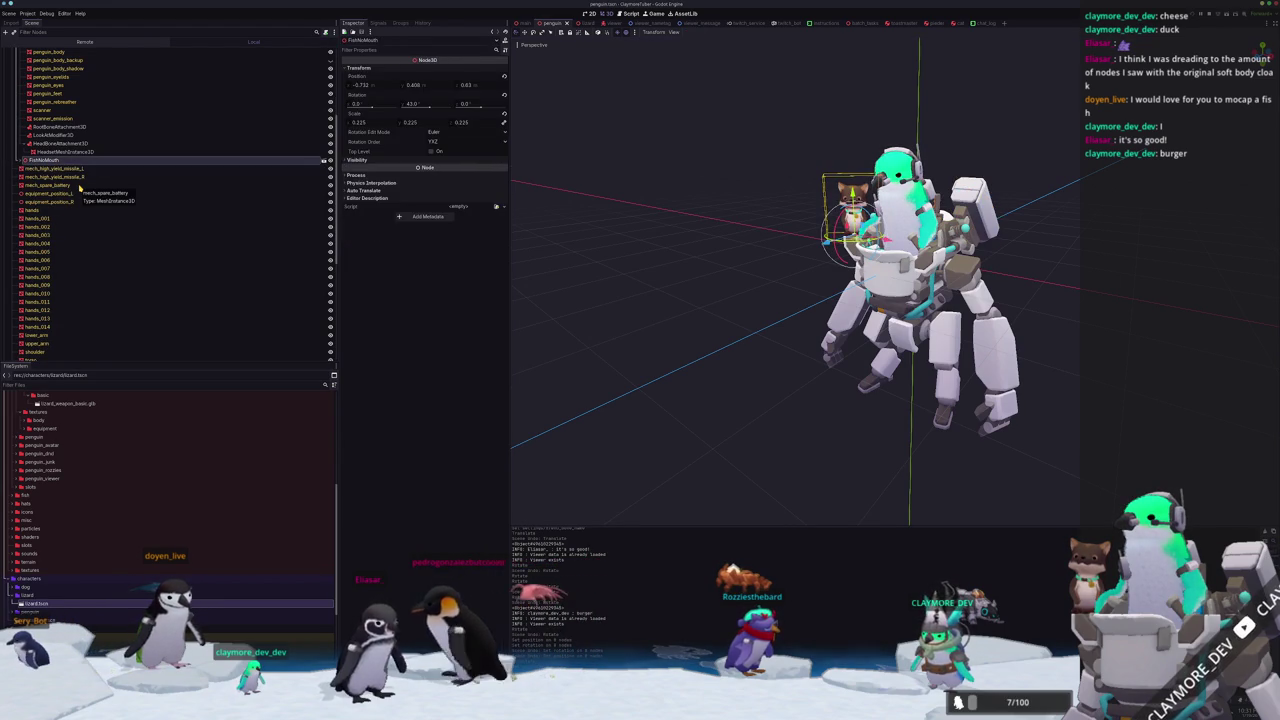
pyautogui.press('Up')
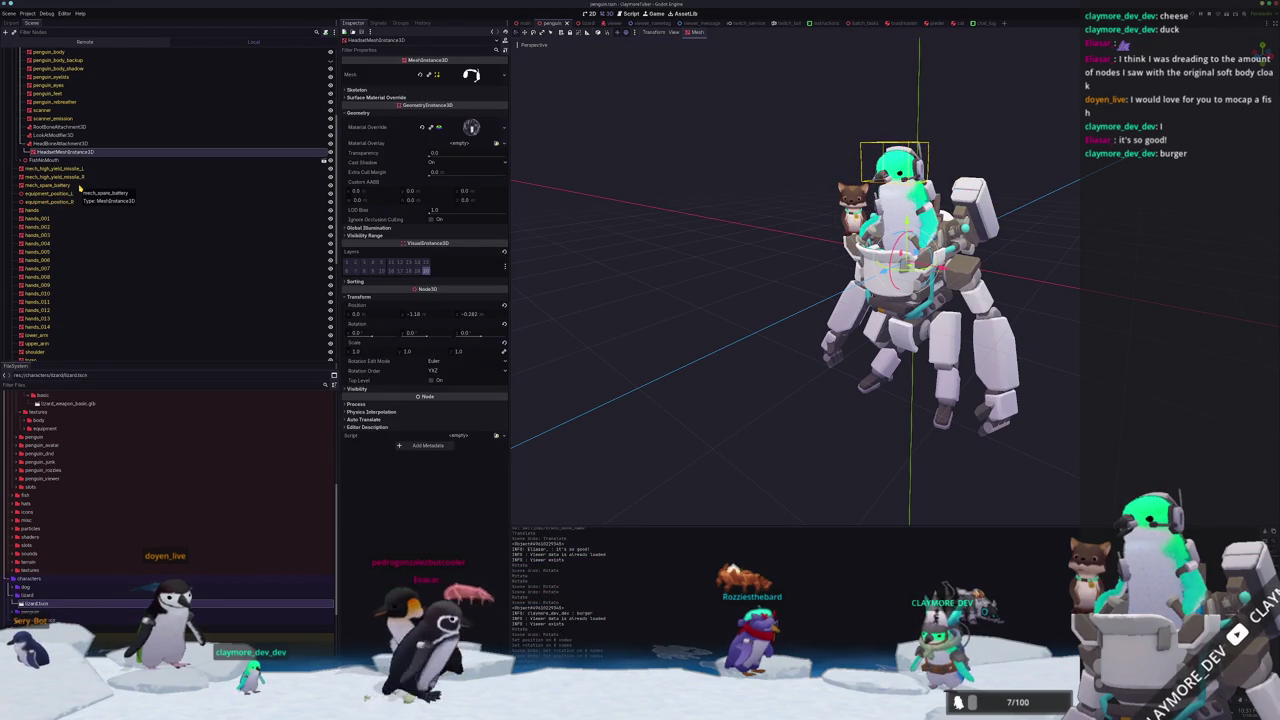
pyautogui.press('Up')
pyautogui.press('Up')
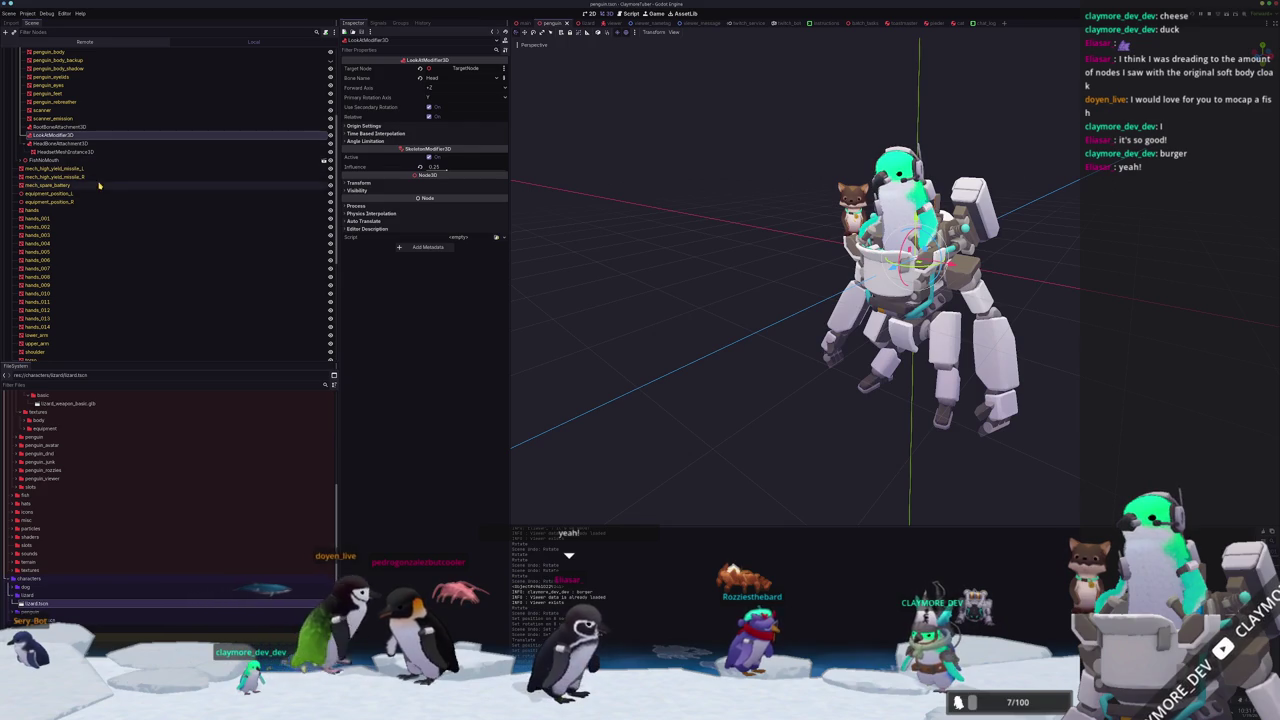
pyautogui.scroll(-5, 100, 250)
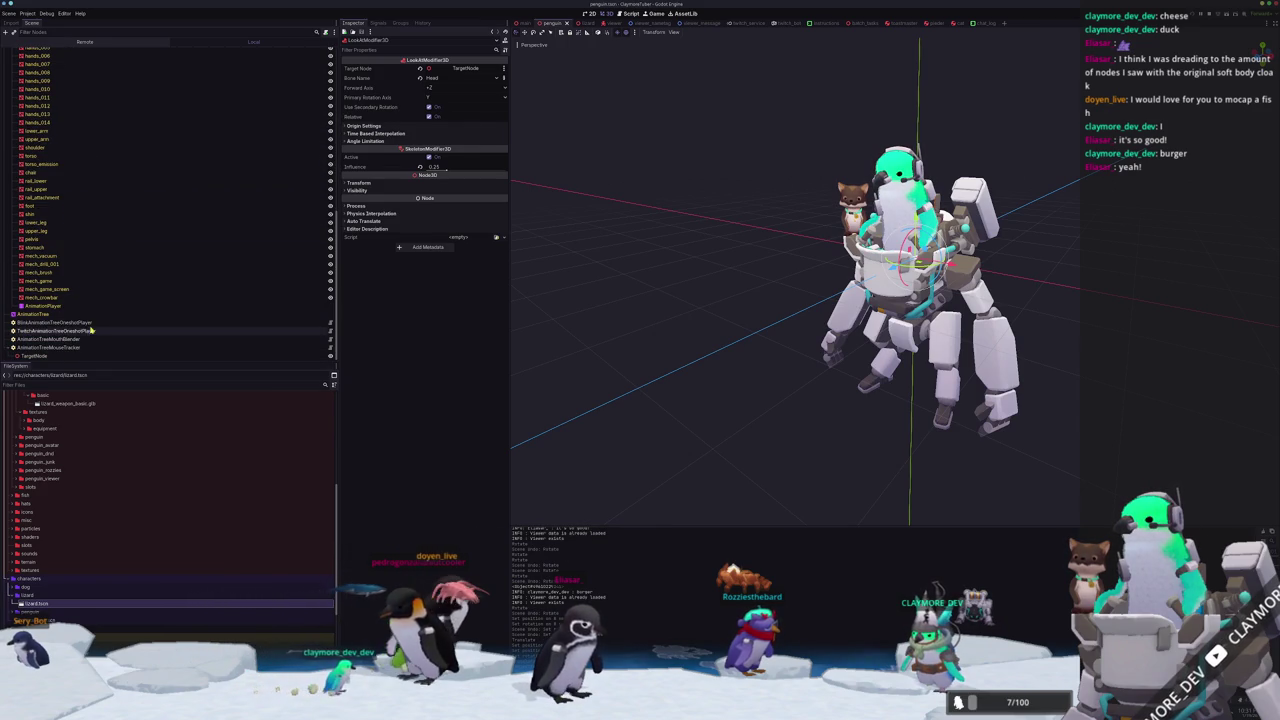
pyautogui.click(86, 349)
pyautogui.keyDown('ctrl'); pyautogui.click(79, 356); pyautogui.keyUp('ctrl')
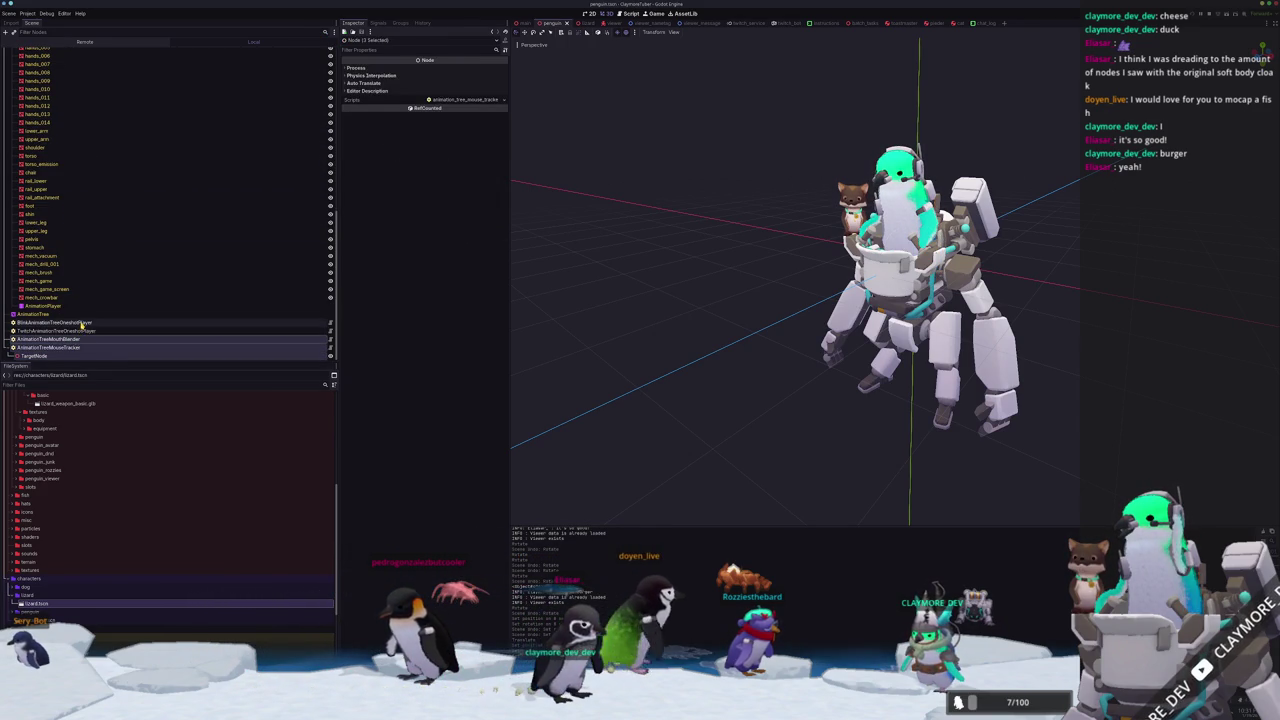
pyautogui.click(82, 324)
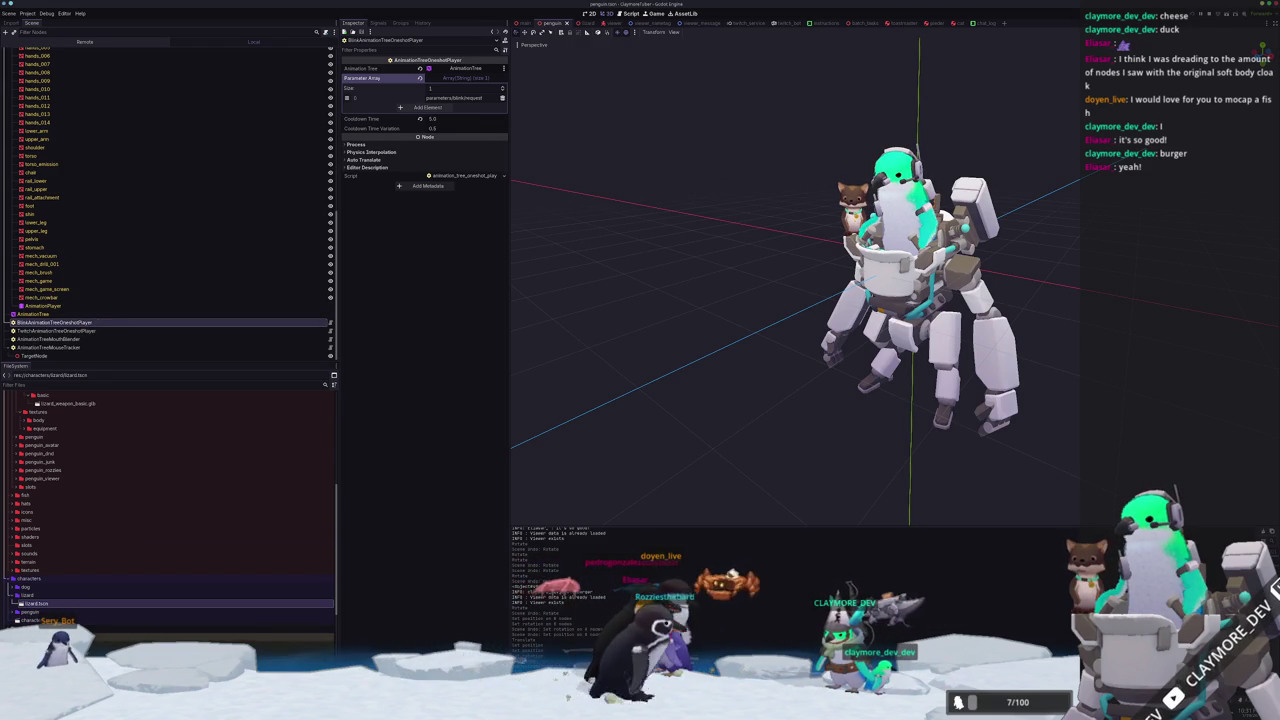
pyautogui.rightClick(60, 581)
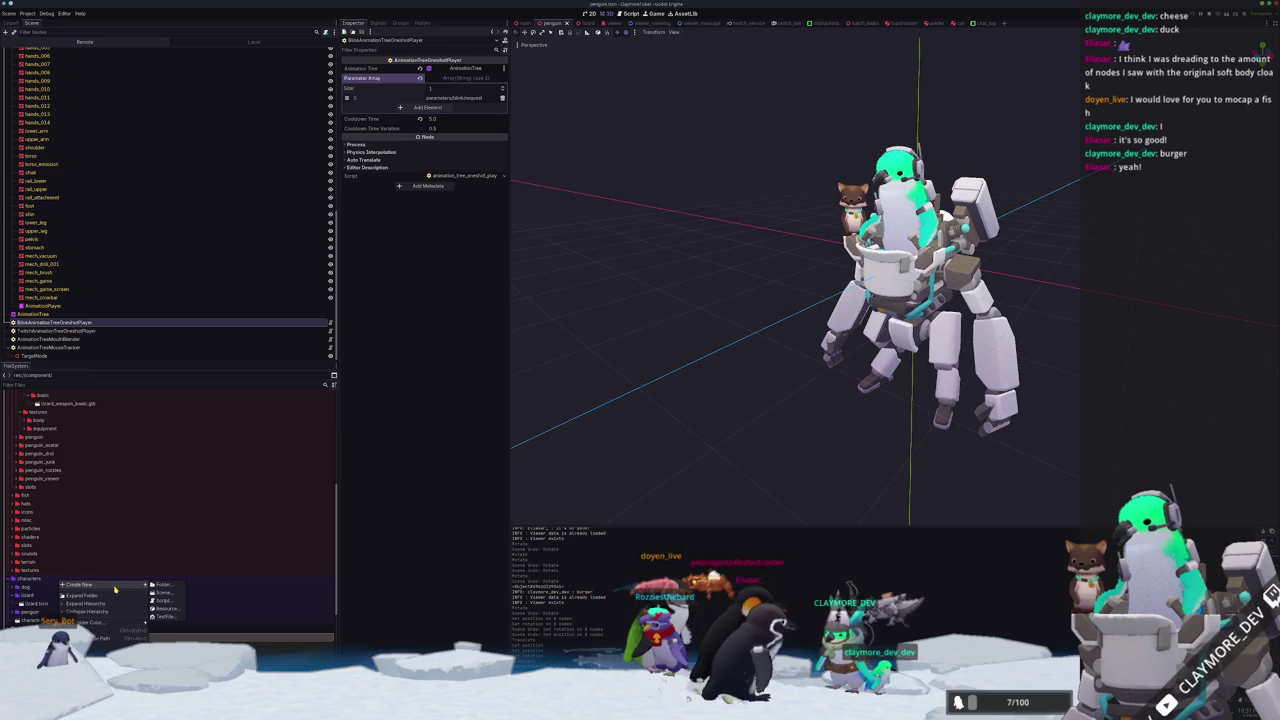
pyautogui.click(165, 585)
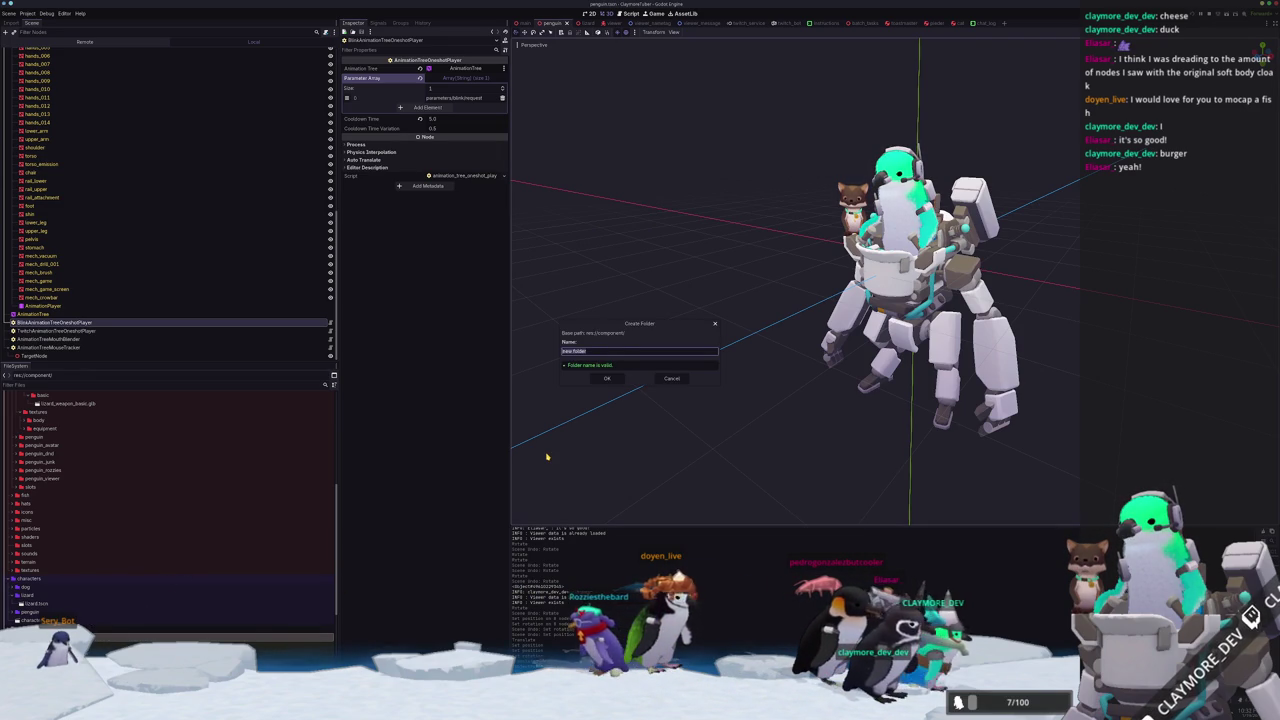
pyautogui.press('Return')
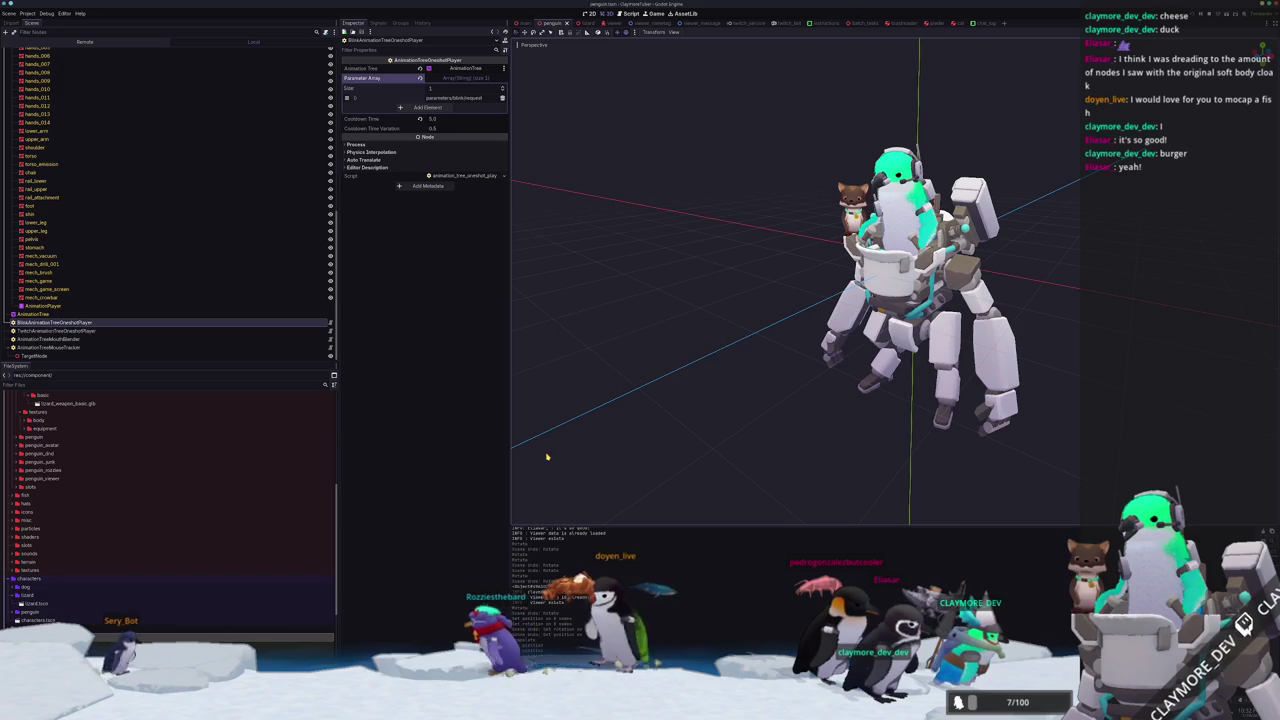
pyautogui.click(572, 23)
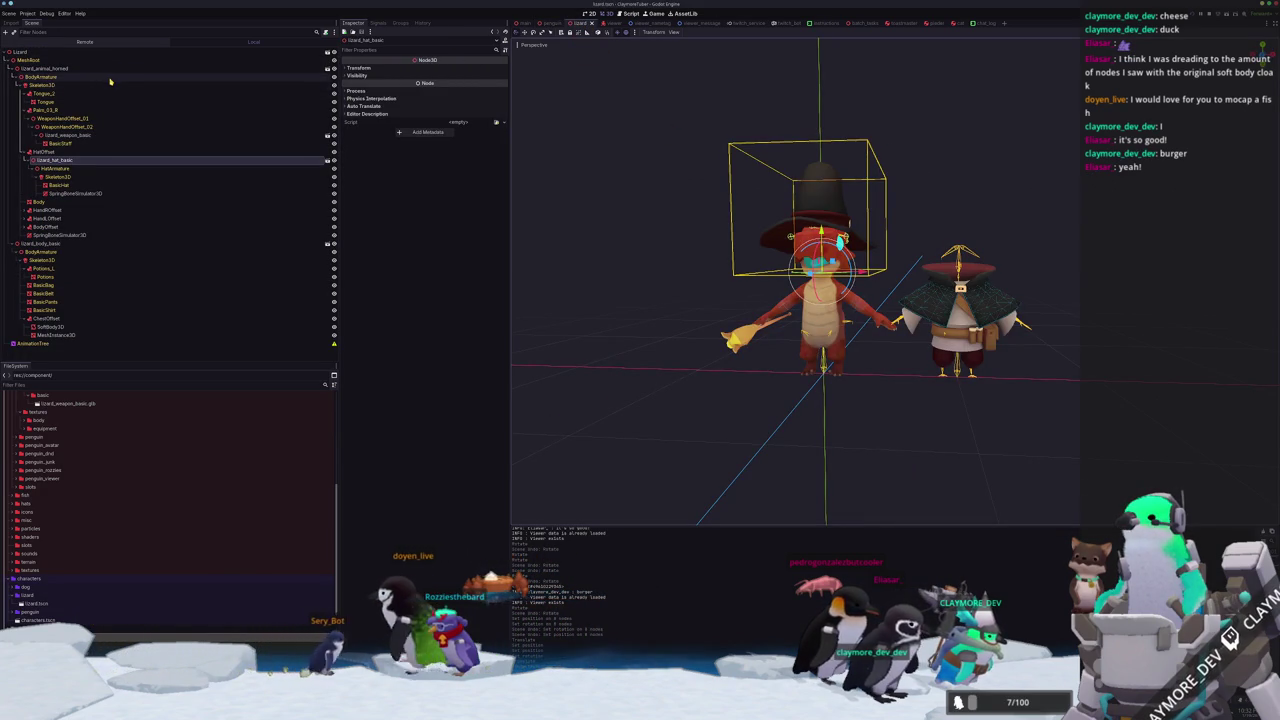
# Select the Body mesh and expand its Blend Shapes, showing Eyes Closed at 0.0
pyautogui.click(169, 86)
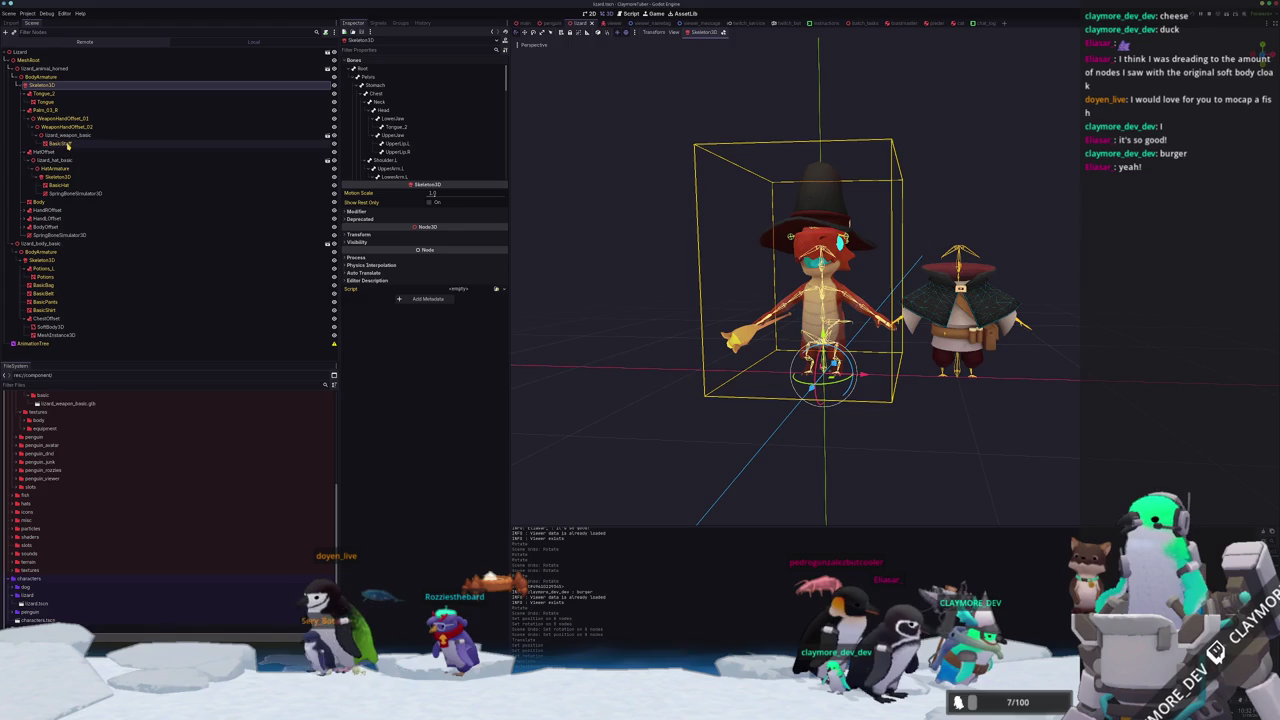
pyautogui.click(45, 202)
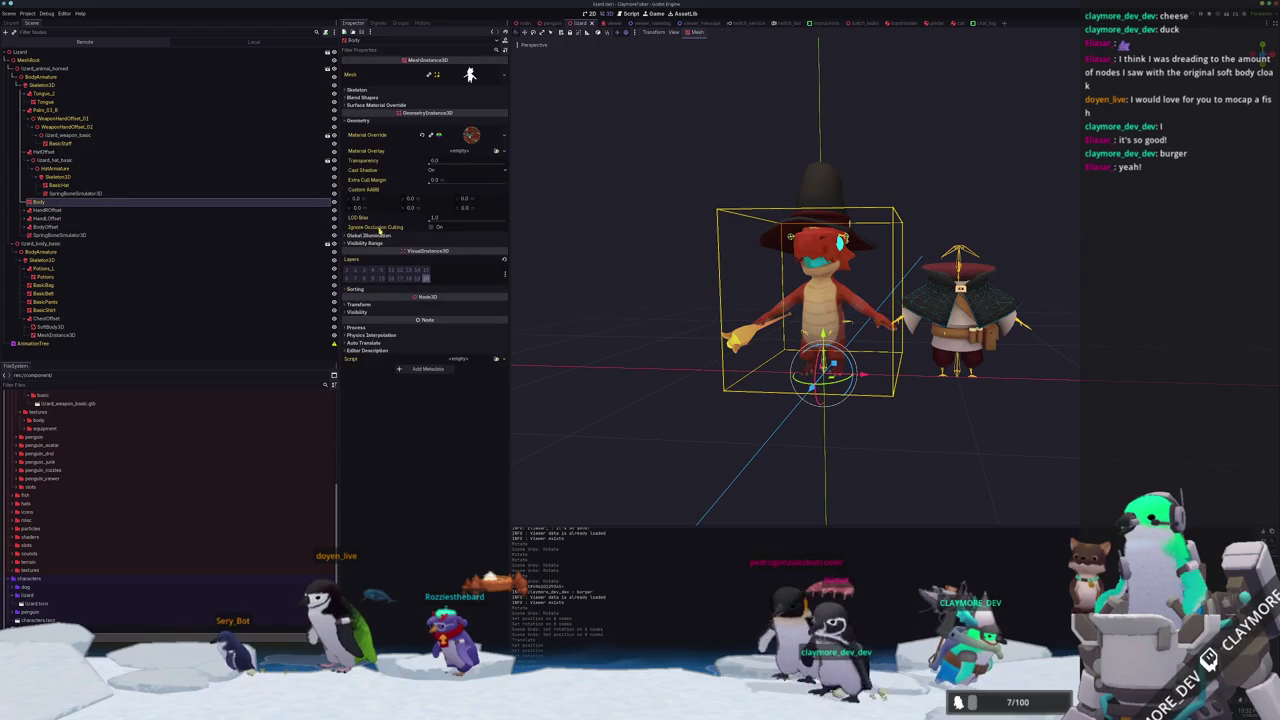
pyautogui.click(388, 97)
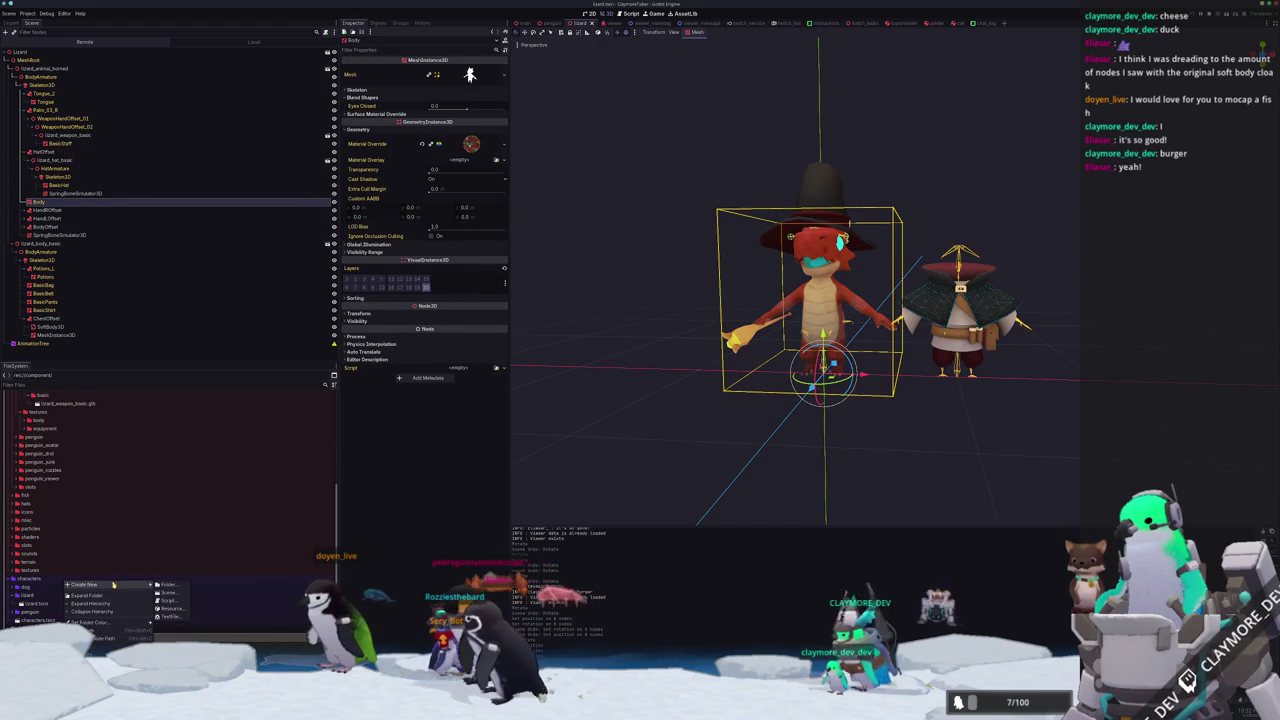
pyautogui.rightClick(63, 580)
# Create a blend_shape_blinker folder under res://component/ and start a new script inside it
pyautogui.moveTo(100, 584)
pyautogui.click(172, 585)
pyautogui.write('blend')
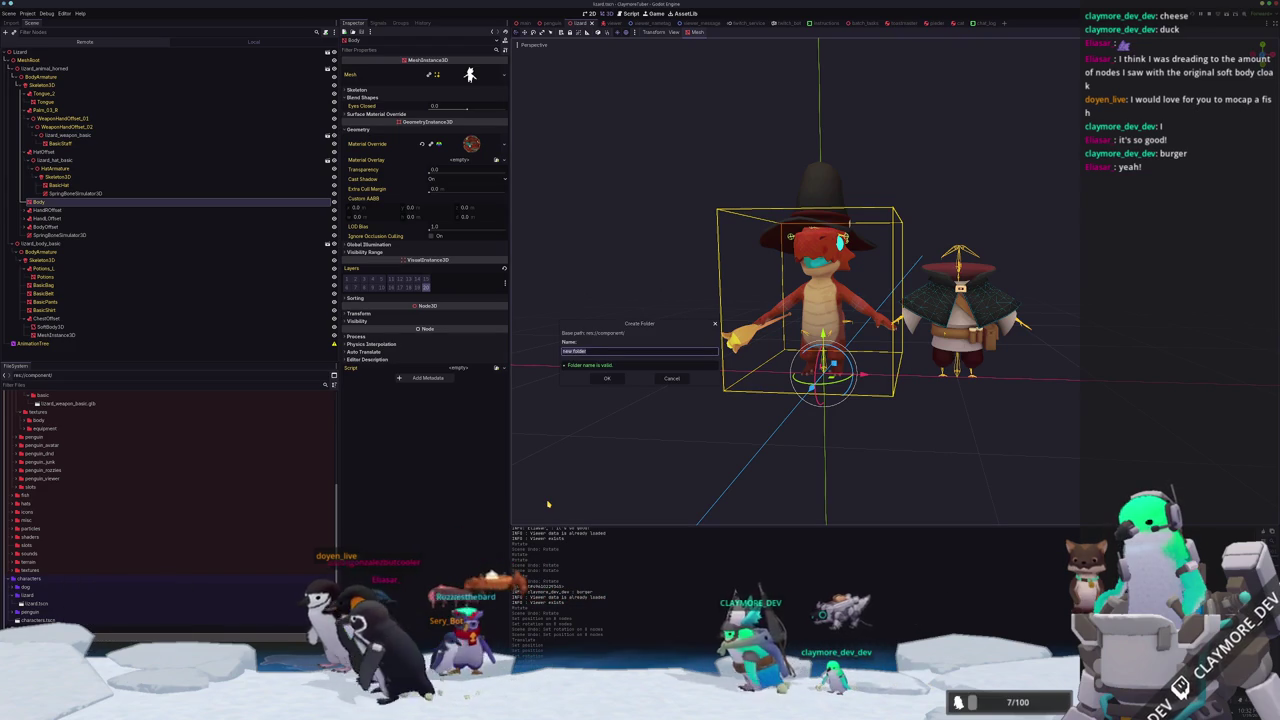
pyautogui.write('_shape_')
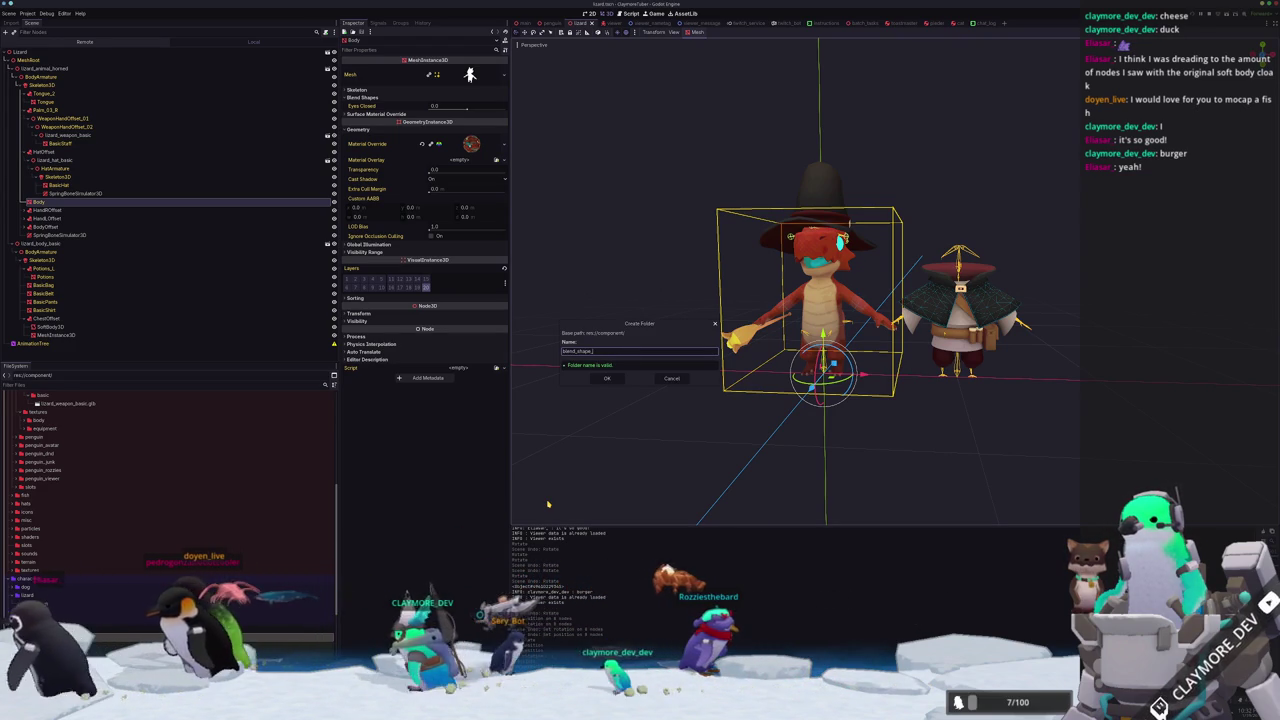
pyautogui.write('blinker')
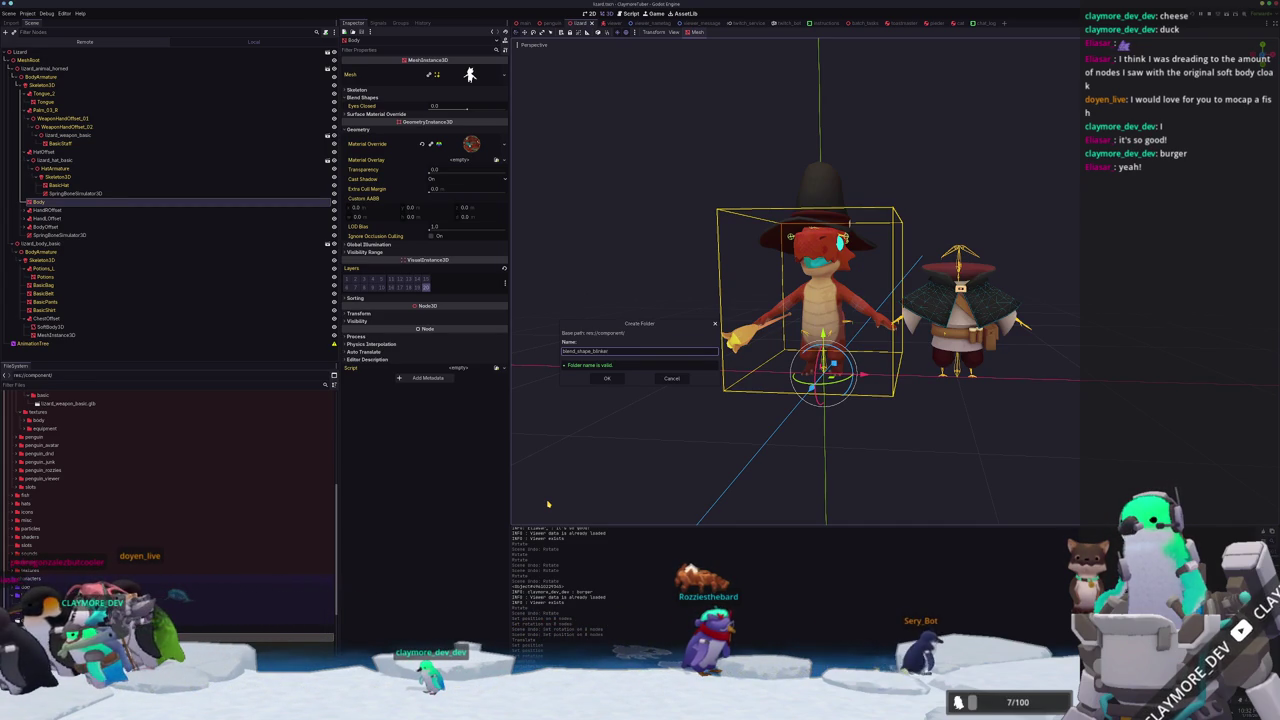
pyautogui.press('Return')
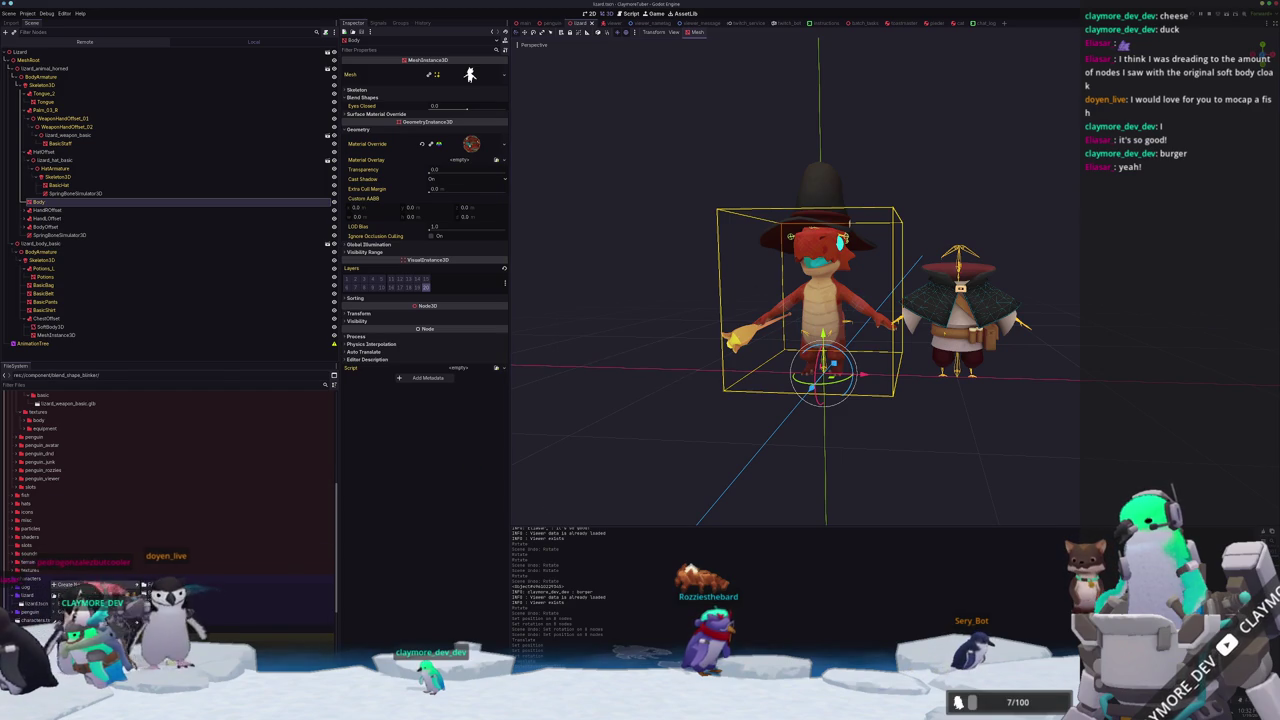
pyautogui.click(156, 600)
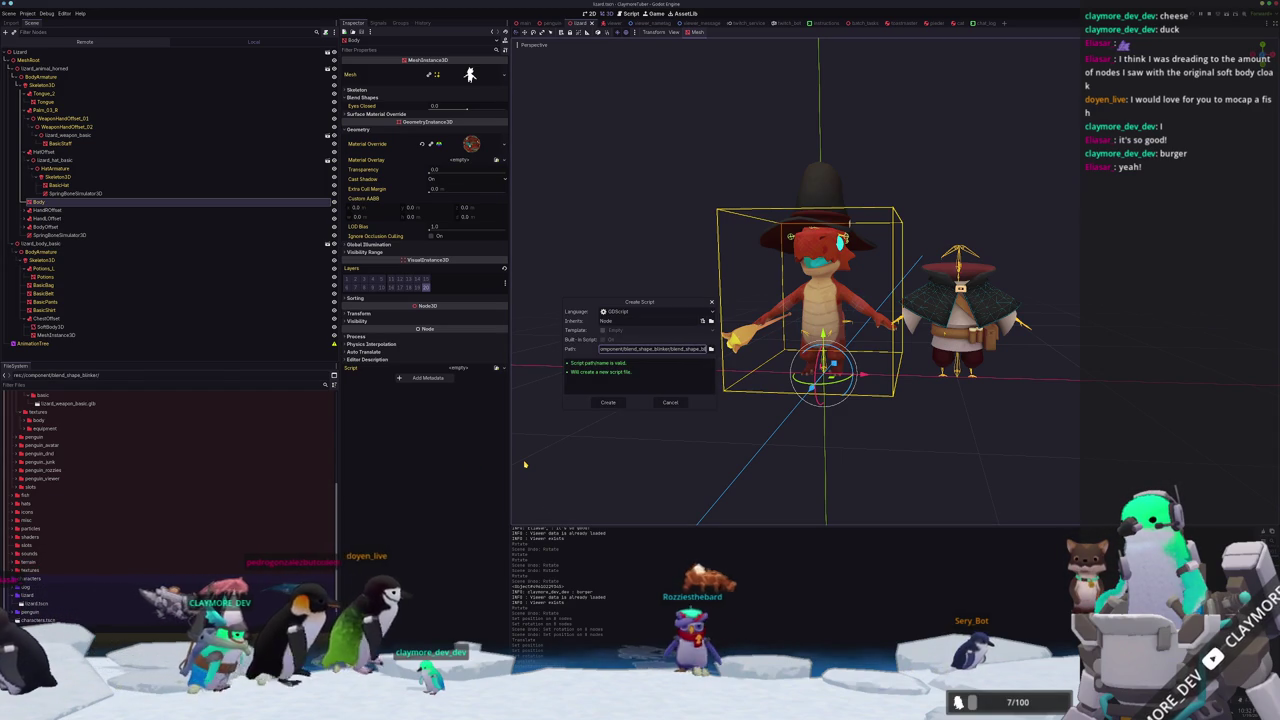
# Create the blend_shape_blinker.gd script inheriting NodeComponent
pyautogui.doubleClick(633, 321)
pyautogui.press('BackSpace')
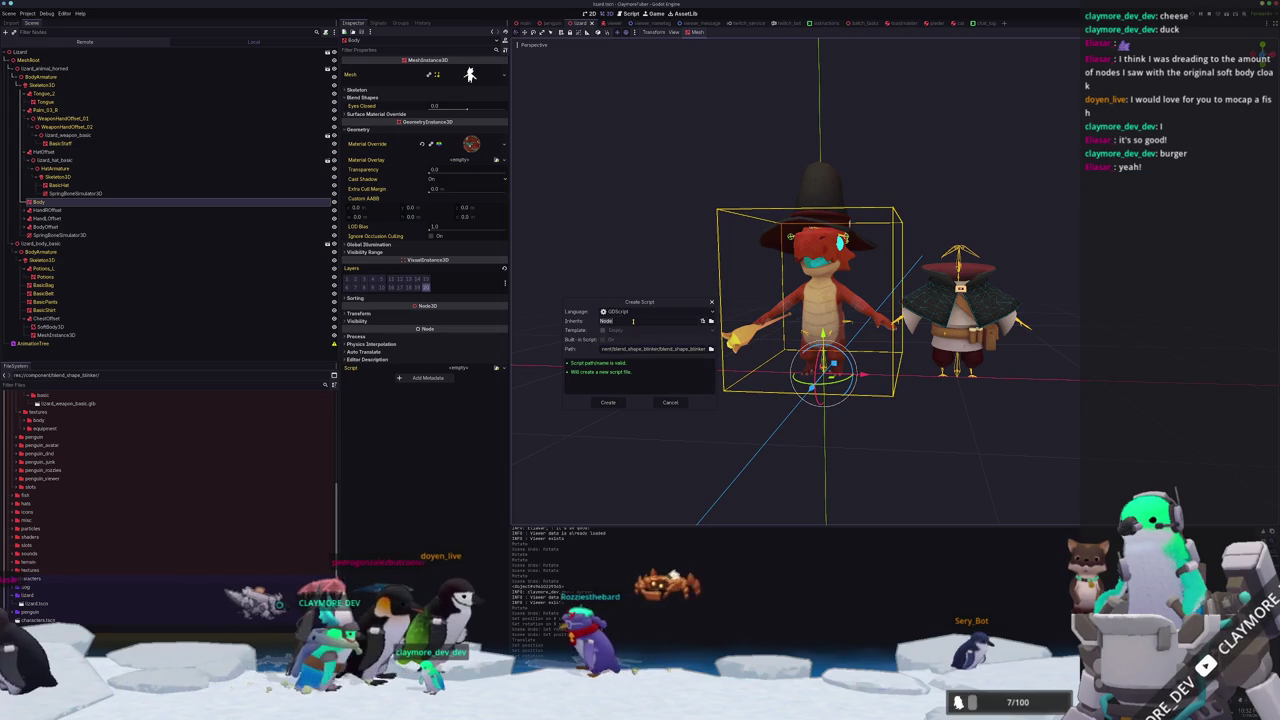
pyautogui.write('Component')
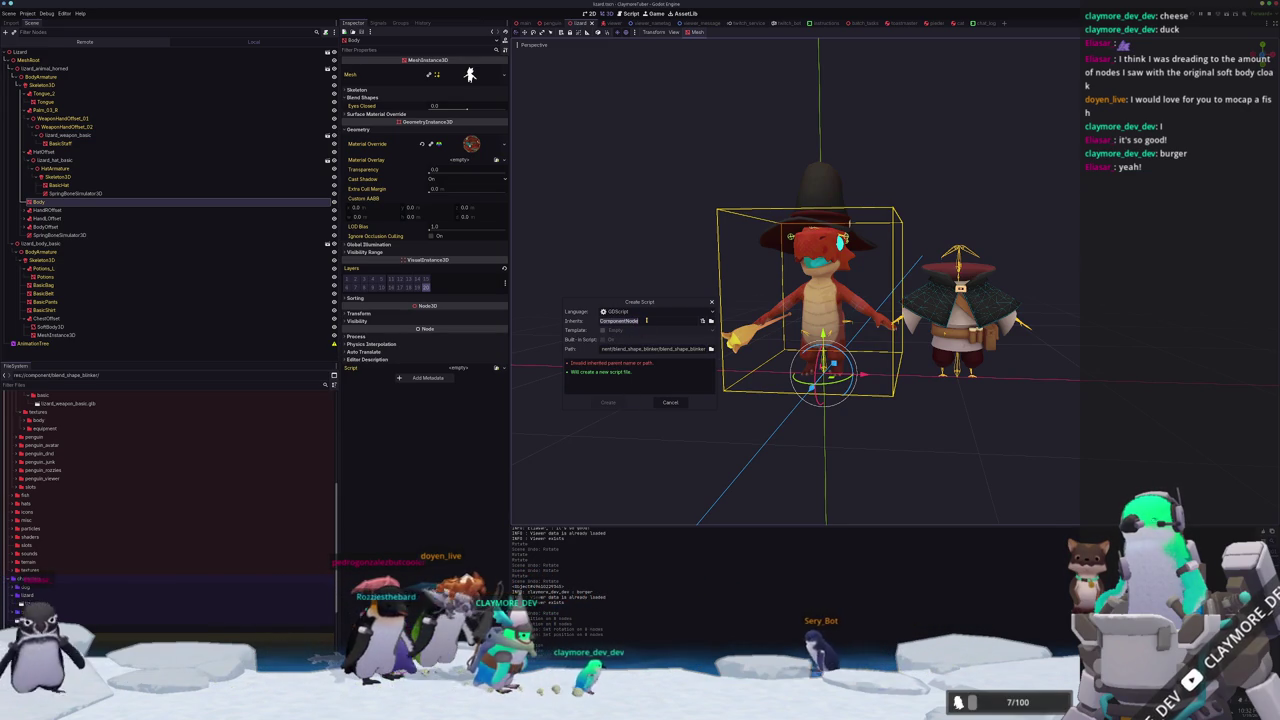
pyautogui.doubleClick(646, 320)
pyautogui.write('Node')
pyautogui.write('3')
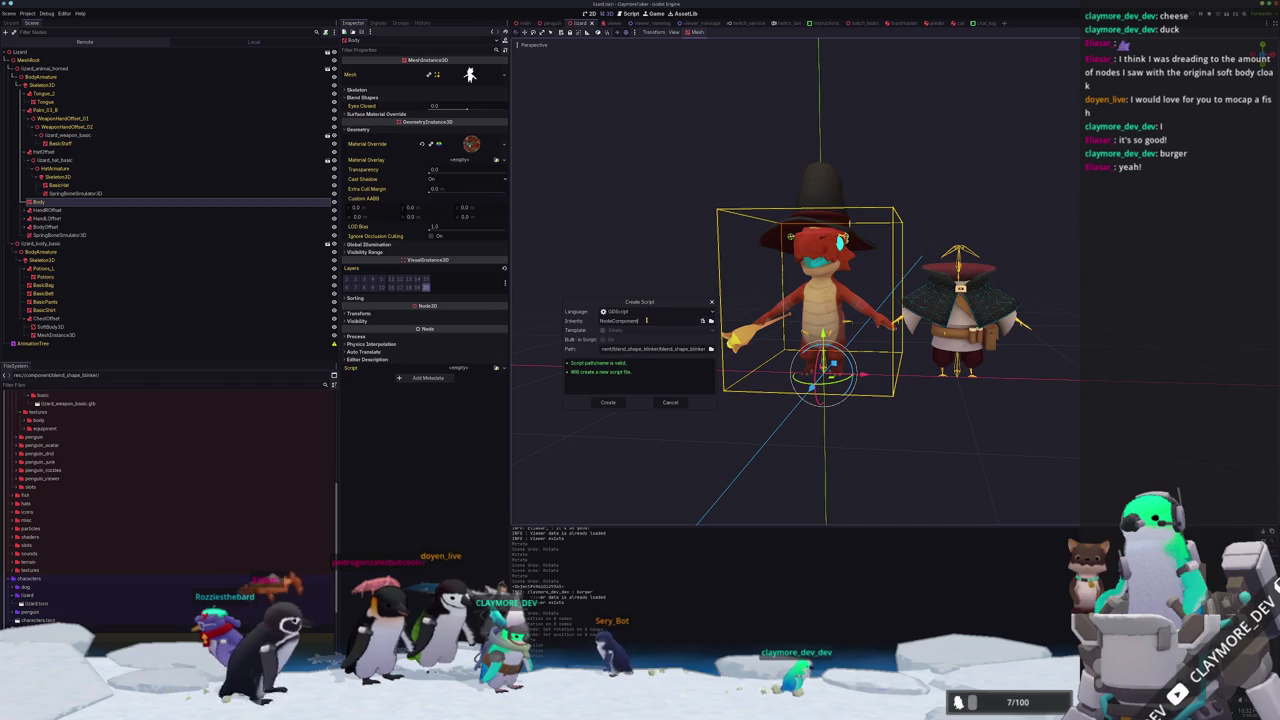
pyautogui.click(607, 403)
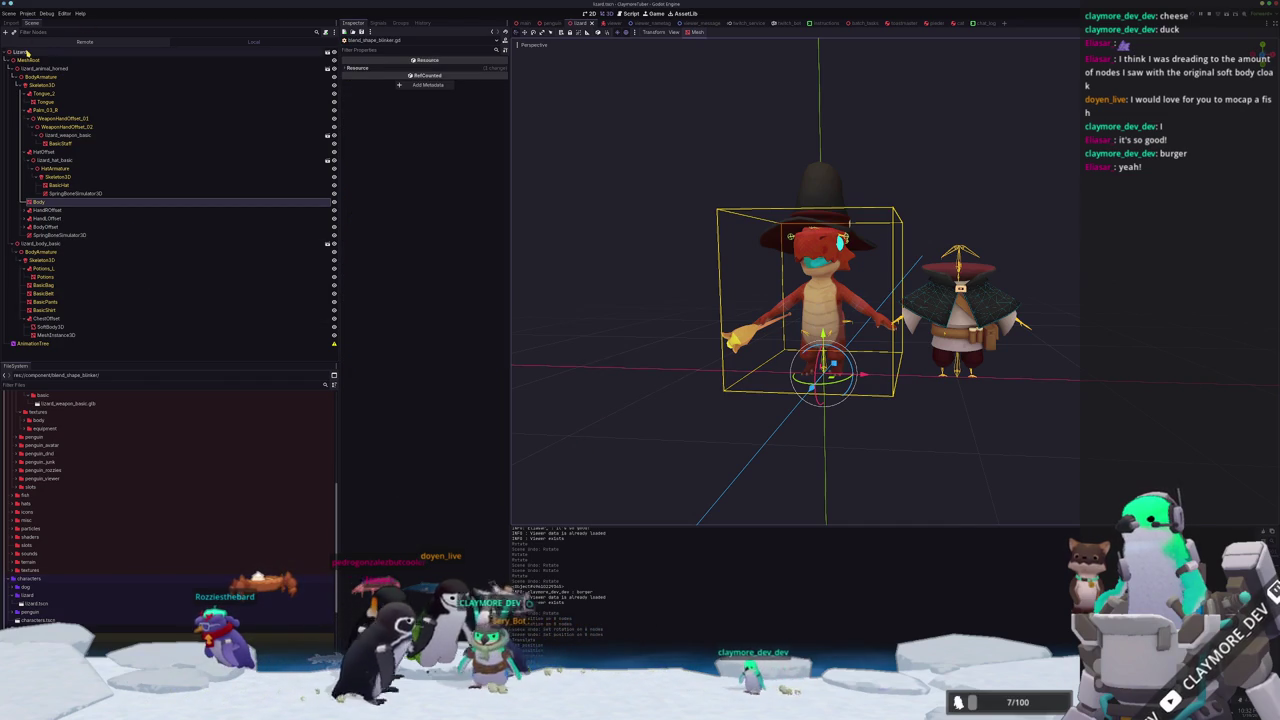
# Add 'class_name BlendShapeBlinker' below the extends line and return to the lizard scene
pyautogui.click(566, 80)
pyautogui.write('class_name BlendShapeBlinker')
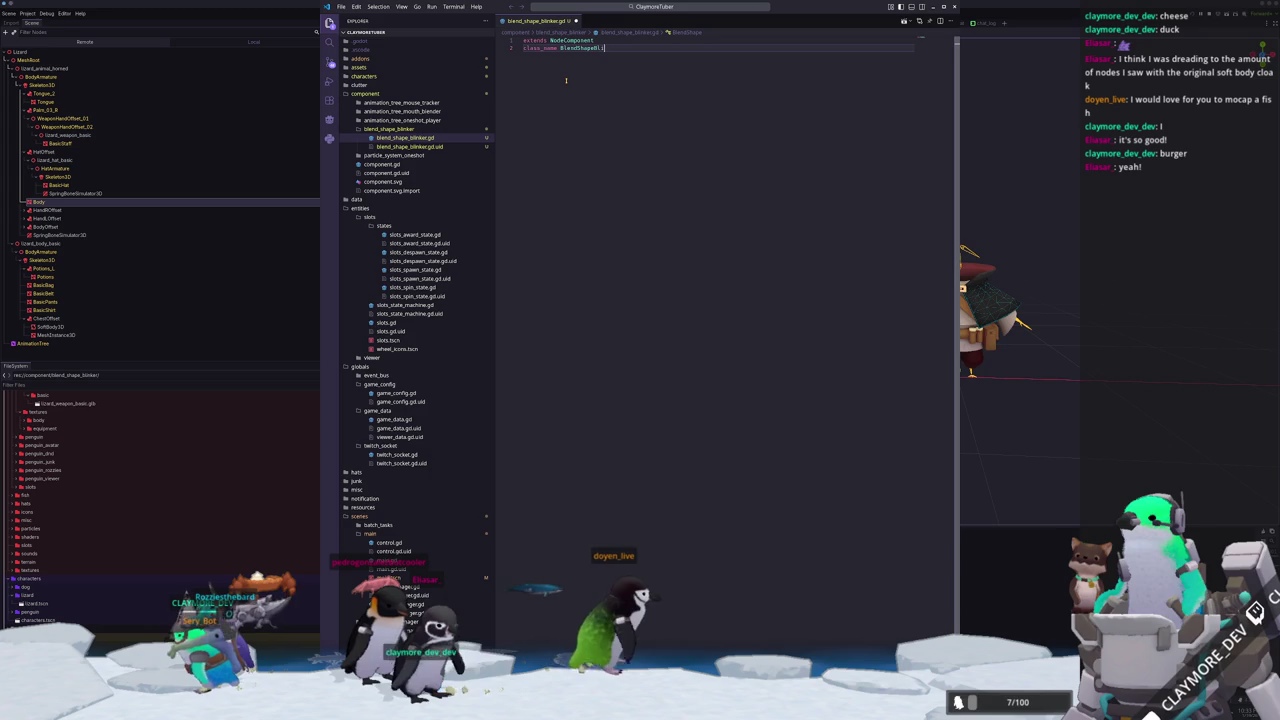
pyautogui.click(33, 60)
pyautogui.rightClick(30, 52)
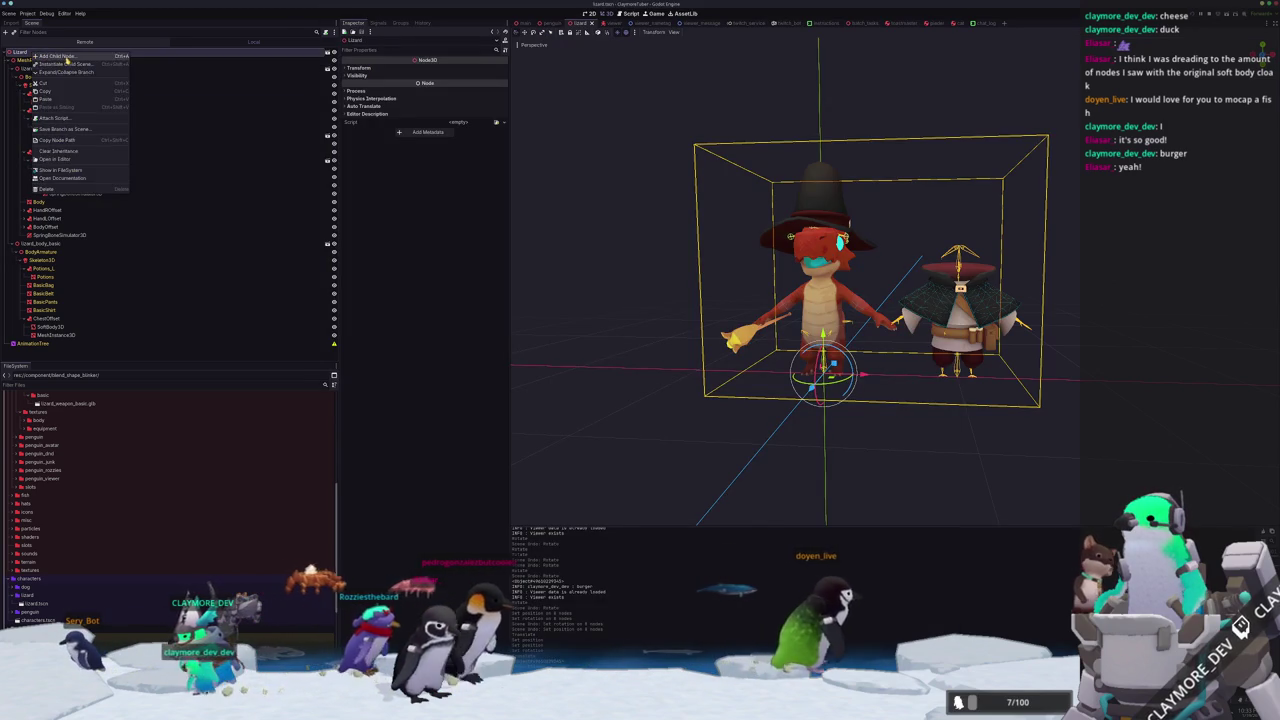
# Add a BlendShapeBlinker child node under Lizard
pyautogui.click(85, 93)
pyautogui.write('blendShape')
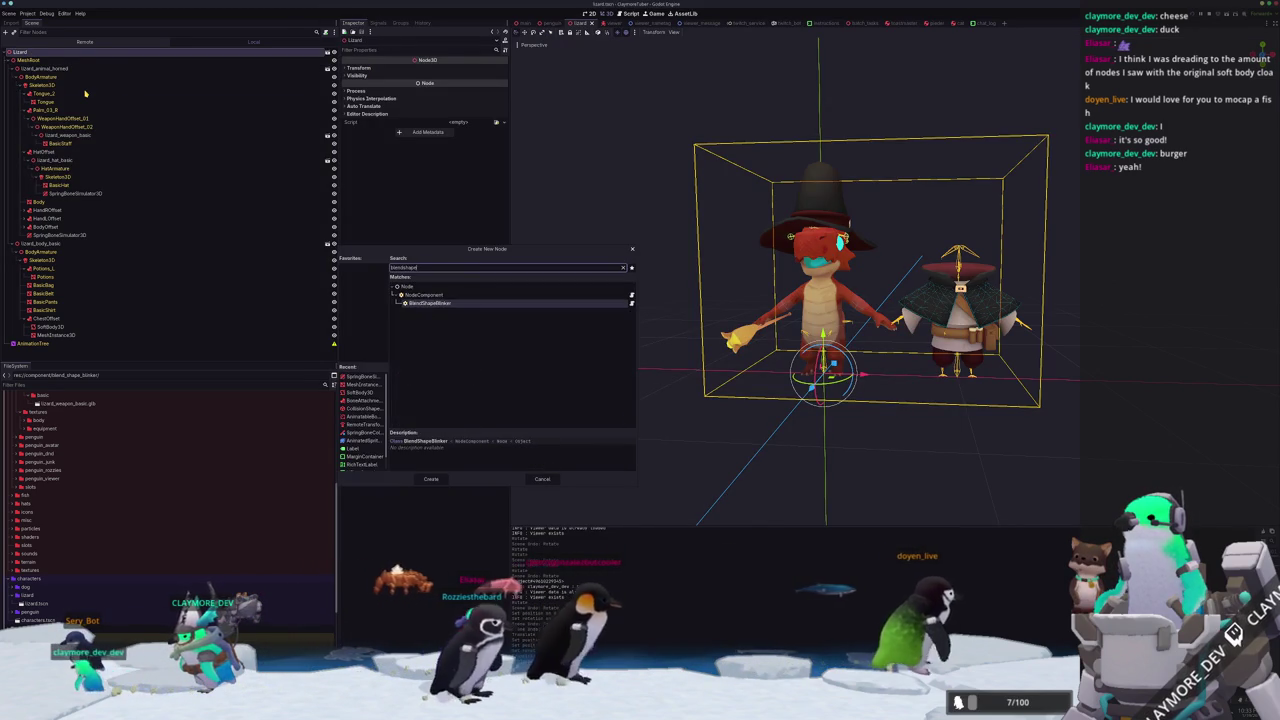
pyautogui.press('Return')
pyautogui.scroll(5, 654, 277)
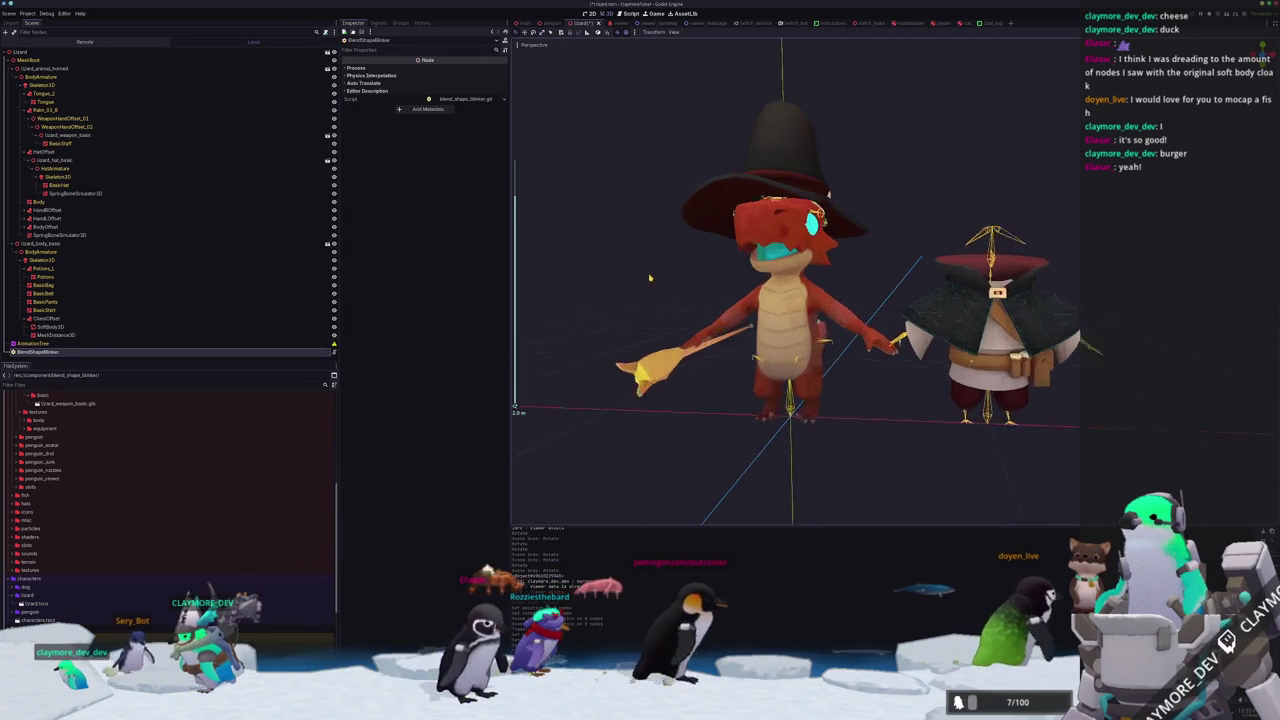
pyautogui.scroll(3, 651, 263)
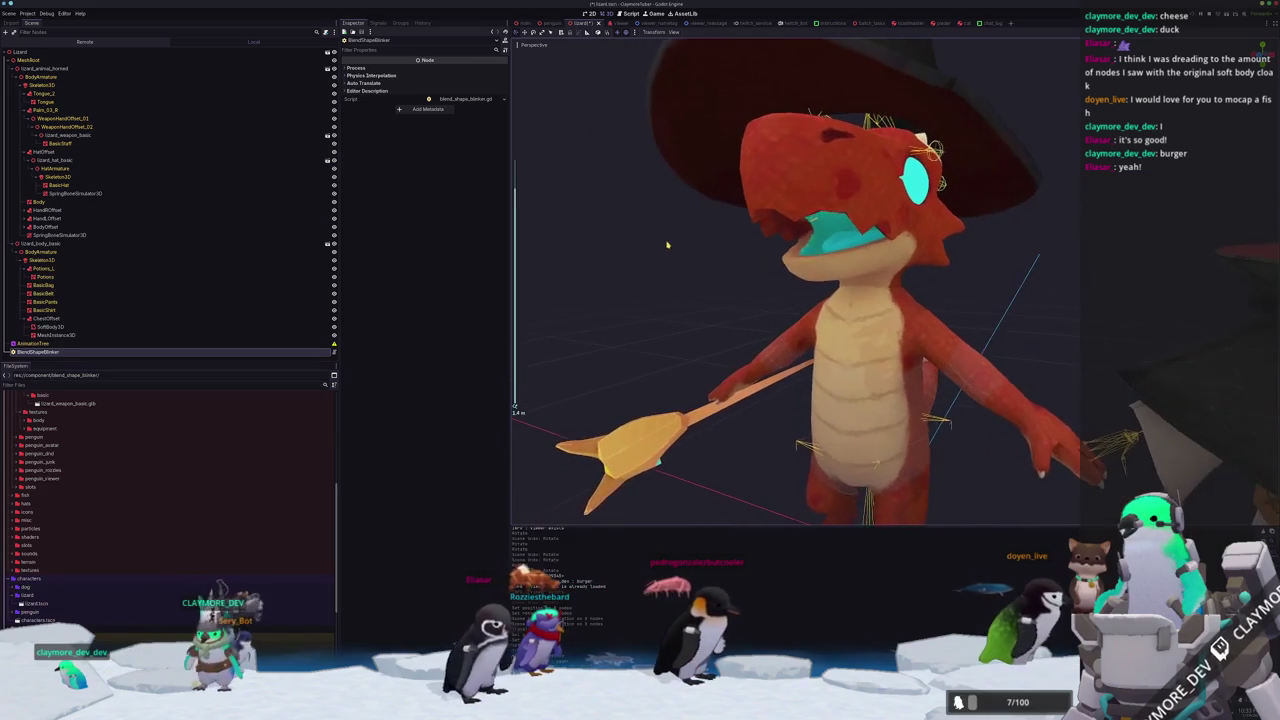
pyautogui.scroll(-5, 566, 327)
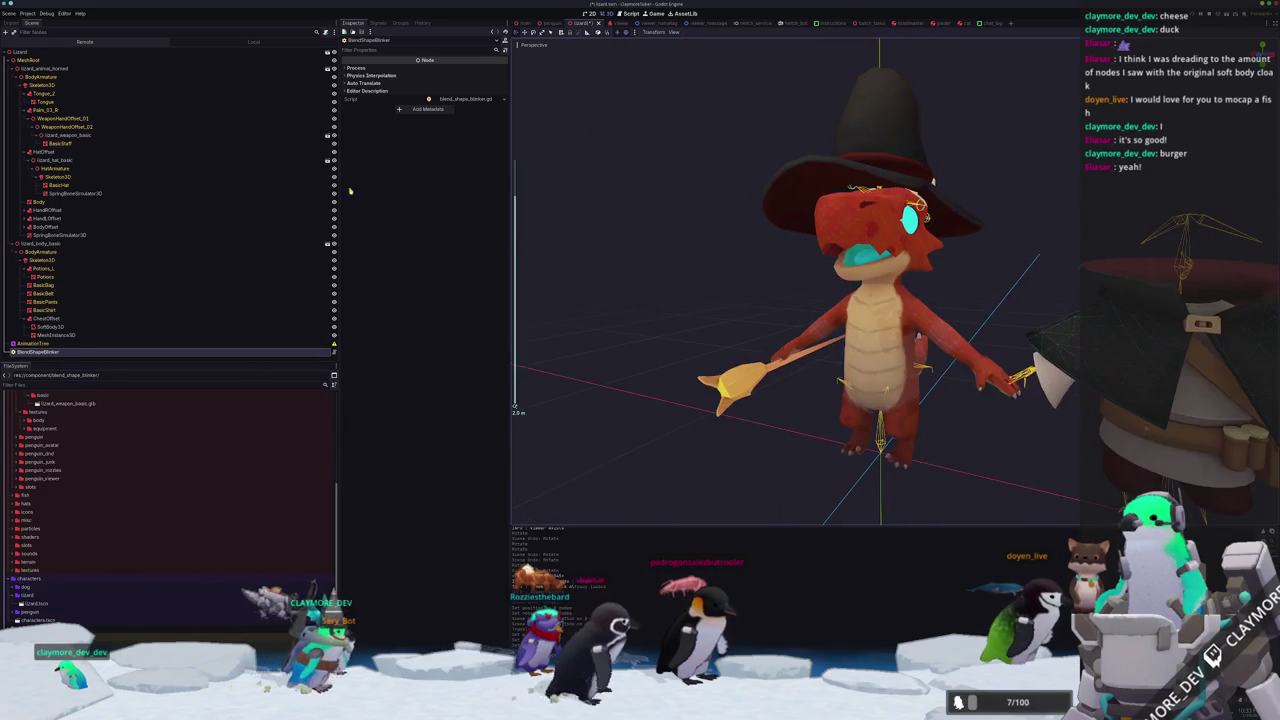
# Select the lizard's Body mesh and copy the Eyes Closed blend shape's property path
pyautogui.click(58, 177)
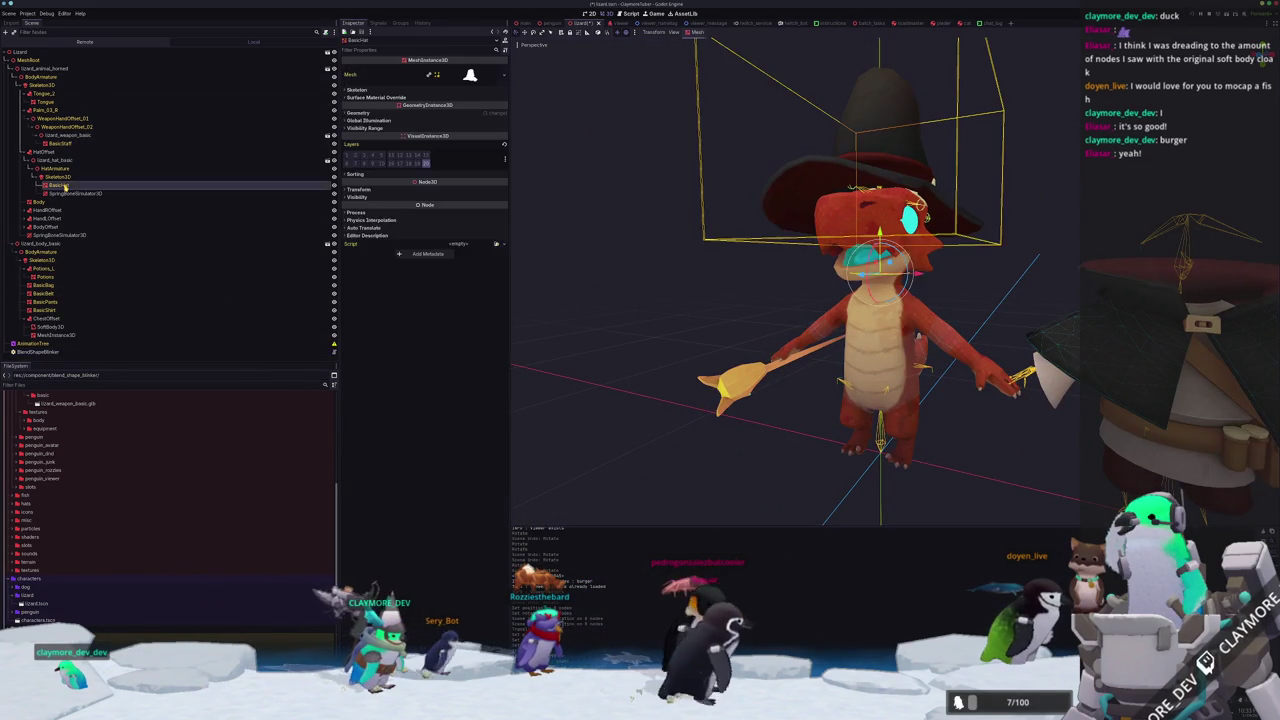
pyautogui.click(62, 143)
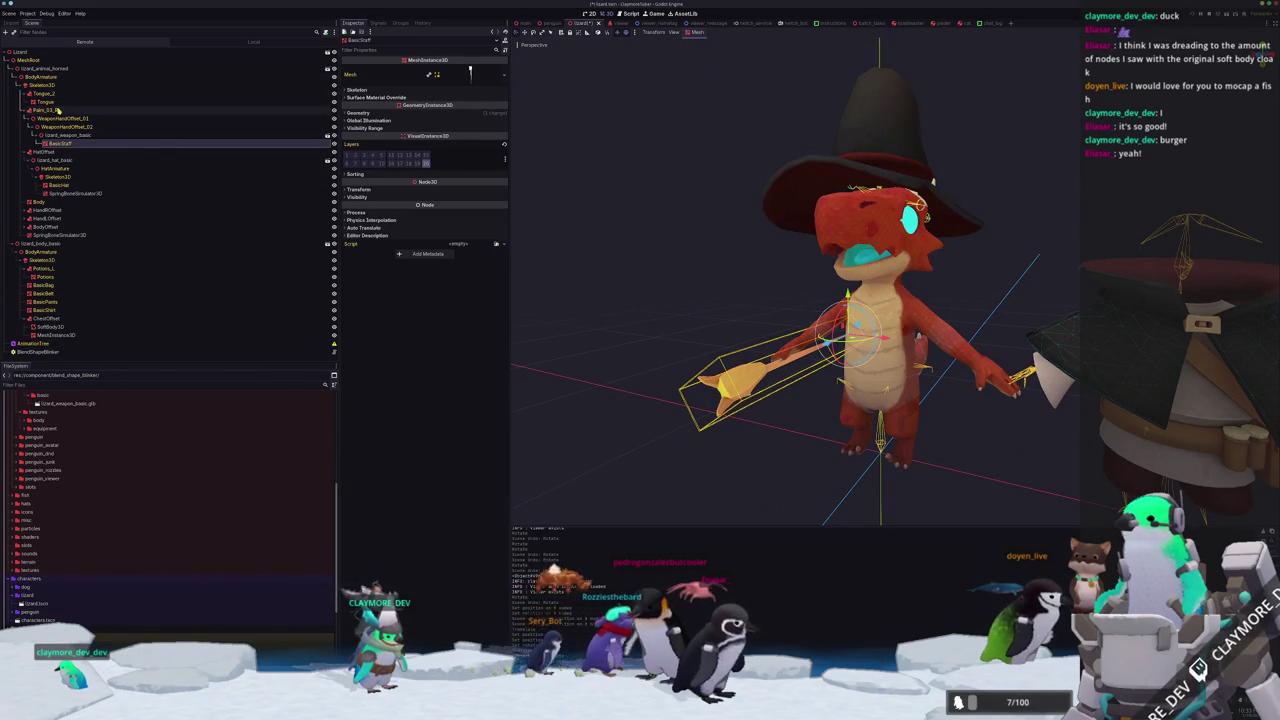
pyautogui.click(166, 184)
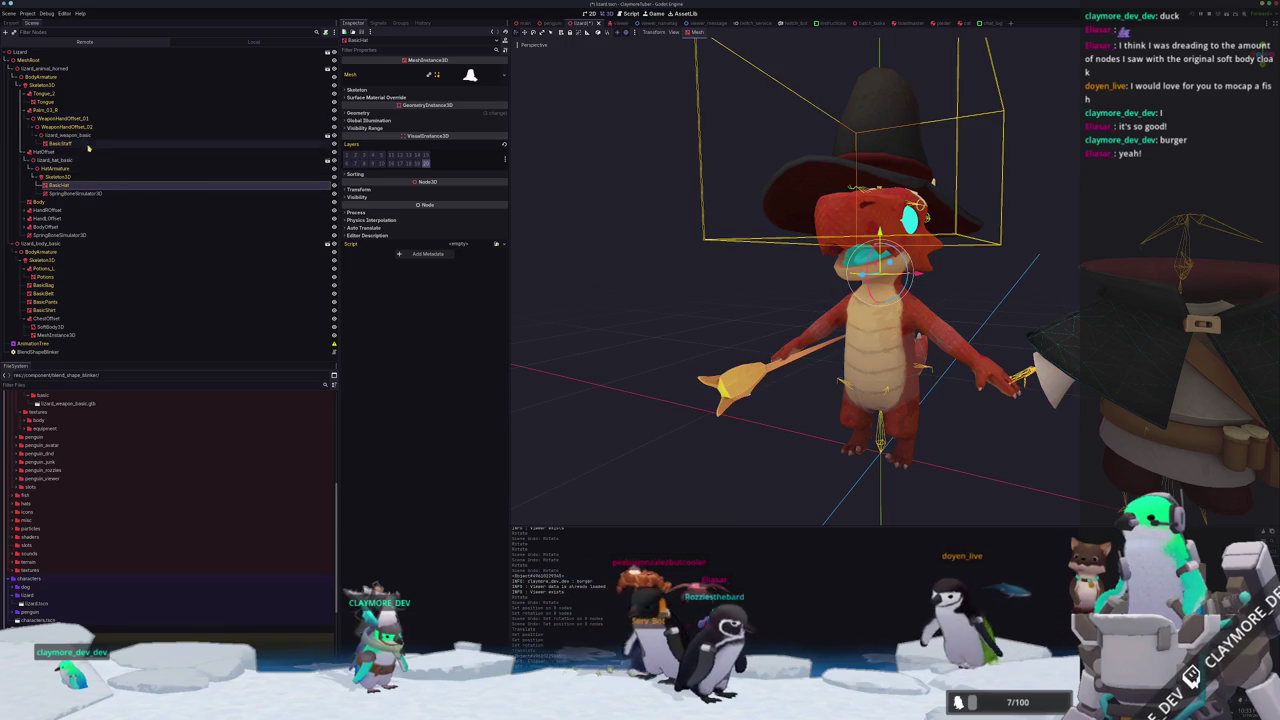
pyautogui.click(60, 202)
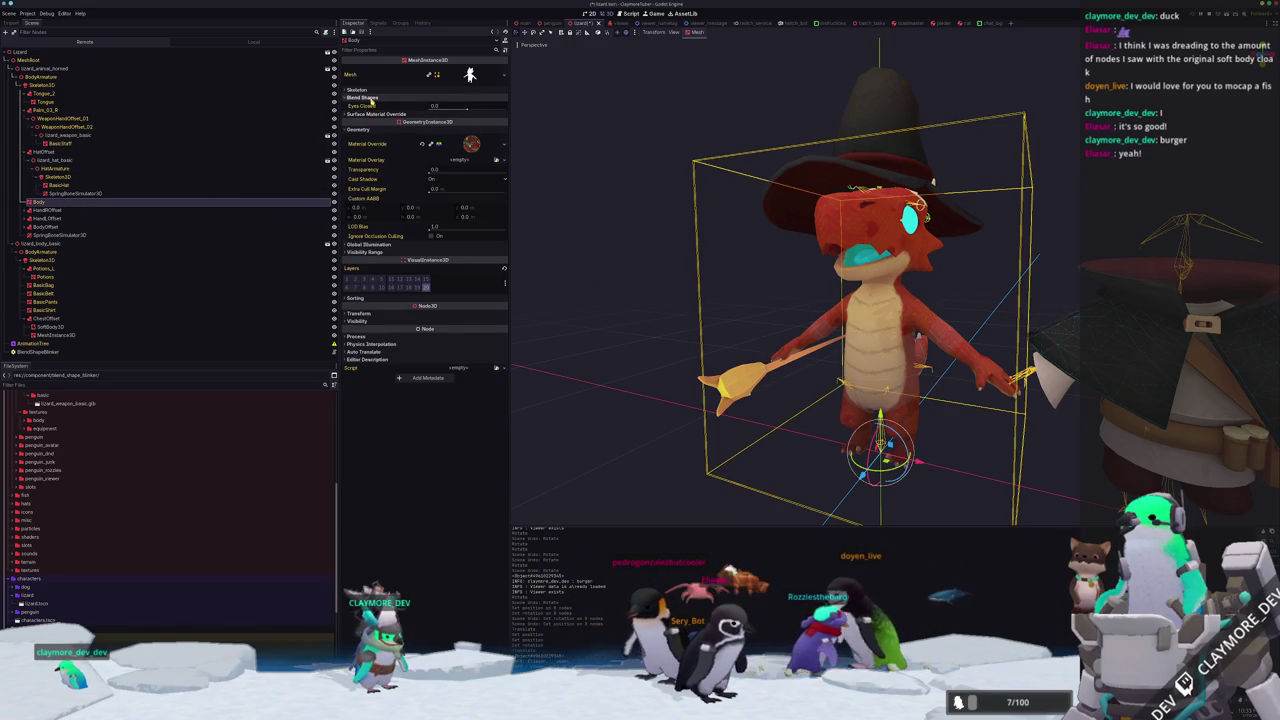
pyautogui.rightClick(369, 108)
pyautogui.click(396, 124)
pyautogui.hotkey('alt', 'Tab')
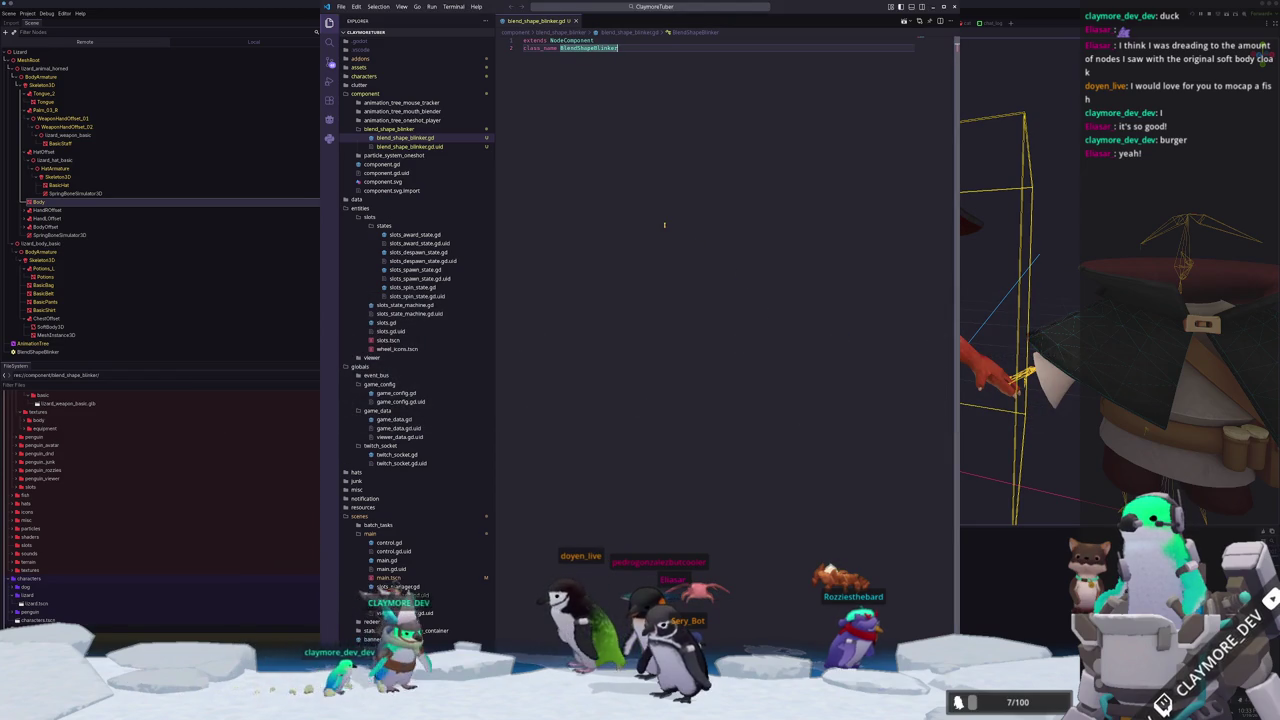
# Export a target_mesh MeshInstance3D variable and a target_parameter String
pyautogui.press('Return')
pyautogui.write('@export var')
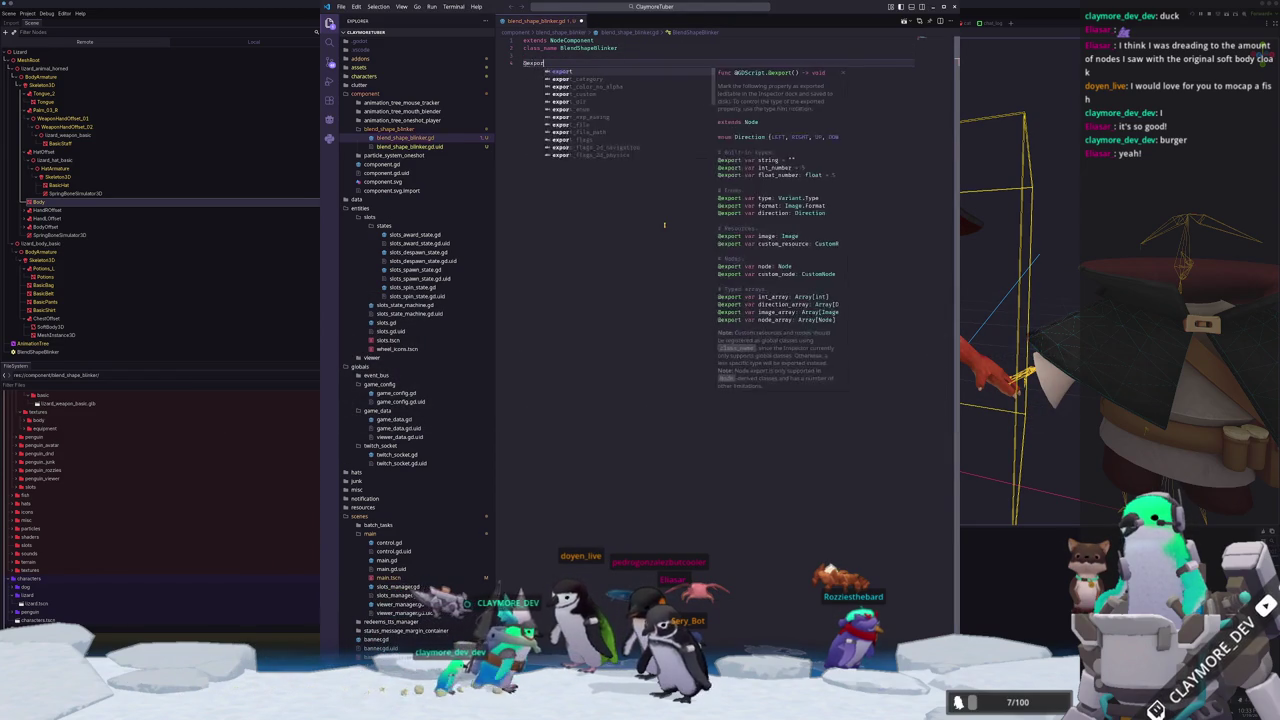
pyautogui.write(' target_mesh ')
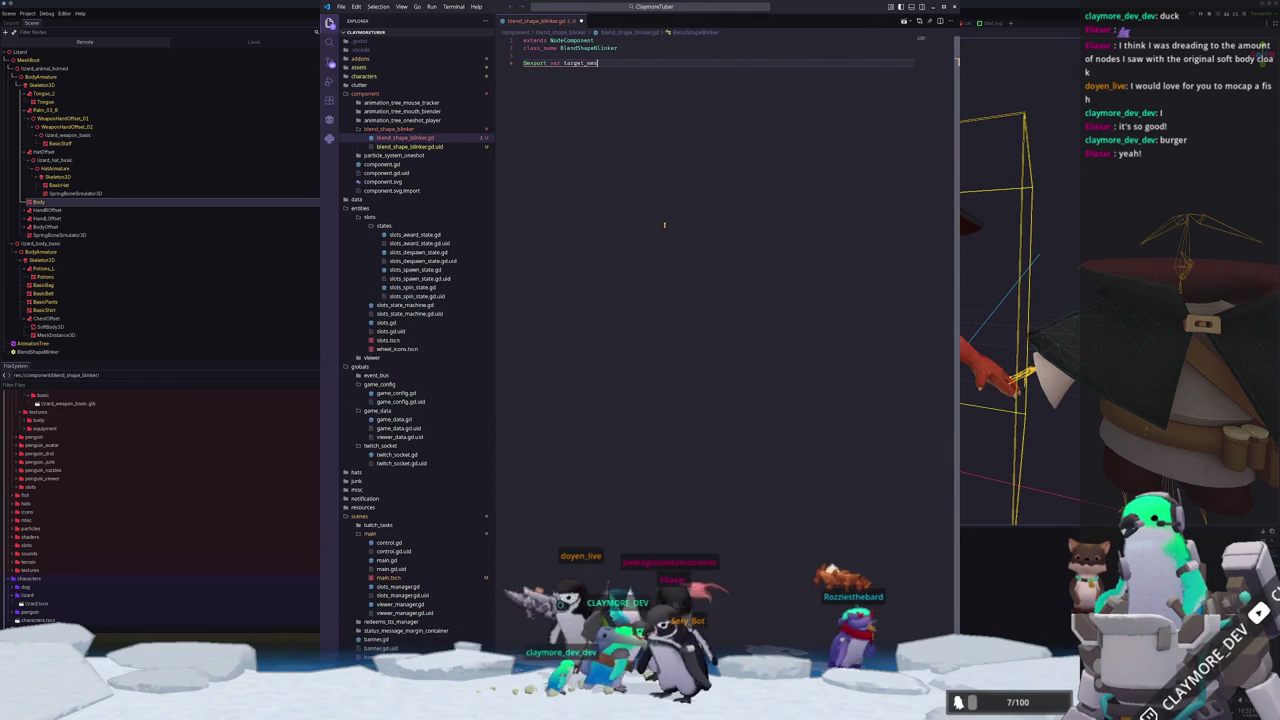
pyautogui.write(': MeshInstance')
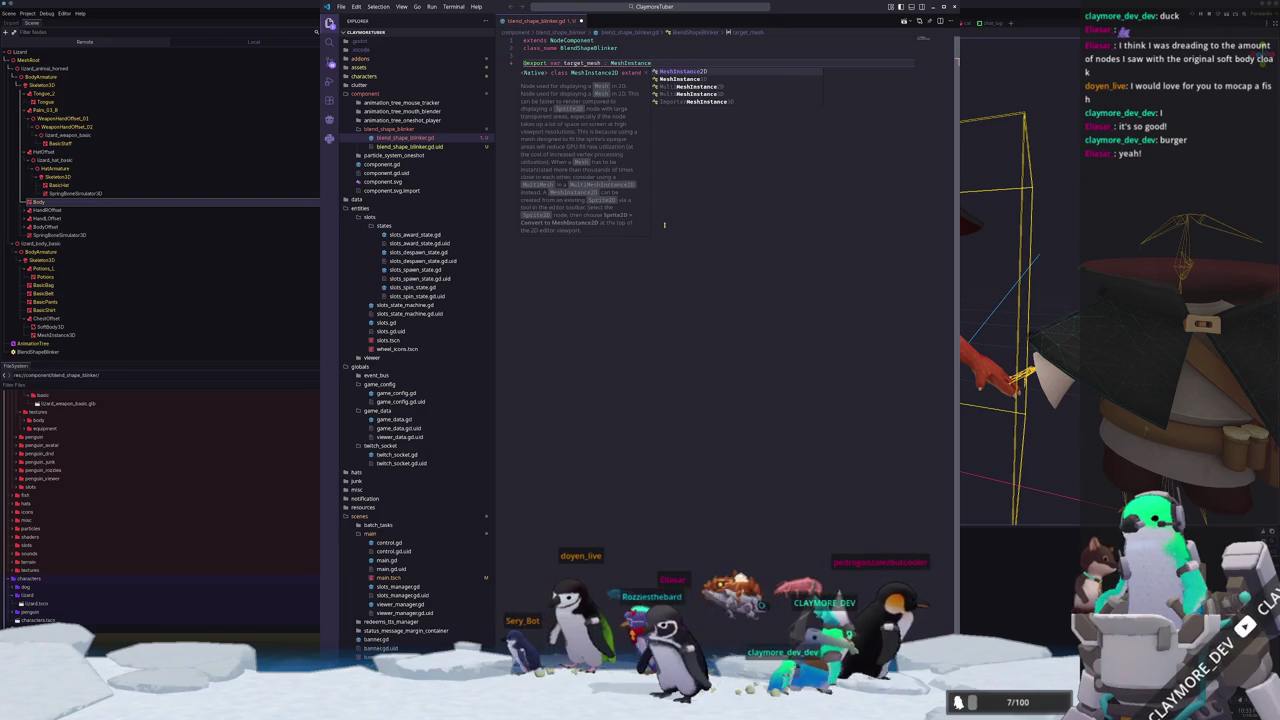
pyautogui.write('3D')
pyautogui.press('Return')
pyautogui.press('Return')
pyautogui.write('export var target_parameter ')
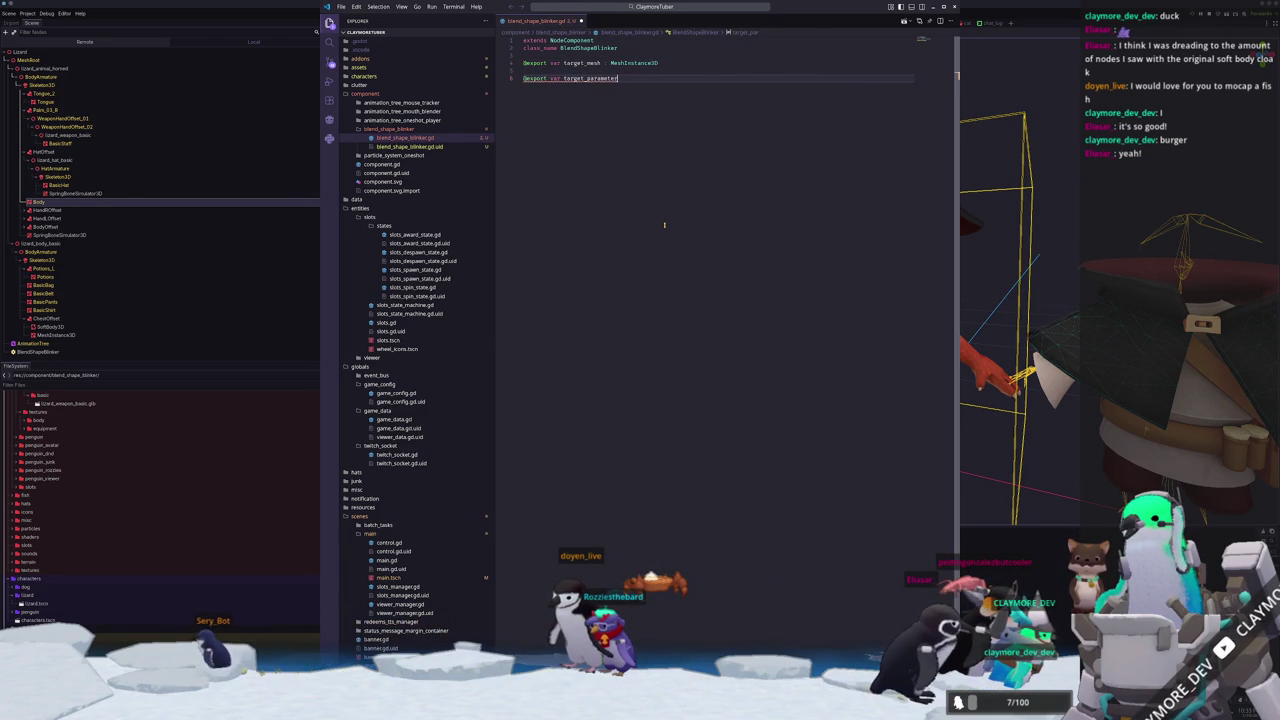
pyautogui.write(': String = "blend_shapes/EyesClosed')
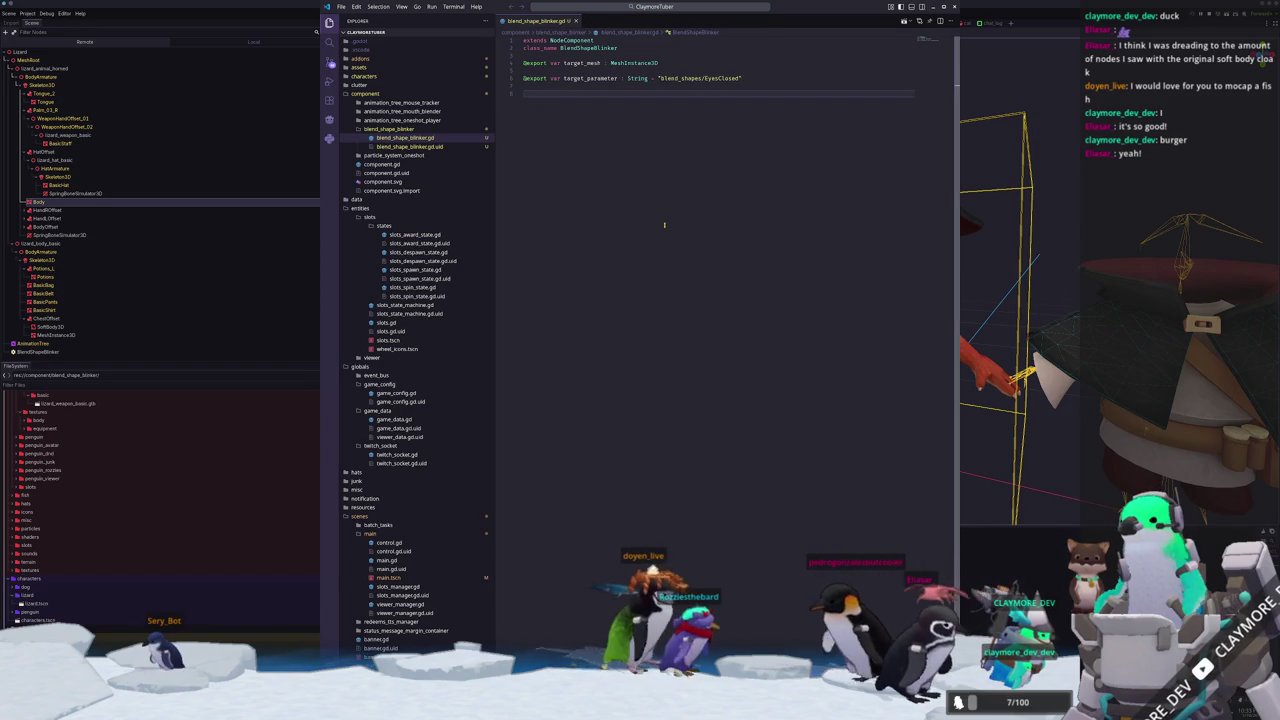
# Draft a find_blend_shape_by_name call, default the name to EyesClosed, and rename the export to target_blend_shape_name
pyautogui.write('func _physics')
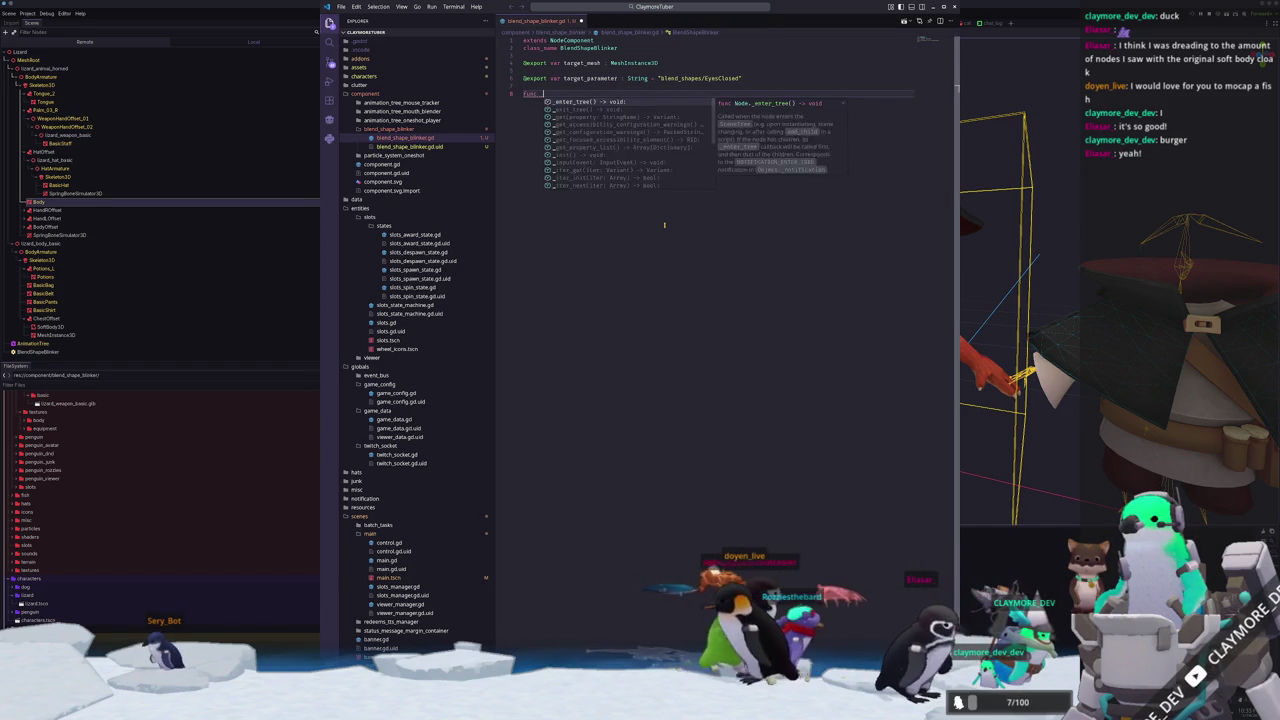
pyautogui.press('Return')
pyautogui.press('Return')
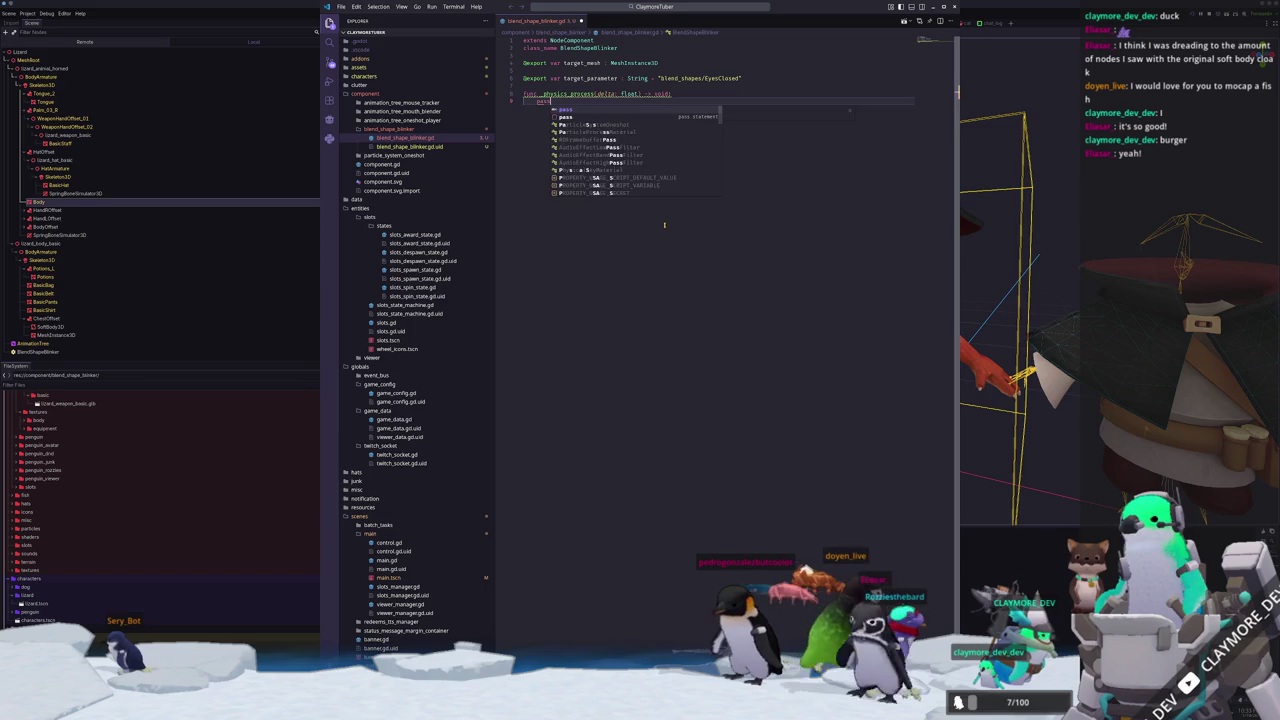
pyautogui.write('target_mesh.')
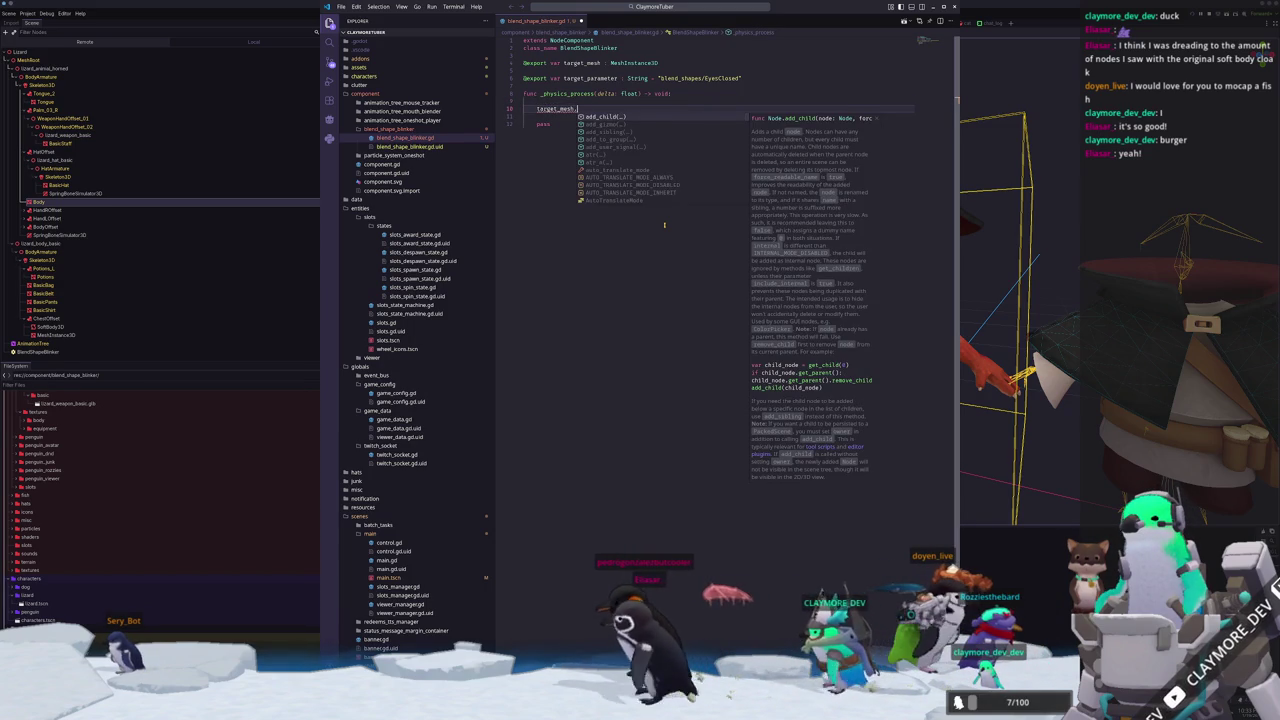
pyautogui.write('bl')
pyautogui.press('Down')
pyautogui.press('Down')
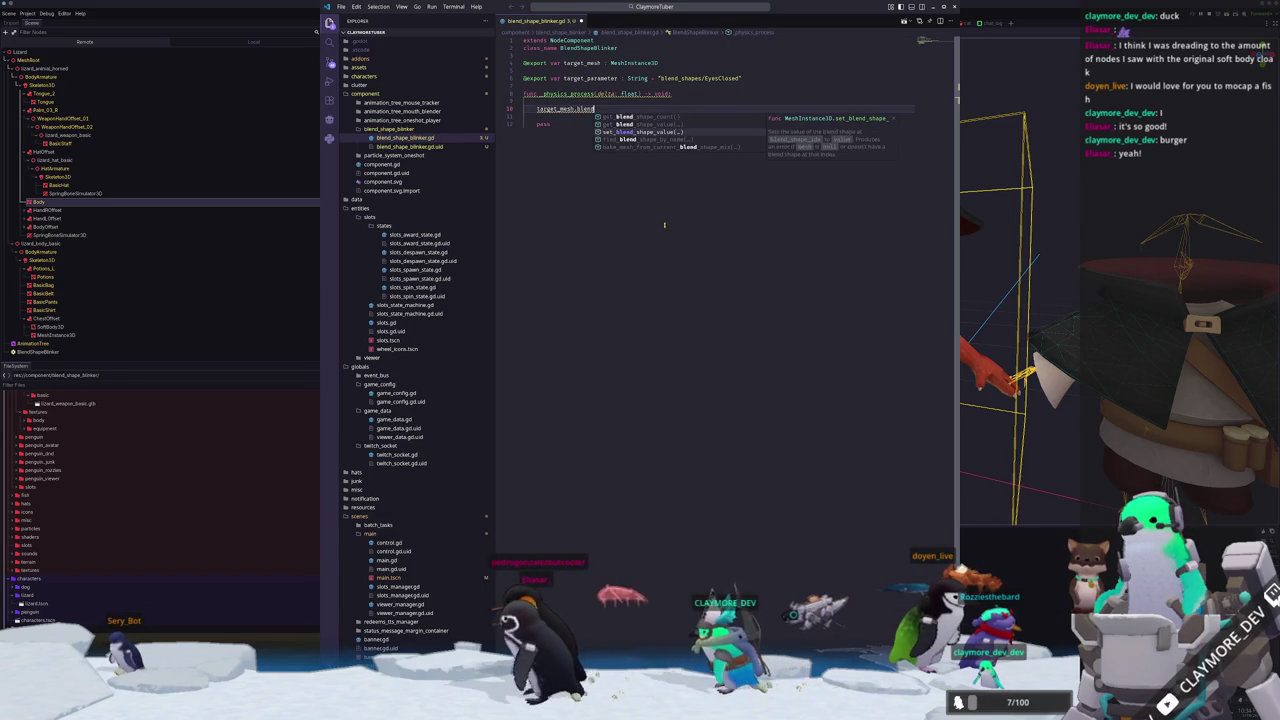
pyautogui.press('Up')
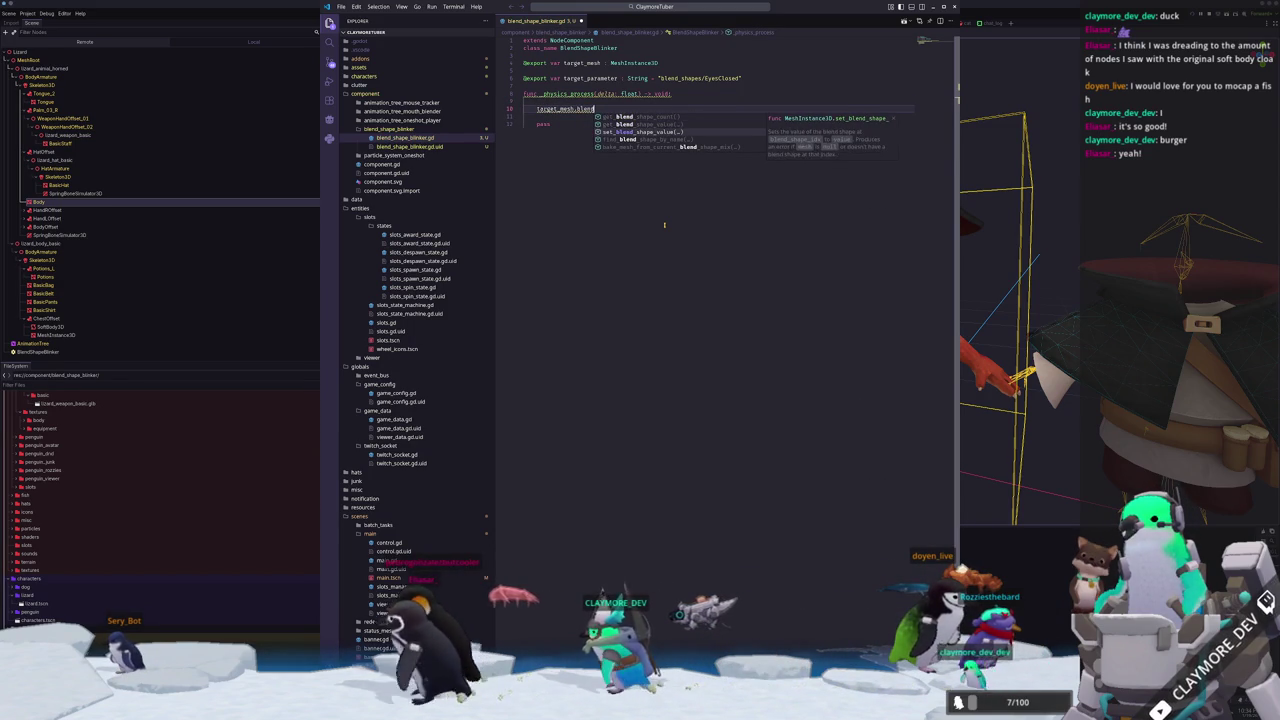
pyautogui.press('Down')
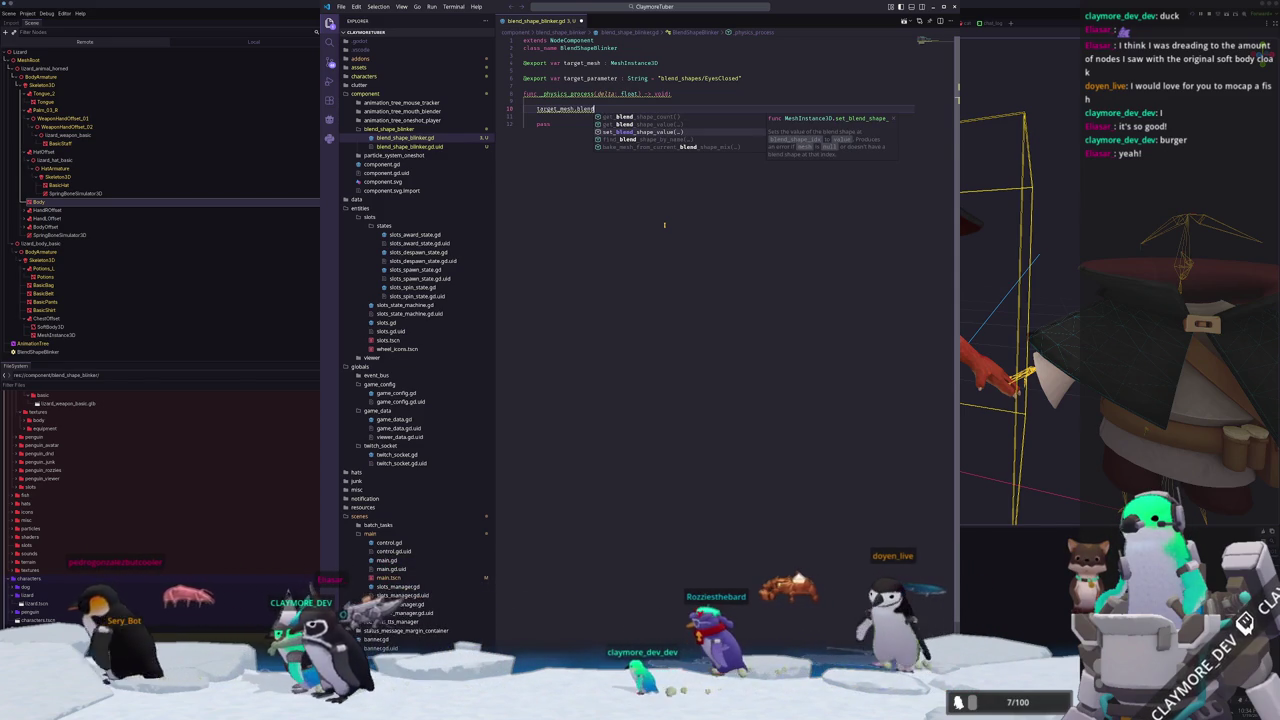
pyautogui.press('Down')
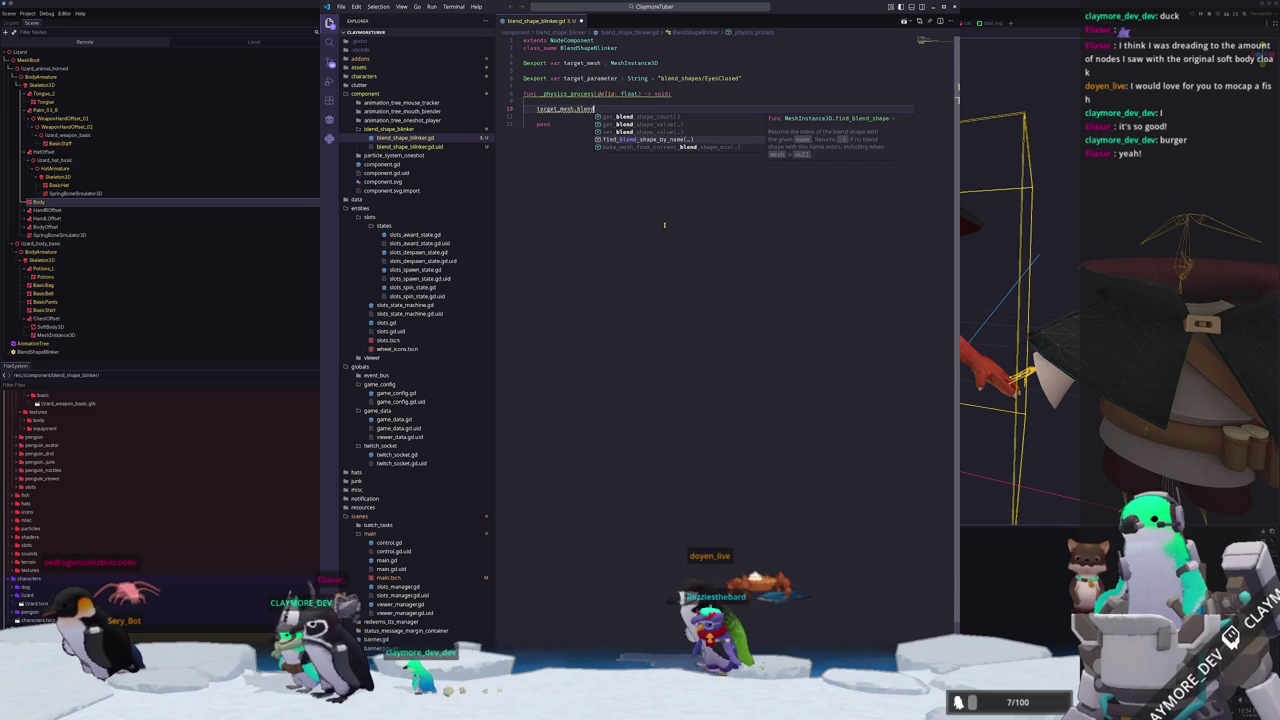
pyautogui.press('Return')
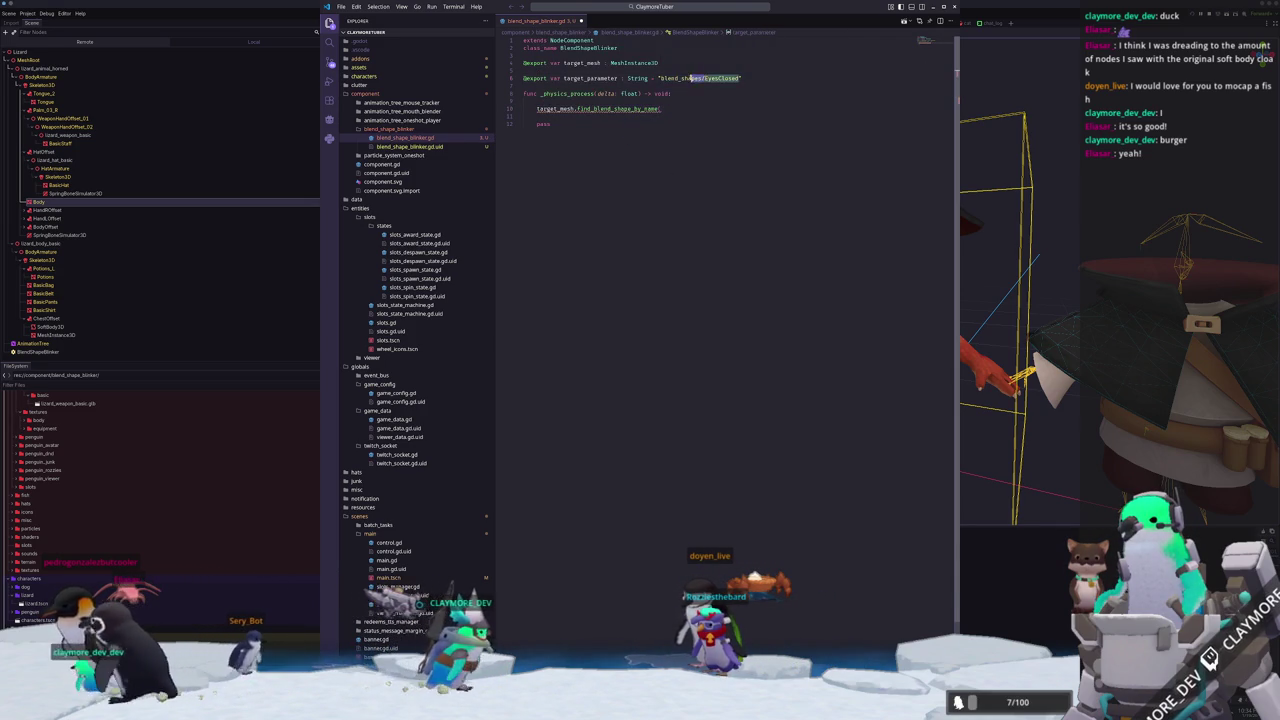
pyautogui.press('BackSpace')
pyautogui.doubleClick(590, 78)
pyautogui.hotkey('ctrl', 's')
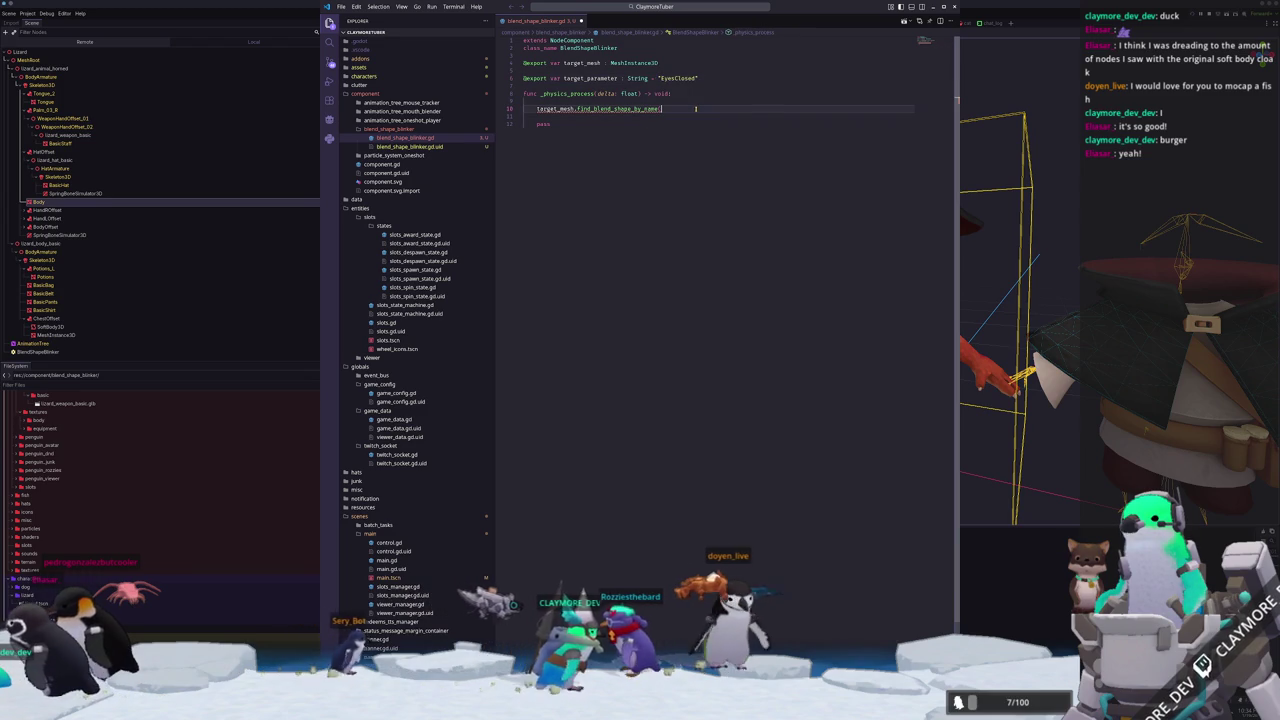
pyautogui.write('target_blend_shape_index : int =')
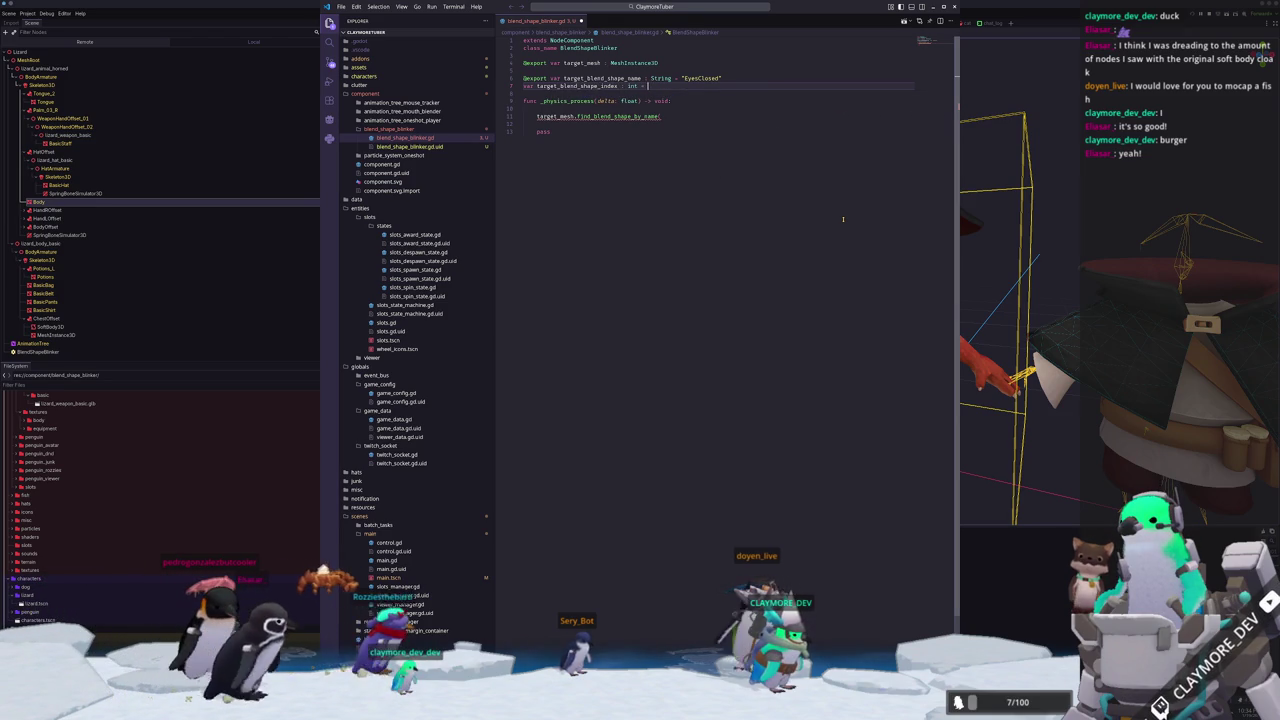
# Add _ready() setting target_blend_shape_index via find_blend_shape_by_name(target_blend_shape_name)
pyautogui.press('Return')
pyautogui.press('Return')
pyautogui.write('func _rea')
pyautogui.press('Return')
pyautogui.press('Return')
pyautogui.write('target')
pyautogui.press('Return')
pyautogui.write('= -1')
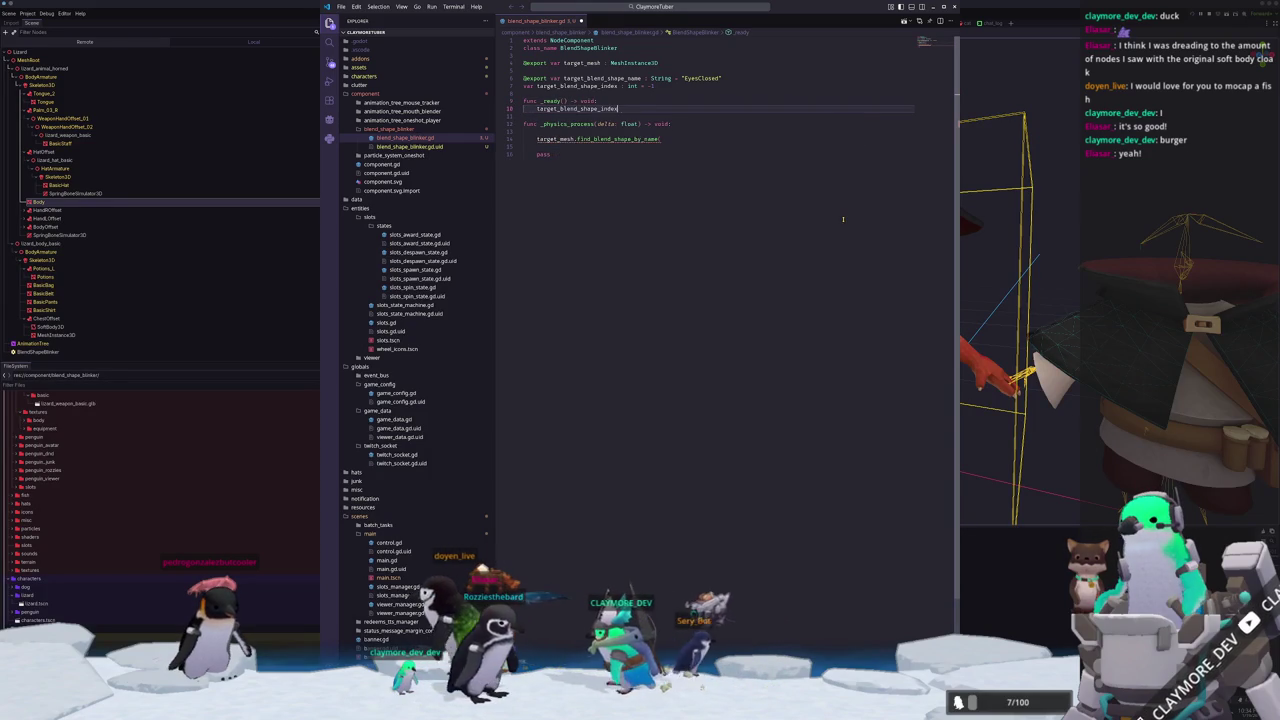
pyautogui.write('target_mesh.g')
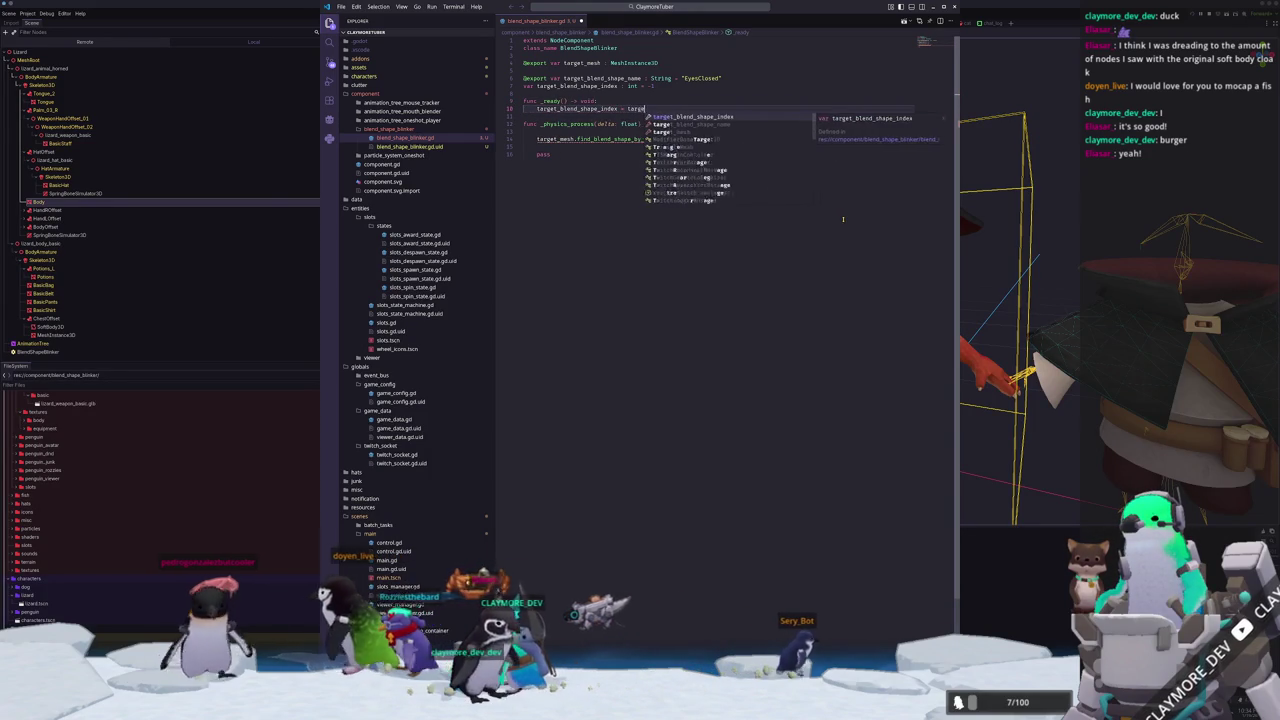
pyautogui.write('et_blend_')
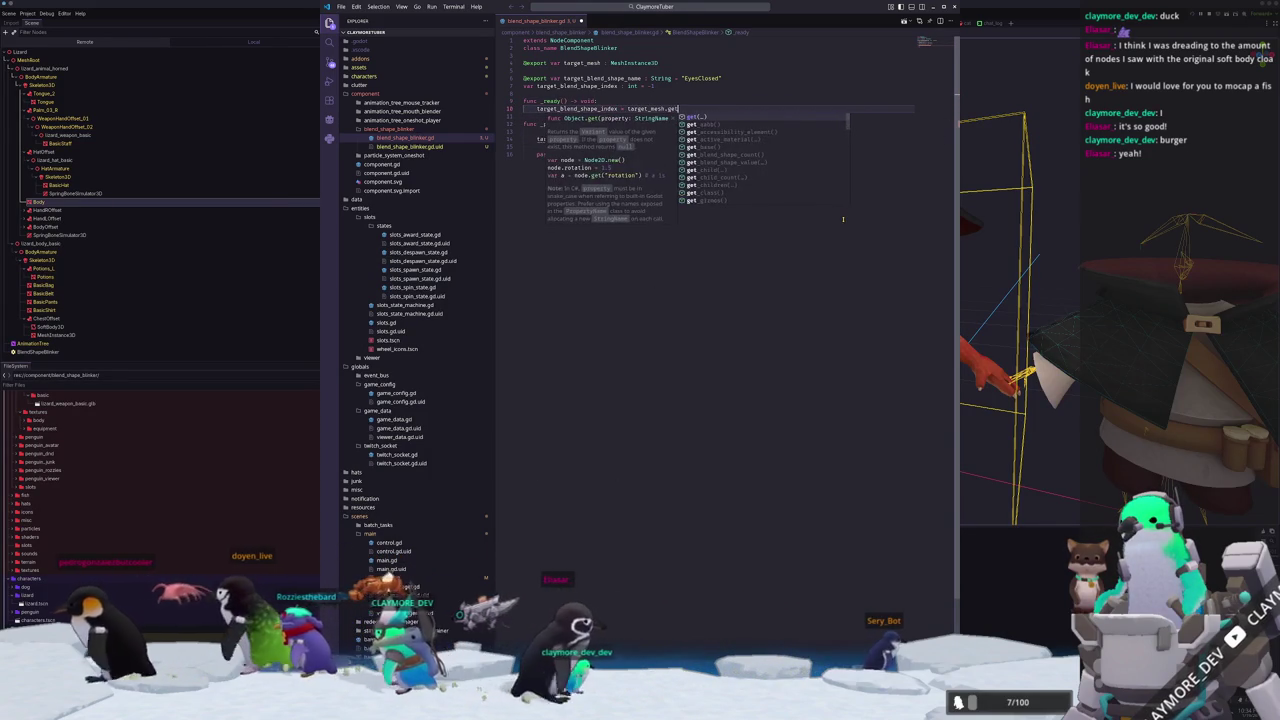
pyautogui.press('BackSpace')
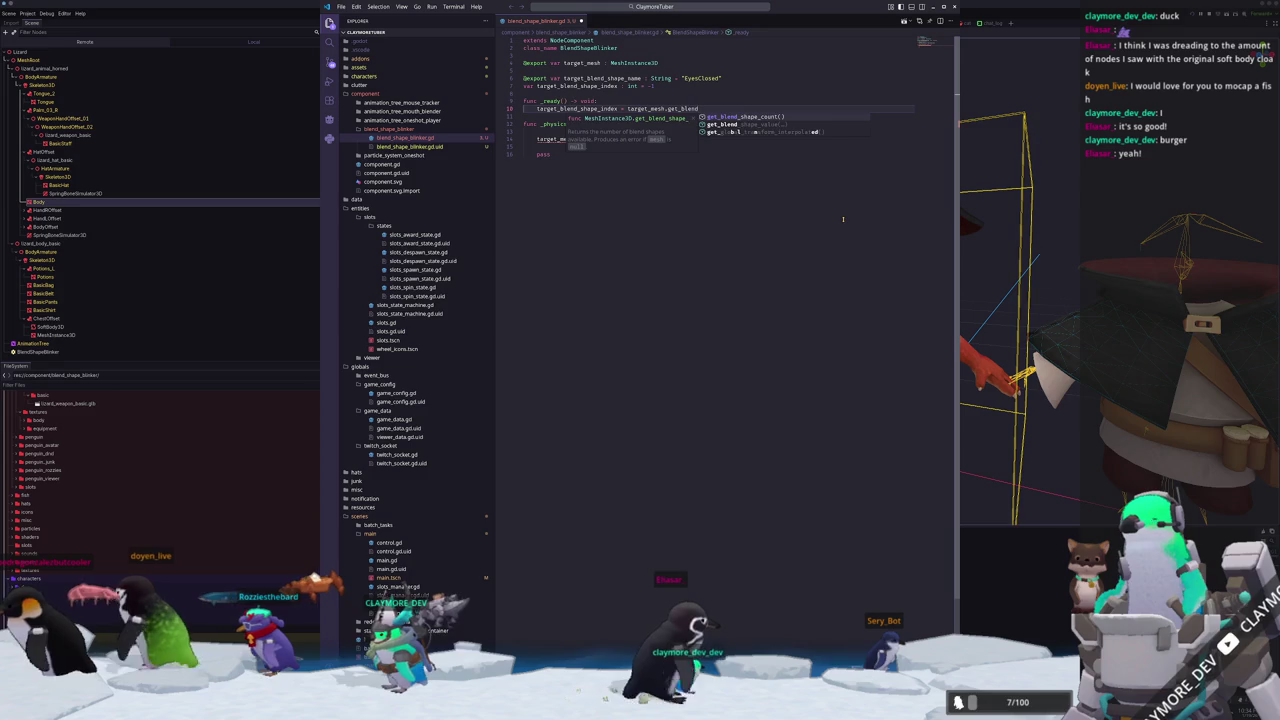
pyautogui.press('BackSpace')
pyautogui.press('BackSpace')
pyautogui.press('BackSpace')
pyautogui.write('ble')
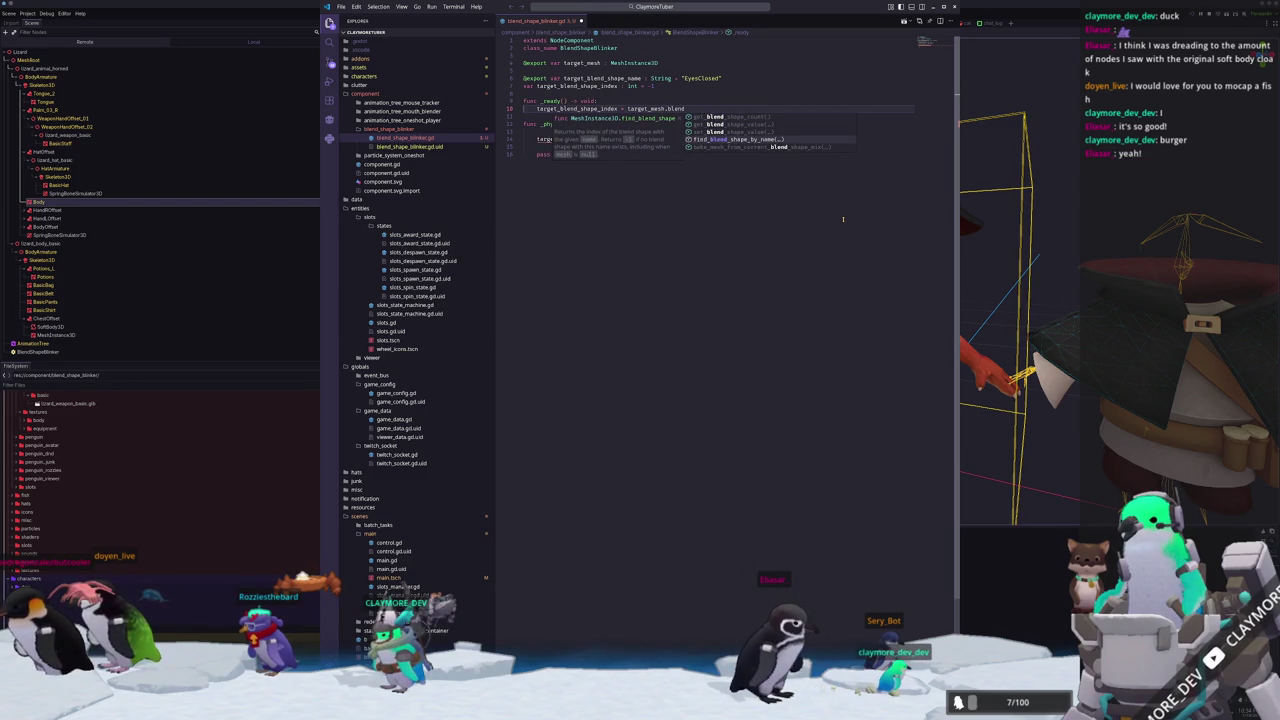
pyautogui.press('Return')
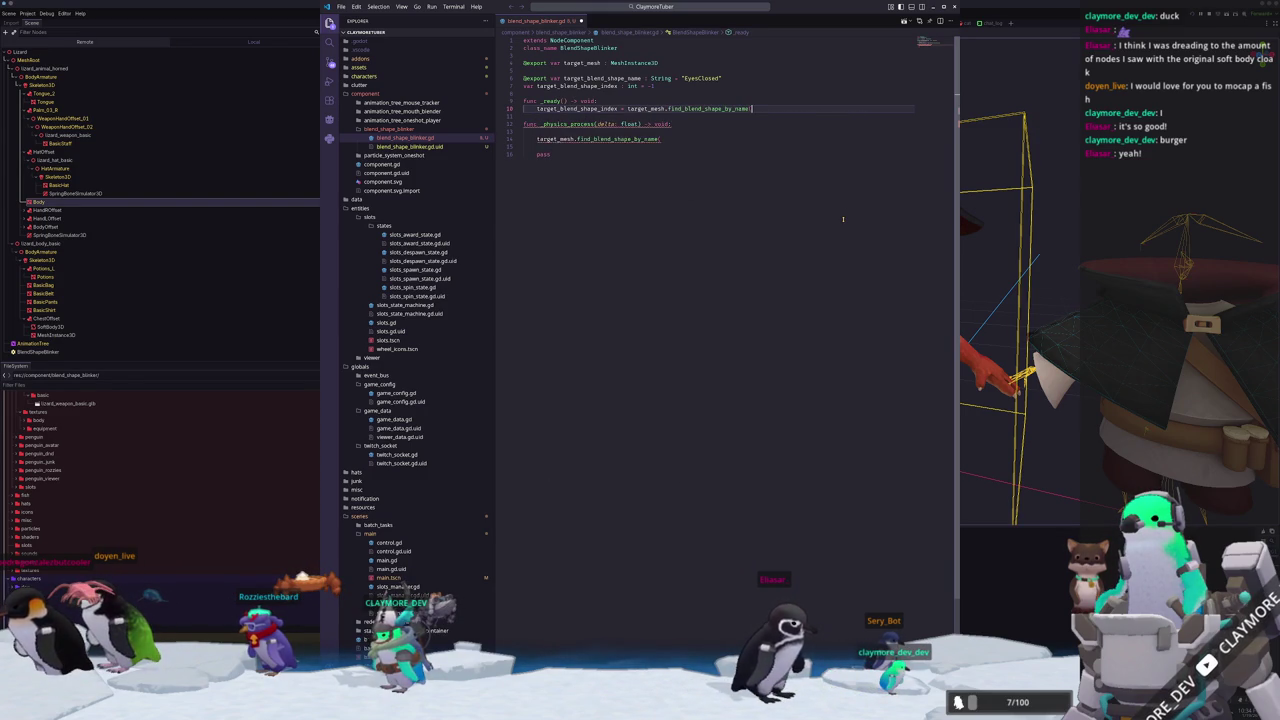
pyautogui.write('target_b')
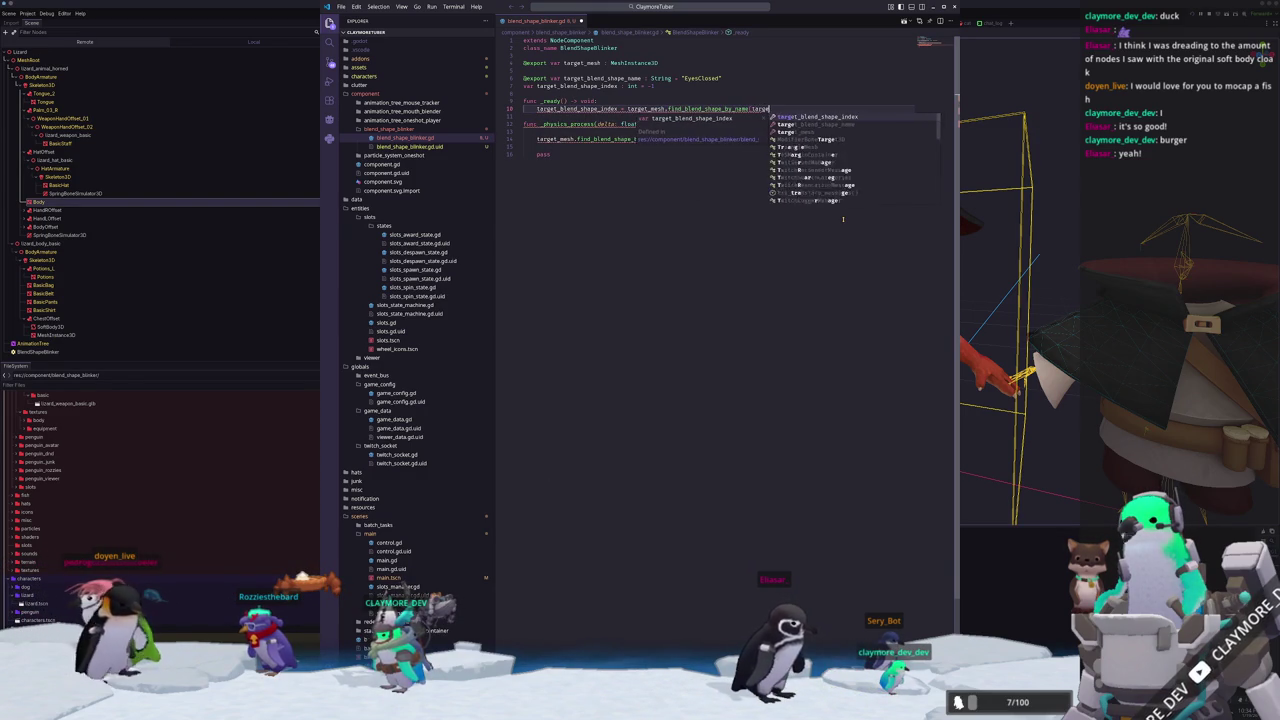
pyautogui.press('Return')
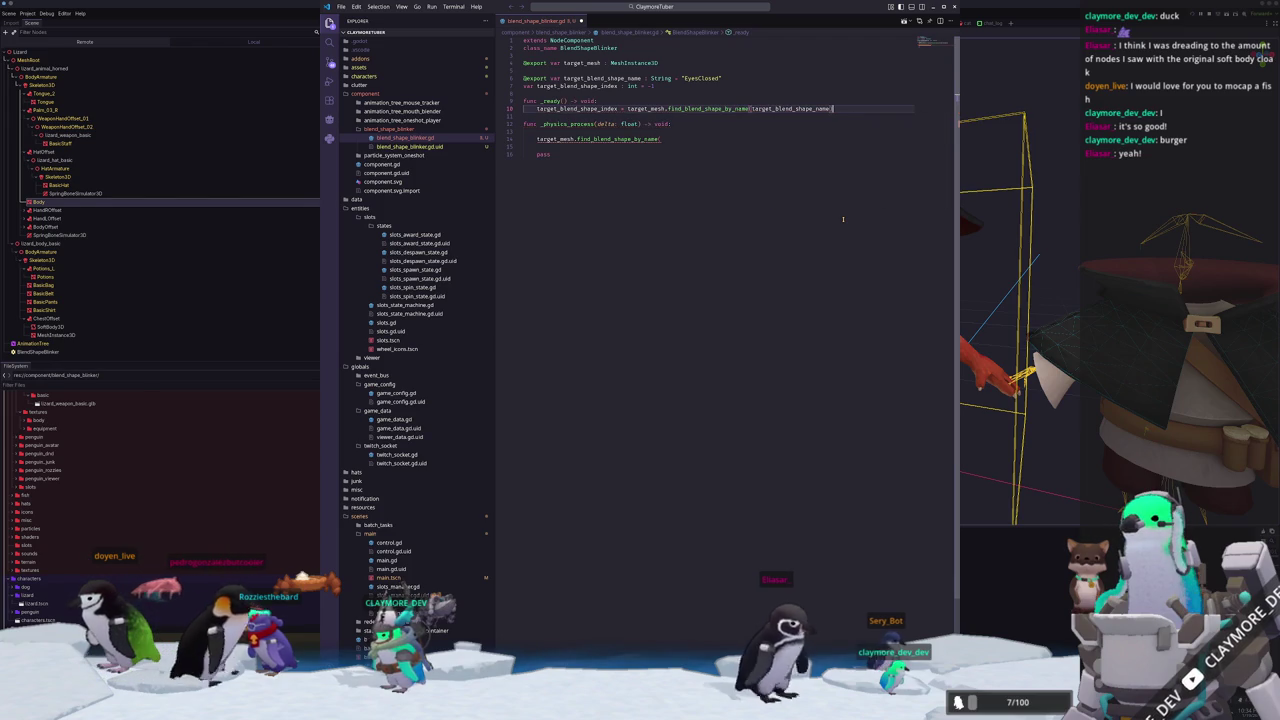
# Delete the leftover line and _physics_process, then begin a get_tree().create_timer() call
pyautogui.press('Return')
pyautogui.press('Down')
pyautogui.press('Down')
pyautogui.press('Down')
pyautogui.hotkey('shift', 'End')
pyautogui.press('BackSpace')
pyautogui.hotkey('shift', 'Up')
pyautogui.hotkey('shift', 'Up')
pyautogui.hotkey('shift', 'Up')
pyautogui.press('BackSpace')
pyautogui.press('BackSpace')
pyautogui.write('get_tree().create_timer(')
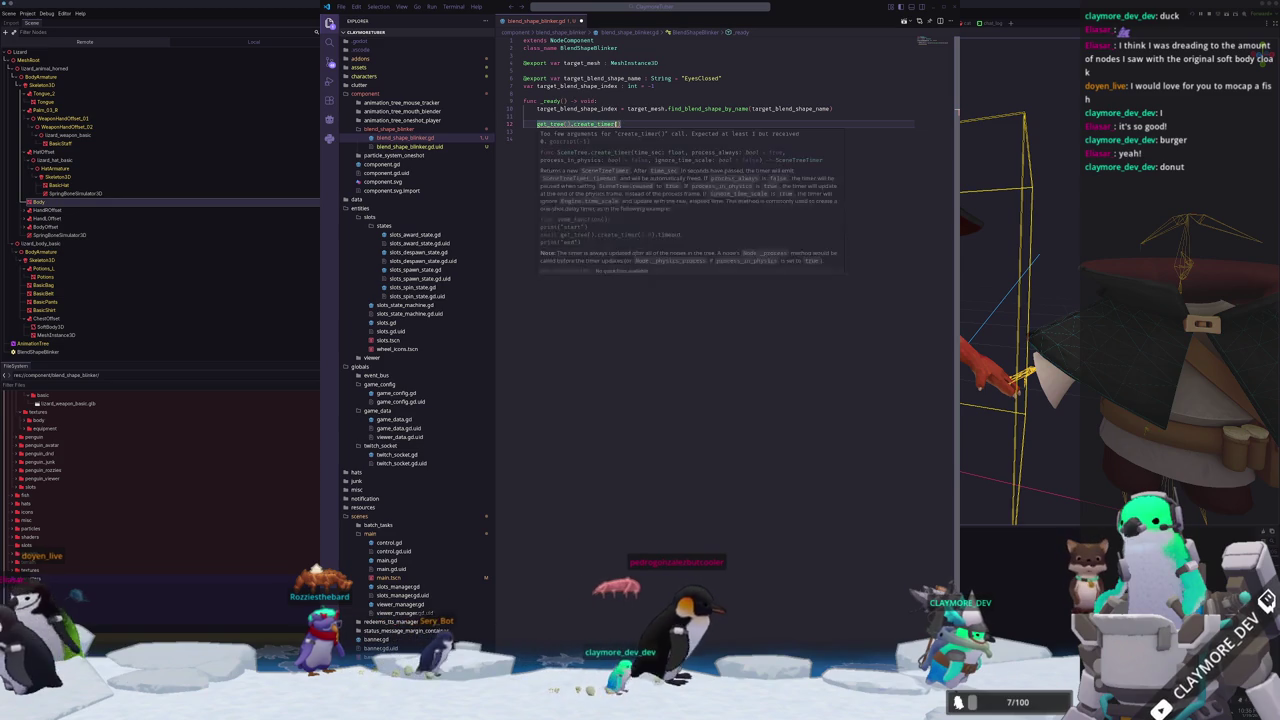
# Give the timer a randf_range duration up to 10 and connect its timeout to _on_blink
pyautogui.write(')')
pyautogui.write('randf')
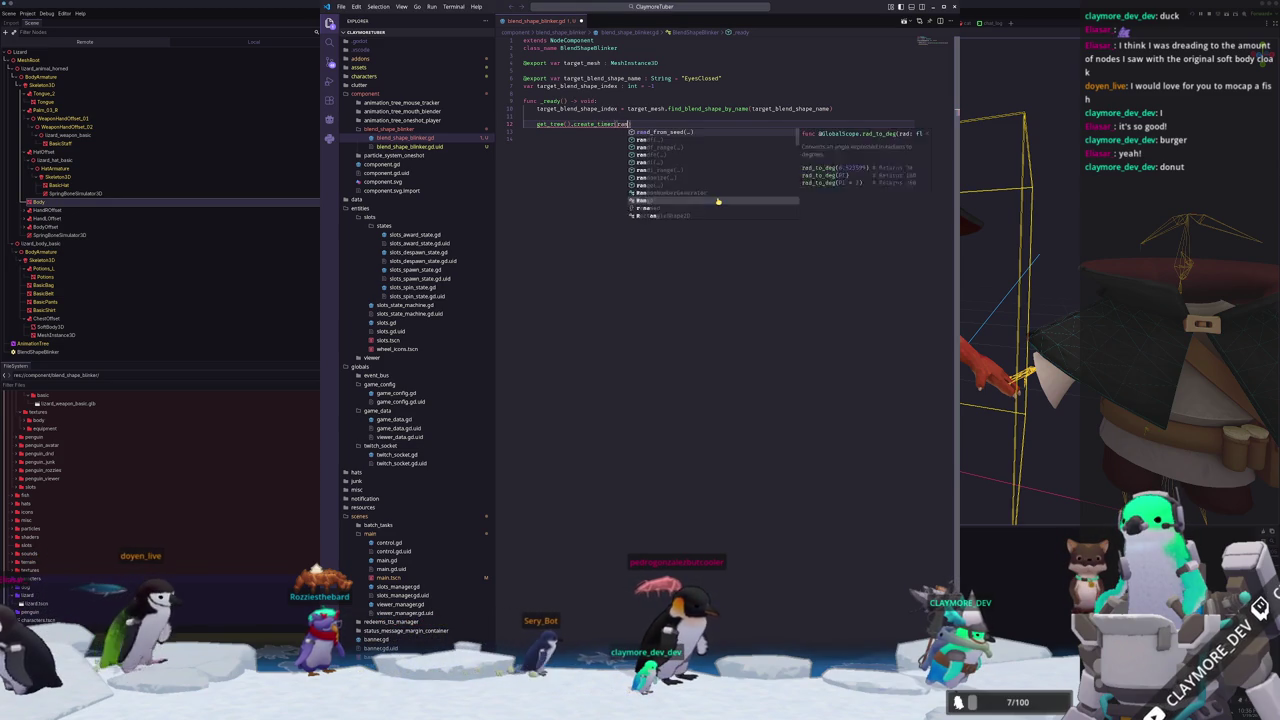
pyautogui.write('_range(')
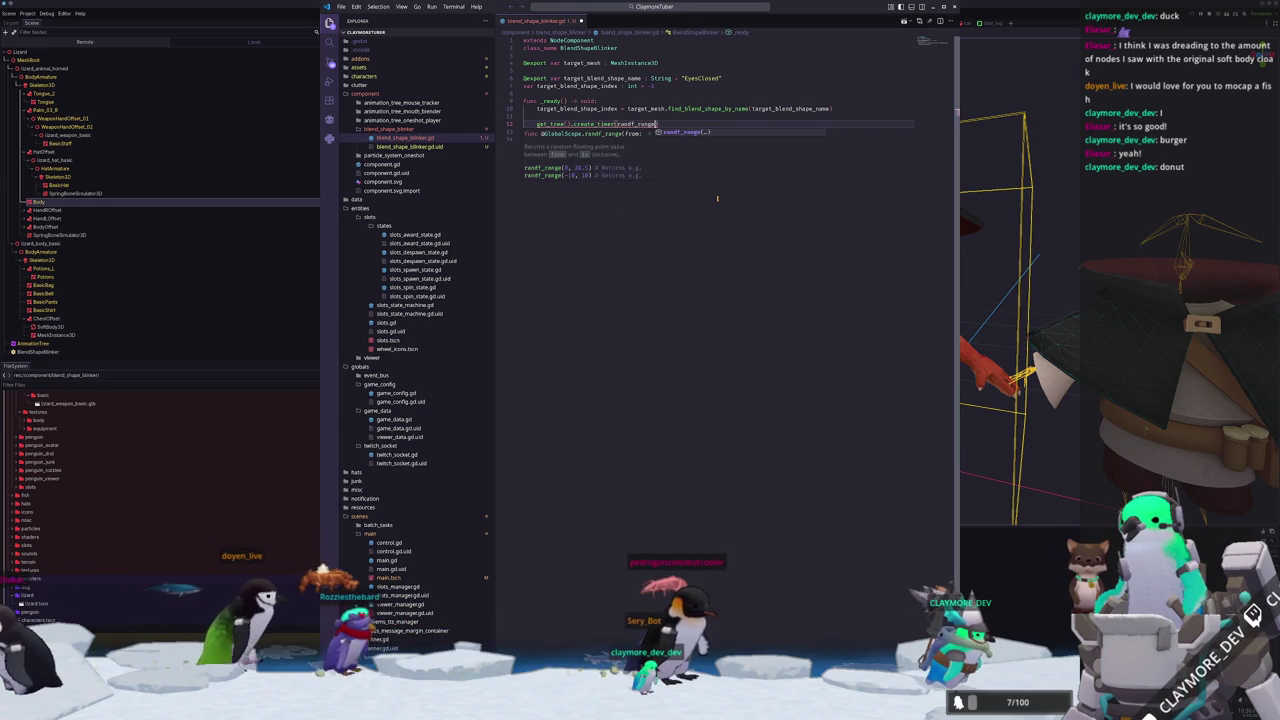
pyautogui.press('Return')
pyautogui.write('0.1')
pyautogui.press('BackSpace')
pyautogui.press('BackSpace')
pyautogui.write(',')
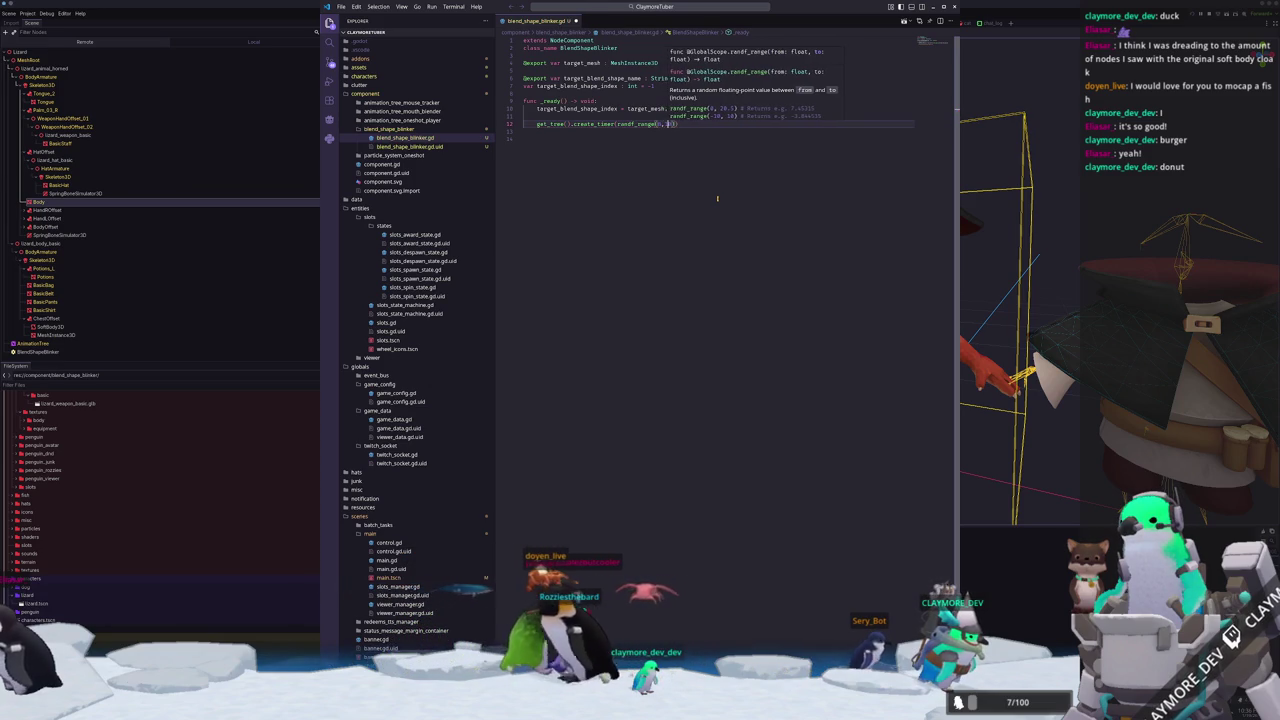
pyautogui.write('10))')
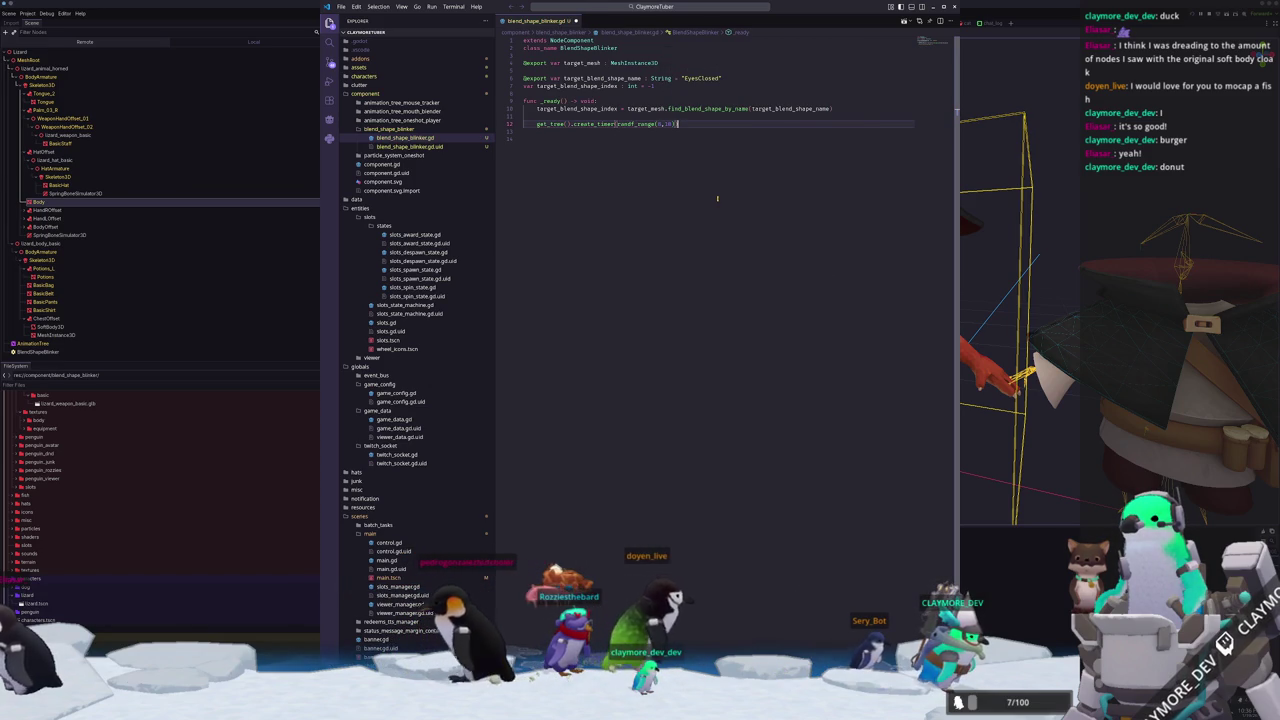
pyautogui.write('.timeout.connect')
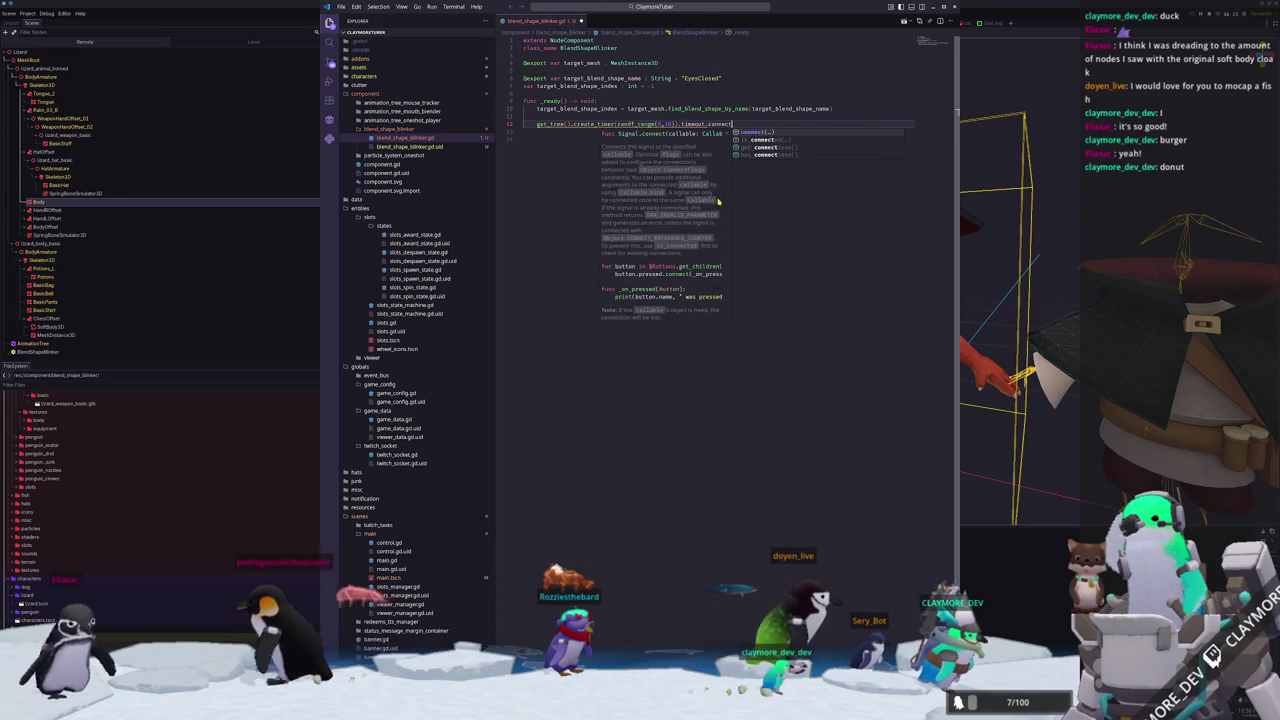
pyautogui.press('Return')
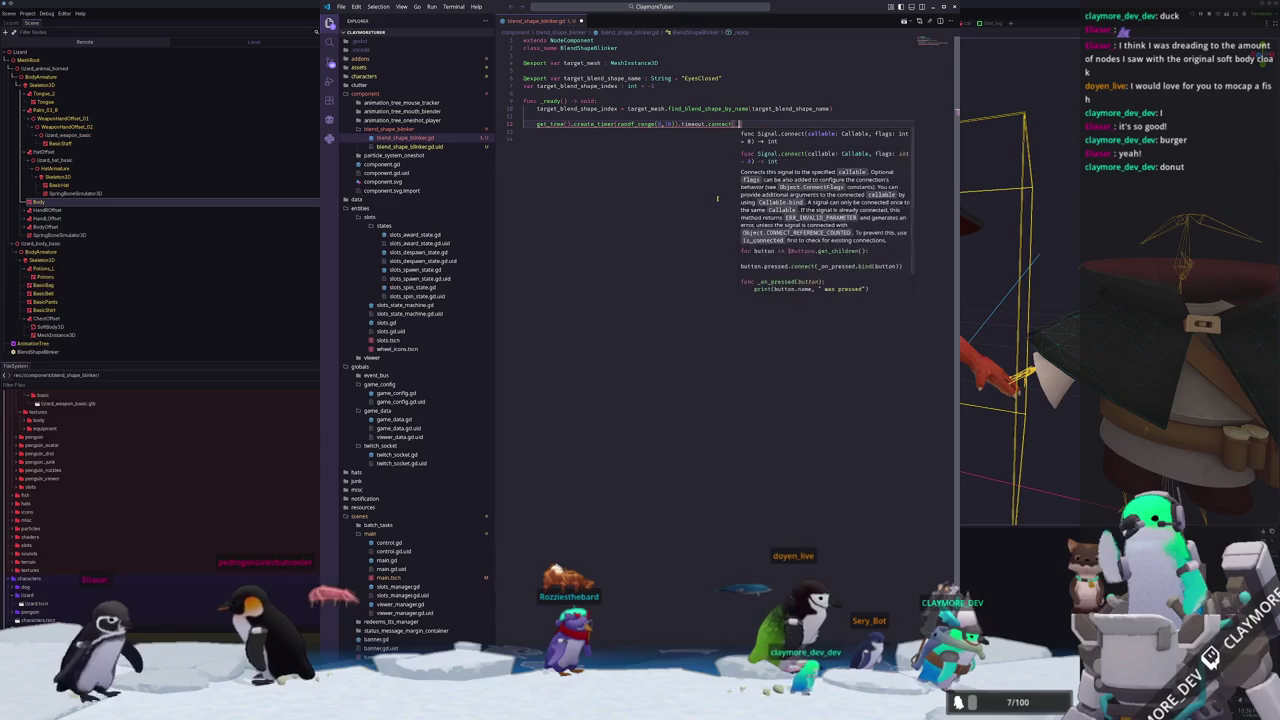
pyautogui.write('_on_timer_tim')
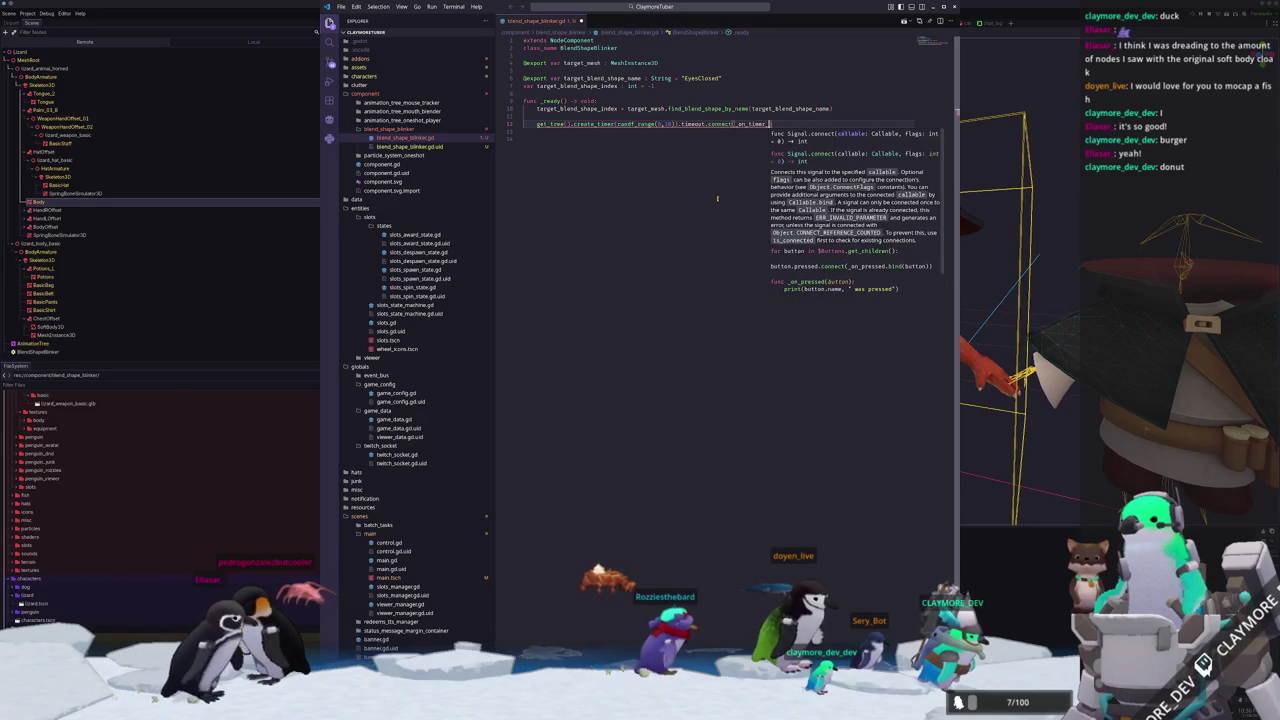
pyautogui.press('BackSpace')
pyautogui.press('BackSpace')
pyautogui.press('BackSpace')
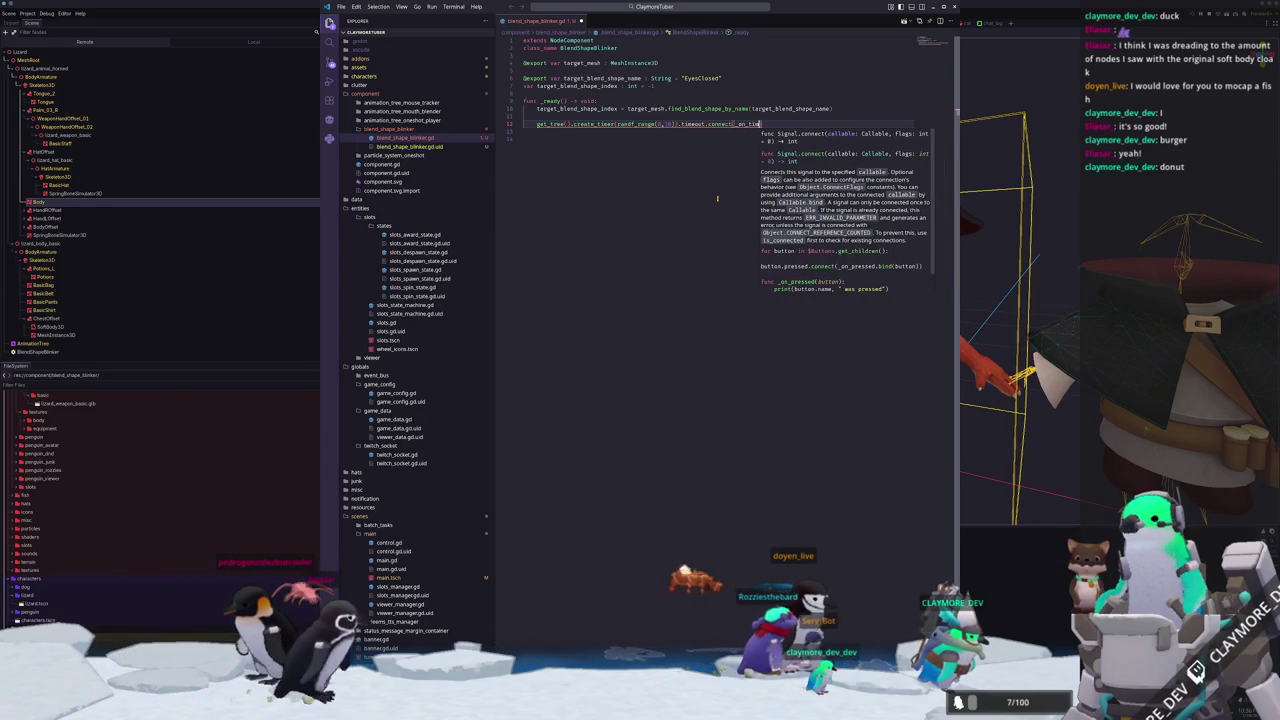
pyautogui.write('blink')
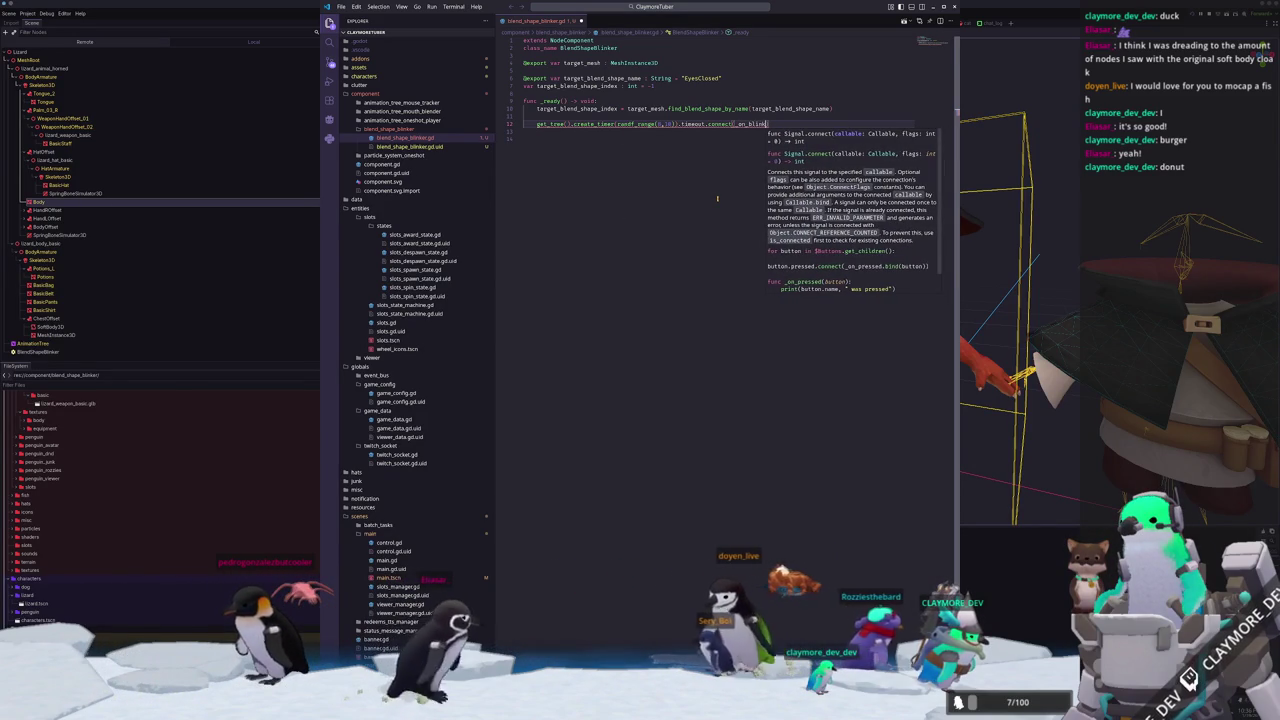
pyautogui.write(')')
pyautogui.press('Down')
# Declare func _on_blink() -> void: creating a Tween from get_tree()
pyautogui.write('func _on_blink() -> void:')
pyautogui.press('Return')
pyautogui.press('Return')
pyautogui.write('var tween : Tween = get_tree')
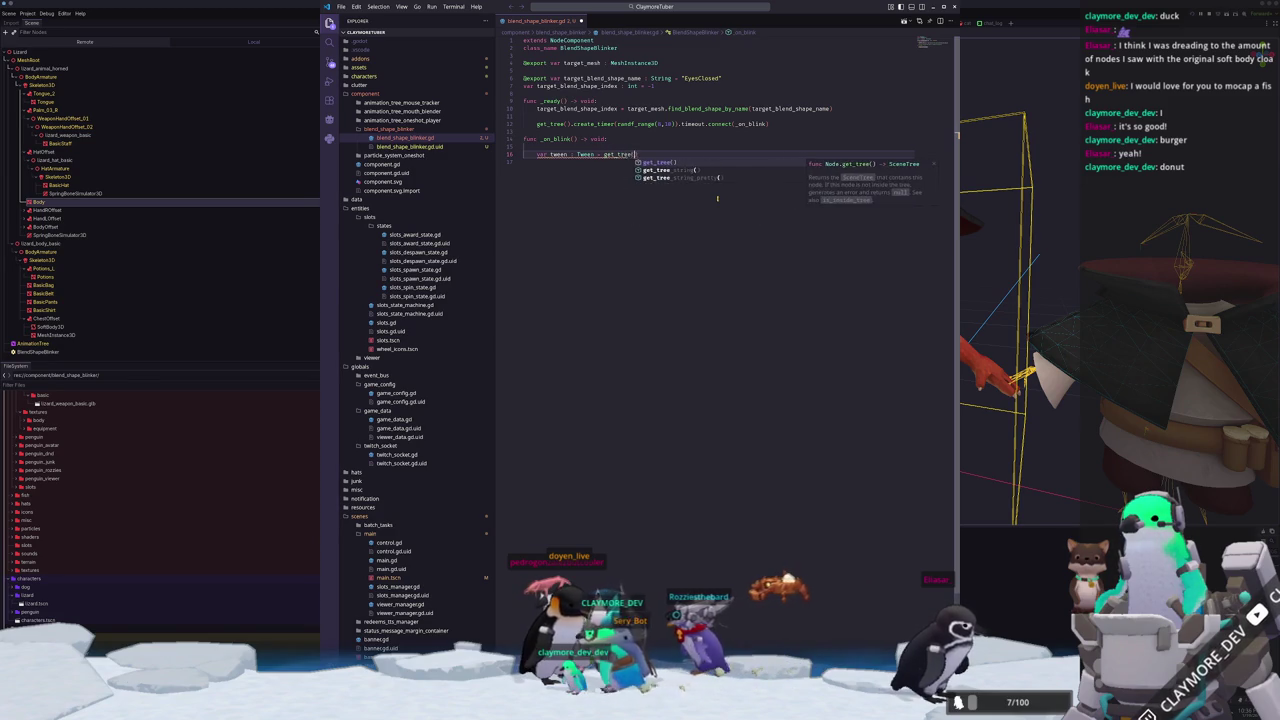
pyautogui.write('().create_tween(')
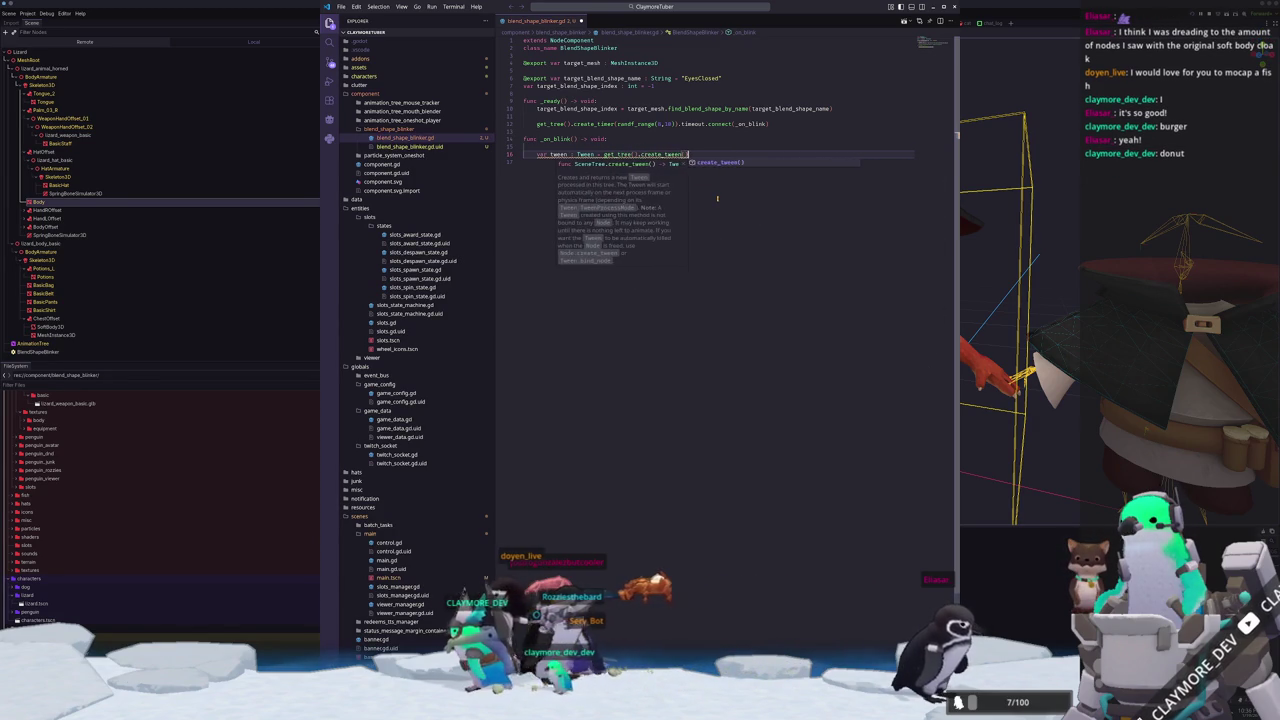
# Add a tween_method line driving set_blend_shape_value.bind(target_blend_shape_index) from 0.0 to 1.0 over 0.3 s
pyautogui.press('Return')
pyautogui.write('tween.tw')
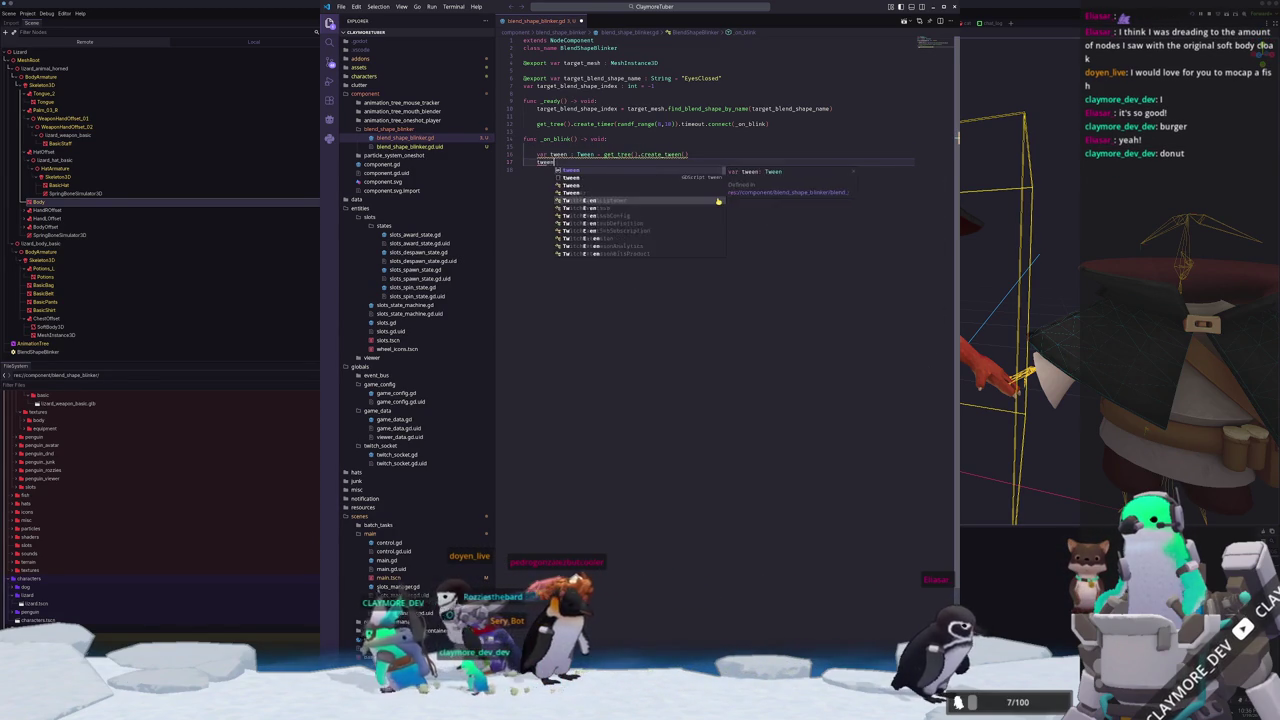
pyautogui.write('een_property')
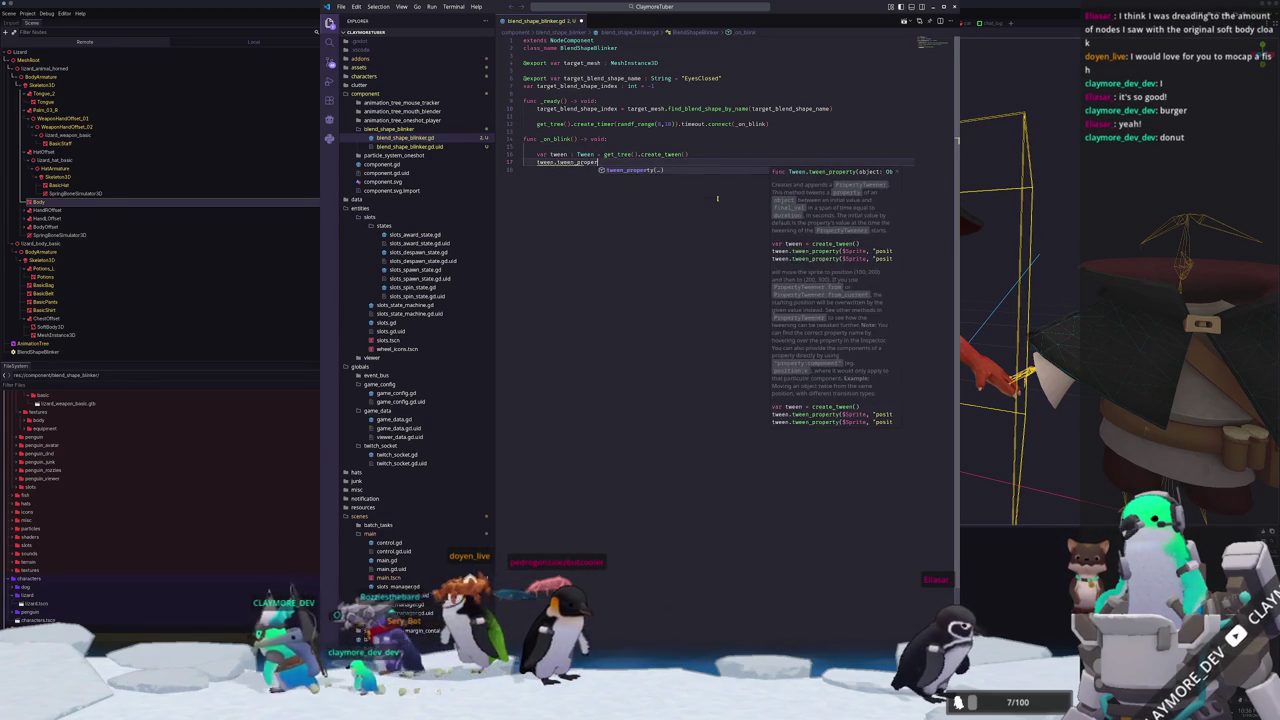
pyautogui.press('BackSpace')
pyautogui.press('BackSpace')
pyautogui.press('BackSpace')
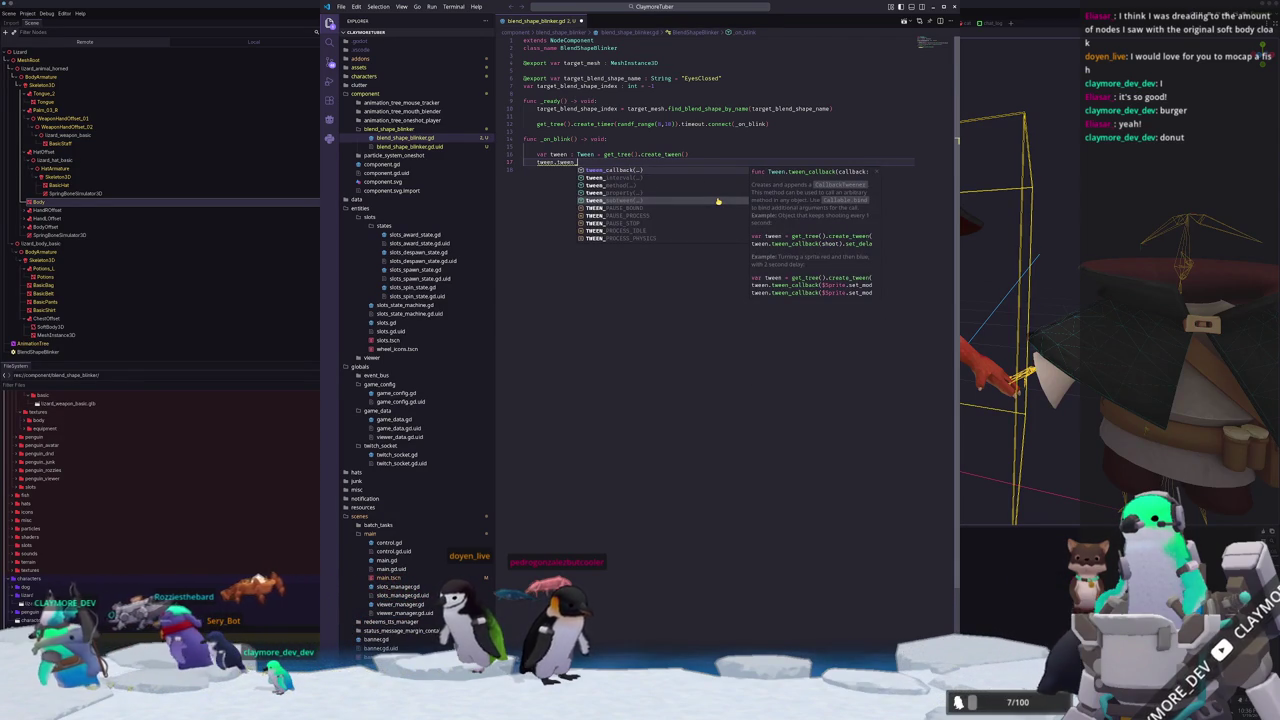
pyautogui.write('method')
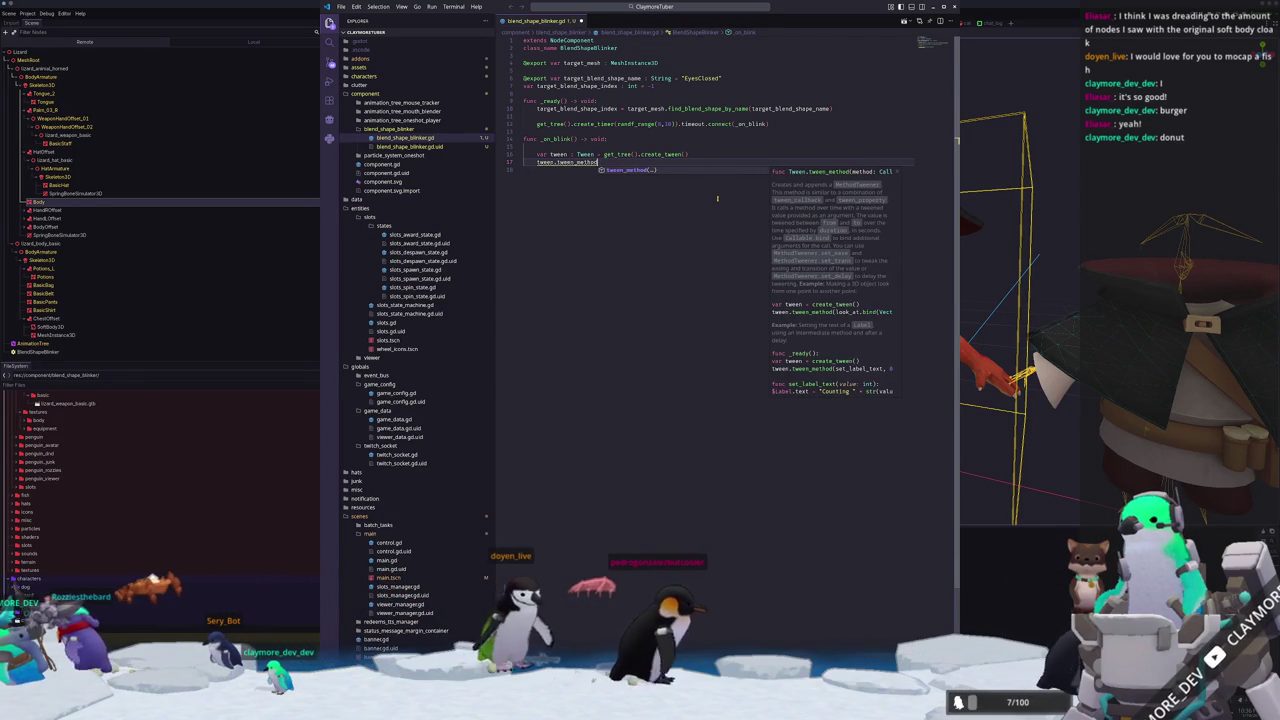
pyautogui.write('(')
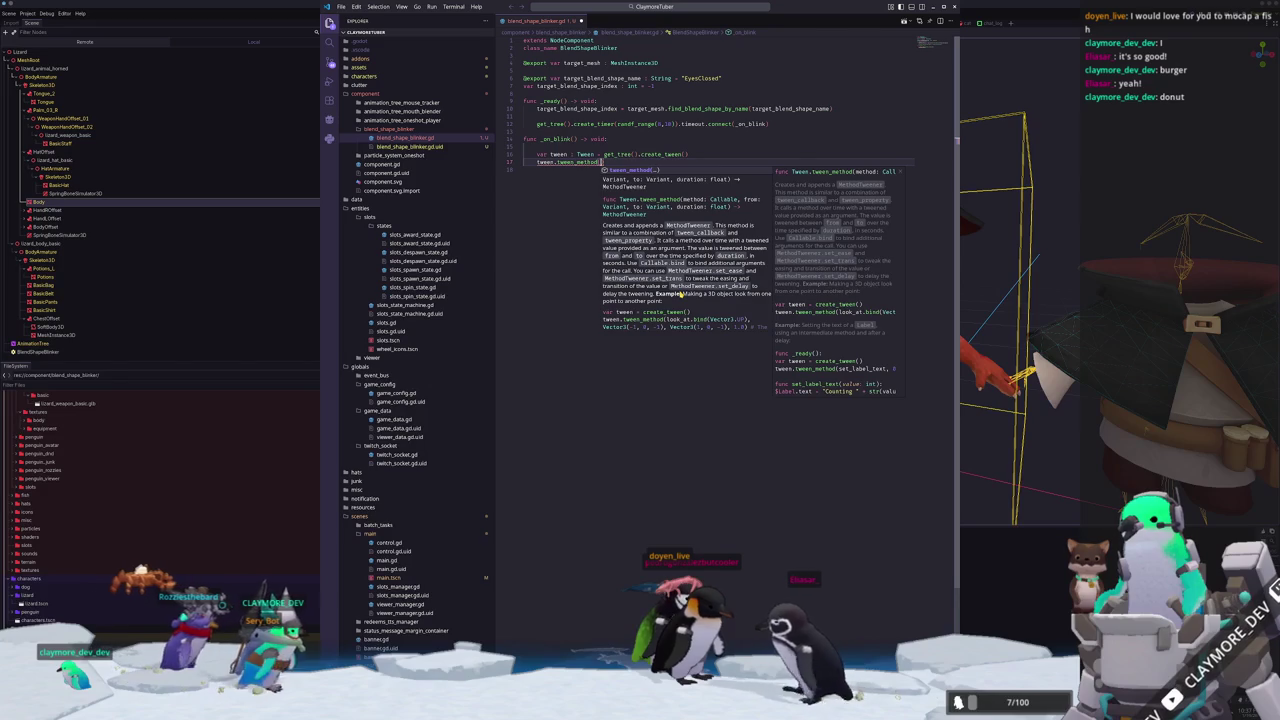
pyautogui.write('target_mesh.set_blend')
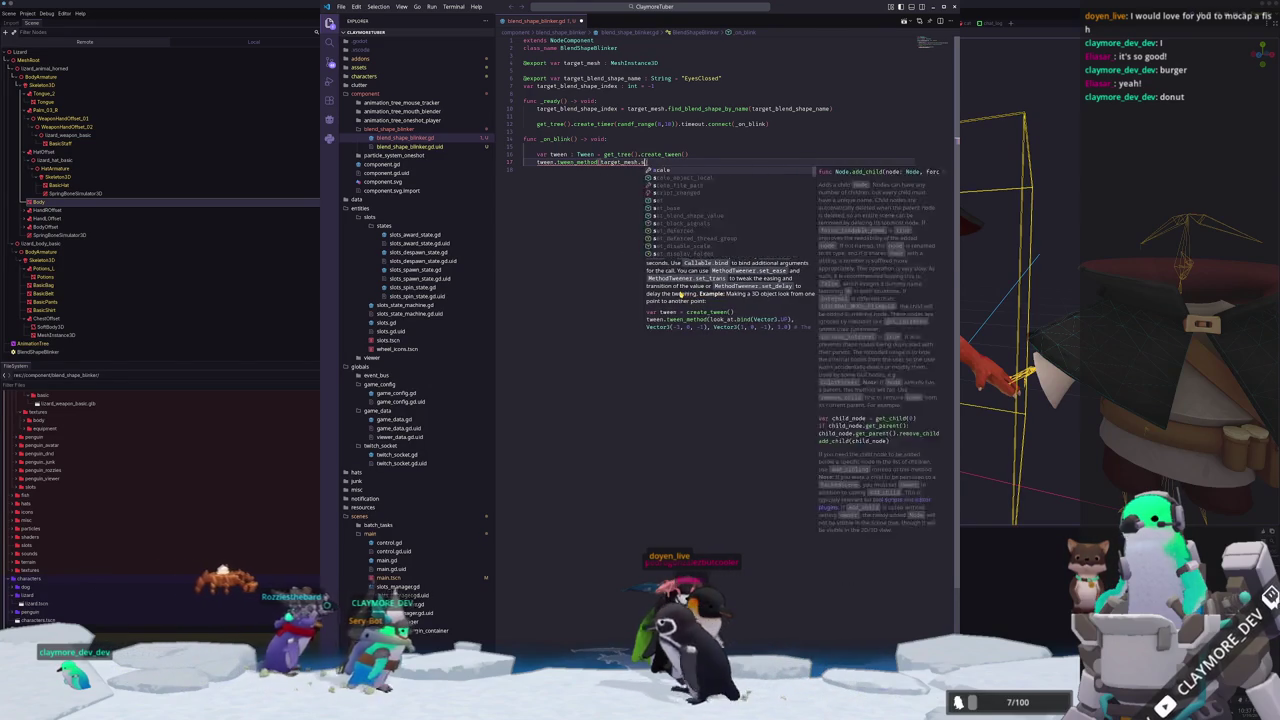
pyautogui.write('_shape_value')
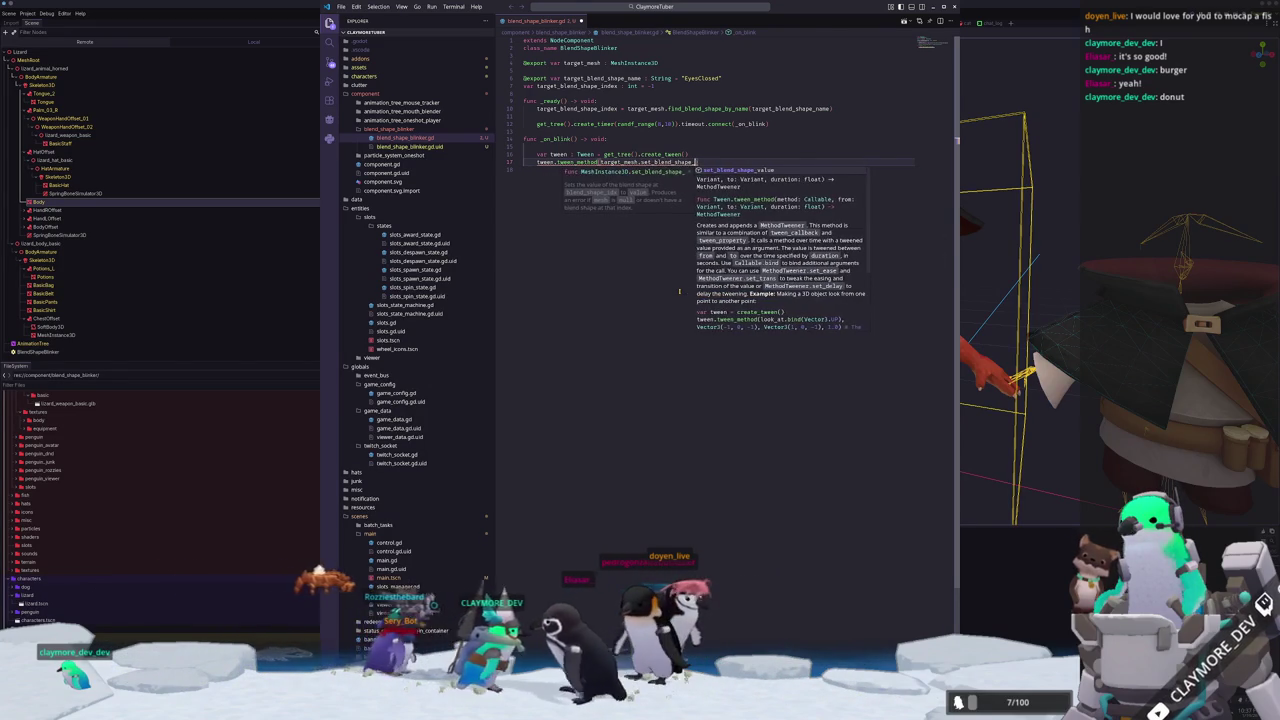
pyautogui.press('Return')
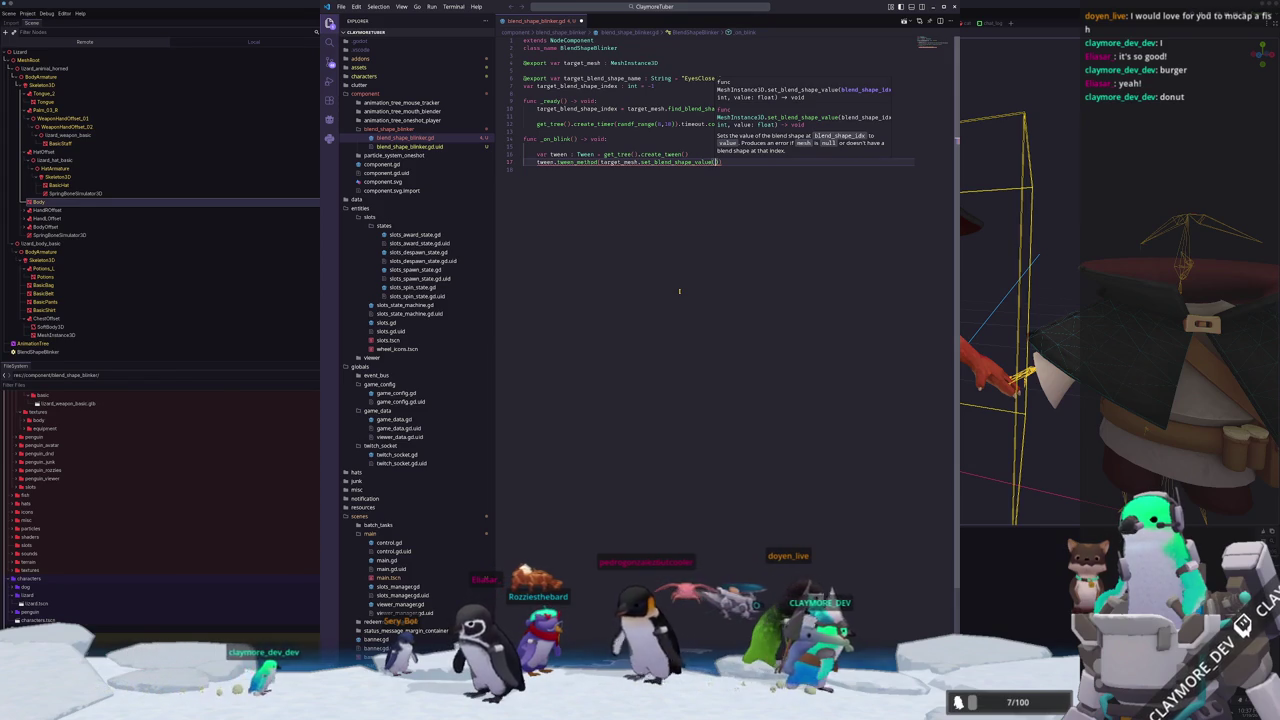
pyautogui.press('BackSpace')
pyautogui.write('.bi')
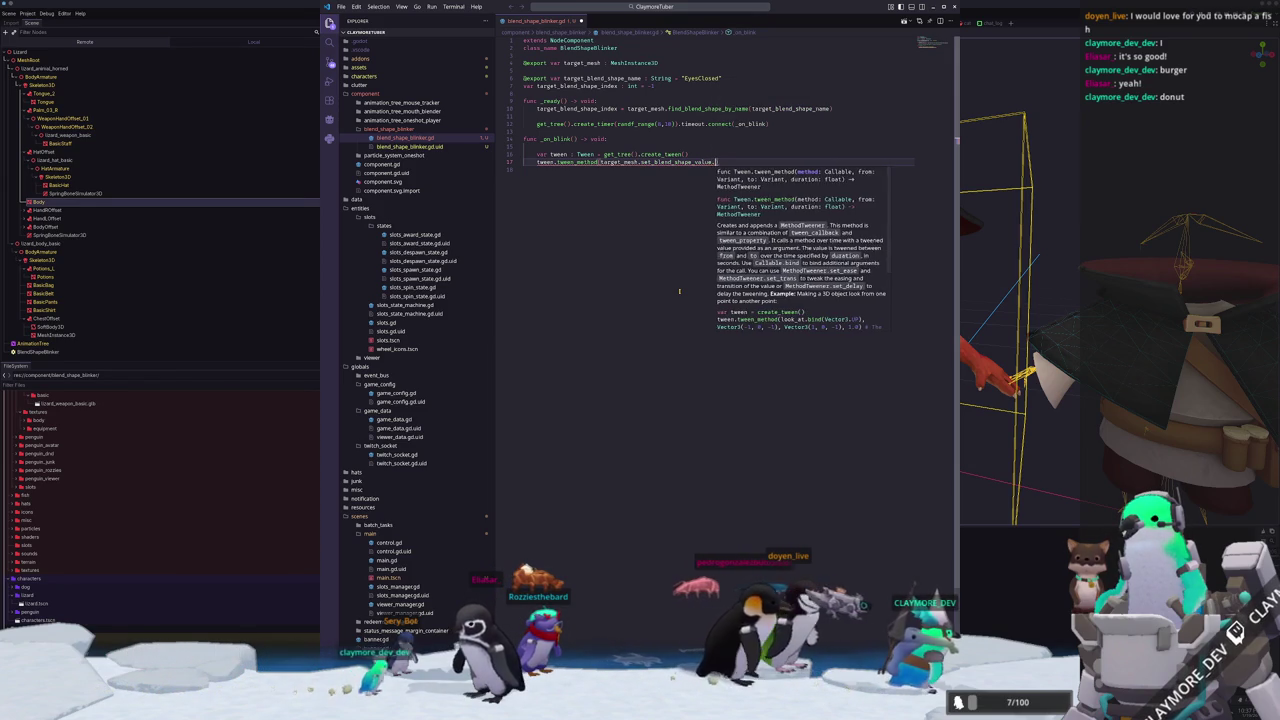
pyautogui.write('nd(')
pyautogui.press('Return')
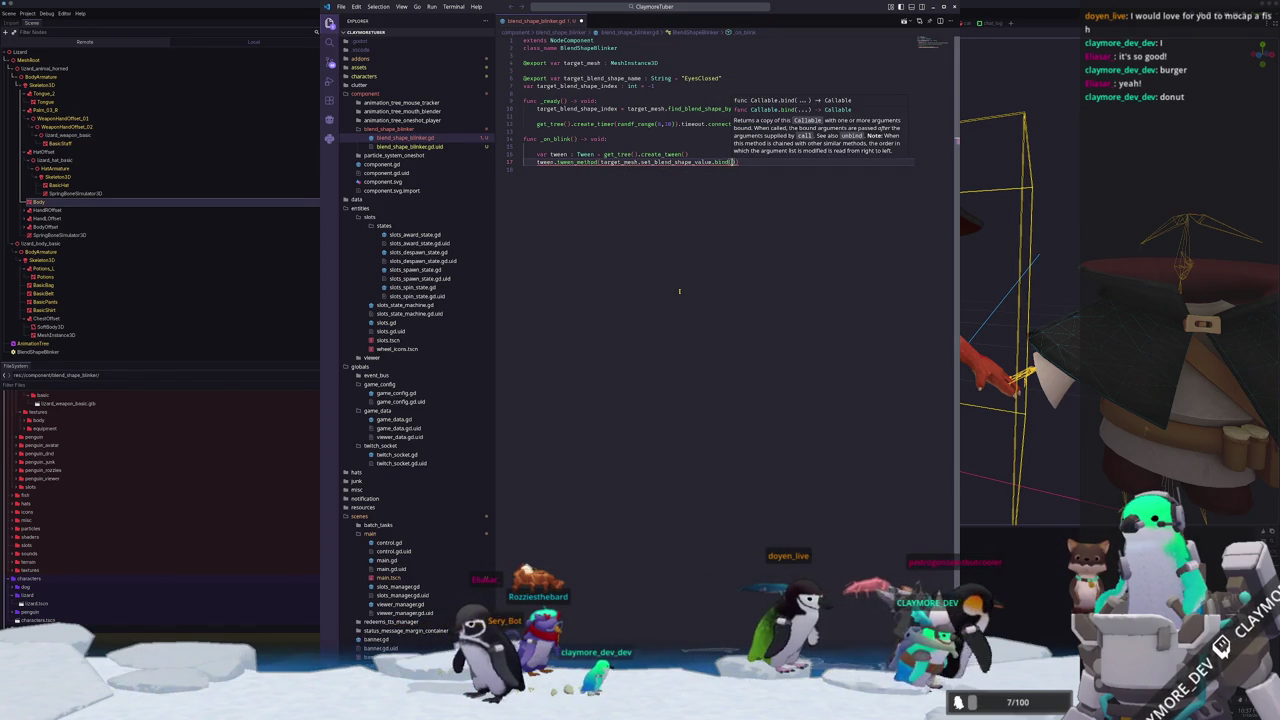
pyautogui.write('target_bl')
pyautogui.press('Return')
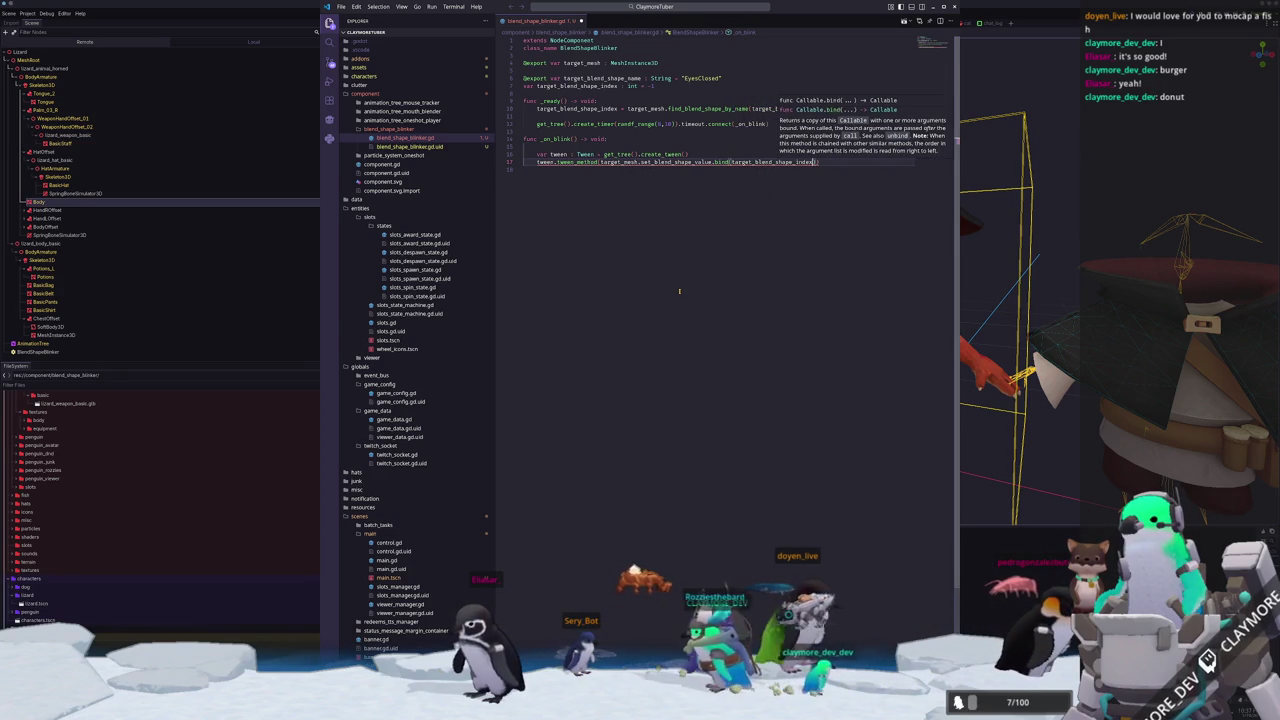
pyautogui.press('Right')
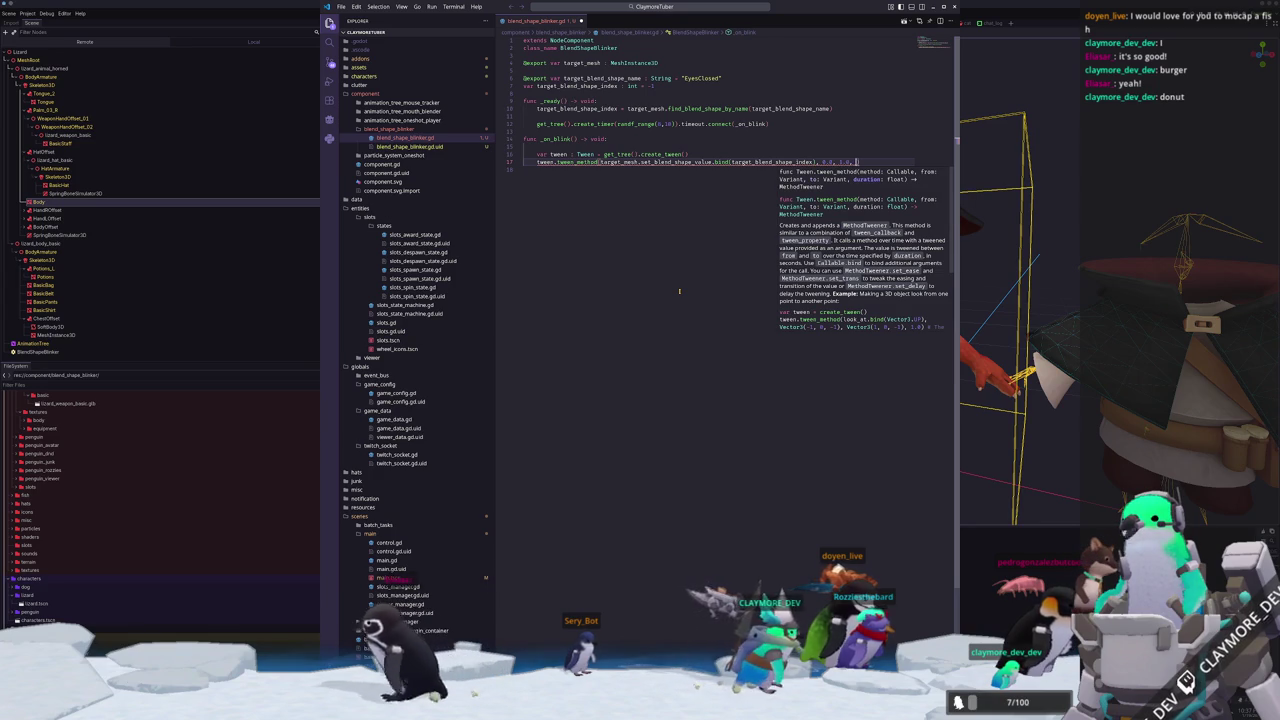
pyautogui.write(', 0.3')
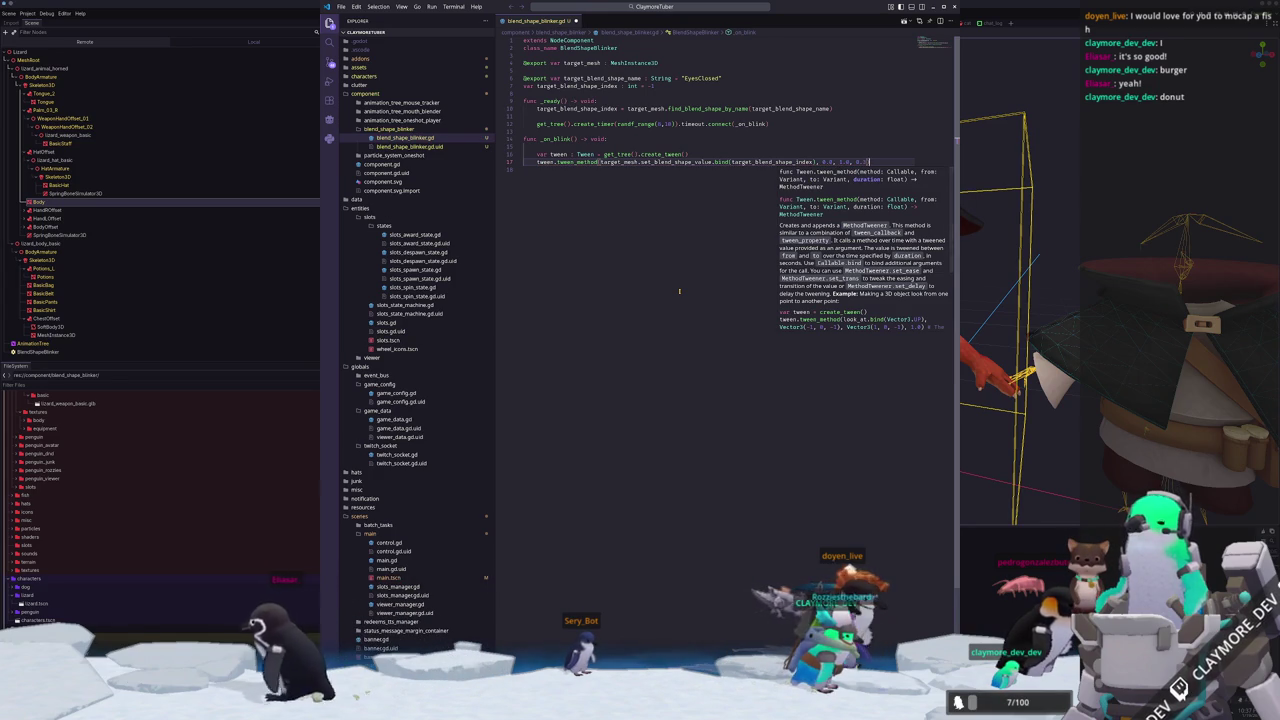
pyautogui.press('Escape')
# Duplicate the tween line with values 1.0 to 0.0 for reopening the eyes
pyautogui.hotkey('shift', 'alt', 'Down')
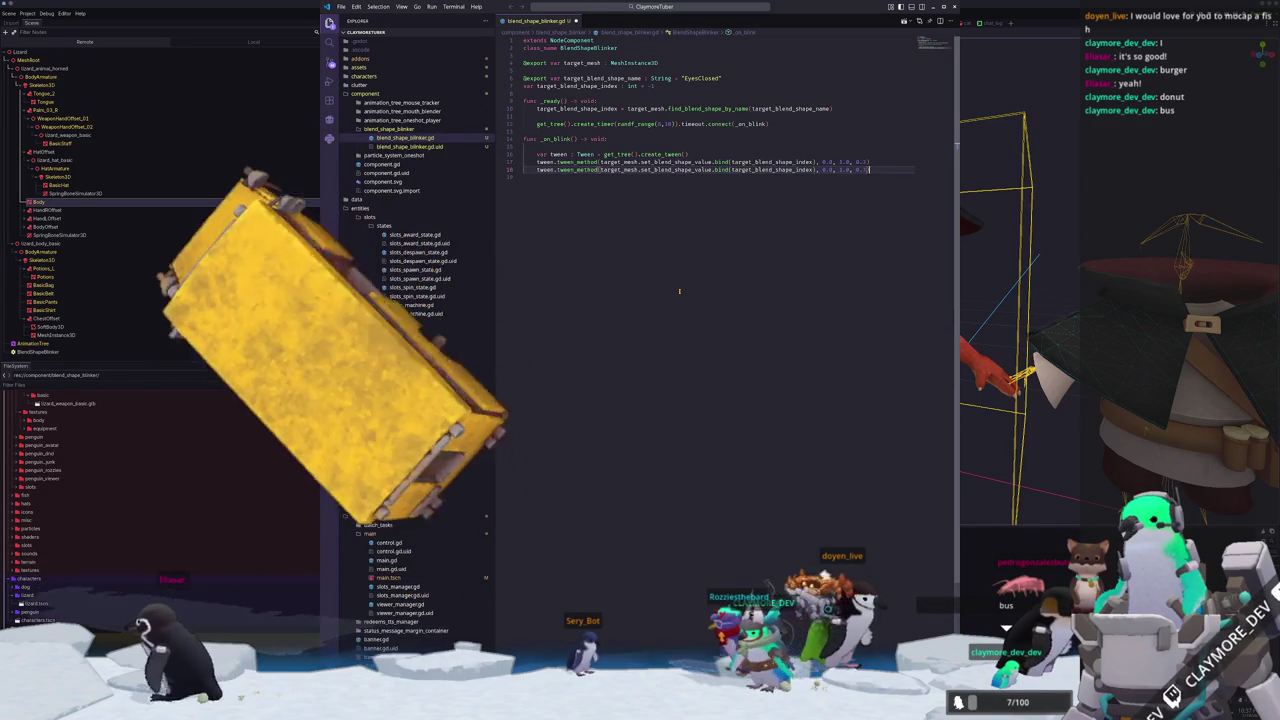
pyautogui.hotkey('ctrl', 'Left')
pyautogui.hotkey('ctrl', 'Left')
pyautogui.hotkey('ctrl', 'shift', 'Right')
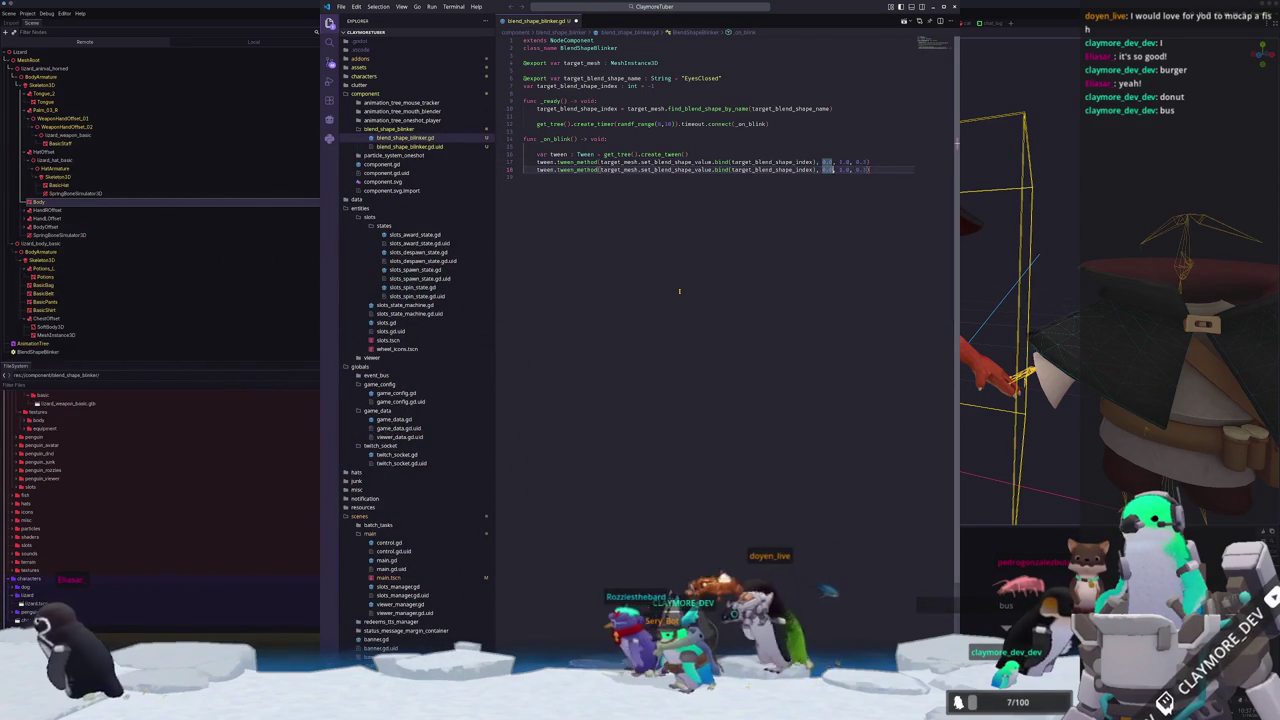
pyautogui.write('1.0, 0.0')
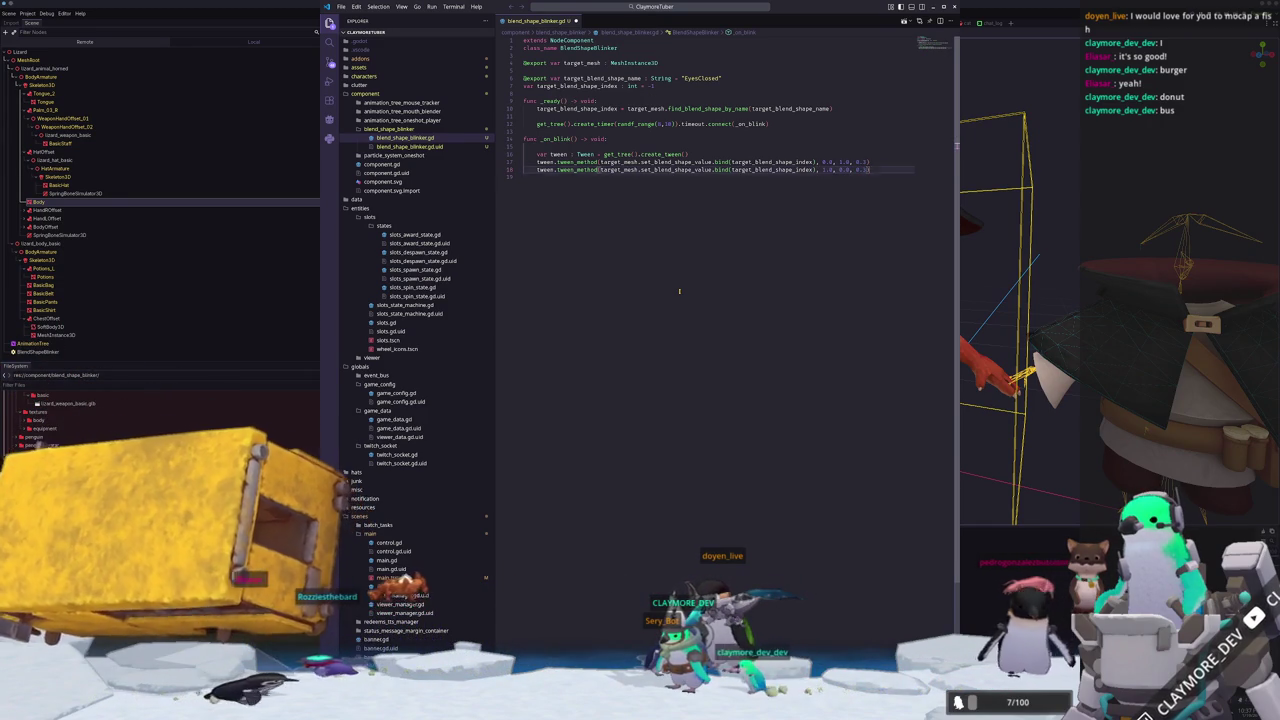
# Copy the random create_timer line from _ready to the end of _on_blink
pyautogui.press('End')
pyautogui.press('Return')
pyautogui.press('Return')
pyautogui.press('Up')
pyautogui.press('Up')
pyautogui.press('Up')
pyautogui.press('Return')
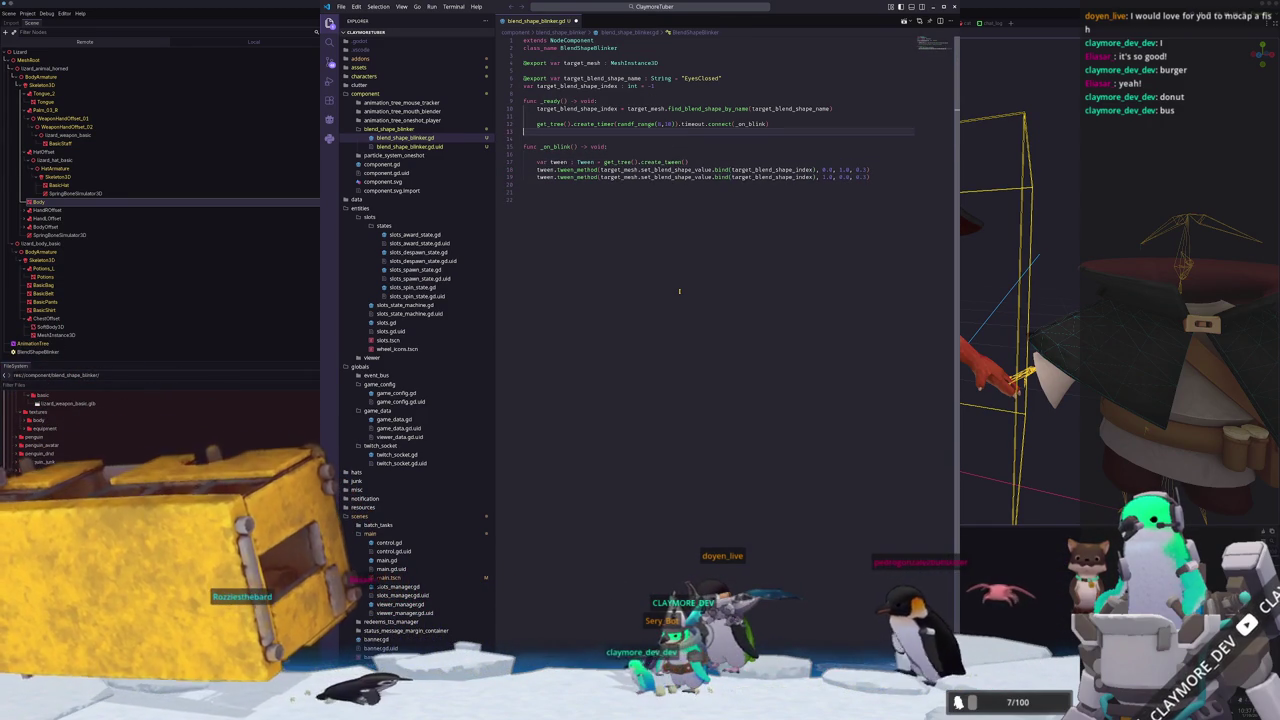
pyautogui.press('Up')
pyautogui.hotkey('shift', 'Up')
pyautogui.hotkey('shift', 'Up')
pyautogui.hotkey('ctrl', 'c')
pyautogui.press('Down')
pyautogui.press('Down')
pyautogui.press('Down')
pyautogui.hotkey('ctrl', 'v')
pyautogui.press('BackSpace')
pyautogui.press('BackSpace')
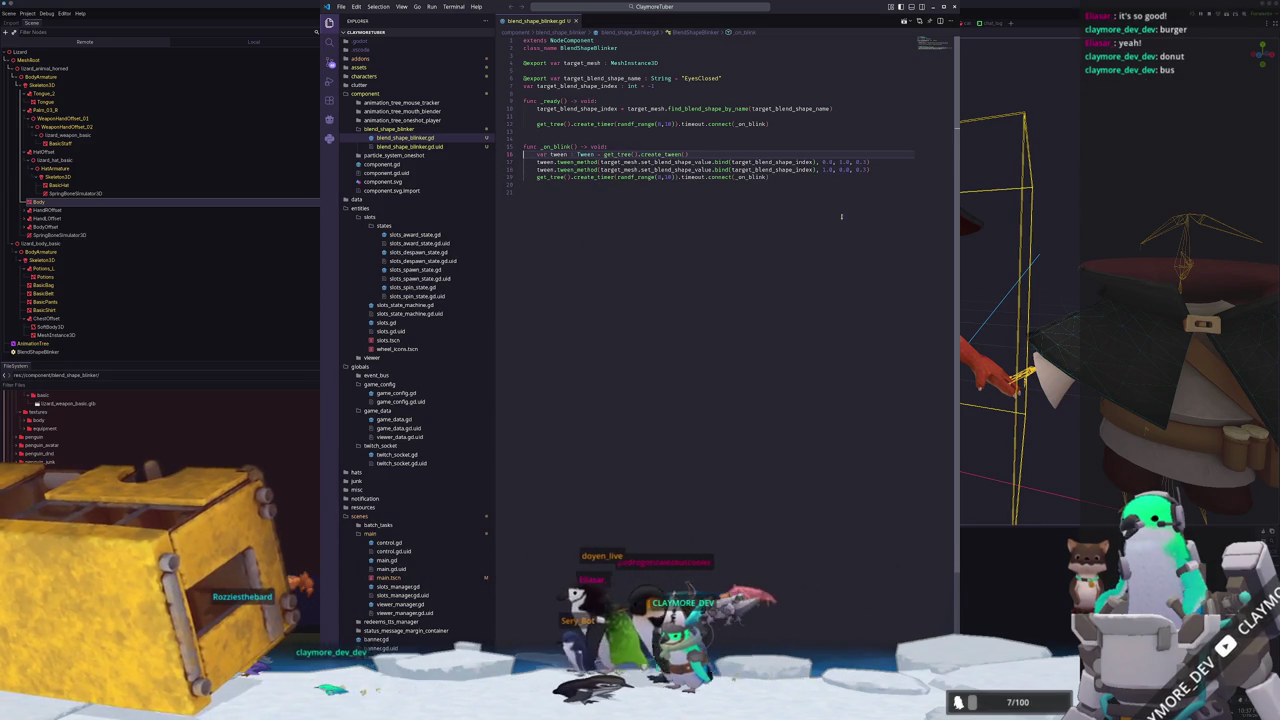
# In Godot, set the BlendShapeBlinker's Target Mesh to Body
pyautogui.hotkey('alt', 'Tab')
pyautogui.click(124, 350)
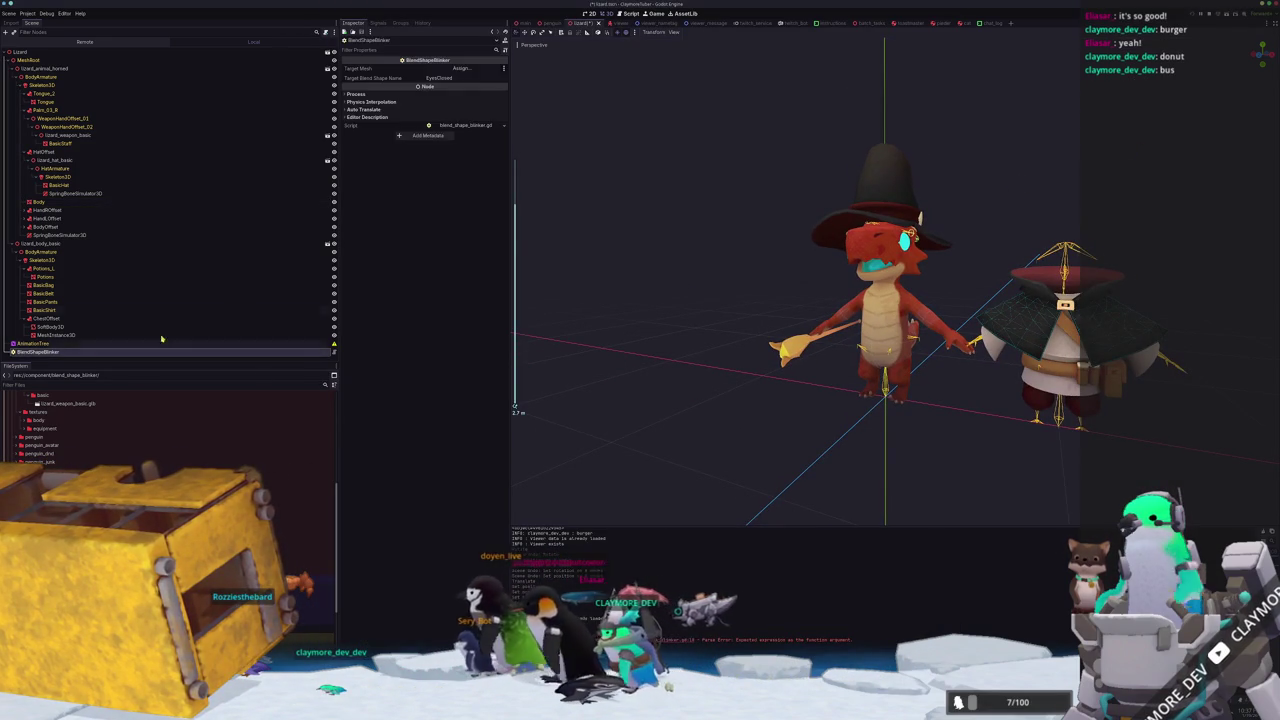
pyautogui.click(461, 68)
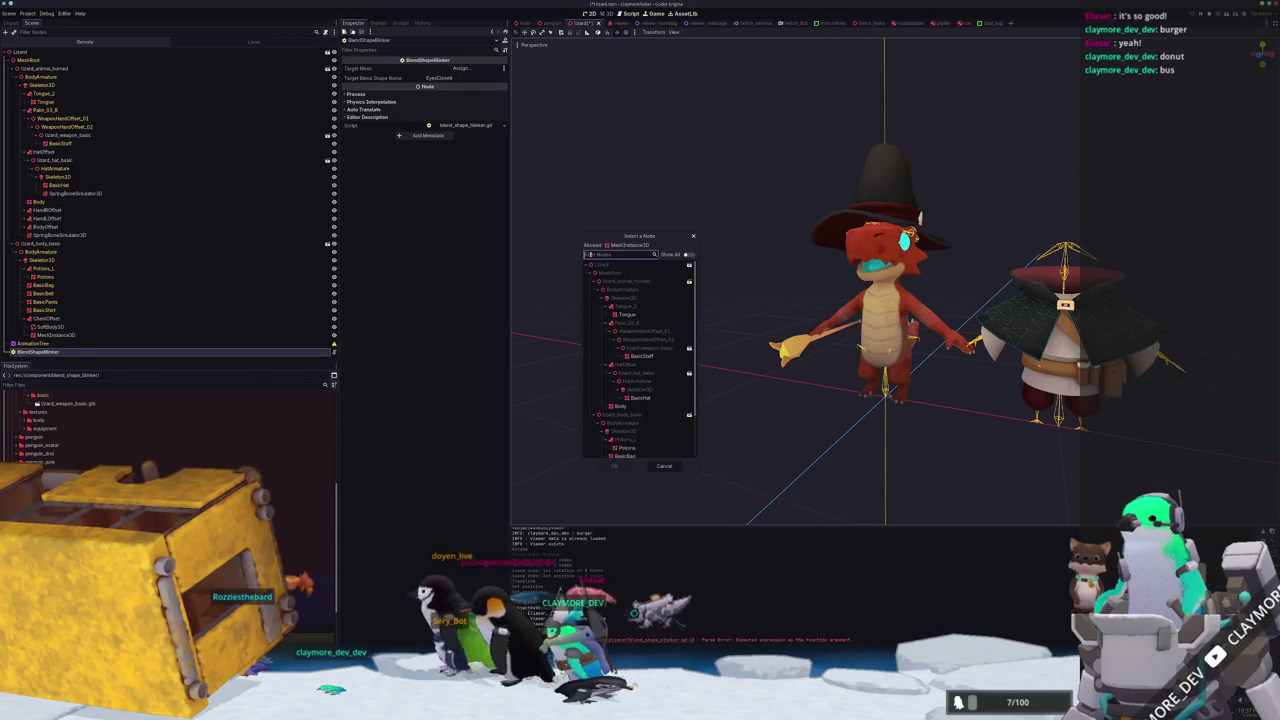
pyautogui.doubleClick(622, 407)
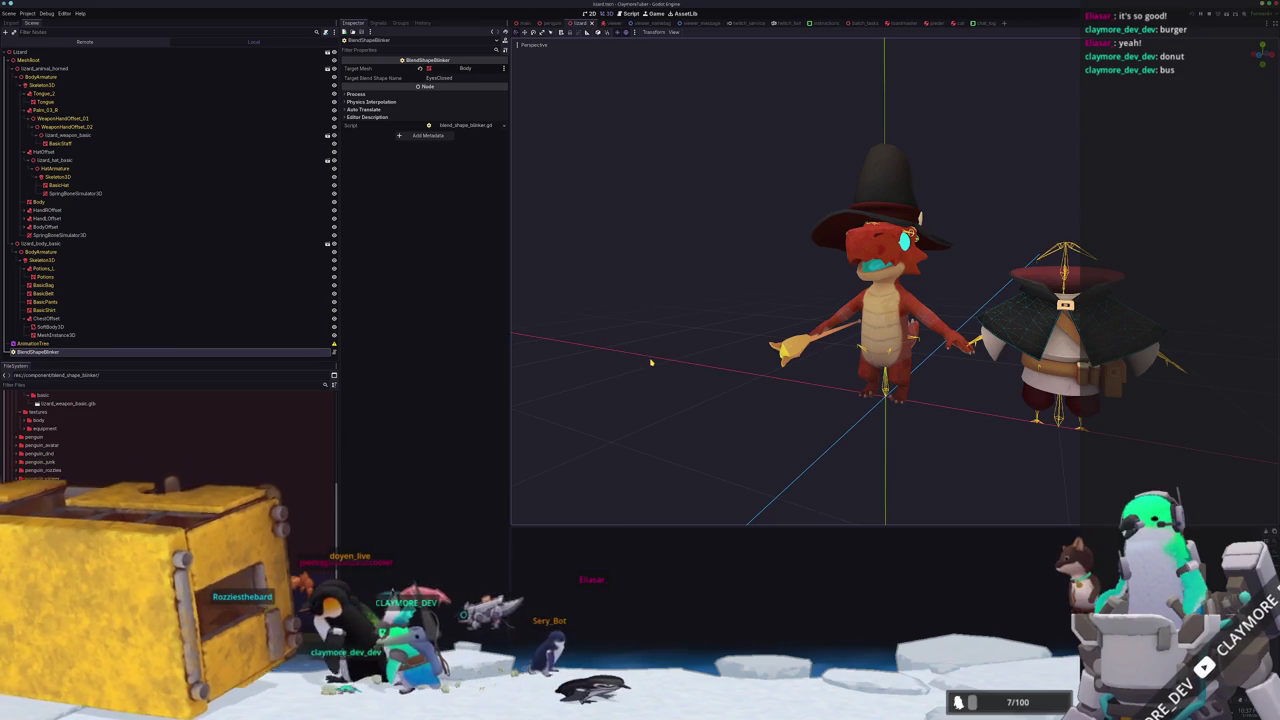
# Run the project with F5 to watch the lizard blink, then return to the editor
pyautogui.press('F5')
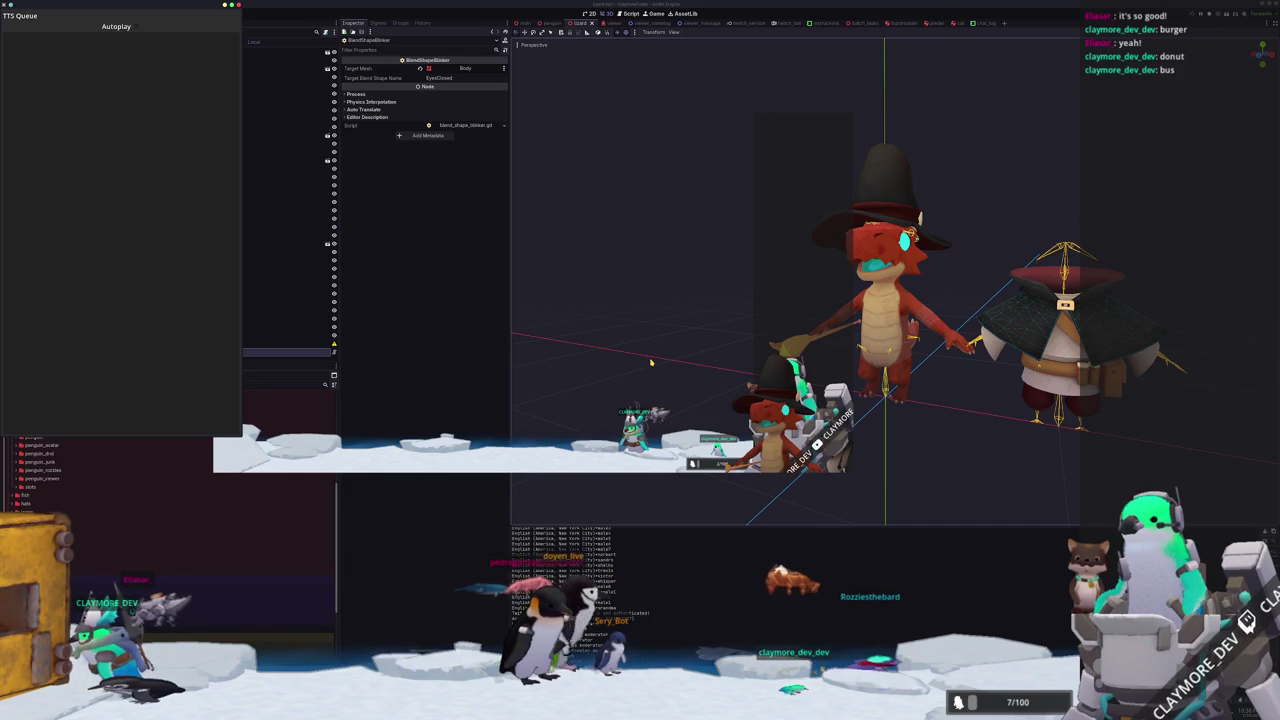
pyautogui.click(818, 534)
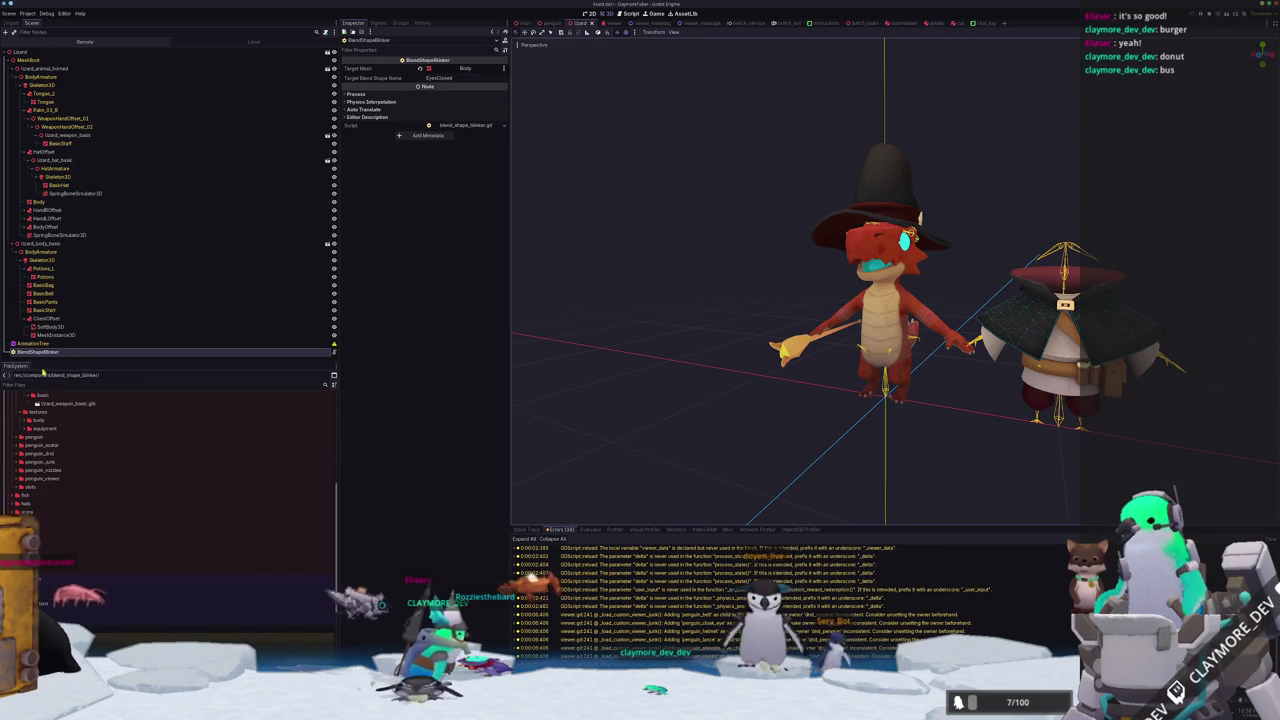
pyautogui.click(33, 343)
pyautogui.click(38, 352)
pyautogui.hotkey('alt', 'Tab')
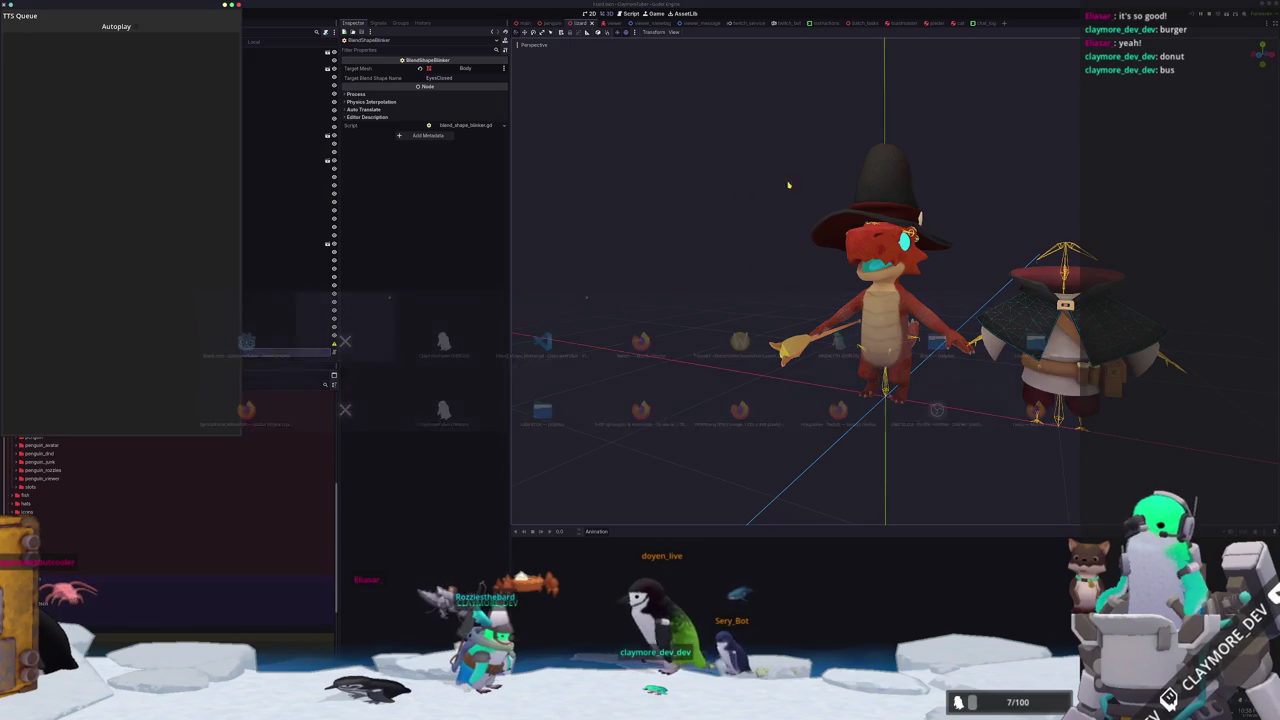
pyautogui.hotkey('alt', 'Tab')
pyautogui.hotkey('alt', 'Tab')
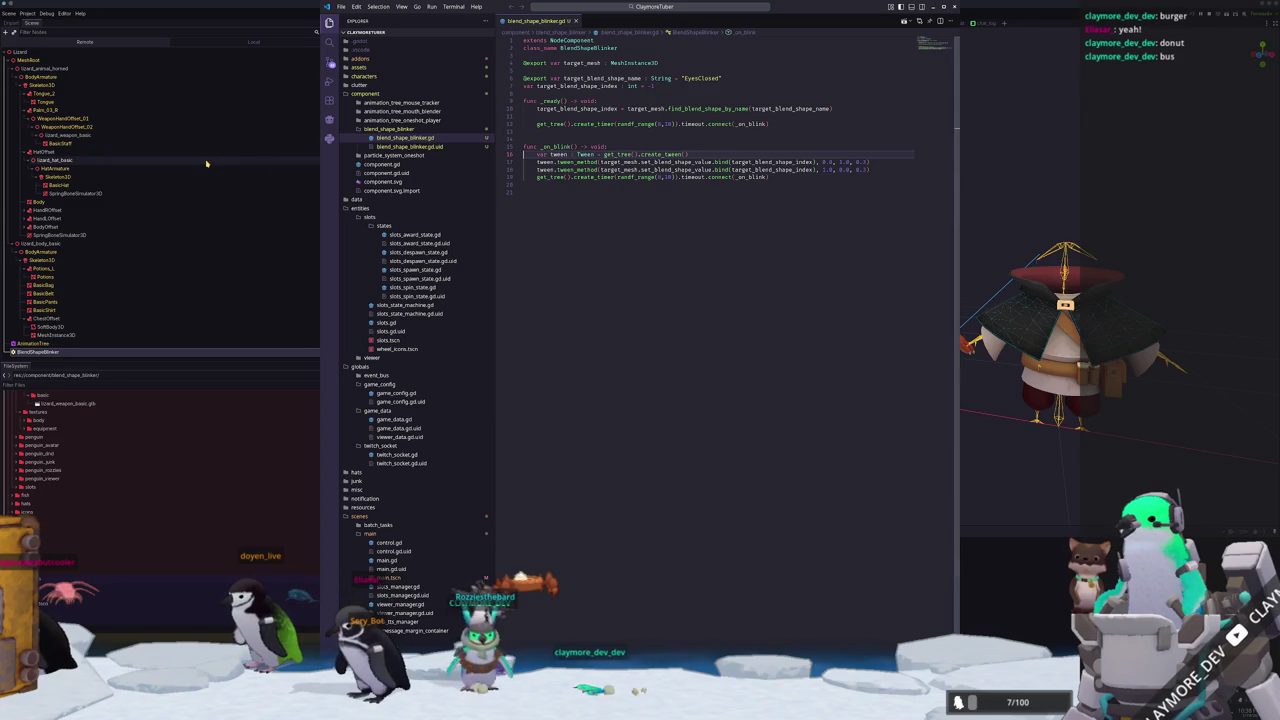
# Inspect the Body mesh's blend shapes, compare with the blinker script, and launch the game again
pyautogui.click(38, 202)
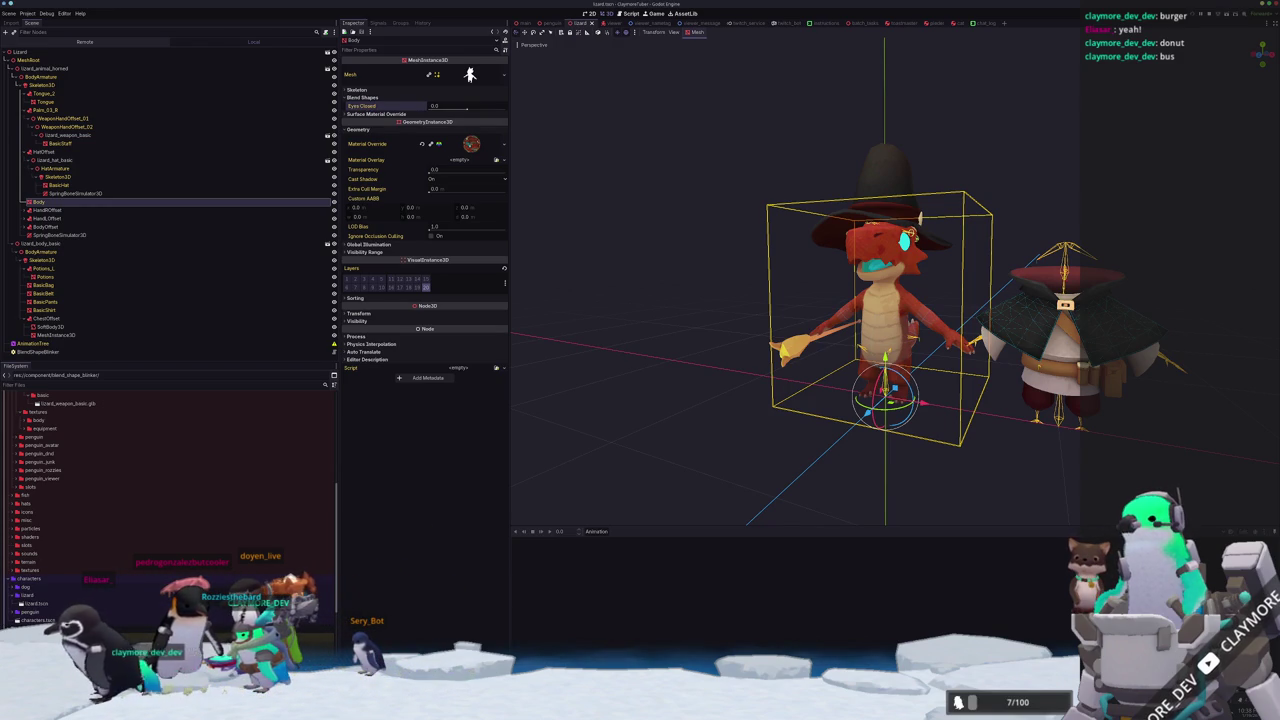
pyautogui.hotkey('alt', 'Tab')
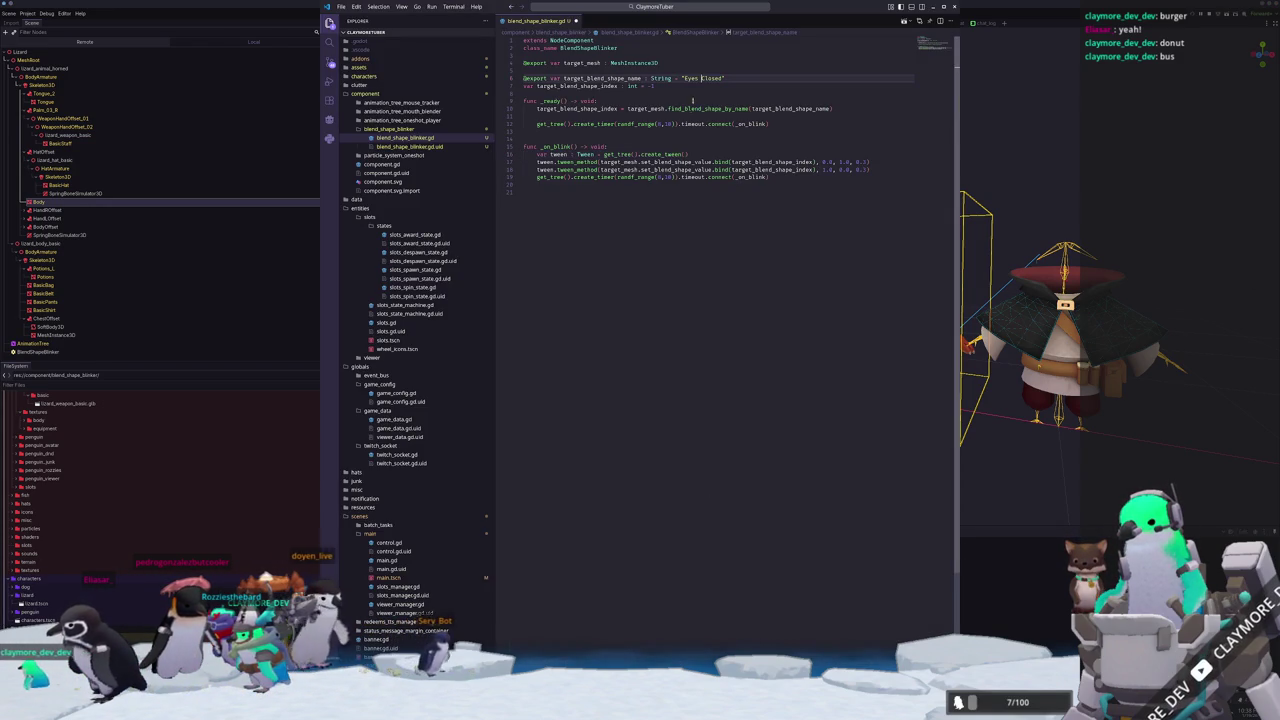
pyautogui.click(1136, 152)
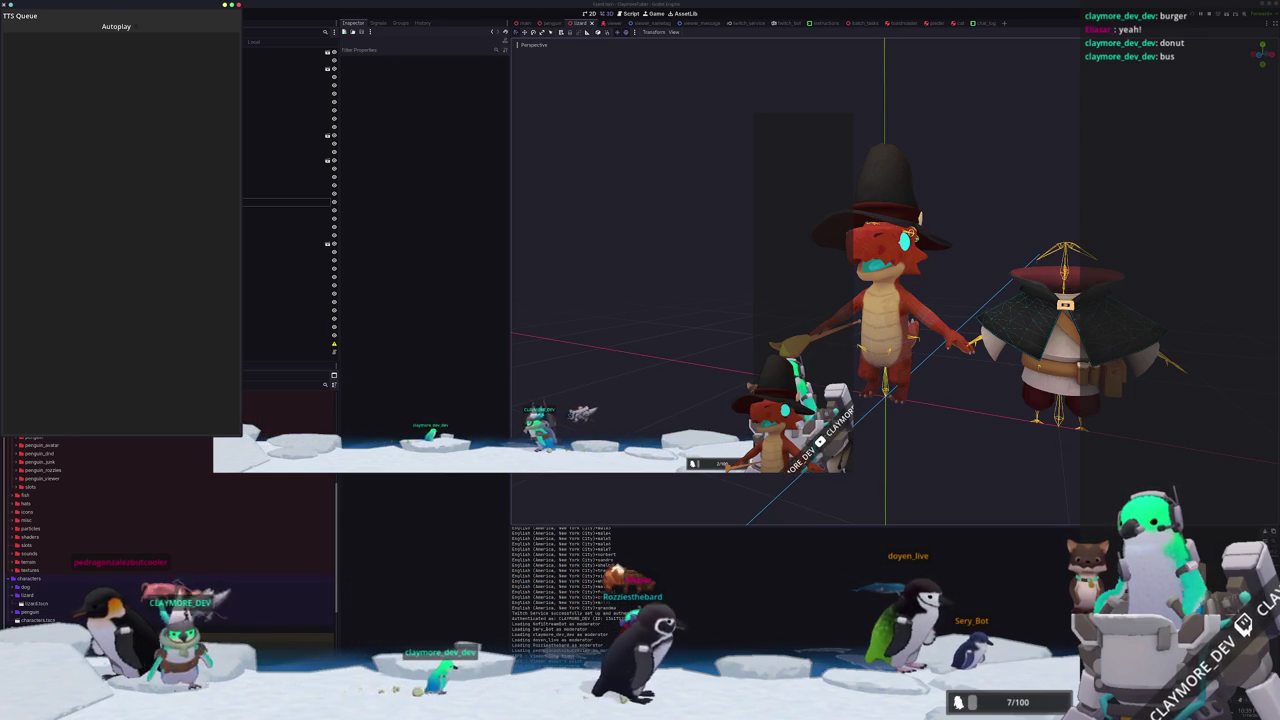
pyautogui.click(586, 548)
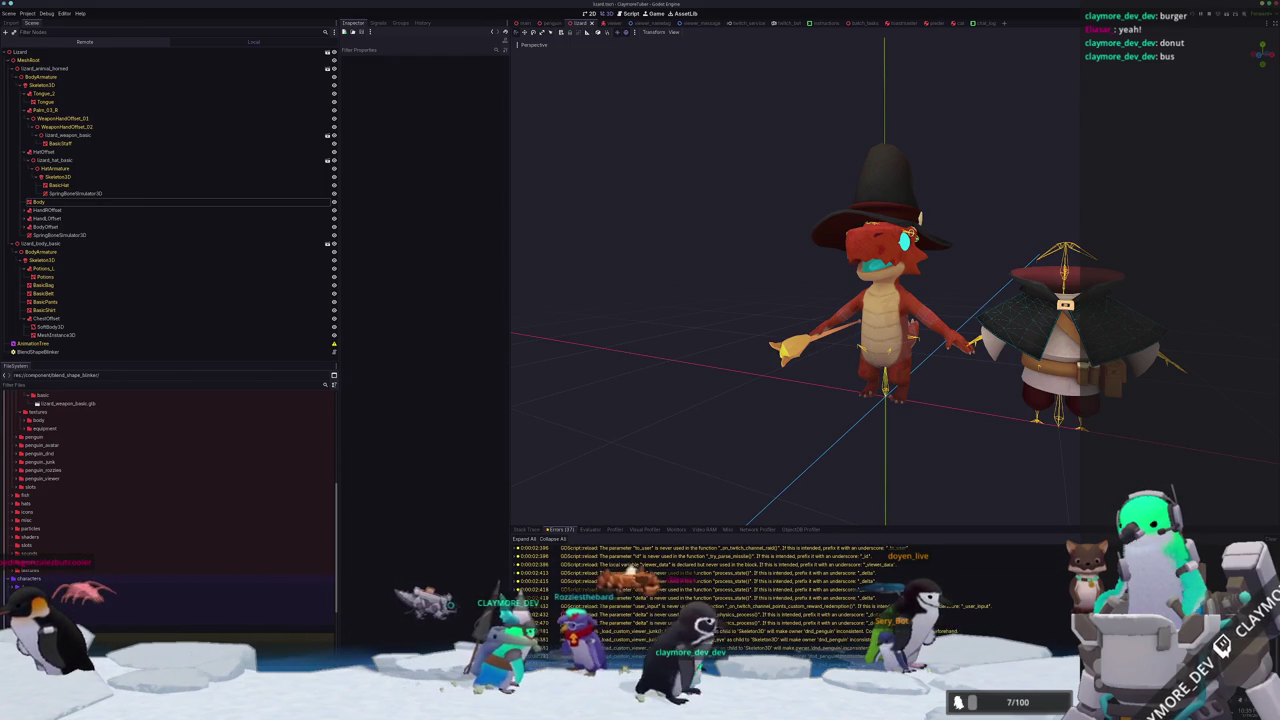
pyautogui.hotkey('alt', 'Tab')
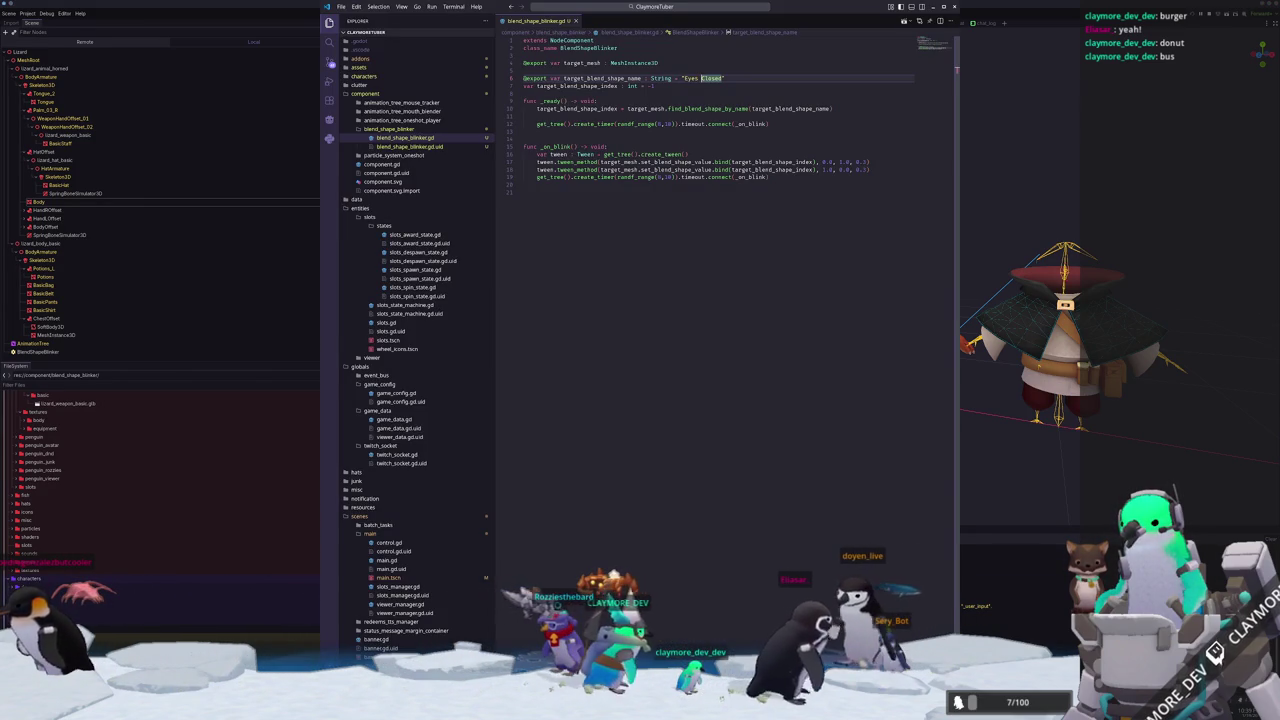
pyautogui.press('F5')
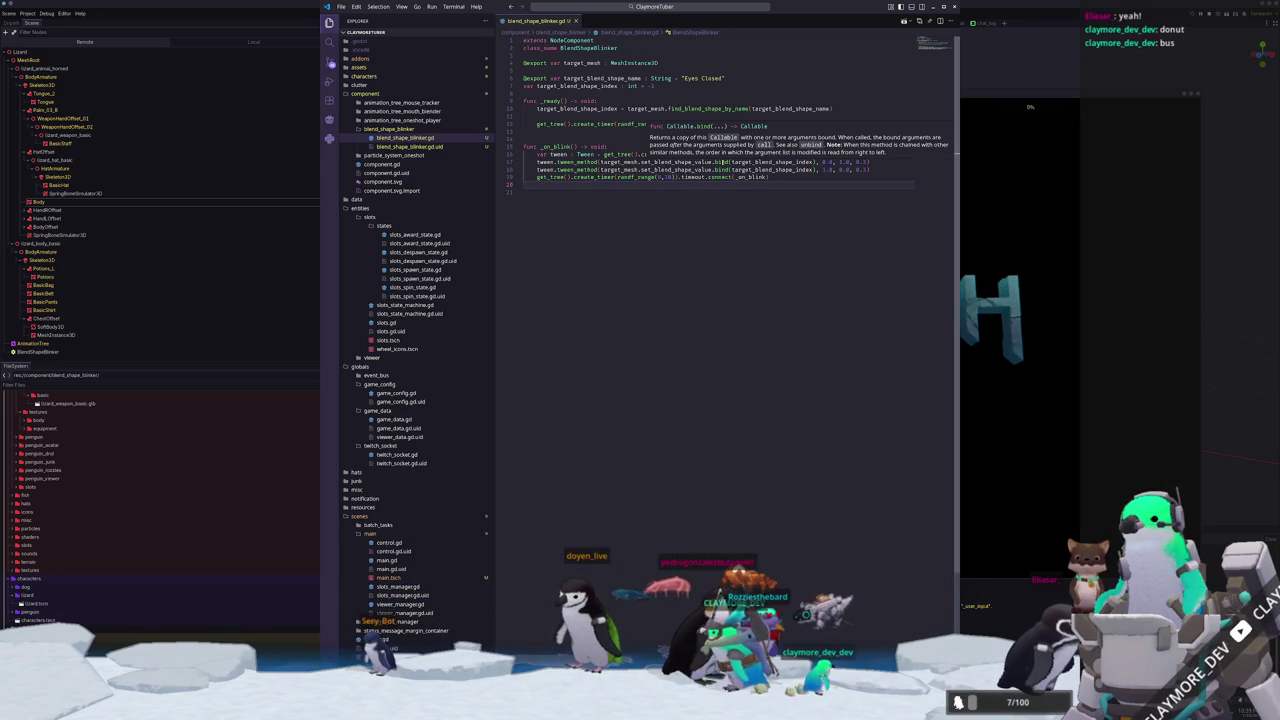
# Declare a new func _tween_blink(blend : float) -> void: below _on_blink
pyautogui.click(668, 237)
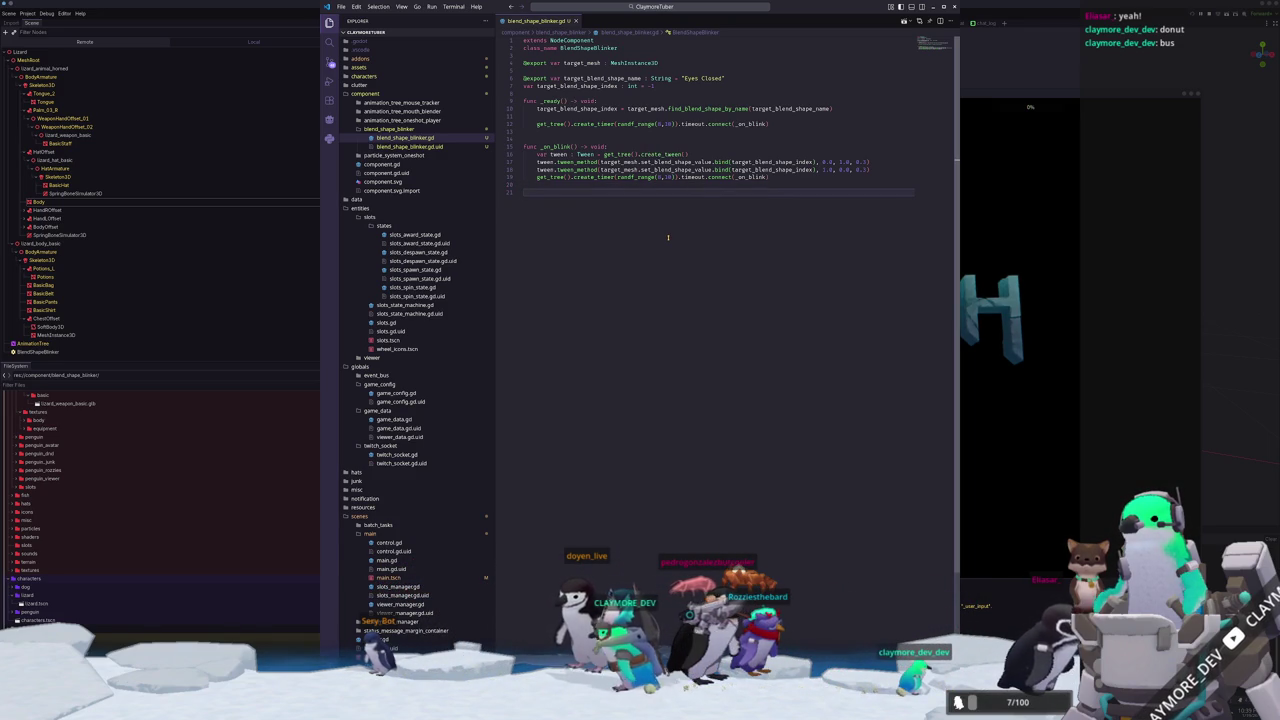
pyautogui.click(717, 192)
pyautogui.write('fnc _')
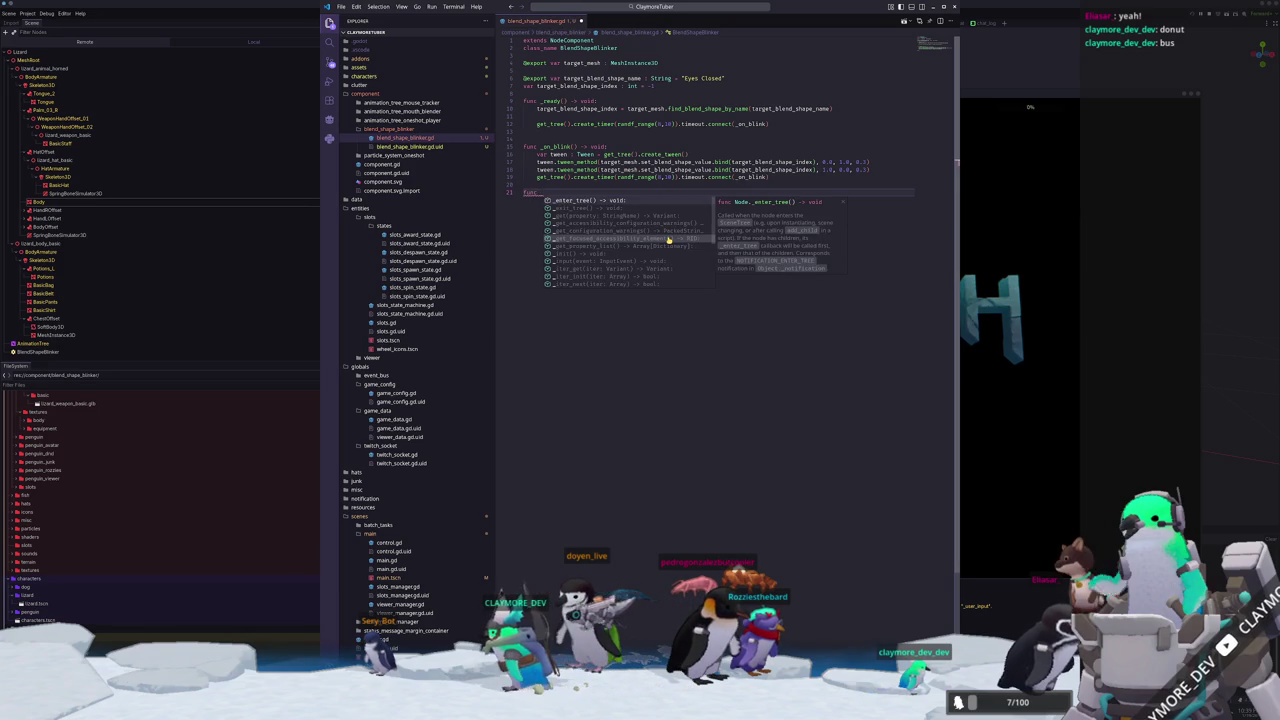
pyautogui.press('BackSpace')
pyautogui.press('BackSpace')
pyautogui.press('BackSpace')
pyautogui.write('_tween_blink')
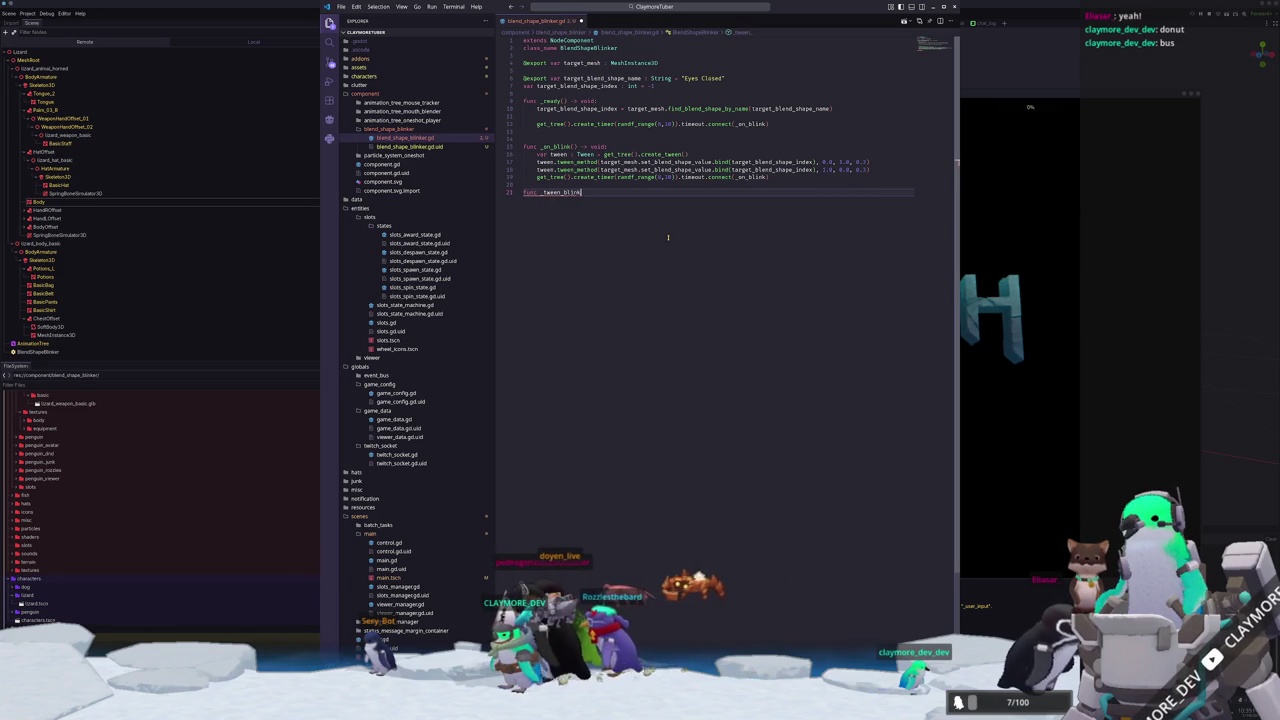
pyautogui.write('(')
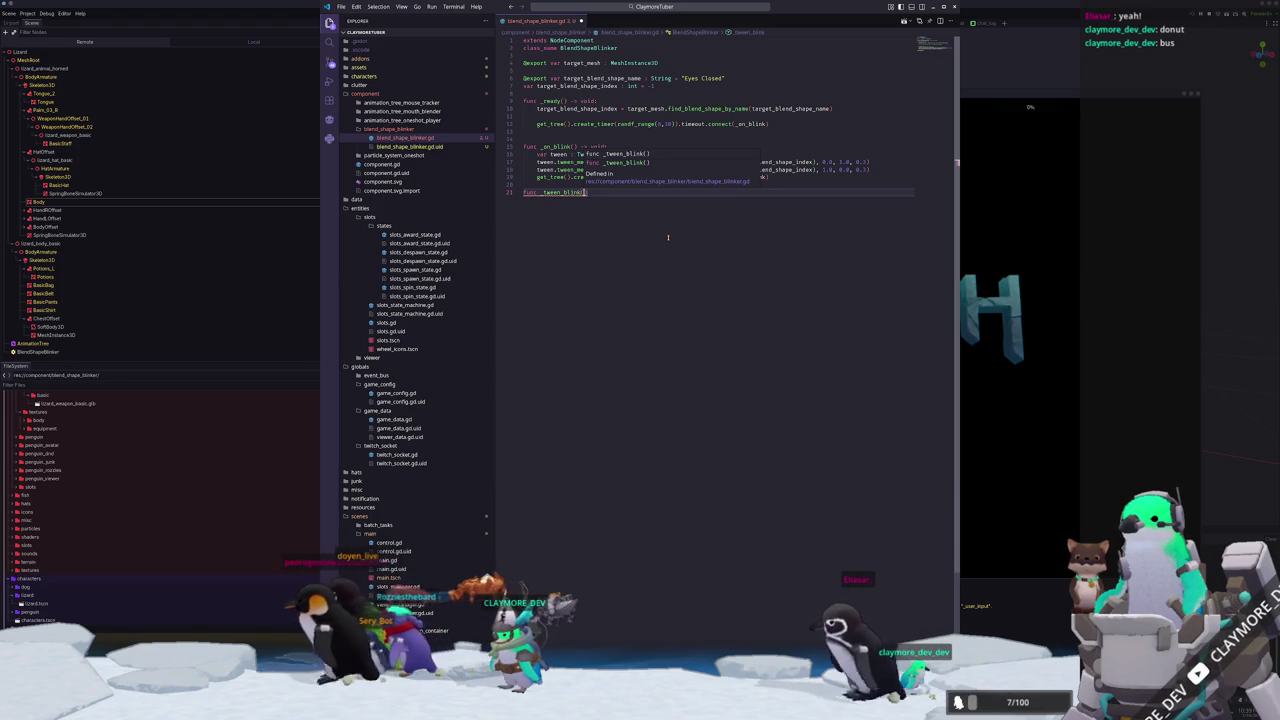
pyautogui.write('delta : f')
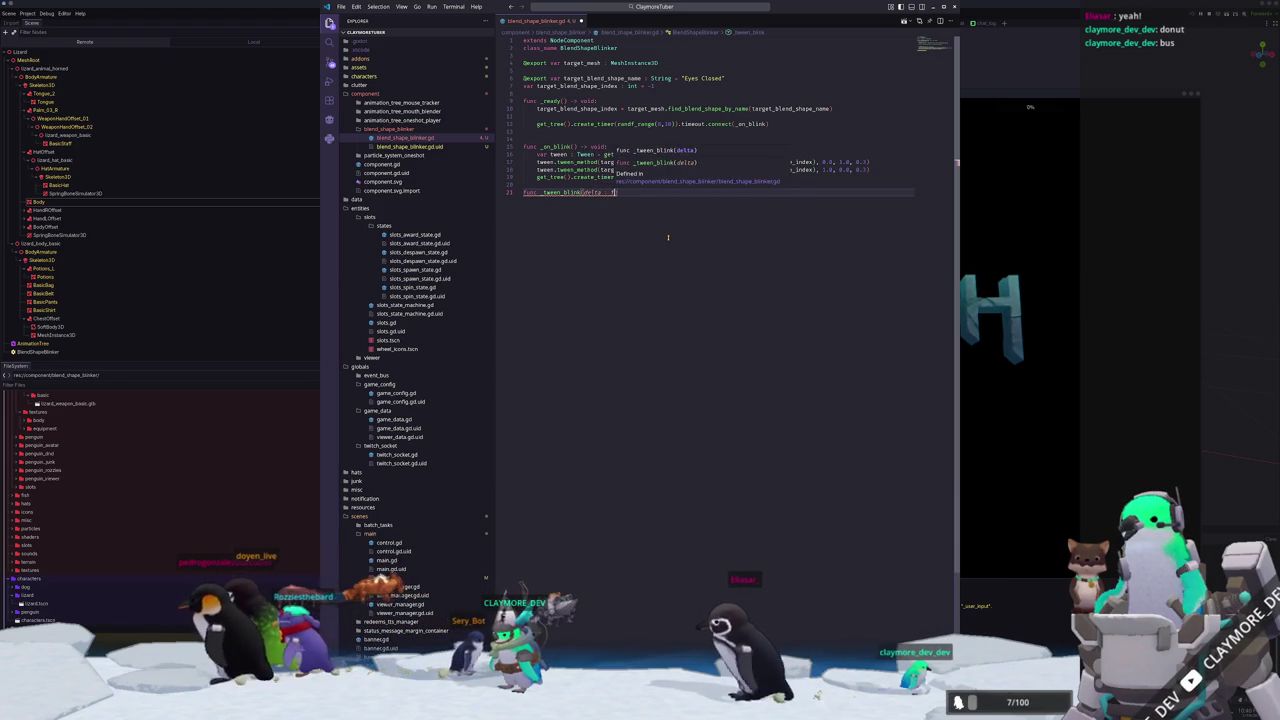
pyautogui.press('BackSpace')
pyautogui.press('BackSpace')
pyautogui.press('BackSpace')
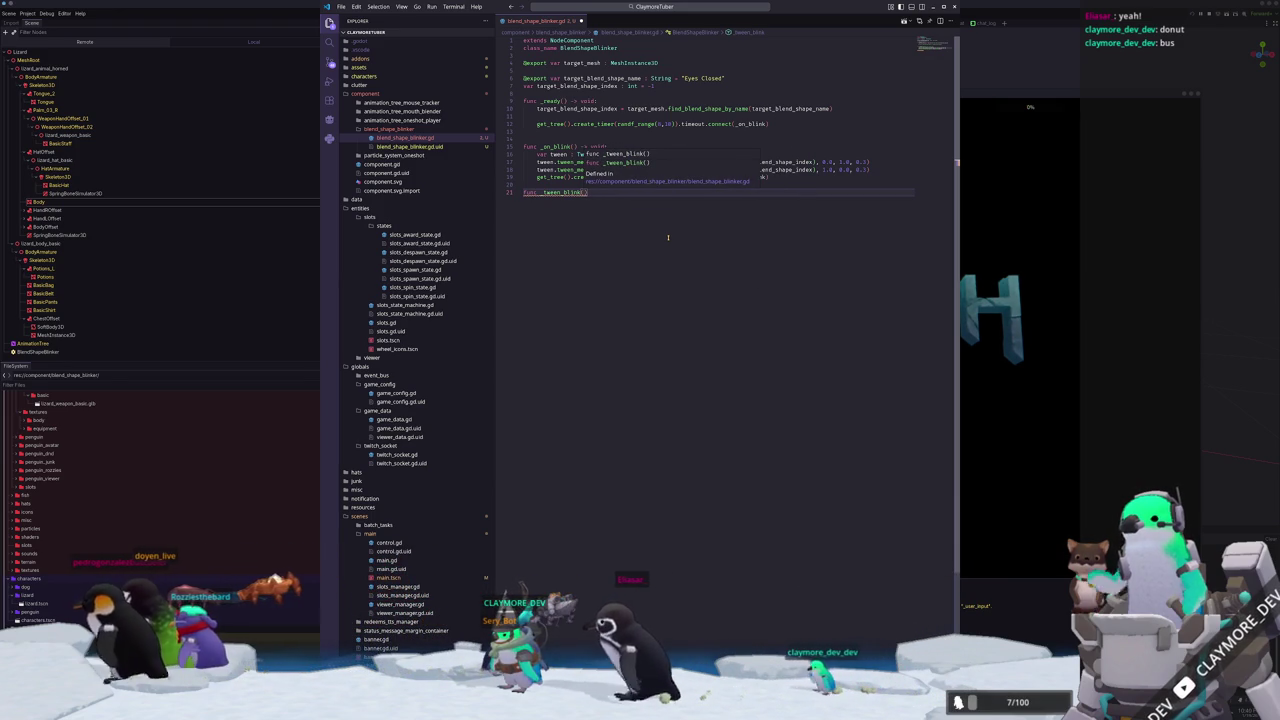
pyautogui.write('blend : ')
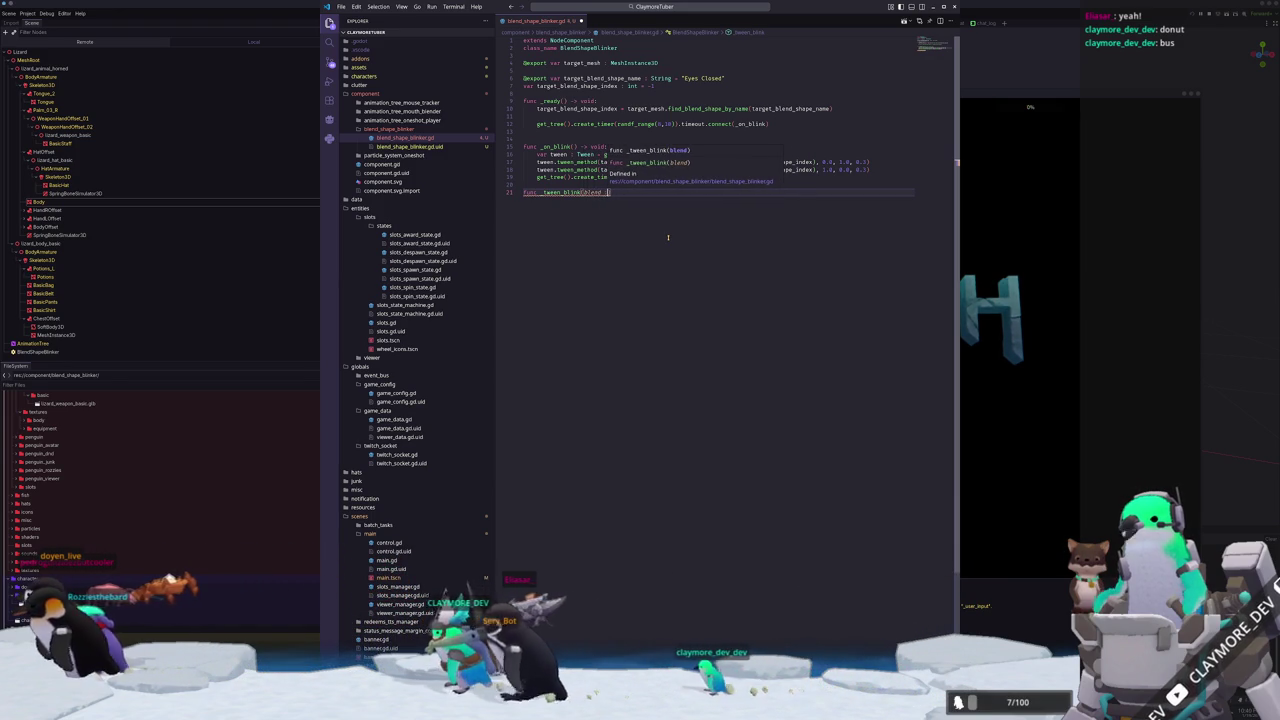
pyautogui.write('float) -')
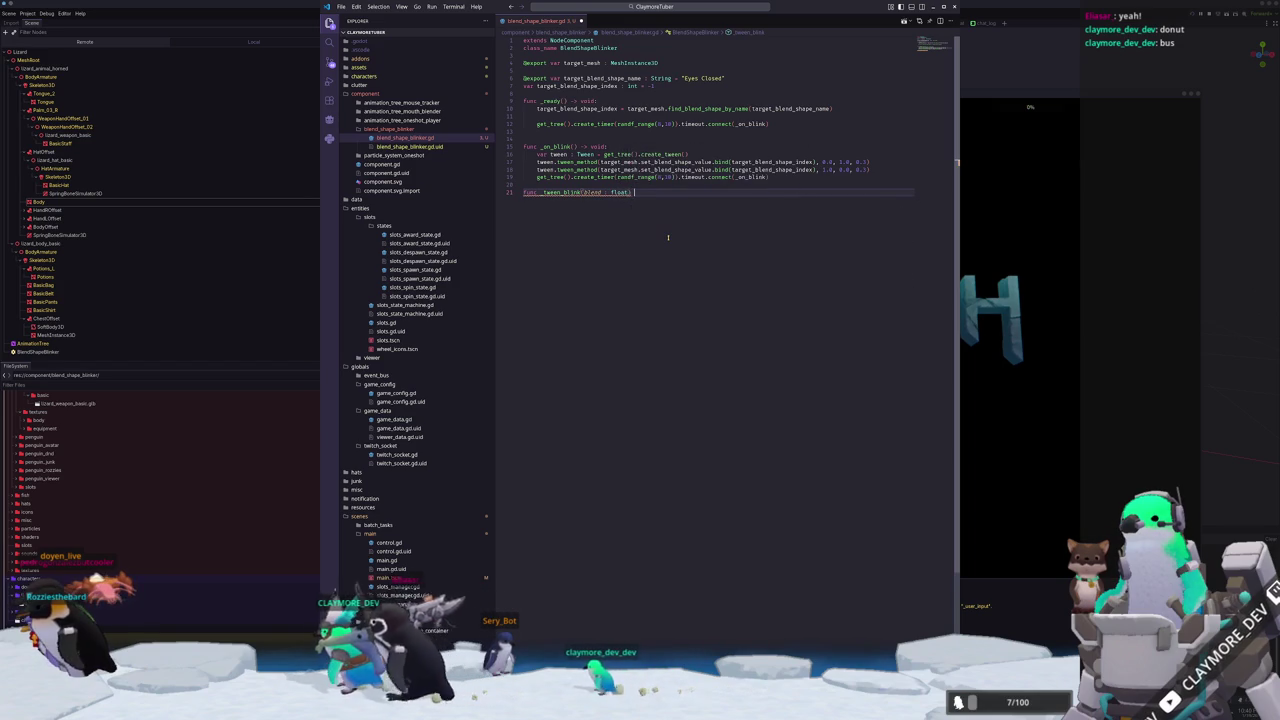
pyautogui.write('> void:')
pyautogui.press('Return')
# Replace the bound setter in both tween_method calls with _tween_blink
pyautogui.press('Up')
pyautogui.press('Up')
pyautogui.press('Up')
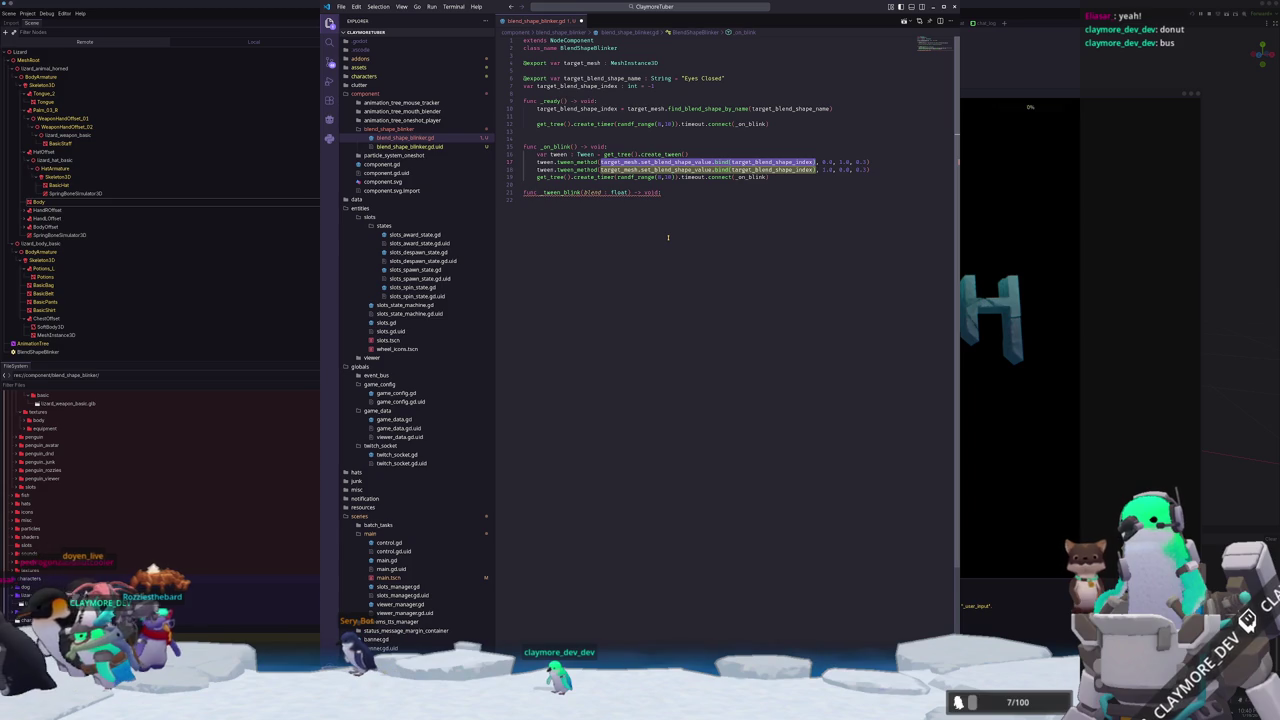
pyautogui.write('_tw')
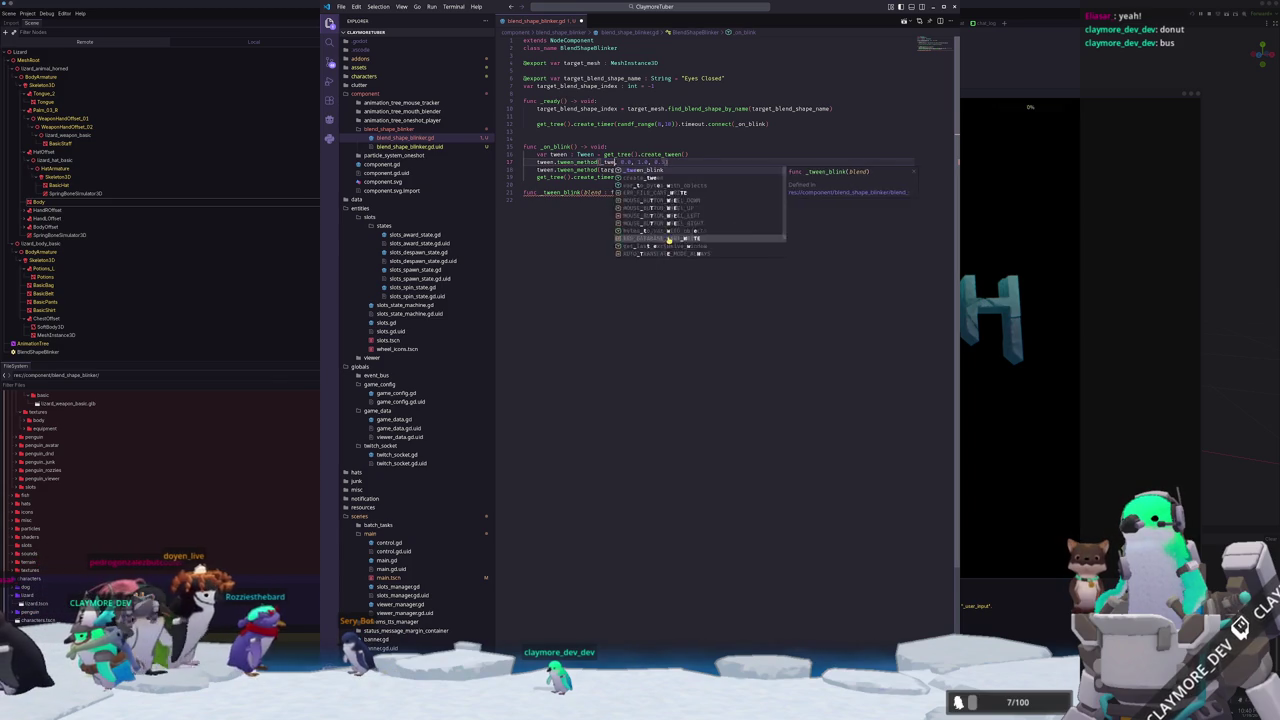
pyautogui.press('Return')
pyautogui.press('Down')
pyautogui.hotkey('ctrl', 'shift', 'Right')
pyautogui.hotkey('ctrl', 'shift', 'Right')
pyautogui.hotkey('ctrl', 'shift', 'Right')
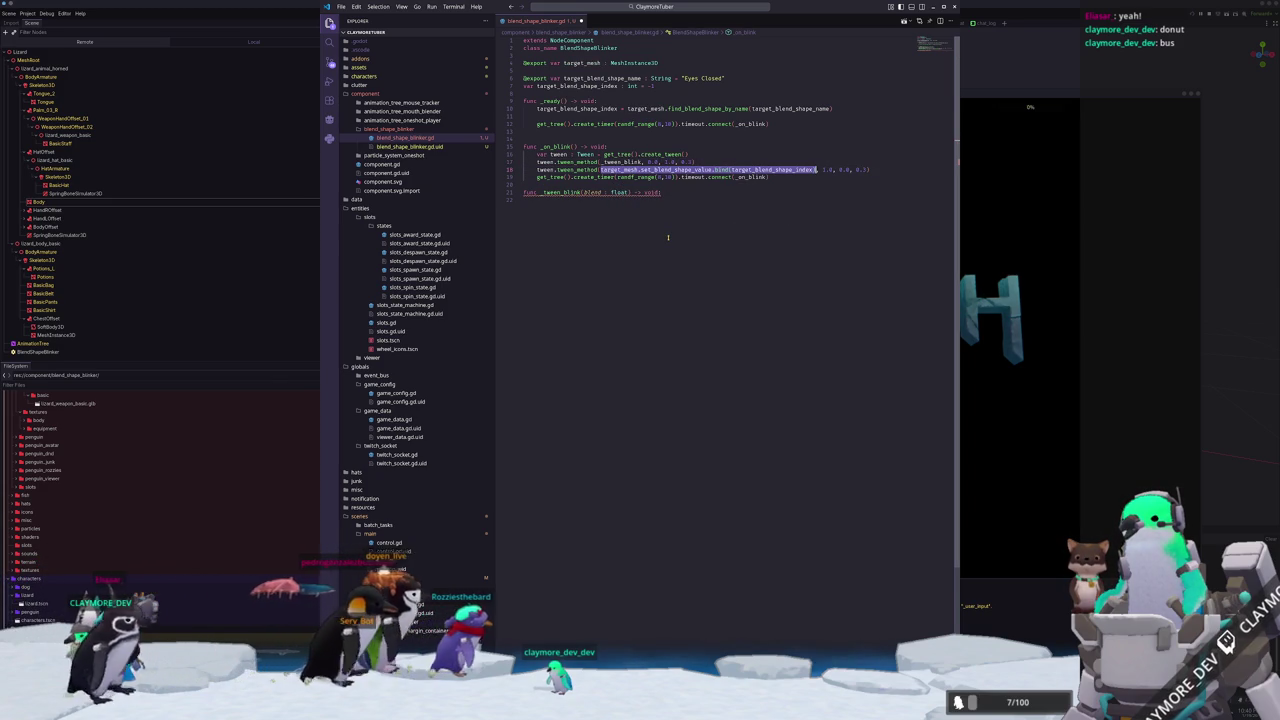
pyautogui.write('_tween_blink')
# Make _tween_blink call target_mesh.set_blend_shape_value(target_blend_shape_index, blend)
pyautogui.press('Down')
pyautogui.press('Down')
pyautogui.press('Tab')
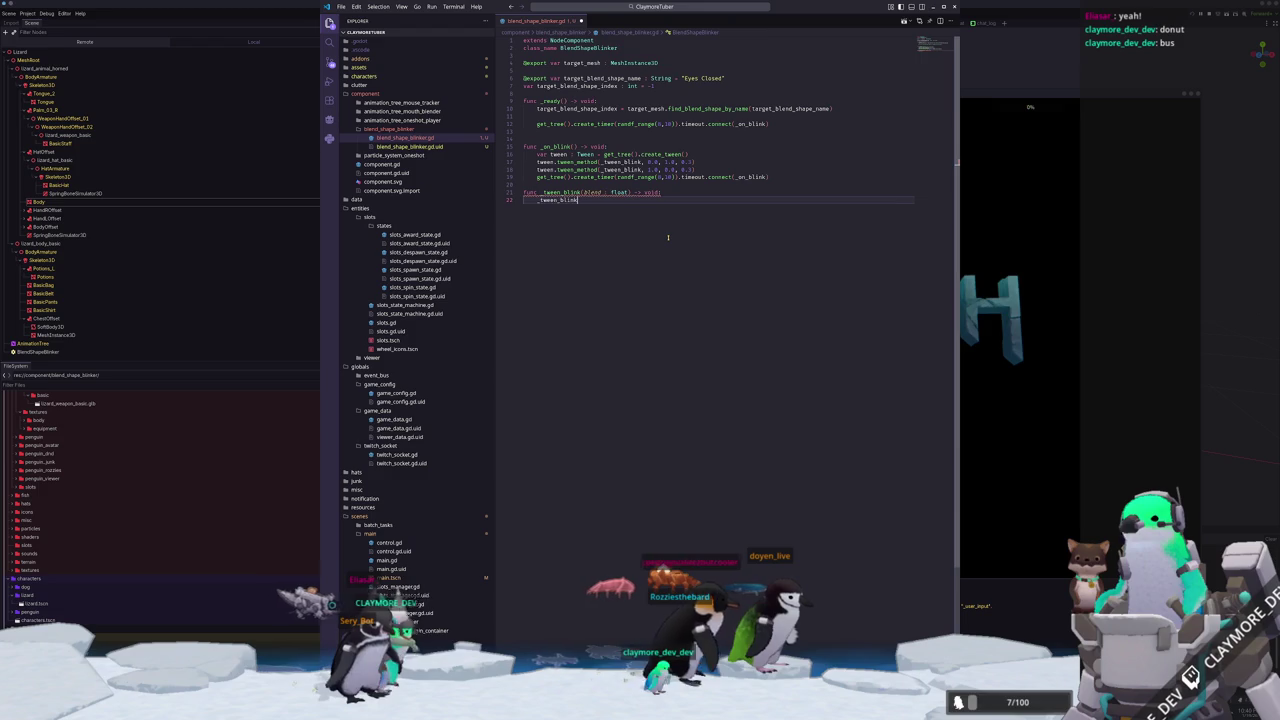
pyautogui.write('target_mesh')
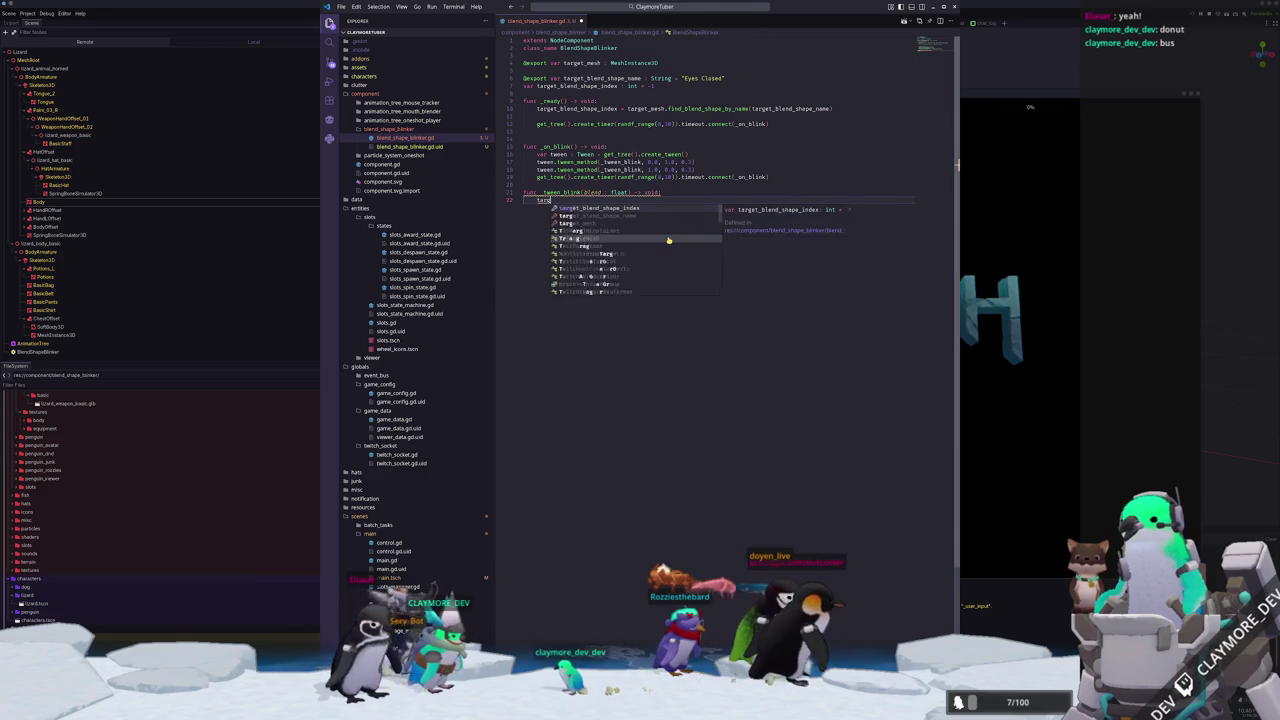
pyautogui.write('.set_ble')
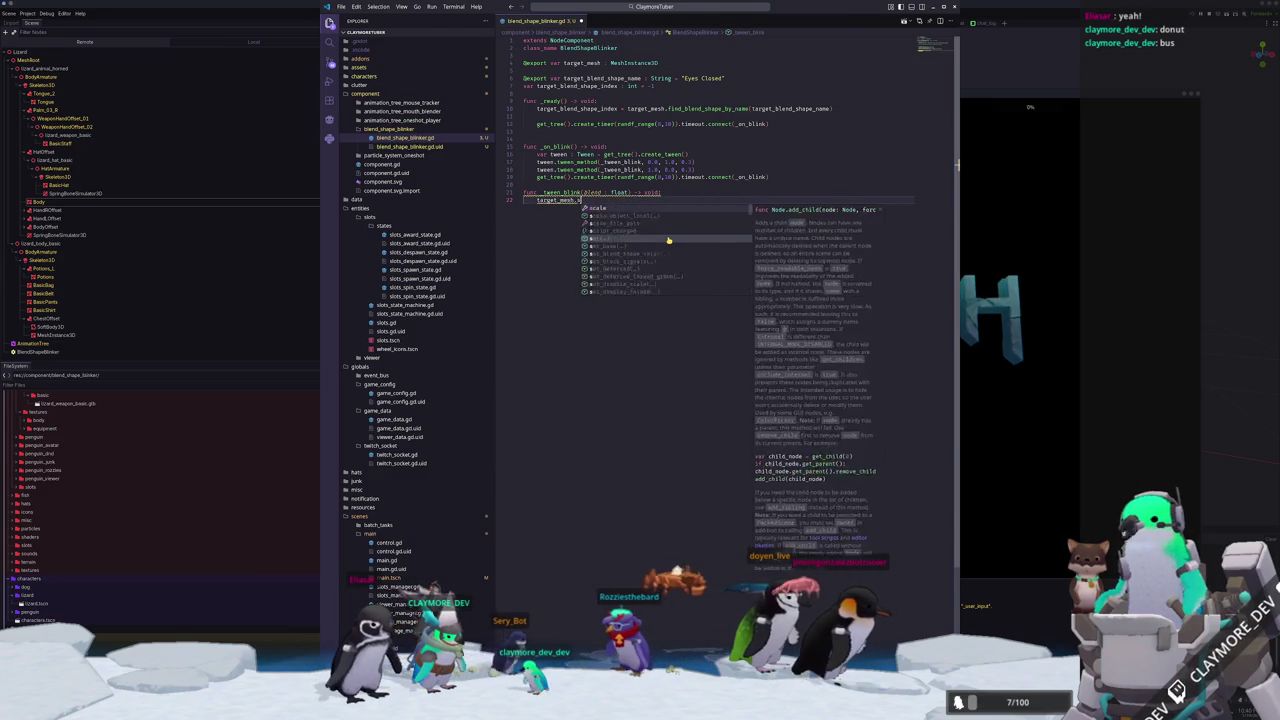
pyautogui.press('Return')
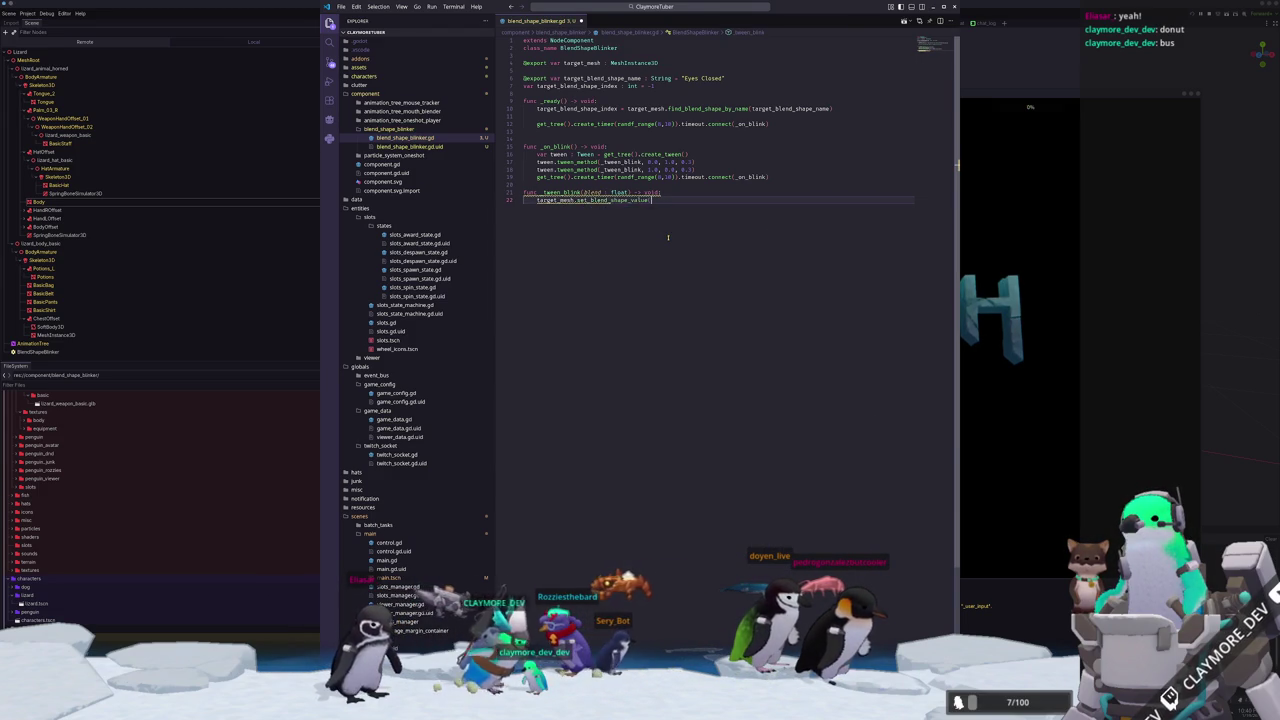
pyautogui.write('target')
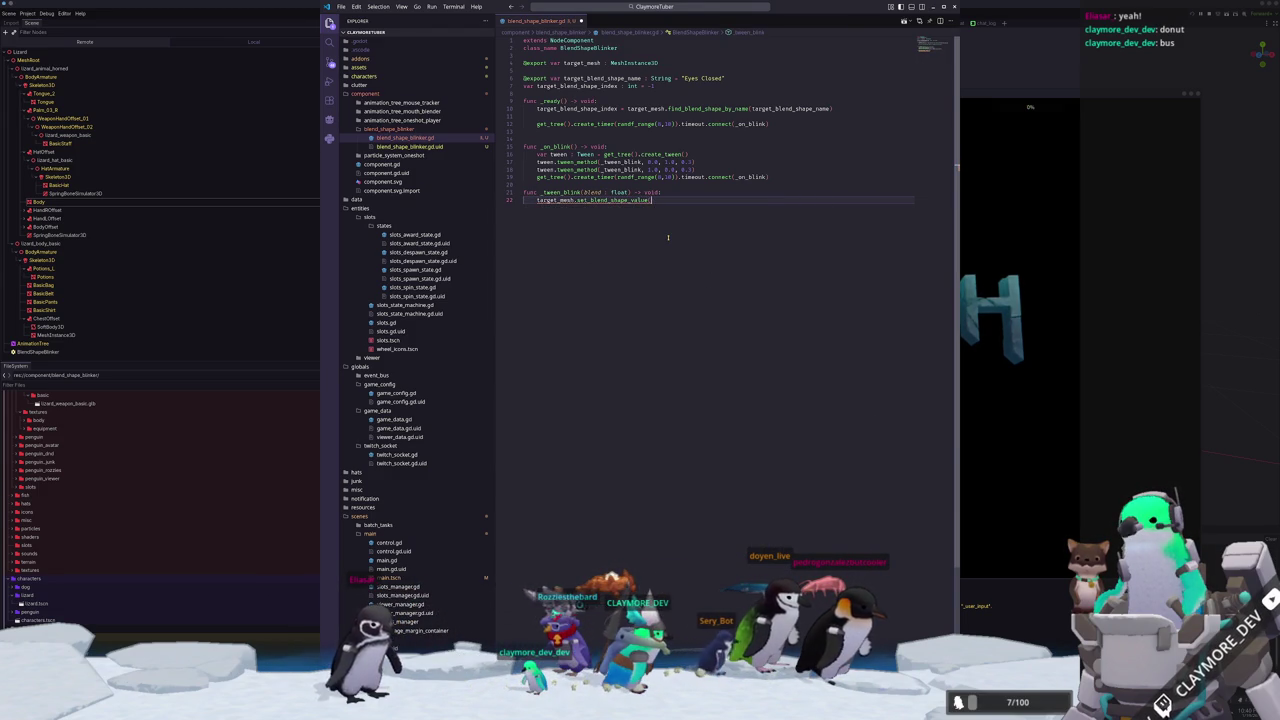
pyautogui.press('Return')
pyautogui.write(', blend')
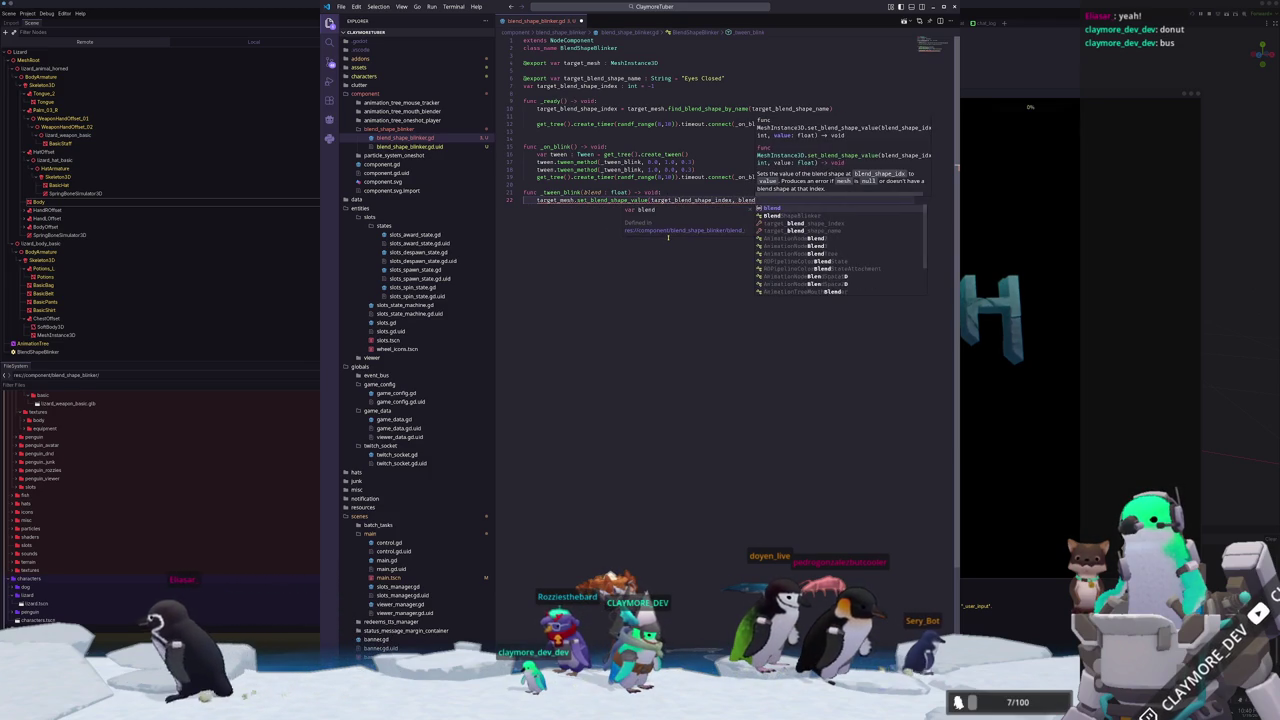
pyautogui.press('Escape')
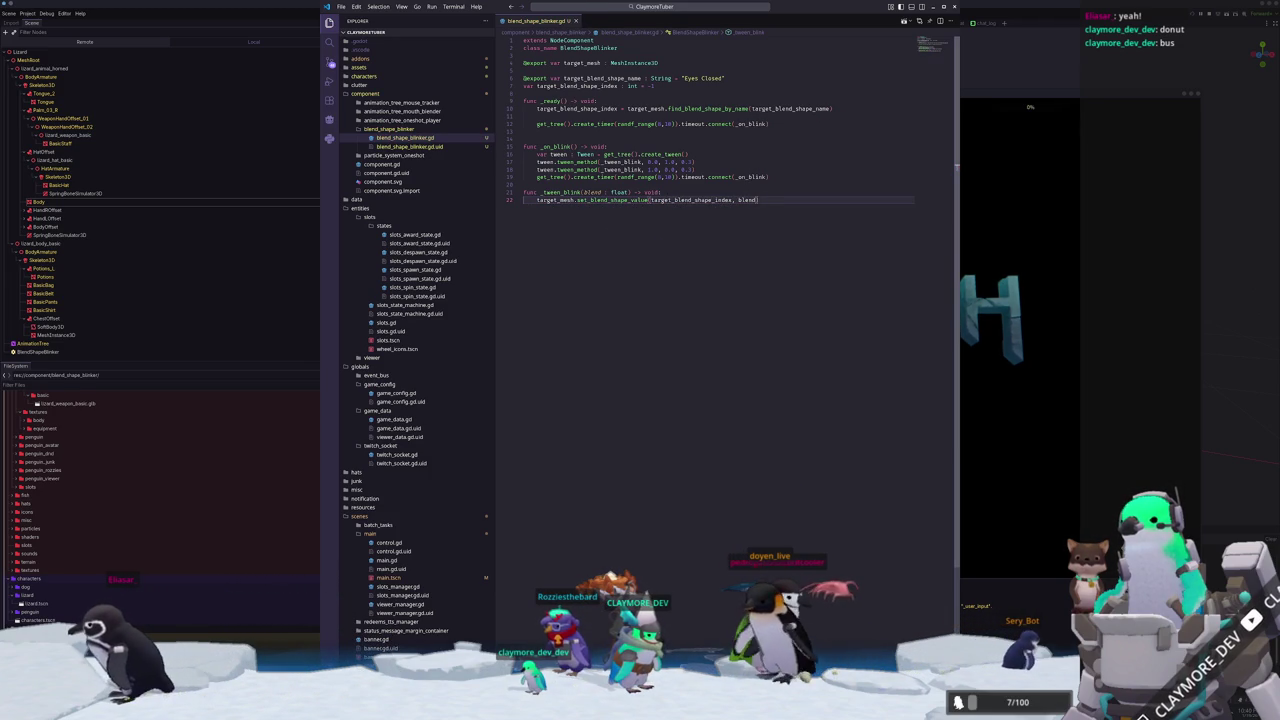
pyautogui.click(1257, 520)
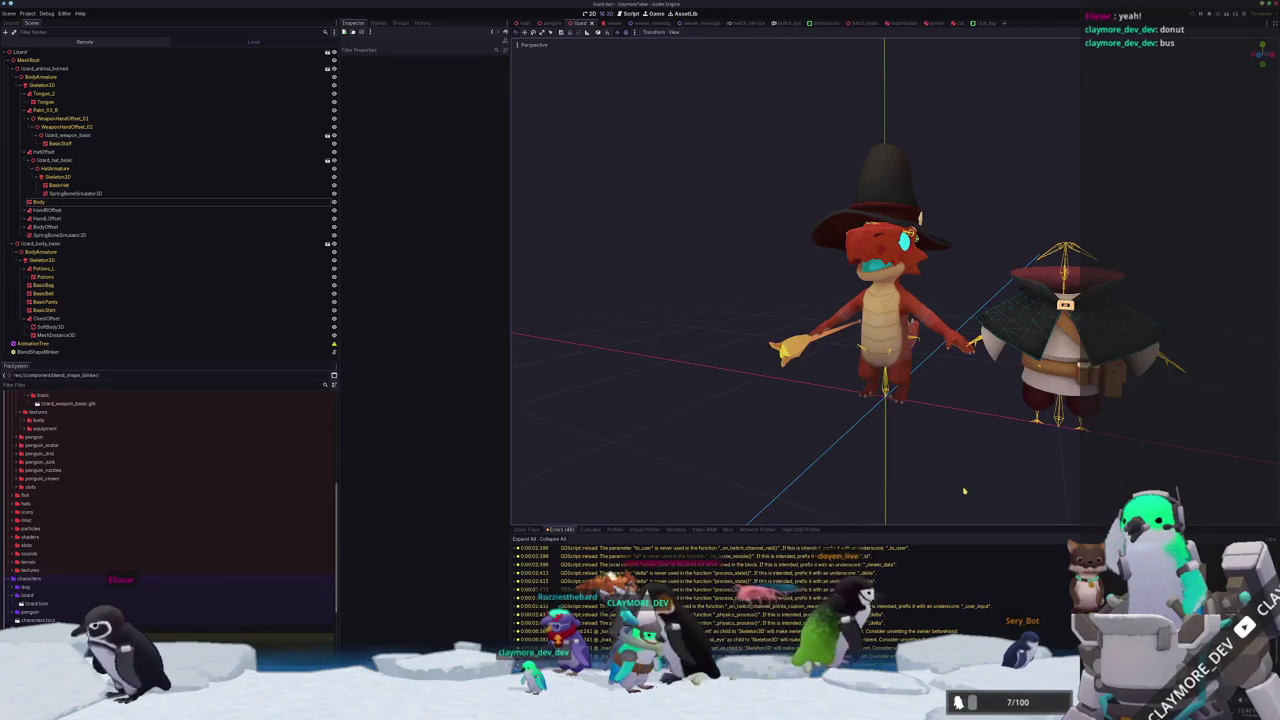
# Hide the log panel, run the project to test blinking, and stop it
pyautogui.hotkey('ctrl', 'j')
pyautogui.press('F5')
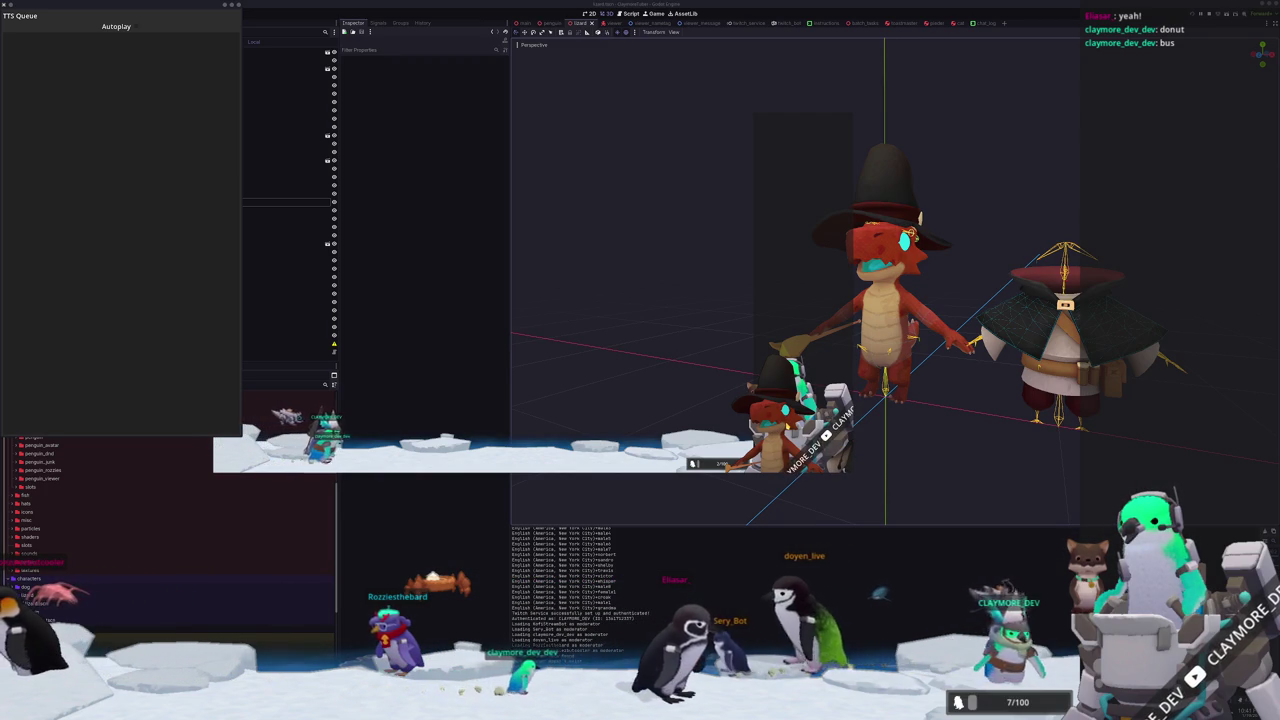
pyautogui.press('F8')
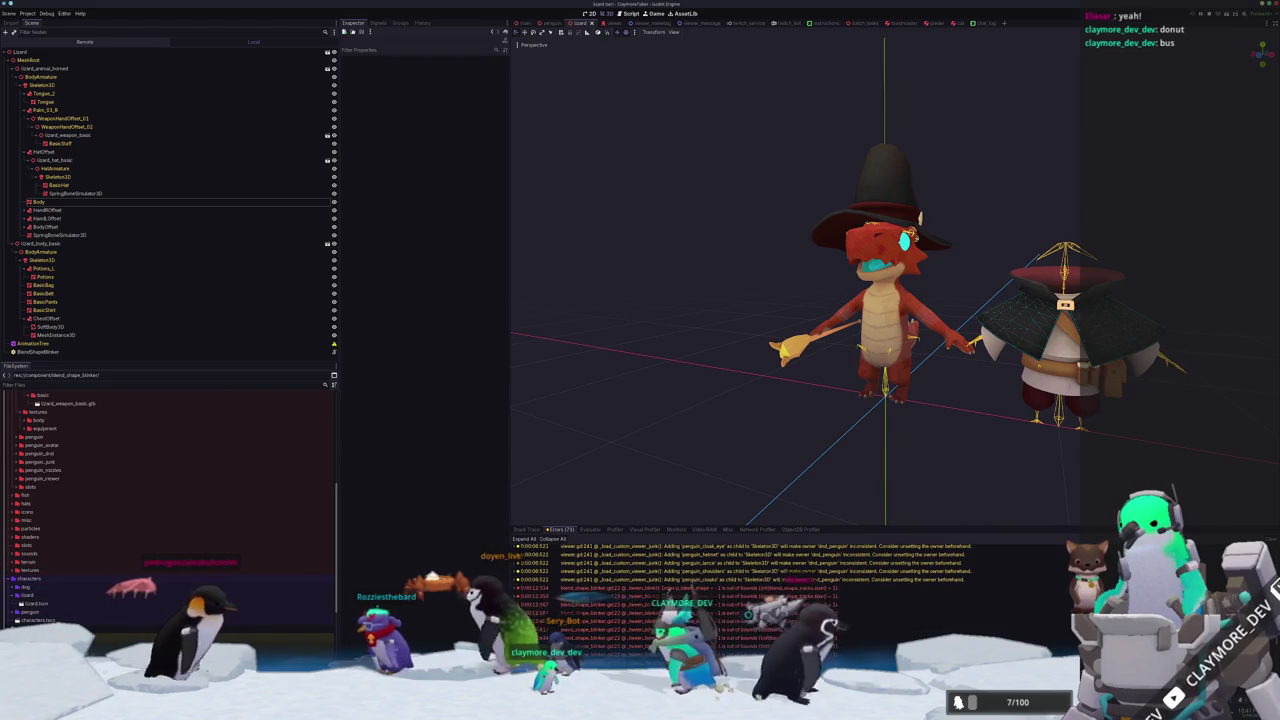
# Correct the blend shape name to "EyesClosed", rerun the game, and dock VS Code on the right half
pyautogui.hotkey('alt', 'Tab')
pyautogui.click(698, 78)
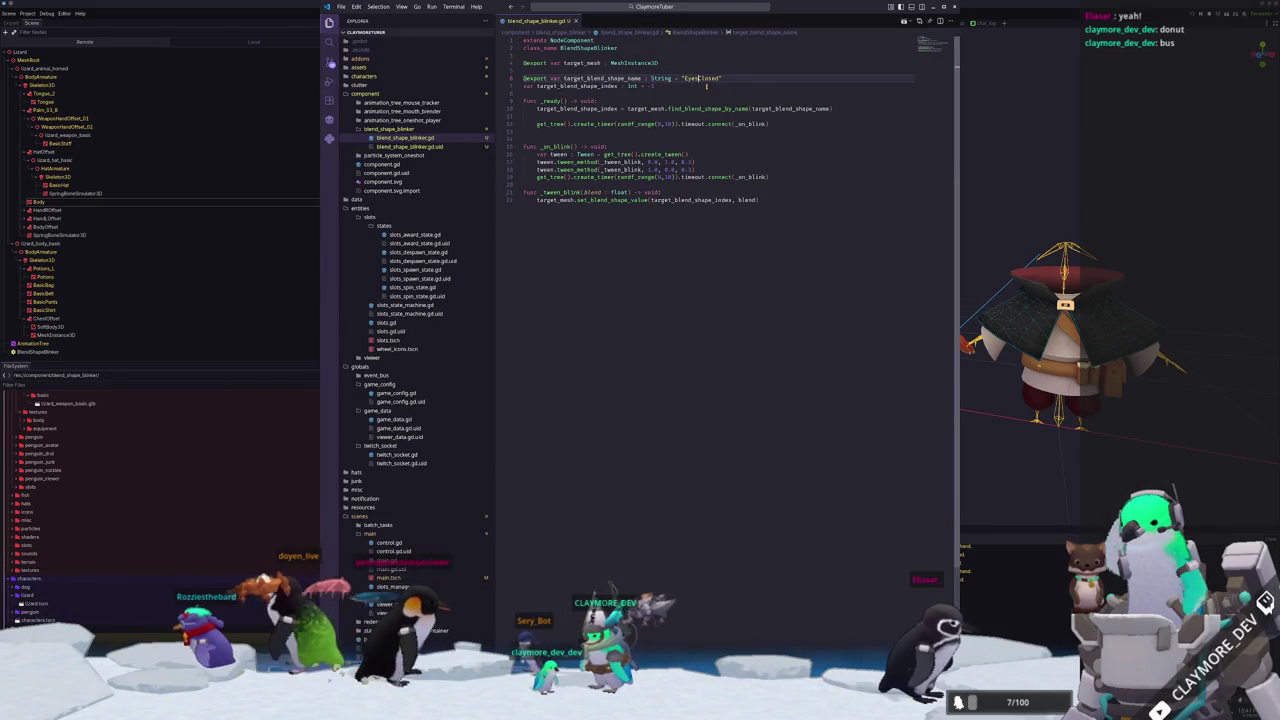
pyautogui.click(1076, 164)
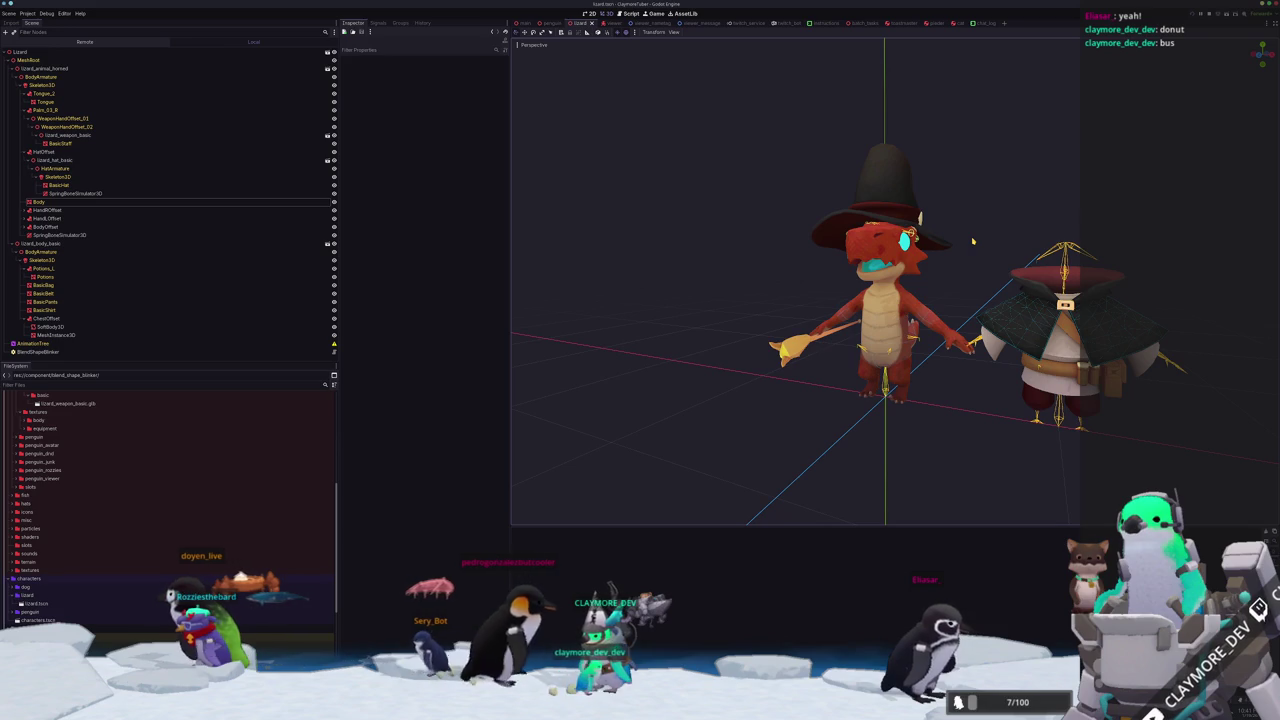
pyautogui.press('F5')
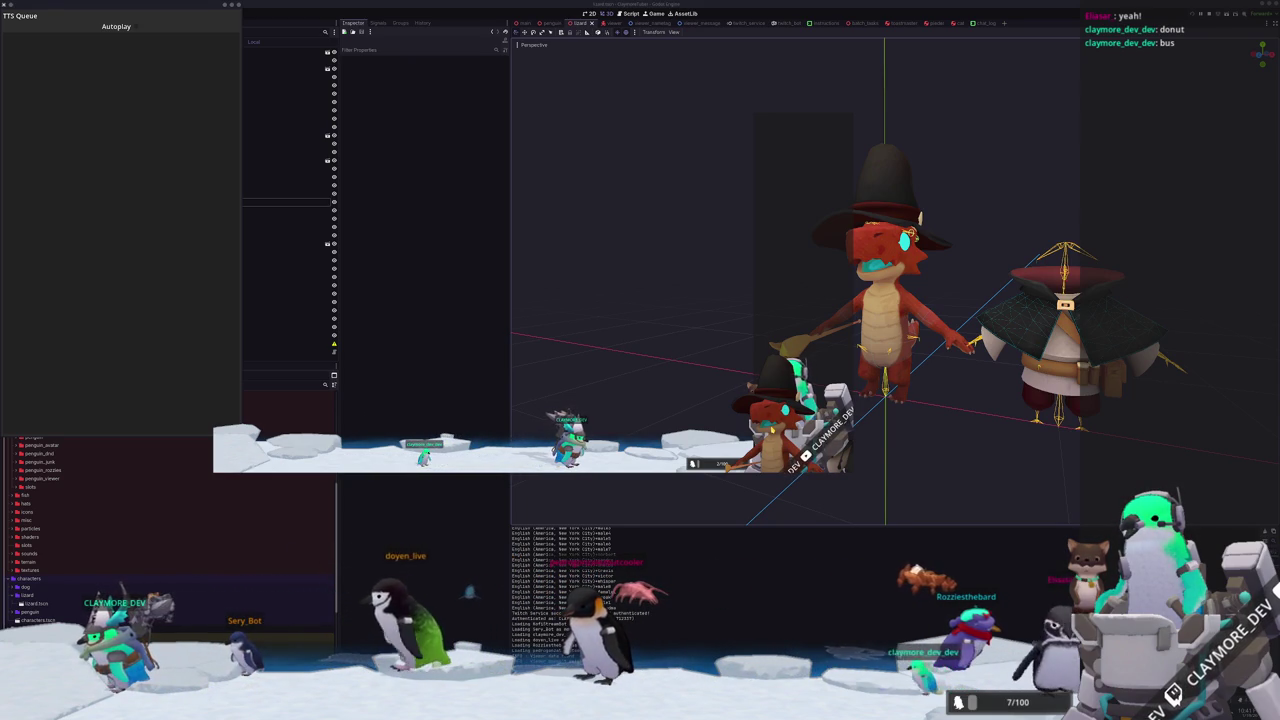
pyautogui.hotkey('alt', 'Tab')
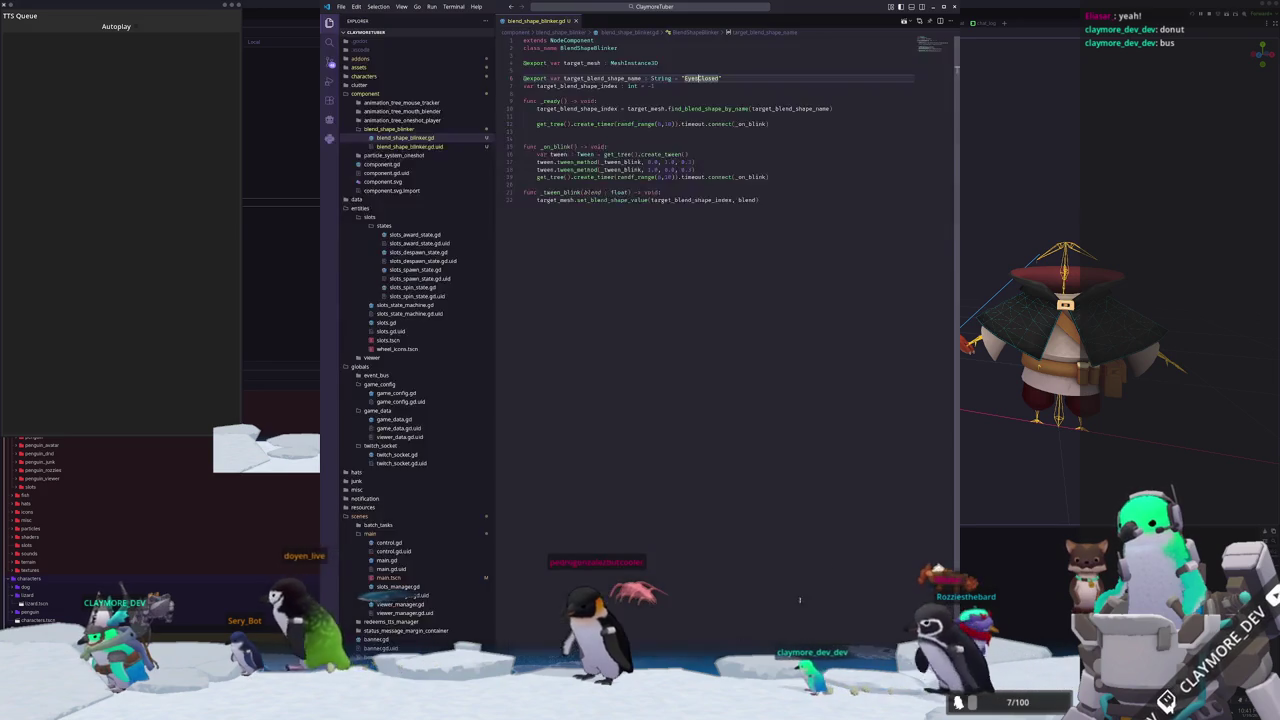
pyautogui.press('super+Right')
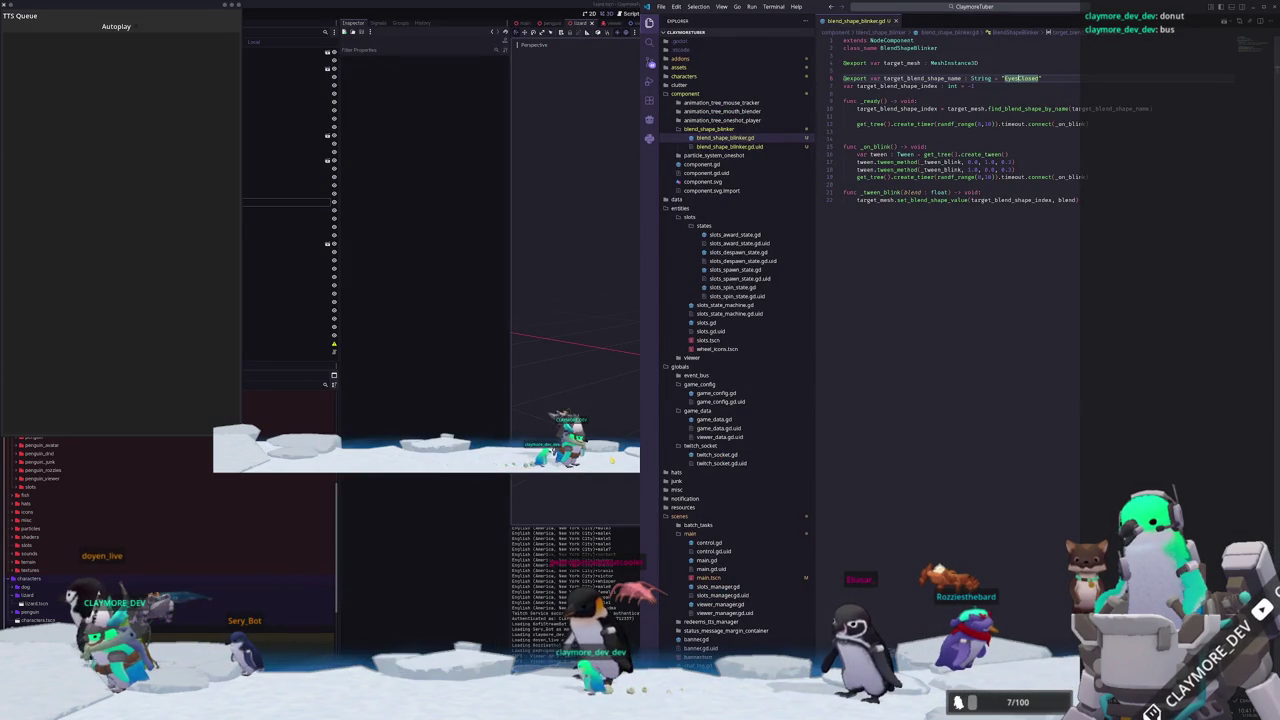
pyautogui.click(1013, 161)
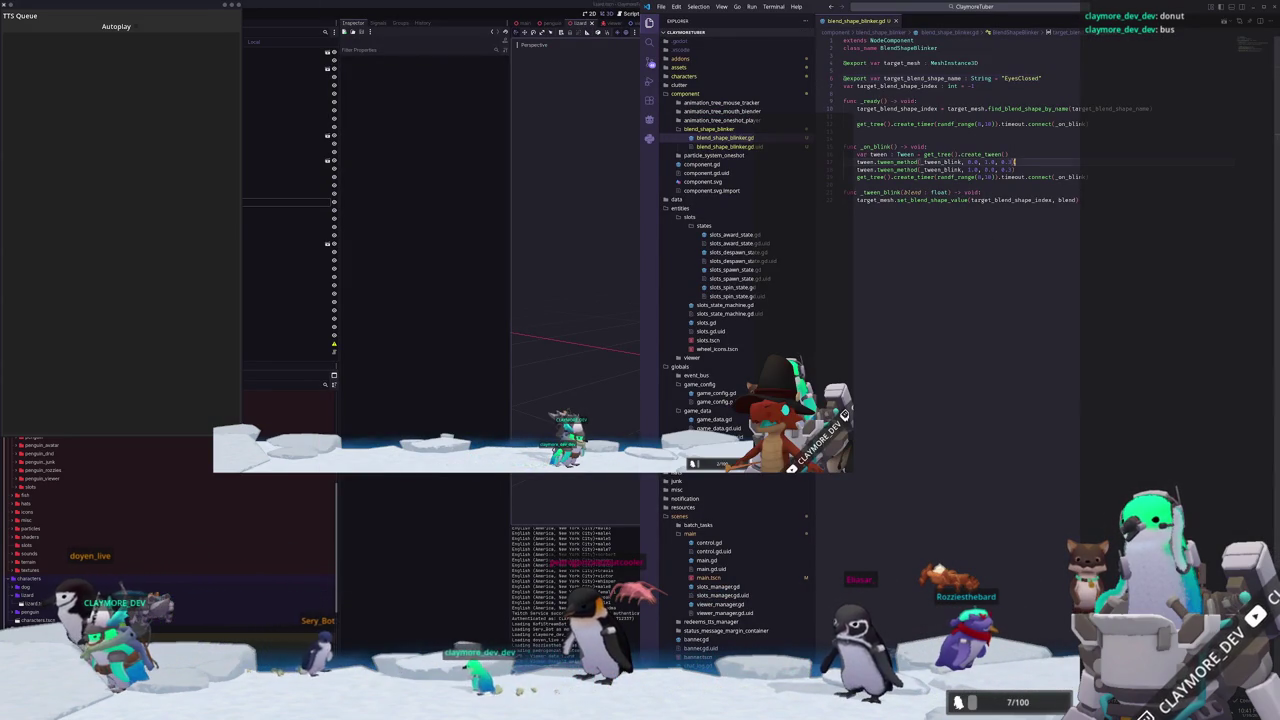
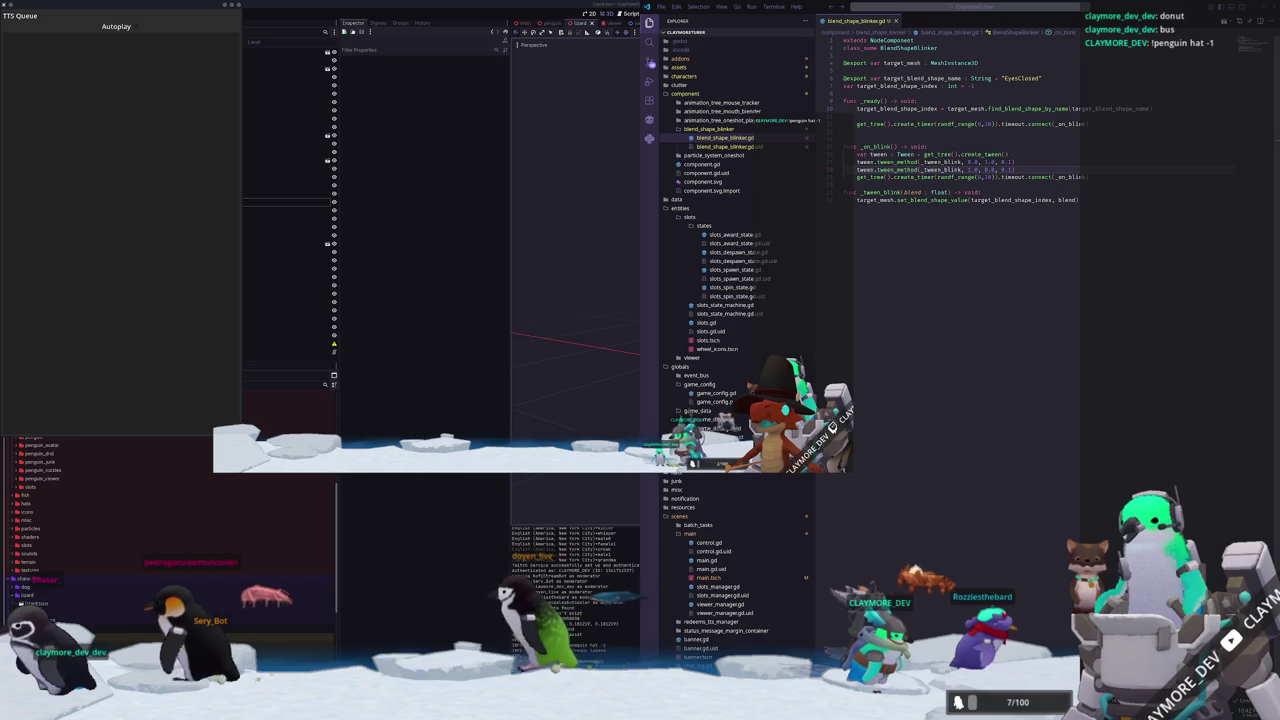
# Return to Godot and orbit to a low frontal view of the lizard and penguin
pyautogui.hotkey('alt', 'Tab')
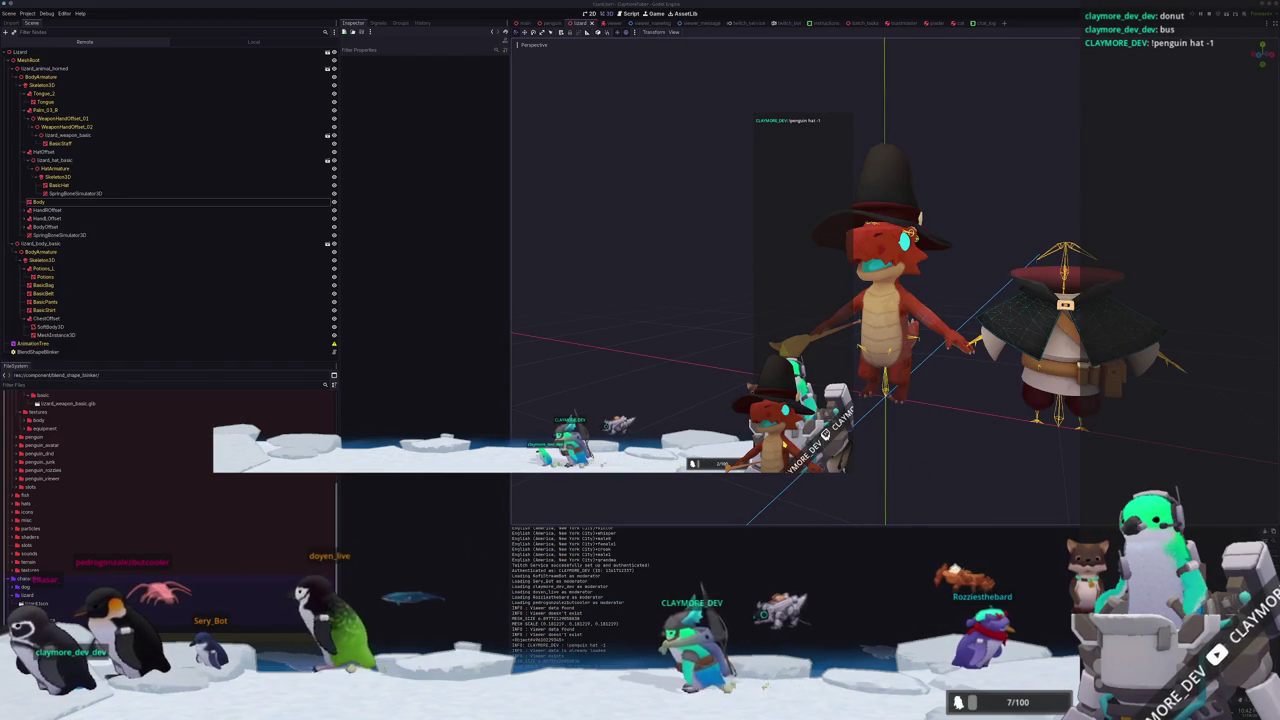
pyautogui.scroll(-3, 938, 453)
pyautogui.scroll(5, 914, 429)
pyautogui.moveTo(914, 429)
pyautogui.mouseDown()
pyautogui.moveTo(782, 428)
pyautogui.moveTo(873, 415)
pyautogui.moveTo(900, 390)
pyautogui.mouseUp()
pyautogui.click(940, 360)
pyautogui.scroll(3, 864, 459)
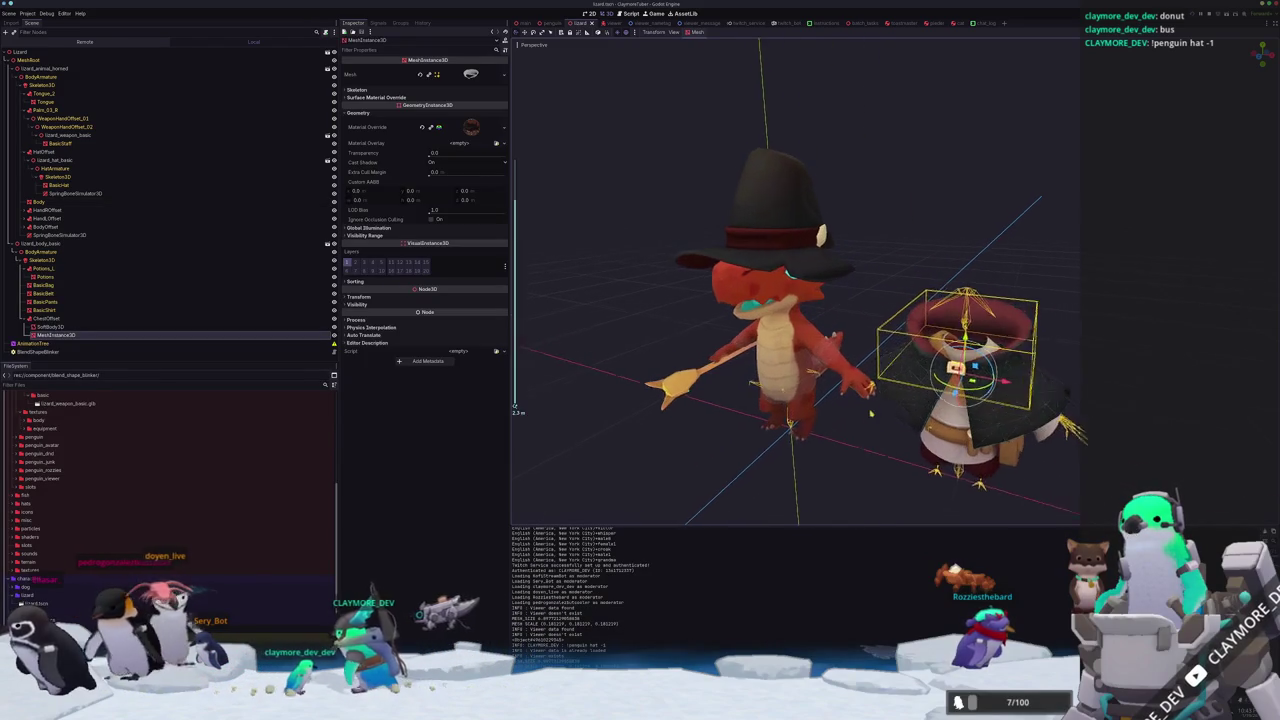
pyautogui.click(864, 459)
pyautogui.moveTo(864, 459); pyautogui.dragTo(864, 405)
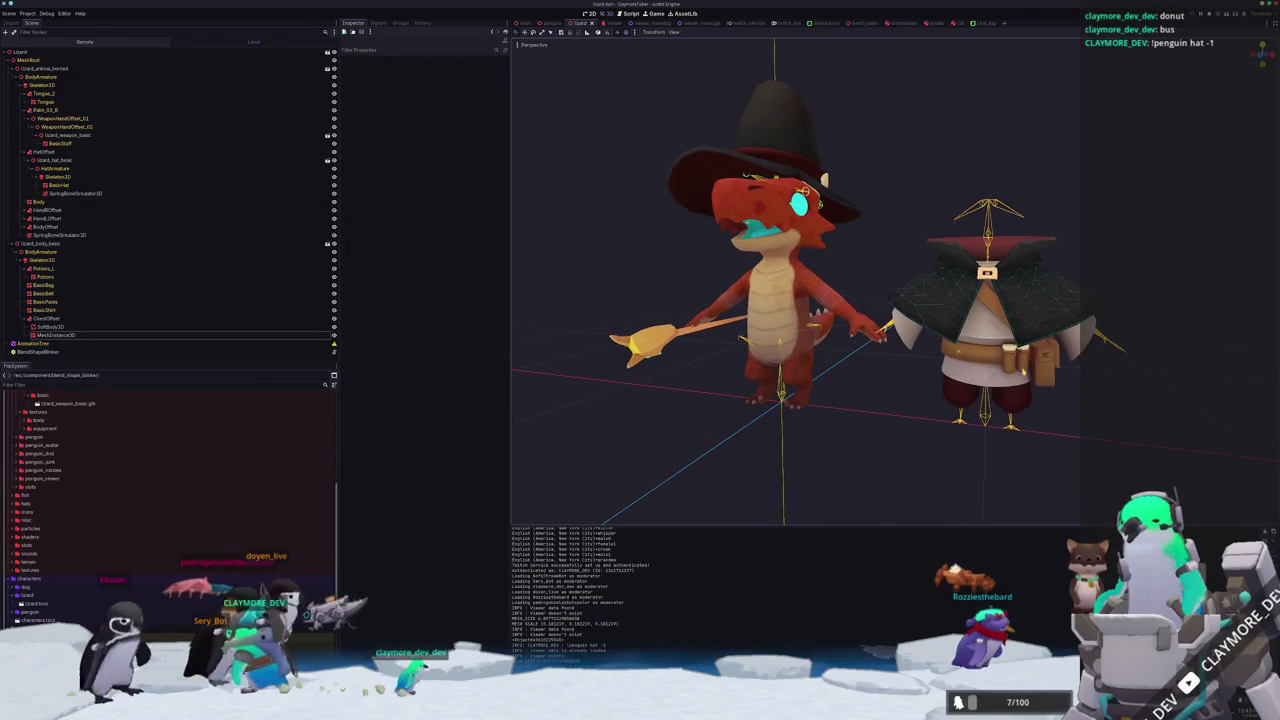
# Inspect the lizard_body_basic and AnimationTree nodes, then select the root Lizard node
pyautogui.click(57, 246)
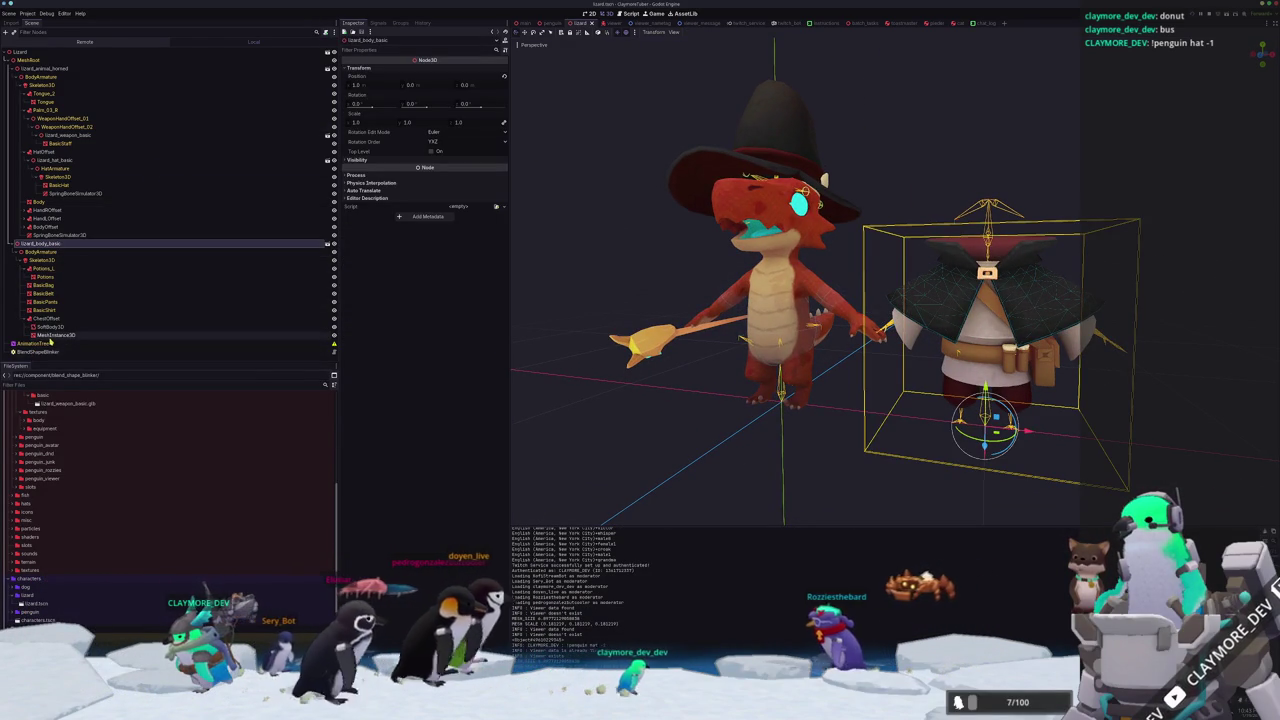
pyautogui.moveTo(335, 346)
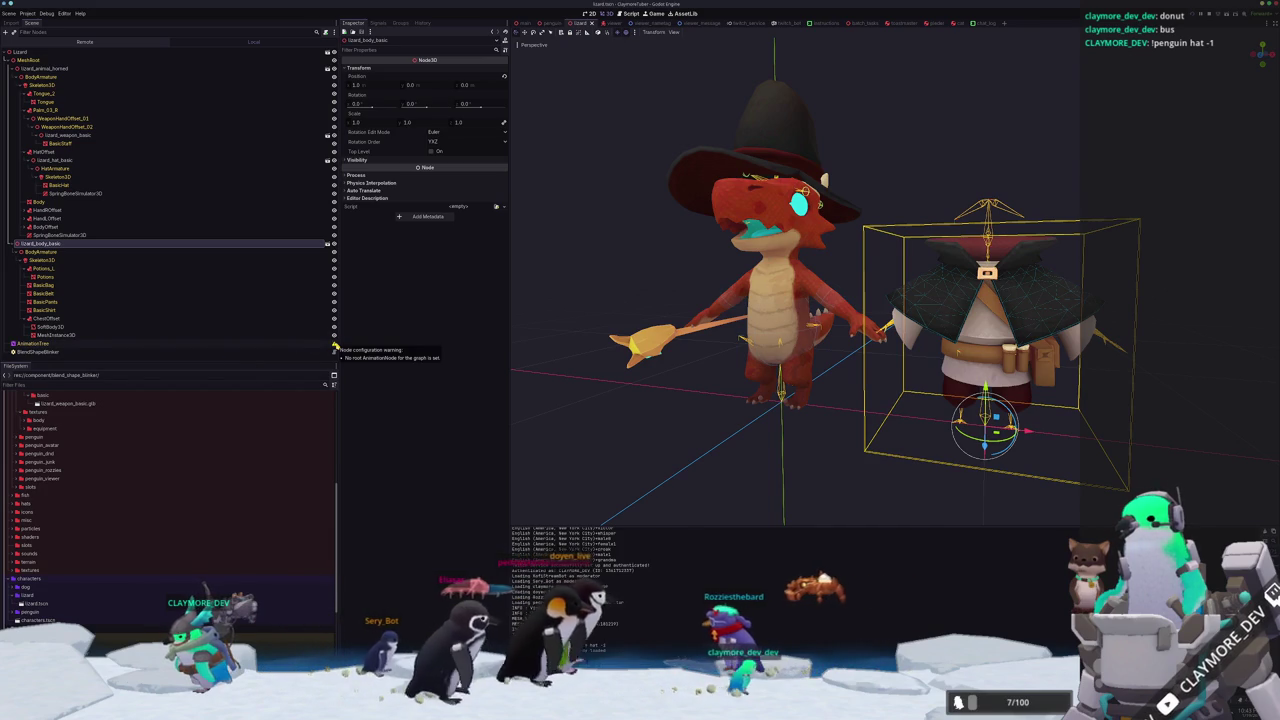
pyautogui.click(281, 345)
pyautogui.scroll(-3, 680, 366)
pyautogui.scroll(3, 688, 372)
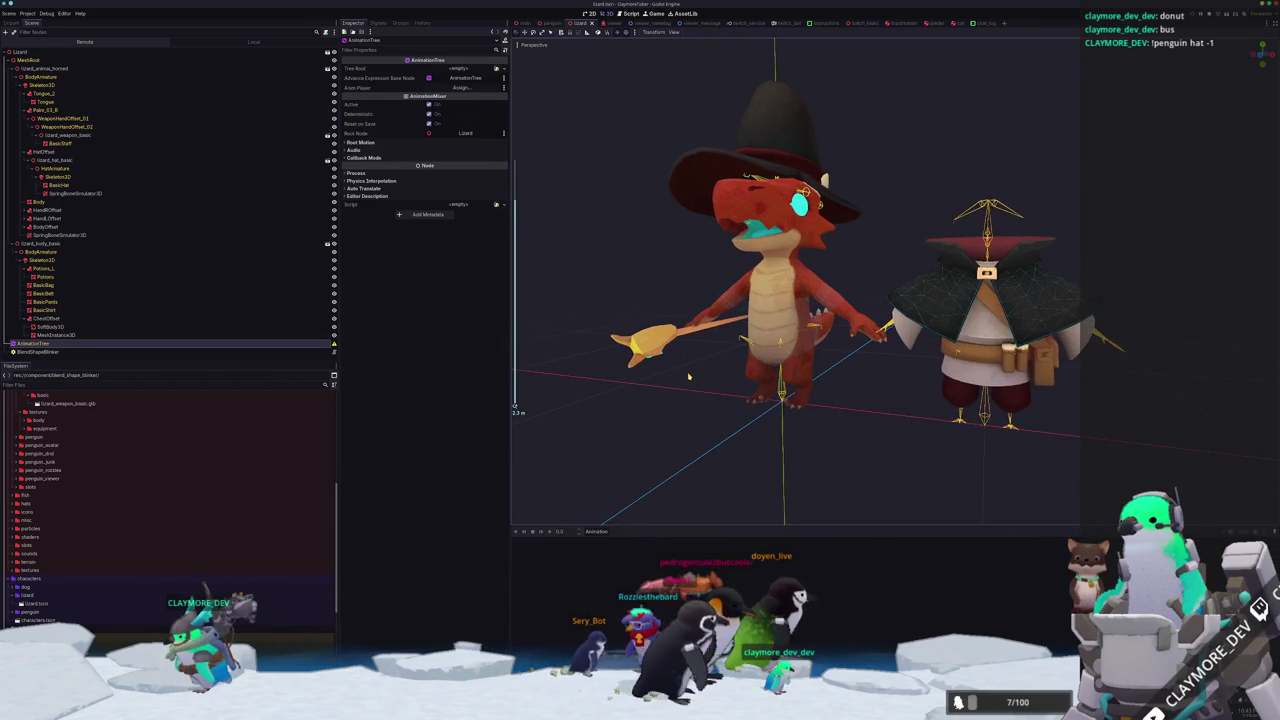
pyautogui.scroll(-2, 685, 380)
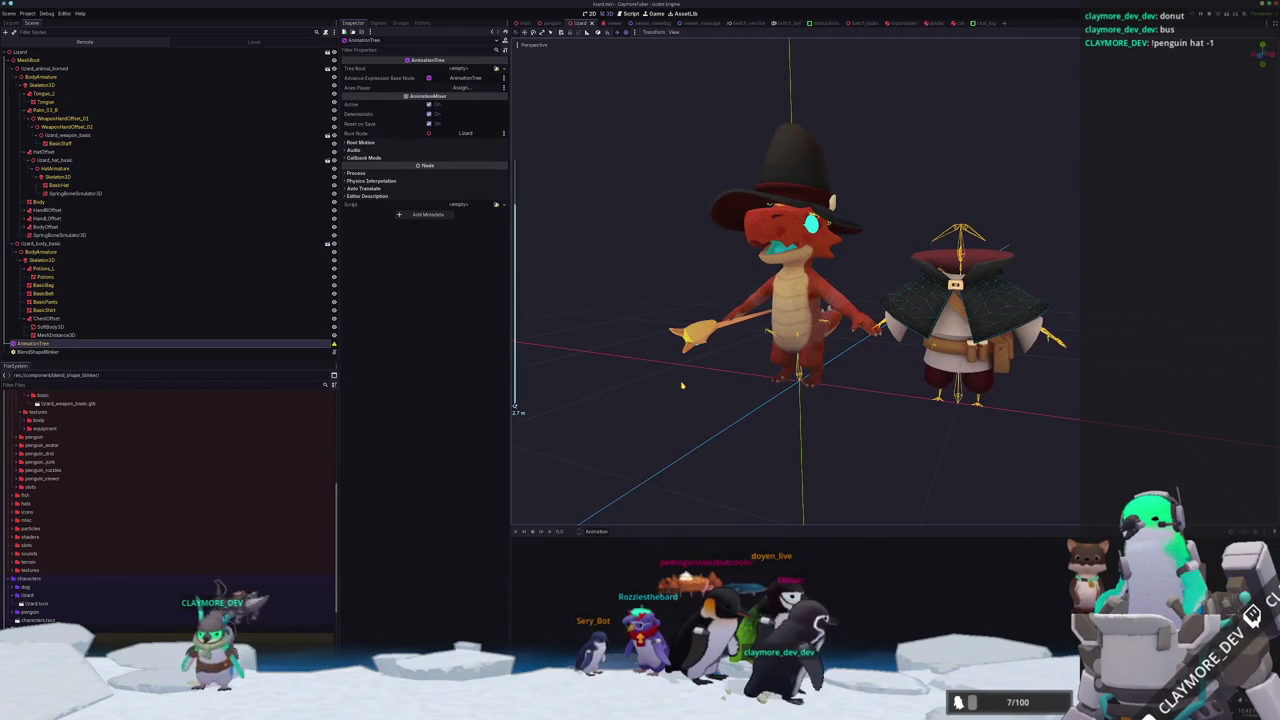
pyautogui.scroll(-1, 682, 385)
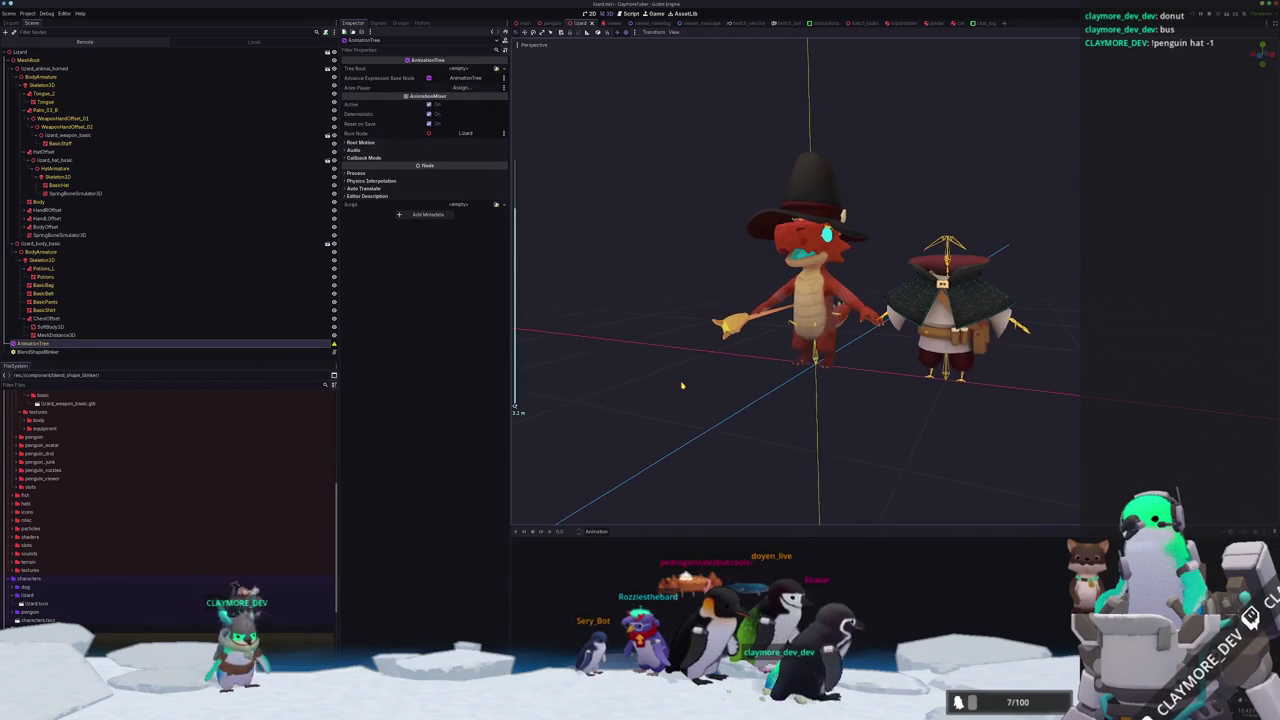
pyautogui.click(96, 52)
pyautogui.rightClick(96, 52)
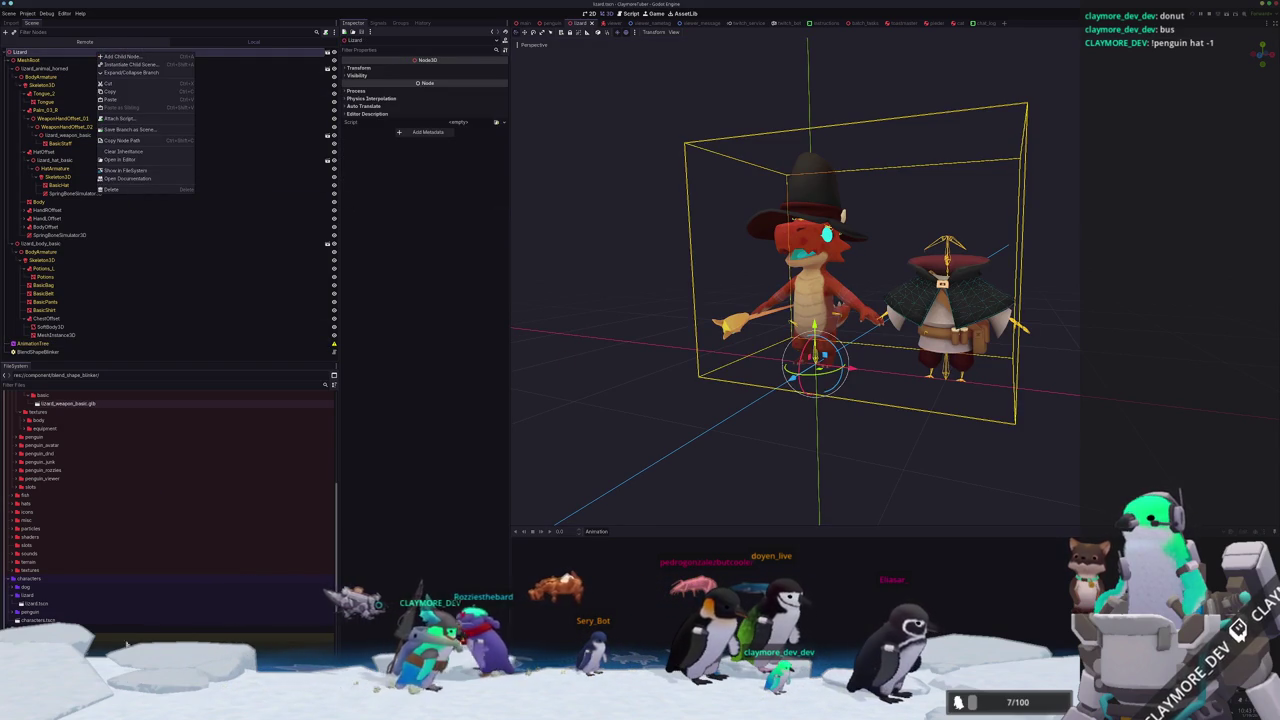
# Create a new script in the FileSystem that inherits NodeComponent
pyautogui.press('Escape')
pyautogui.rightClick(60, 582)
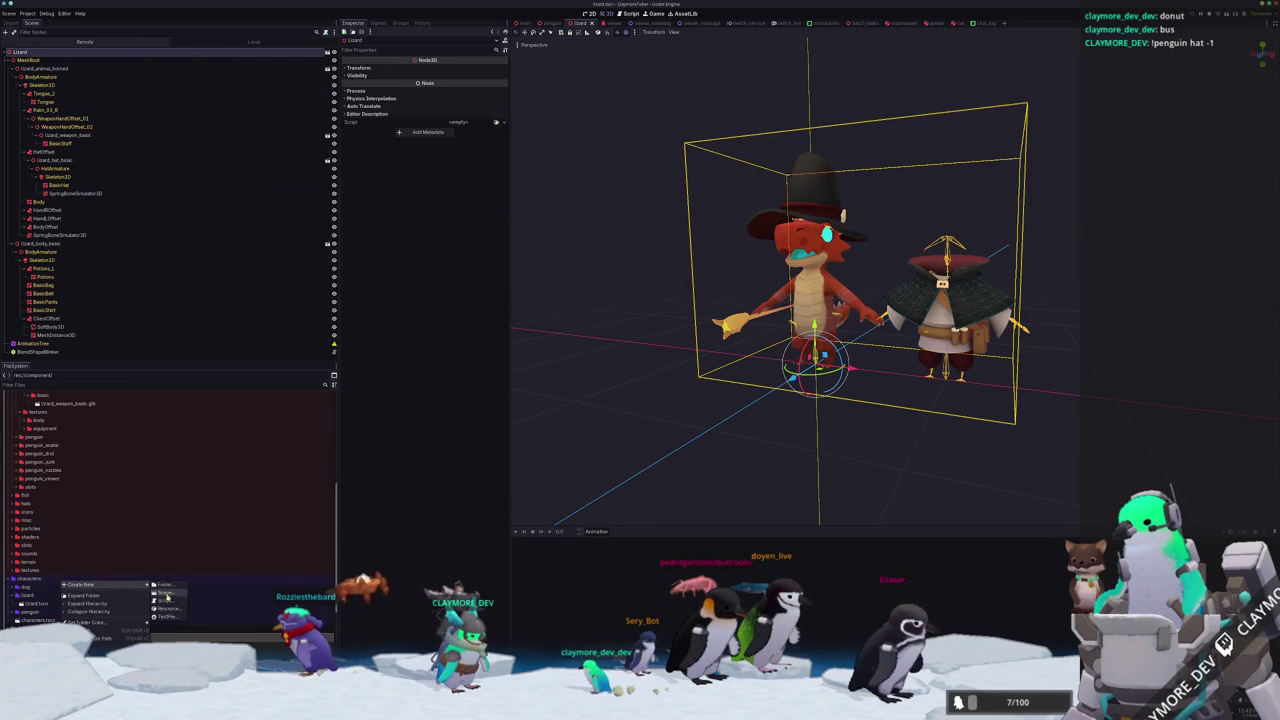
pyautogui.click(166, 600)
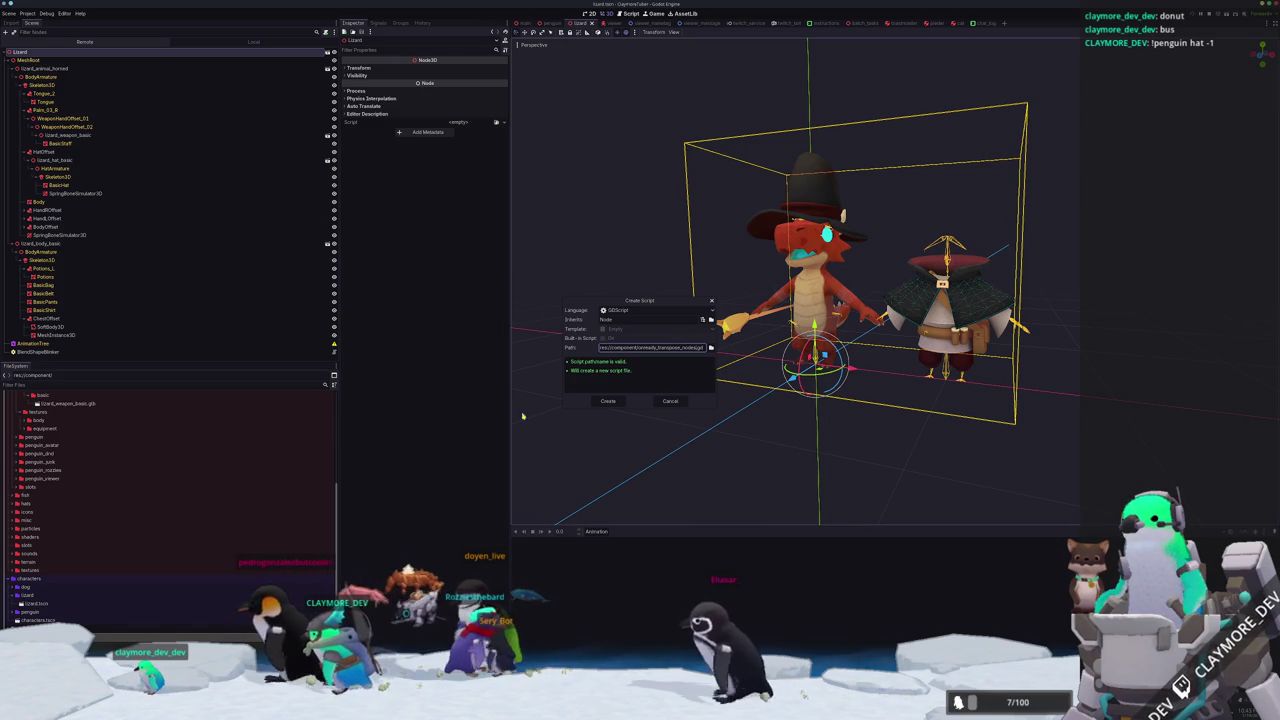
pyautogui.click(620, 318)
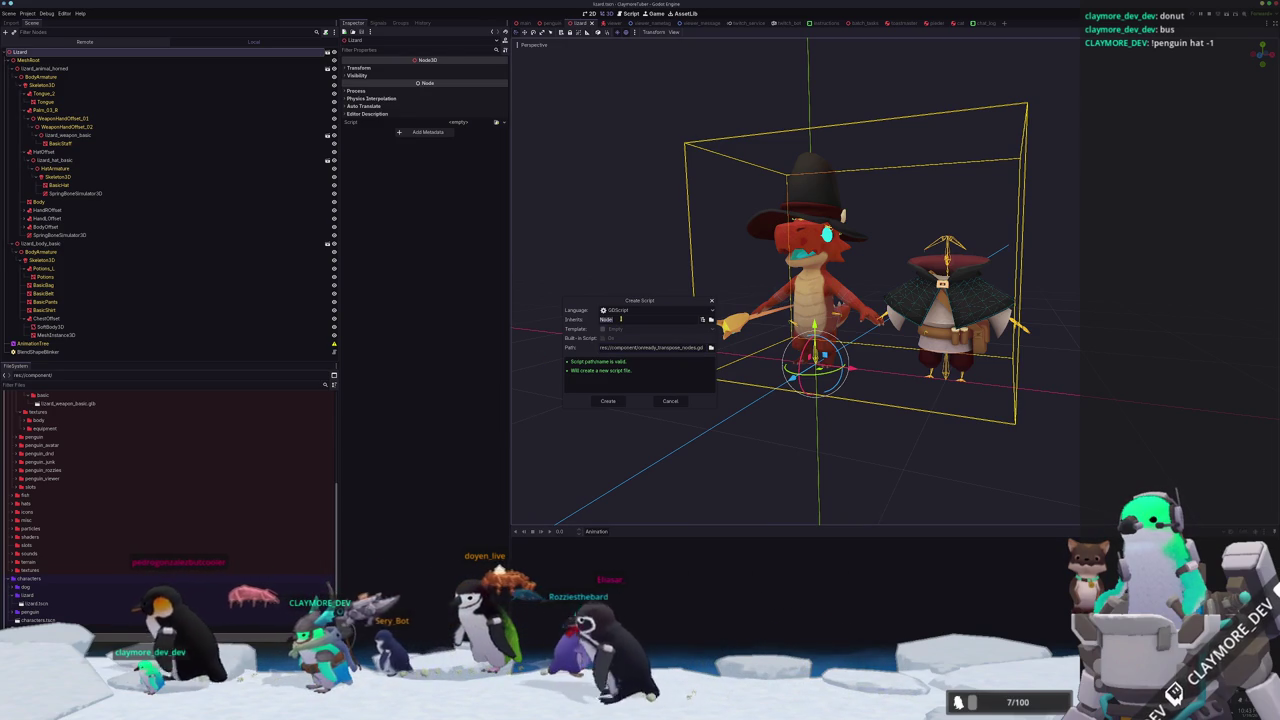
pyautogui.write('Collis')
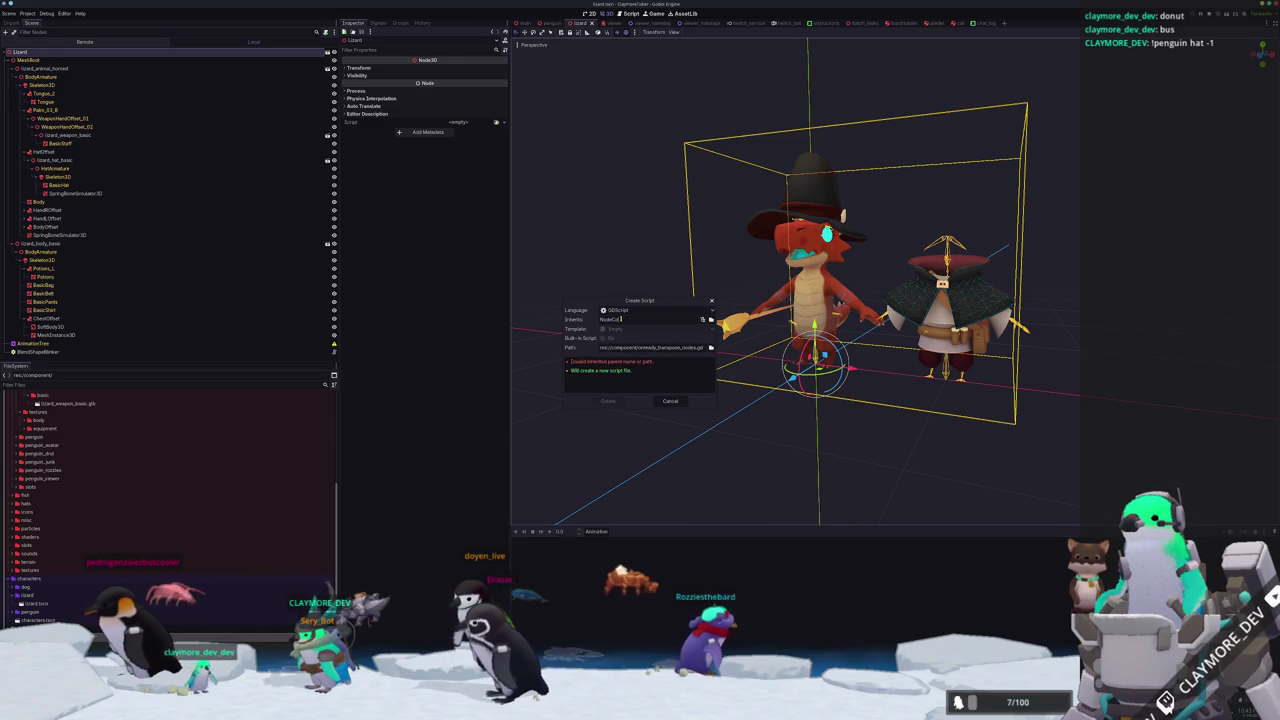
pyautogui.press('BackSpace')
pyautogui.write('mponent')
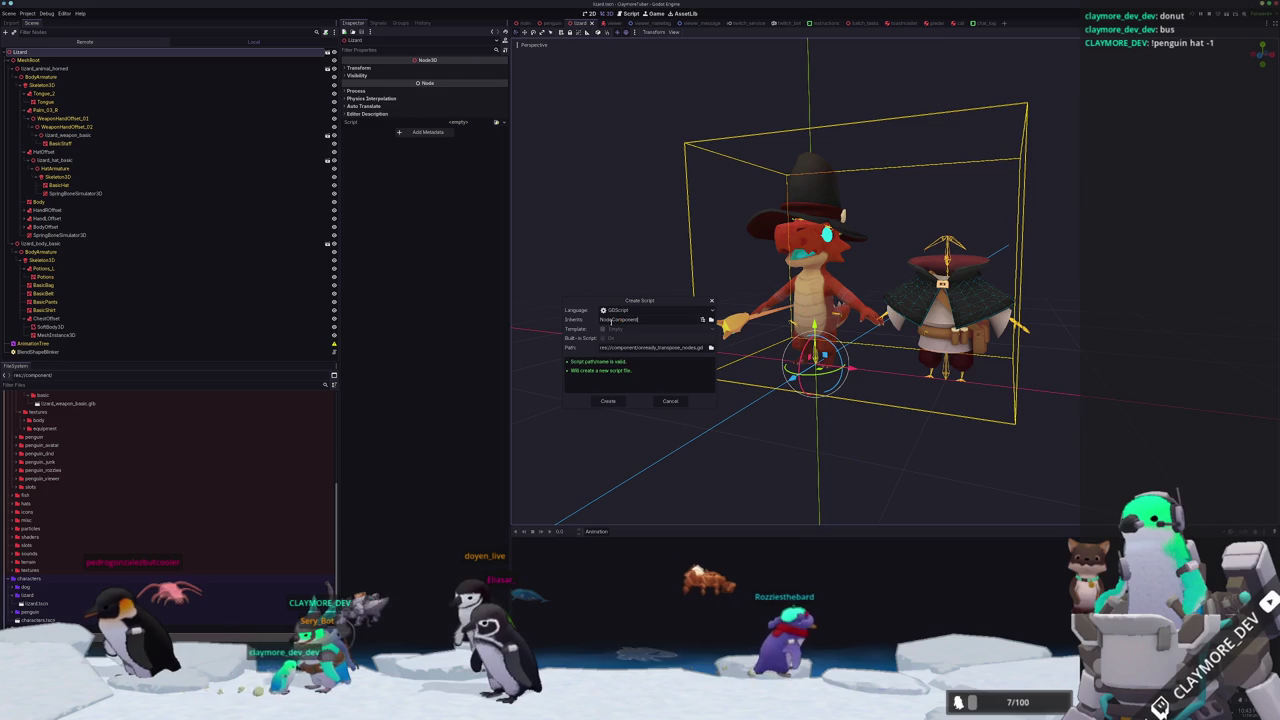
pyautogui.click(607, 401)
# Add an unready_transpose_nodes folder under component, move the script into it, and open it
pyautogui.rightClick(51, 484)
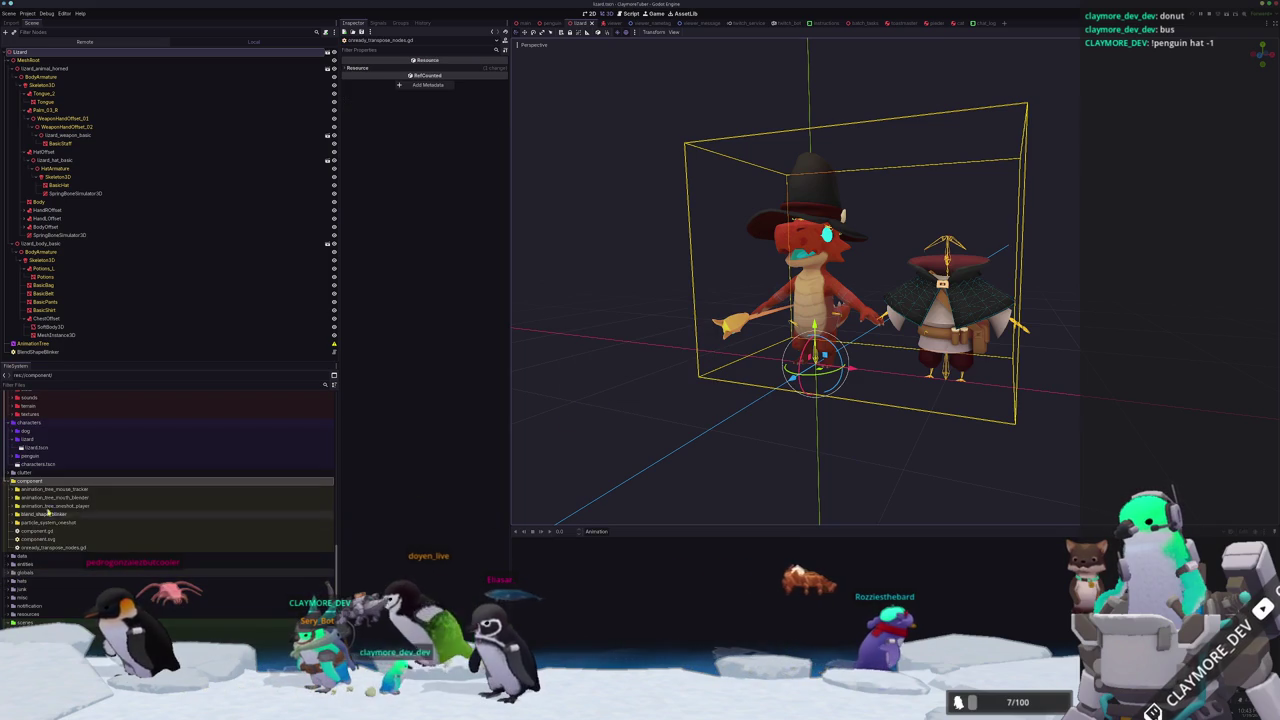
pyautogui.click(155, 486)
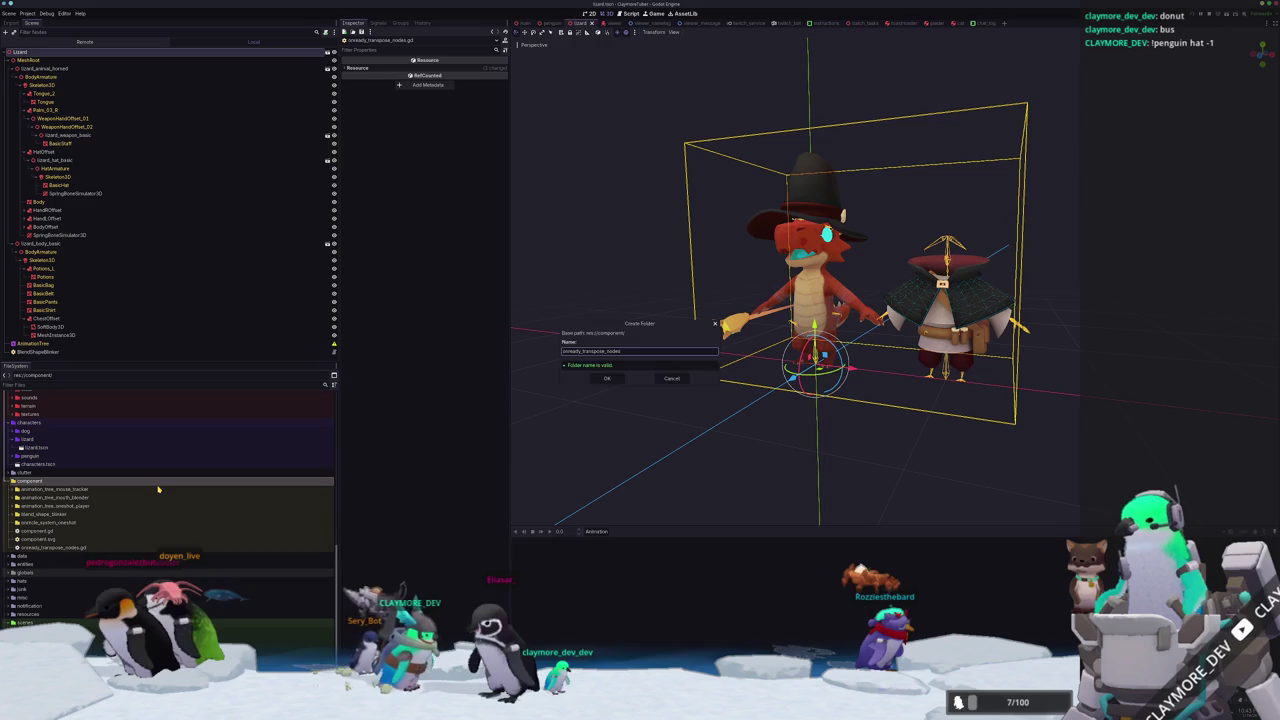
pyautogui.press('Return')
pyautogui.moveTo(45, 560); pyautogui.dragTo(50, 522)
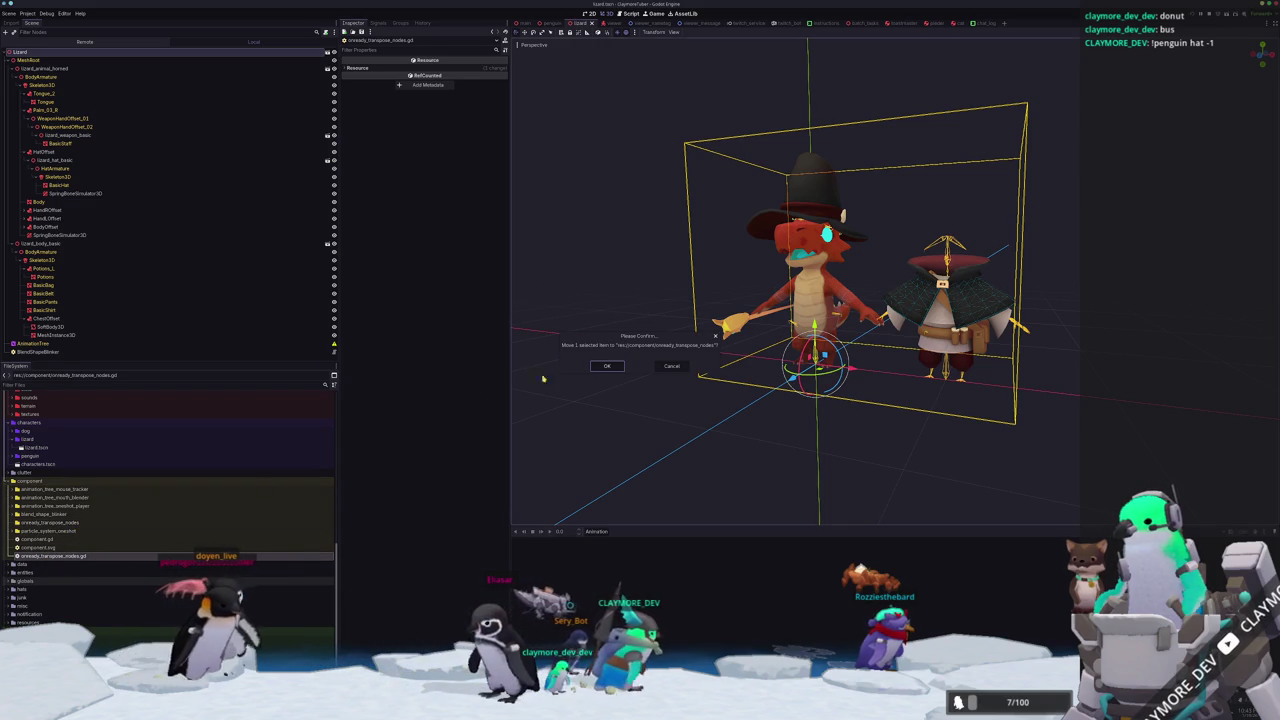
pyautogui.press('Return')
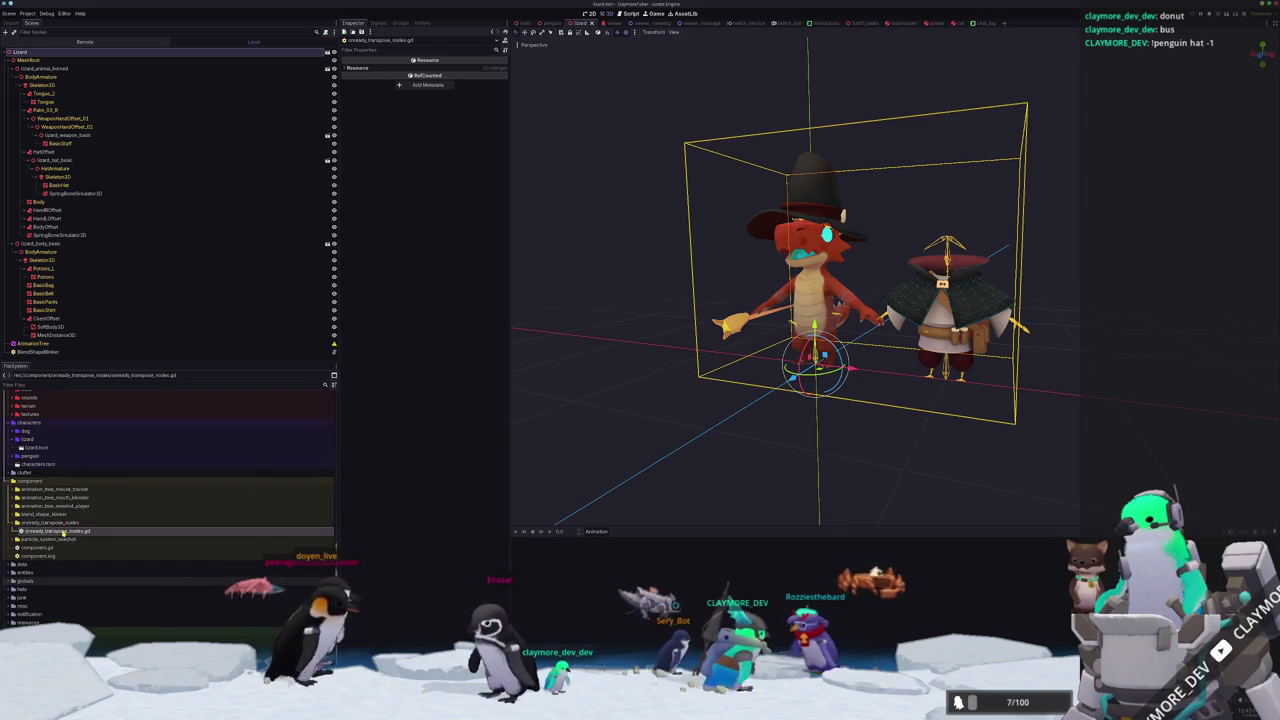
pyautogui.doubleClick(60, 531)
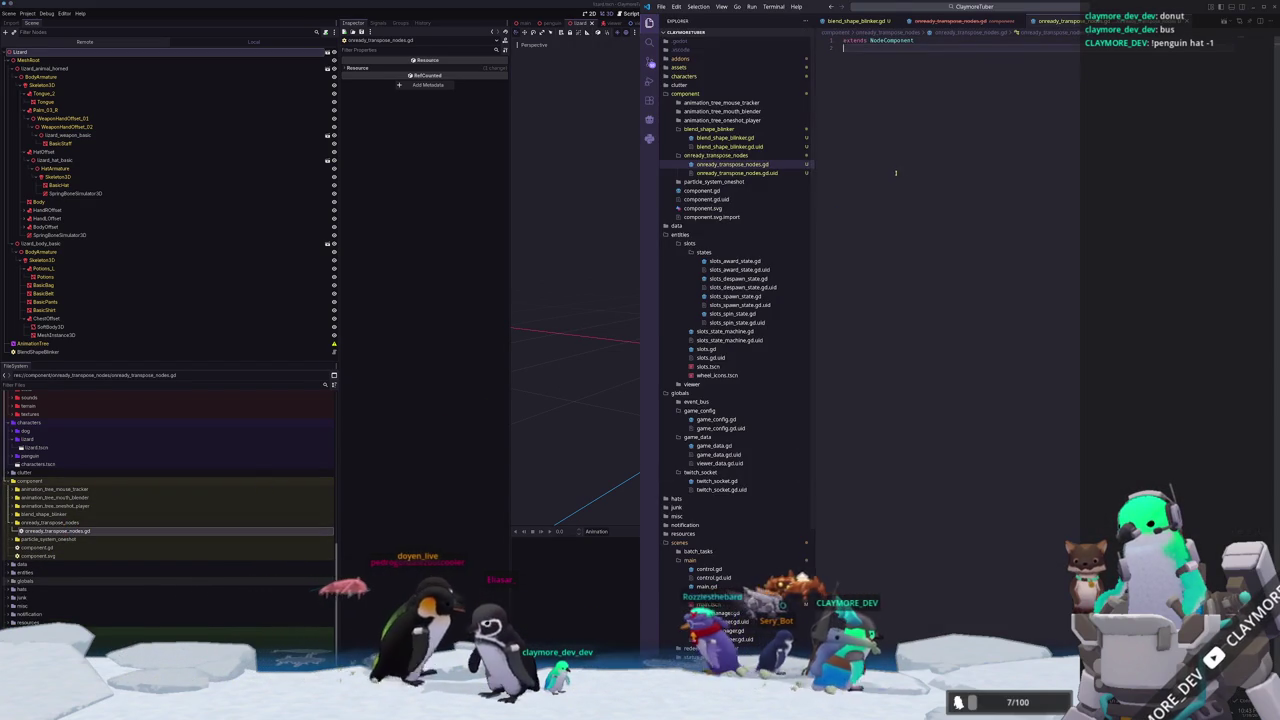
# Add 'class_name OnreadyTransposeNodes' below the extends line
pyautogui.write('@e')
pyautogui.press('BackSpace')
pyautogui.press('BackSpace')
pyautogui.write('class_name Onready')
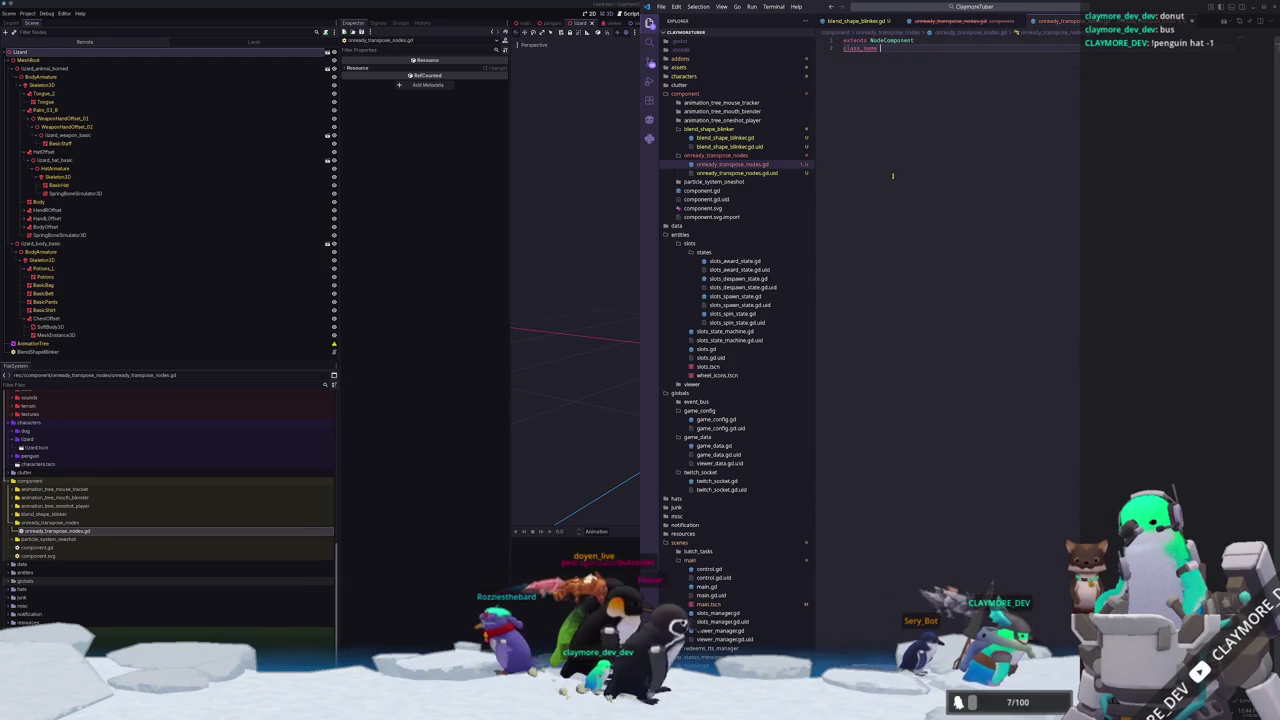
pyautogui.write('TransposeNodes')
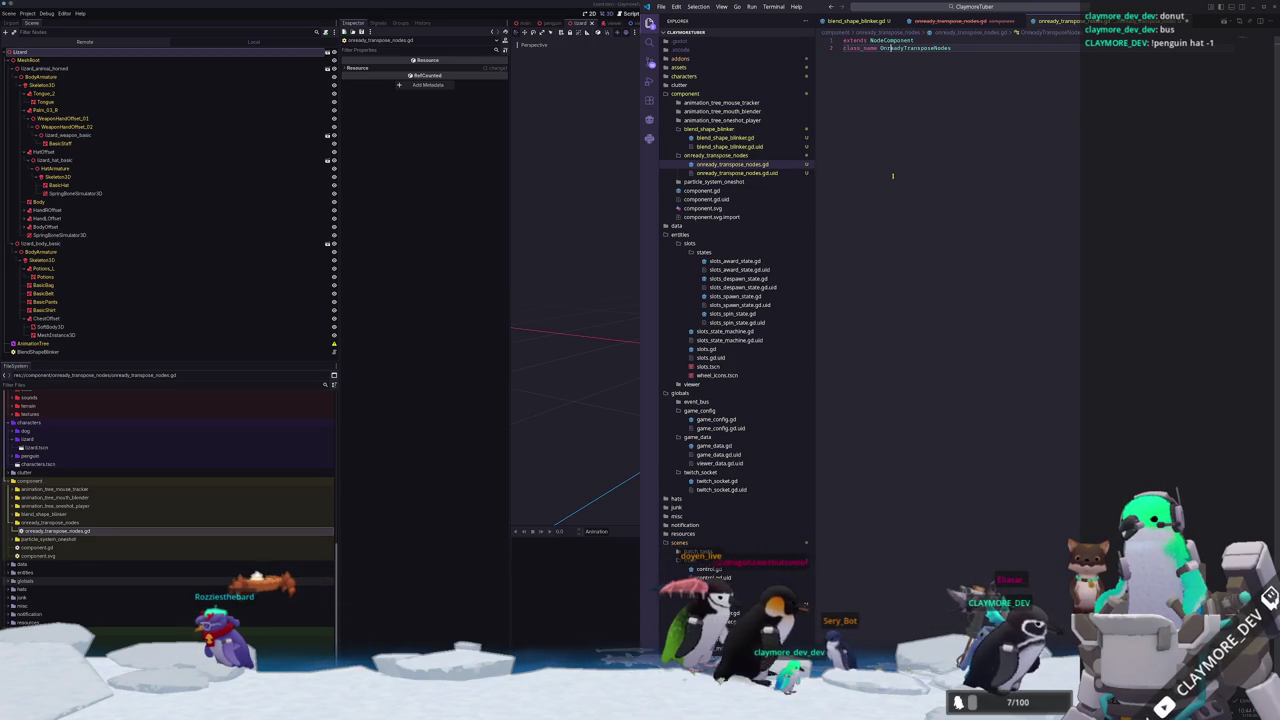
pyautogui.write('@onready')
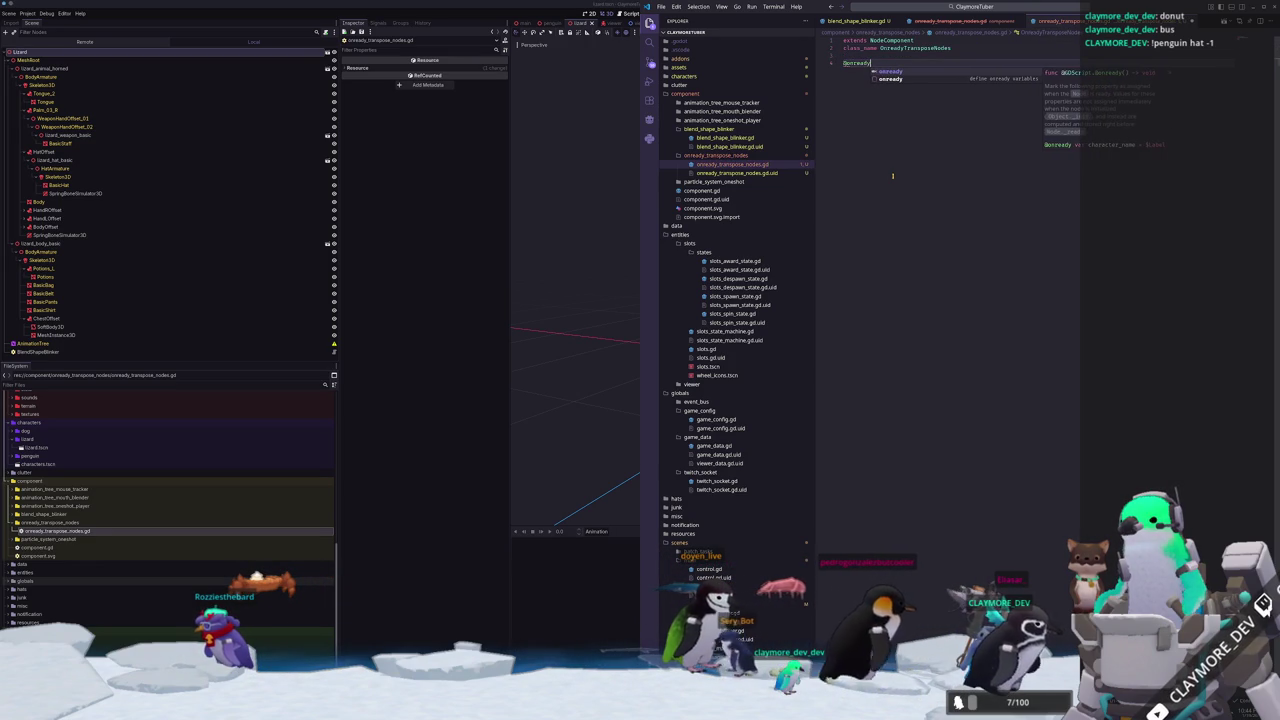
pyautogui.press('BackSpace')
pyautogui.press('BackSpace')
pyautogui.press('BackSpace')
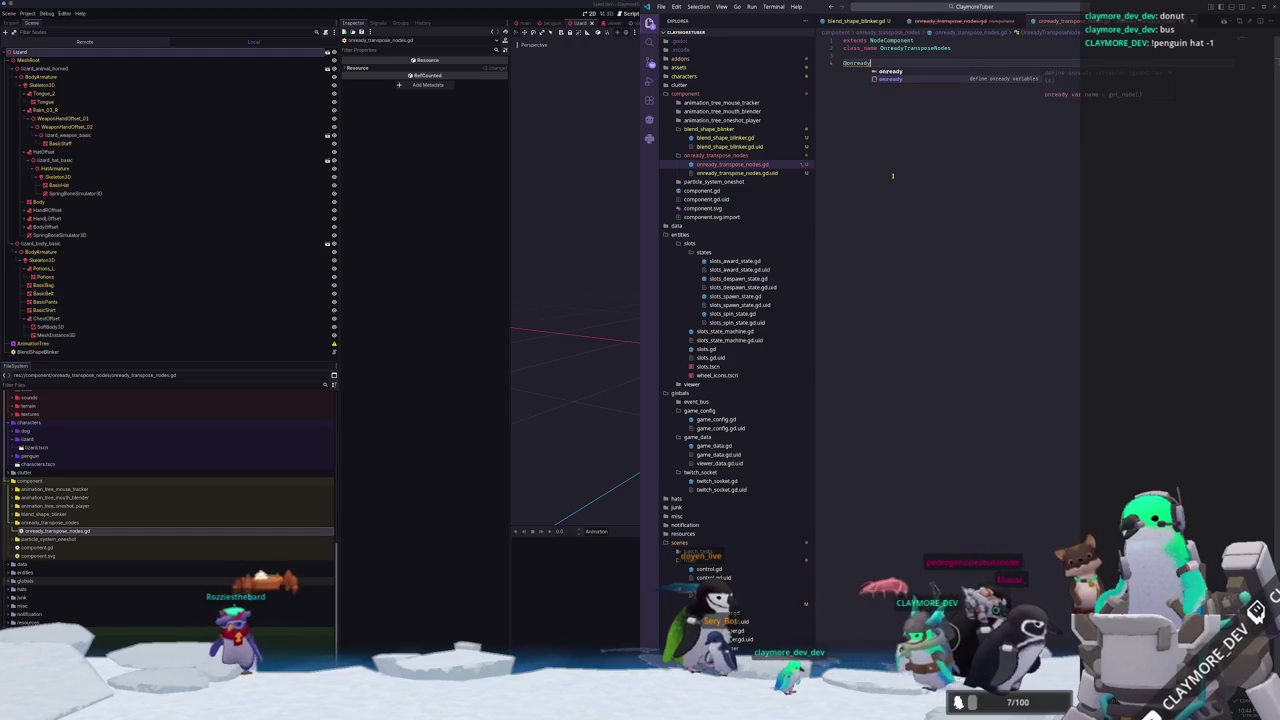
# Declare the exported nodes array of Node and start the loop's reparent call
pyautogui.write('@export var node')
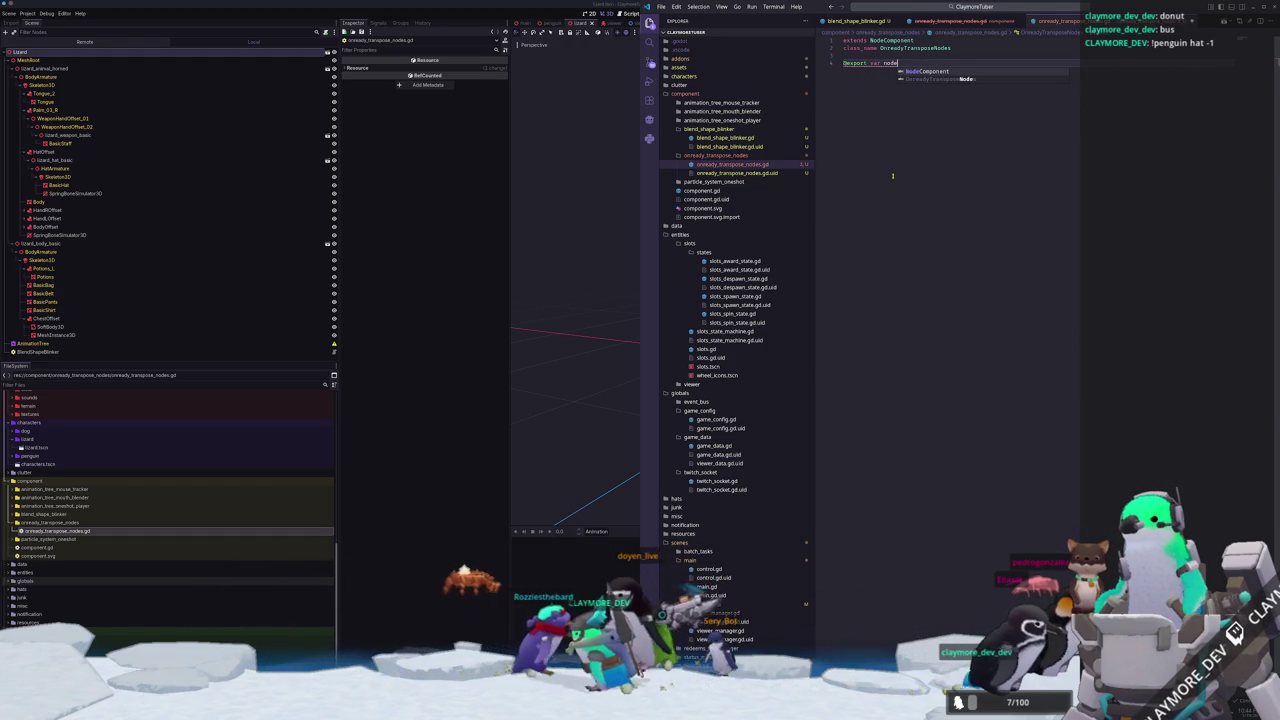
pyautogui.write('s : Arra')
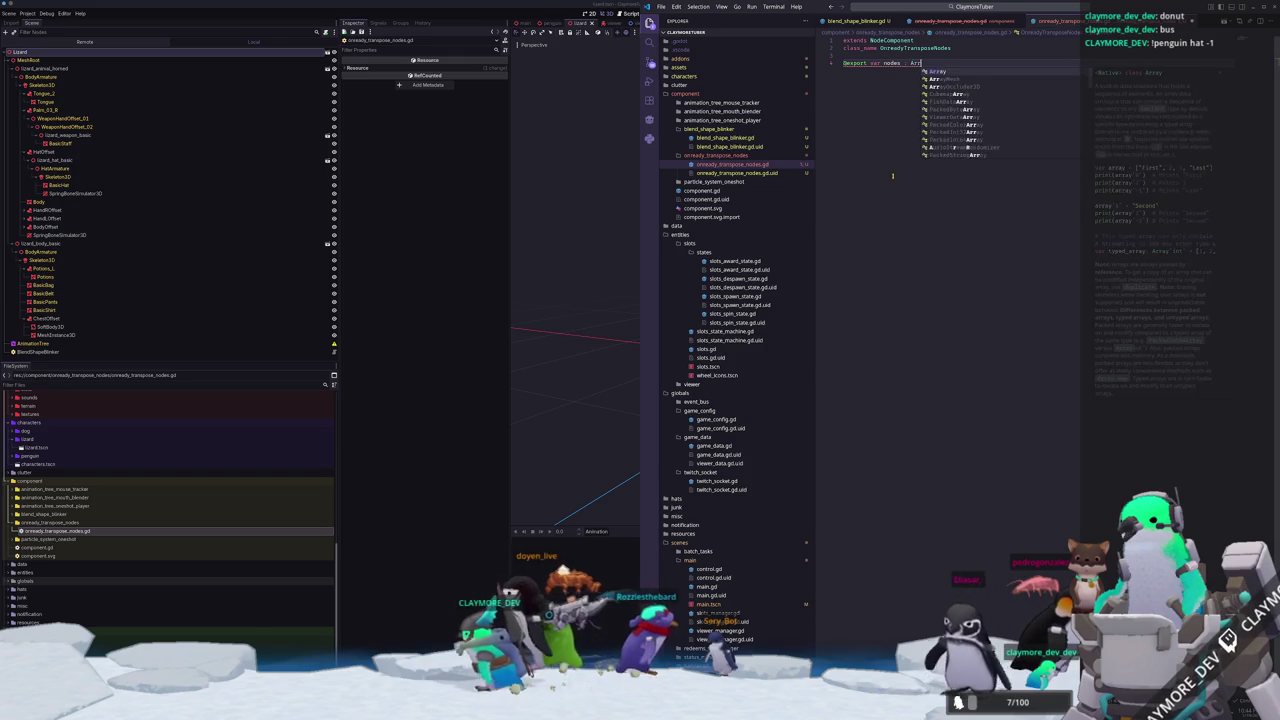
pyautogui.write('y[Nod')
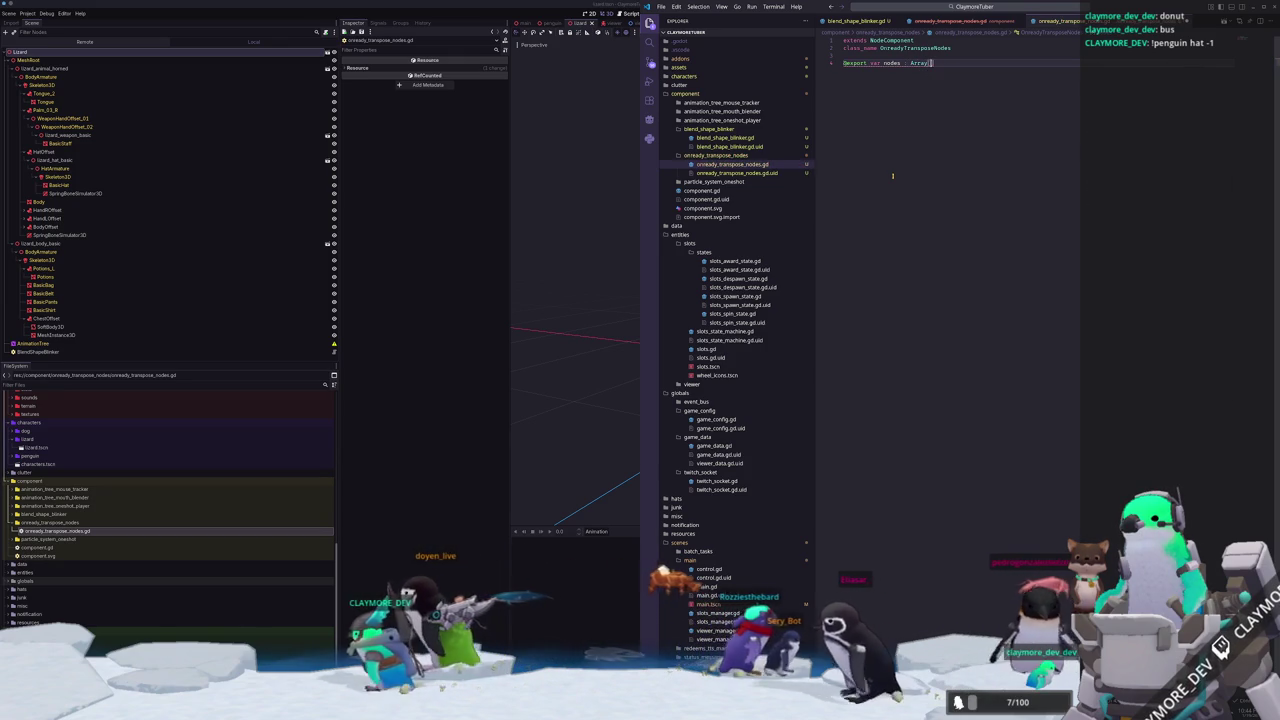
pyautogui.write('e3D')
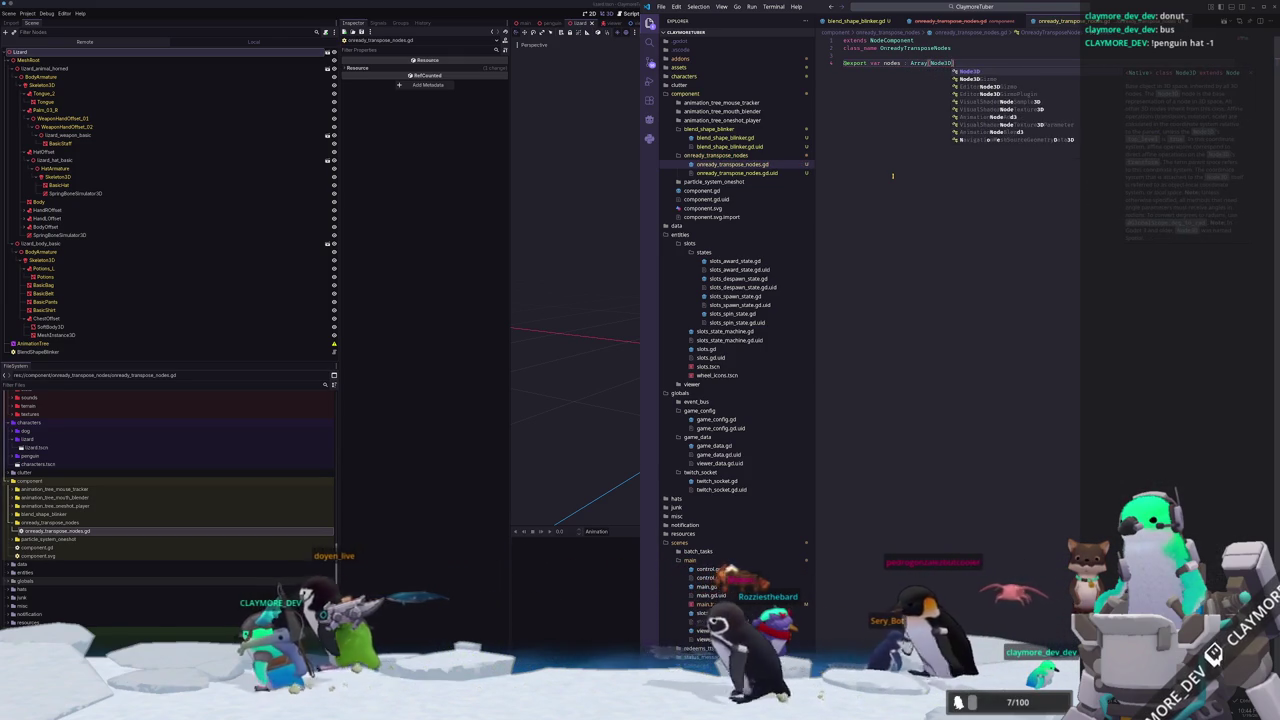
pyautogui.press('Escape')
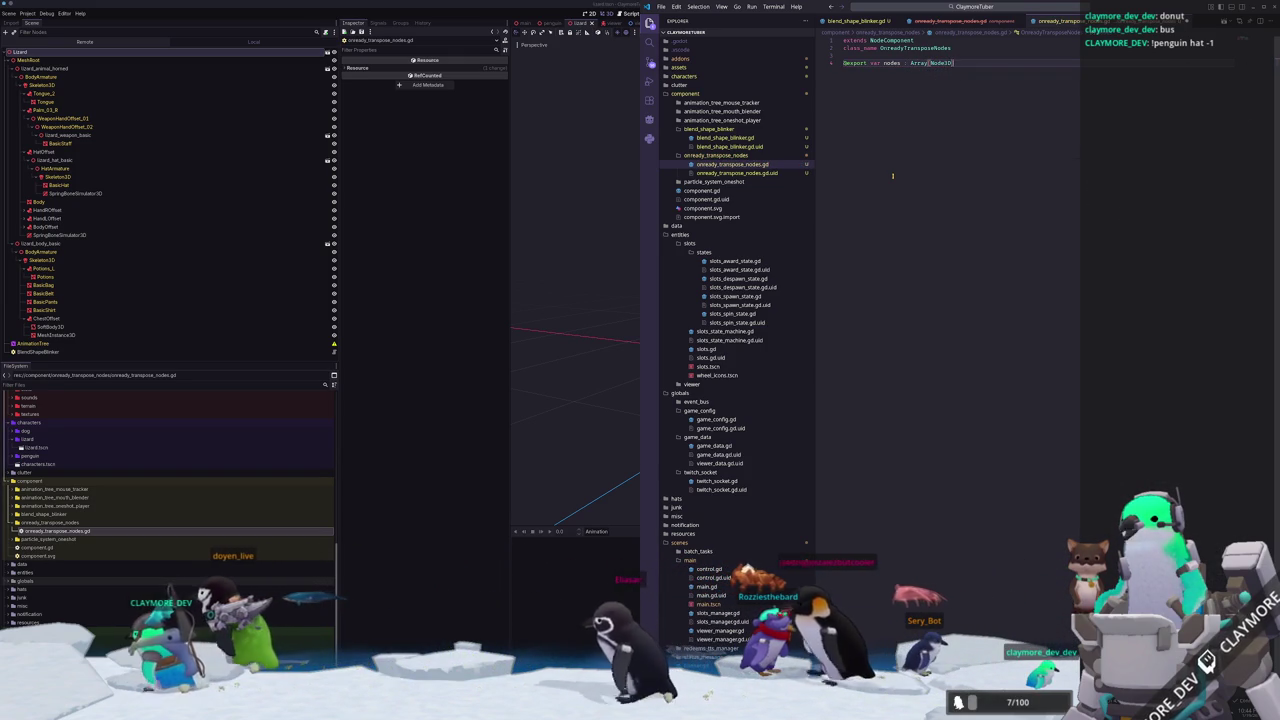
pyautogui.press('End')
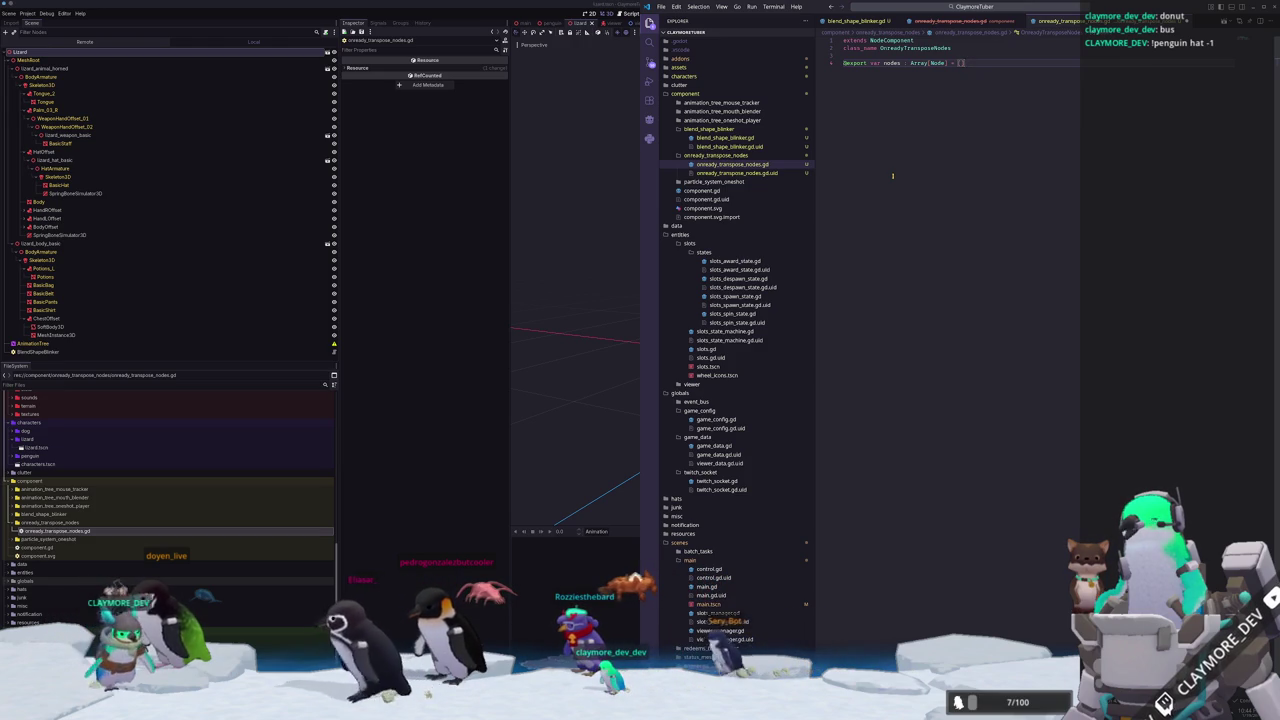
pyautogui.press('BackSpace')
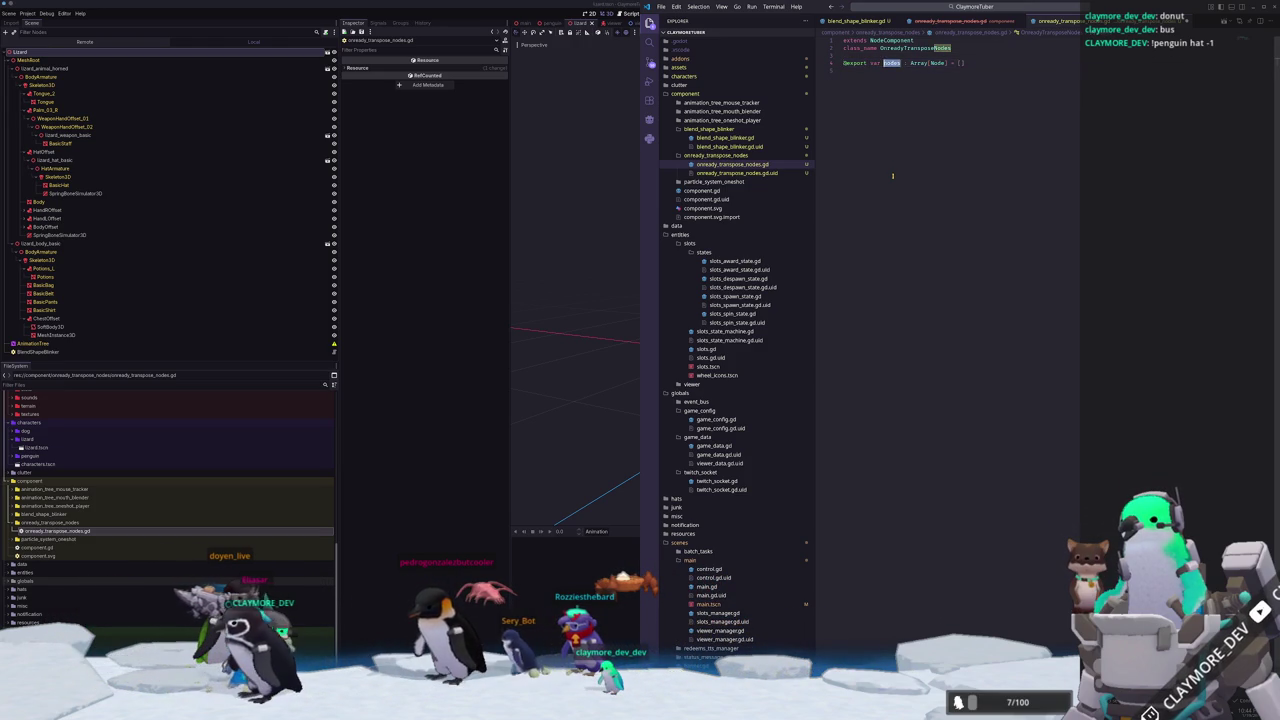
pyautogui.write('transpose_')
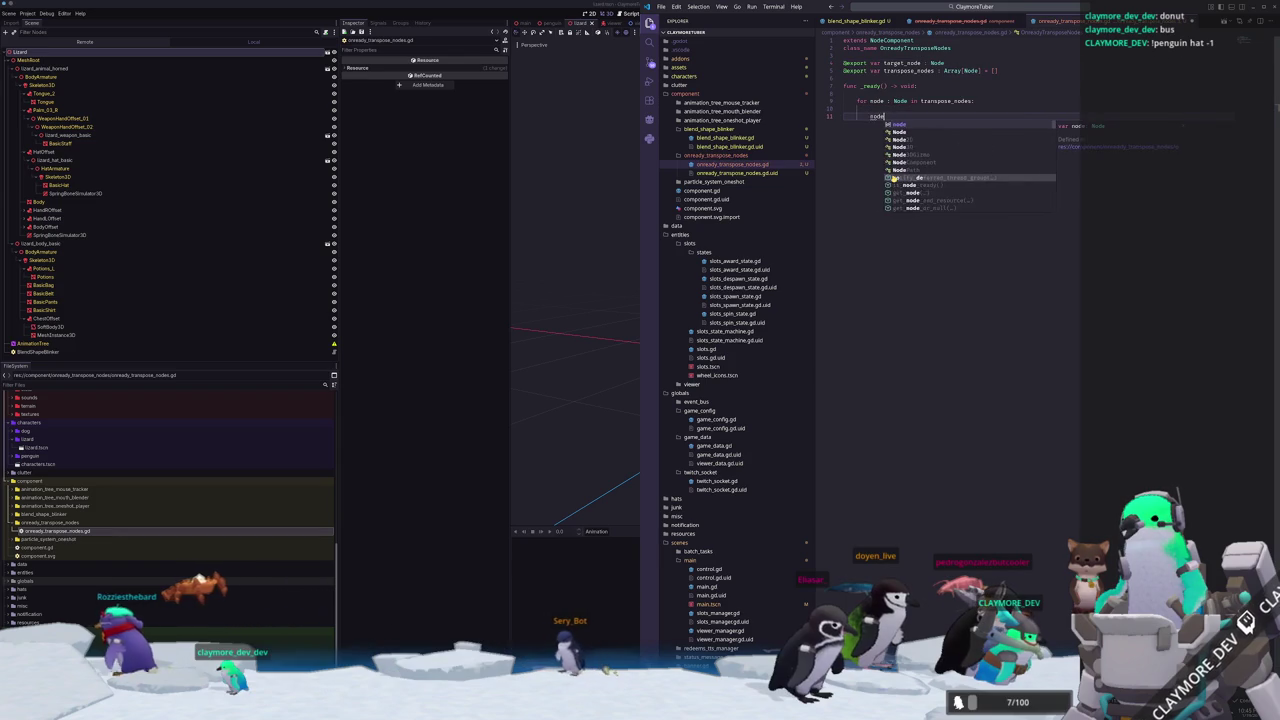
pyautogui.write('.reparent(')
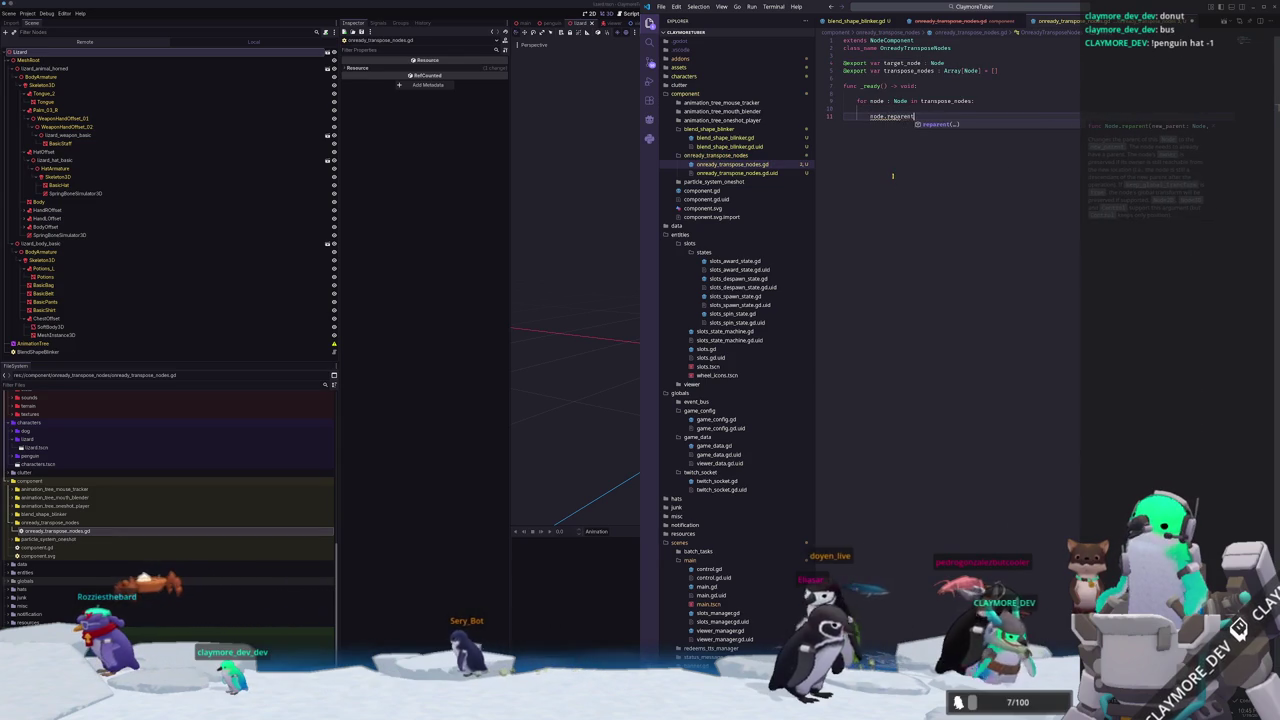
pyautogui.write('target_node')
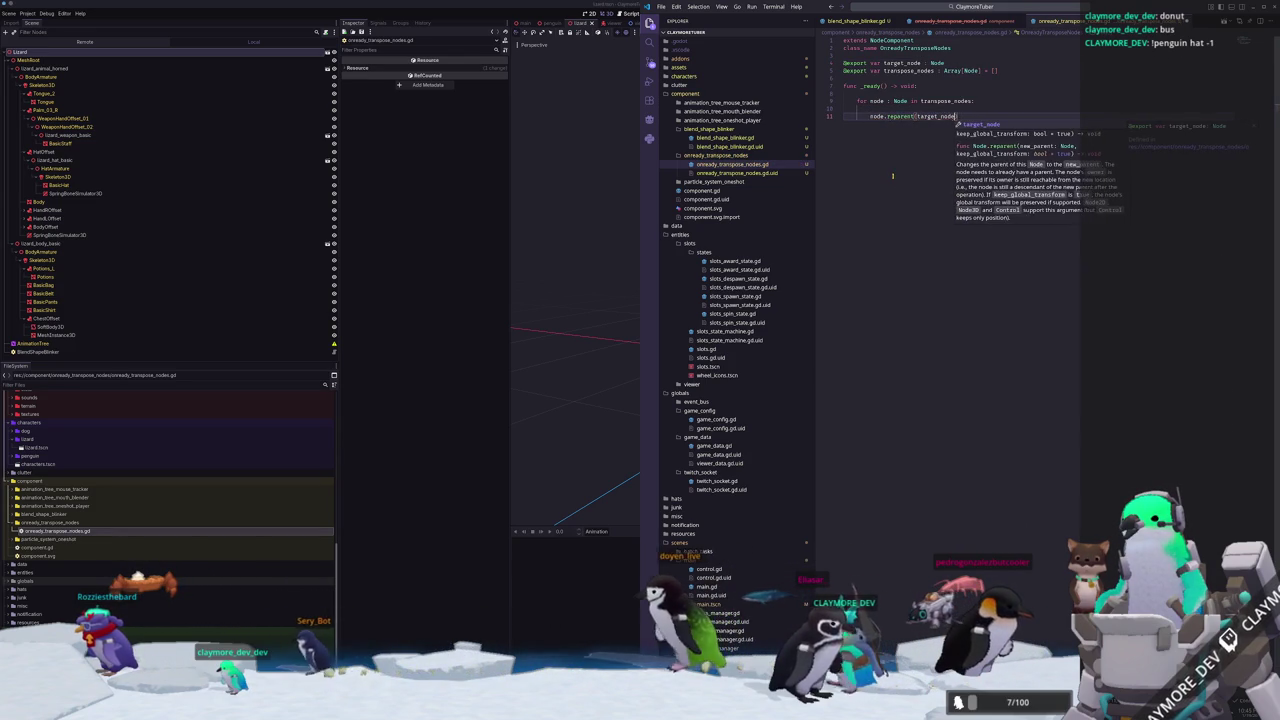
# Finish the call as reparent(target_node, false) and delete the blank line above it
pyautogui.press('Tab')
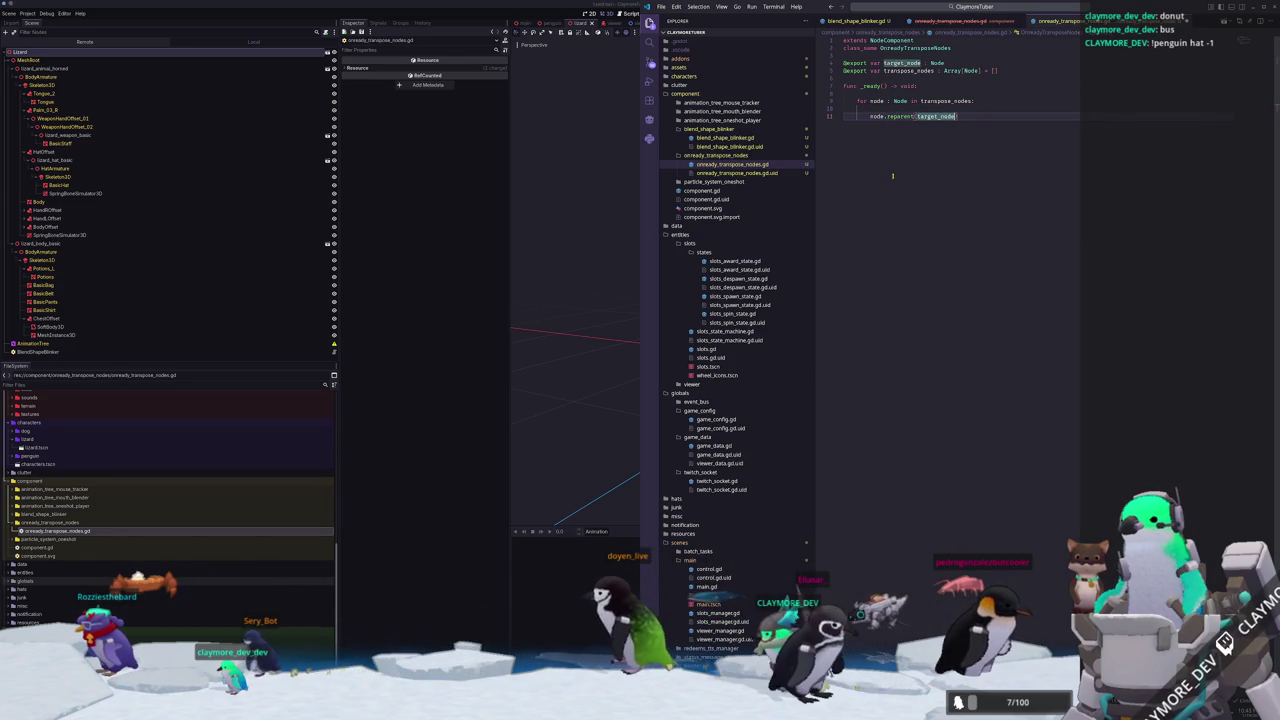
pyautogui.write(', ')
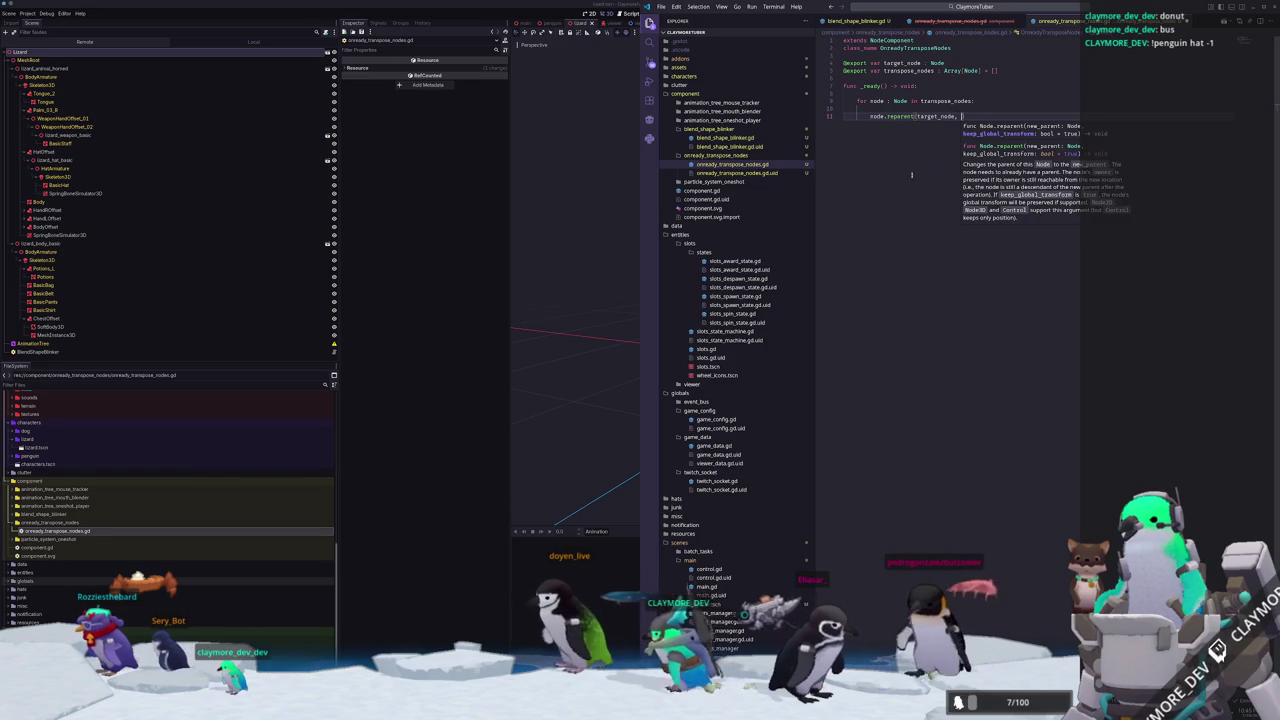
pyautogui.write('false')
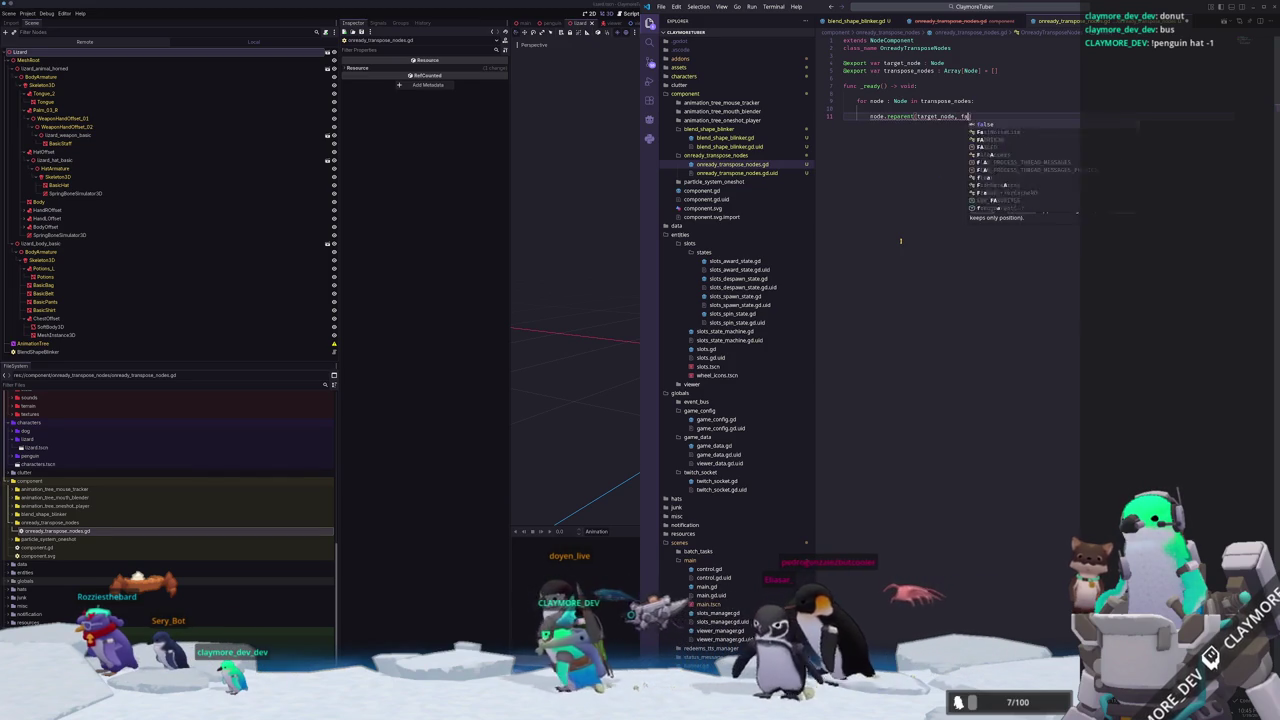
pyautogui.press('Escape')
pyautogui.press('Up')
pyautogui.hotkey('ctrl', 'shift', 'k')
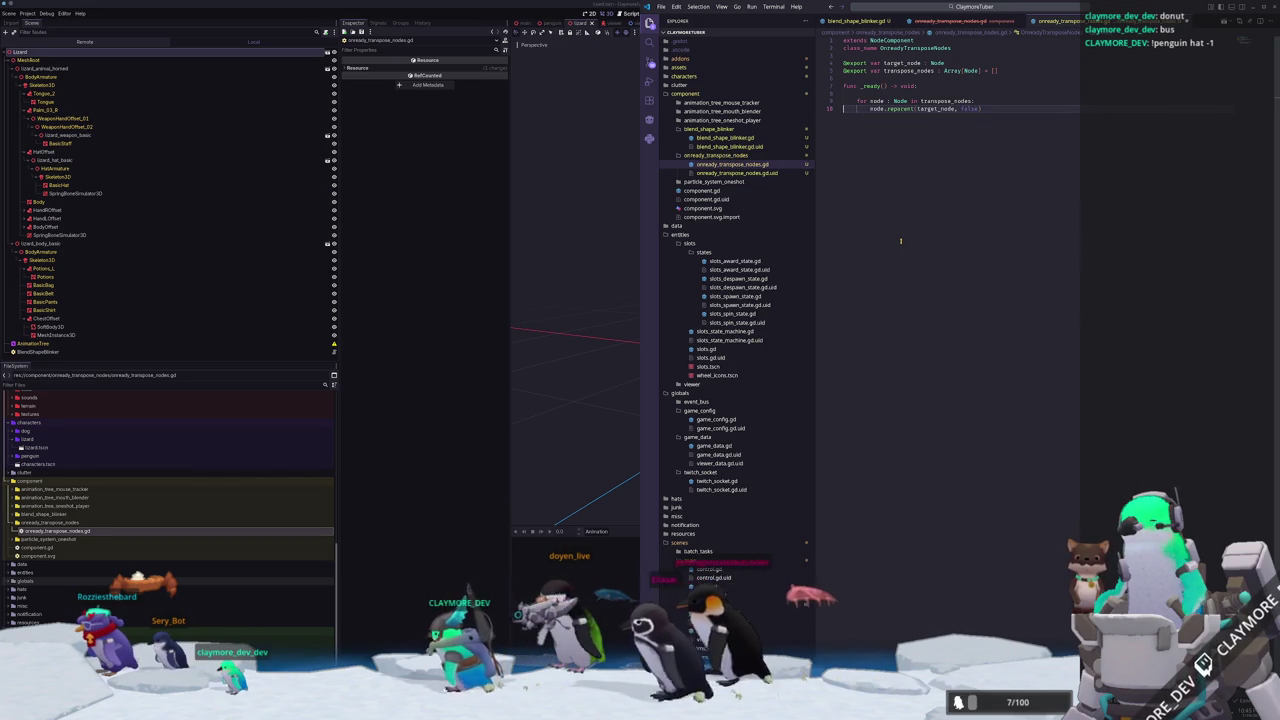
pyautogui.click(566, 337)
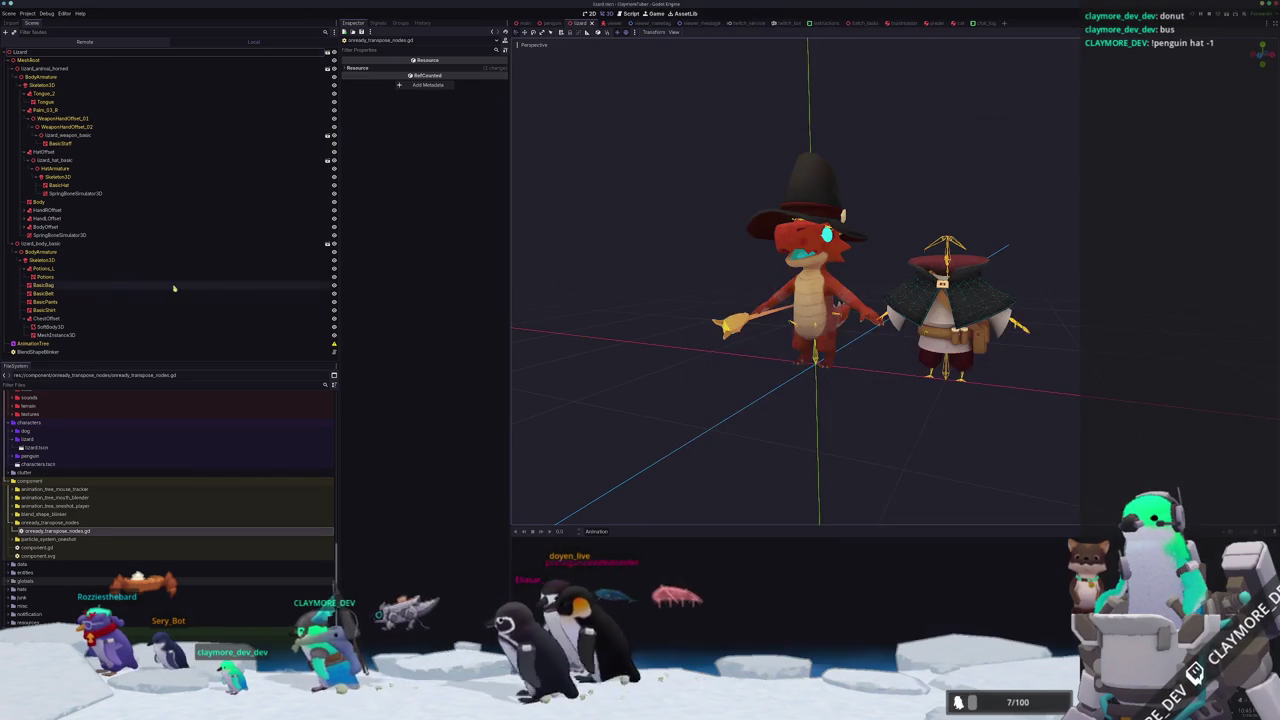
# Rename transpose_nodes to donor_node in both the export and the for loop
pyautogui.click(60, 353)
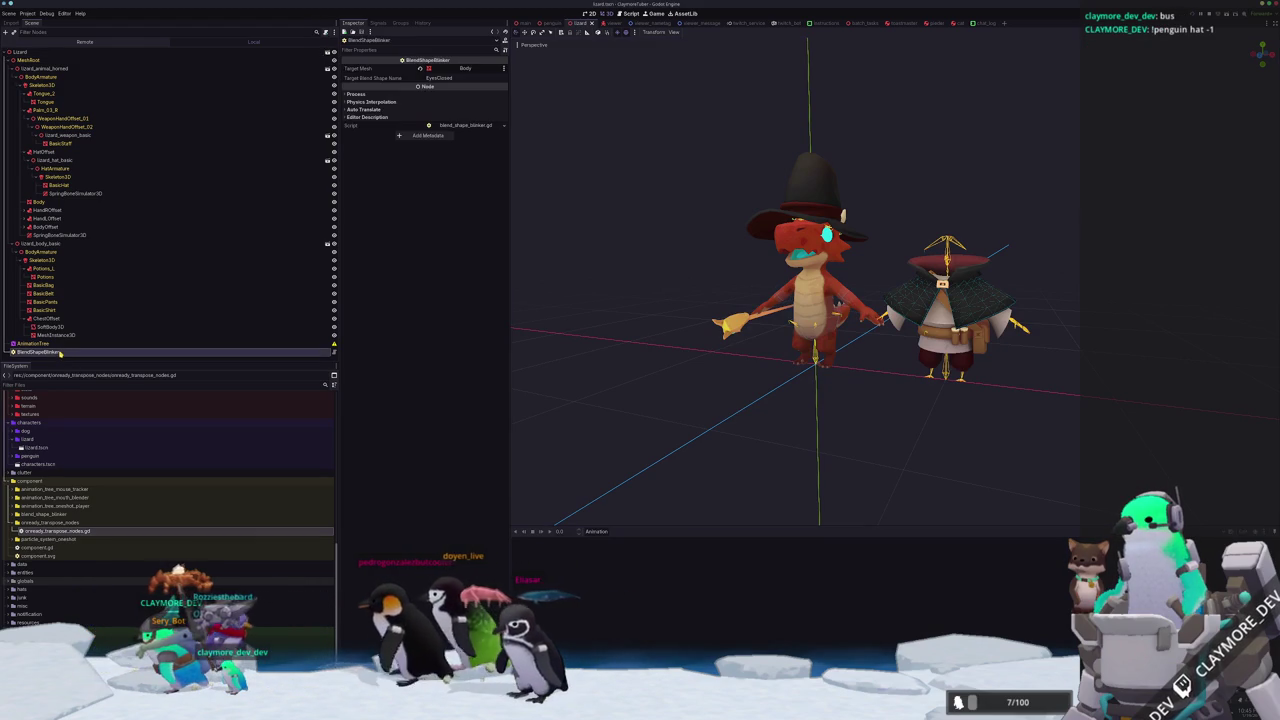
pyautogui.hotkey('alt', 'Tab')
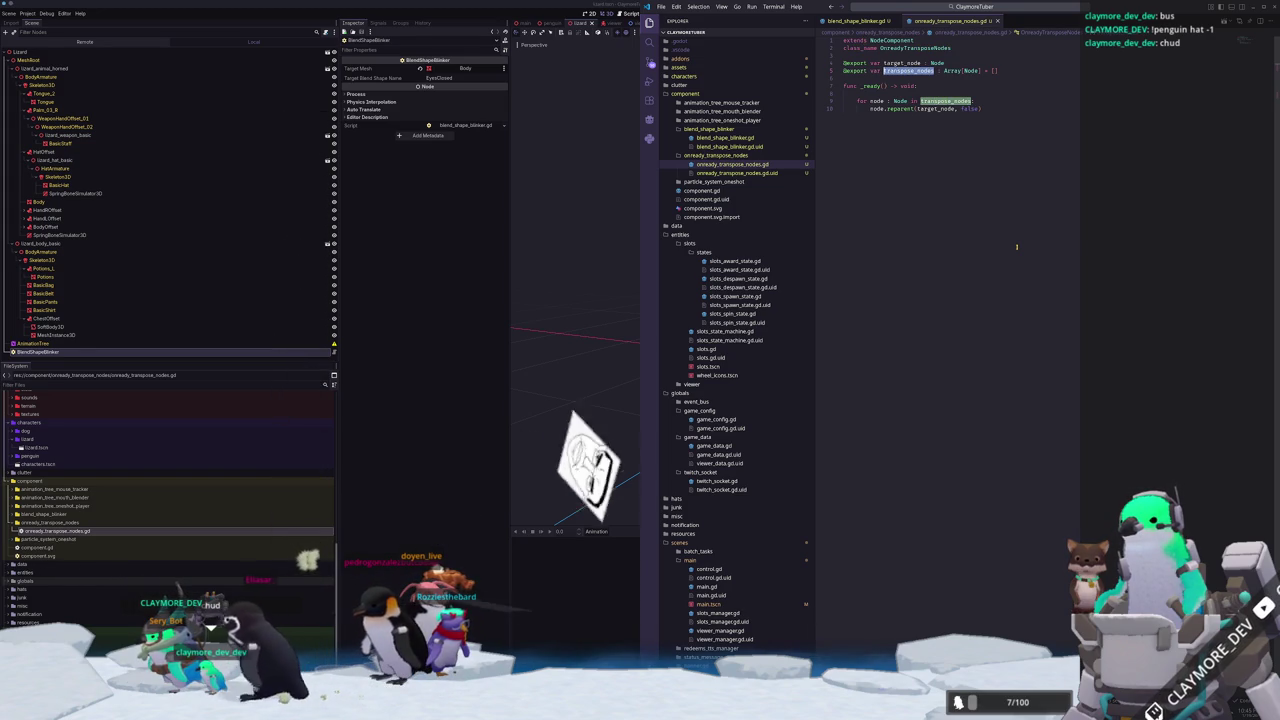
pyautogui.write('donor_node')
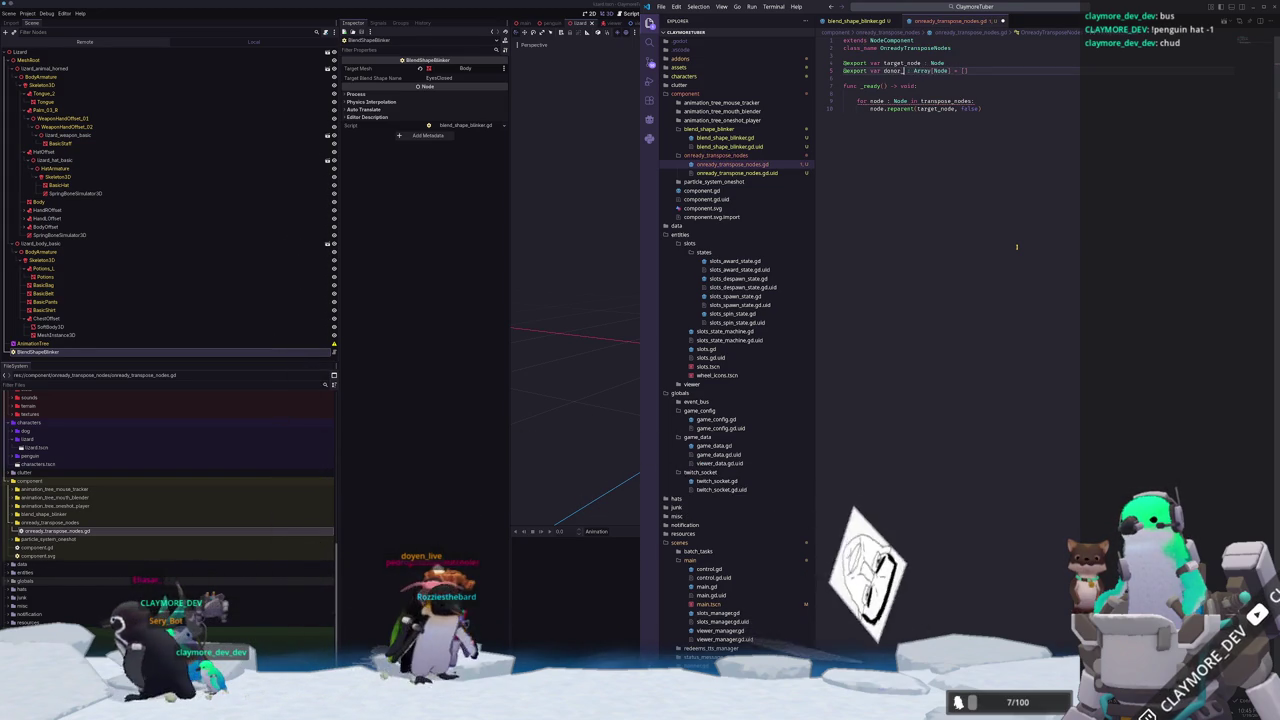
pyautogui.press('Down')
pyautogui.press('Down')
pyautogui.press('Down')
pyautogui.hotkey('ctrl', 'd')
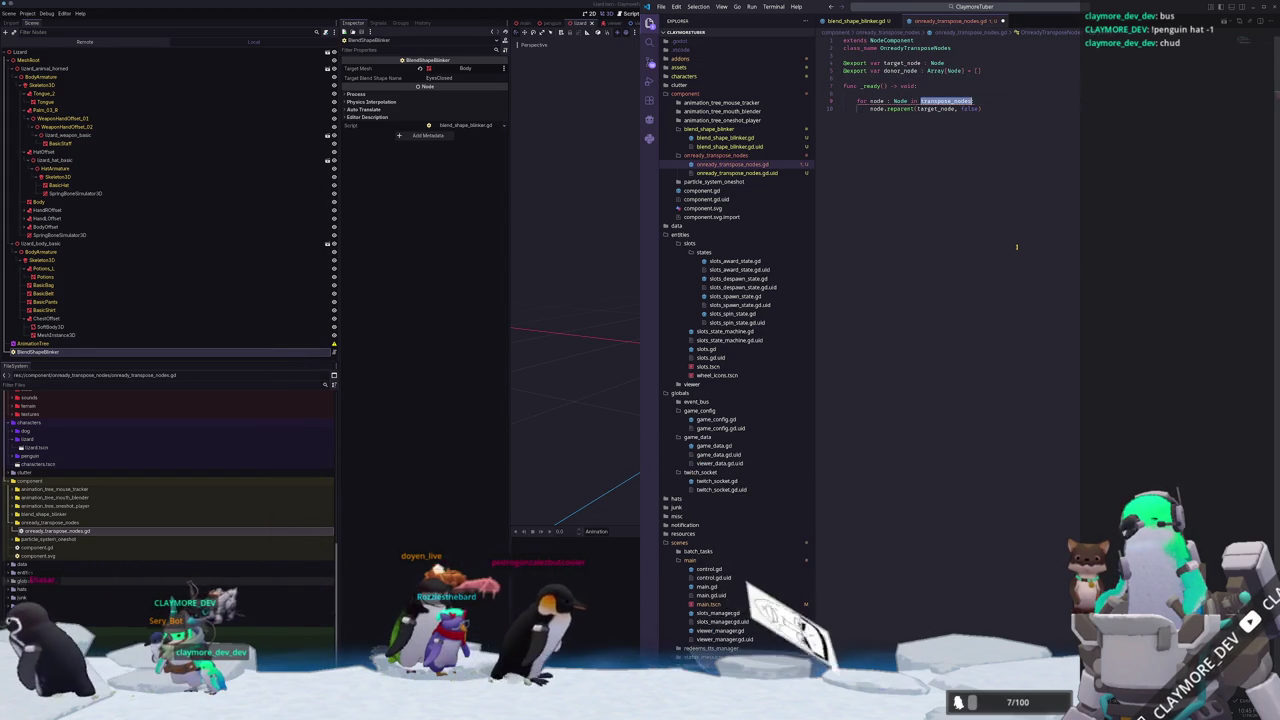
pyautogui.write('nor_node')
pyautogui.write('.get_chi')
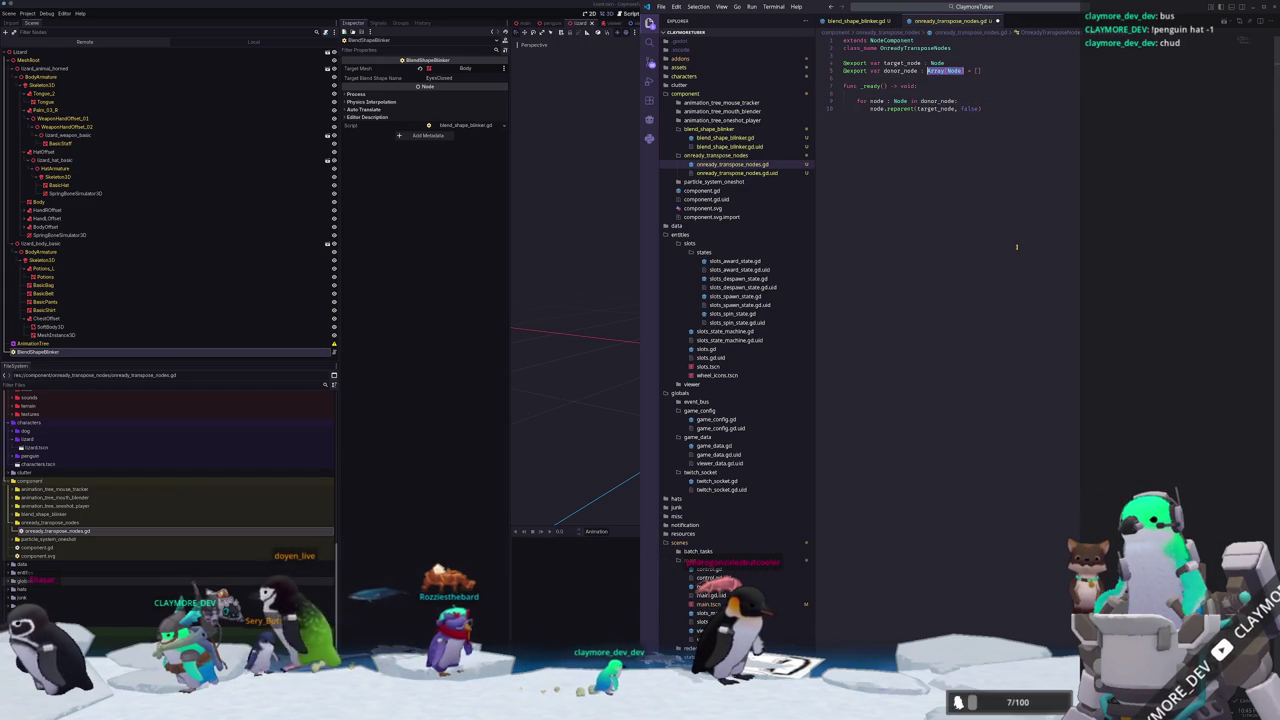
# Type donor_node as a single Node, loop over donor_node.get_children(), and drop '= []'
pyautogui.write('Node')
pyautogui.press('Down')
pyautogui.press('Down')
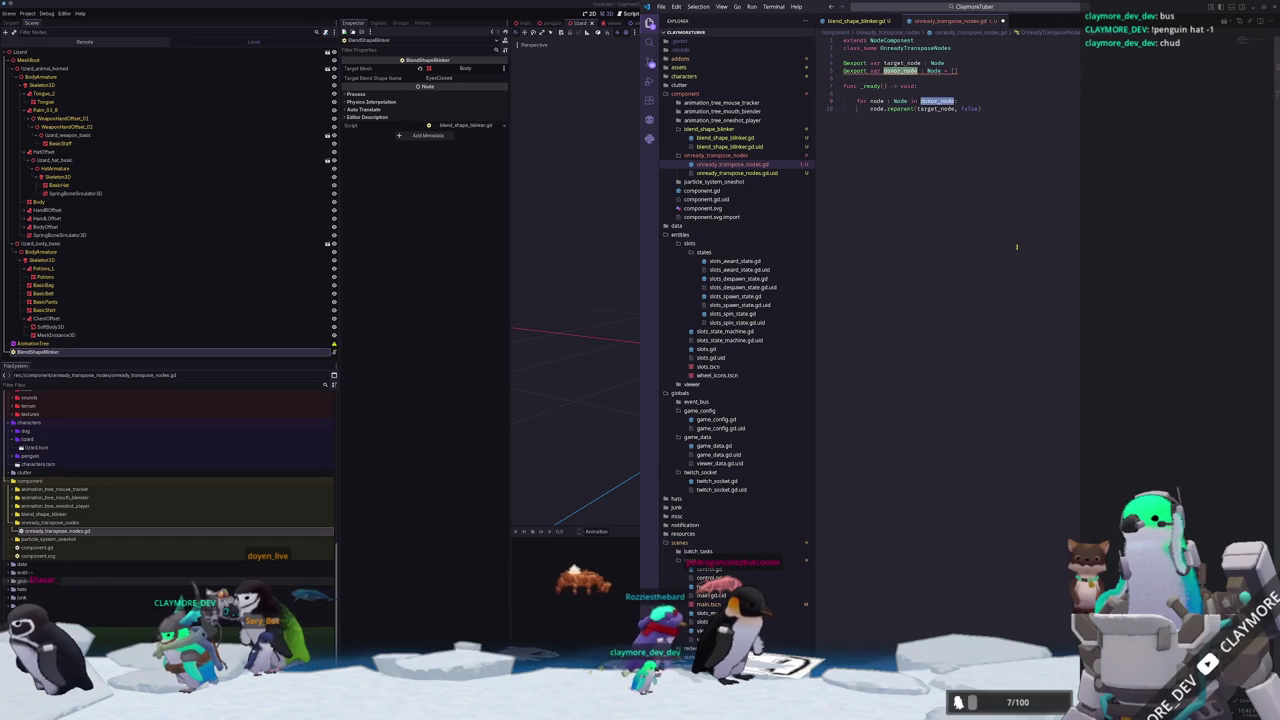
pyautogui.write('.get_children(')
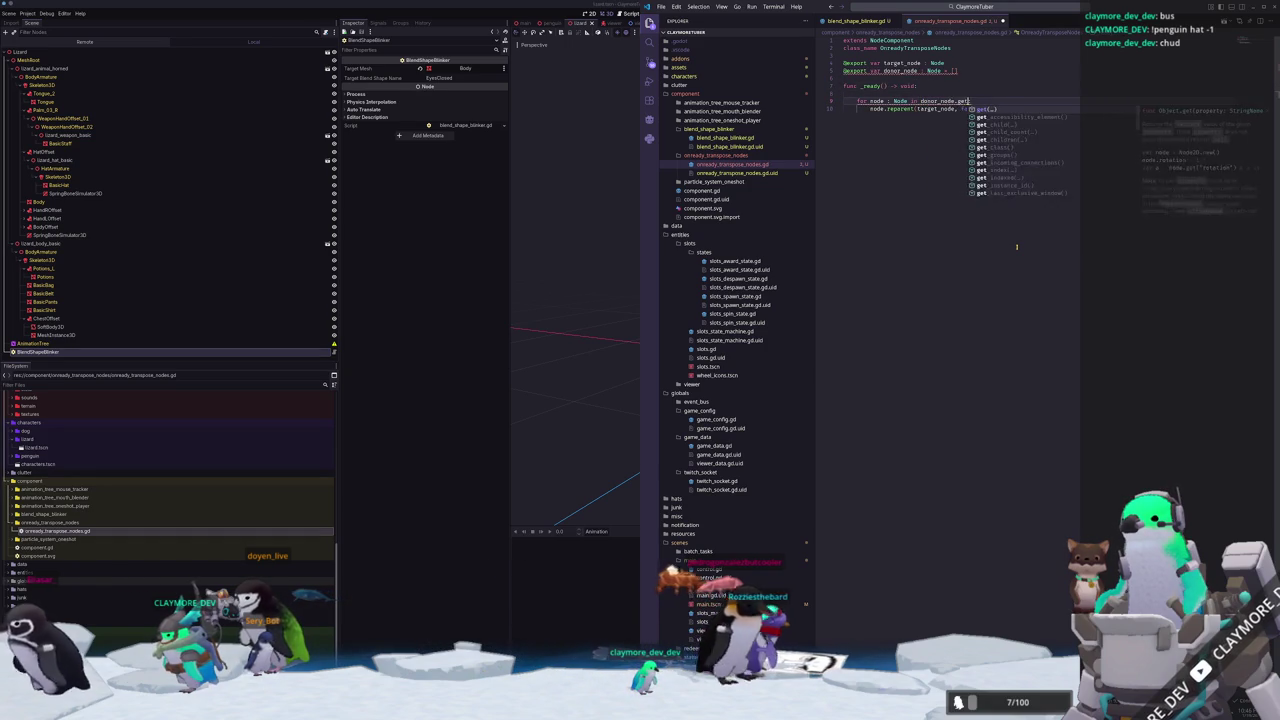
pyautogui.write('):')
pyautogui.press('Return')
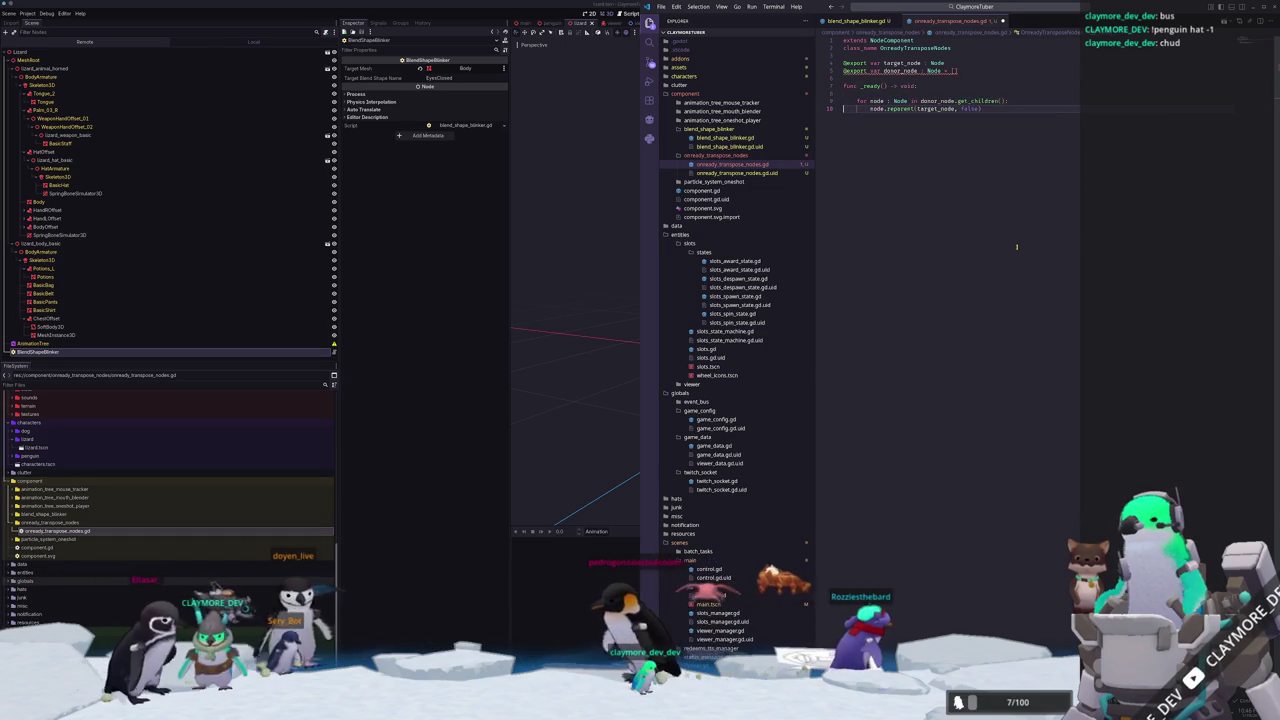
pyautogui.press('Tab')
pyautogui.click(951, 71)
pyautogui.press('BackSpace')
# Add an OnreadyTransposeNodes child node to Lizard
pyautogui.click(452, 357)
pyautogui.click(160, 51)
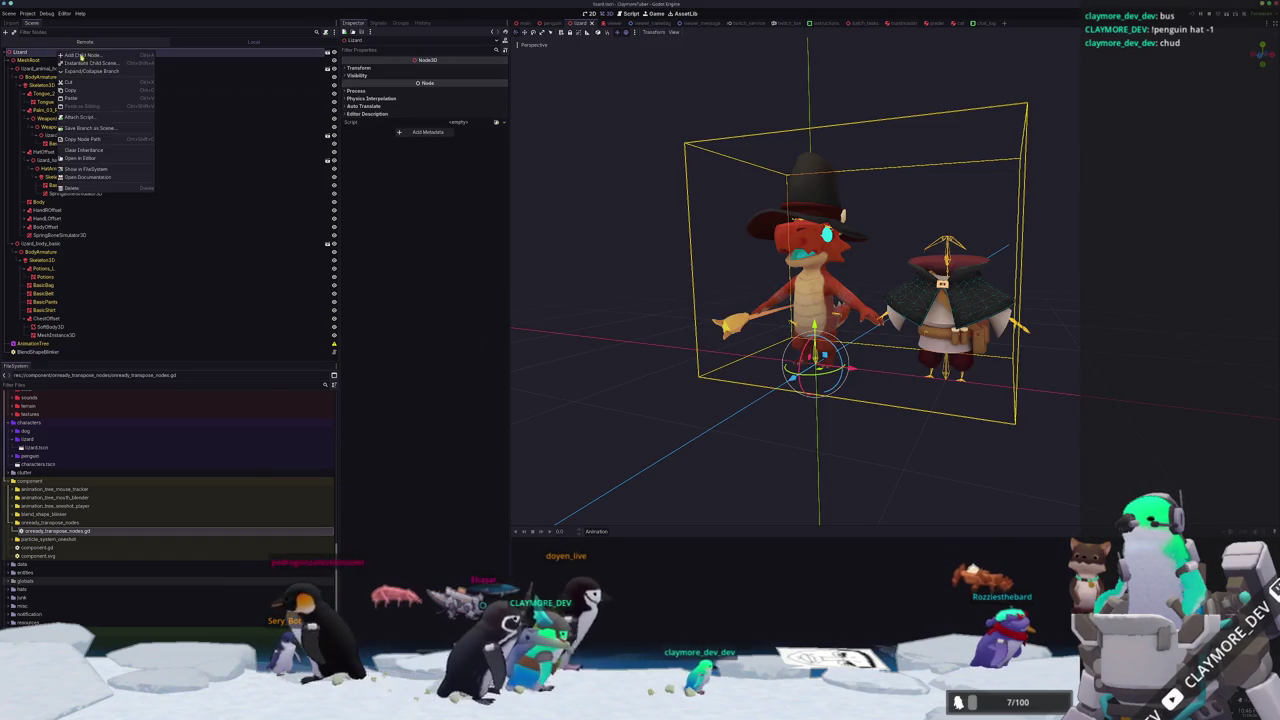
pyautogui.hotkey('ctrl', 'a')
pyautogui.write('blendshape')
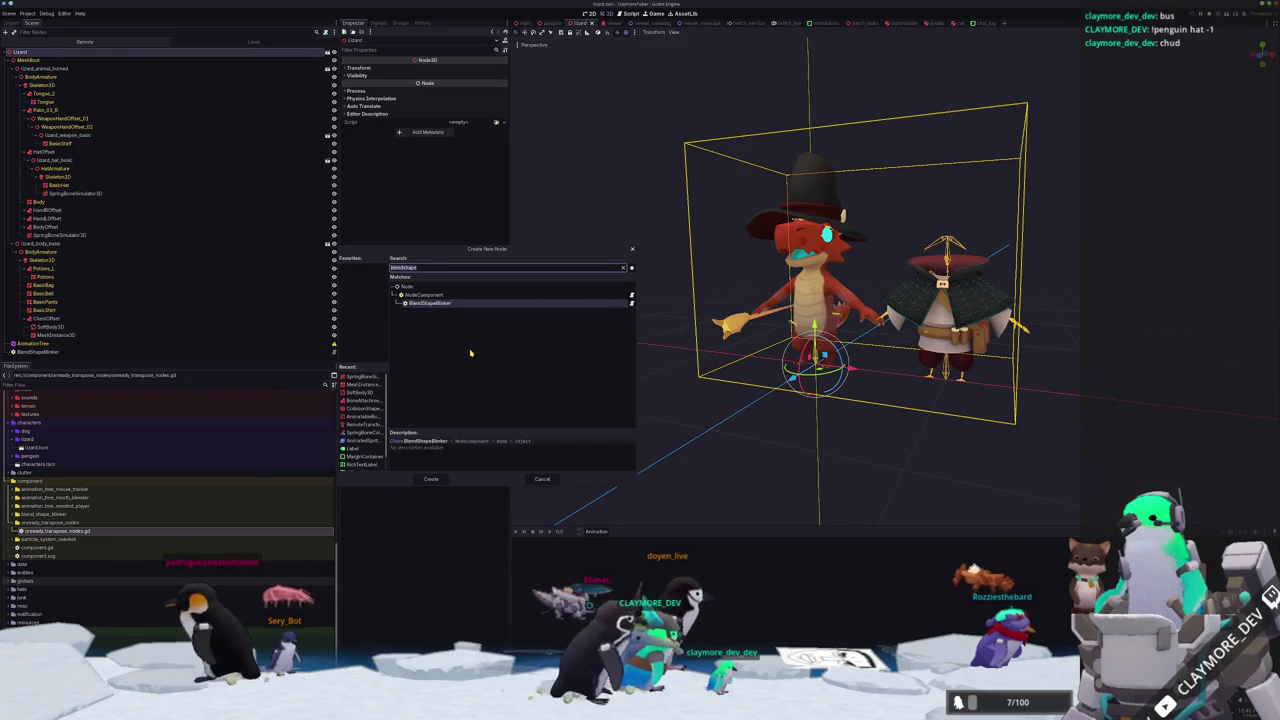
pyautogui.write('transpose')
pyautogui.press('Return')
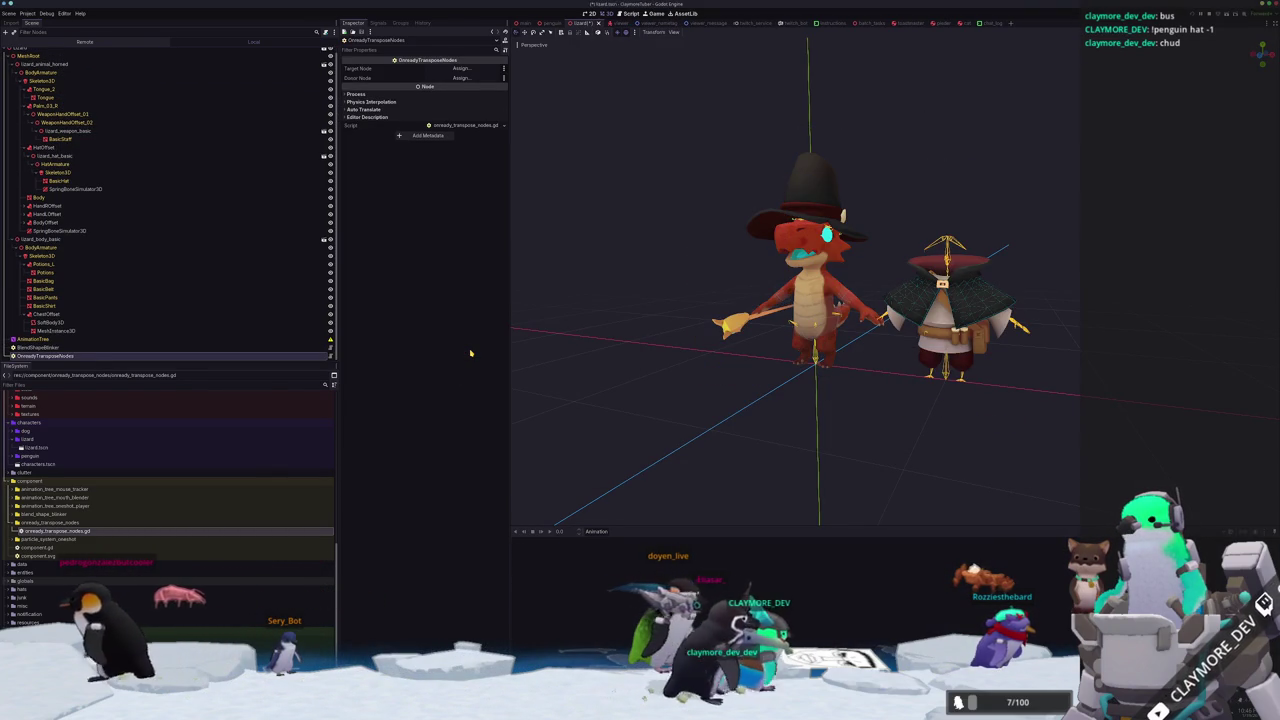
# Assign a Skeleton3D to both the Target Node and Donor Node properties
pyautogui.click(464, 69)
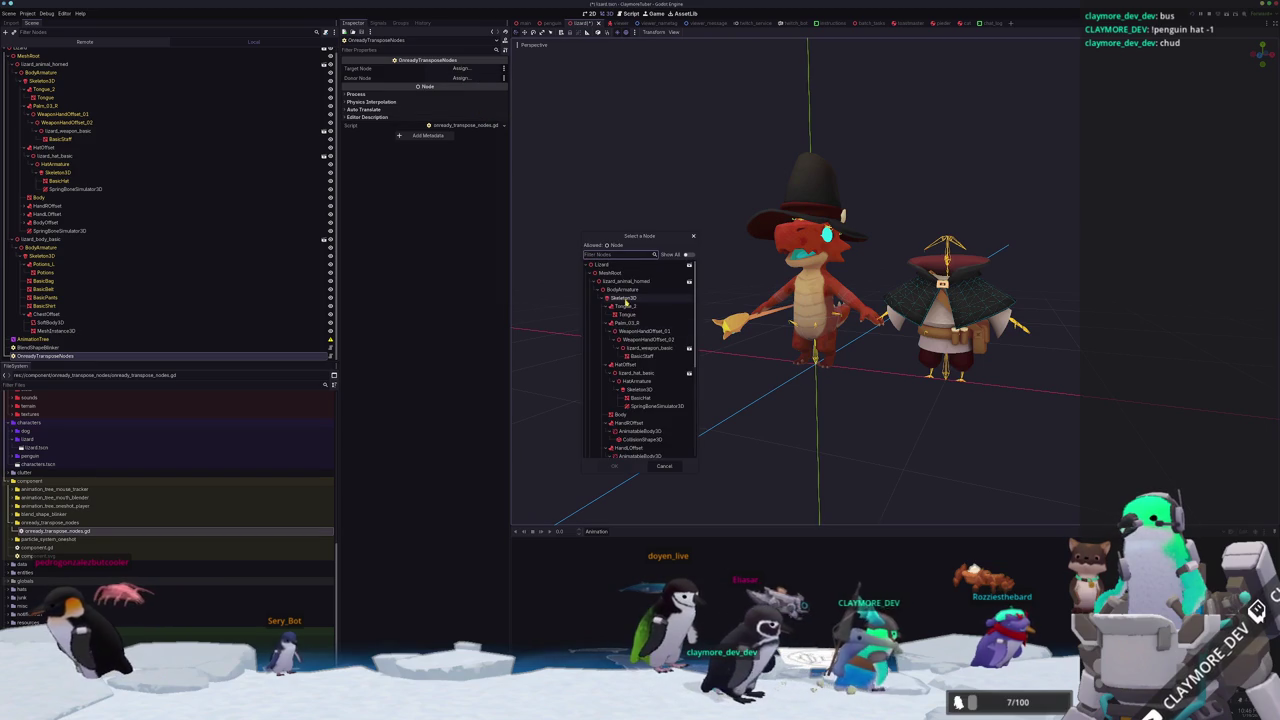
pyautogui.doubleClick(625, 299)
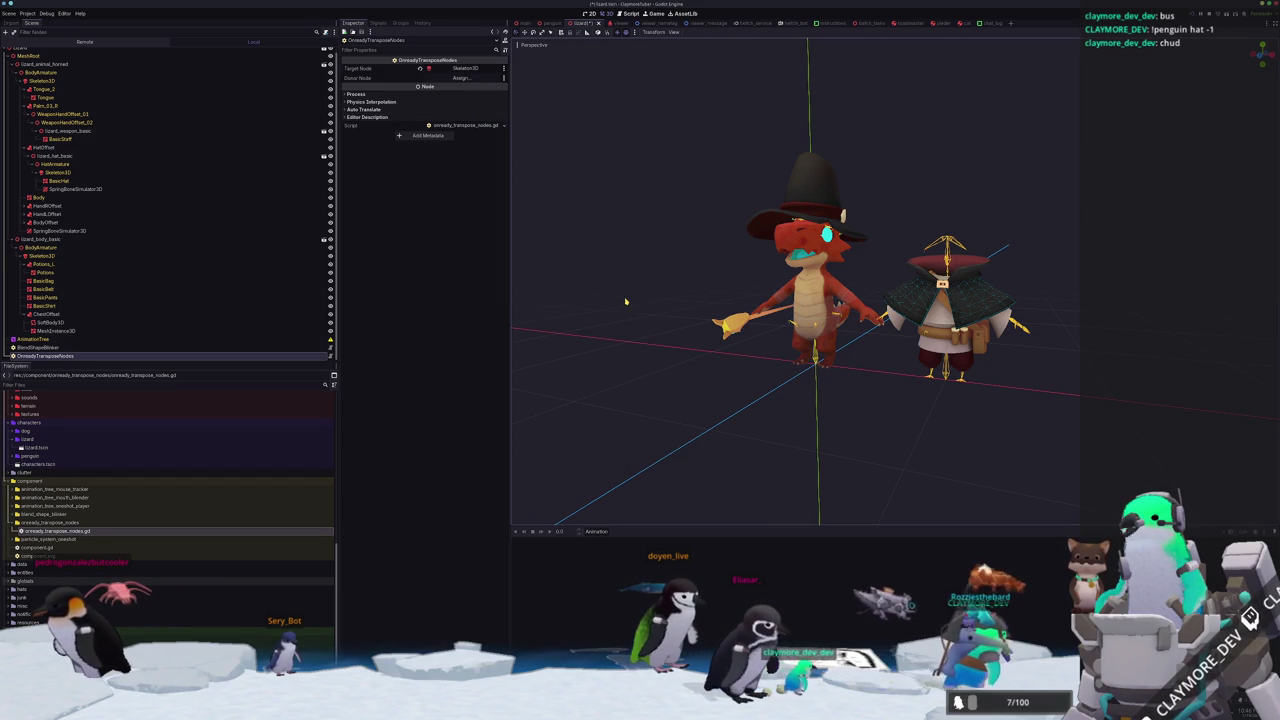
pyautogui.click(454, 78)
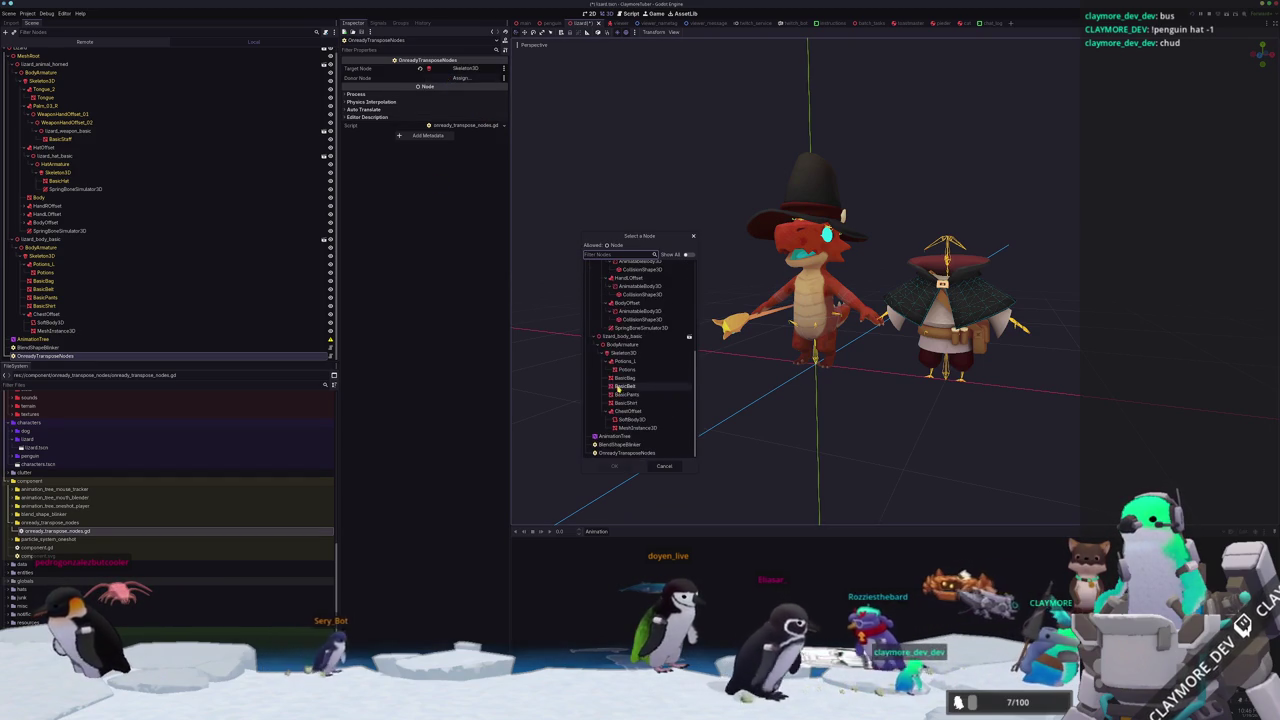
pyautogui.doubleClick(624, 353)
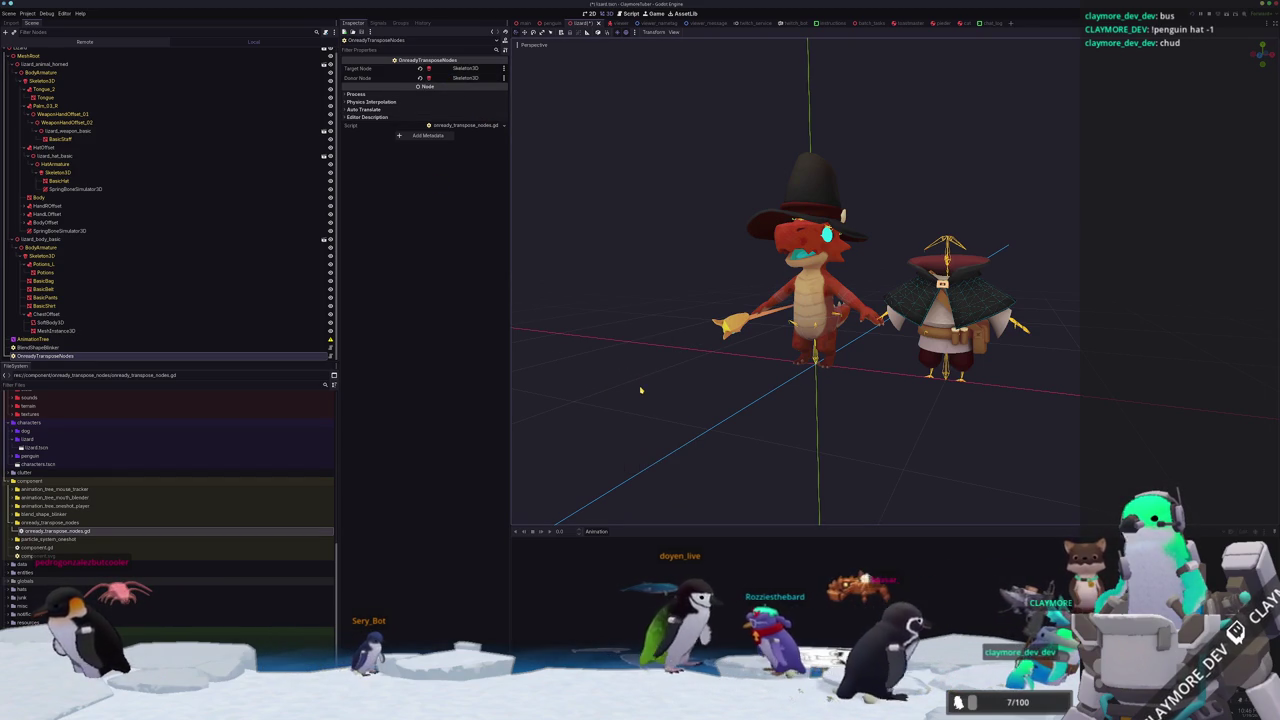
pyautogui.hotkey('alt', 'Tab')
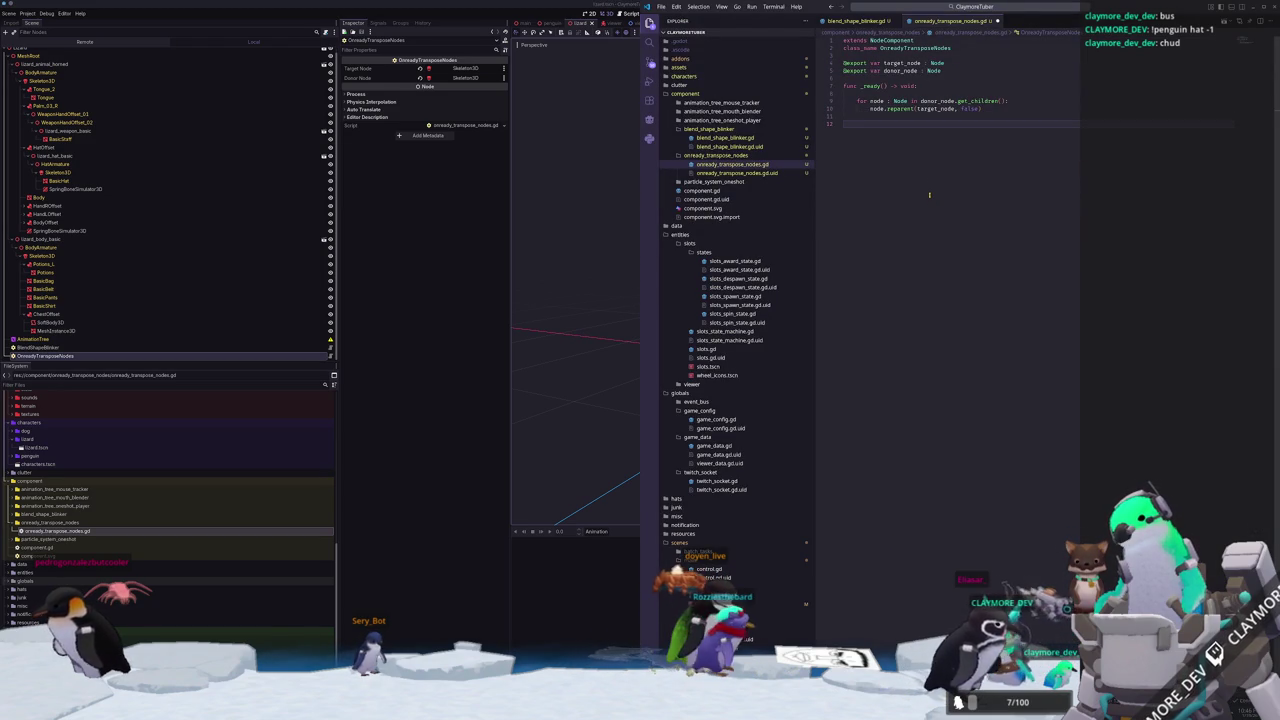
# Inspect the penguin's MeshInstance3D, ChestOffset and SoftBody3D nodes
pyautogui.click(579, 364)
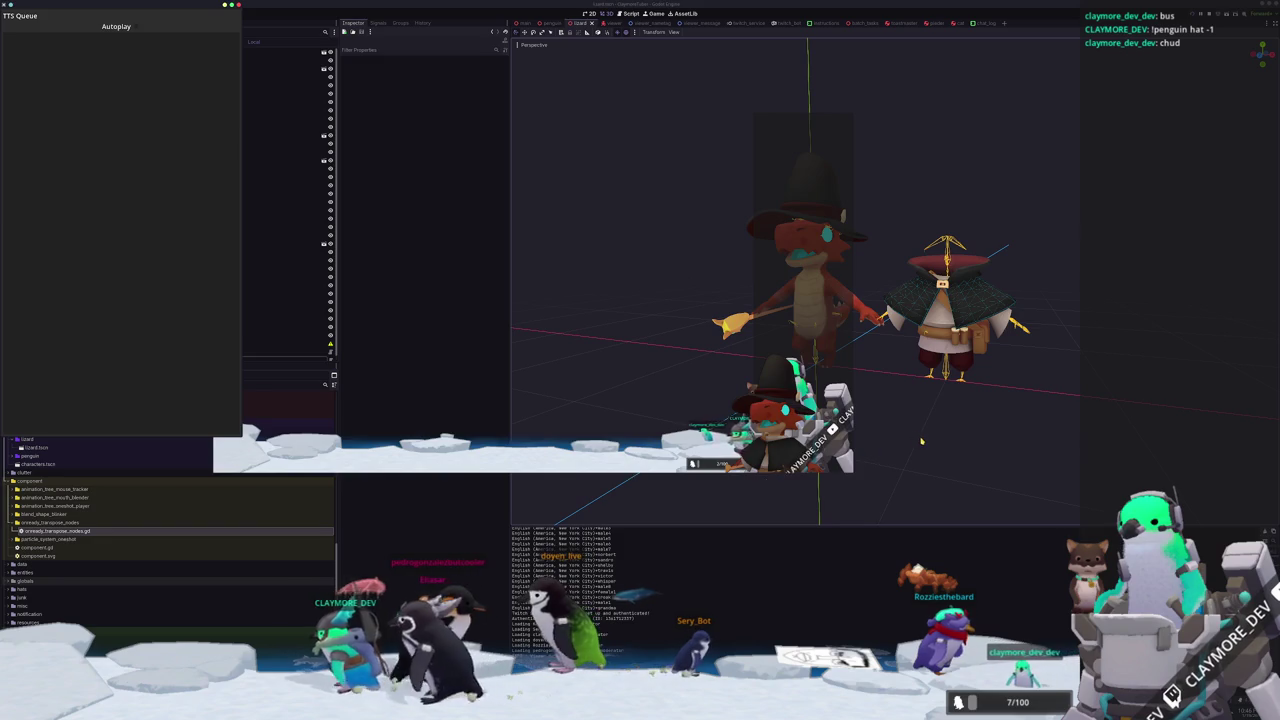
pyautogui.click(90, 333)
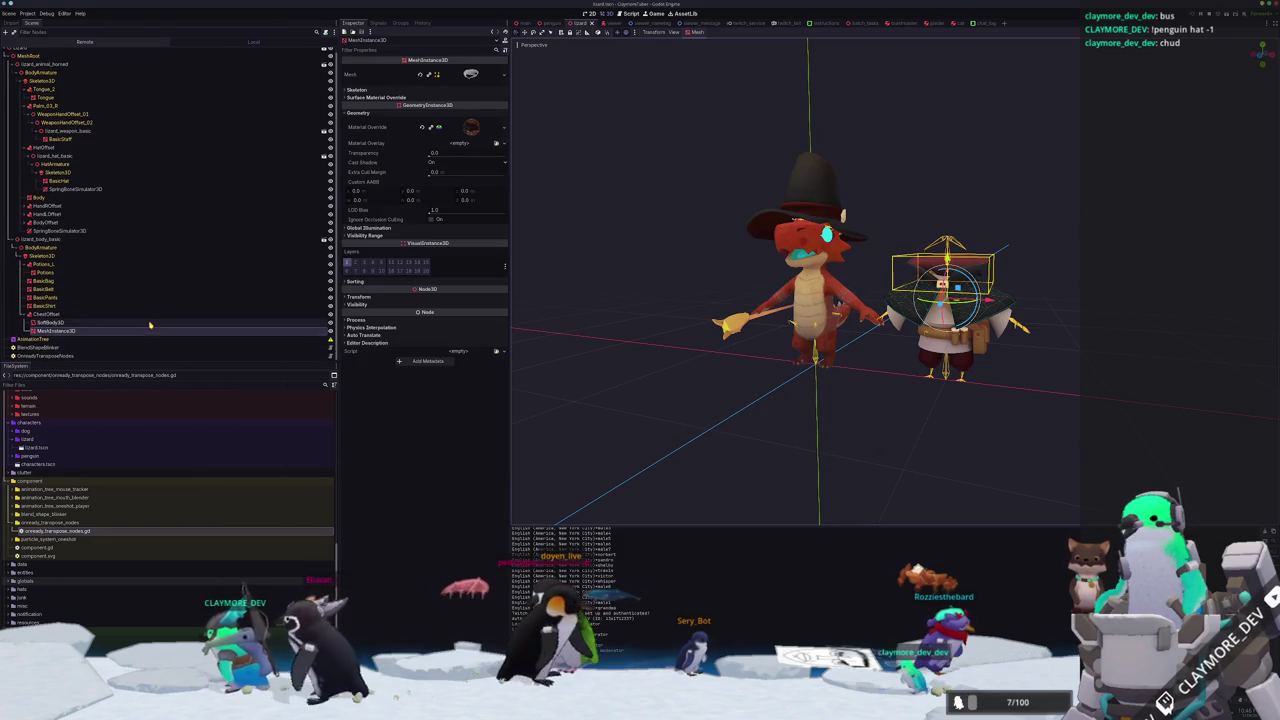
pyautogui.click(101, 322)
pyautogui.click(99, 316)
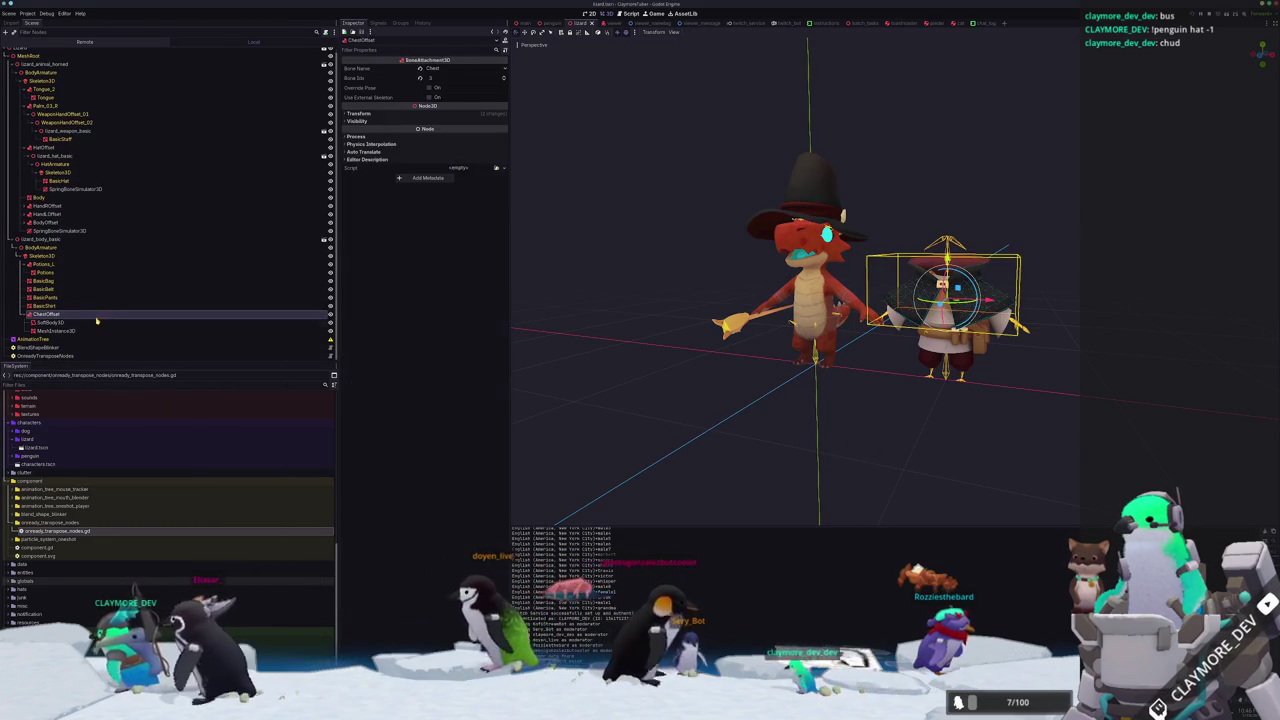
pyautogui.click(93, 323)
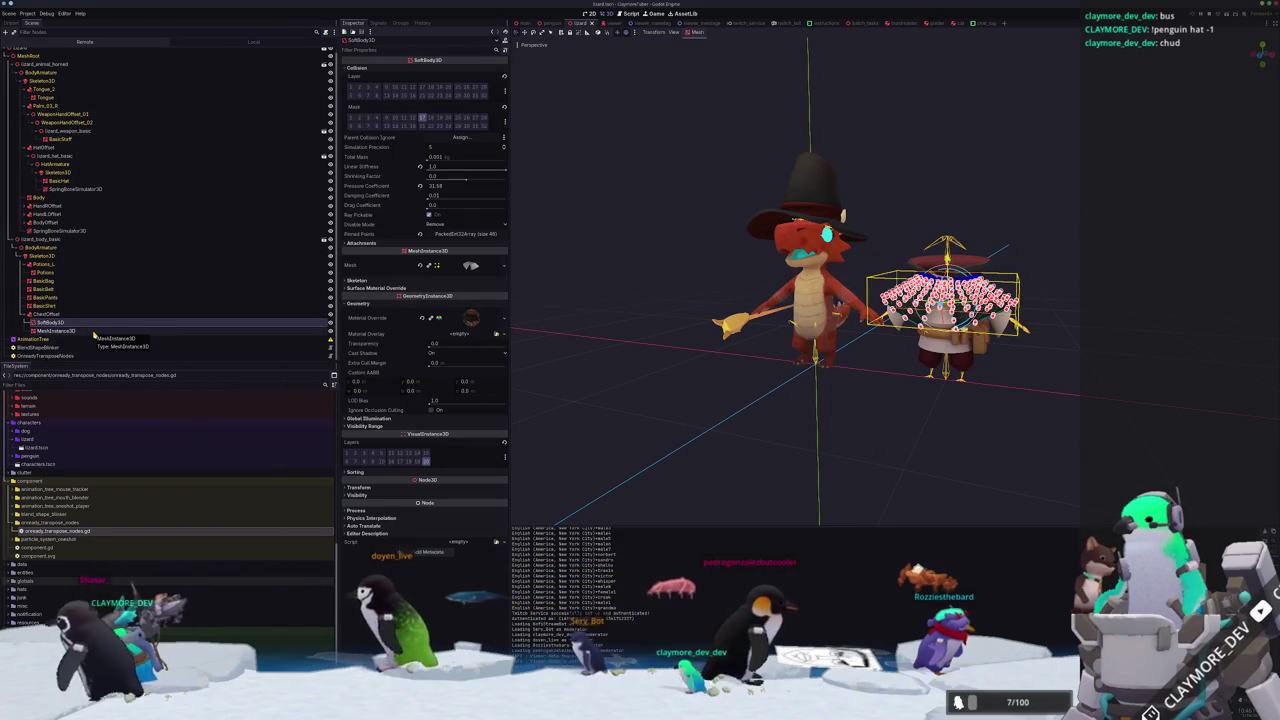
pyautogui.click(92, 331)
pyautogui.scroll(-2, 663, 338)
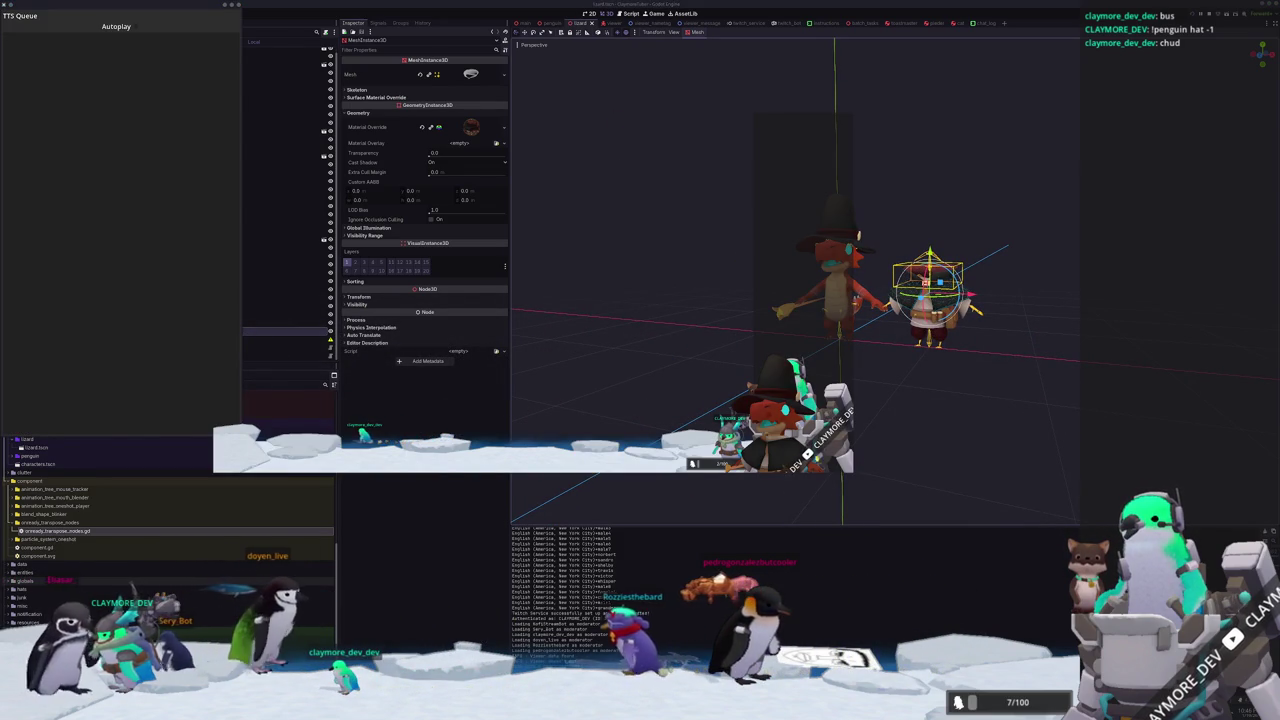
# Switch to the Game tab to view the running project
pyautogui.click(657, 14)
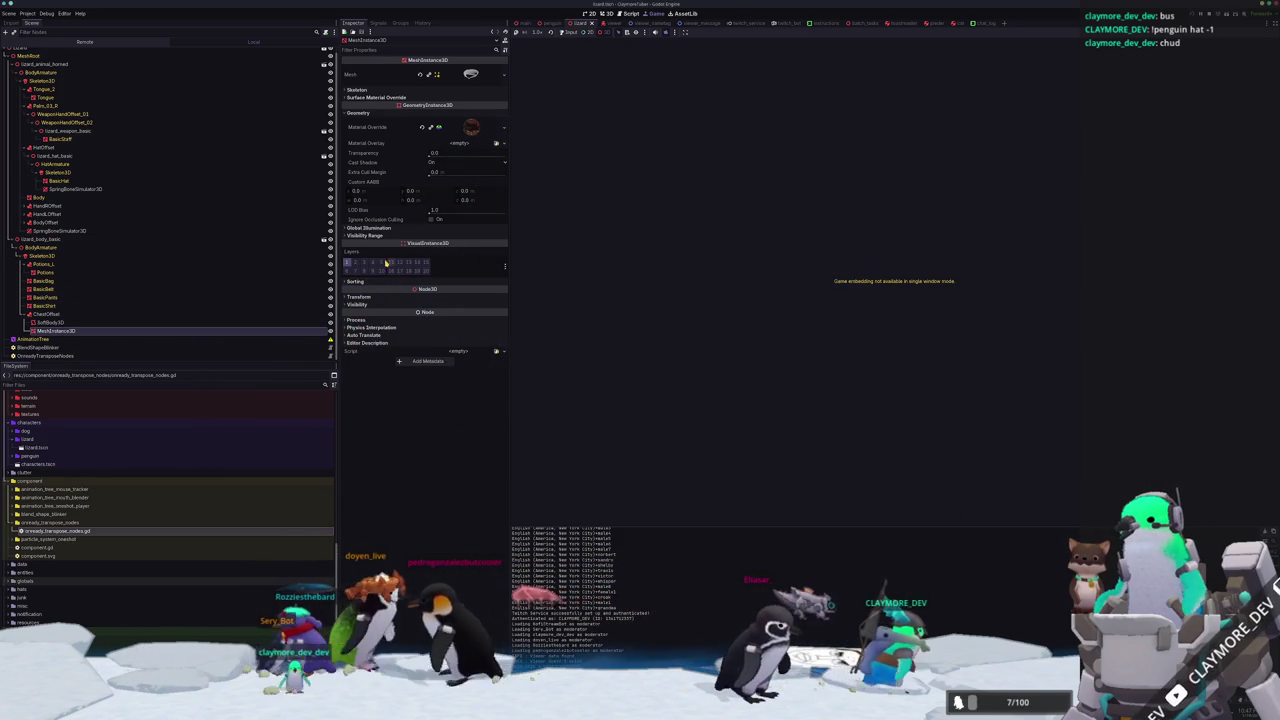
pyautogui.click(426, 270)
pyautogui.hotkey('alt', 'Tab')
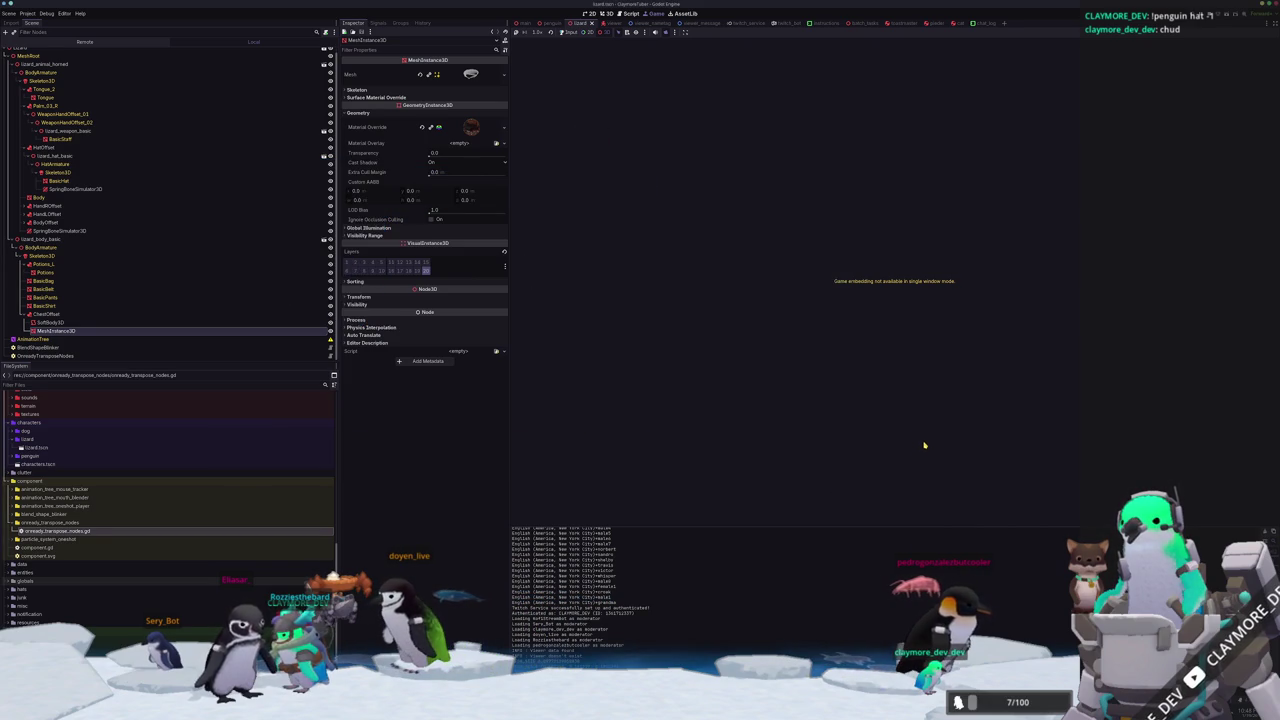
# Switch from the Game tab back to the 3D tab's viewport
pyautogui.click(606, 13)
# Add a donor_node.queue_free() line after the reparent loop in _ready
pyautogui.scroll(5, 795, 282)
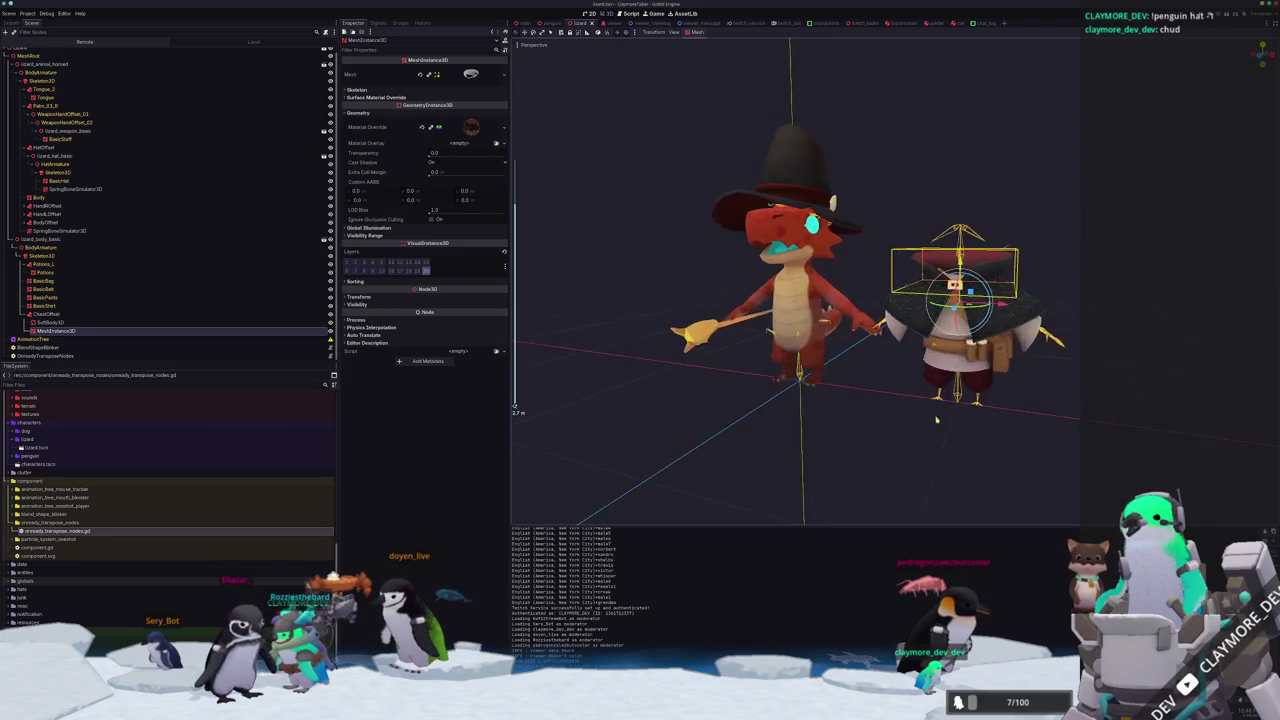
pyautogui.scroll(-3, 845, 404)
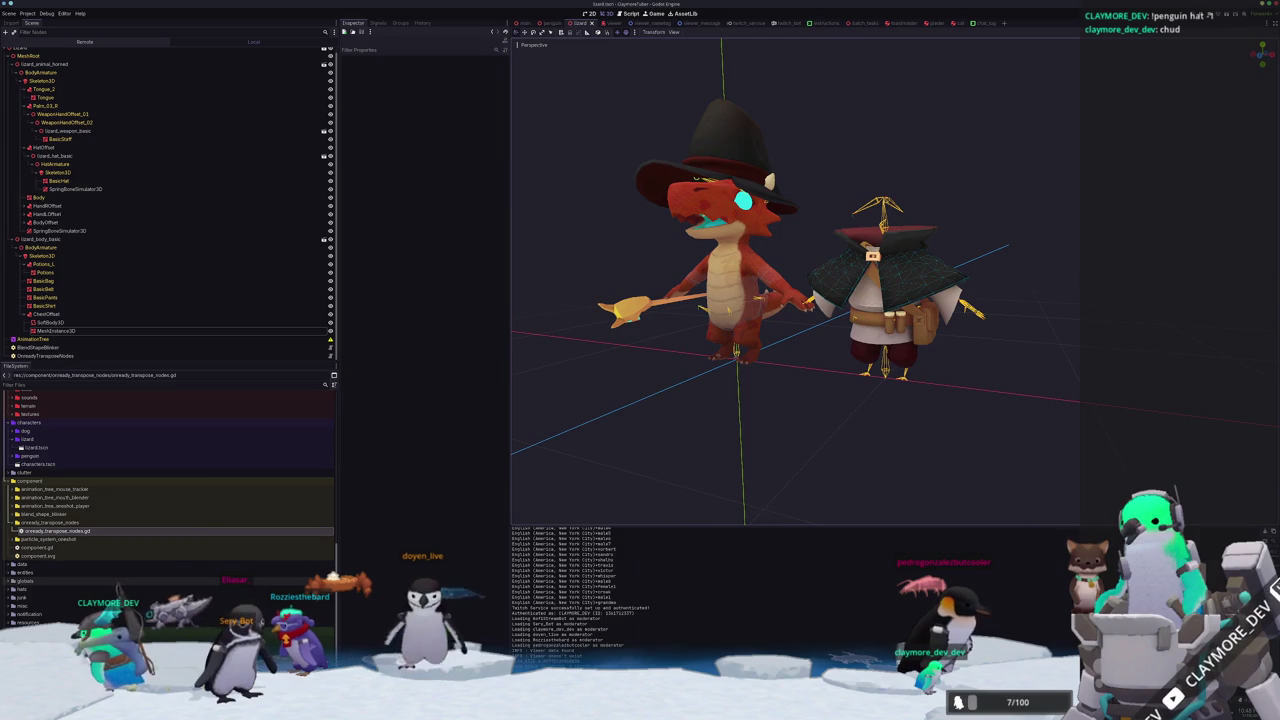
pyautogui.hotkey('alt', 'Tab')
pyautogui.press('Tab')
pyautogui.write('donor_node.free')
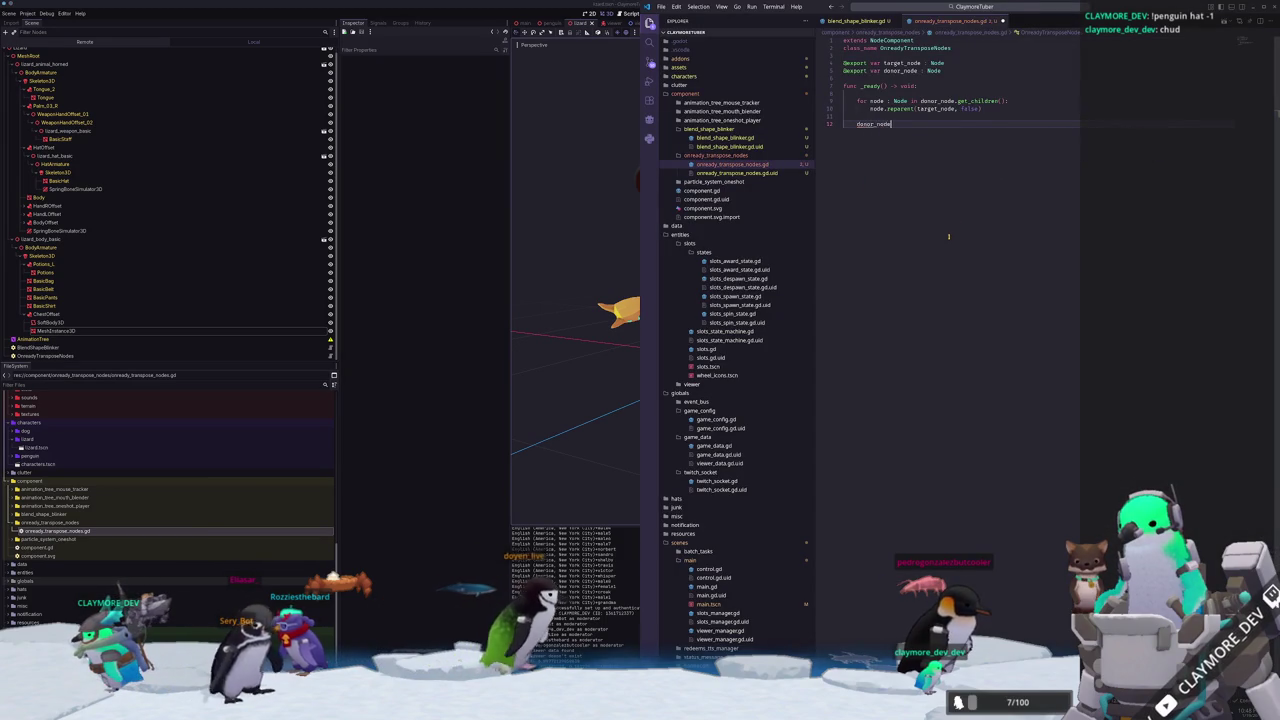
pyautogui.press('BackSpace')
pyautogui.press('BackSpace')
pyautogui.press('BackSpace')
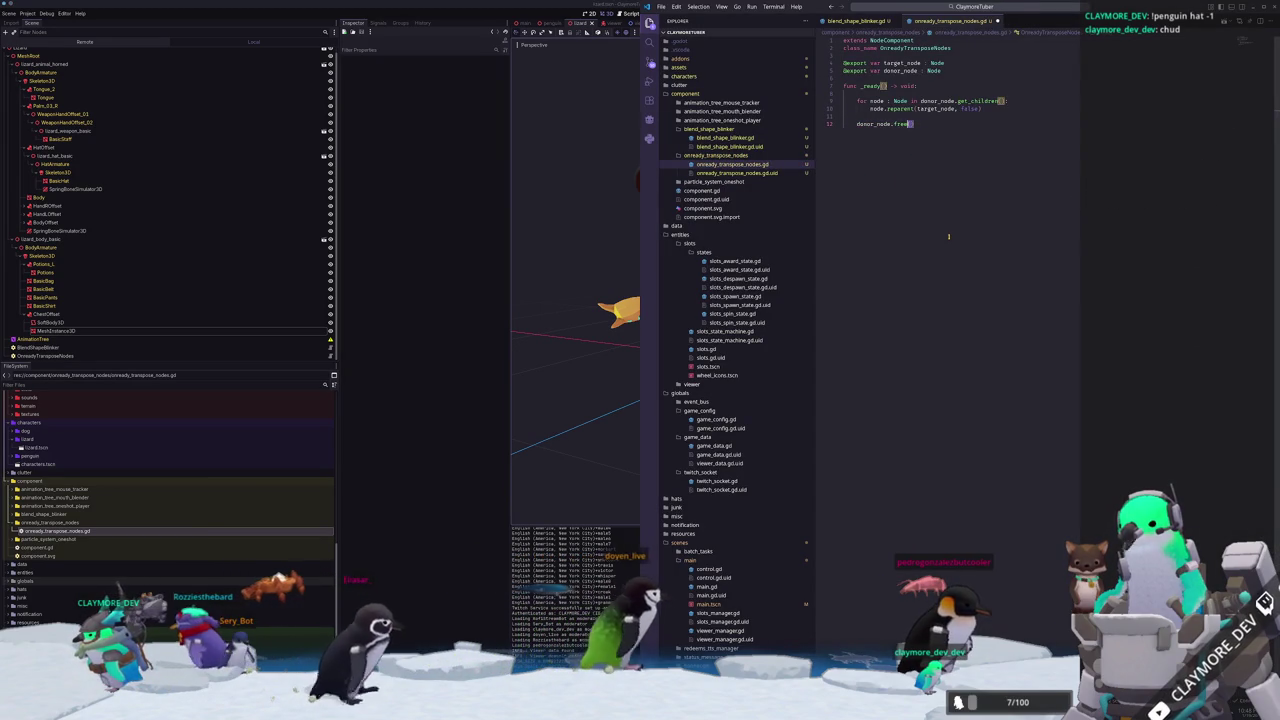
pyautogui.write('queu')
pyautogui.press('Return')
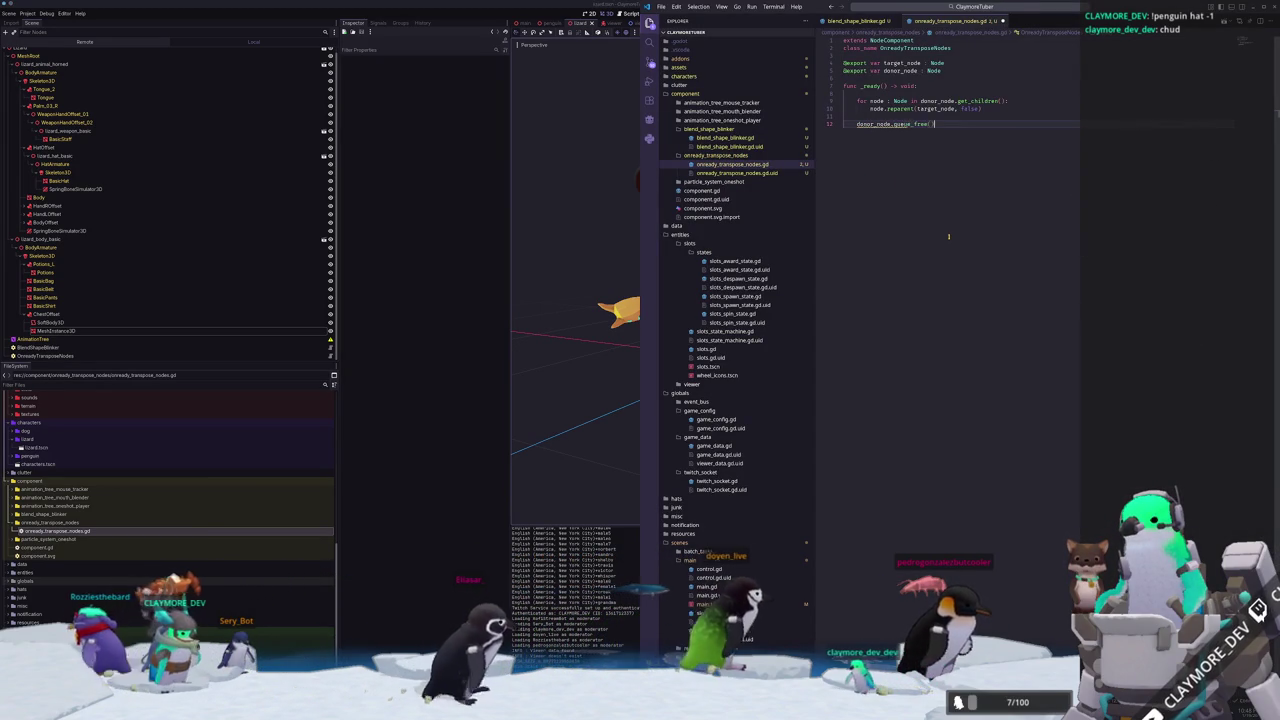
pyautogui.press('Return')
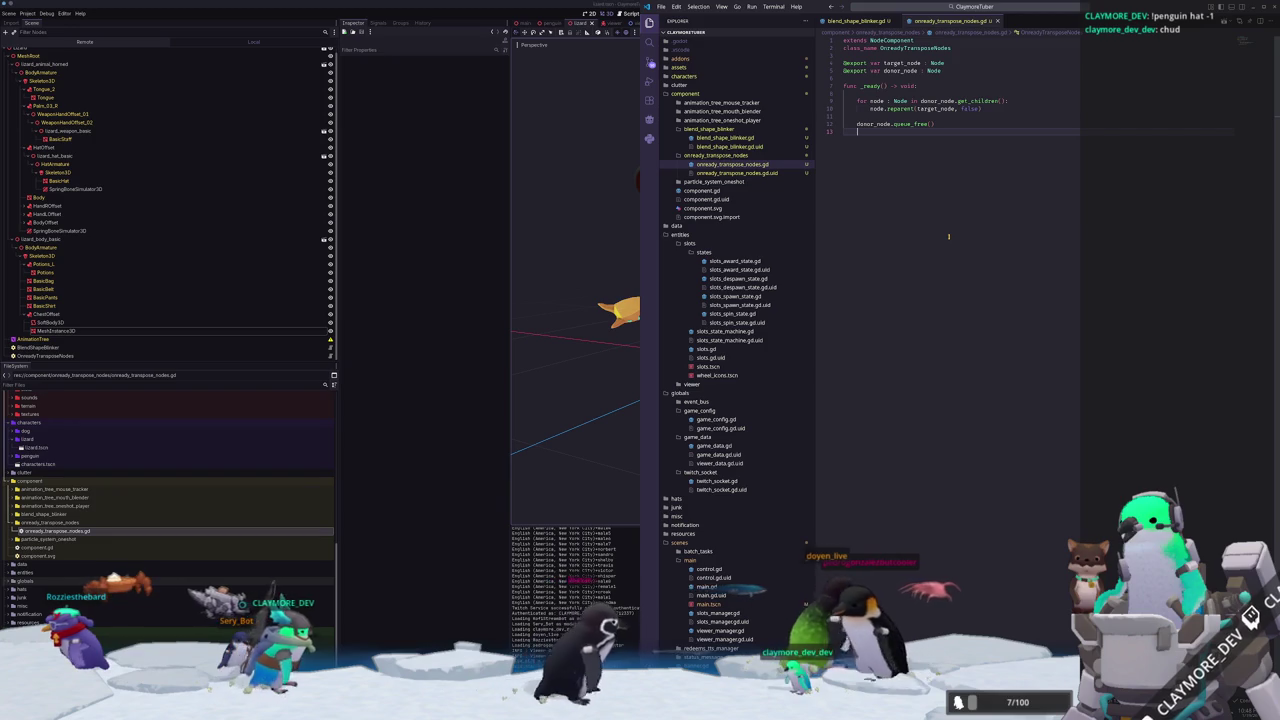
# Delete the empty trailing line and blank lines inside _ready
pyautogui.press('BackSpace')
pyautogui.press('Up')
pyautogui.press('BackSpace')
pyautogui.press('Up')
pyautogui.press('Up')
pyautogui.press('BackSpace')
pyautogui.press('Down')
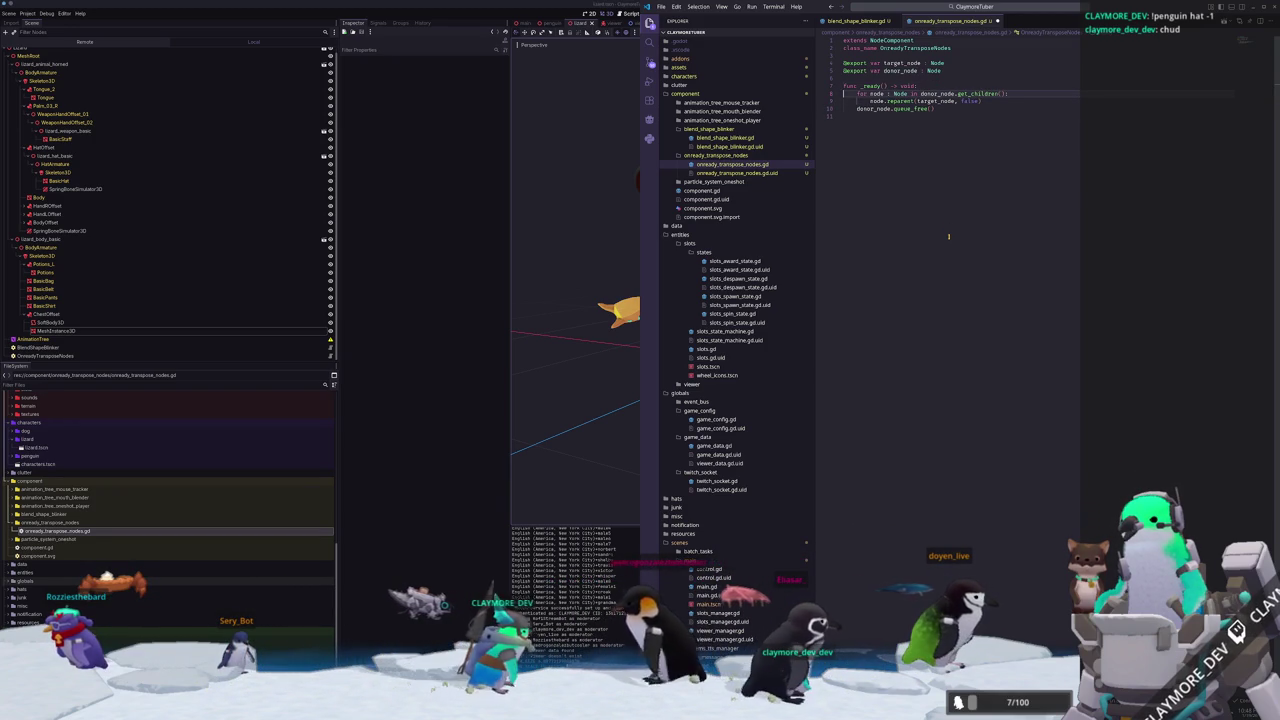
pyautogui.click(553, 338)
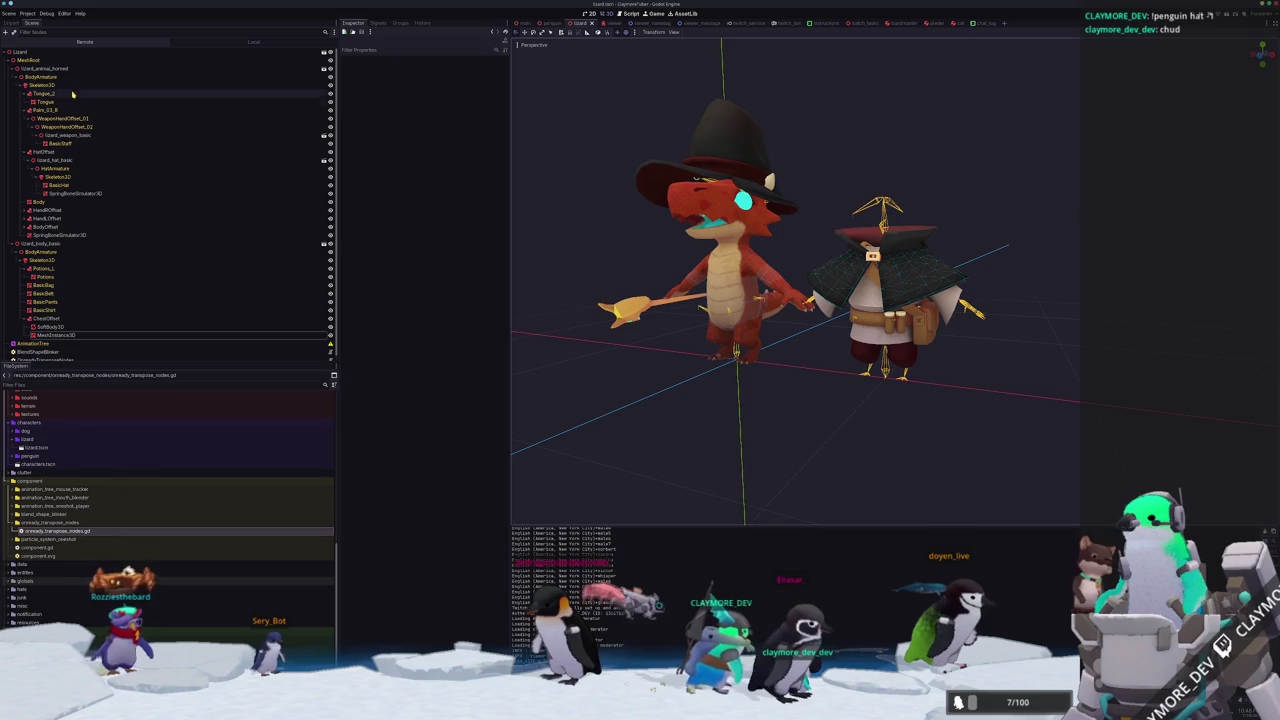
# Check OrreadyTransposeNodes, then compare with the penguin scene's AnimationTreeMouseTracker
pyautogui.click(45, 356)
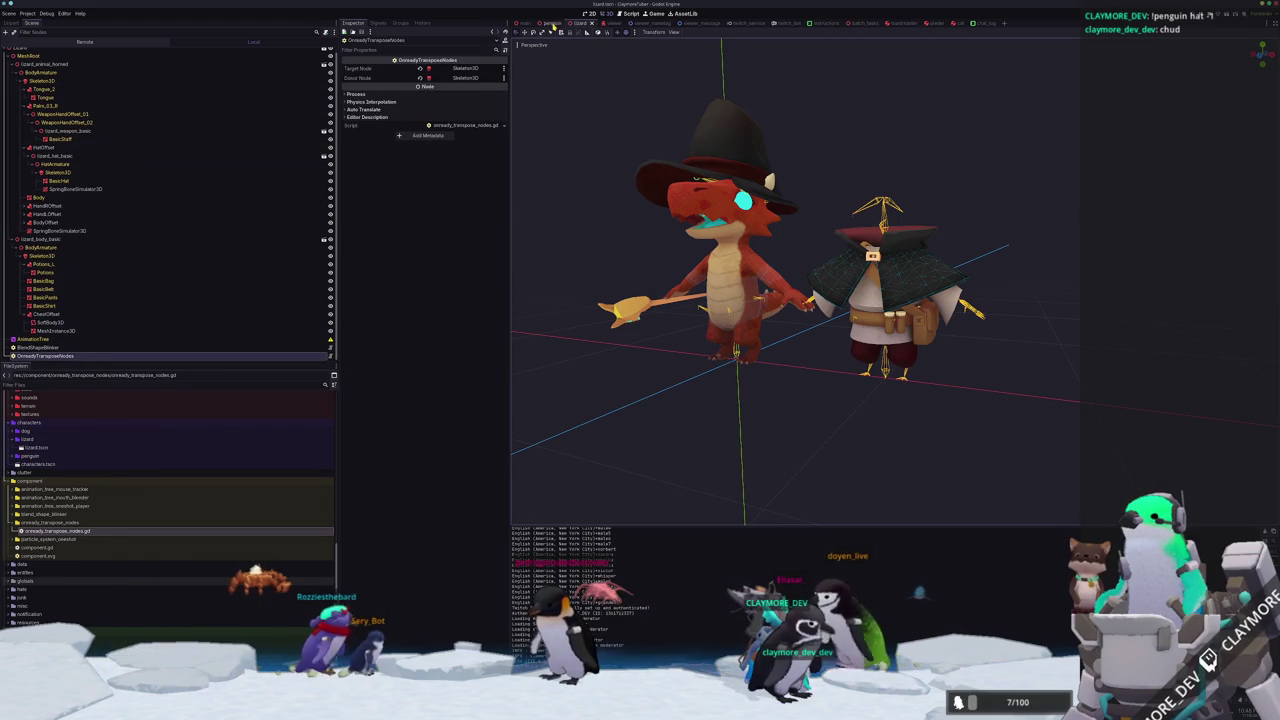
pyautogui.hotkey('ctrl', 'shift', 'Tab')
pyautogui.click(76, 348)
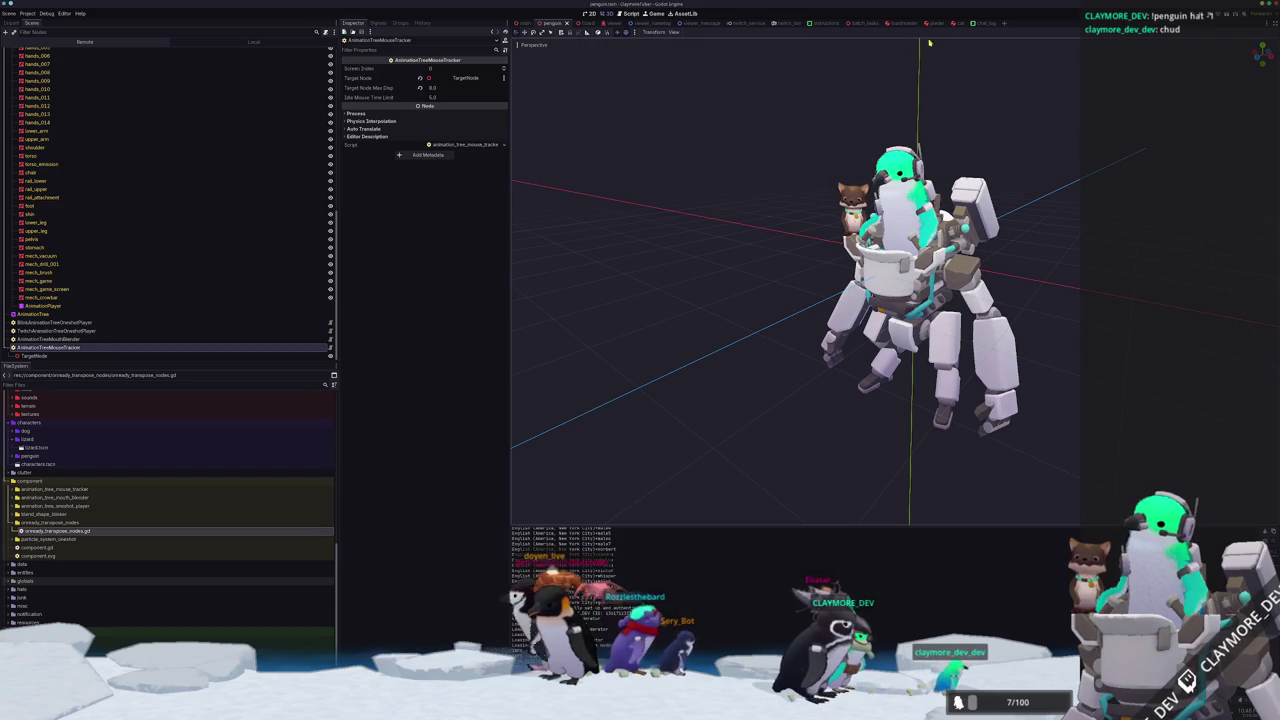
# Back in the lizard scene, inspect its TargetNode and AnimationTreeMouseTracker
pyautogui.click(584, 24)
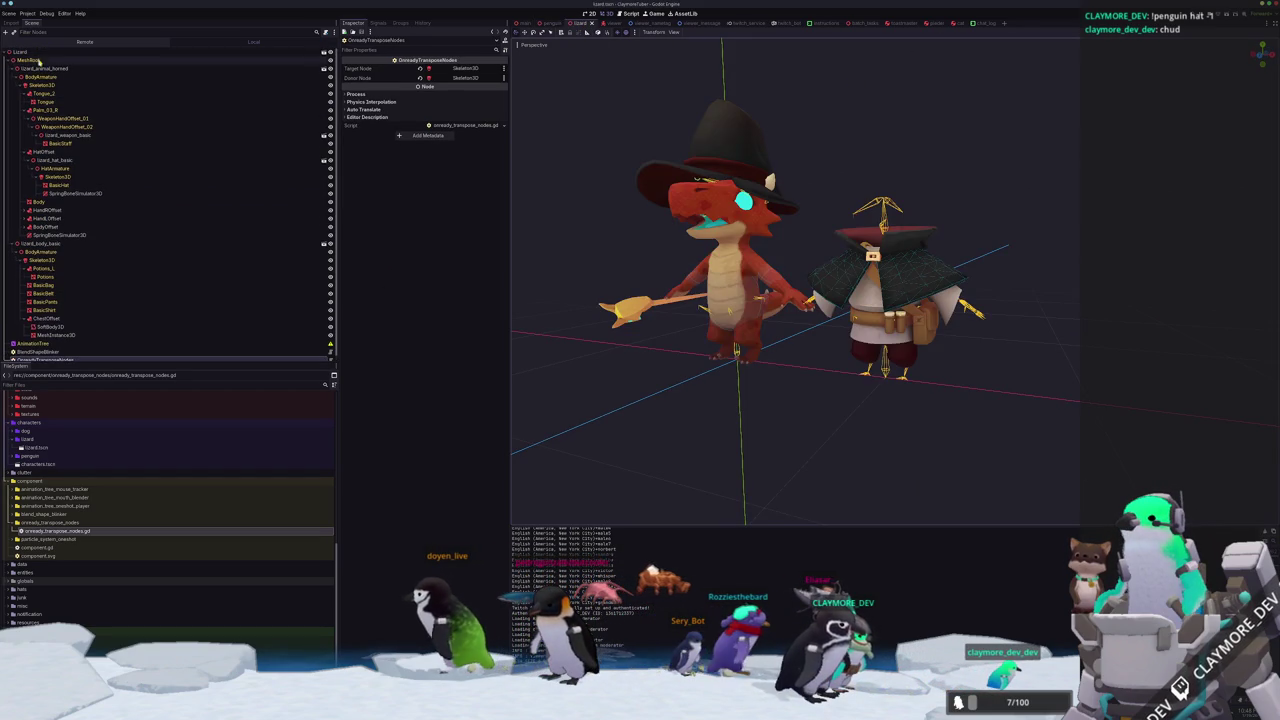
pyautogui.scroll(-1, 186, 277)
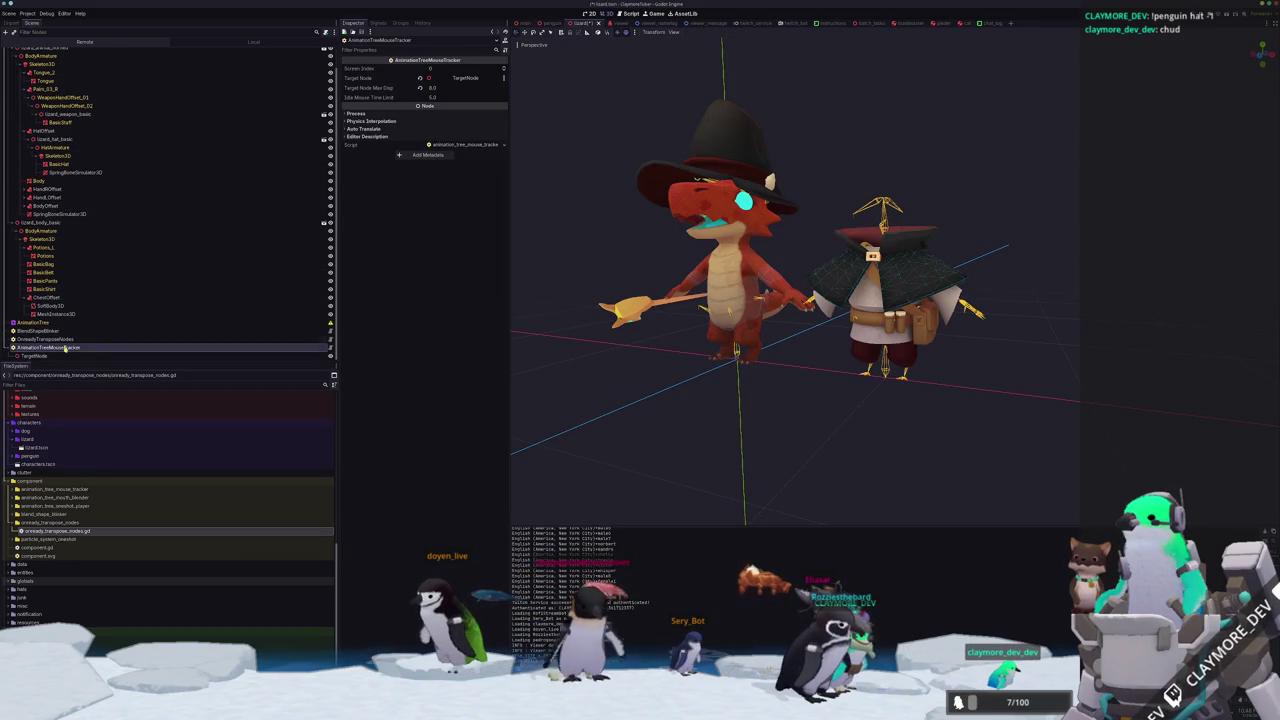
pyautogui.click(34, 356)
pyautogui.scroll(-3, 723, 311)
pyautogui.moveTo(723, 311)
pyautogui.mouseDown()
pyautogui.moveTo(788, 231)
pyautogui.moveTo(620, 206)
pyautogui.mouseUp()
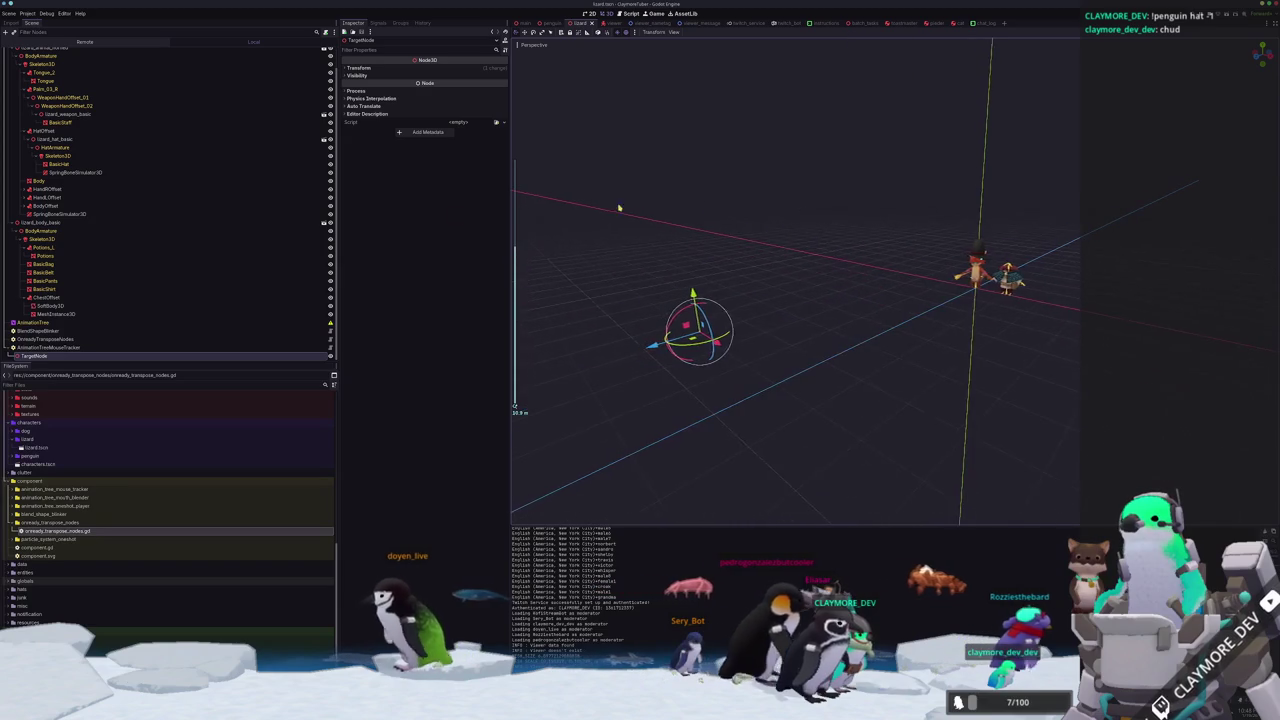
pyautogui.click(70, 347)
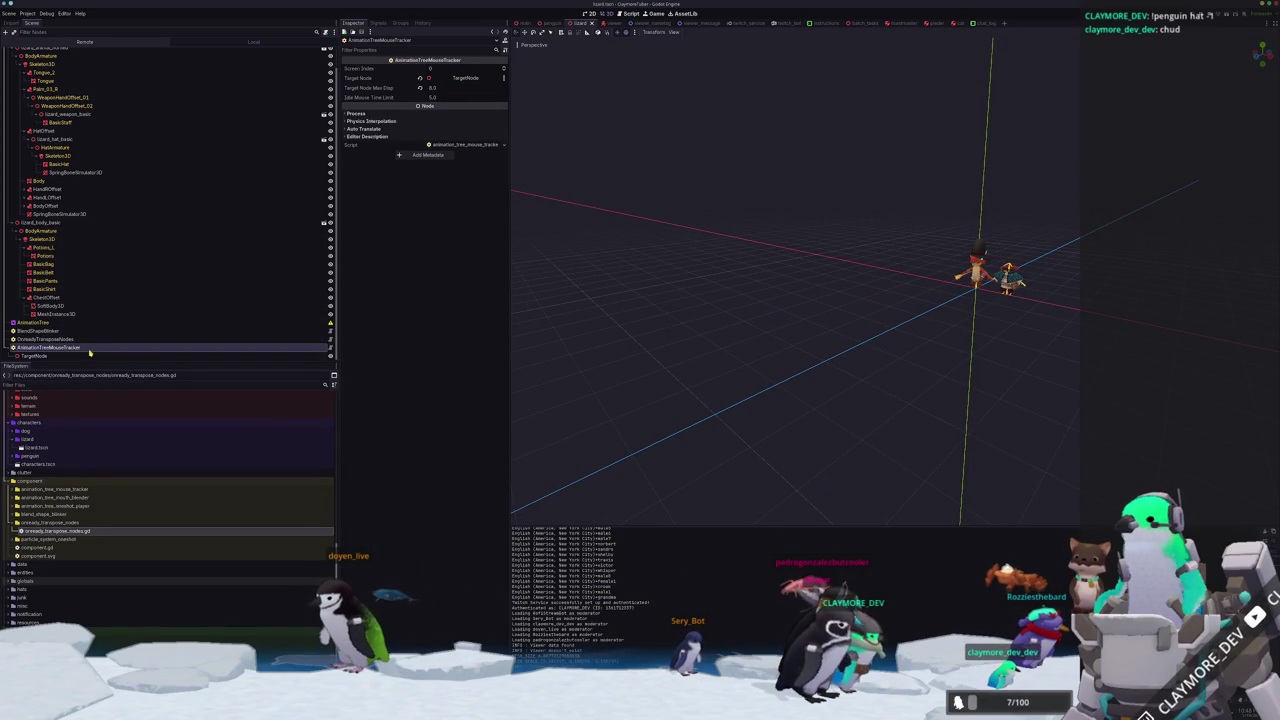
pyautogui.scroll(2, 67, 208)
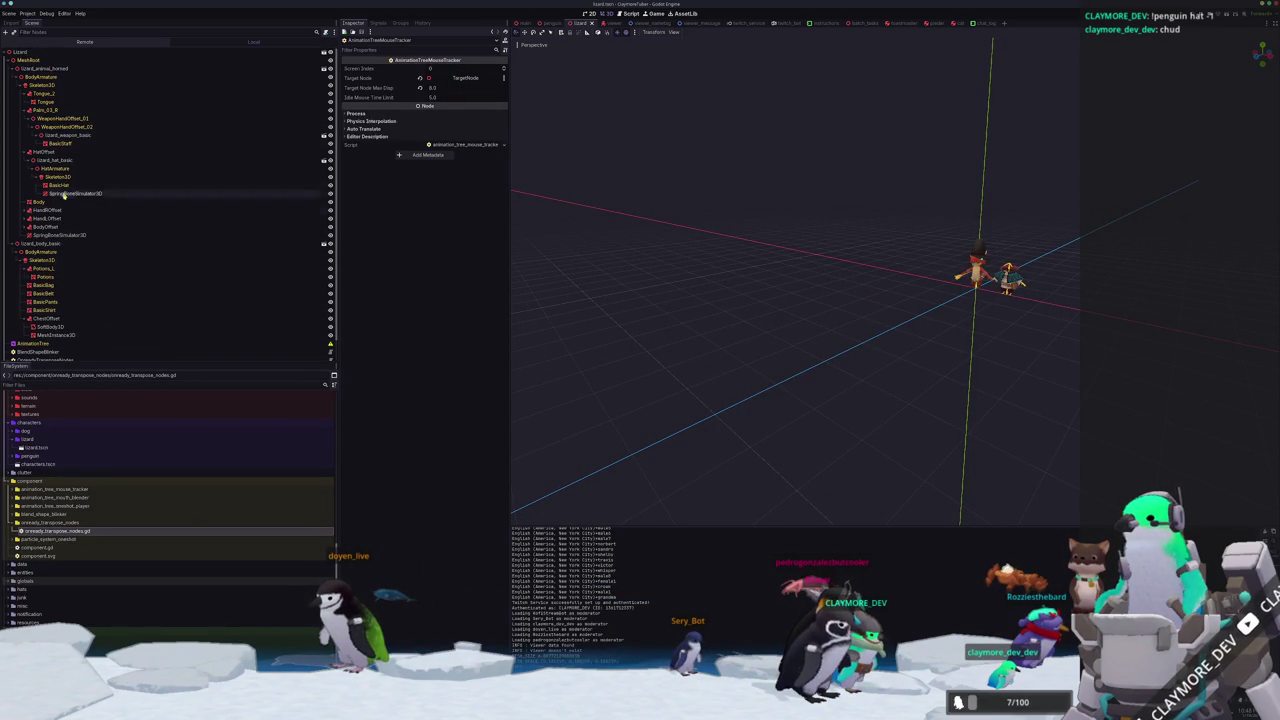
# Add a LookAtModifier3D child node under Skeleton3D by searching 'lookat'
pyautogui.rightClick(35, 86)
pyautogui.click(62, 90)
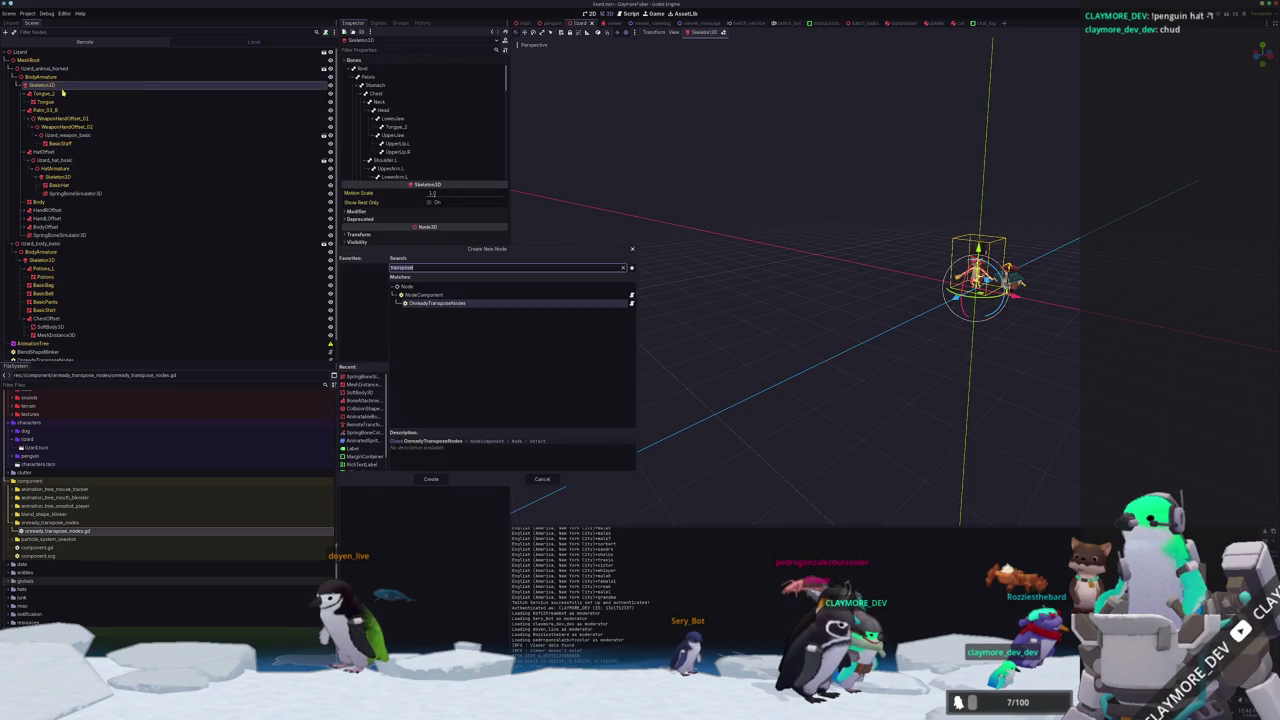
pyautogui.write('lookat')
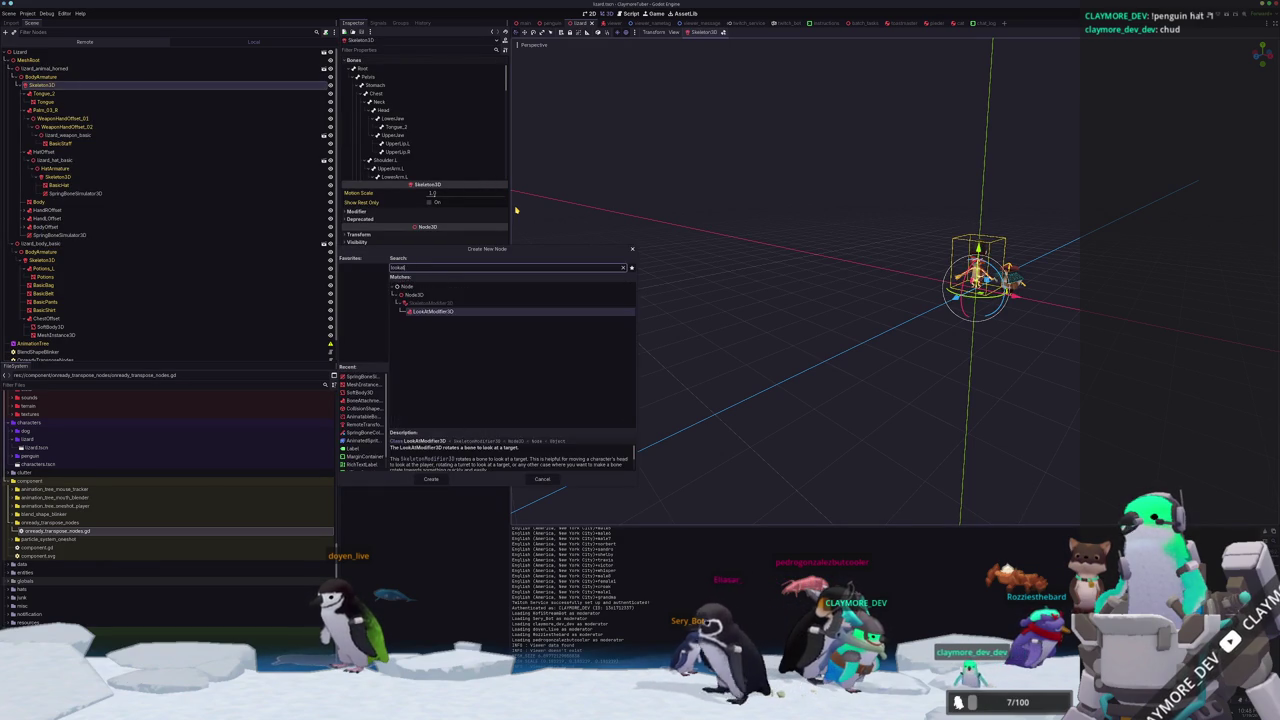
pyautogui.press('Return')
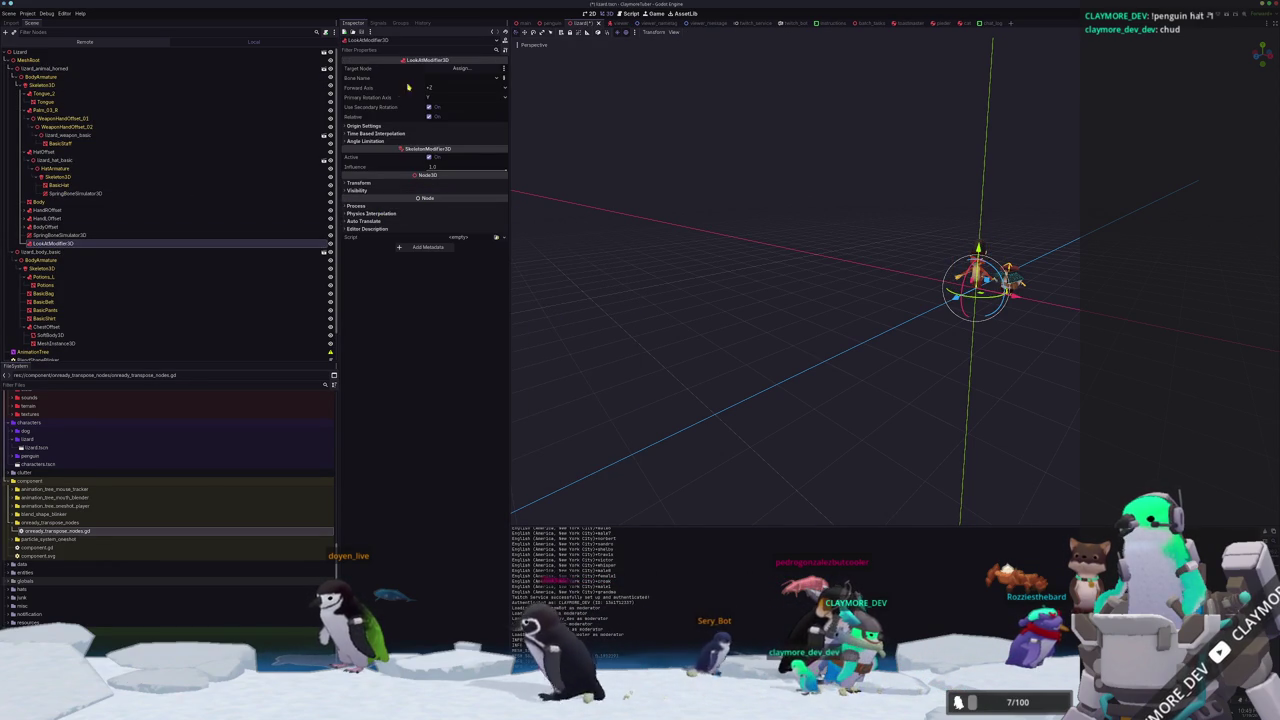
# Set the modifier's Target Node to TargetNode and its Bone Name to Head
pyautogui.click(461, 68)
pyautogui.scroll(-5, 641, 369)
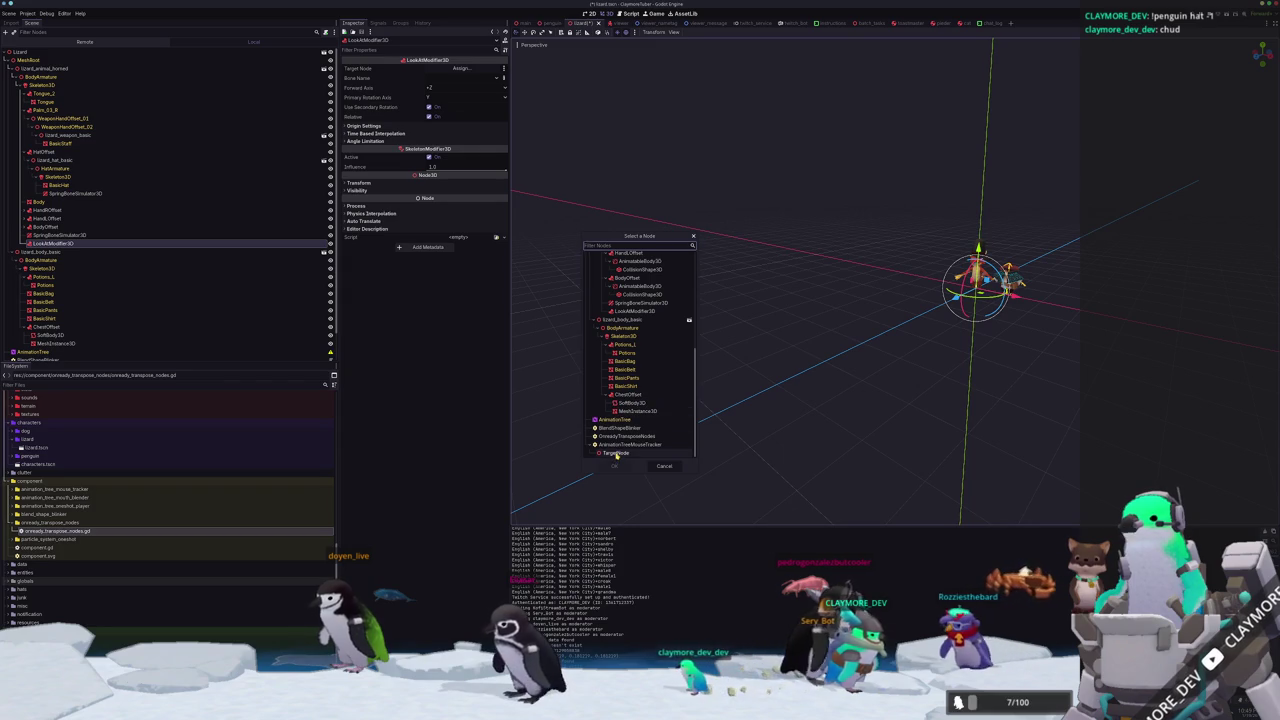
pyautogui.doubleClick(616, 453)
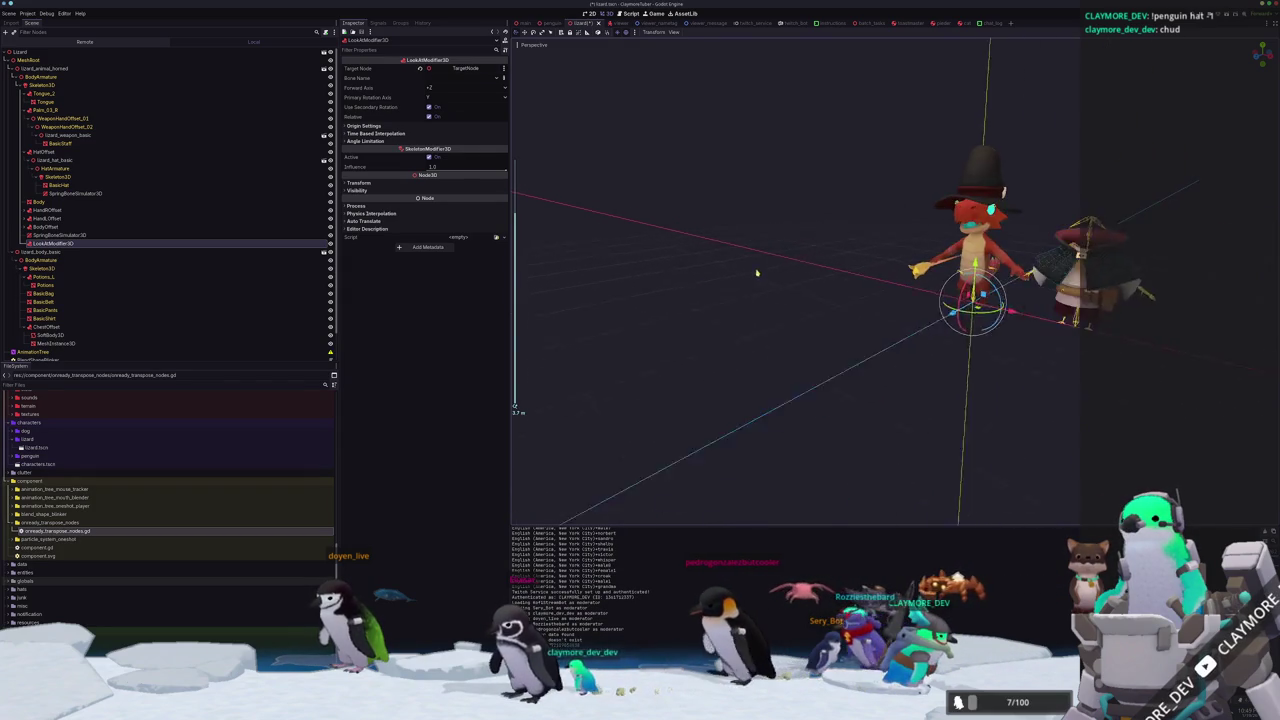
pyautogui.click(435, 78)
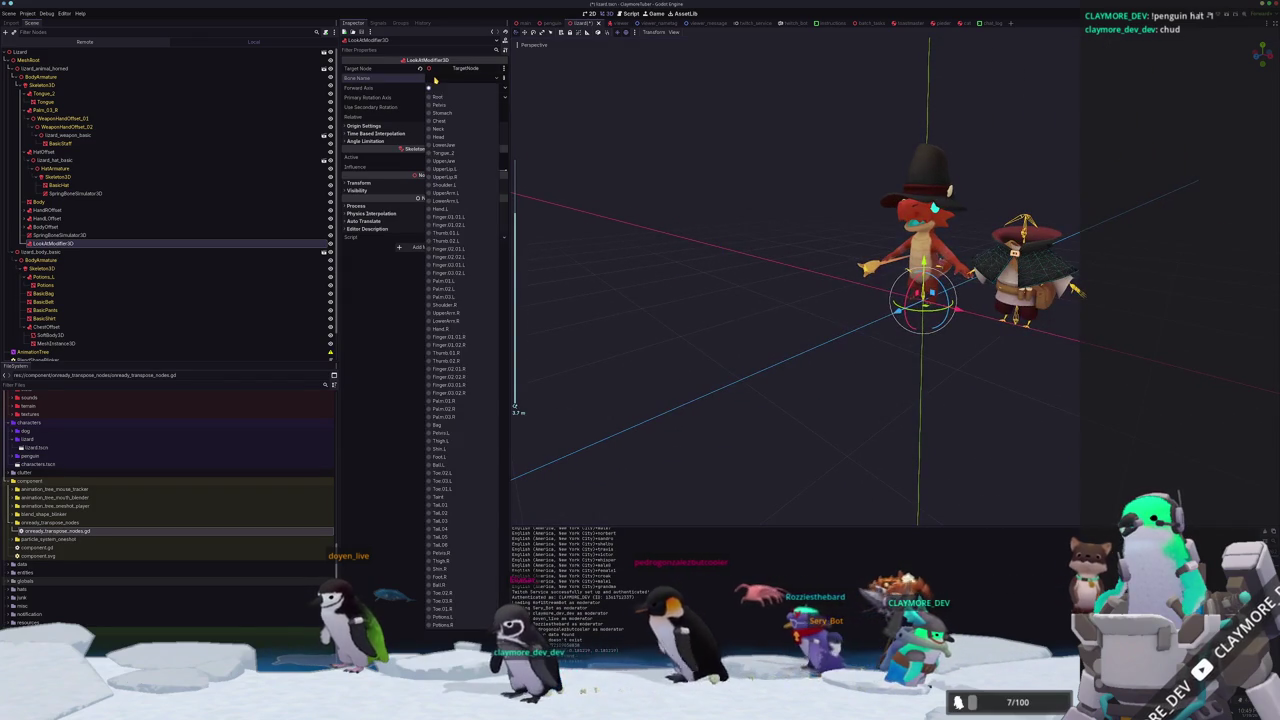
pyautogui.click(441, 136)
pyautogui.scroll(-5, 757, 274)
pyautogui.scroll(5, 757, 274)
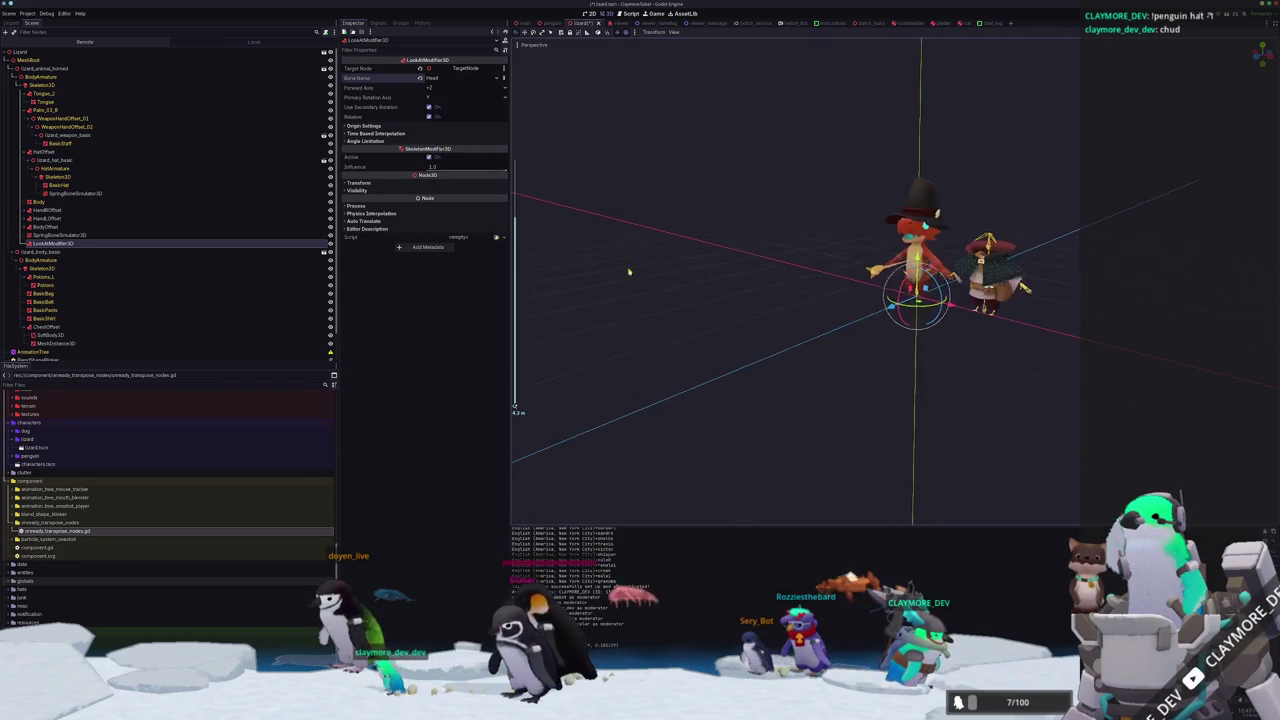
pyautogui.scroll(-2, 111, 347)
pyautogui.click(111, 355)
pyautogui.scroll(-10, 699, 320)
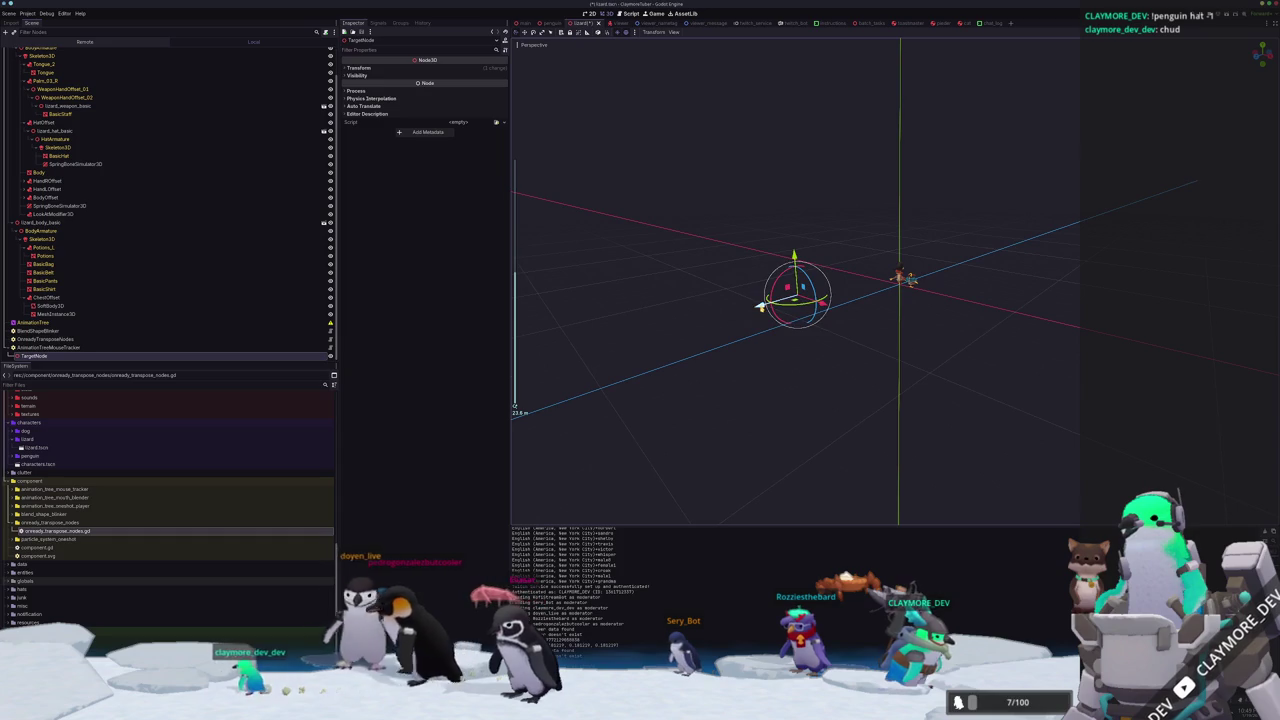
# Drag TargetNode forward along Z, then slightly down, to sit before the lizard's head
pyautogui.scroll(8, 828, 256)
pyautogui.moveTo(612, 252)
pyautogui.mouseDown()
pyautogui.moveTo(857, 218)
pyautogui.moveTo(857, 230)
pyautogui.moveTo(769, 232)
pyautogui.moveTo(864, 242)
pyautogui.mouseUp()
pyautogui.scroll(5, 864, 242)
pyautogui.moveTo(823, 143); pyautogui.dragTo(828, 152)
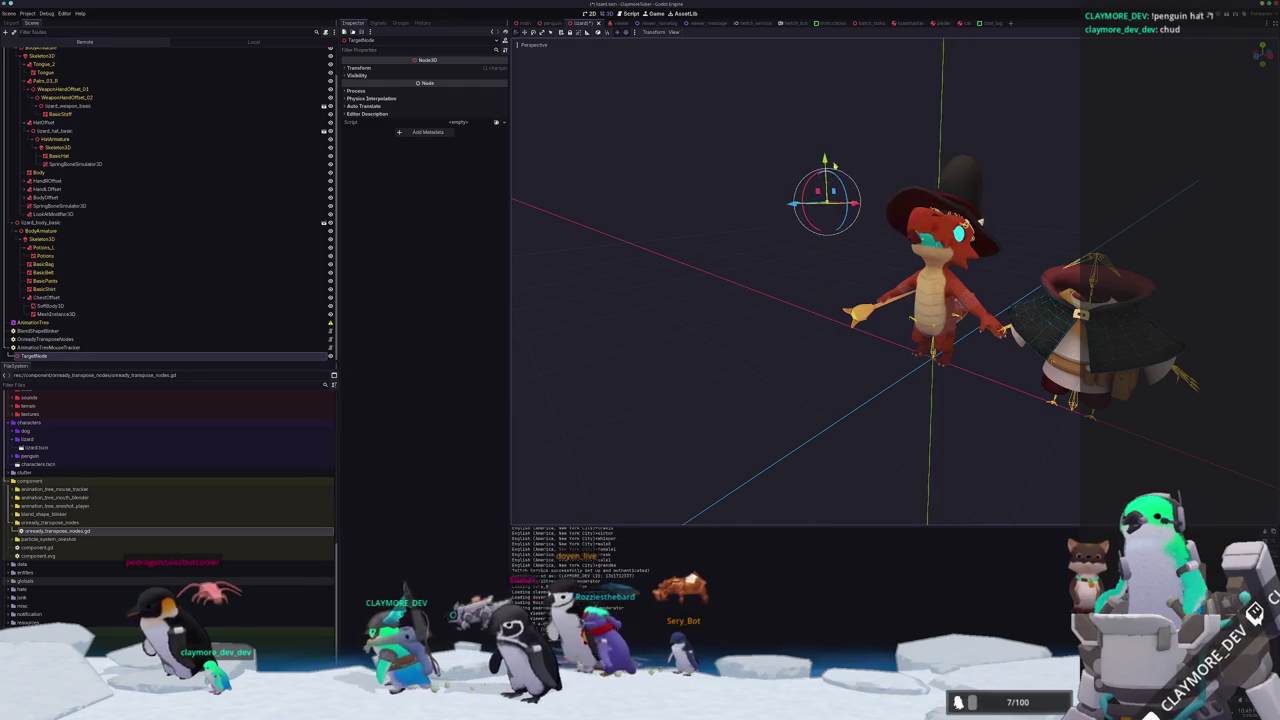
pyautogui.scroll(2, 830, 160)
pyautogui.click(106, 214)
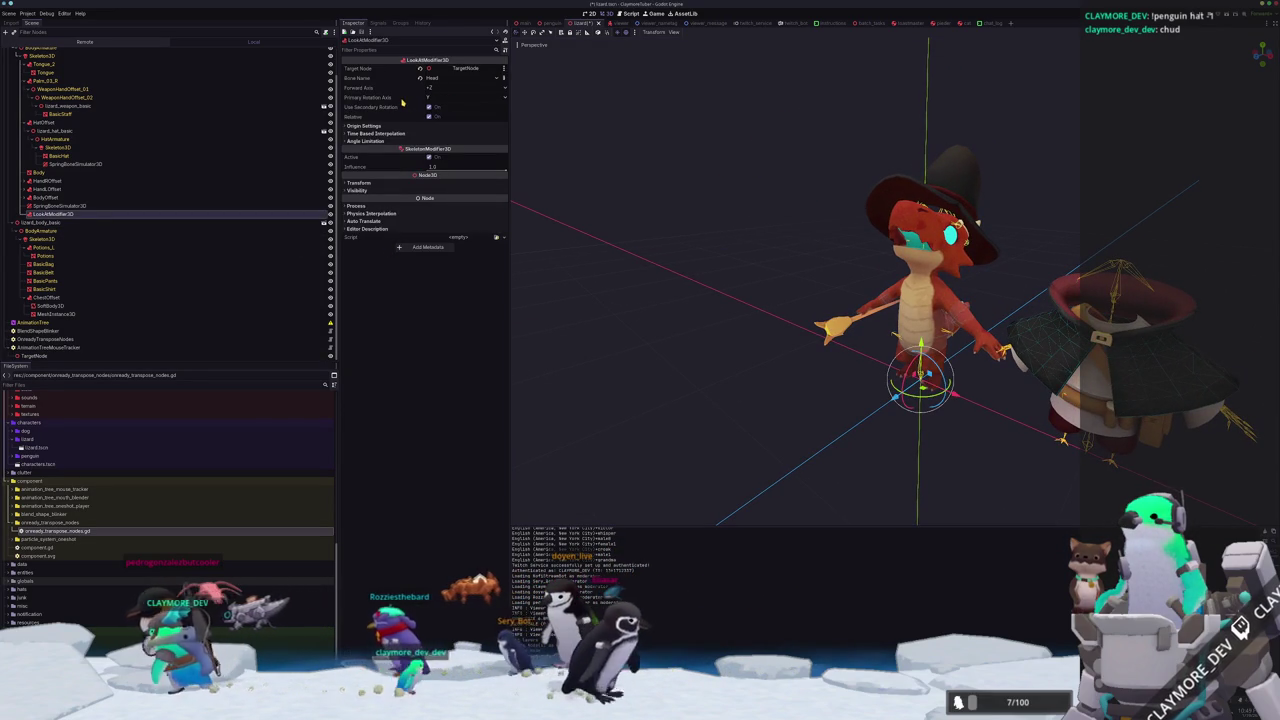
# Enable Use Angle Limitation on LookAtModifier3D and set Primary Limit Angle to 60°
pyautogui.click(366, 141)
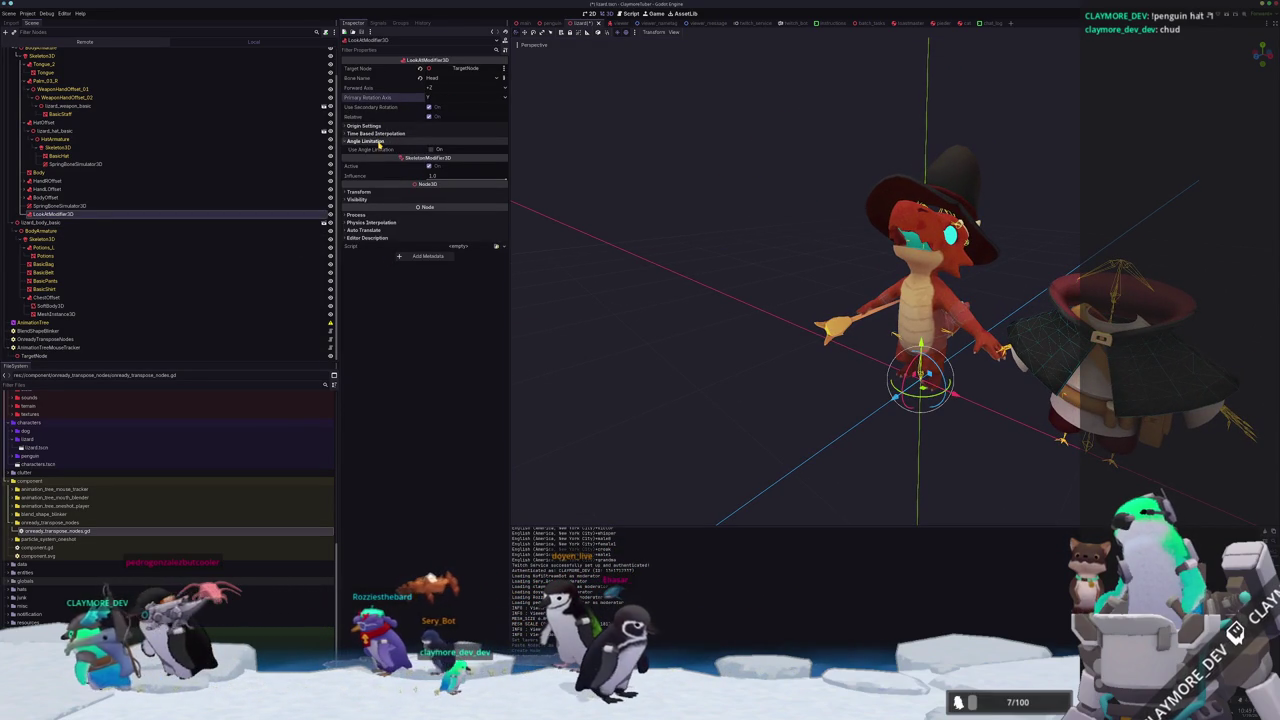
pyautogui.click(435, 149)
pyautogui.scroll(2, 530, 185)
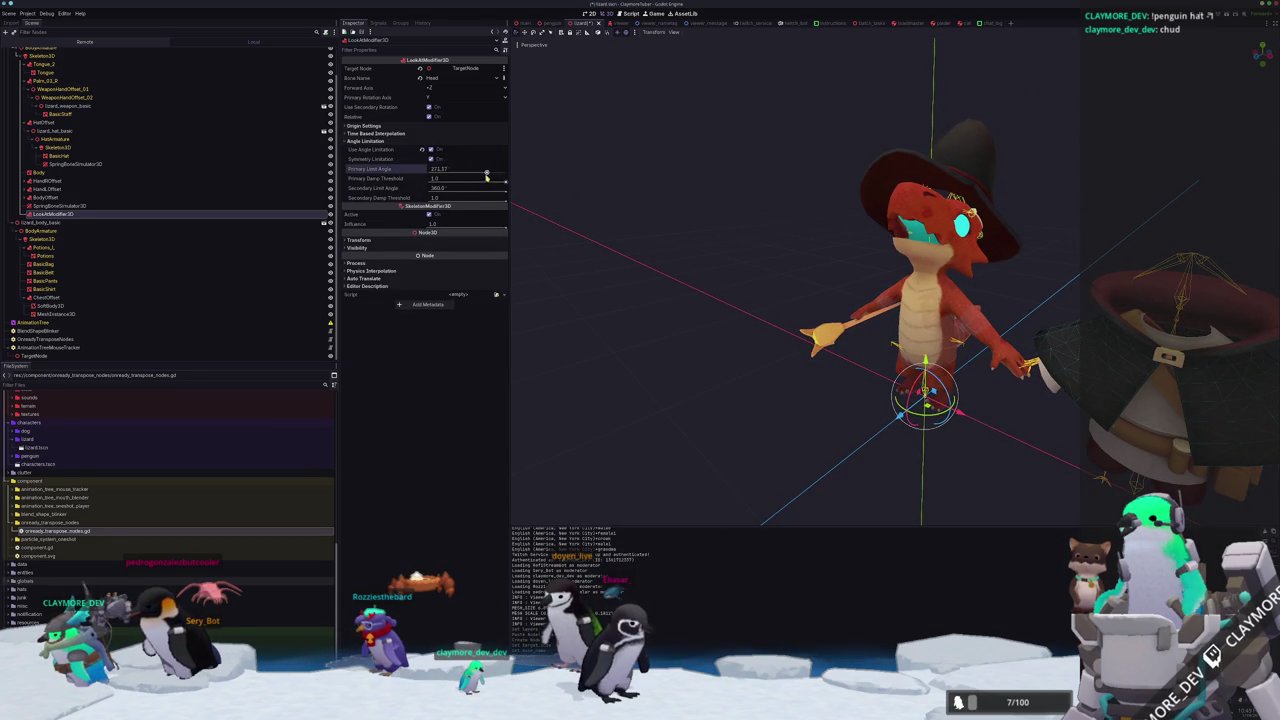
pyautogui.scroll(6, 530, 195)
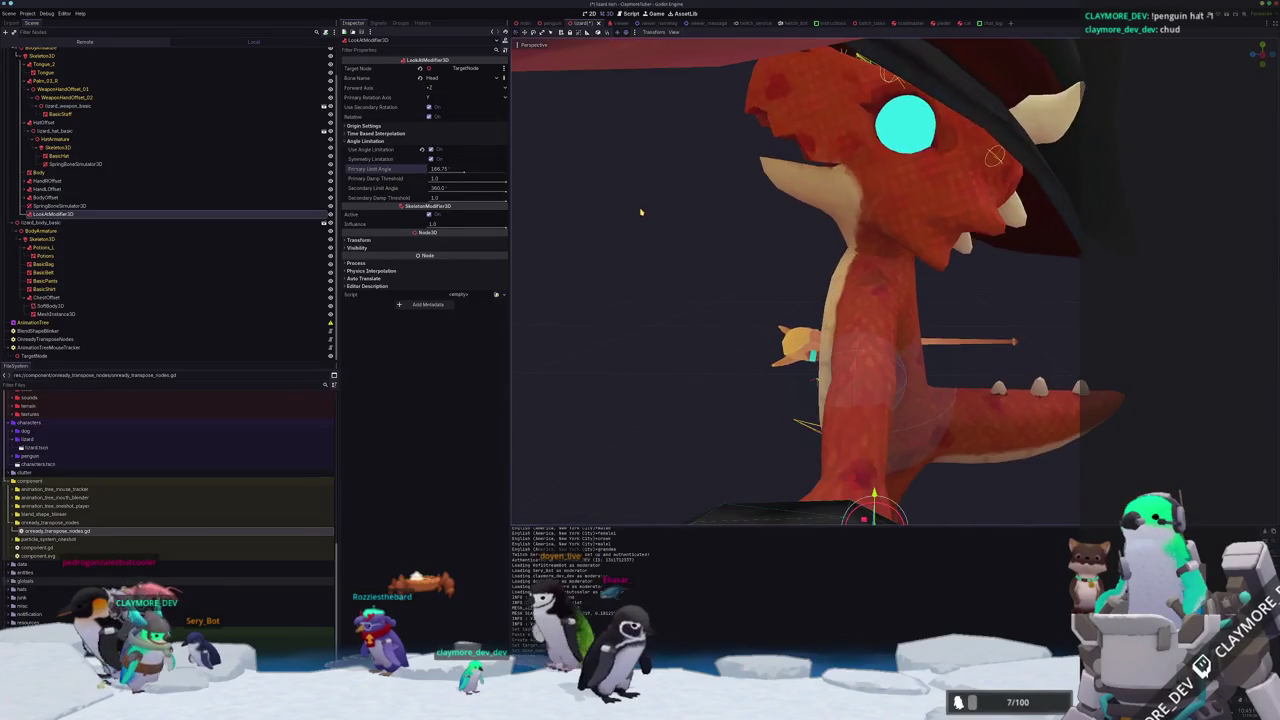
pyautogui.scroll(8, 641, 212)
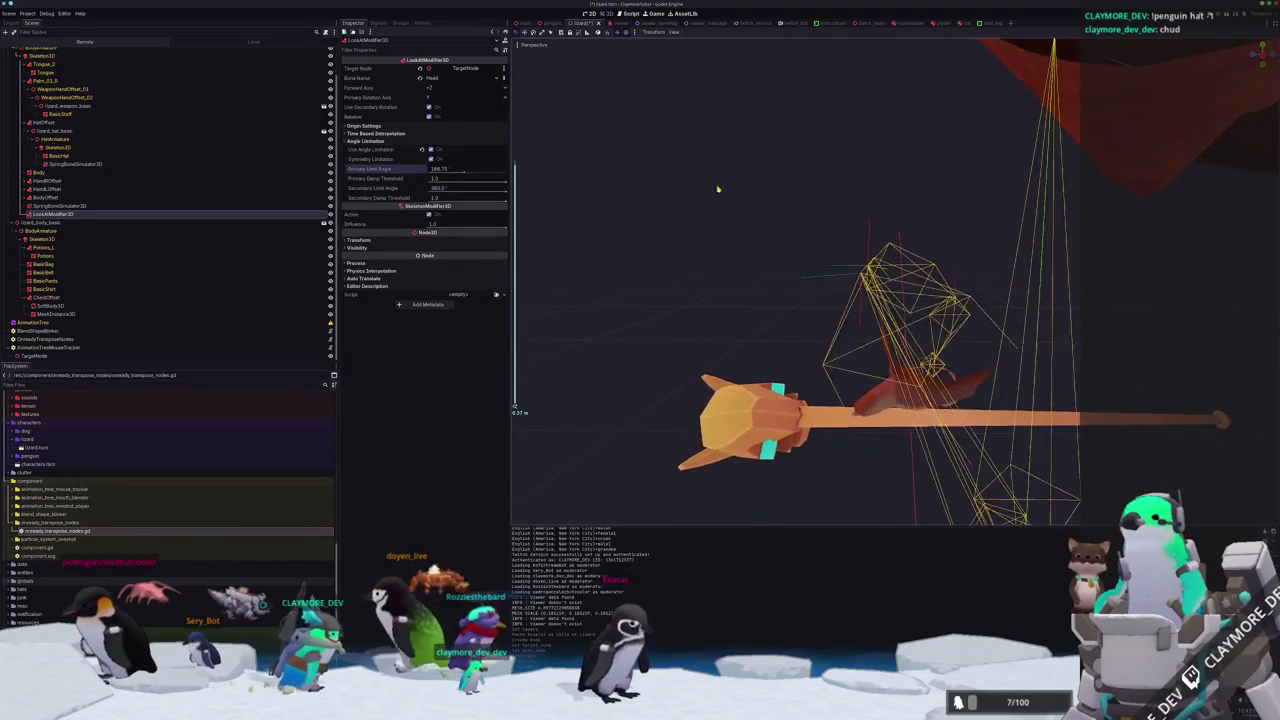
pyautogui.scroll(-3, 720, 195)
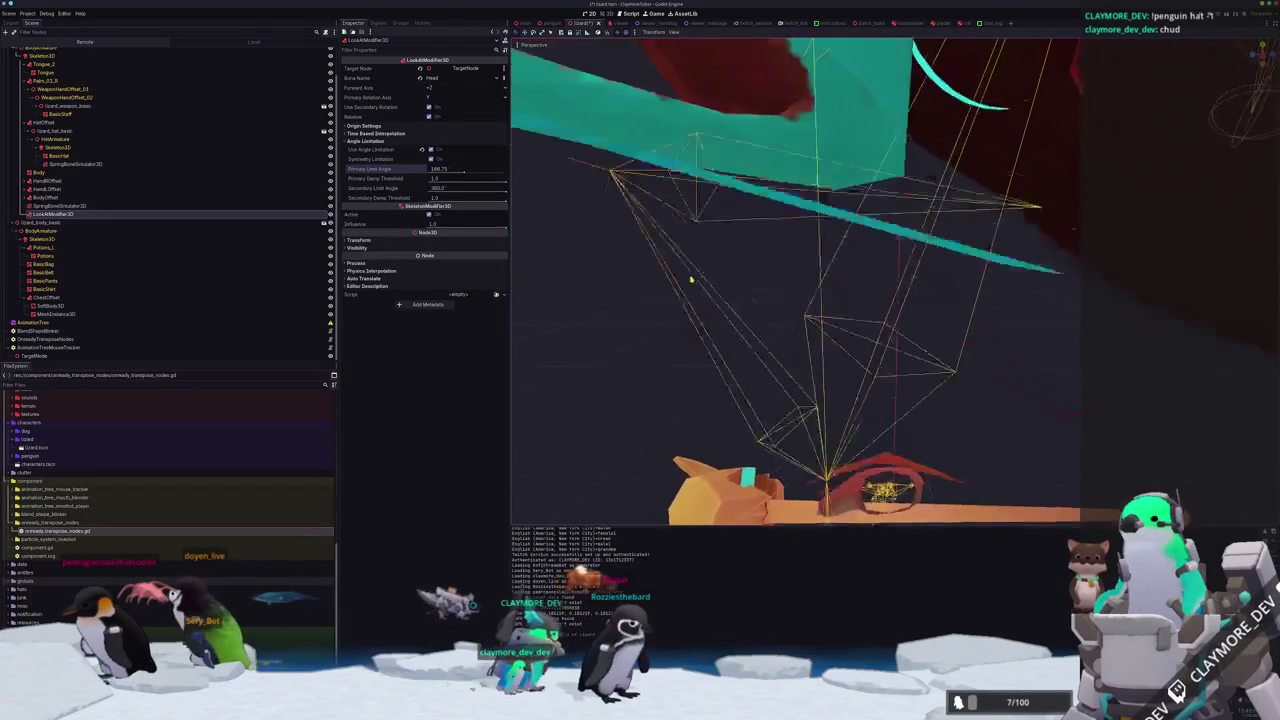
pyautogui.scroll(-10, 694, 249)
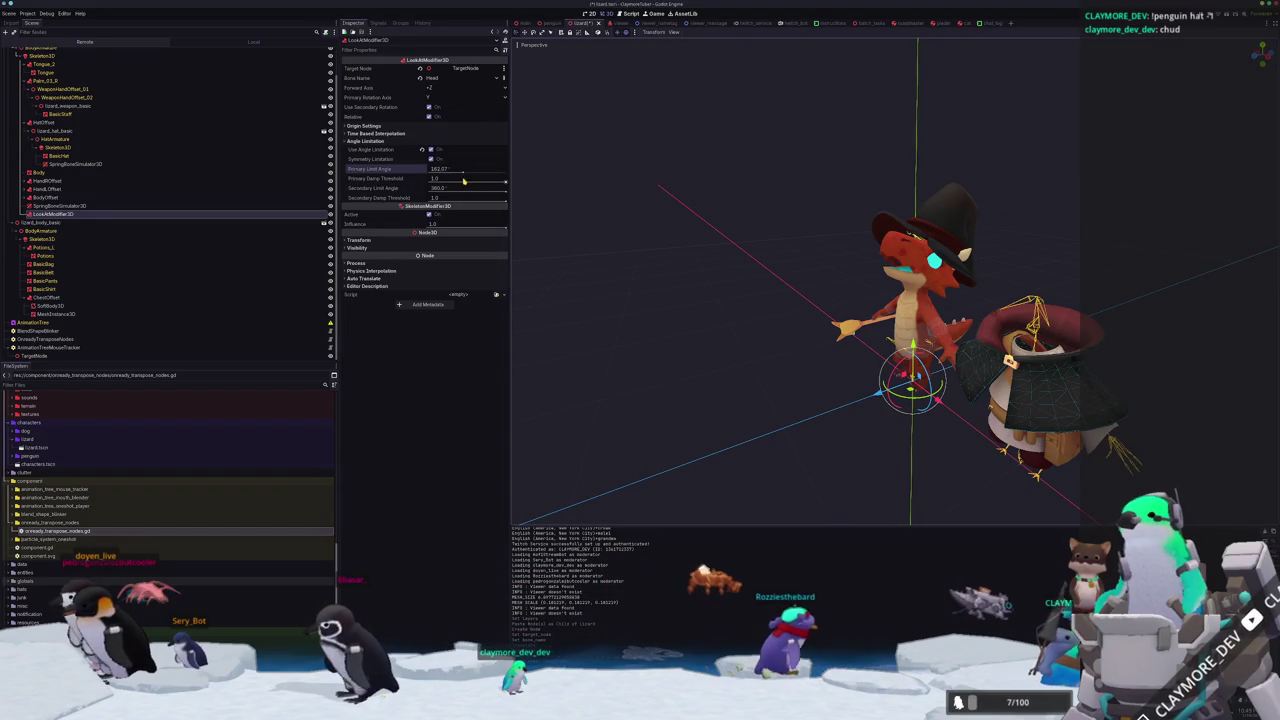
pyautogui.moveTo(434, 168); pyautogui.dragTo(448, 172)
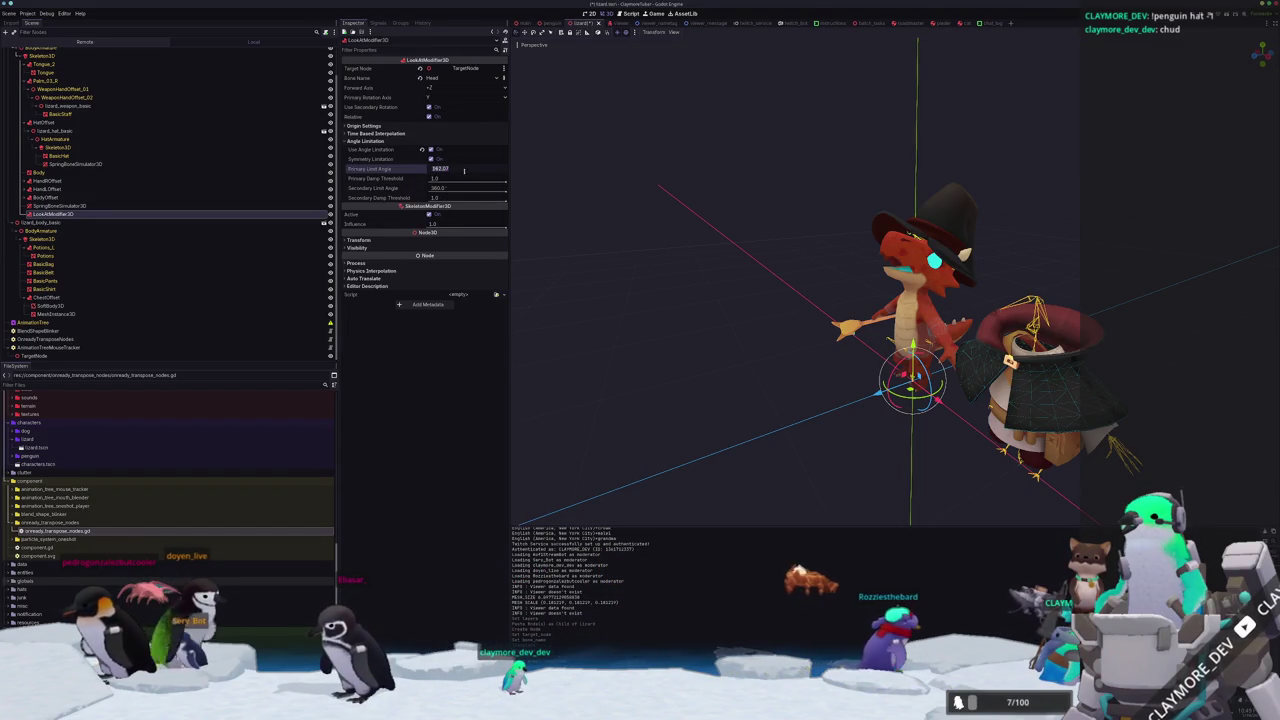
pyautogui.hotkey('ctrl', 'z')
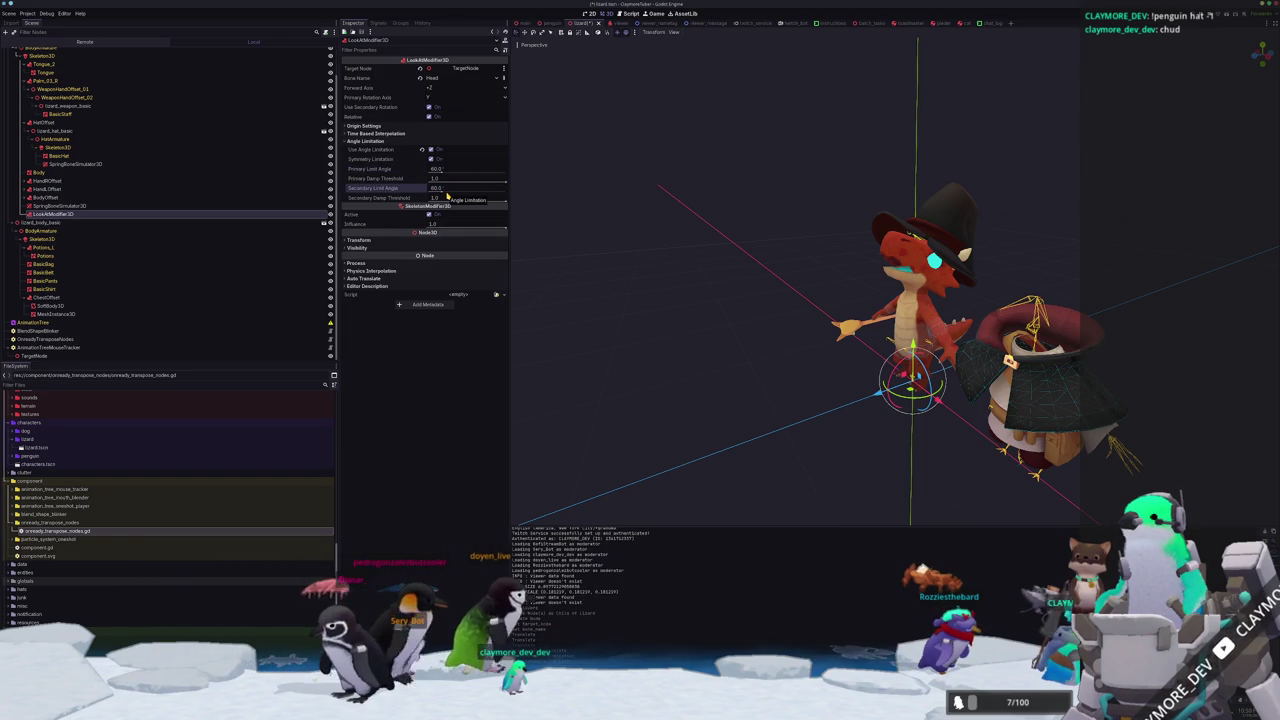
pyautogui.scroll(-5, 650, 206)
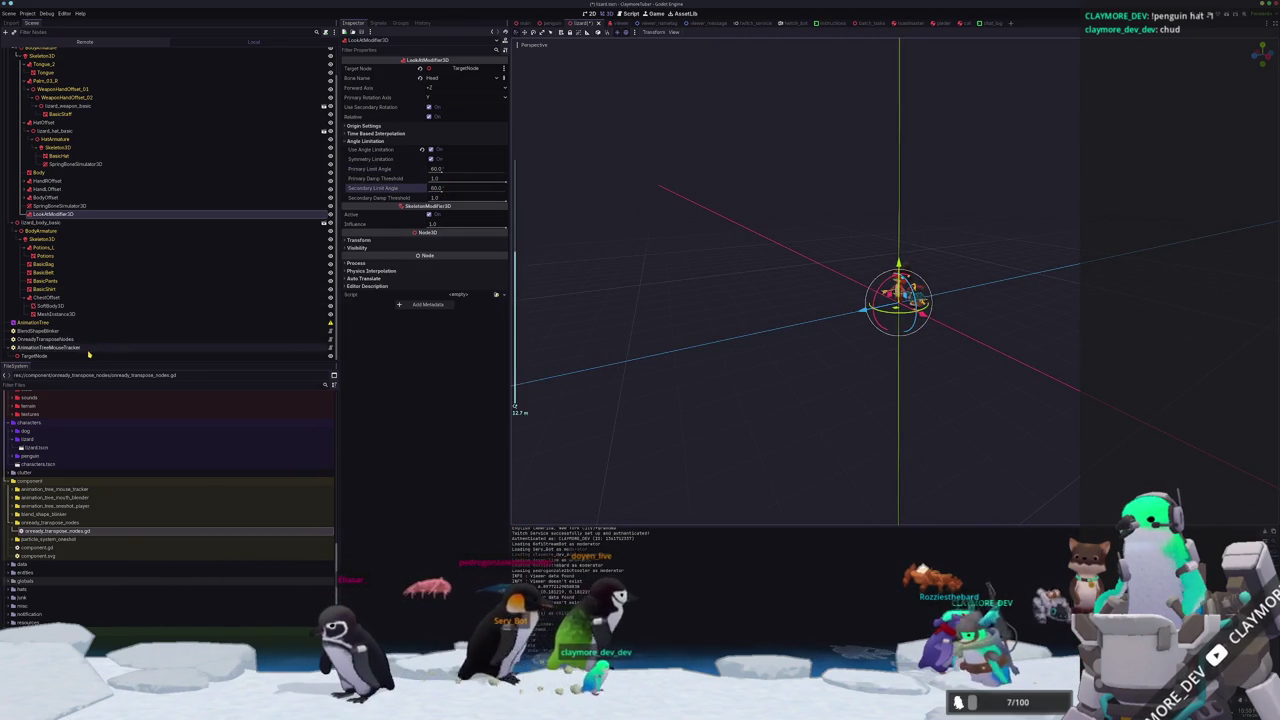
# Drag TargetNode along Z, left along X, and up and down to test head tracking
pyautogui.click(40, 355)
pyautogui.scroll(5, 660, 257)
pyautogui.moveTo(788, 268)
pyautogui.mouseDown()
pyautogui.moveTo(860, 234)
pyautogui.moveTo(912, 238)
pyautogui.mouseUp()
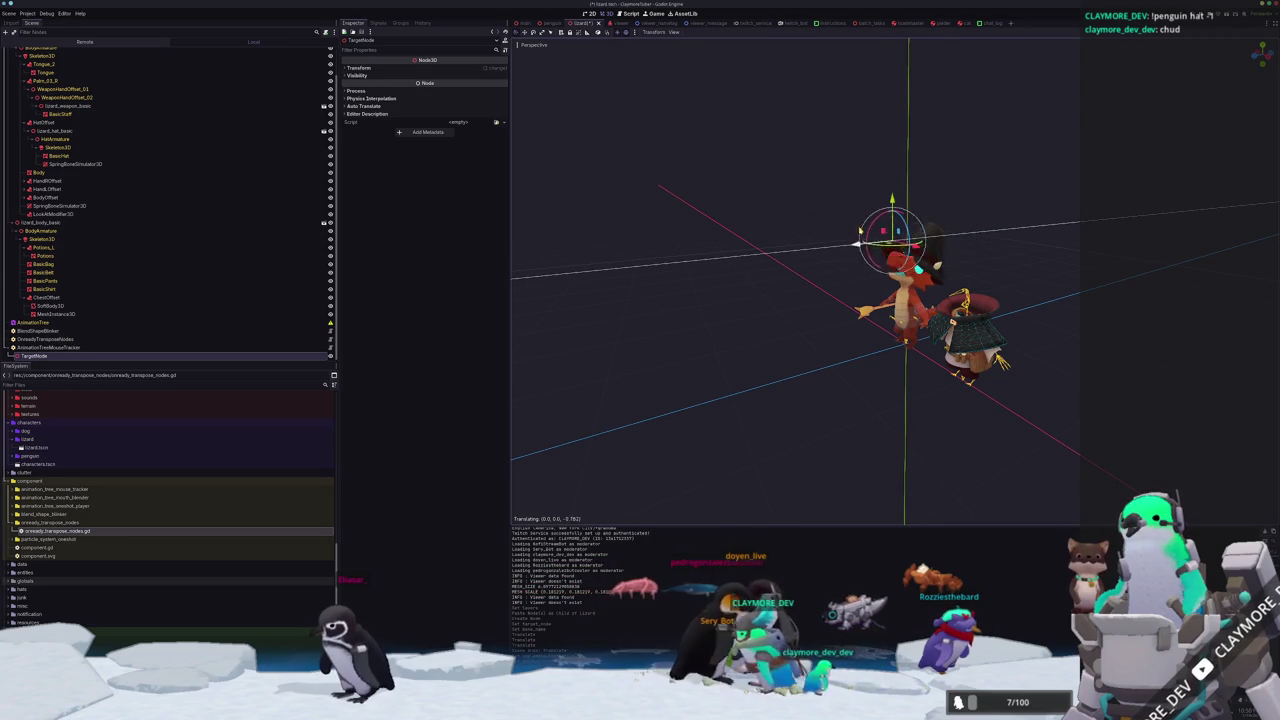
pyautogui.scroll(3, 930, 250)
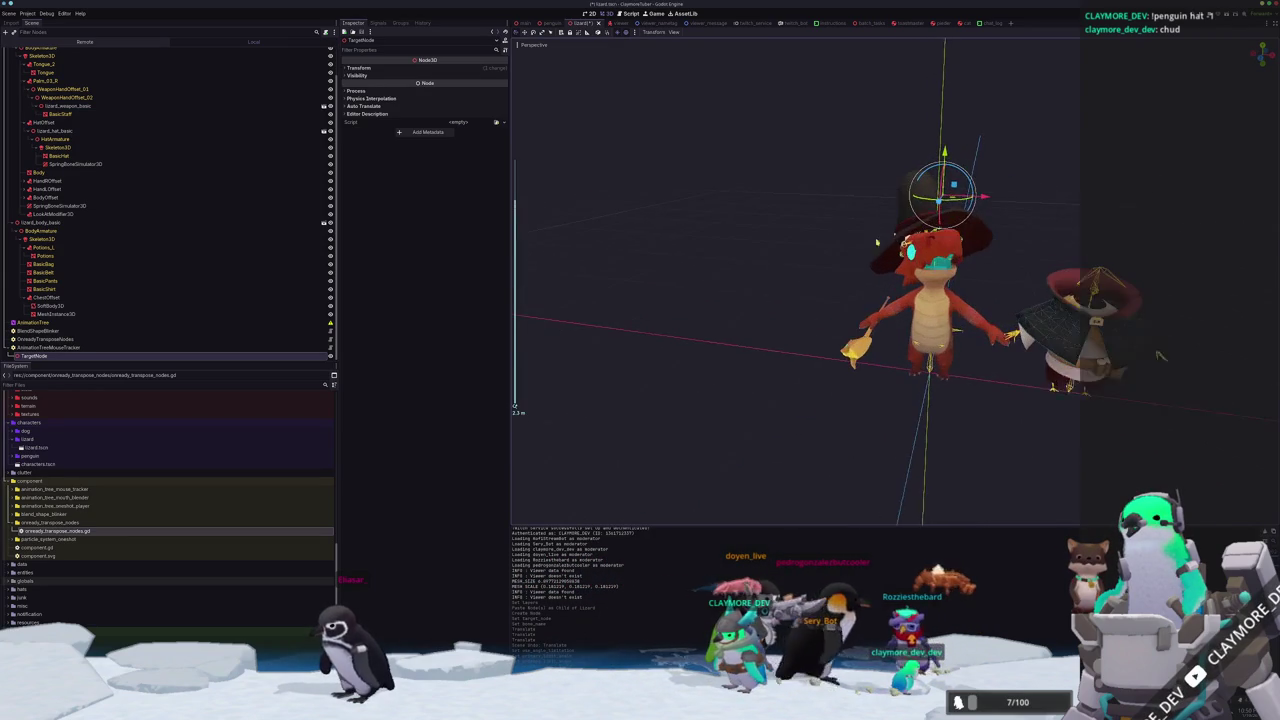
pyautogui.moveTo(985, 190); pyautogui.dragTo(843, 193)
pyautogui.moveTo(797, 150)
pyautogui.mouseDown()
pyautogui.moveTo(797, 195)
pyautogui.moveTo(791, 122)
pyautogui.moveTo(800, 330)
pyautogui.moveTo(782, 175)
pyautogui.moveTo(797, 218)
pyautogui.moveTo(770, 212)
pyautogui.mouseUp()
pyautogui.scroll(3, 737, 206)
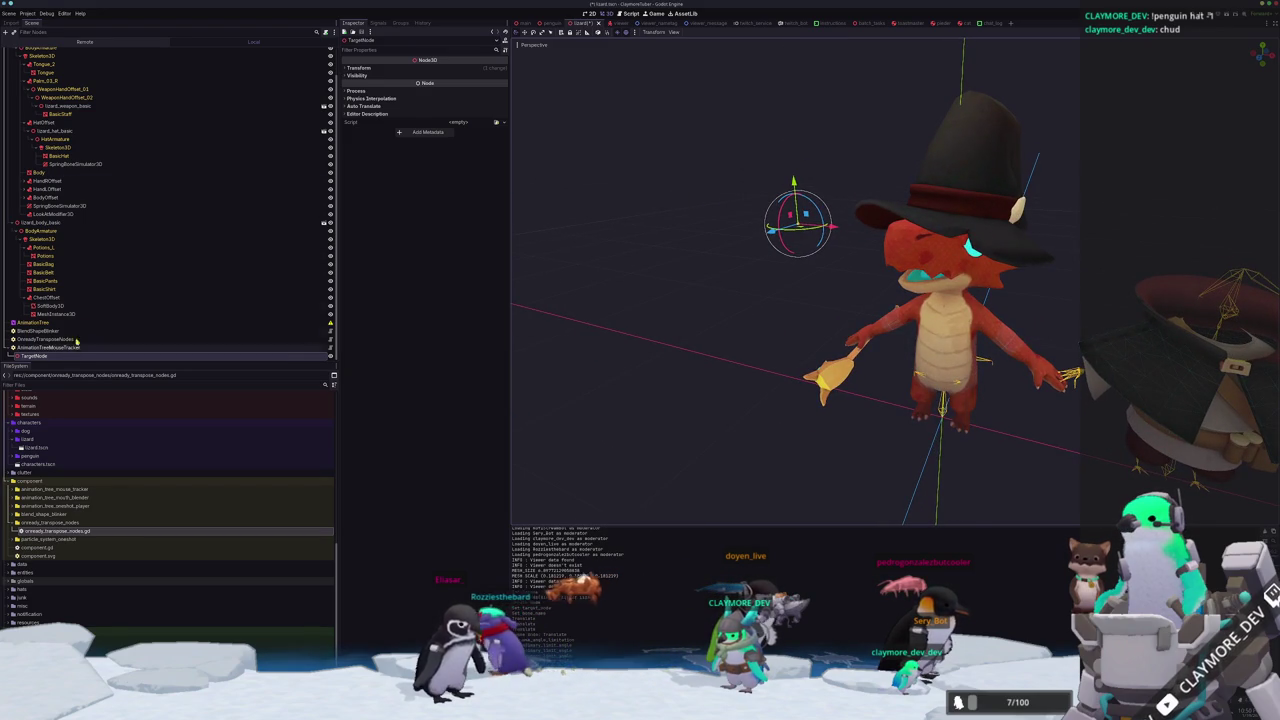
# Give time-based interpolation a Duration of 1 and InOut easing while moving the target
pyautogui.click(62, 215)
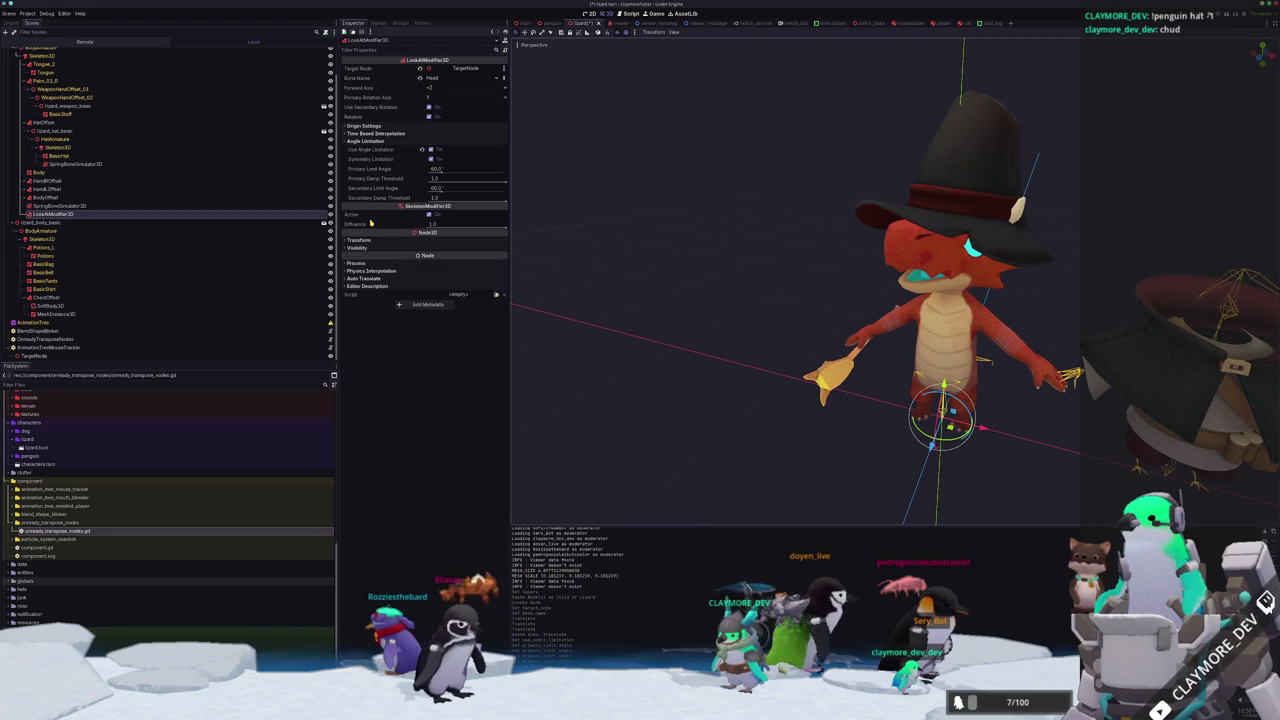
pyautogui.click(386, 133)
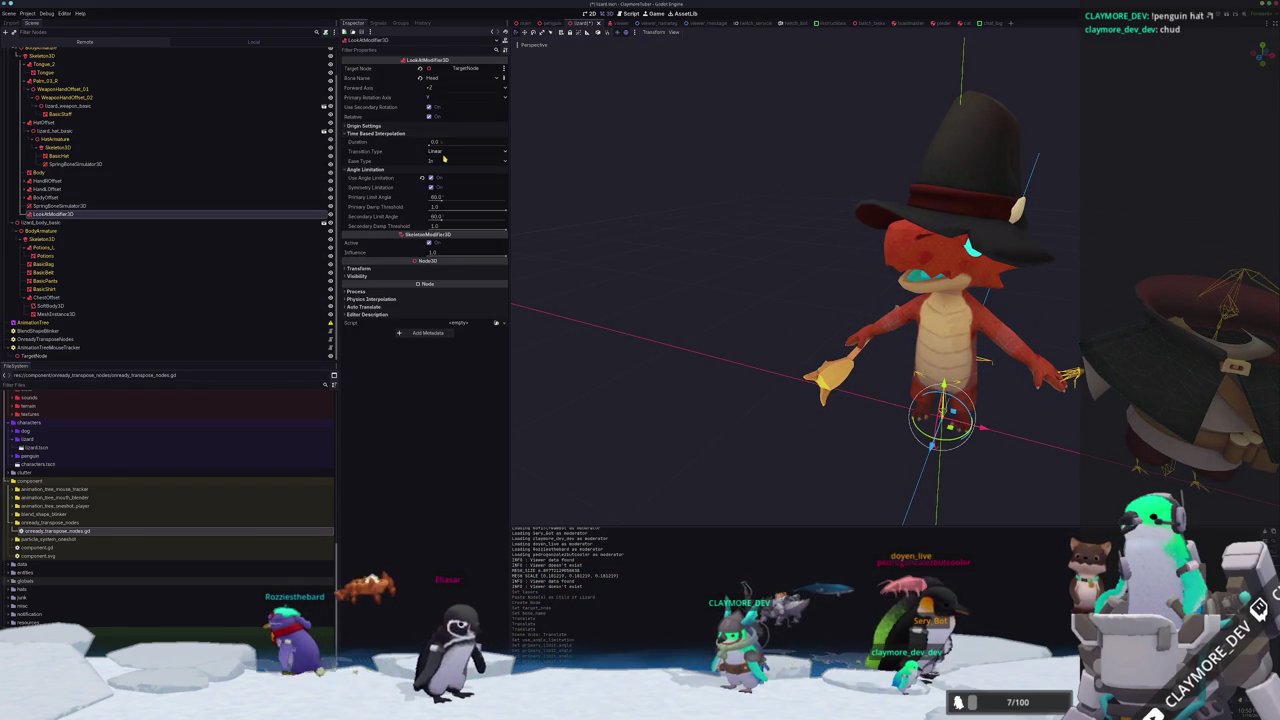
pyautogui.write('1')
pyautogui.click(66, 355)
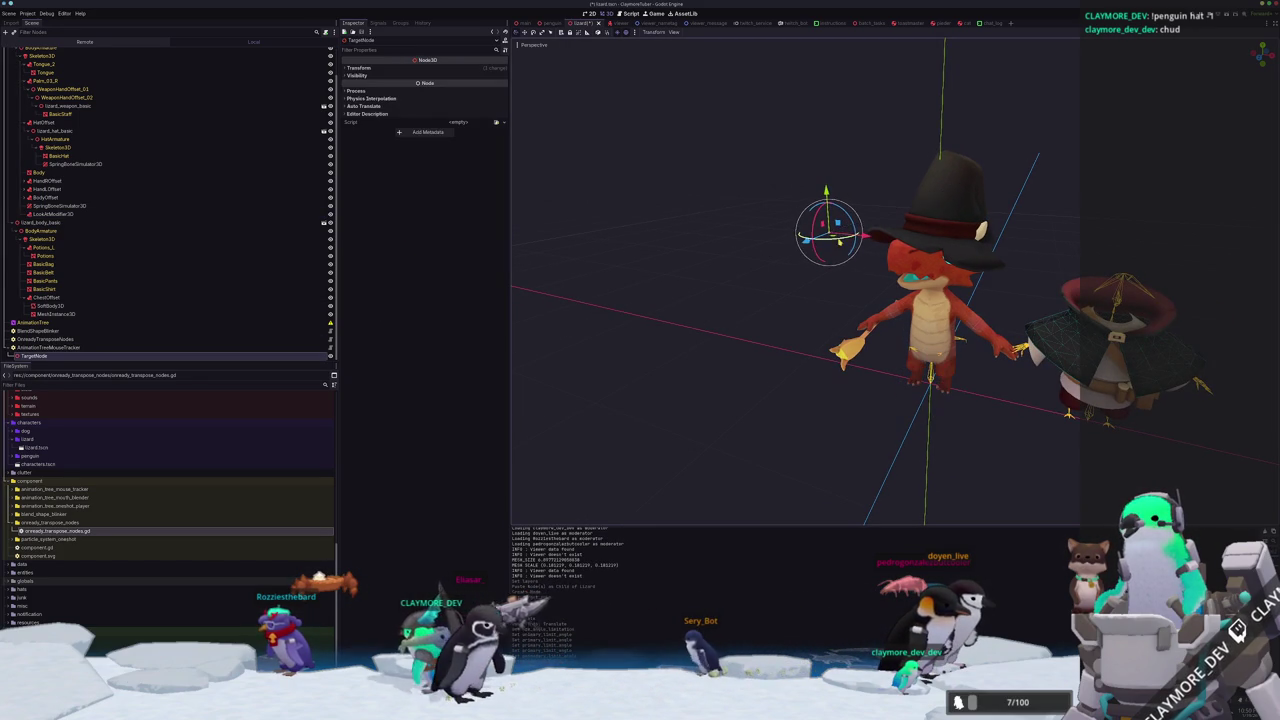
pyautogui.moveTo(1046, 278); pyautogui.dragTo(1134, 288)
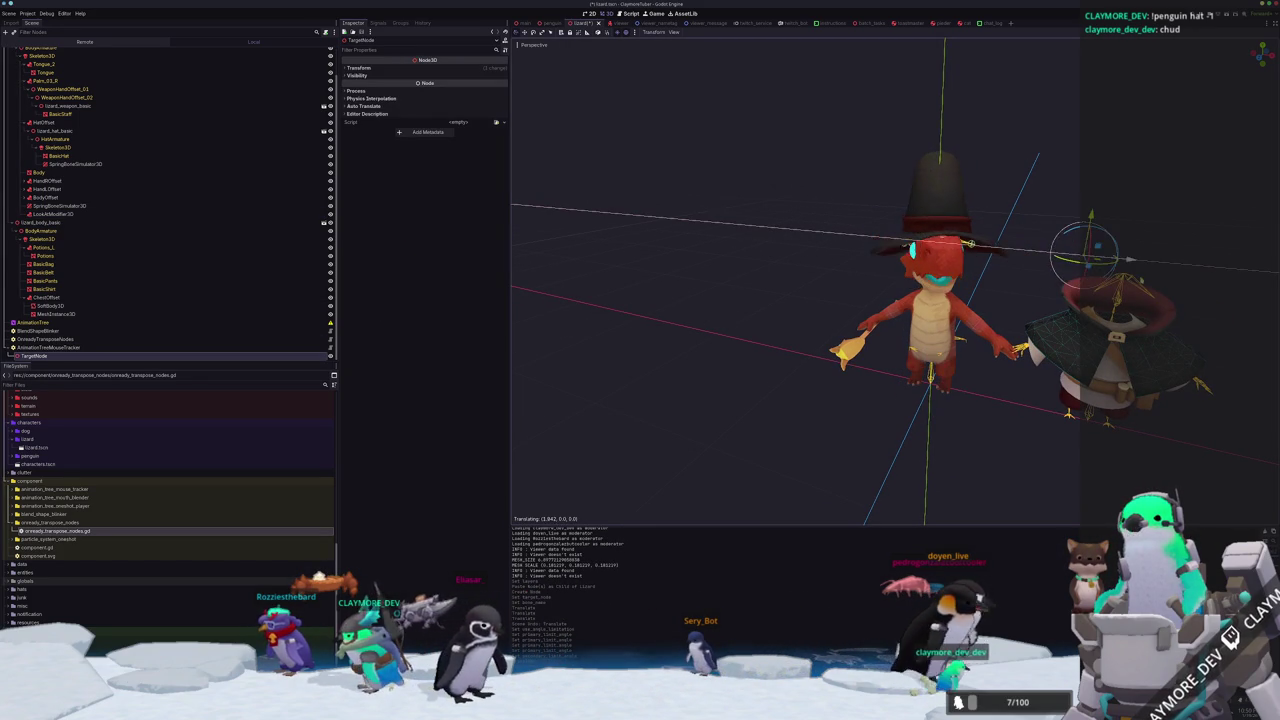
pyautogui.moveTo(1096, 250); pyautogui.dragTo(1100, 205)
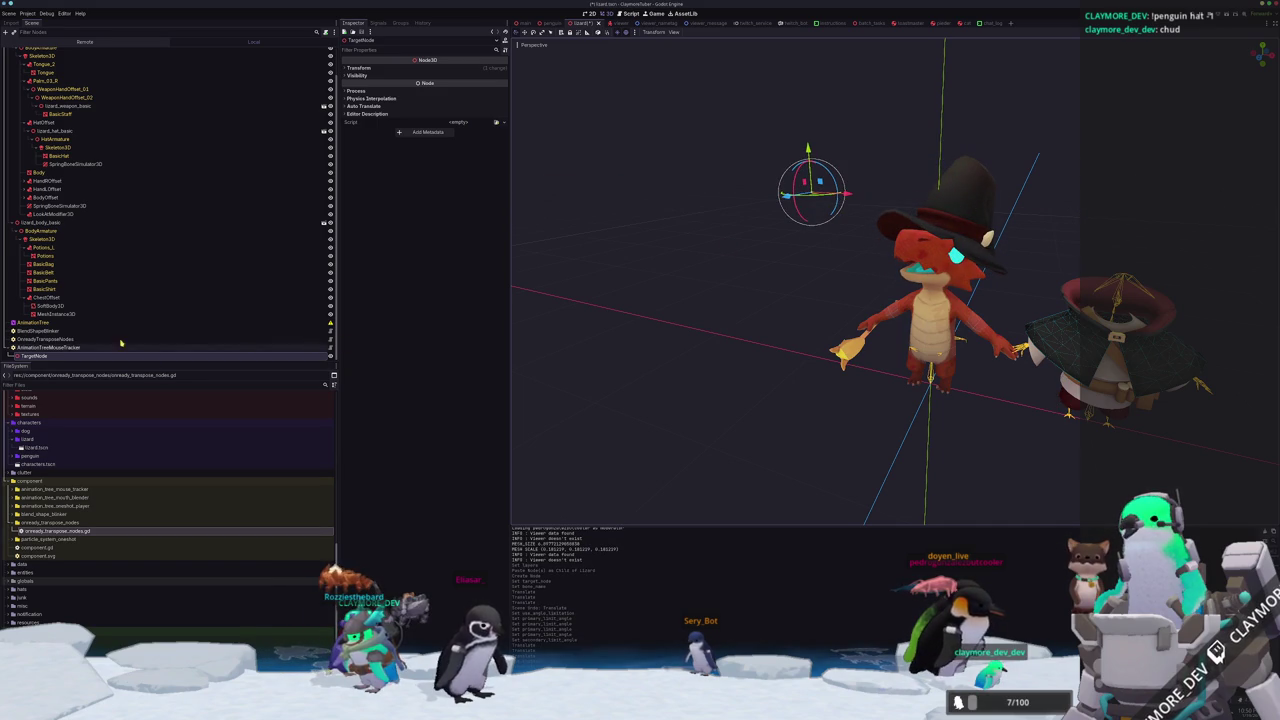
pyautogui.click(90, 216)
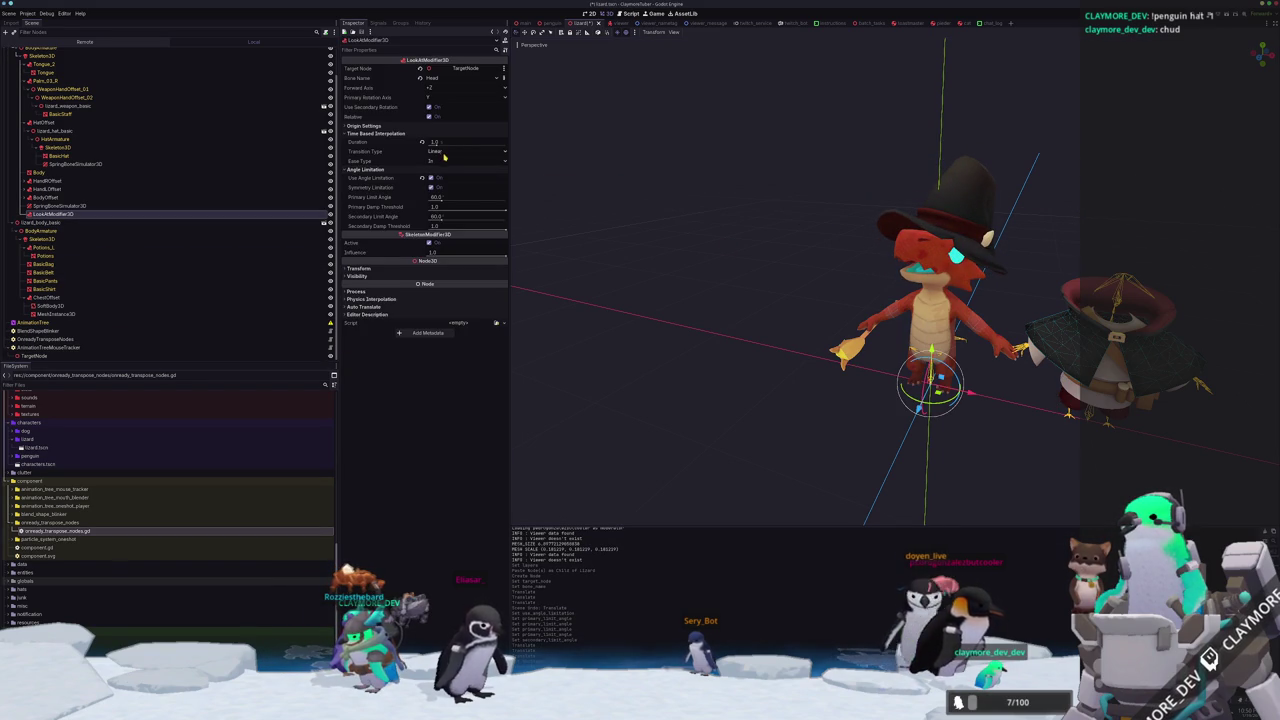
pyautogui.click(447, 188)
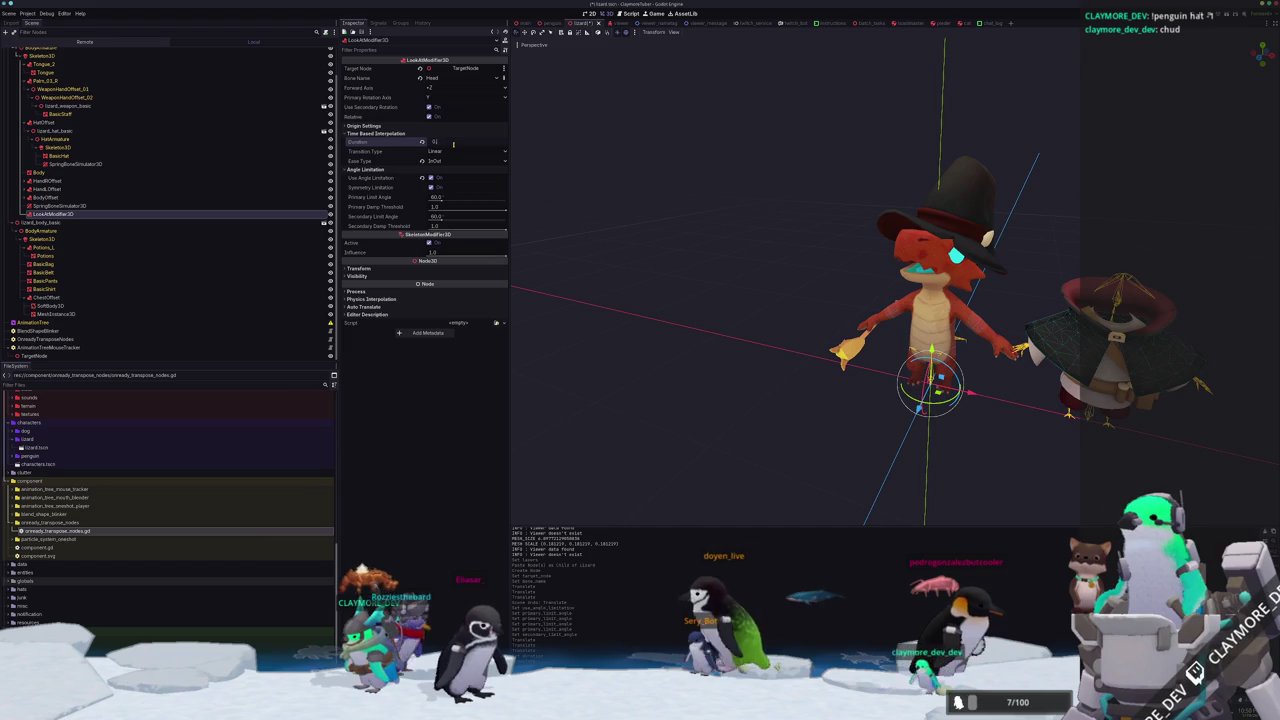
pyautogui.click(40, 356)
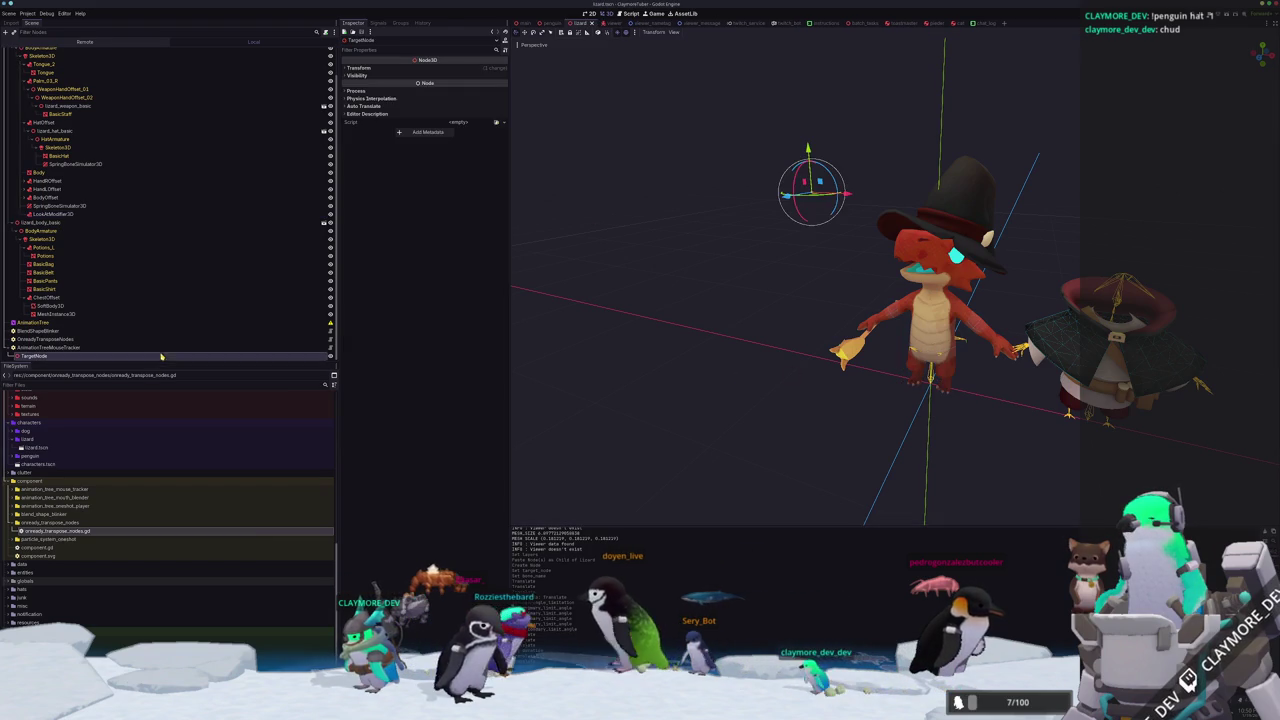
# Cancel a first move of TargetNode, then raise it along the Y axis
pyautogui.moveTo(846, 193)
pyautogui.mouseDown()
pyautogui.moveTo(1110, 205)
pyautogui.moveTo(871, 191)
pyautogui.moveTo(826, 213)
pyautogui.moveTo(826, 258)
pyautogui.moveTo(838, 263)
pyautogui.moveTo(1090, 300)
pyautogui.moveTo(1068, 290)
pyautogui.moveTo(789, 380)
pyautogui.moveTo(515, 408)
pyautogui.mouseUp()
pyautogui.rightClick(1023, 284)
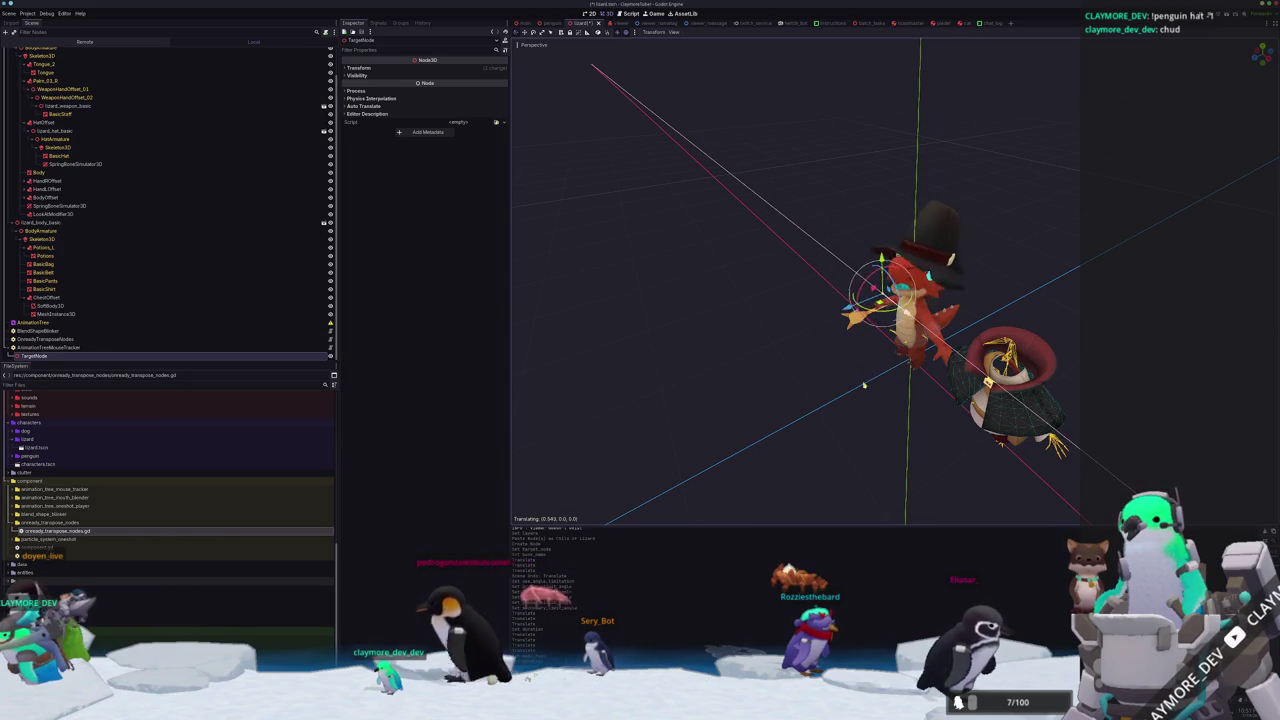
pyautogui.click(860, 381)
pyautogui.moveTo(860, 381); pyautogui.dragTo(790, 372)
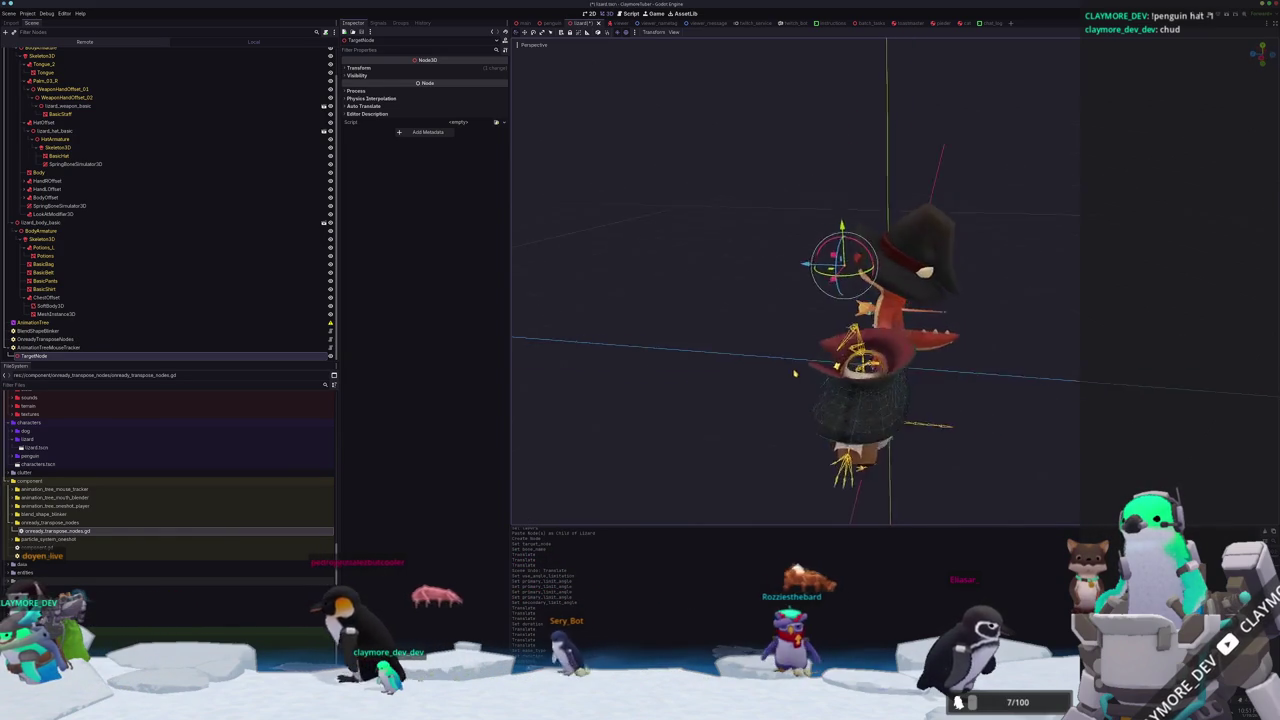
pyautogui.scroll(5, 790, 372)
pyautogui.press('g')
pyautogui.press('y')
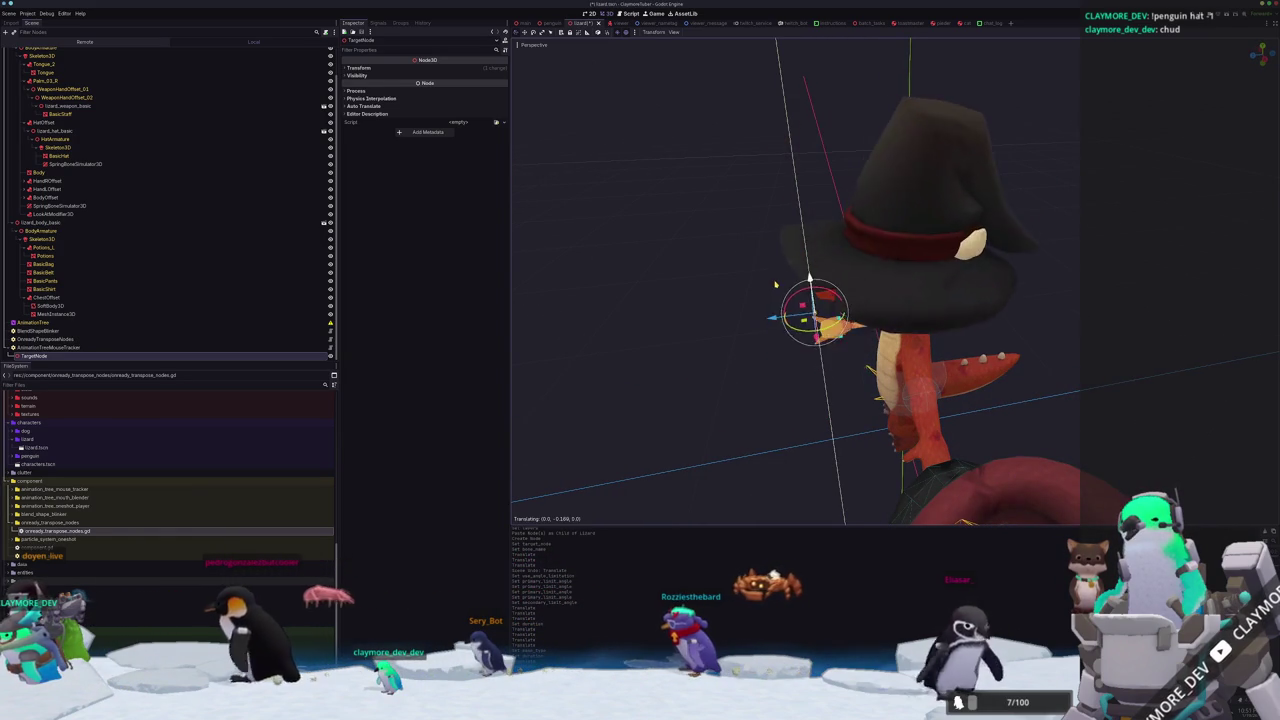
pyautogui.click(776, 287)
pyautogui.scroll(-3, 776, 287)
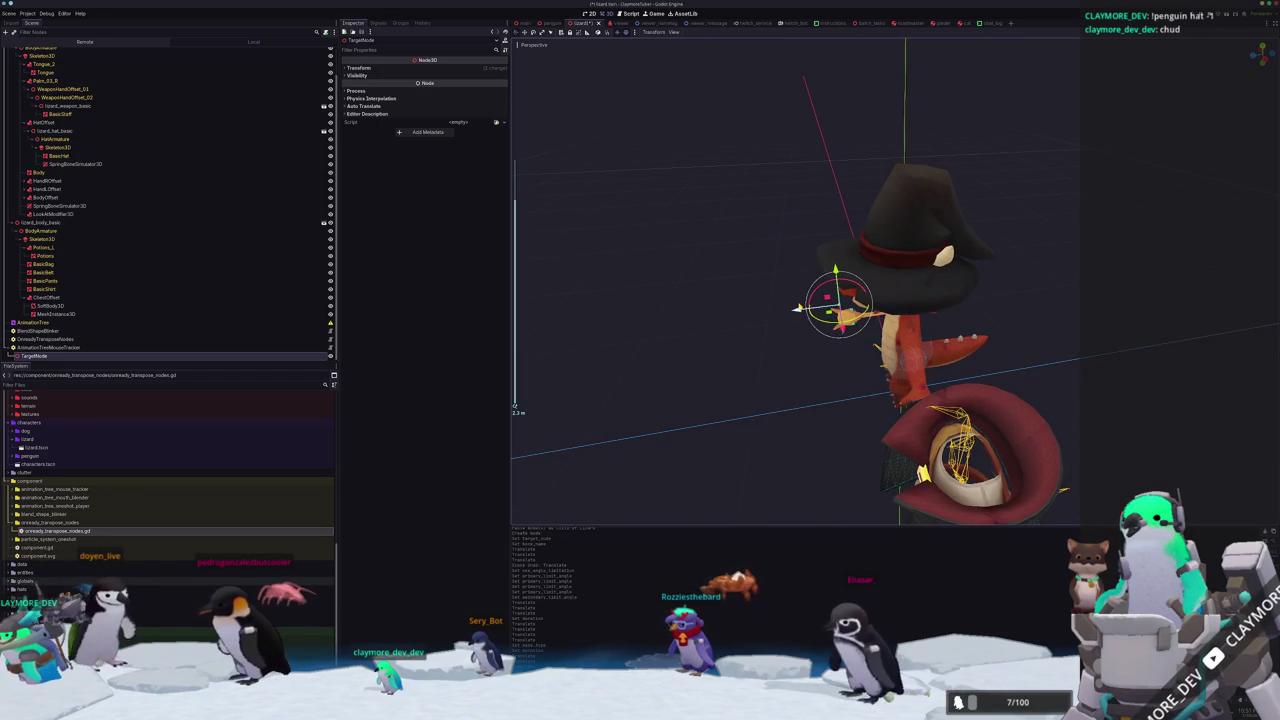
pyautogui.click(756, 316)
pyautogui.moveTo(756, 316); pyautogui.dragTo(773, 242)
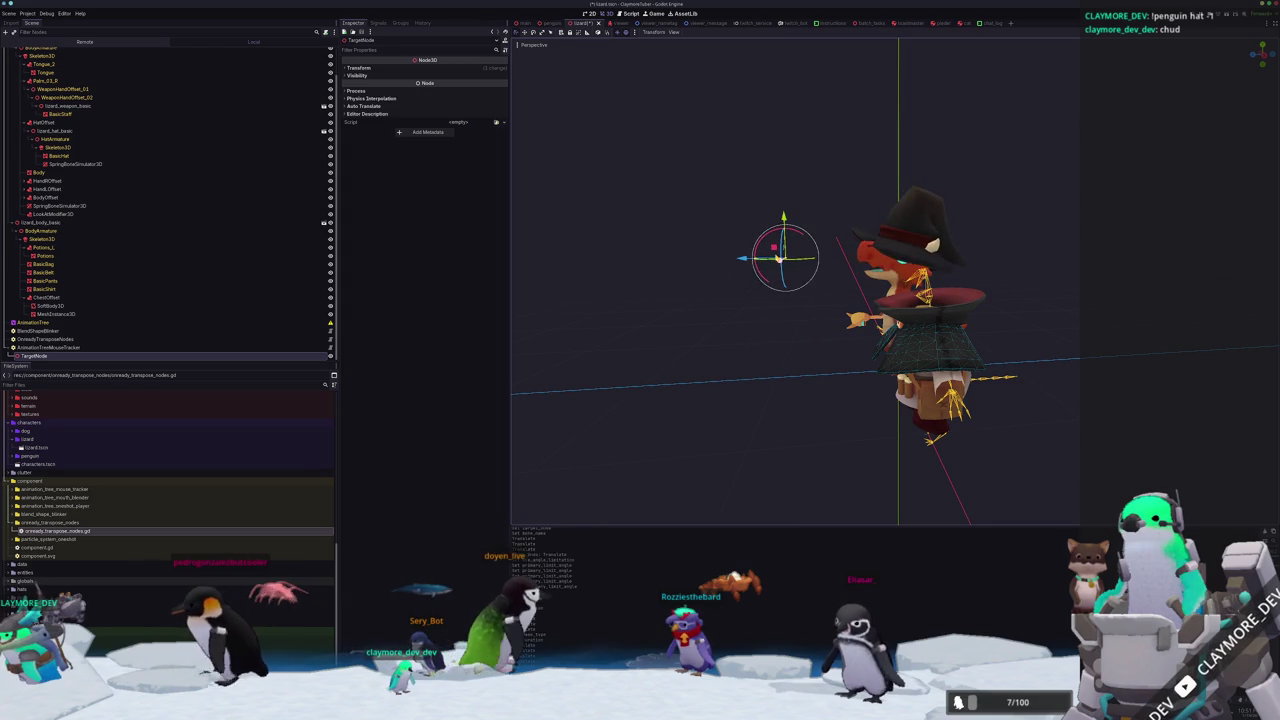
# In Right view, reset TargetNode's Position to zero and lift it straight up along Y
pyautogui.press('KP_3')
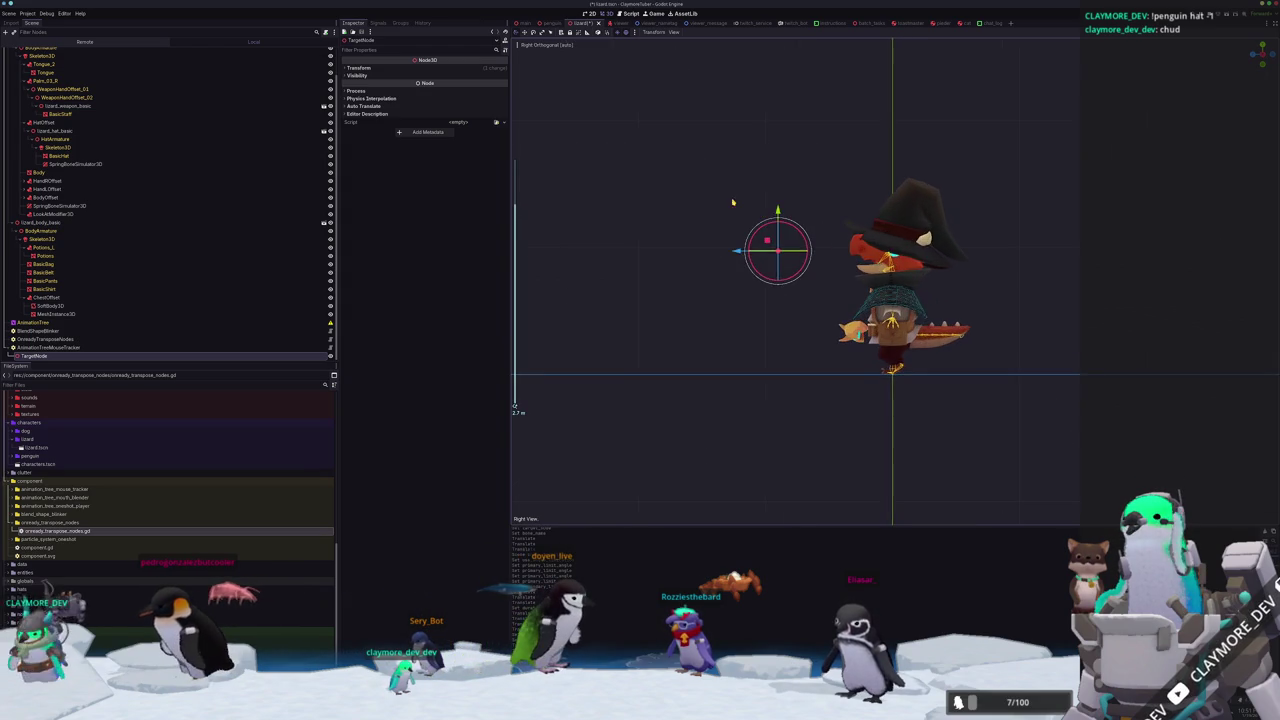
pyautogui.click(481, 66)
pyautogui.click(505, 85)
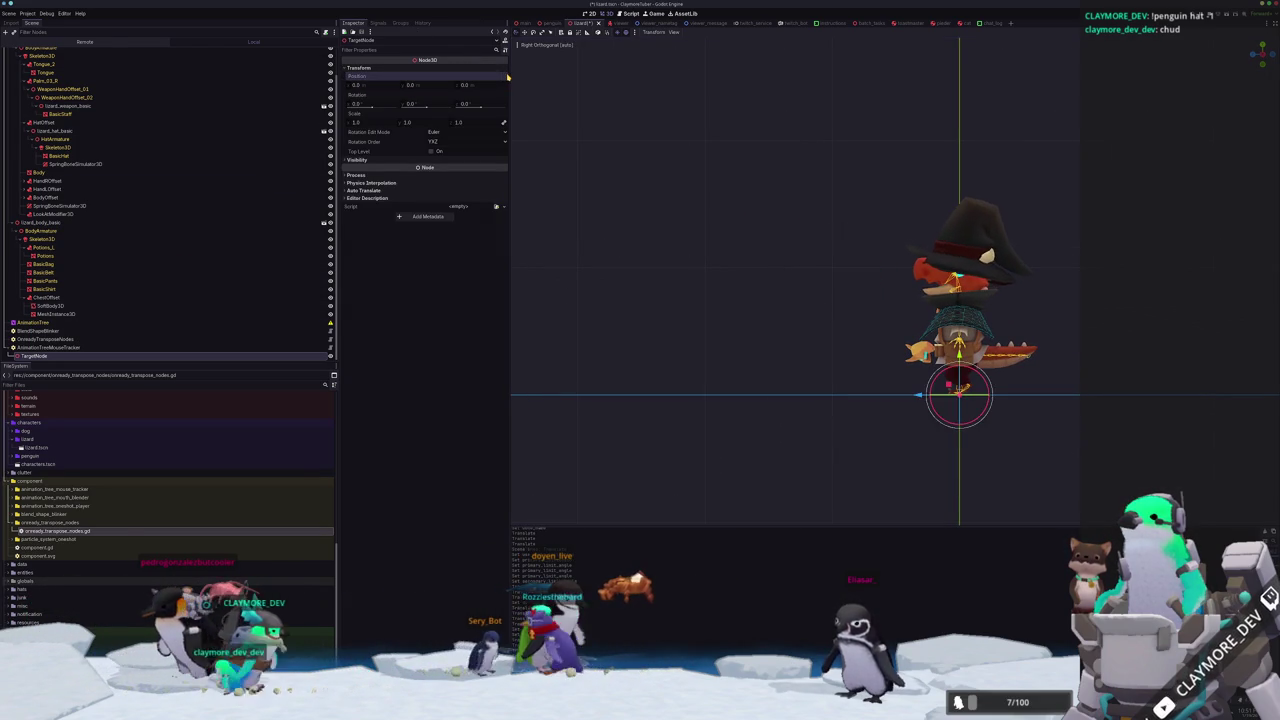
pyautogui.scroll(-5, 800, 337)
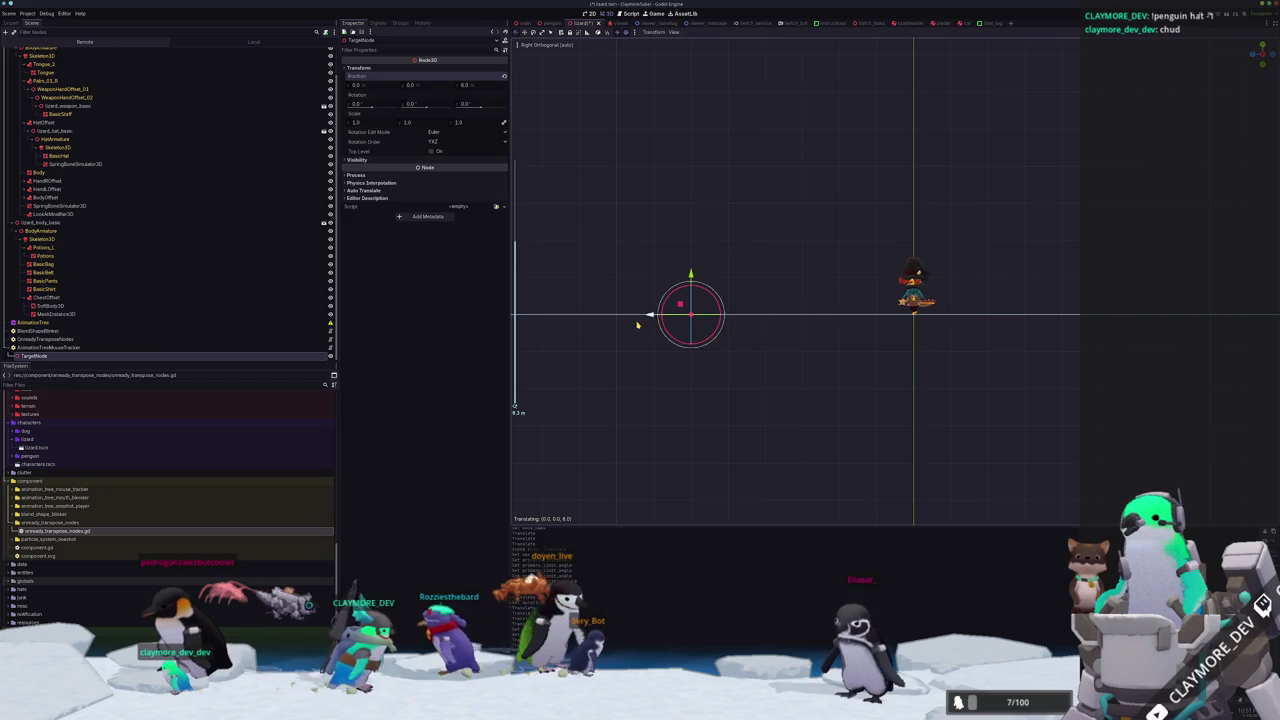
pyautogui.press('y')
pyautogui.click(788, 264)
pyautogui.moveTo(788, 264); pyautogui.dragTo(820, 289)
pyautogui.click(803, 288)
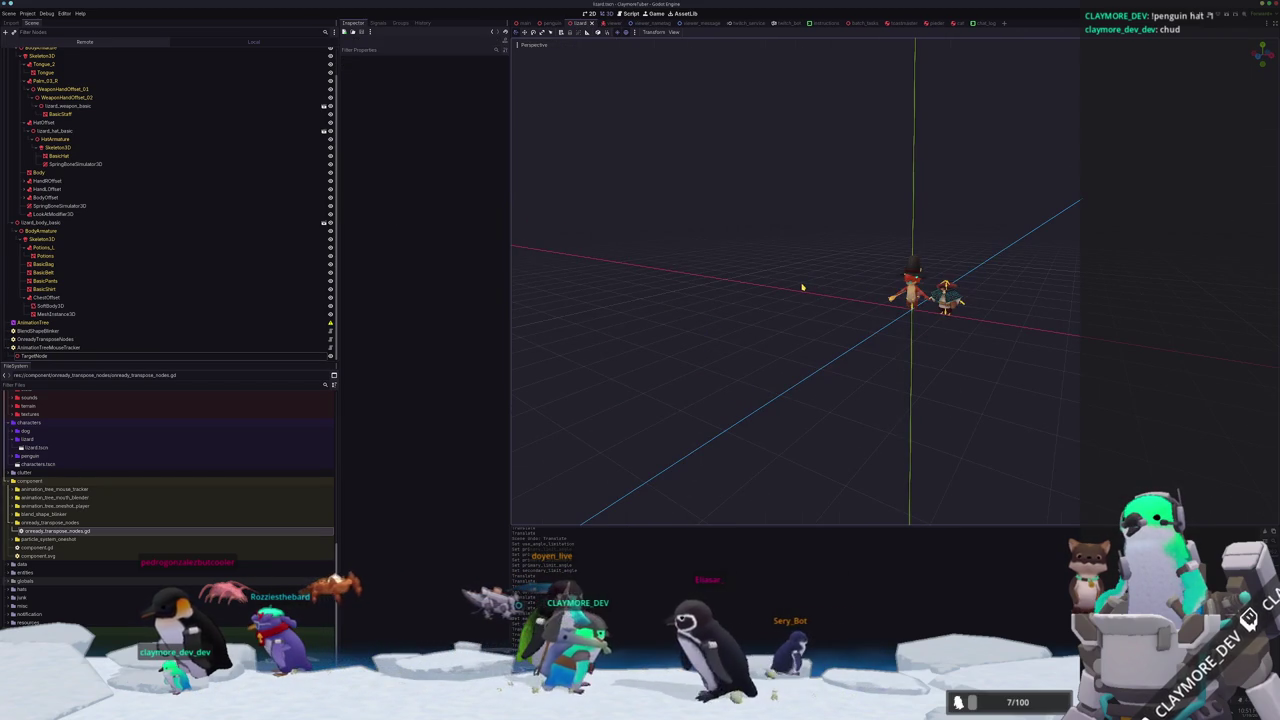
pyautogui.press('Delete')
# Run the project with F5 to test the lizard, then reselect LookAtModifier3D in the editor
pyautogui.press('F5')
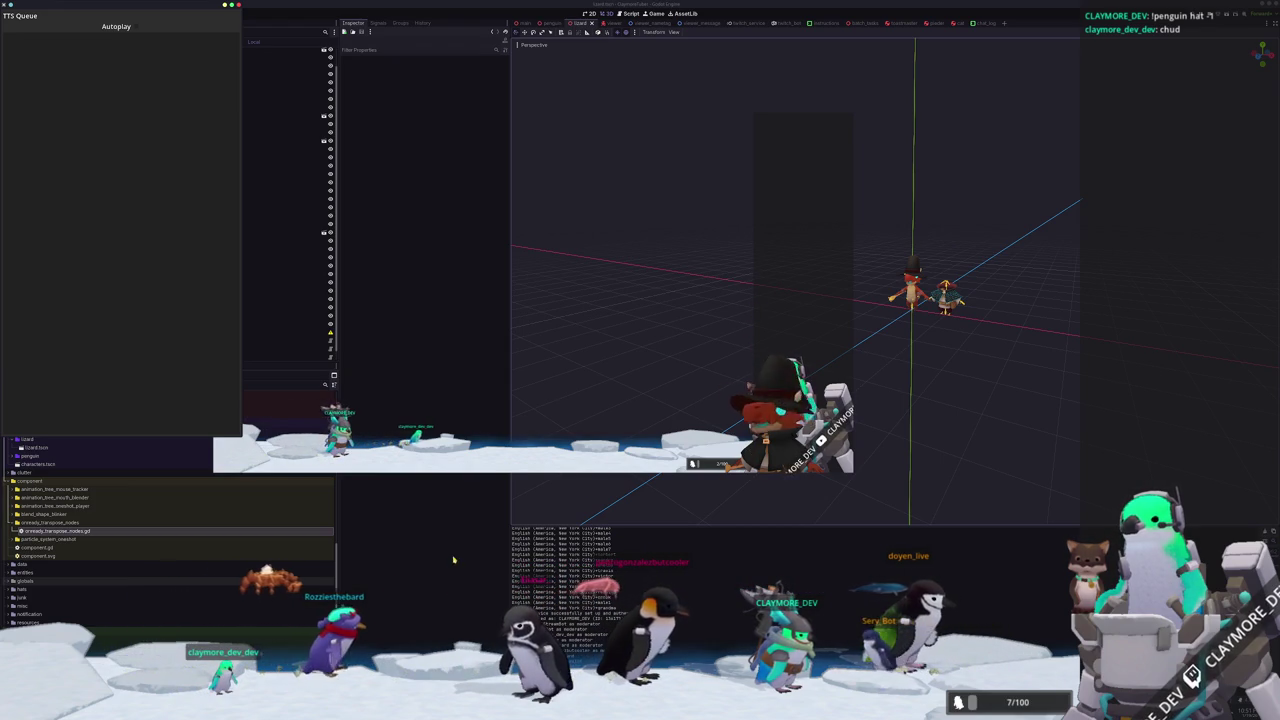
pyautogui.click(150, 330)
pyautogui.click(48, 224)
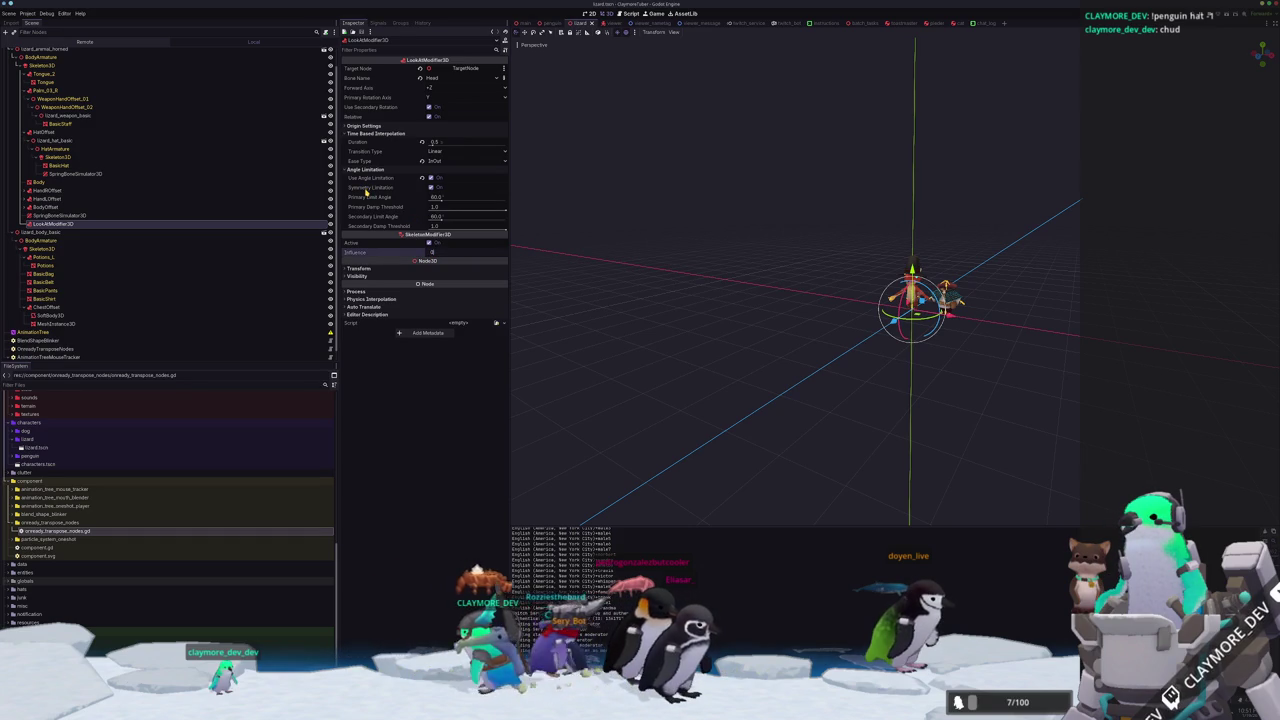
pyautogui.hotkey('alt', 'Tab')
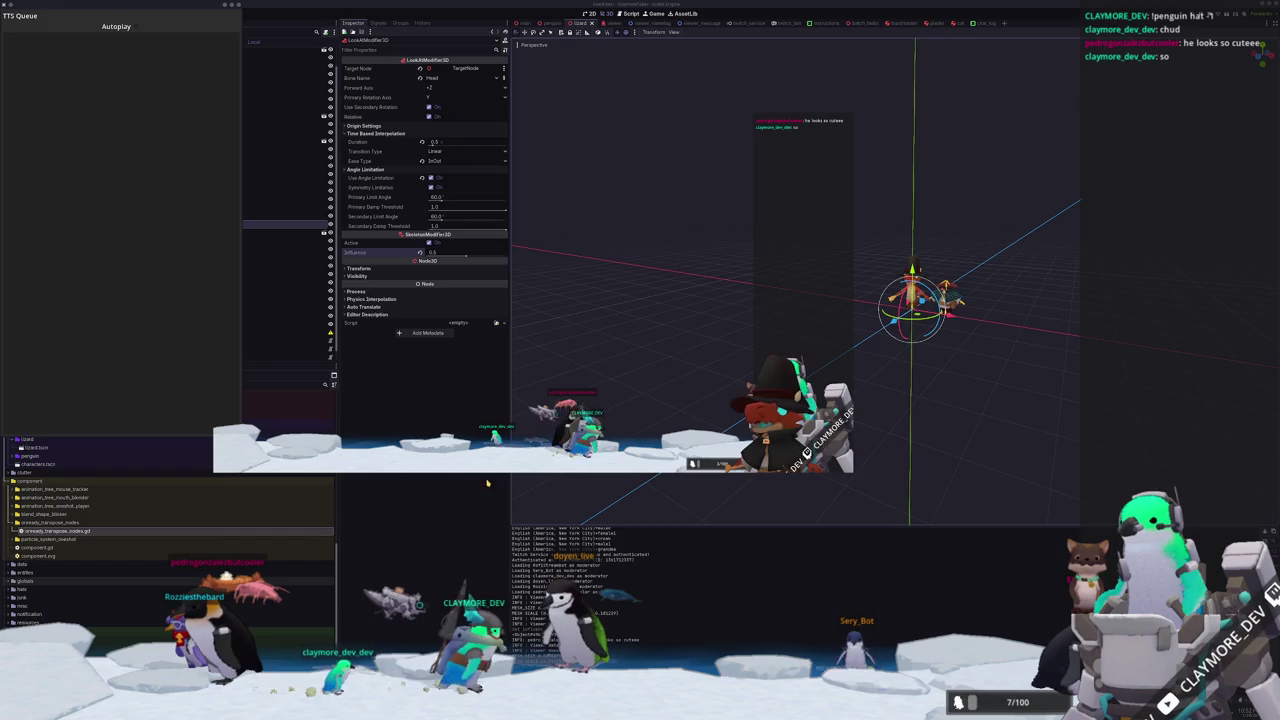
pyautogui.click(391, 202)
pyautogui.press('f')
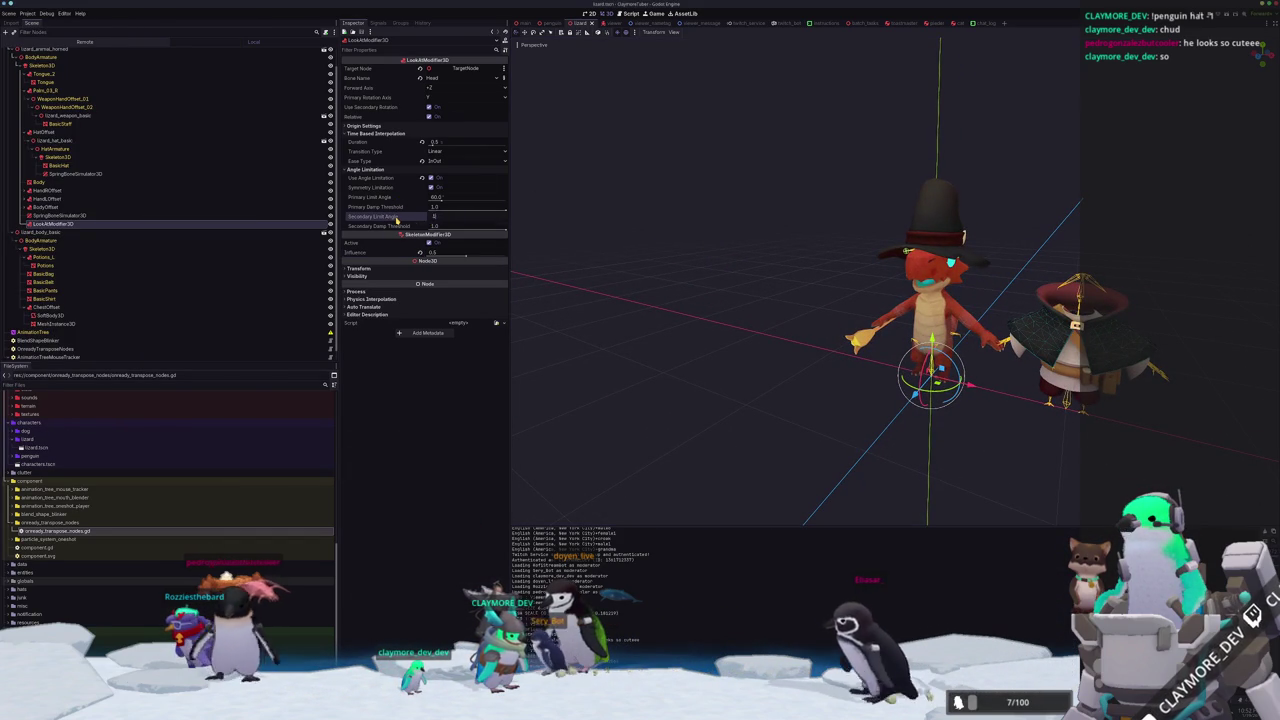
# Set LookAtModifier3D Influence to 0.25, Transition Type to Cubic and Ease Type to Out
pyautogui.click(445, 252)
pyautogui.write('0.25')
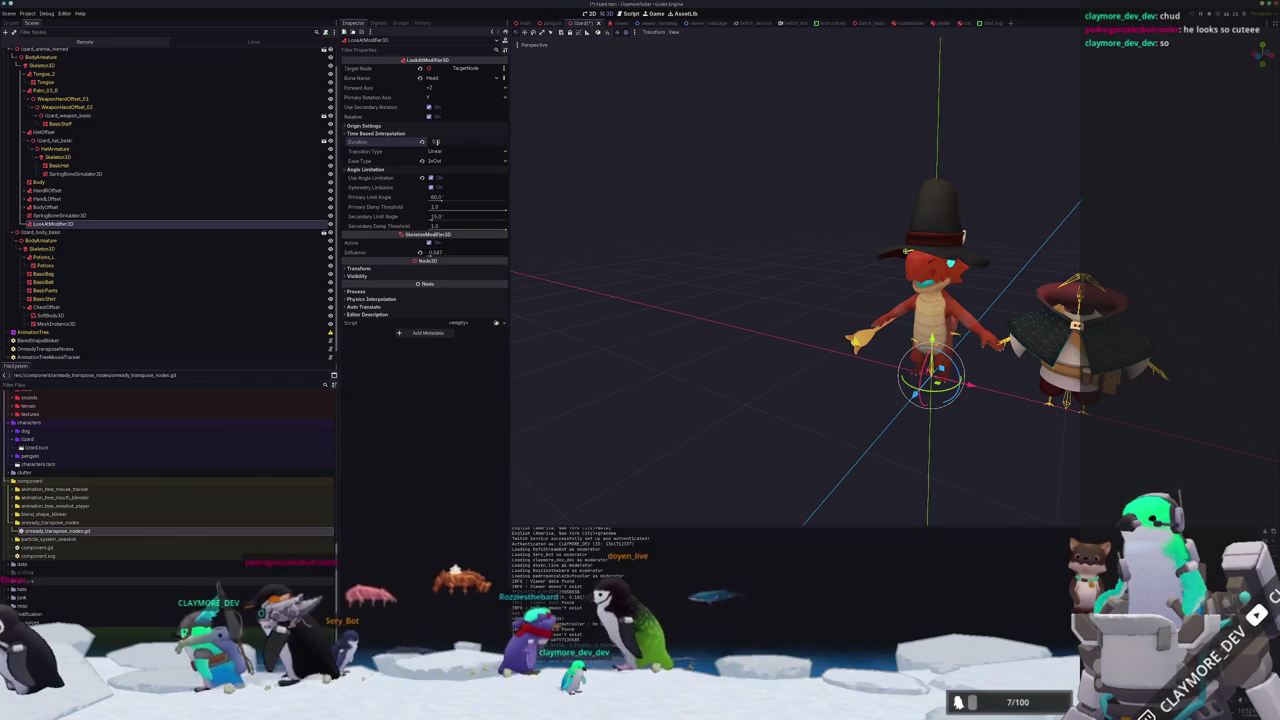
pyautogui.click(436, 151)
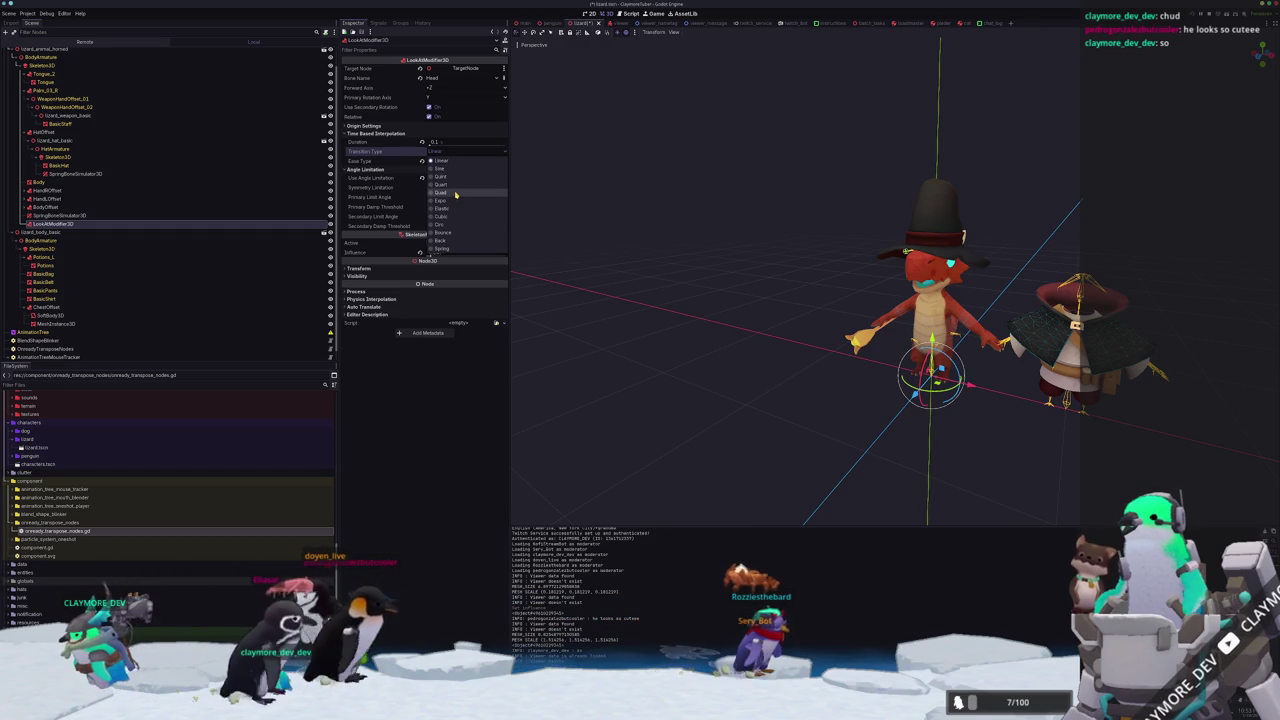
pyautogui.click(455, 219)
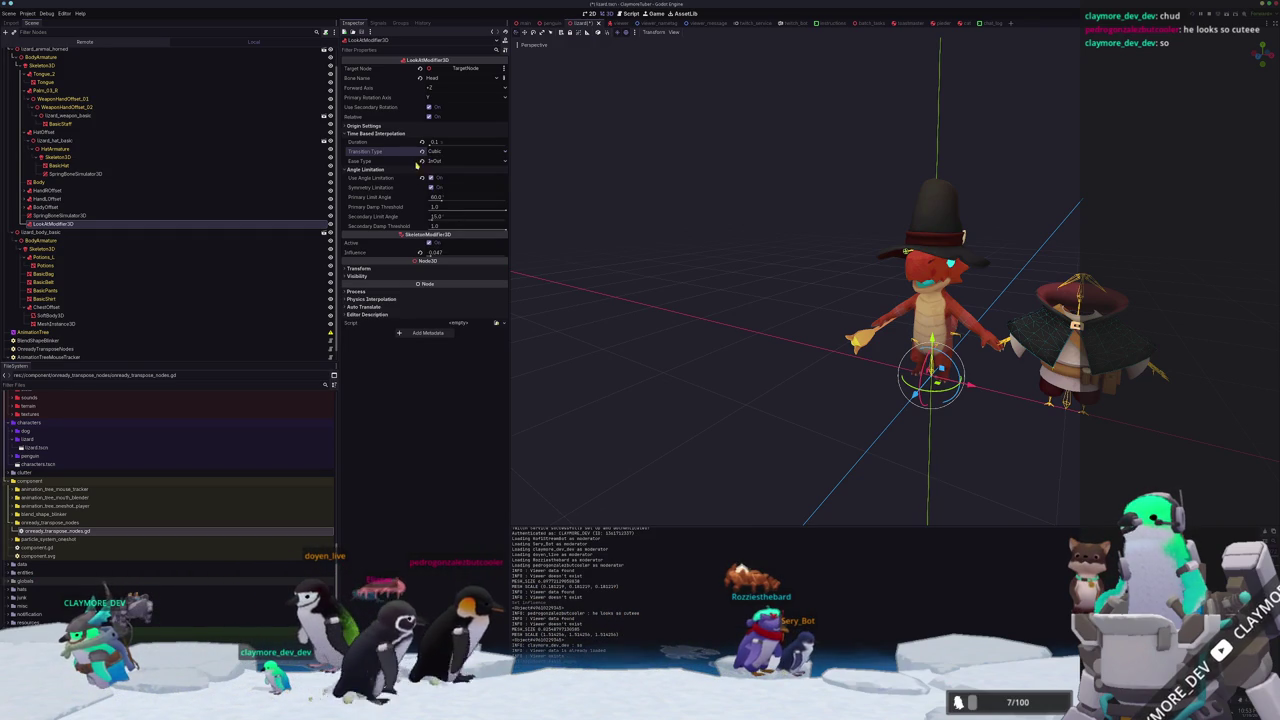
pyautogui.click(430, 161)
pyautogui.click(440, 195)
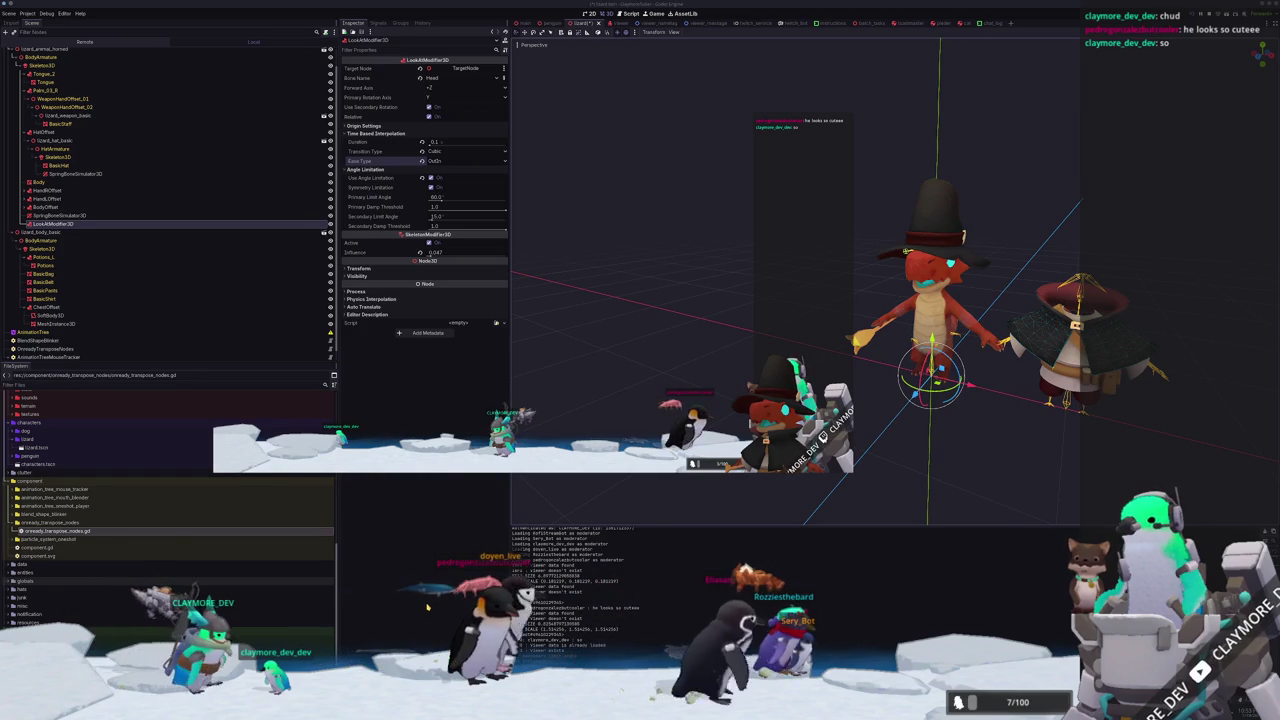
pyautogui.click(432, 161)
pyautogui.click(438, 178)
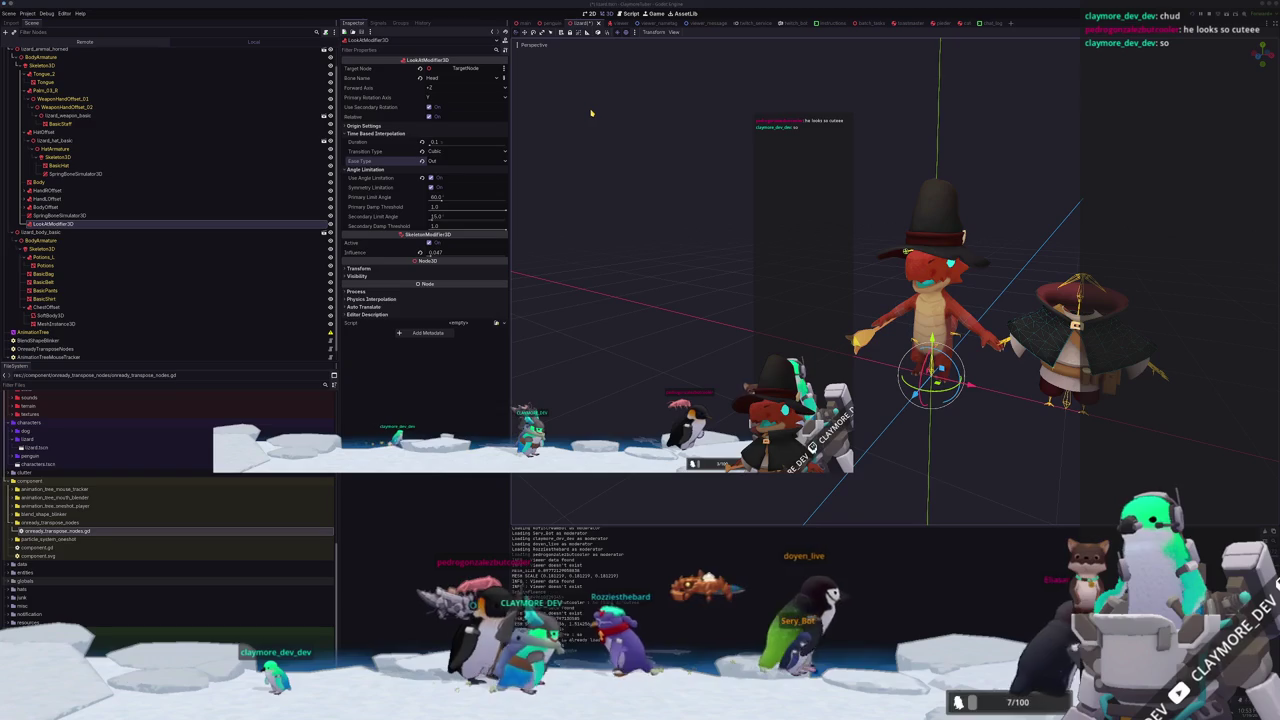
# Set the Secondary Limit Angle to 30°
pyautogui.hotkey('alt', 'Tab')
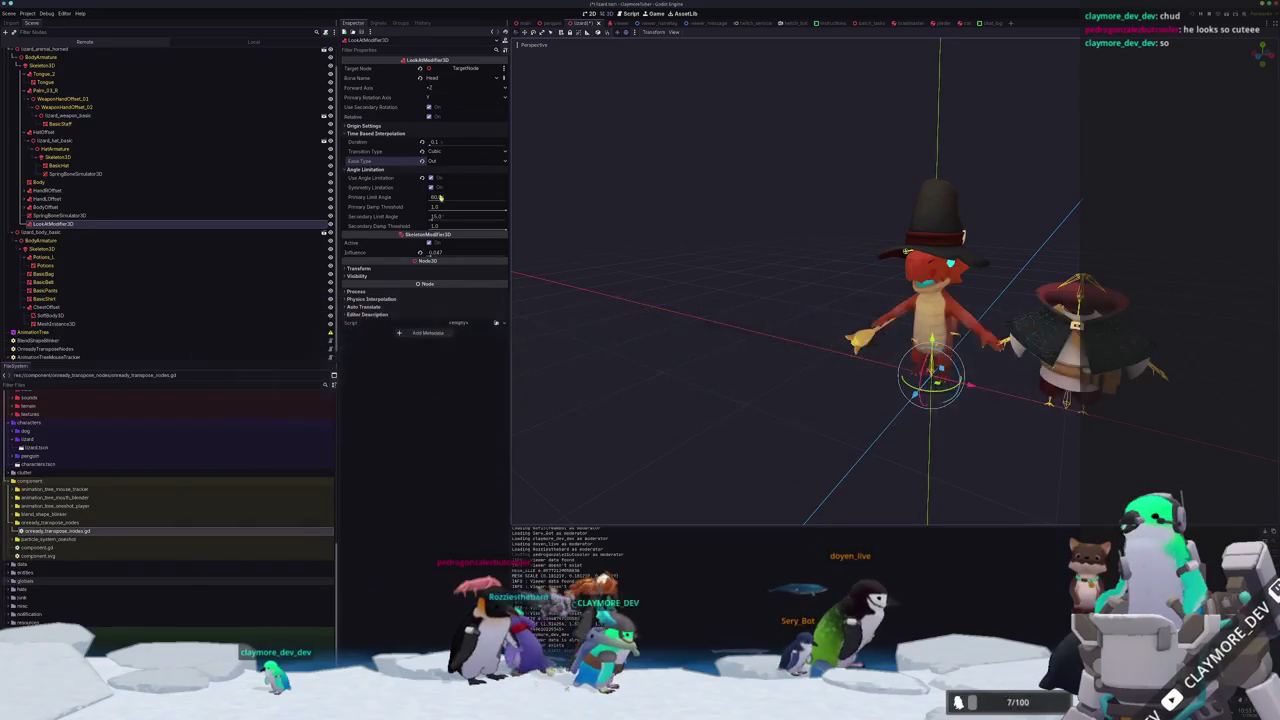
pyautogui.click(438, 217)
pyautogui.press('Return')
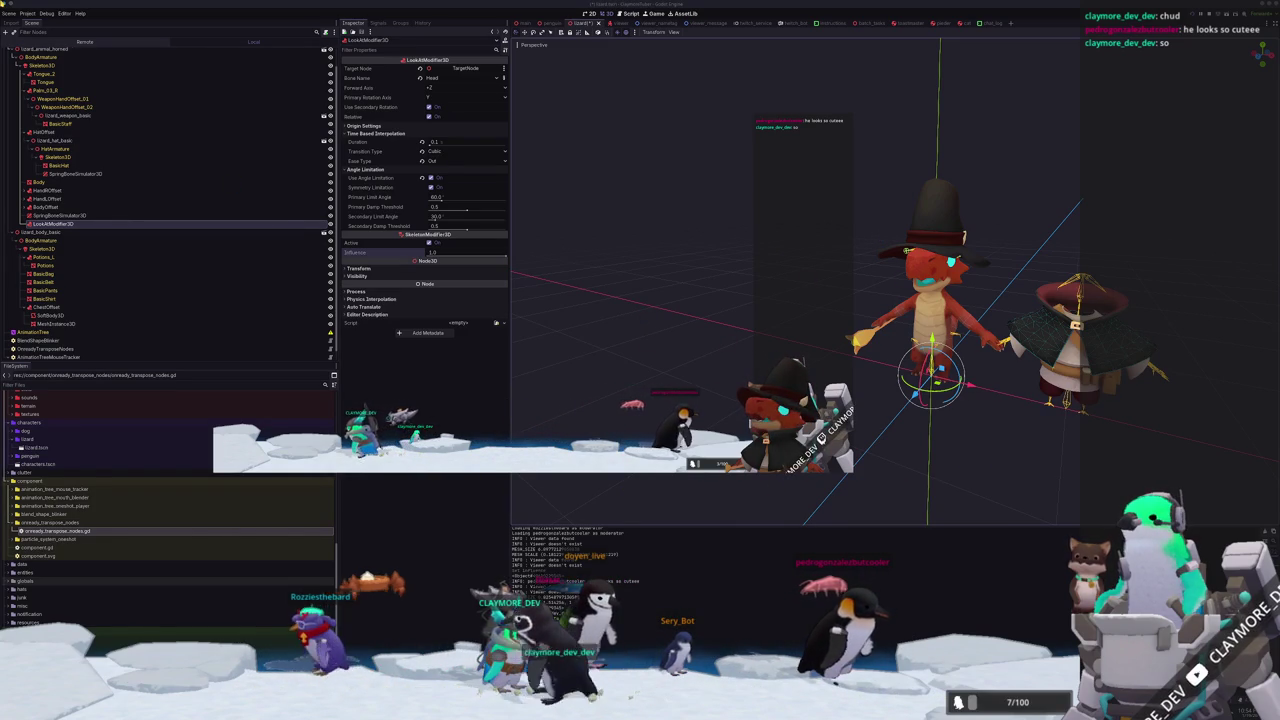
pyautogui.moveTo(3, 4)
pyautogui.click(29, 21)
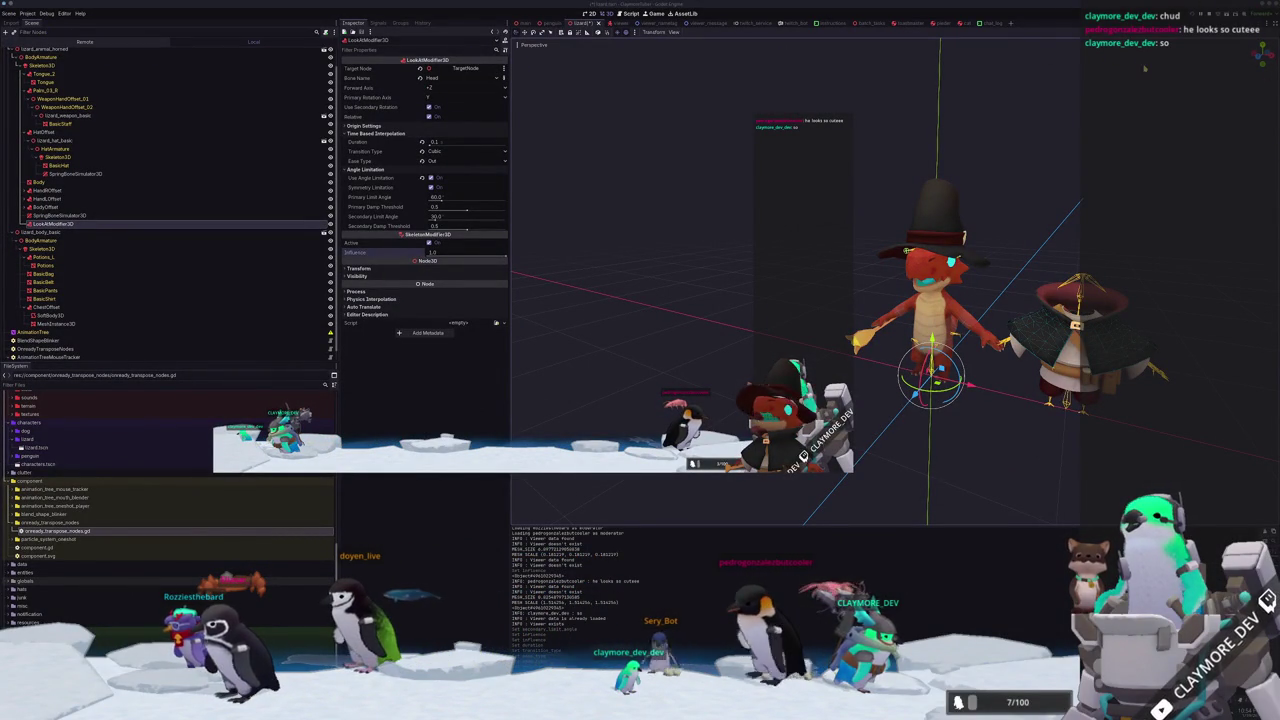
# In the main island scene, reset the Lizard node's Position to 0, 0, 0 to match the penguin
pyautogui.click(524, 24)
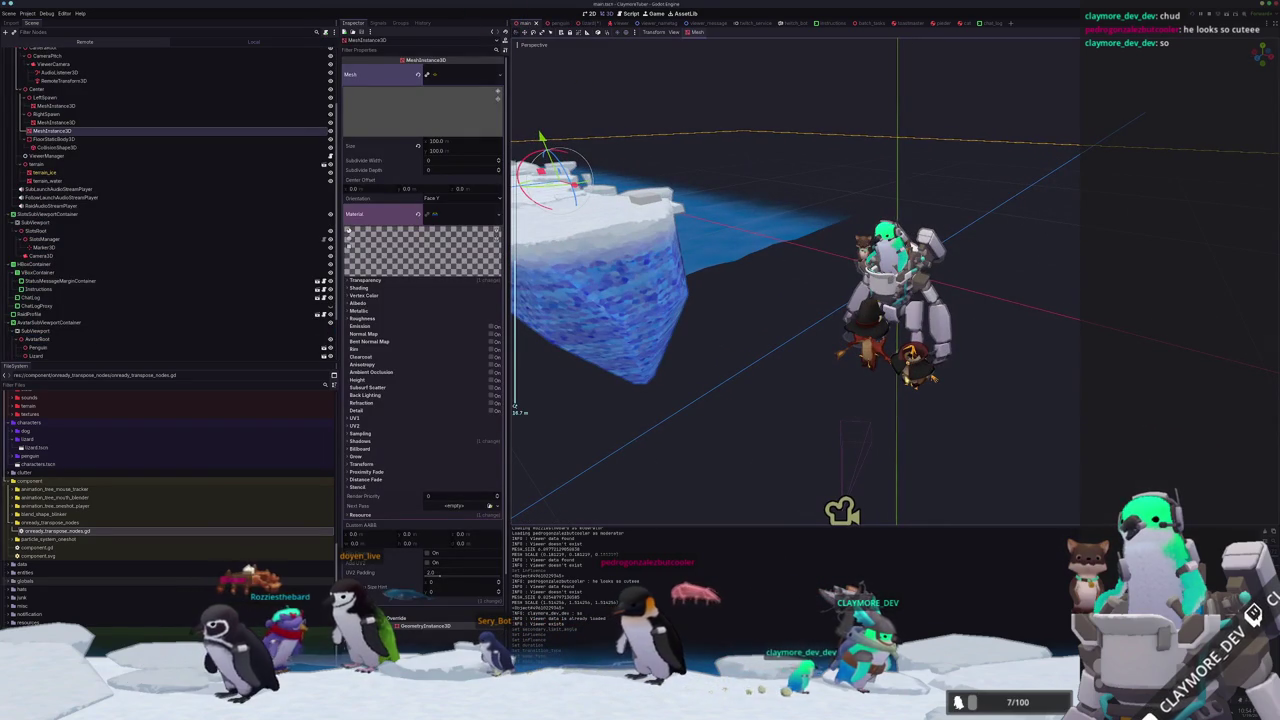
pyautogui.scroll(3, 890, 290)
pyautogui.scroll(-5, 890, 290)
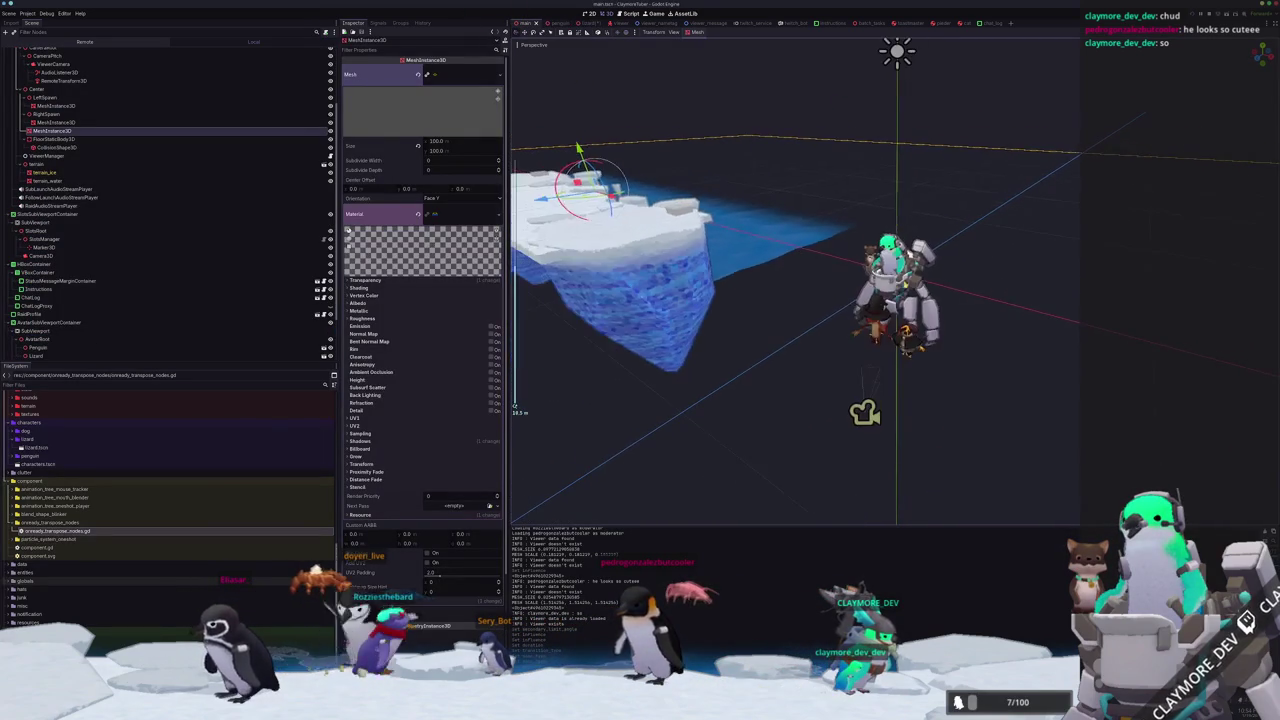
pyautogui.click(890, 290)
pyautogui.moveTo(890, 290); pyautogui.dragTo(700, 310)
pyautogui.scroll(-3, 67, 298)
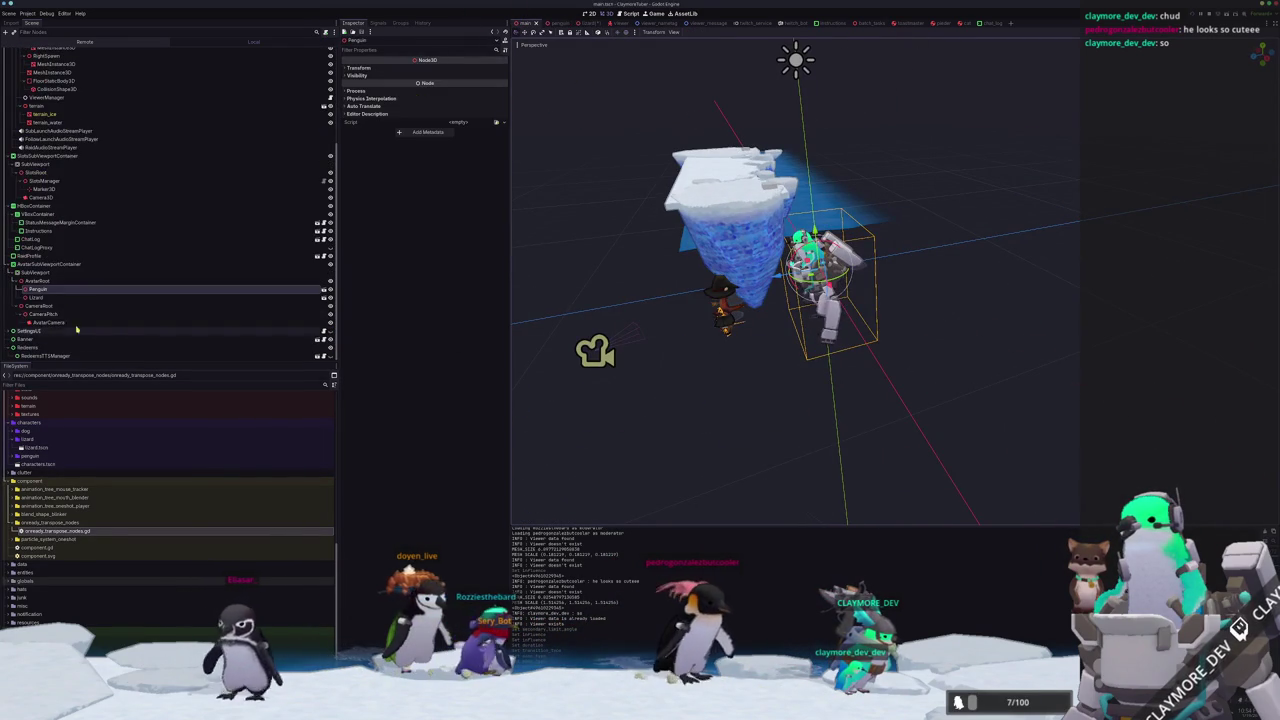
pyautogui.doubleClick(67, 297)
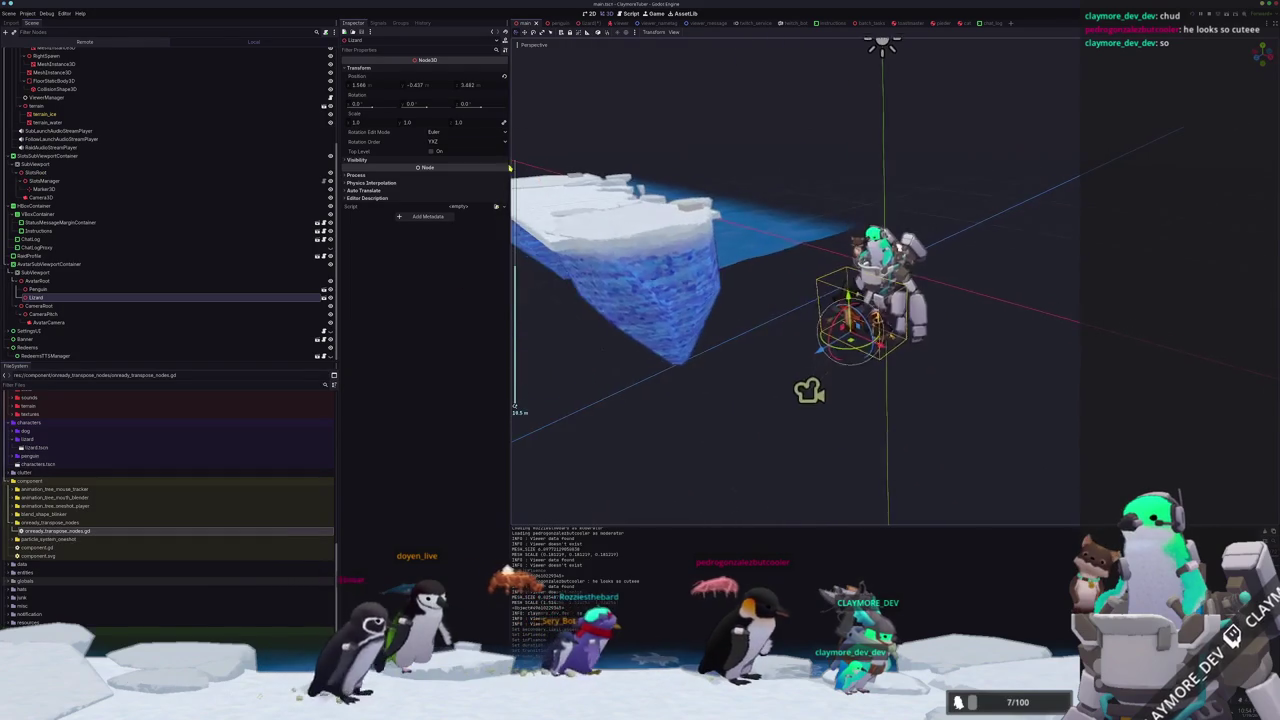
pyautogui.click(505, 74)
pyautogui.scroll(4, 803, 321)
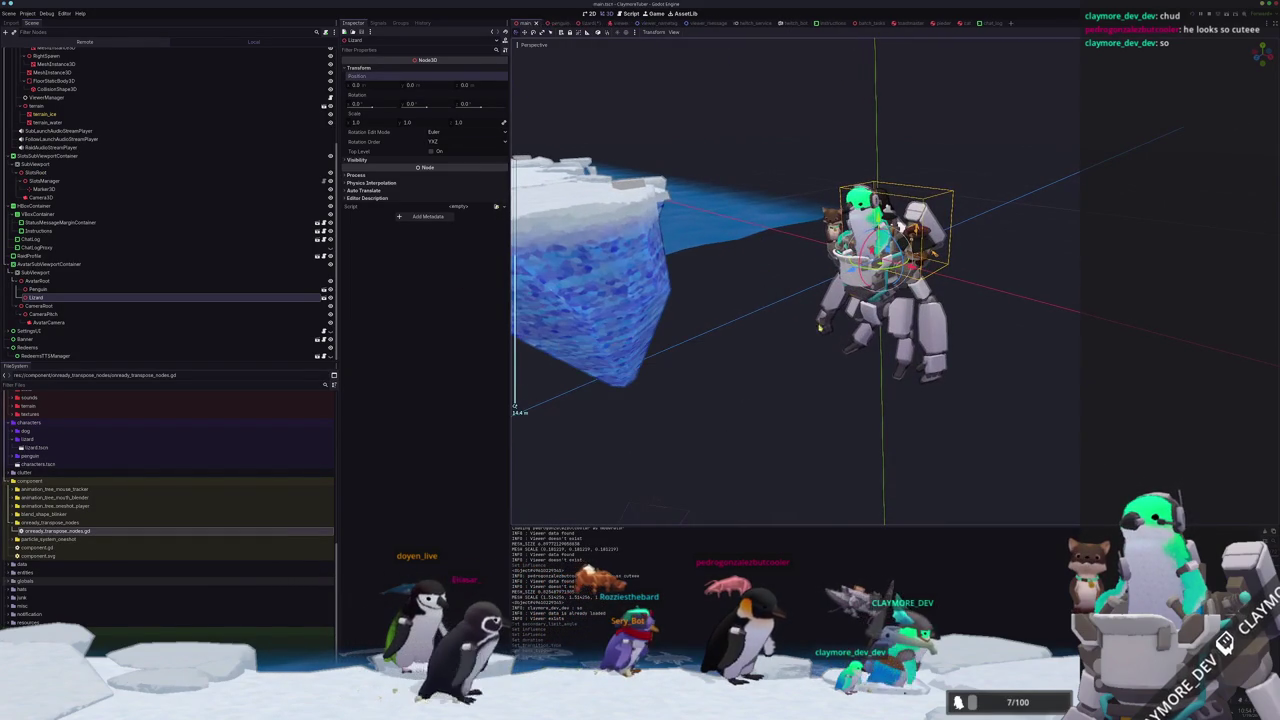
pyautogui.click(190, 289)
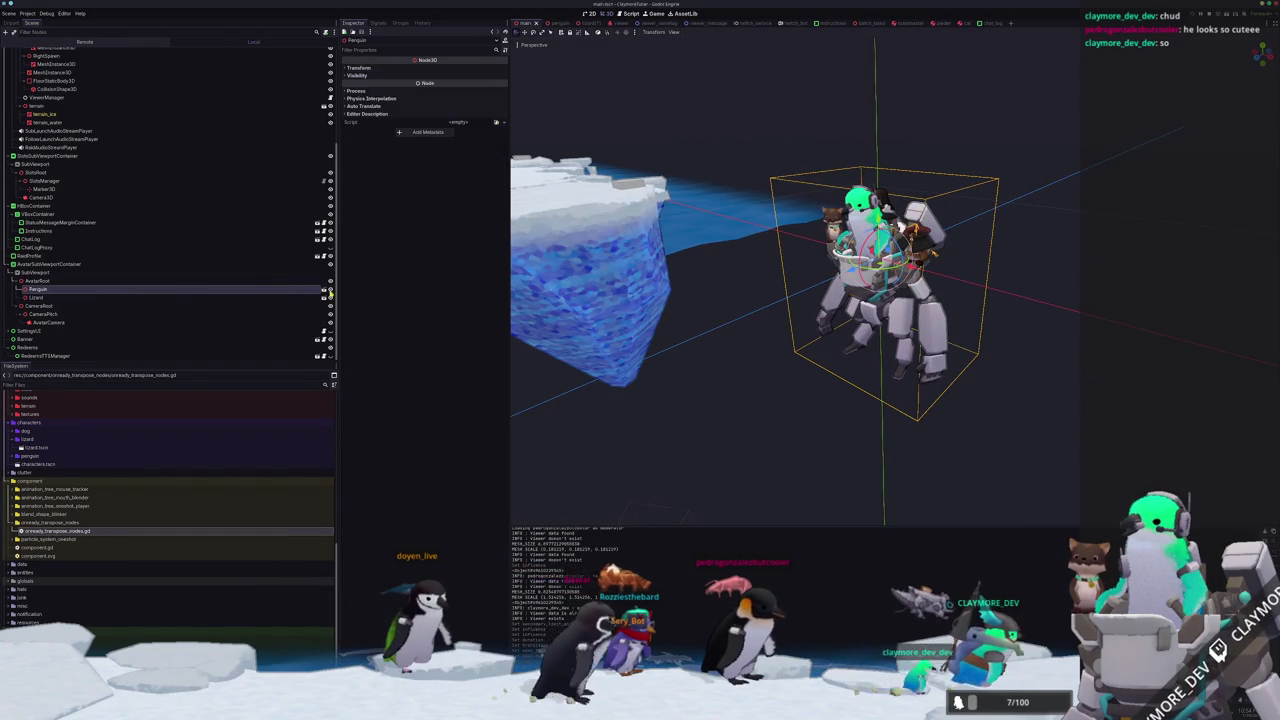
pyautogui.scroll(-4, 818, 374)
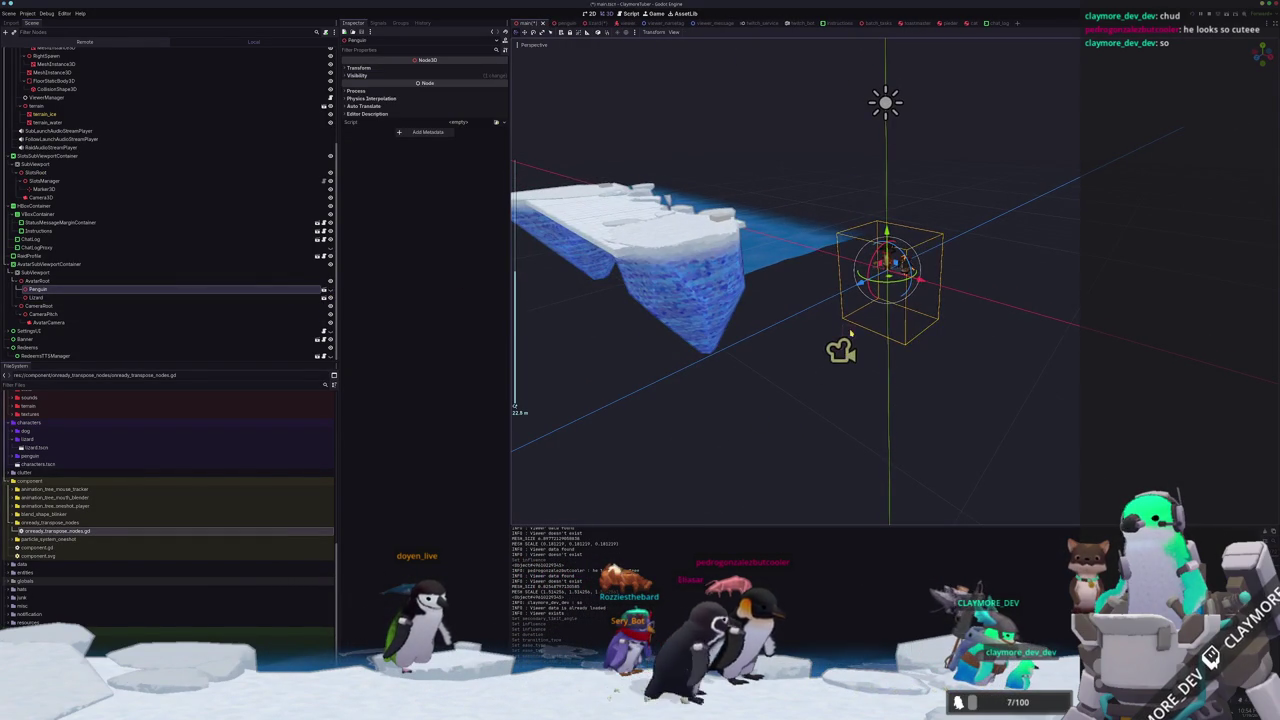
pyautogui.click(843, 345)
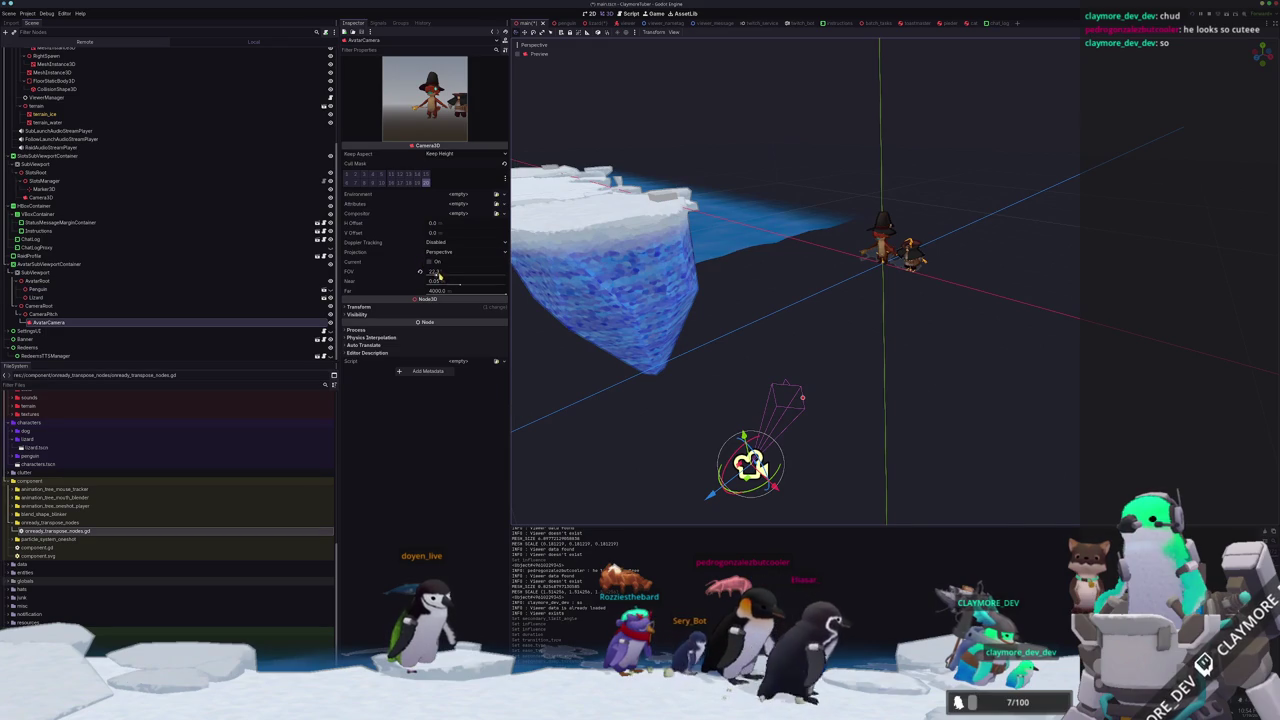
# Tune AvatarCamera's FOV slider and rotate the camera so the lizard is framed
pyautogui.moveTo(442, 271); pyautogui.dragTo(436, 271)
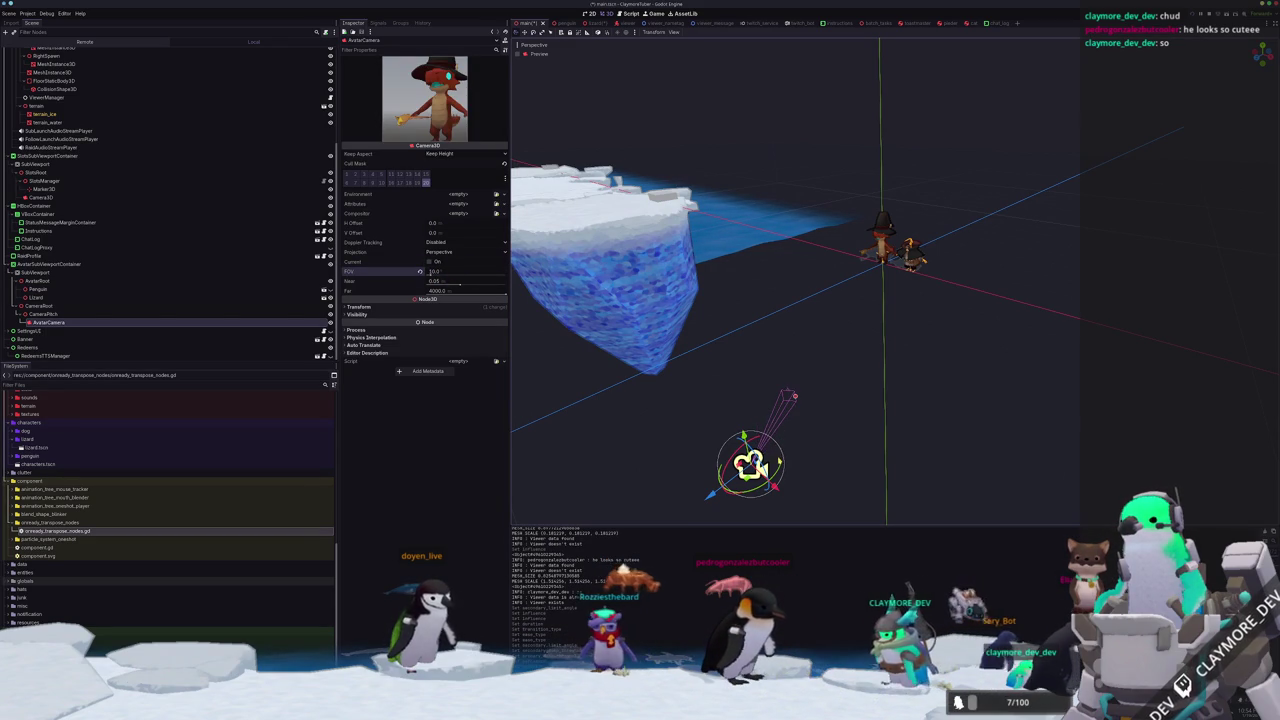
pyautogui.moveTo(785, 468); pyautogui.dragTo(788, 470)
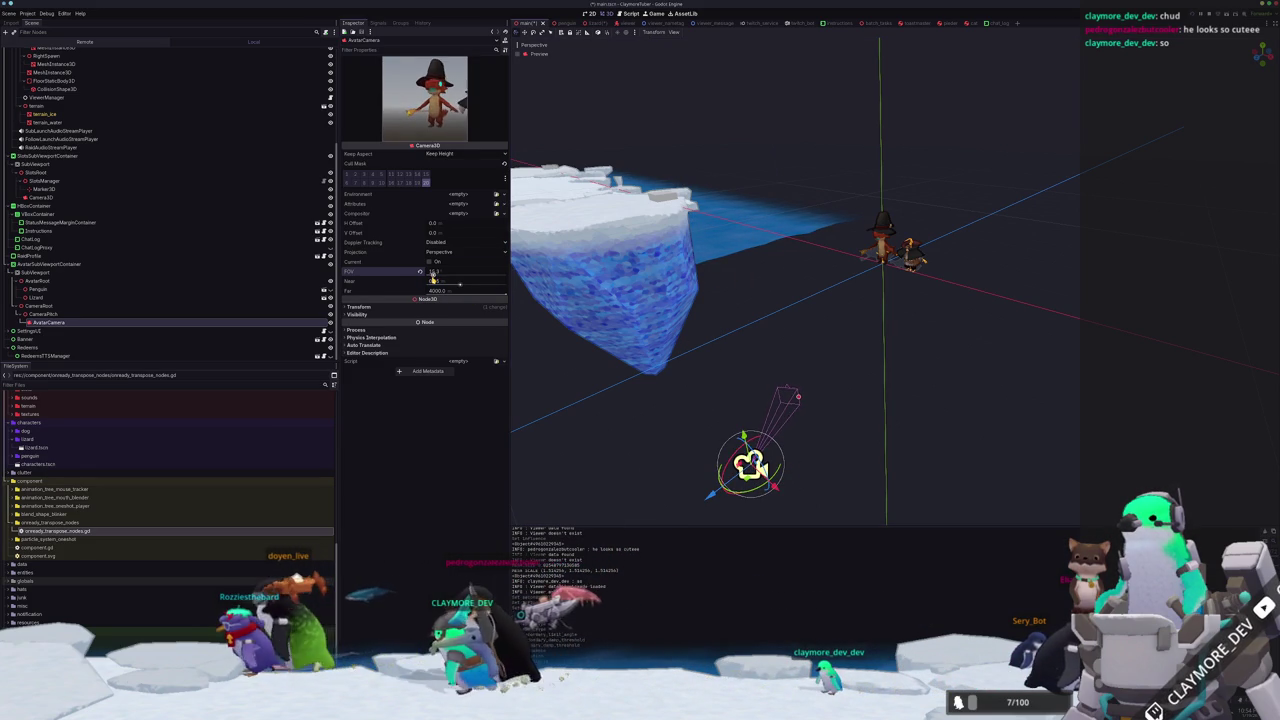
pyautogui.moveTo(432, 278); pyautogui.dragTo(434, 280)
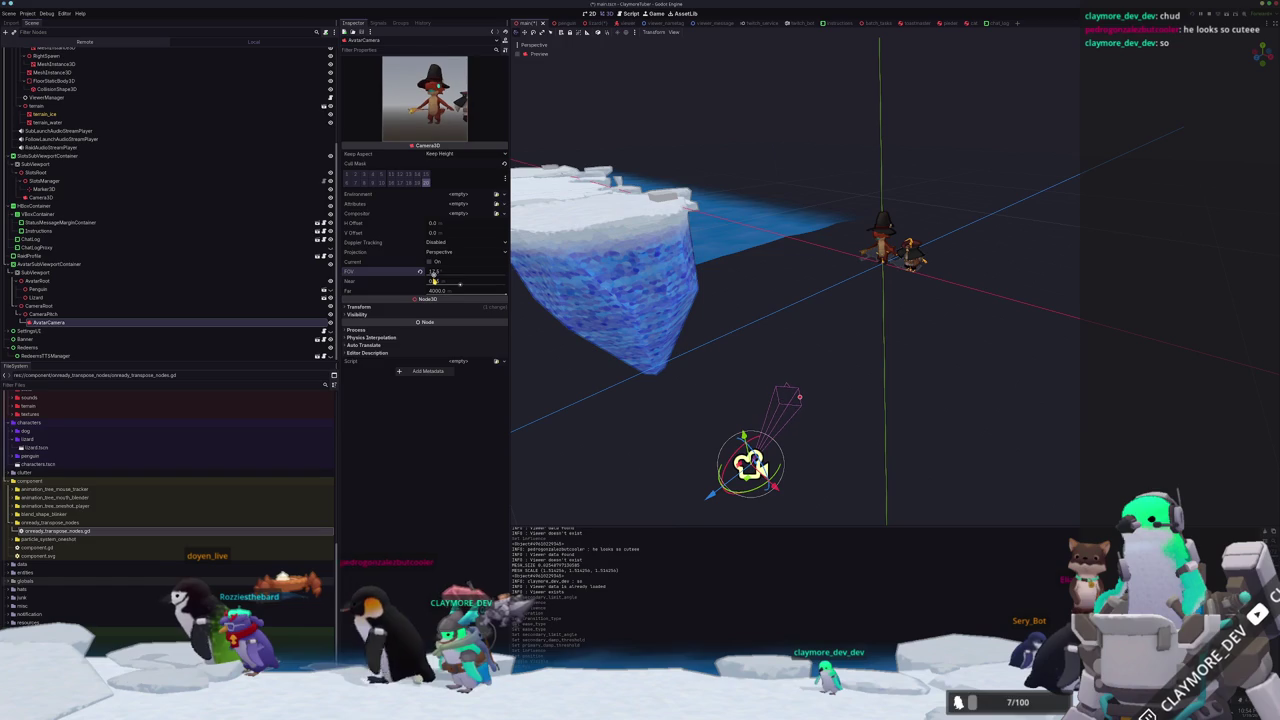
pyautogui.write('1')
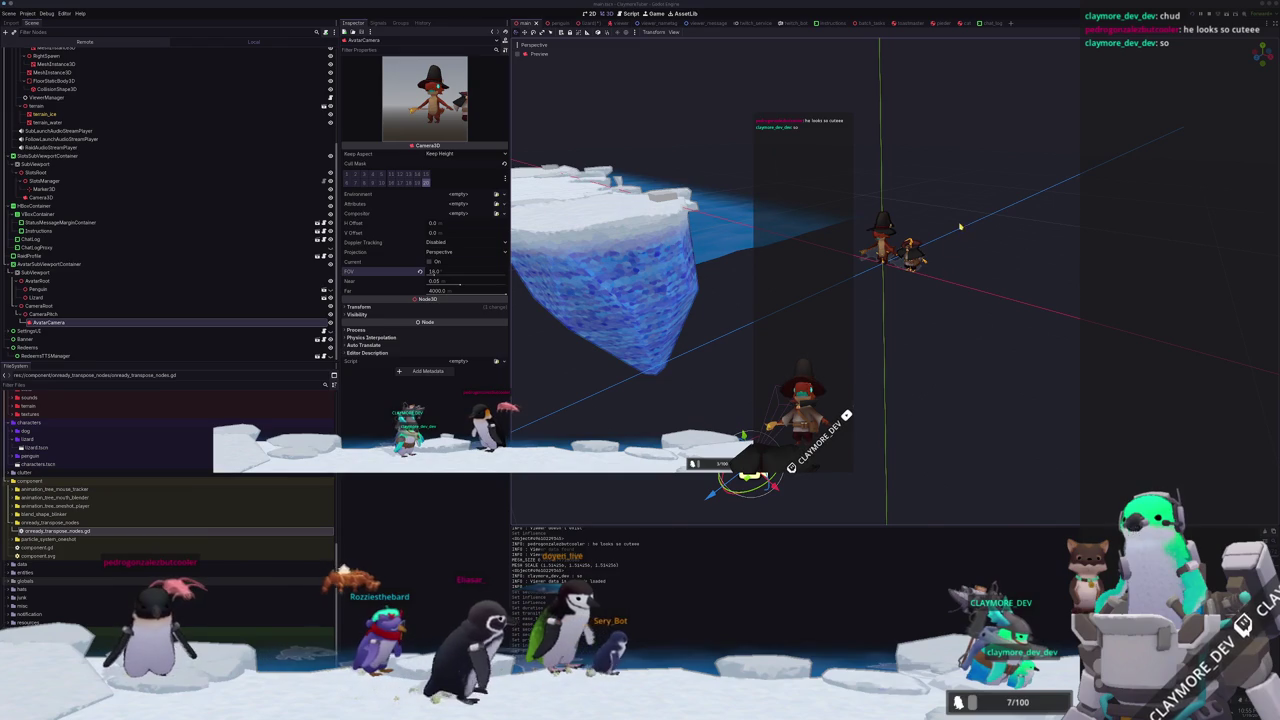
pyautogui.click(650, 290)
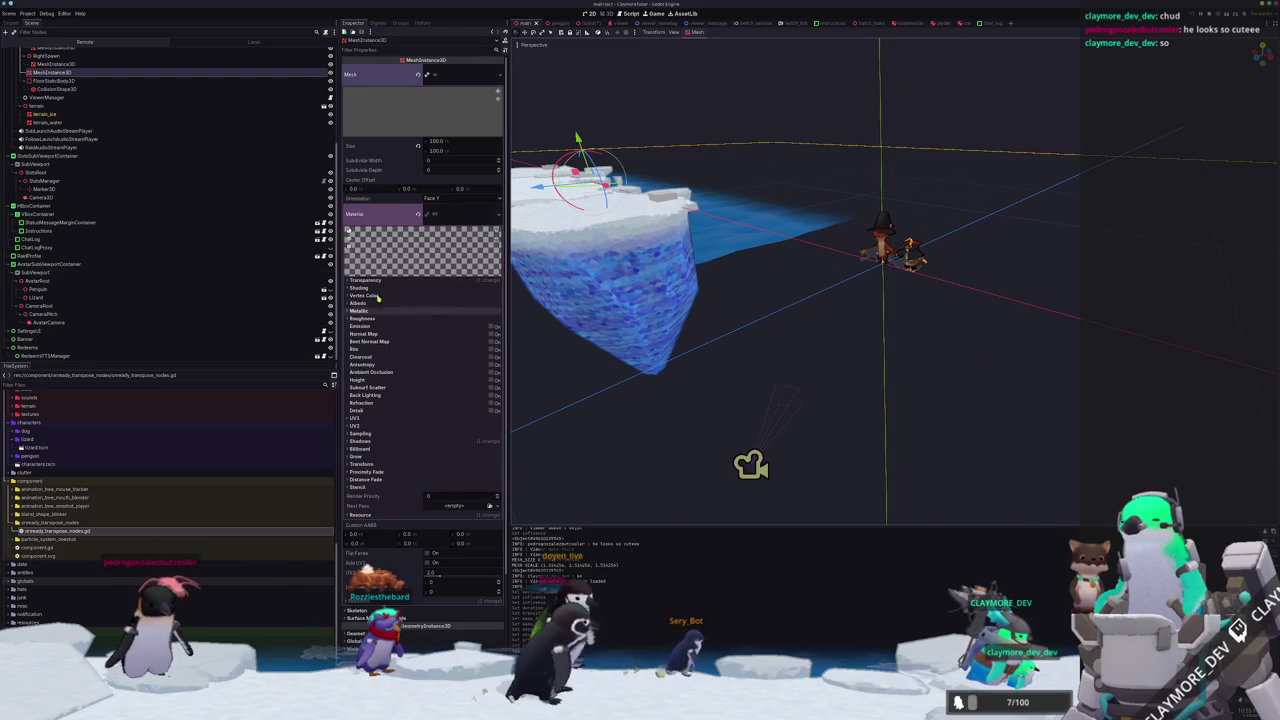
# Review LookAtModifier3D's fields in lizard.tscn, including Secondary Limit Angle, then open the penguin scene
pyautogui.click(63, 299)
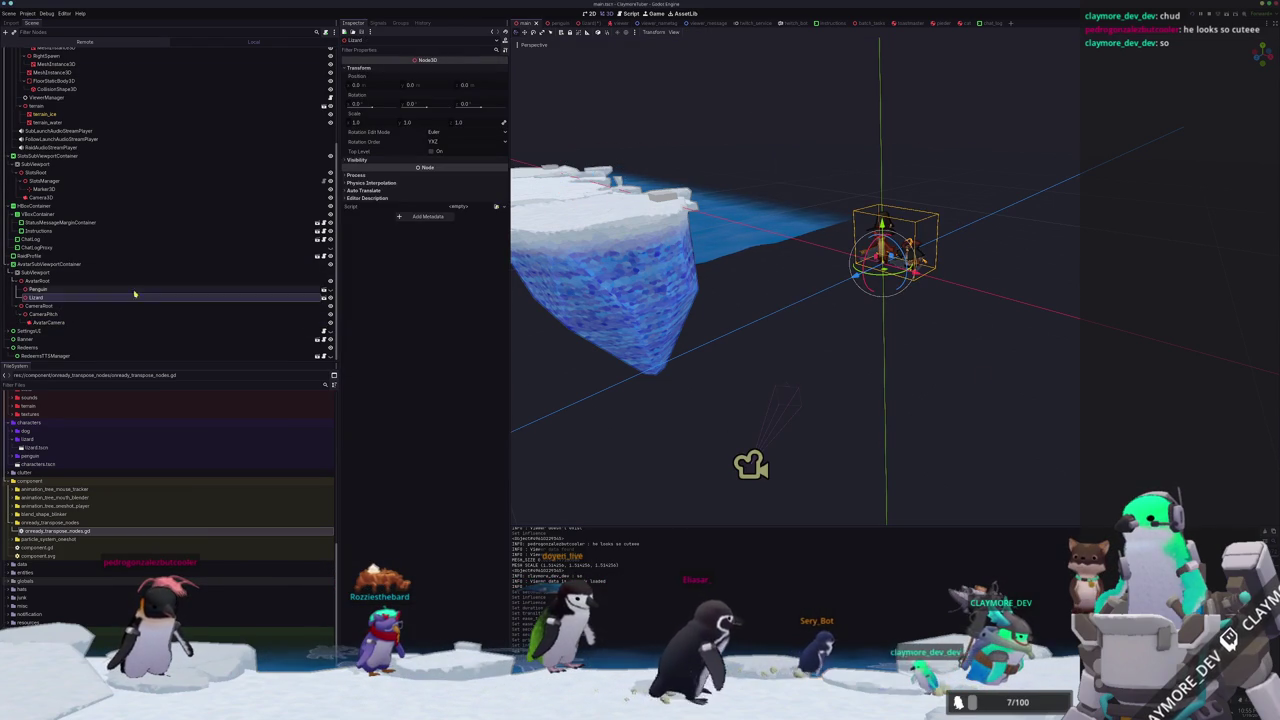
pyautogui.click(595, 22)
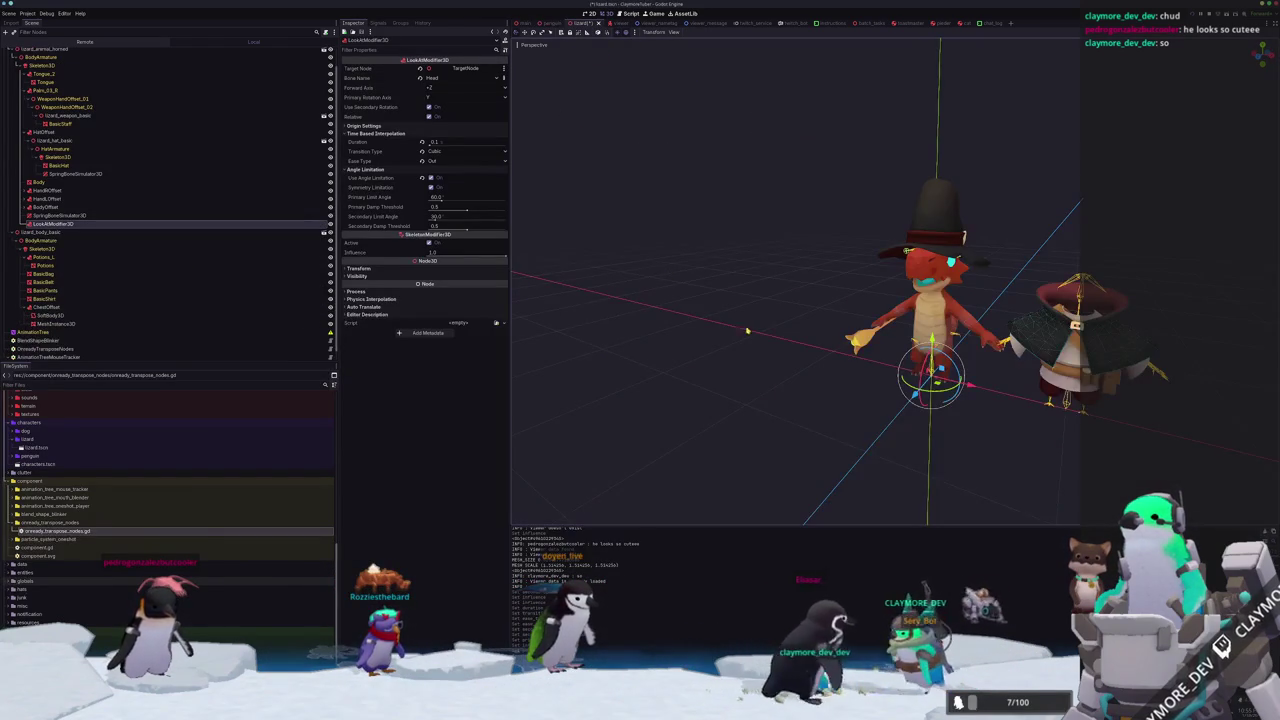
pyautogui.click(437, 216)
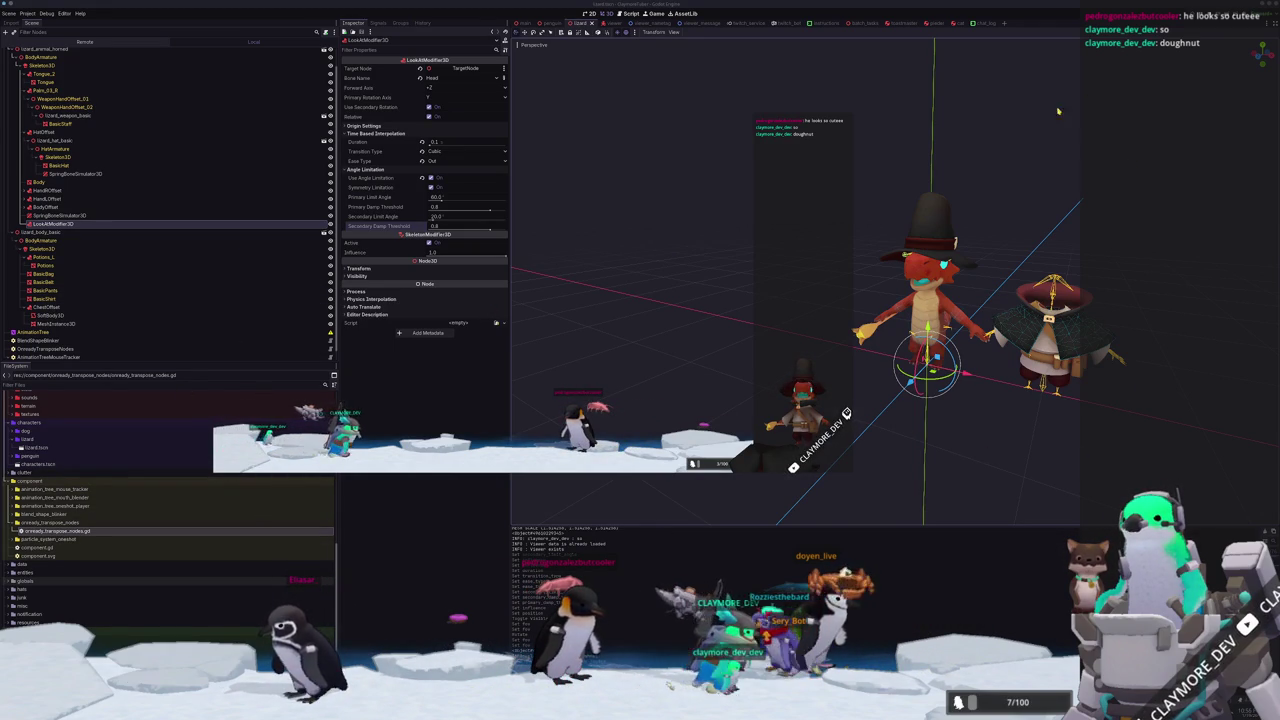
pyautogui.click(993, 137)
pyautogui.click(90, 224)
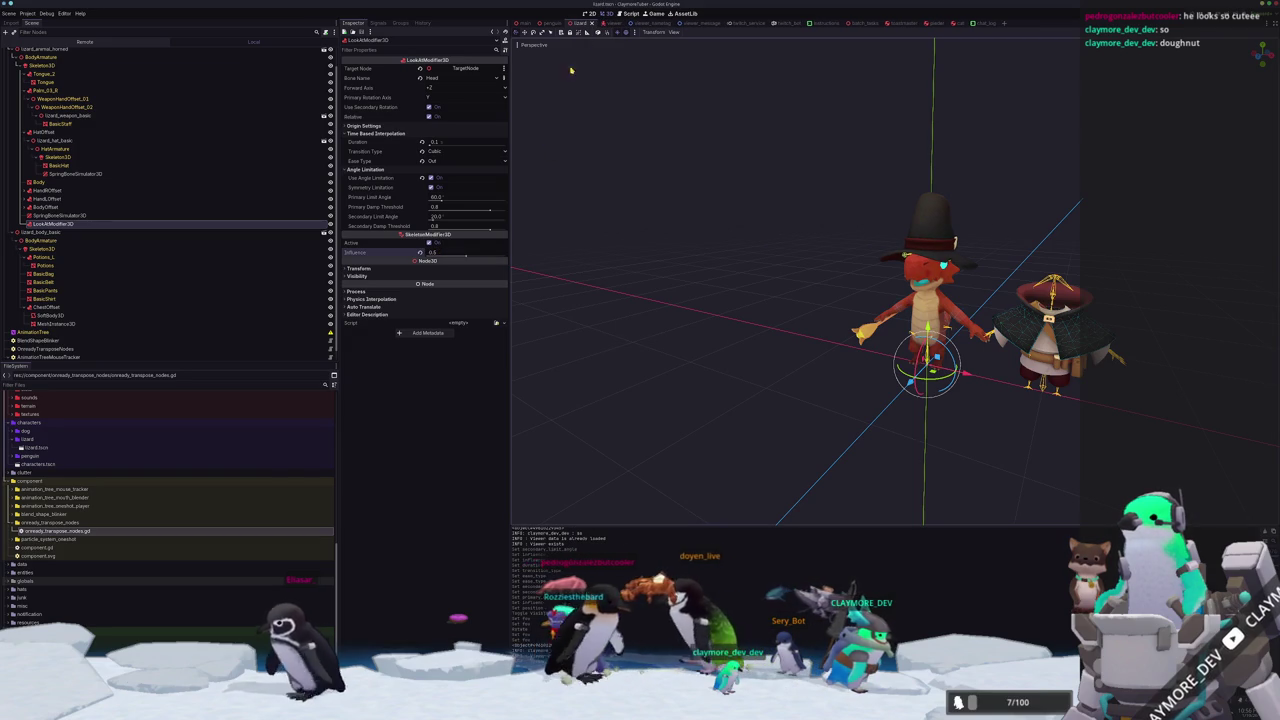
pyautogui.click(558, 22)
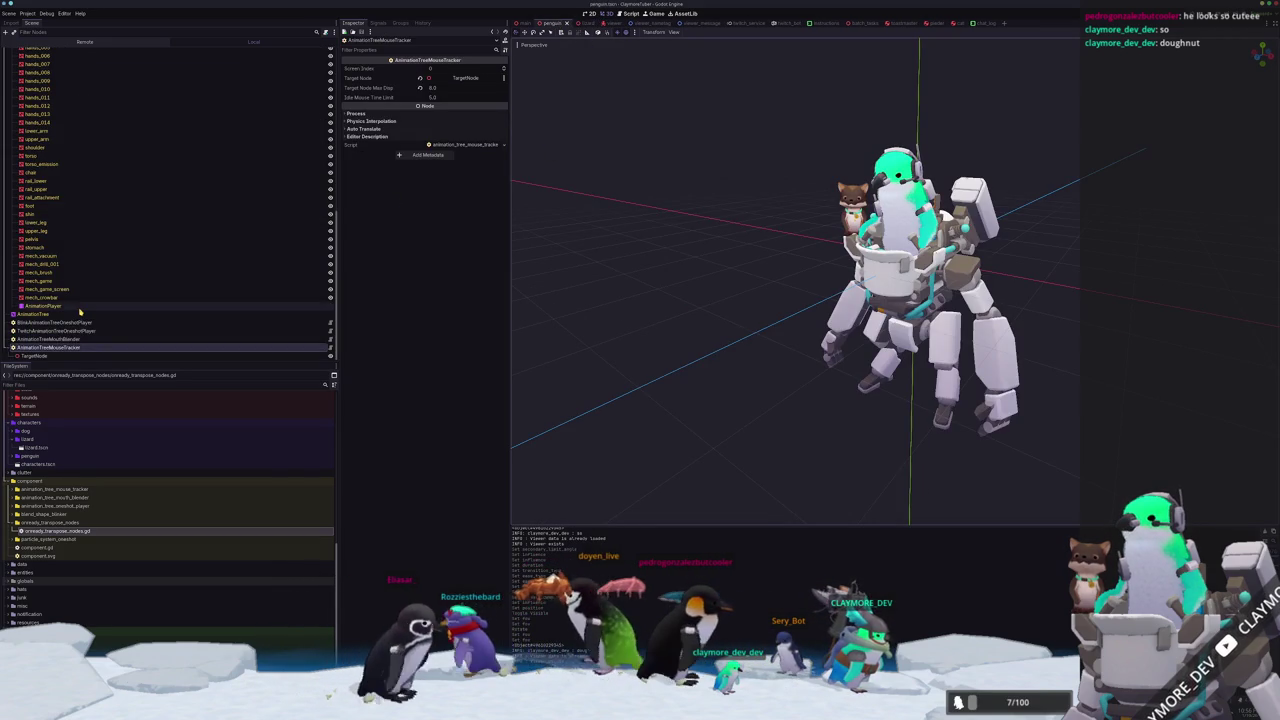
# Check the Influence of the penguin's LookAtModifier3D, then switch back to the lizard.tscn tab
pyautogui.scroll(5, 58, 309)
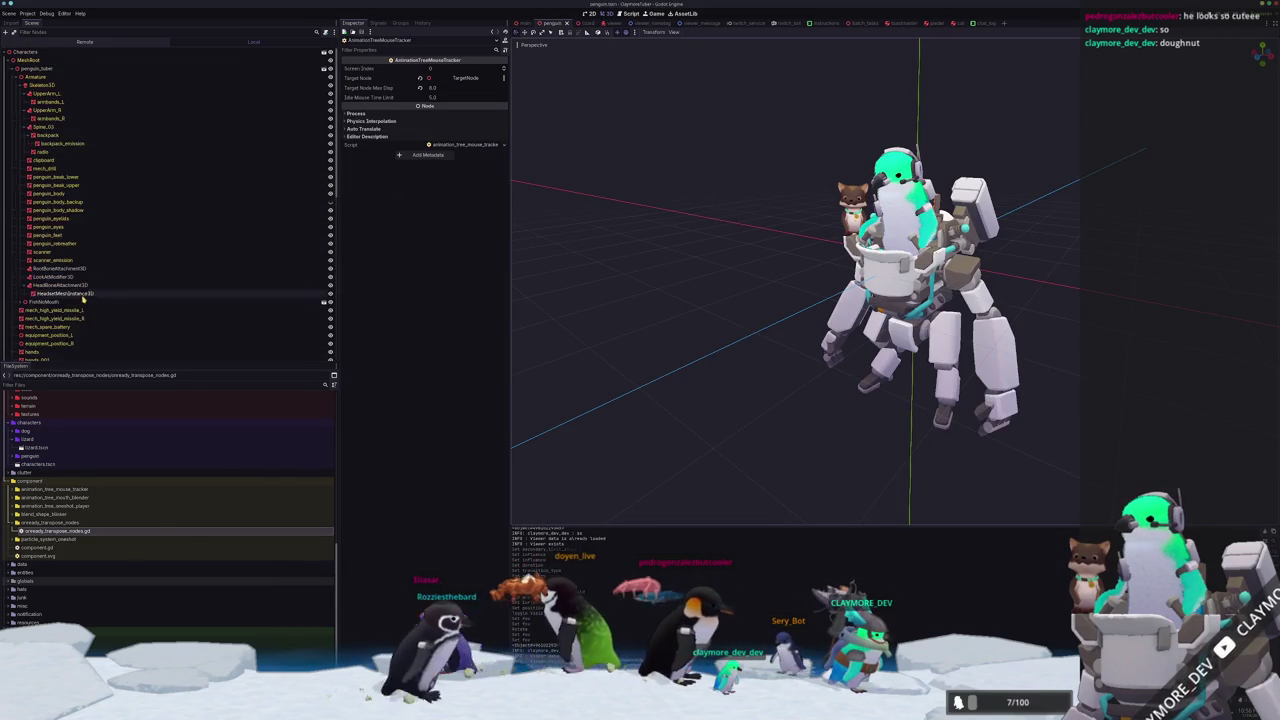
pyautogui.click(55, 276)
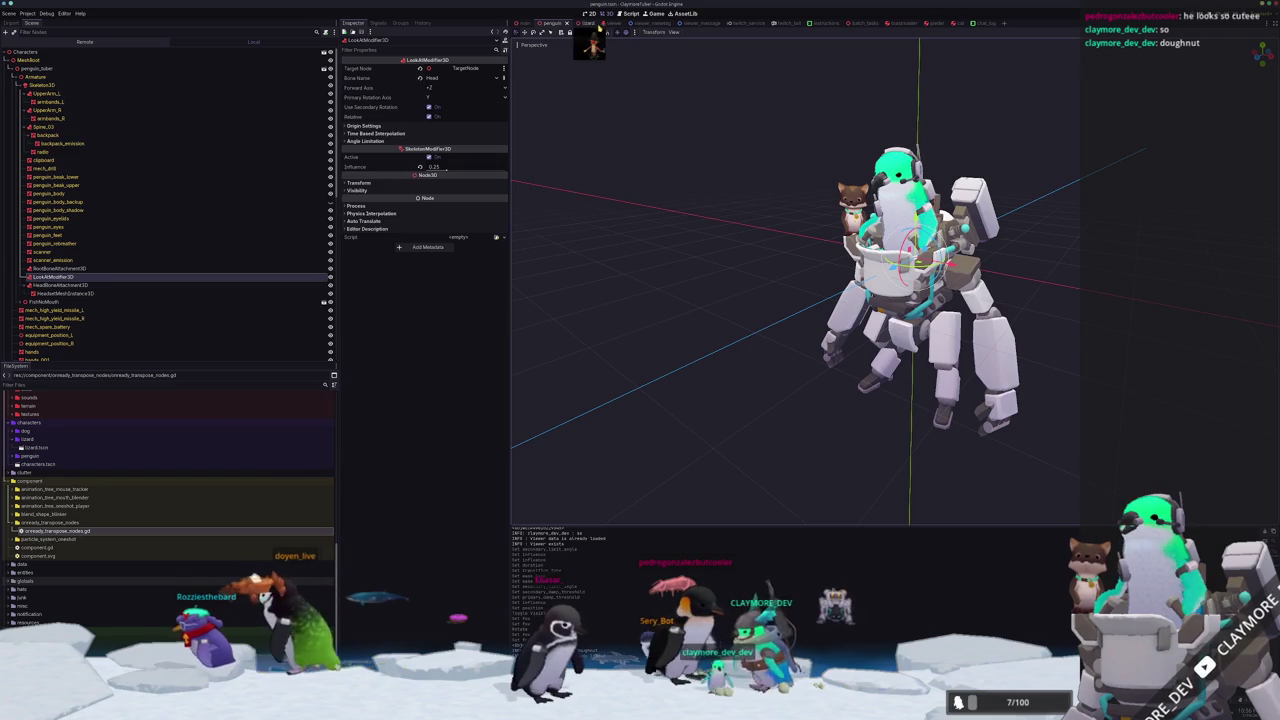
pyautogui.click(587, 24)
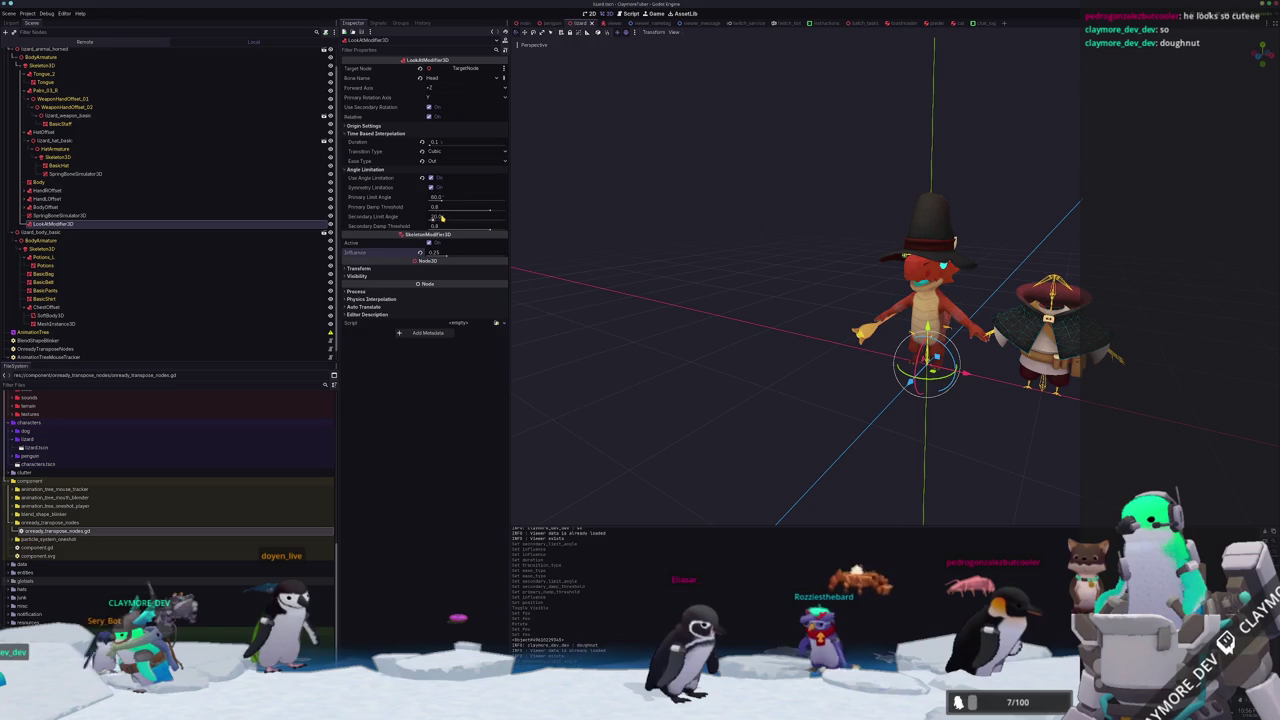
# Confirm a Secondary Limit Angle of 30.0 and run the game with F5 to test it
pyautogui.press('Return')
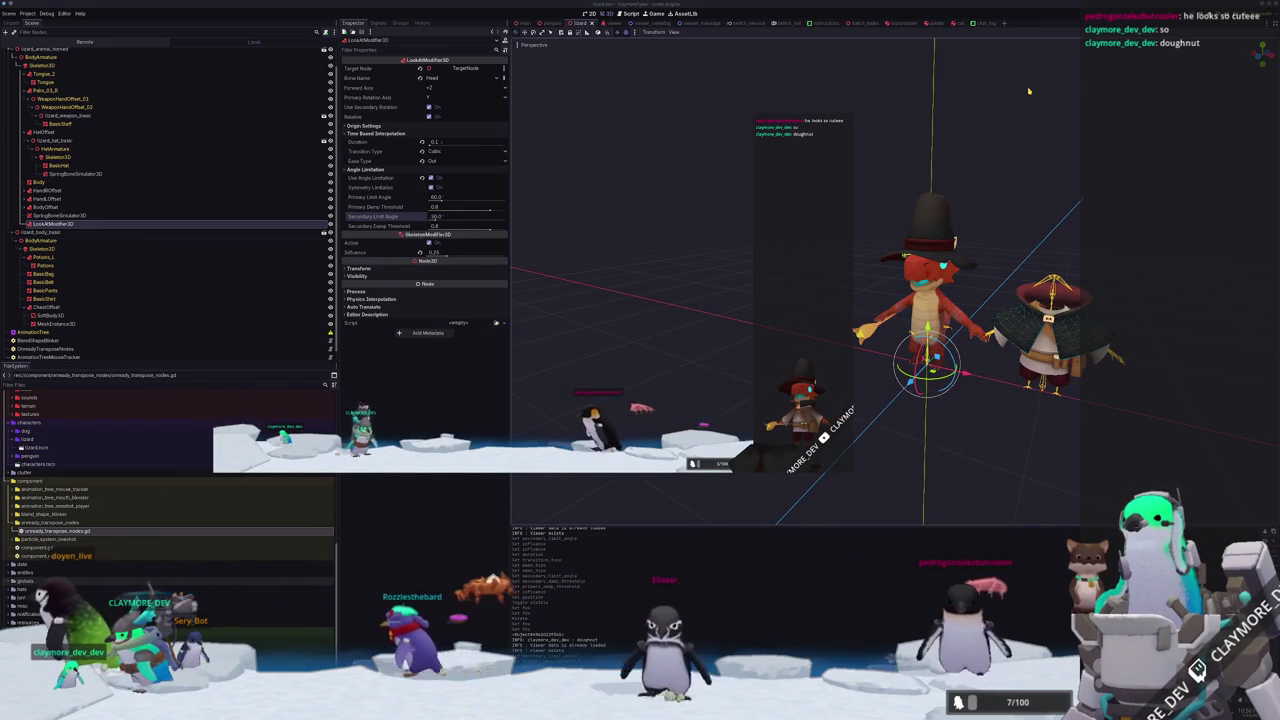
pyautogui.click(801, 396)
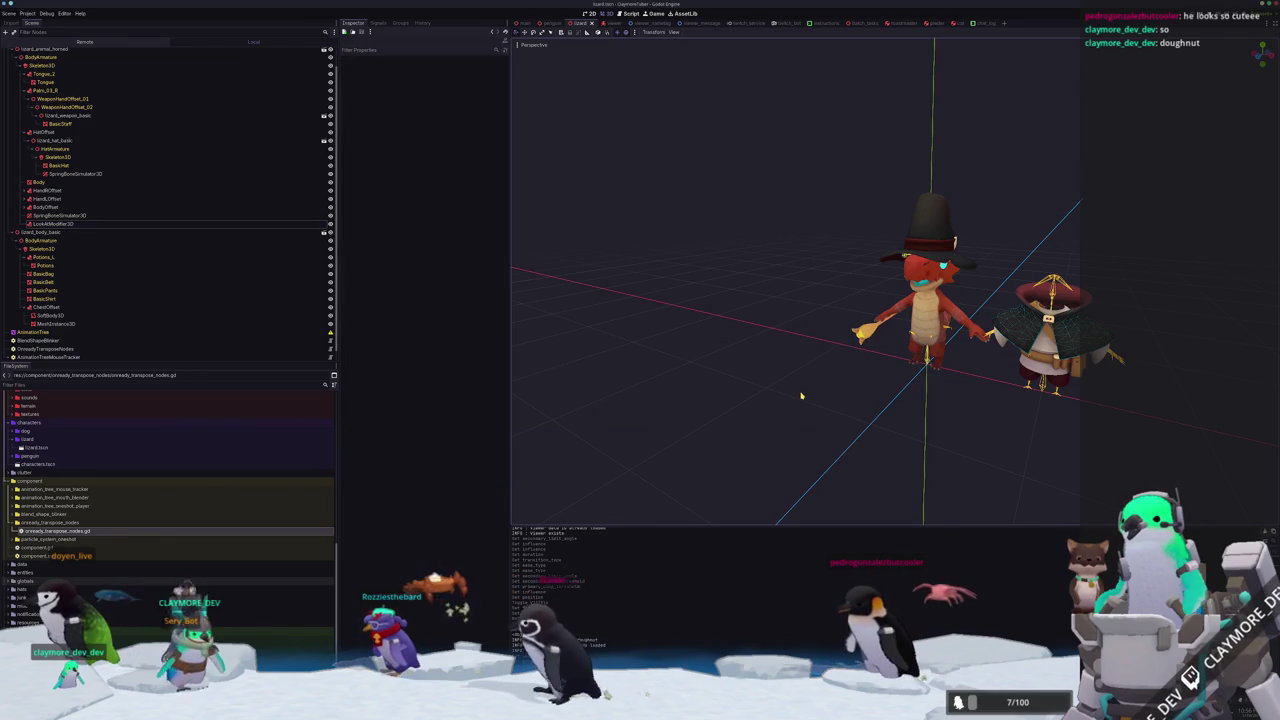
pyautogui.press('F5')
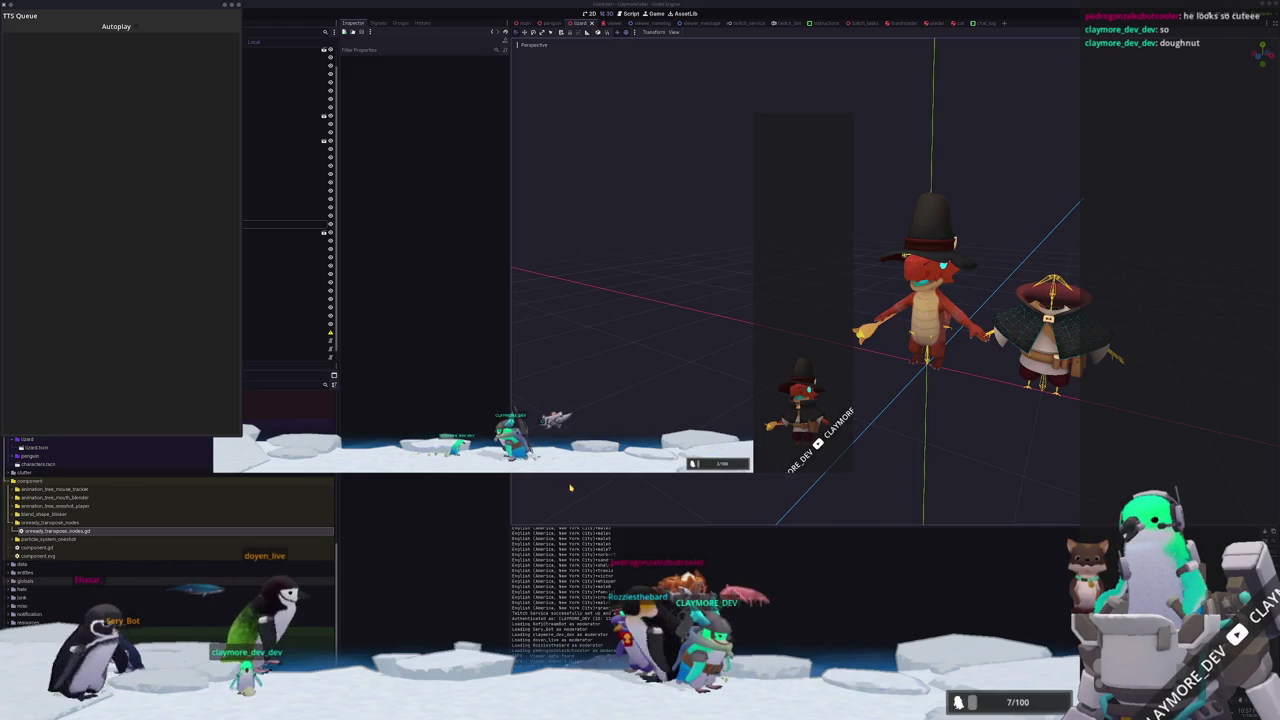
# Bring the Godot editor back, then switch to Blender and orbit around the lizard rig
pyautogui.click(894, 463)
pyautogui.scroll(5, 903, 449)
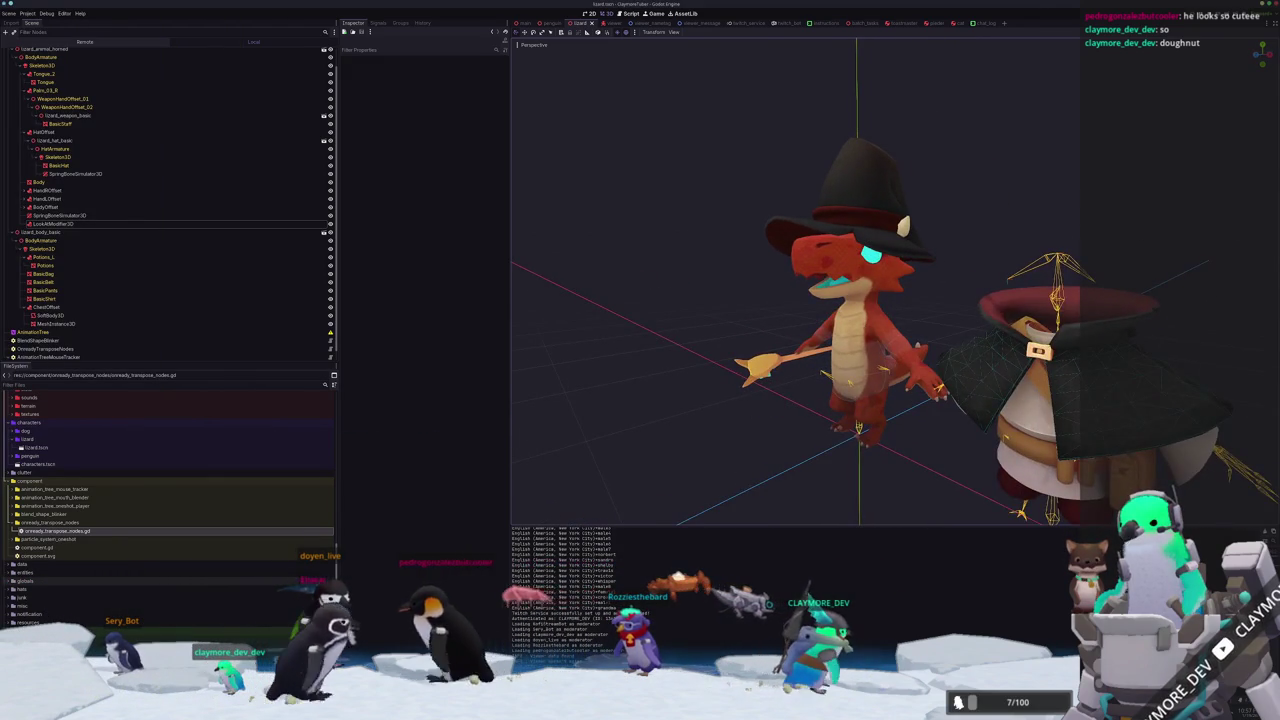
pyautogui.hotkey('alt', 'Tab')
pyautogui.moveTo(718, 482); pyautogui.dragTo(793, 233)
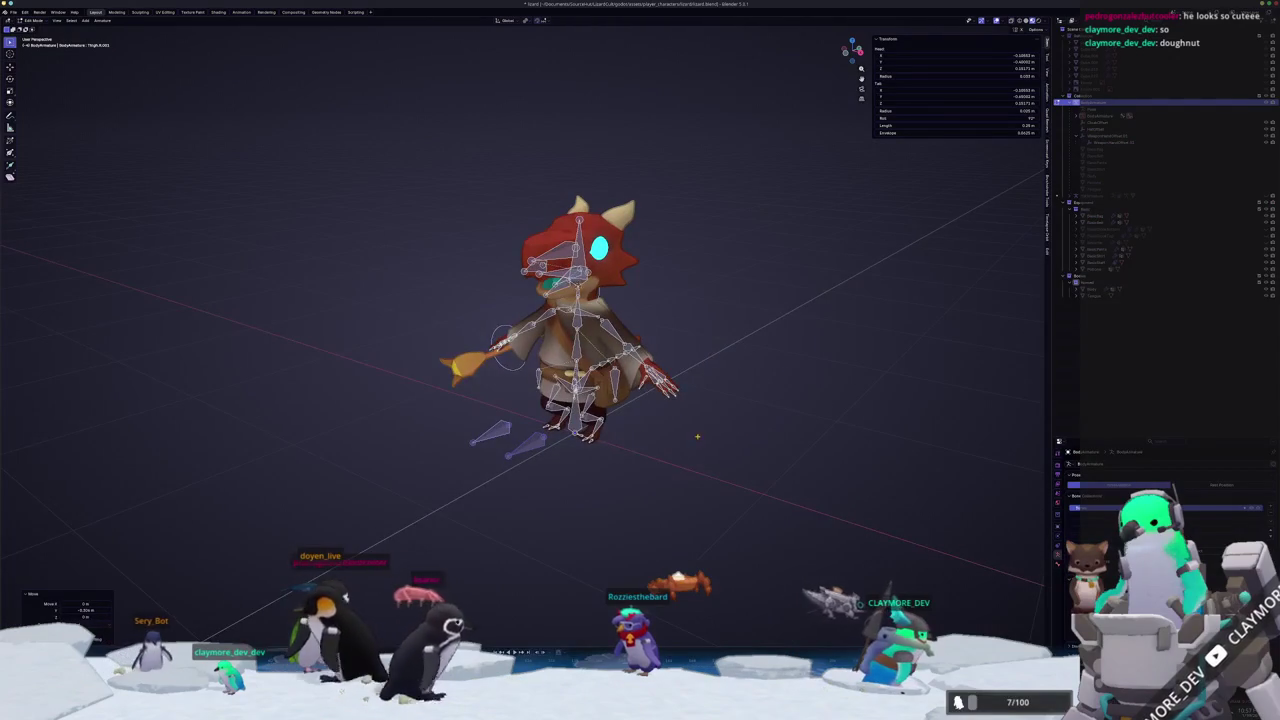
# Return to object mode with the lizard facing the view, and open the file browser
pyautogui.press('Tab')
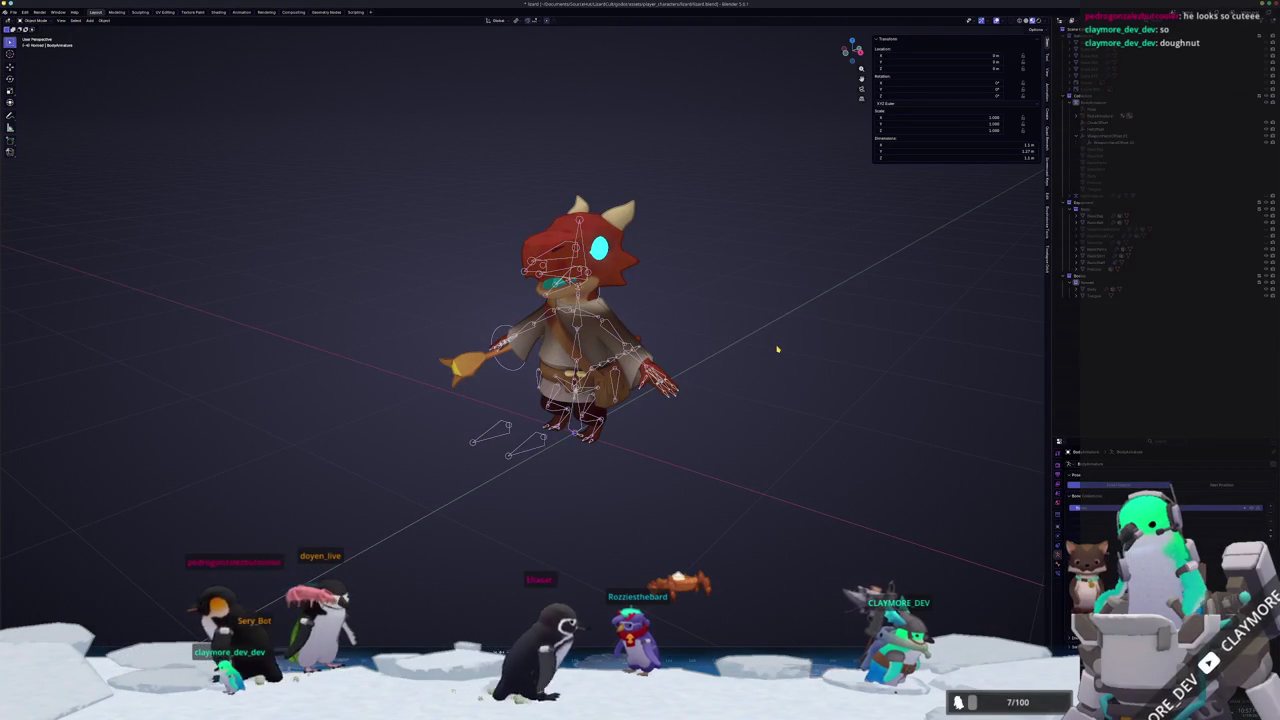
pyautogui.moveTo(340, 470); pyautogui.dragTo(363, 471)
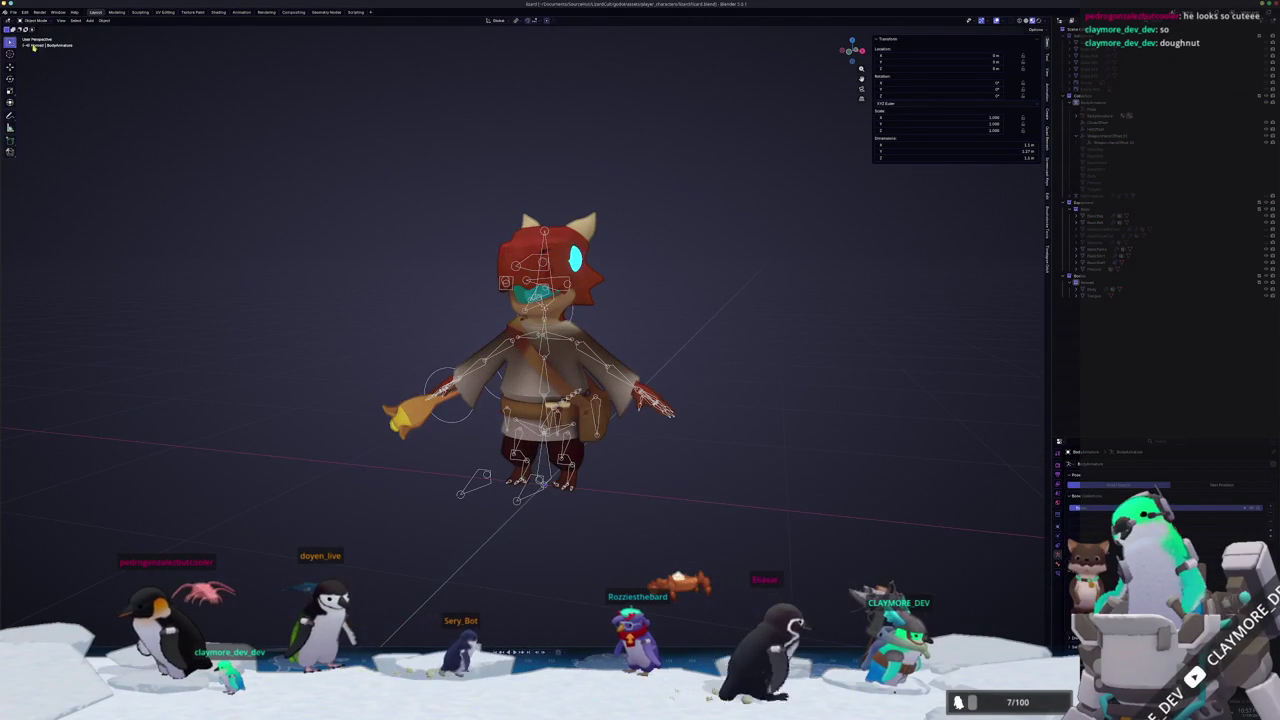
pyautogui.click(13, 12)
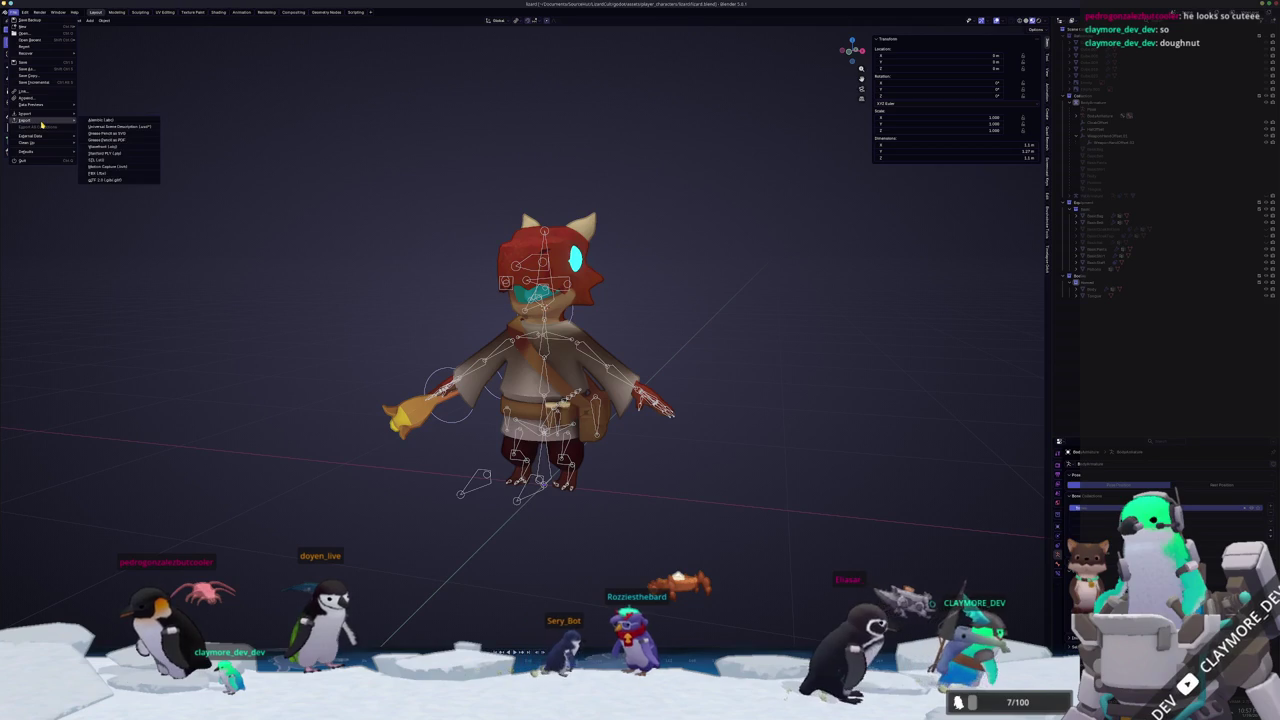
pyautogui.click(38, 69)
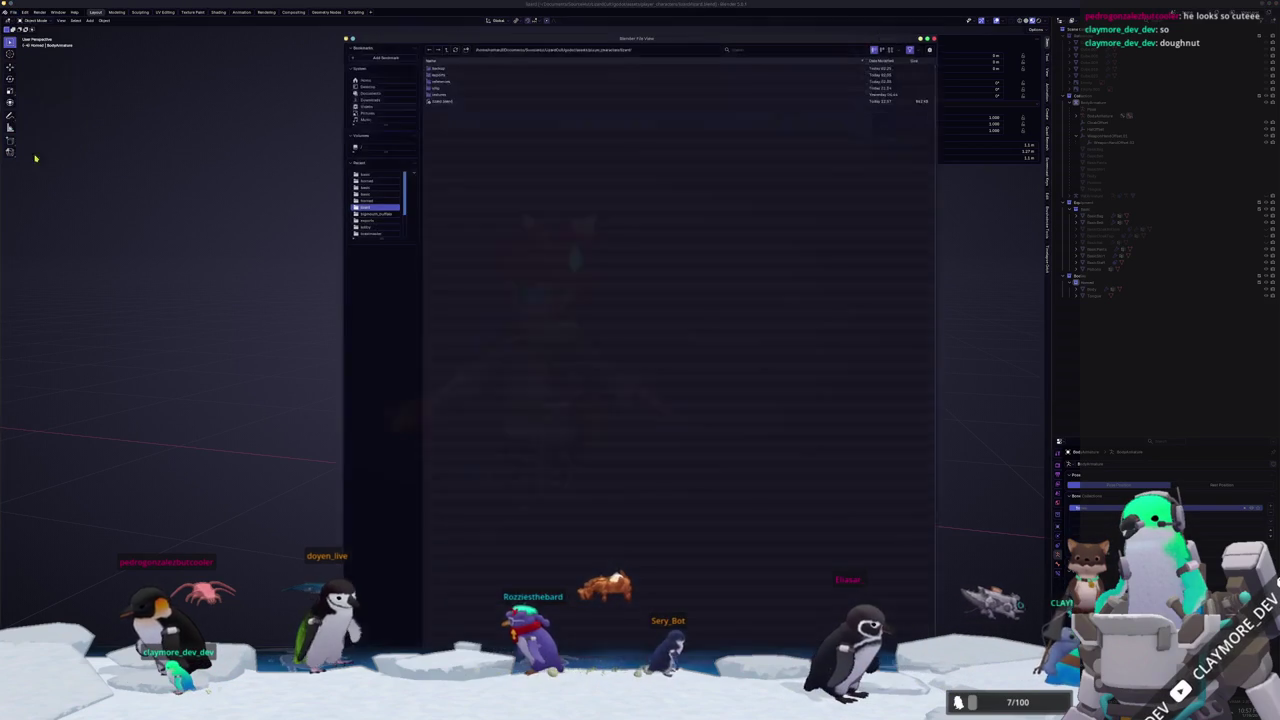
# Go up to SourceHub, then into ClaymoreTuber > assets > the lizard model's folder
pyautogui.click(444, 47)
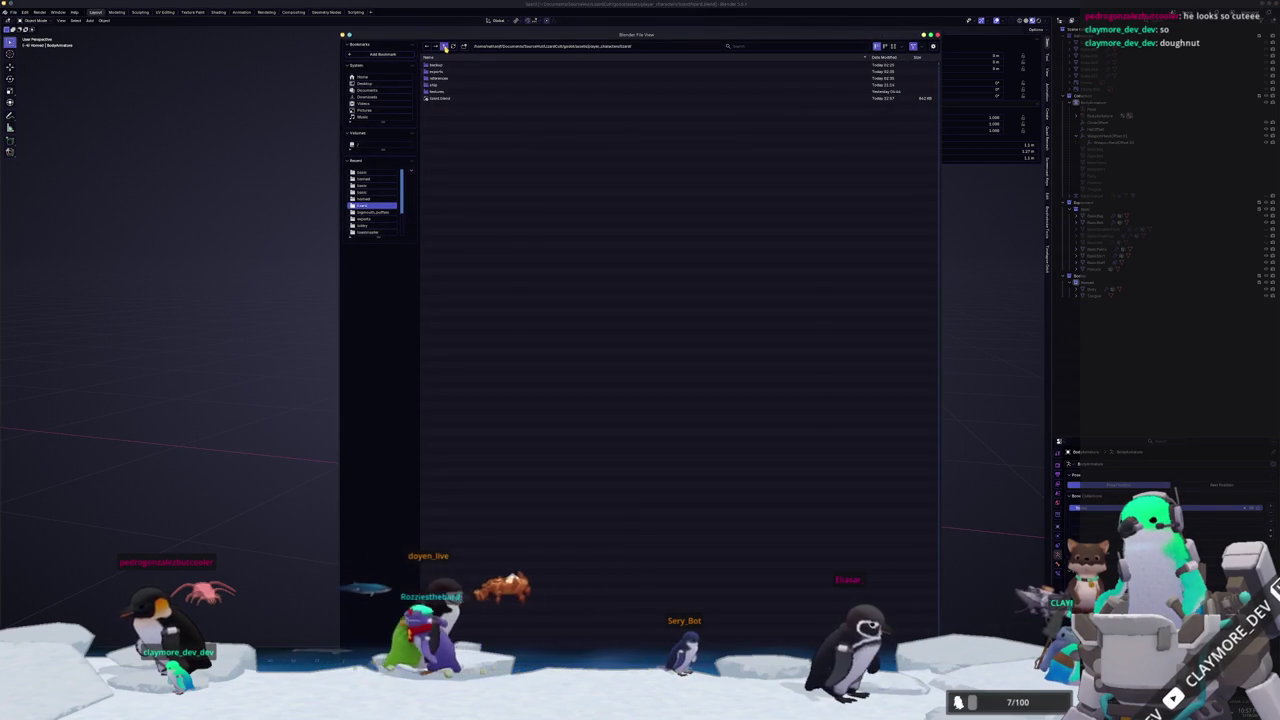
pyautogui.click(444, 47)
pyautogui.click(444, 47)
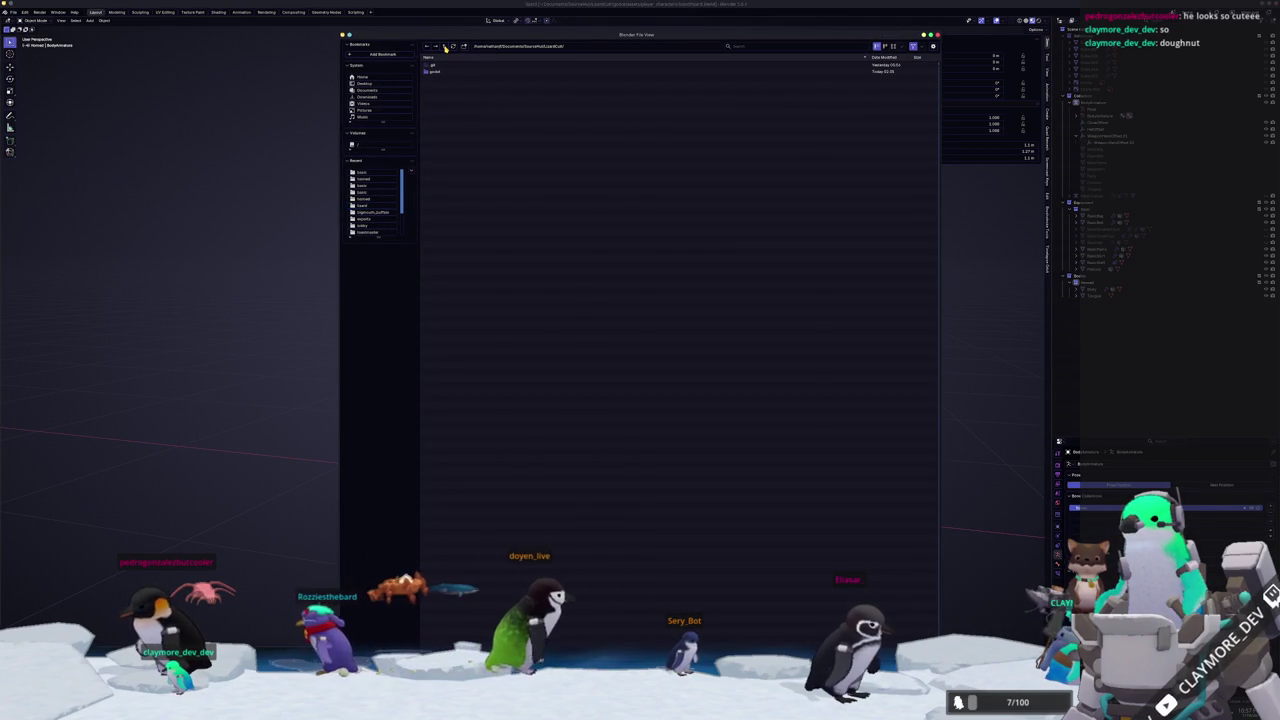
pyautogui.click(444, 47)
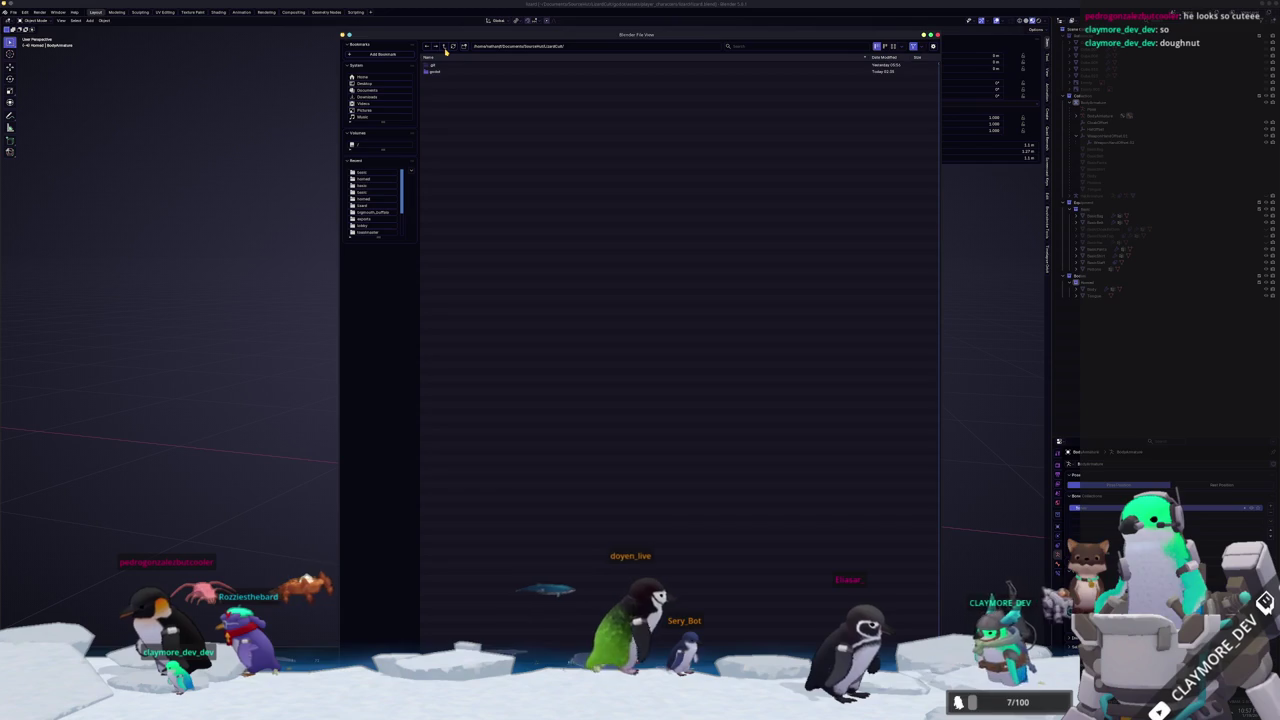
pyautogui.doubleClick(440, 78)
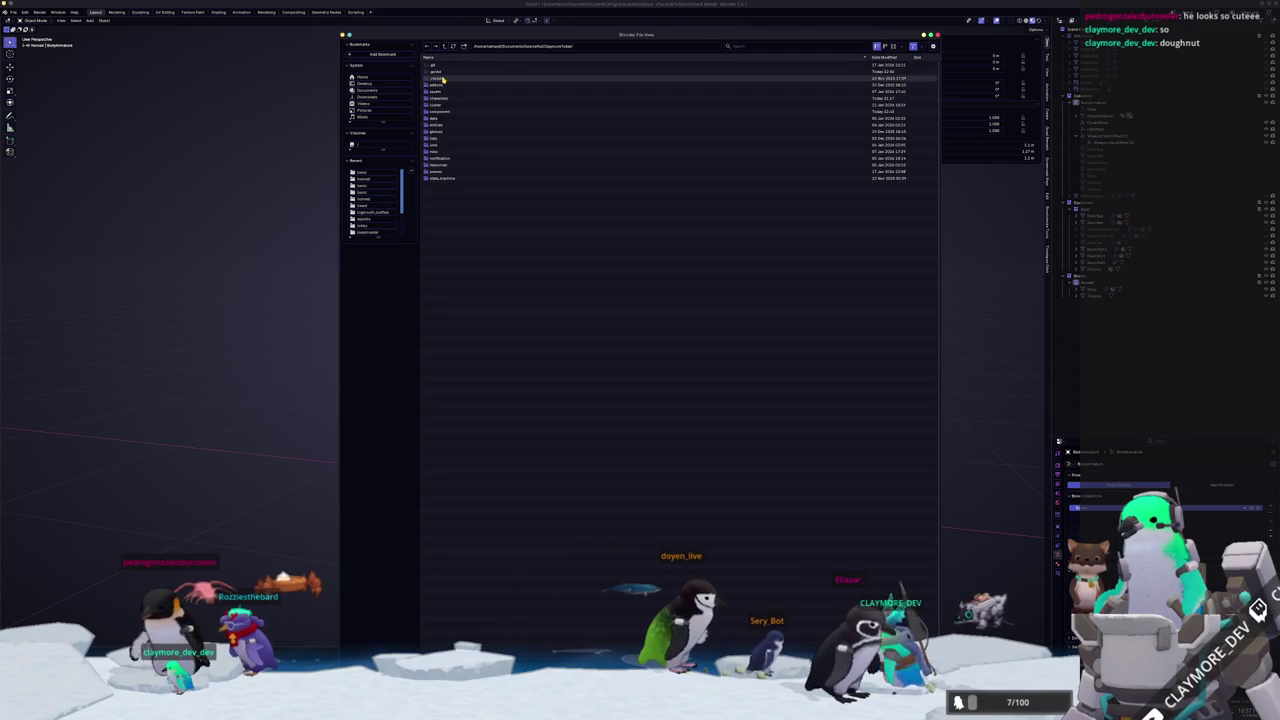
pyautogui.doubleClick(440, 91)
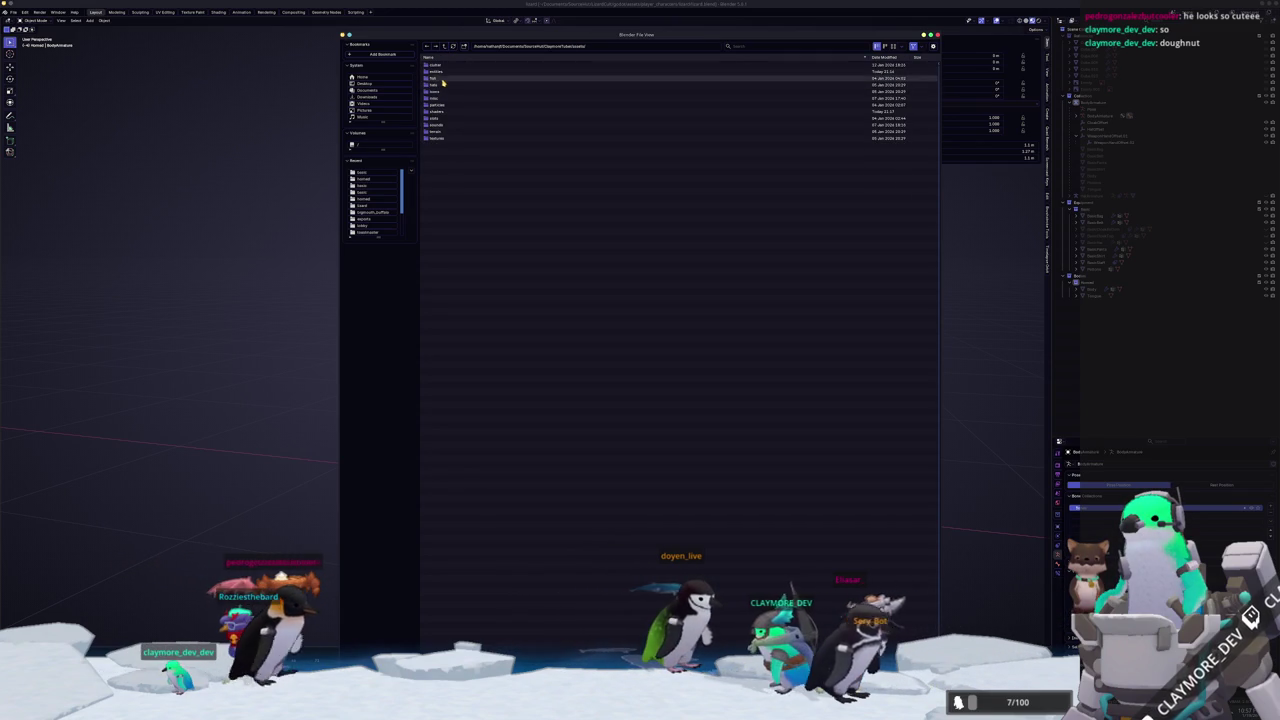
pyautogui.doubleClick(445, 70)
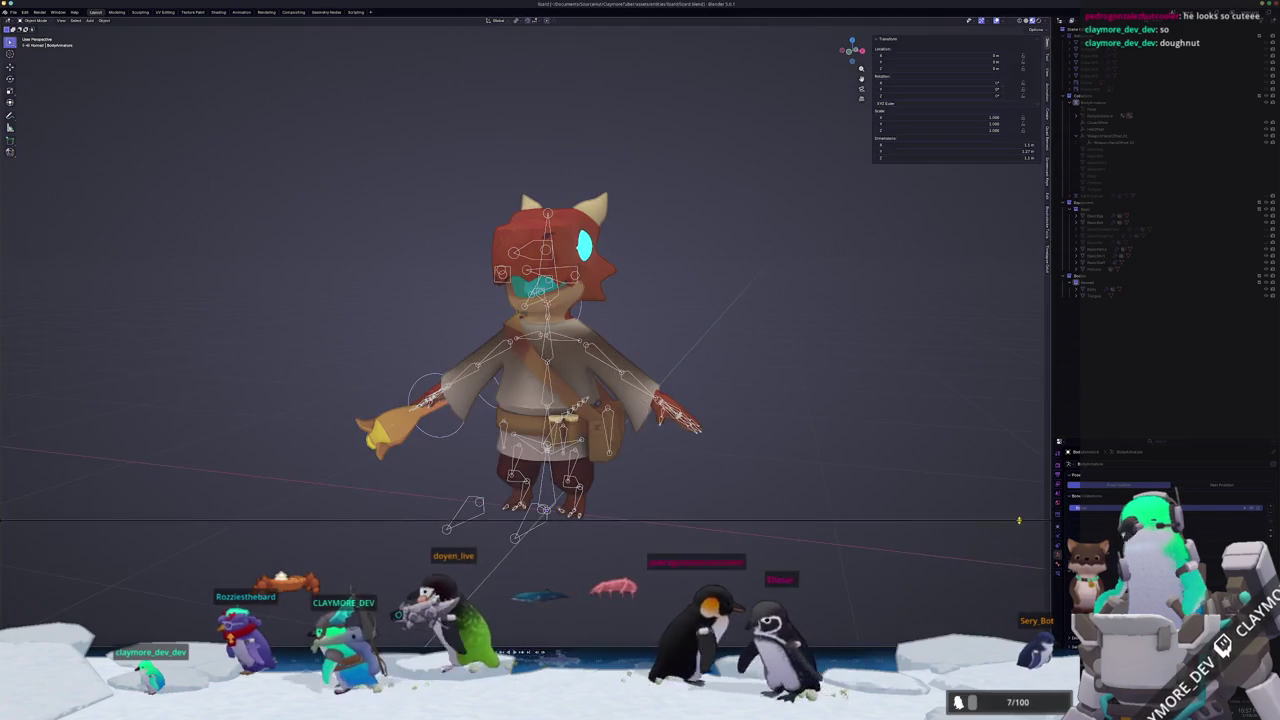
# Split the 3D view and make the lower area a Dope Sheet Action Editor
pyautogui.click(255, 522)
pyautogui.click(13, 527)
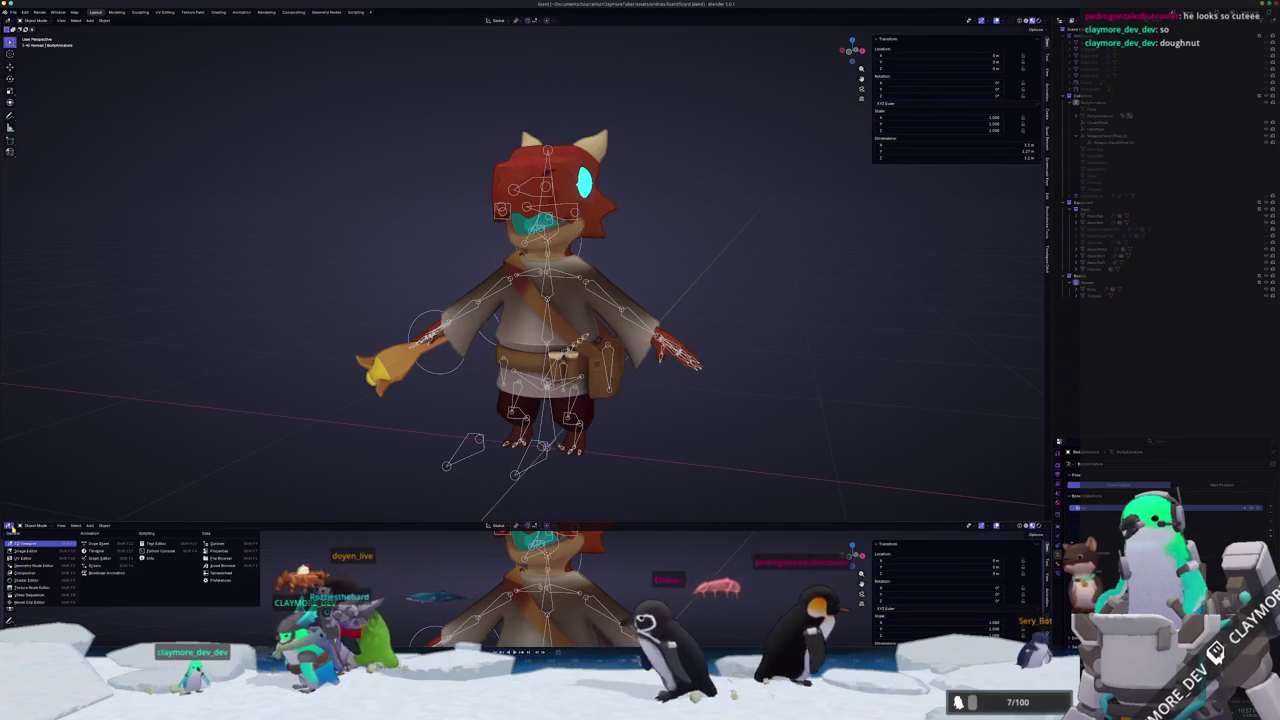
pyautogui.click(60, 548)
pyautogui.click(33, 525)
pyautogui.click(45, 552)
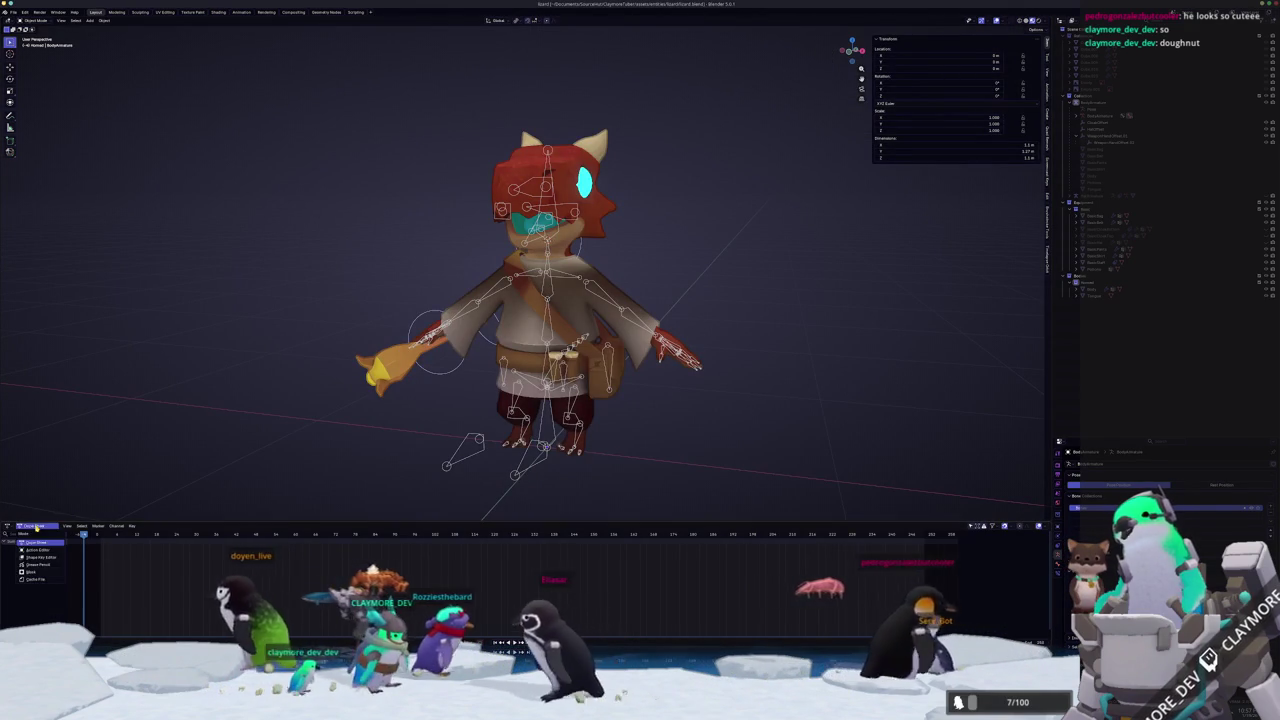
# Select the lizard's armature and view the character from the front (Numpad 1)
pyautogui.click(533, 464)
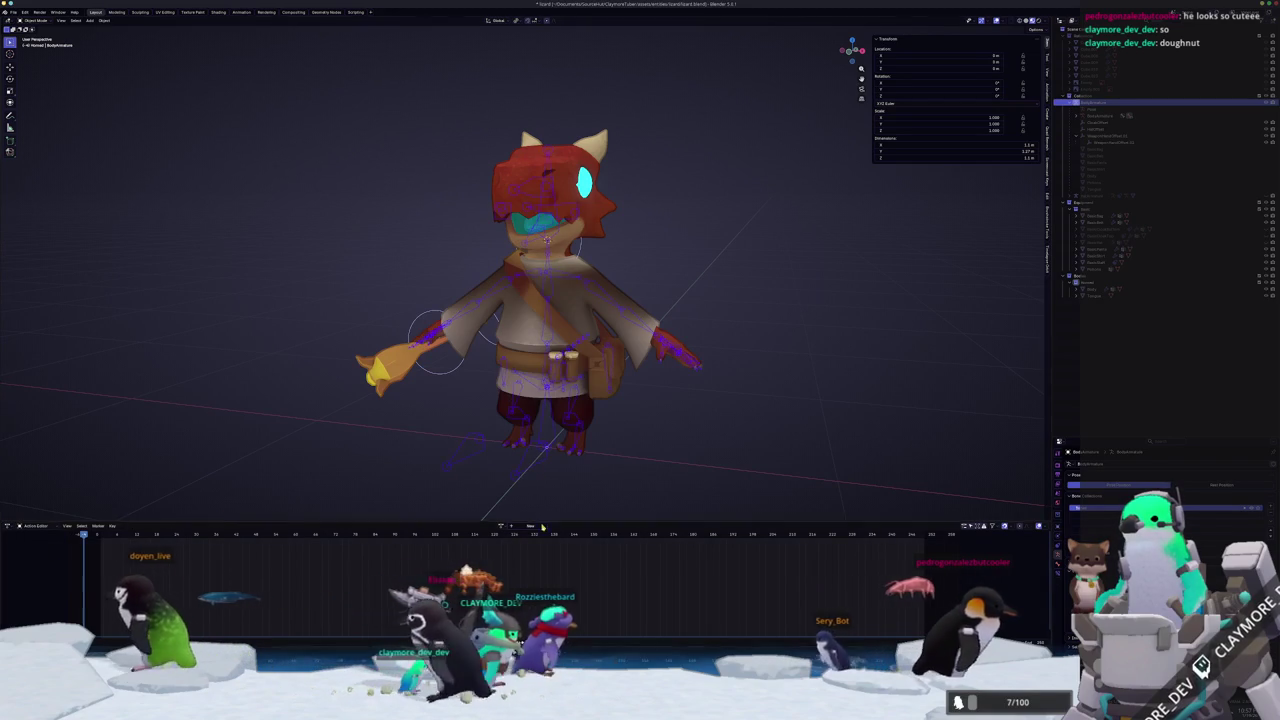
pyautogui.scroll(-2, 665, 426)
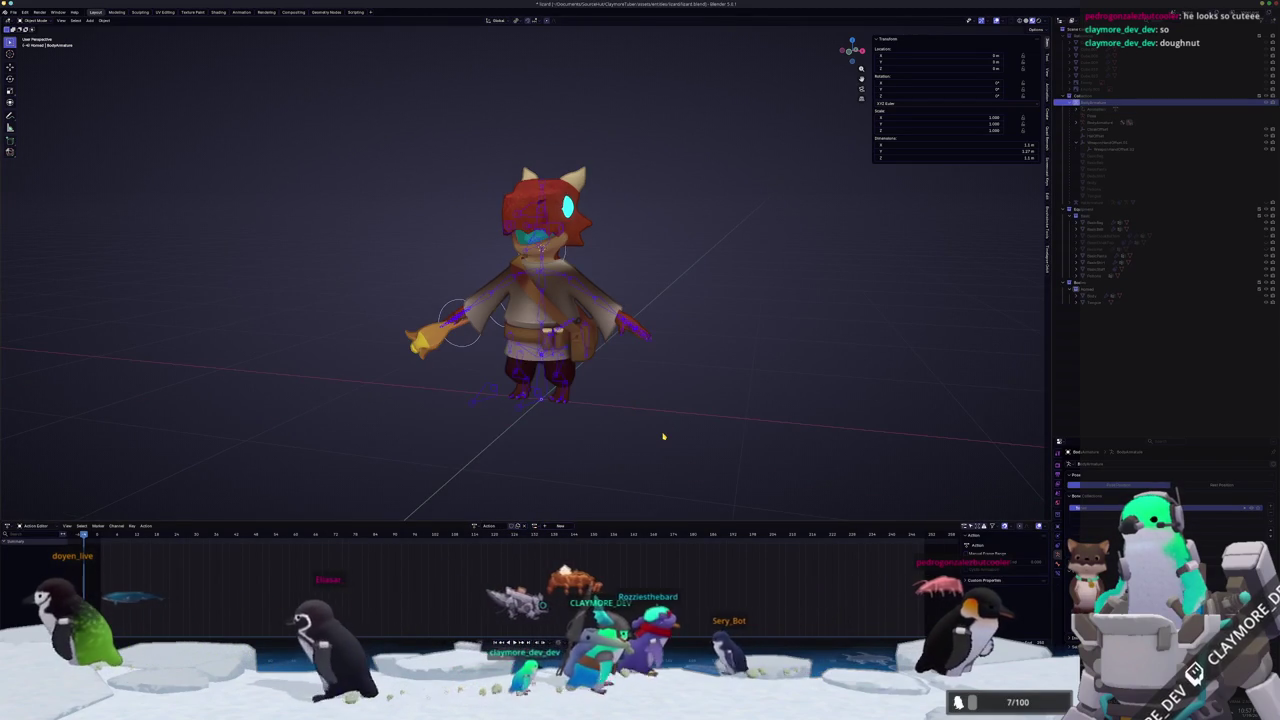
pyautogui.press('KP_1')
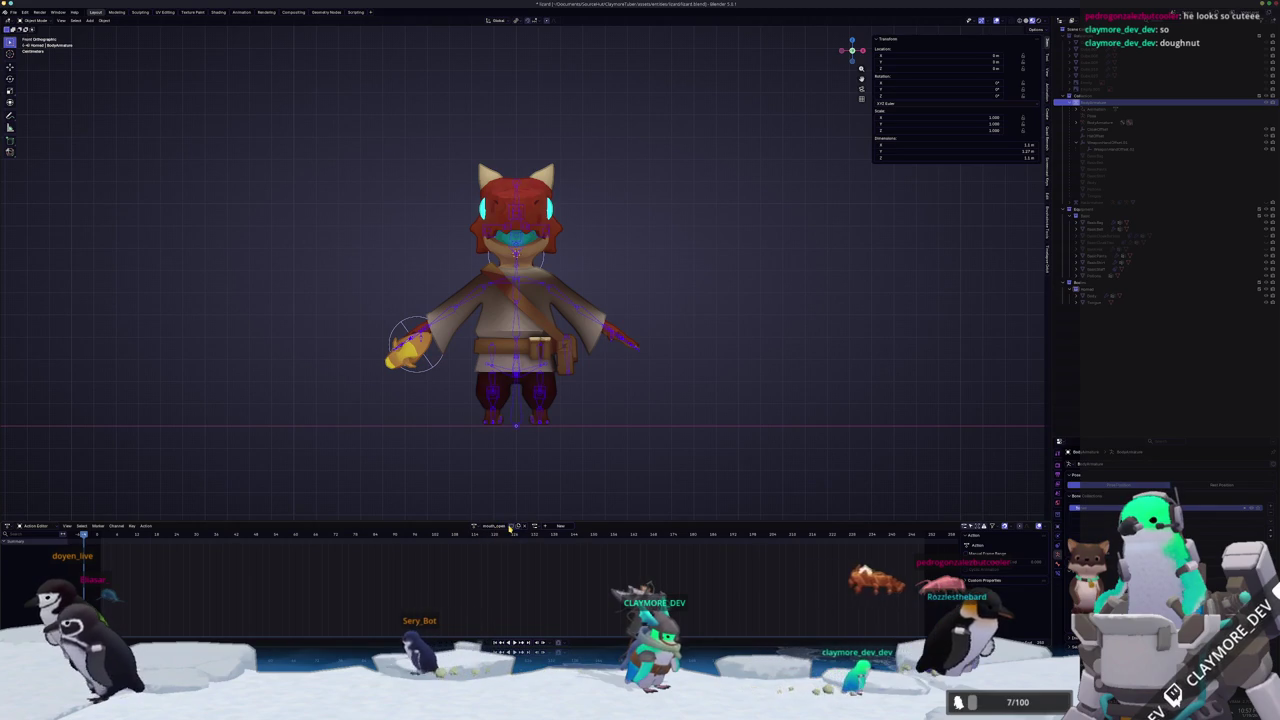
# Enter Pose Mode, view from the right, and move and rotate the jaw bones open
pyautogui.scroll(1, 544, 455)
pyautogui.hotkey('ctrl', 'Tab')
pyautogui.press('KP_3')
pyautogui.scroll(4, 665, 228)
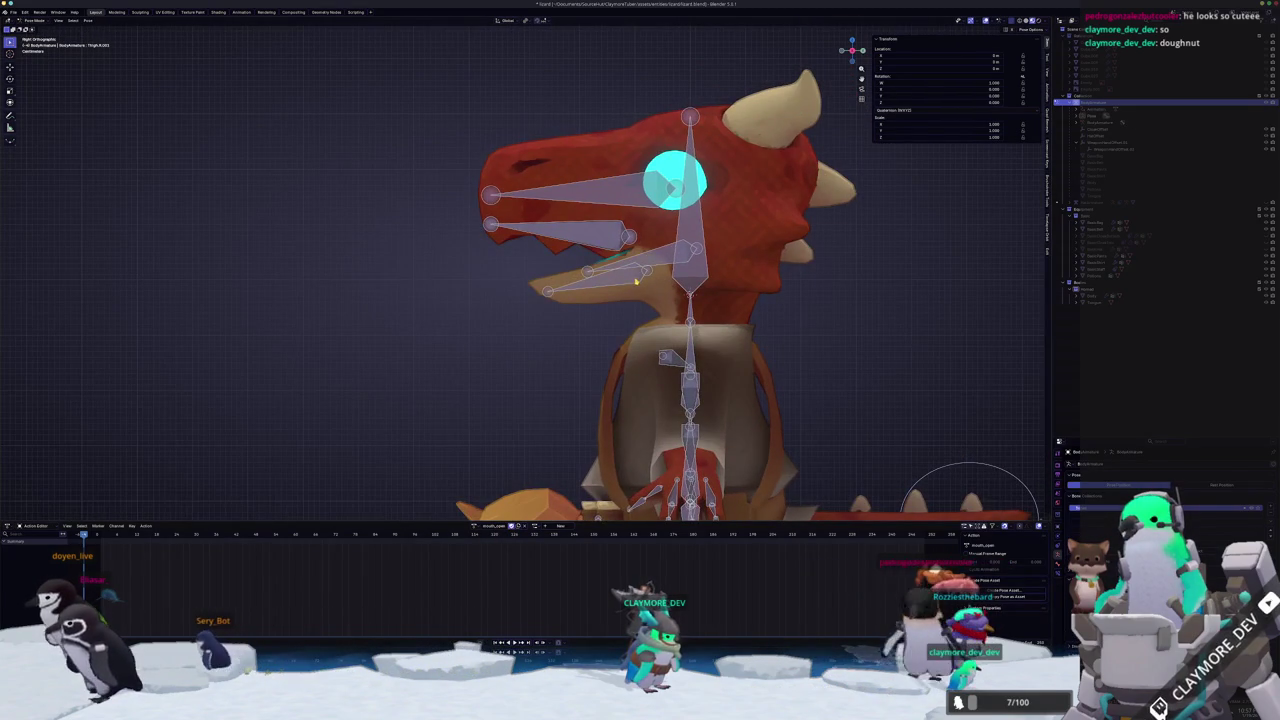
pyautogui.press('g')
pyautogui.press('Return')
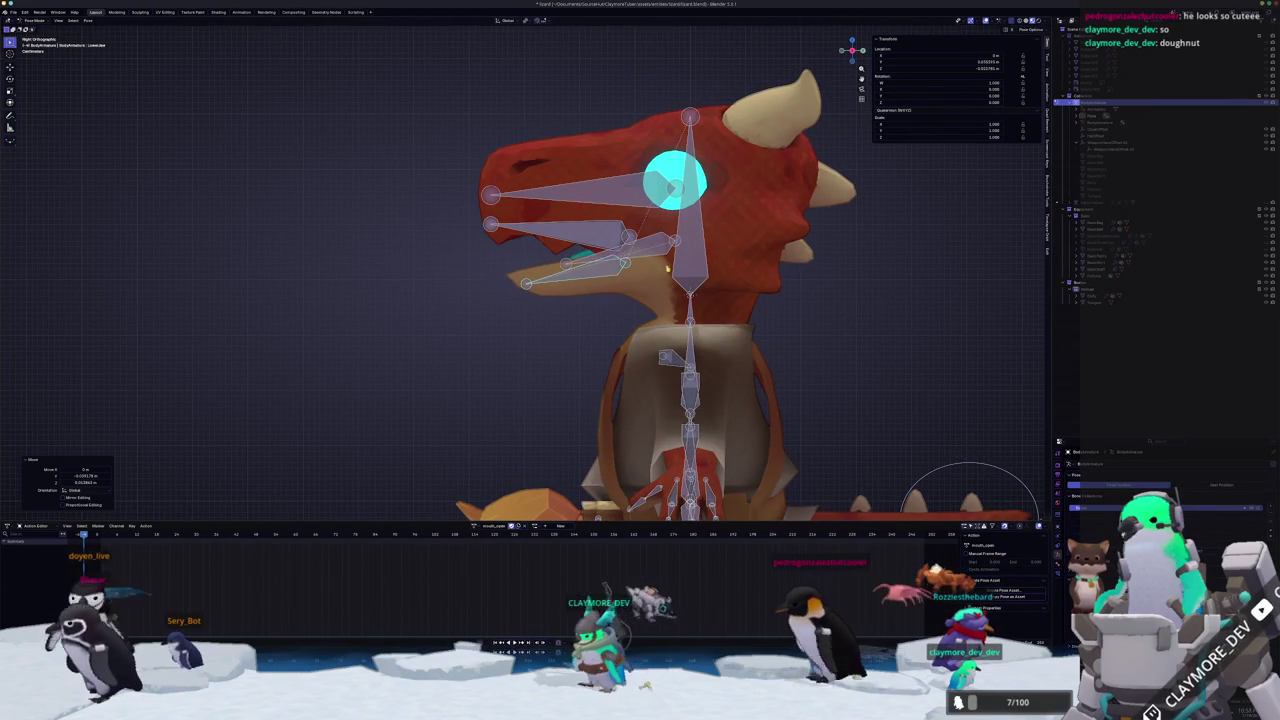
pyautogui.press('r')
pyautogui.press('g')
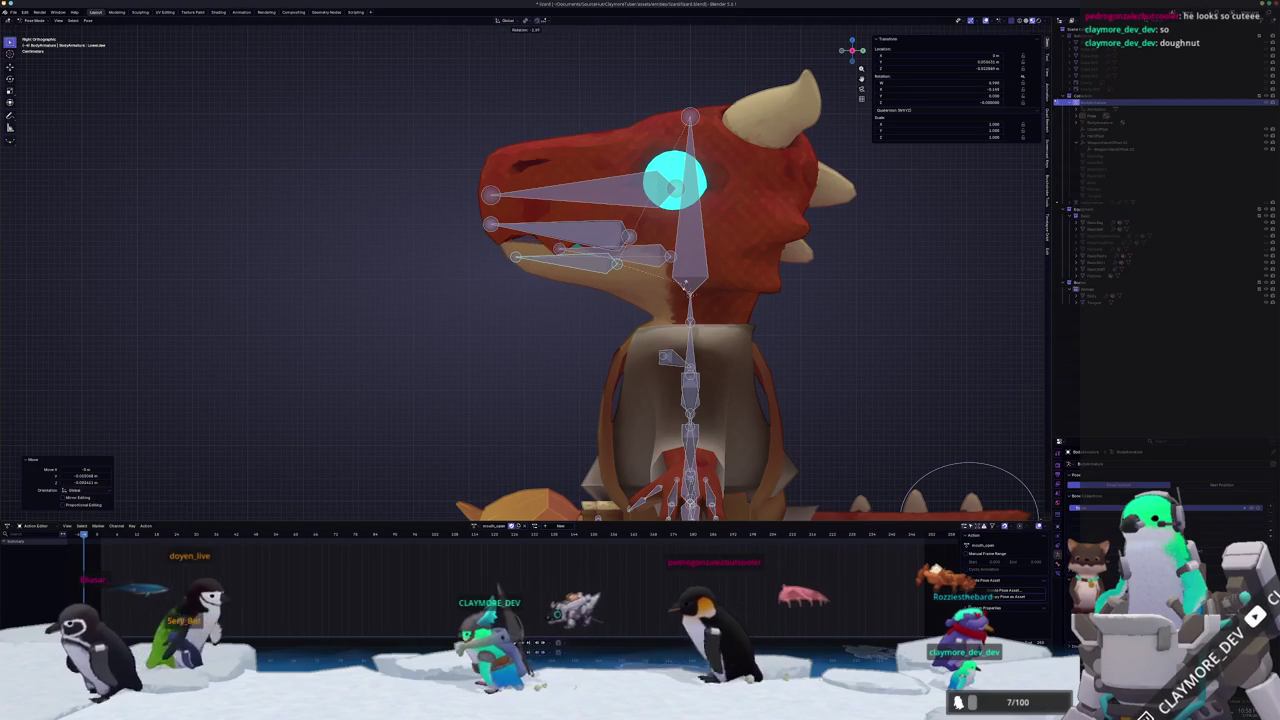
pyautogui.press('Return')
pyautogui.moveTo(686, 290)
pyautogui.mouseDown()
pyautogui.moveTo(539, 316)
pyautogui.moveTo(571, 300)
pyautogui.moveTo(280, 323)
pyautogui.moveTo(391, 346)
pyautogui.moveTo(430, 300)
pyautogui.moveTo(491, 294)
pyautogui.moveTo(444, 316)
pyautogui.moveTo(453, 309)
pyautogui.mouseUp()
# Switch the armature from Edit Mode back to Pose Mode and nudge the jaw bone slightly upward
pyautogui.press('Tab')
pyautogui.press('Tab')
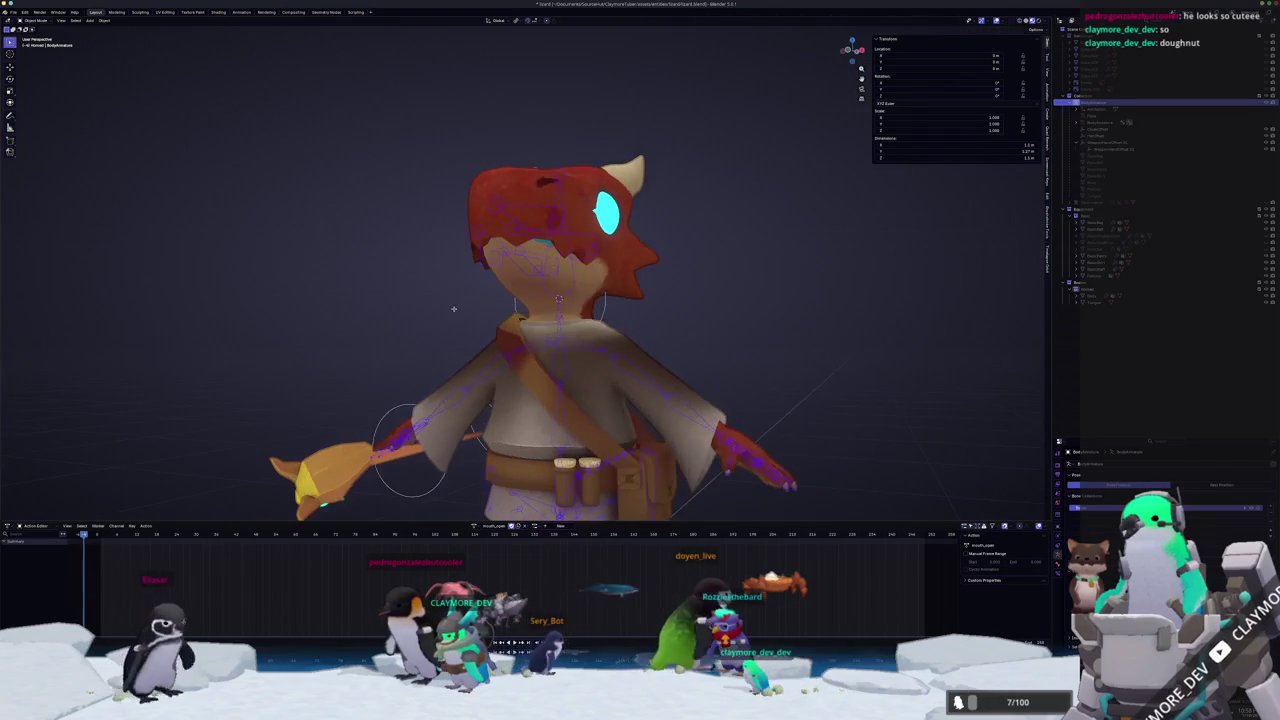
pyautogui.press('KP_3')
pyautogui.press('Tab')
pyautogui.scroll(4, 449, 314)
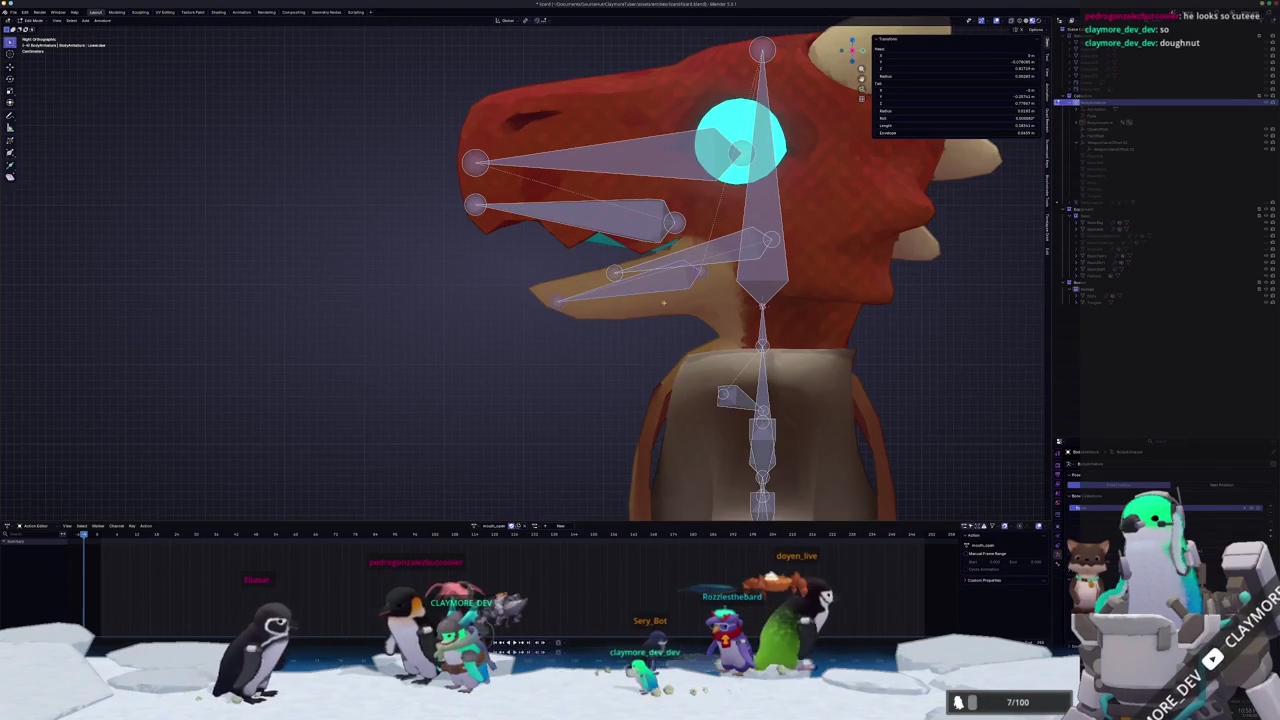
pyautogui.click(548, 452)
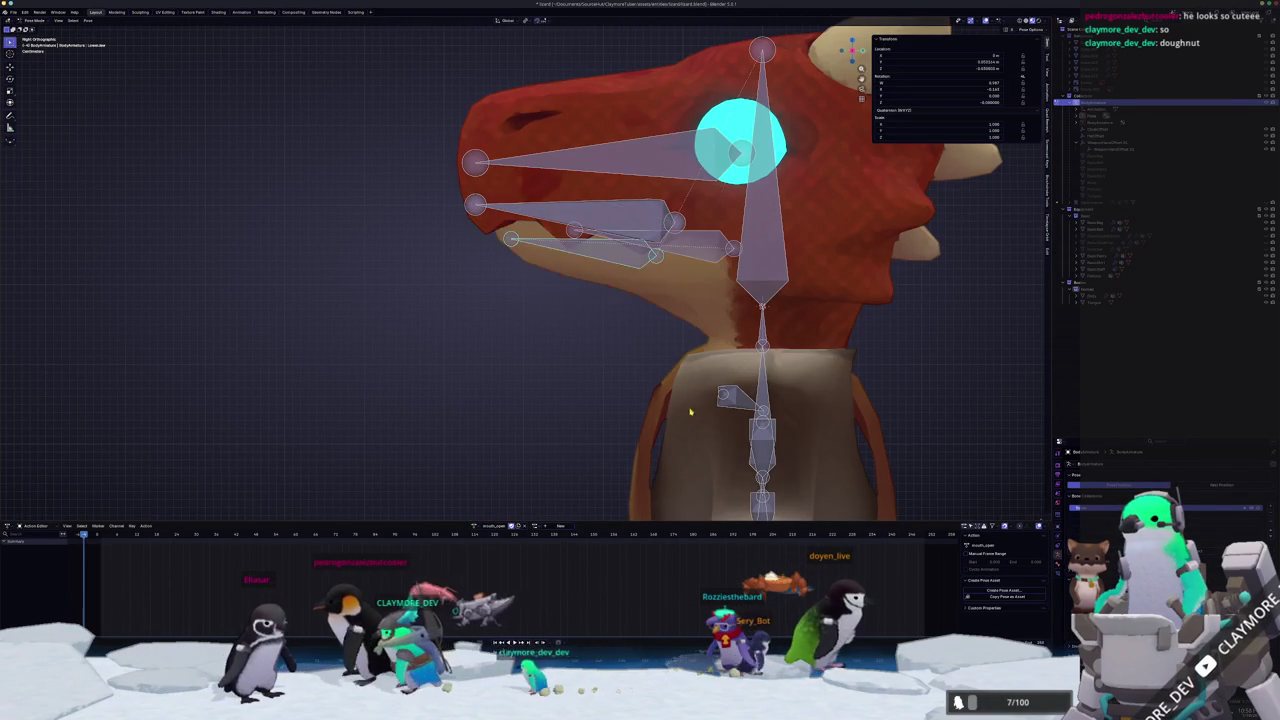
pyautogui.press('g')
pyautogui.click(703, 395)
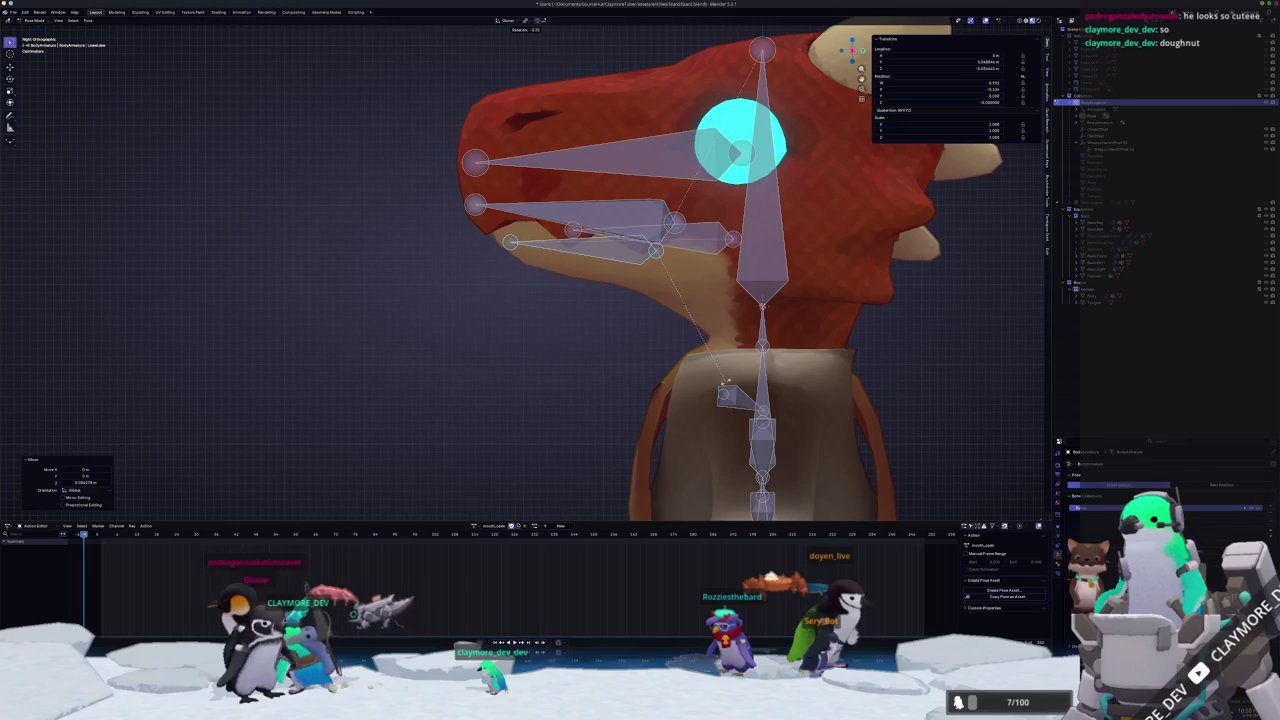
pyautogui.moveTo(733, 388); pyautogui.dragTo(590, 312)
pyautogui.hotkey('ctrl', 'z')
pyautogui.hotkey('ctrl', 'z')
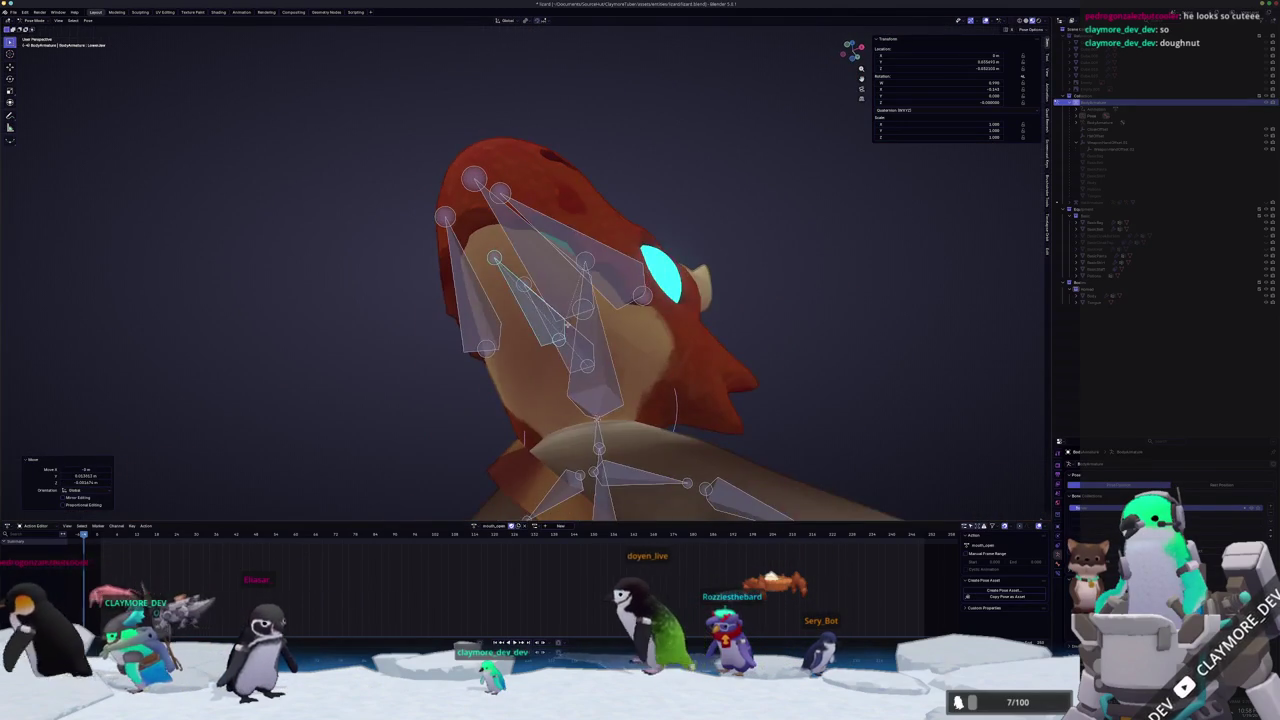
# Step back through several undos with Ctrl+Z, then Tab into Edit Mode on the body mesh
pyautogui.scroll(5, 634, 355)
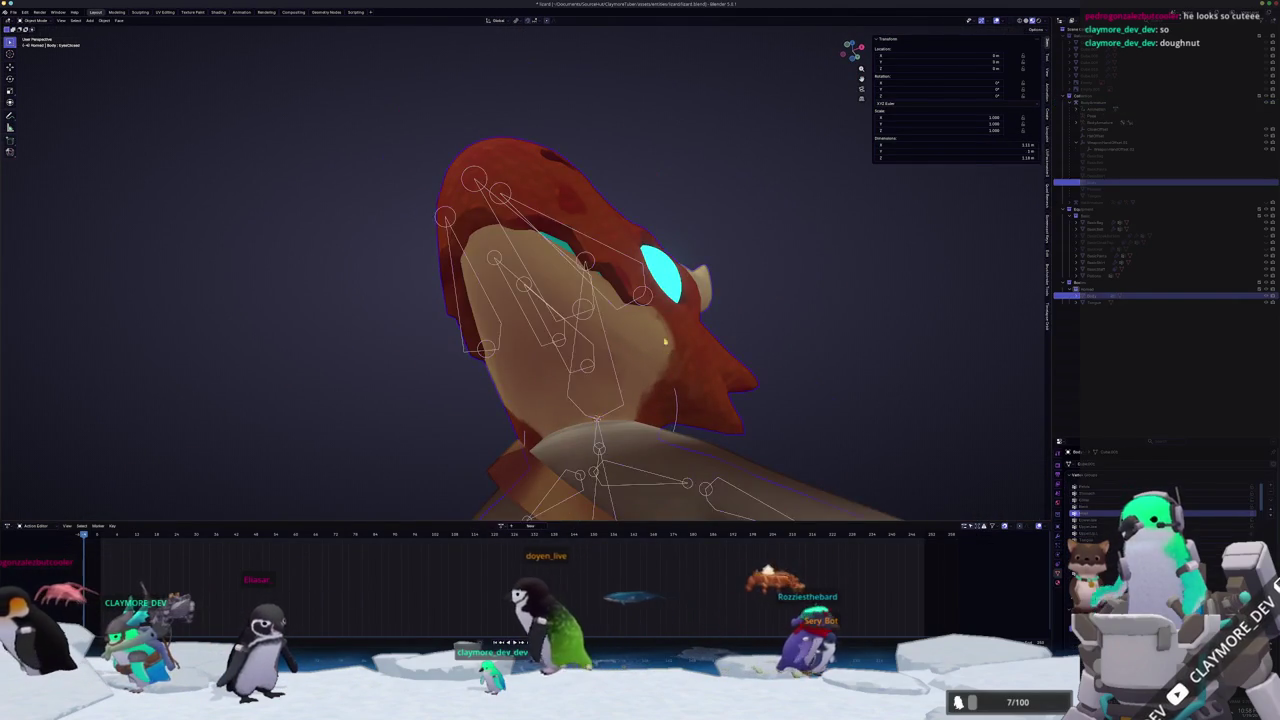
pyautogui.hotkey('ctrl', 'z')
pyautogui.hotkey('ctrl', 'z')
pyautogui.hotkey('ctrl', 'z')
pyautogui.hotkey('ctrl', 'z')
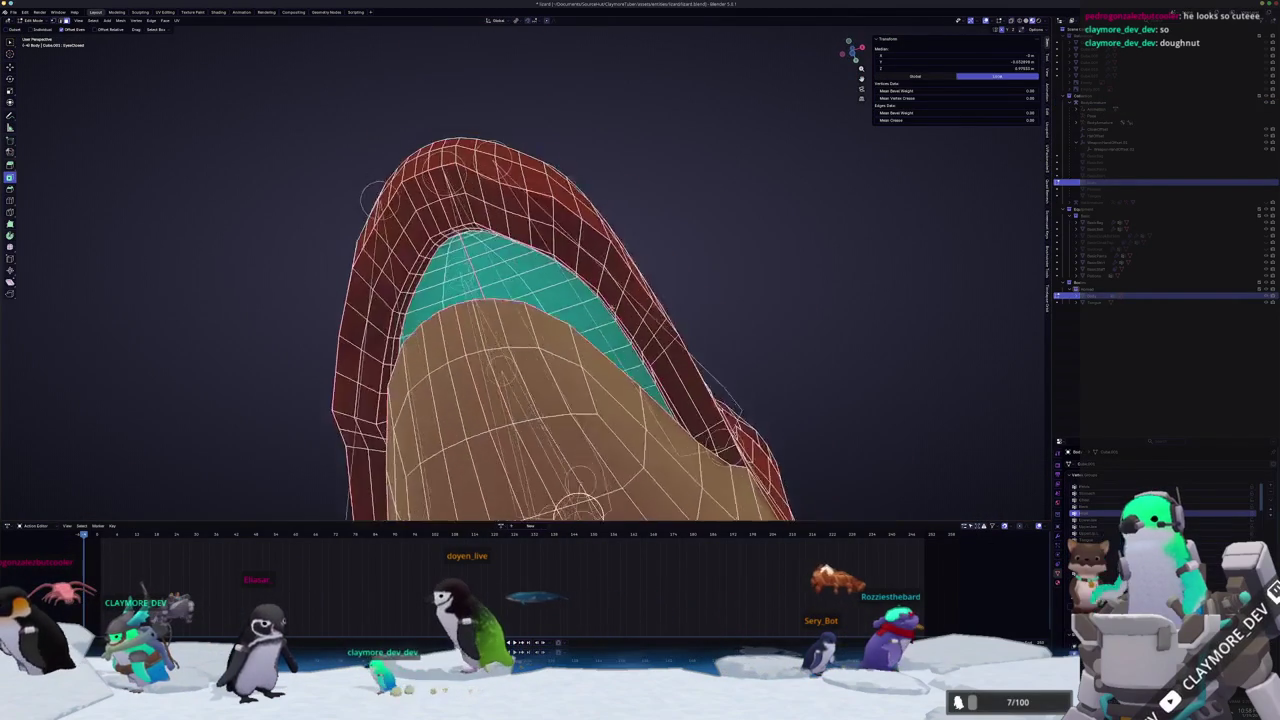
pyautogui.hotkey('ctrl', 'z')
pyautogui.hotkey('ctrl', 'z')
pyautogui.hotkey('ctrl', 'z')
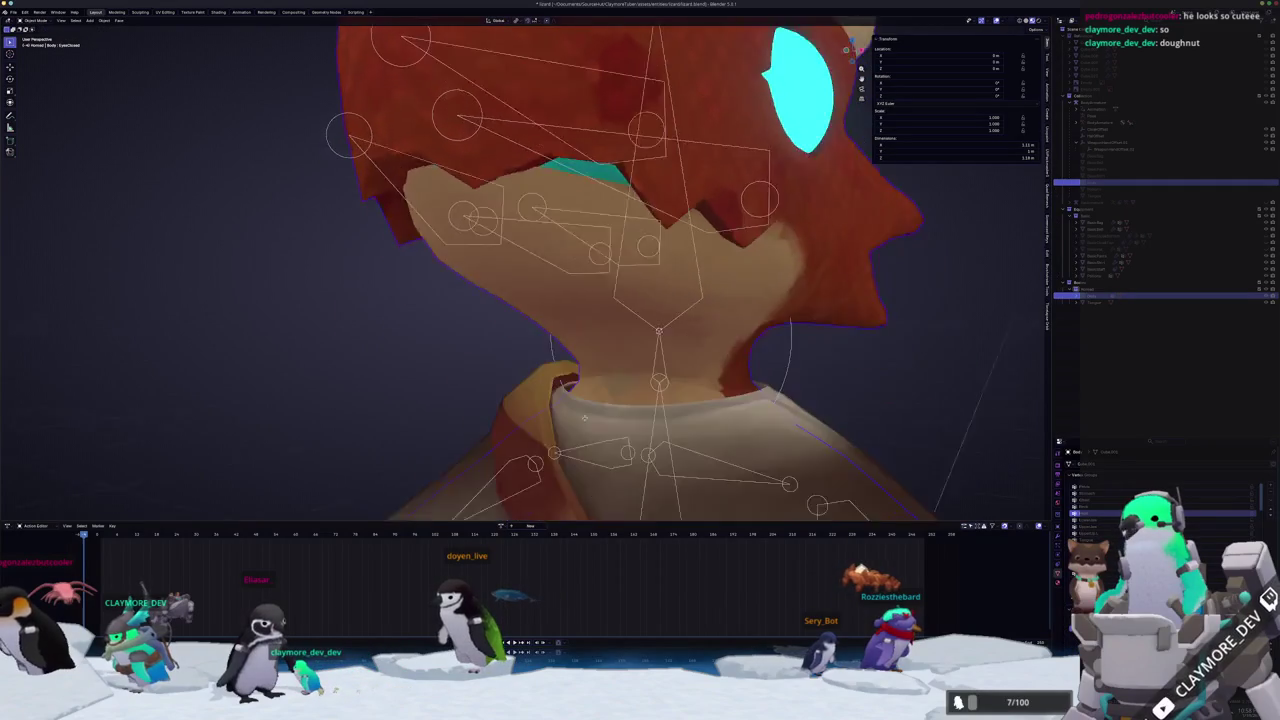
pyautogui.hotkey('ctrl', 'z')
pyautogui.hotkey('ctrl', 'z')
pyautogui.hotkey('ctrl', 'z')
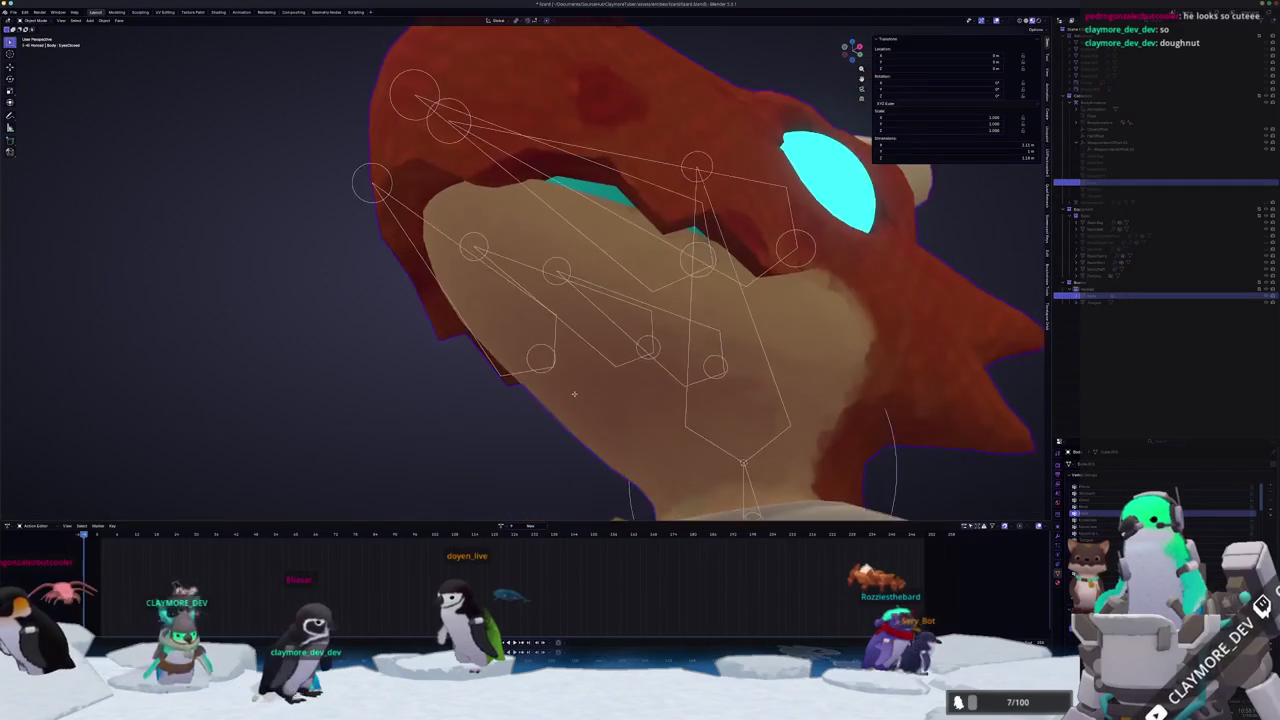
pyautogui.hotkey('ctrl', 'z')
pyautogui.hotkey('ctrl', 'z')
pyautogui.hotkey('ctrl', 'z')
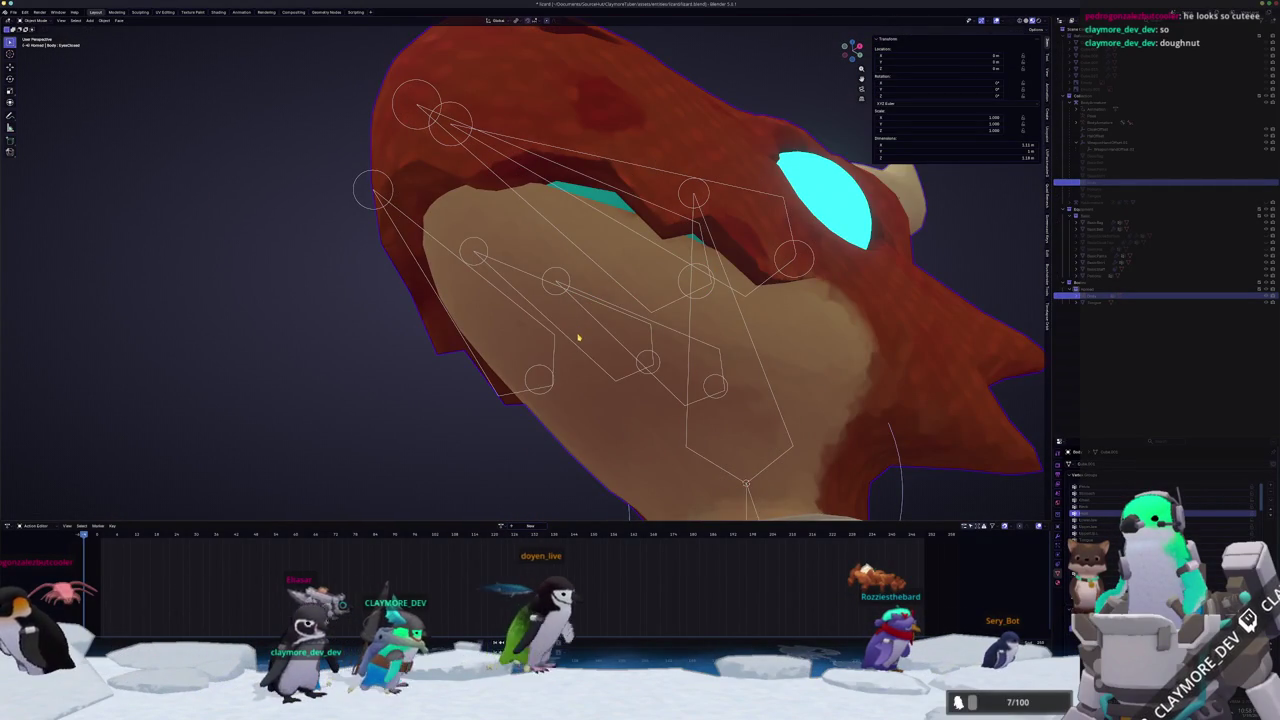
pyautogui.scroll(-8, 577, 342)
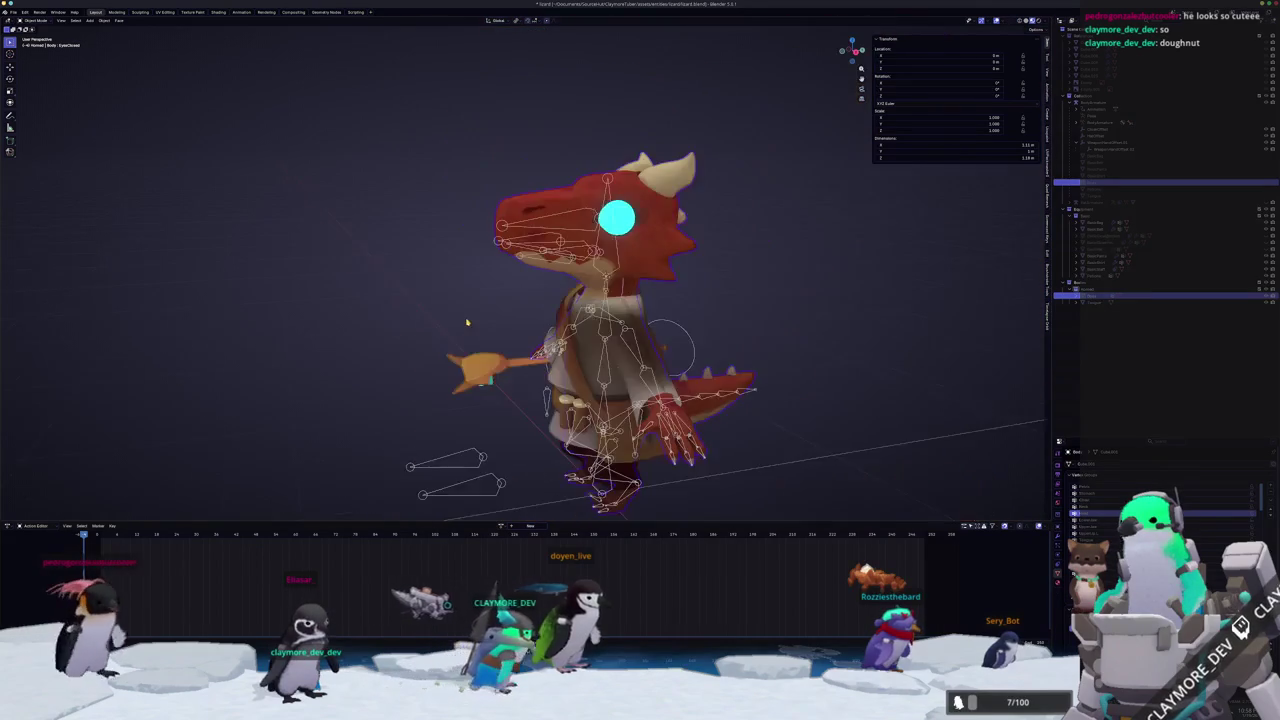
pyautogui.scroll(3, 469, 325)
pyautogui.scroll(1, 660, 298)
pyautogui.scroll(2, 617, 236)
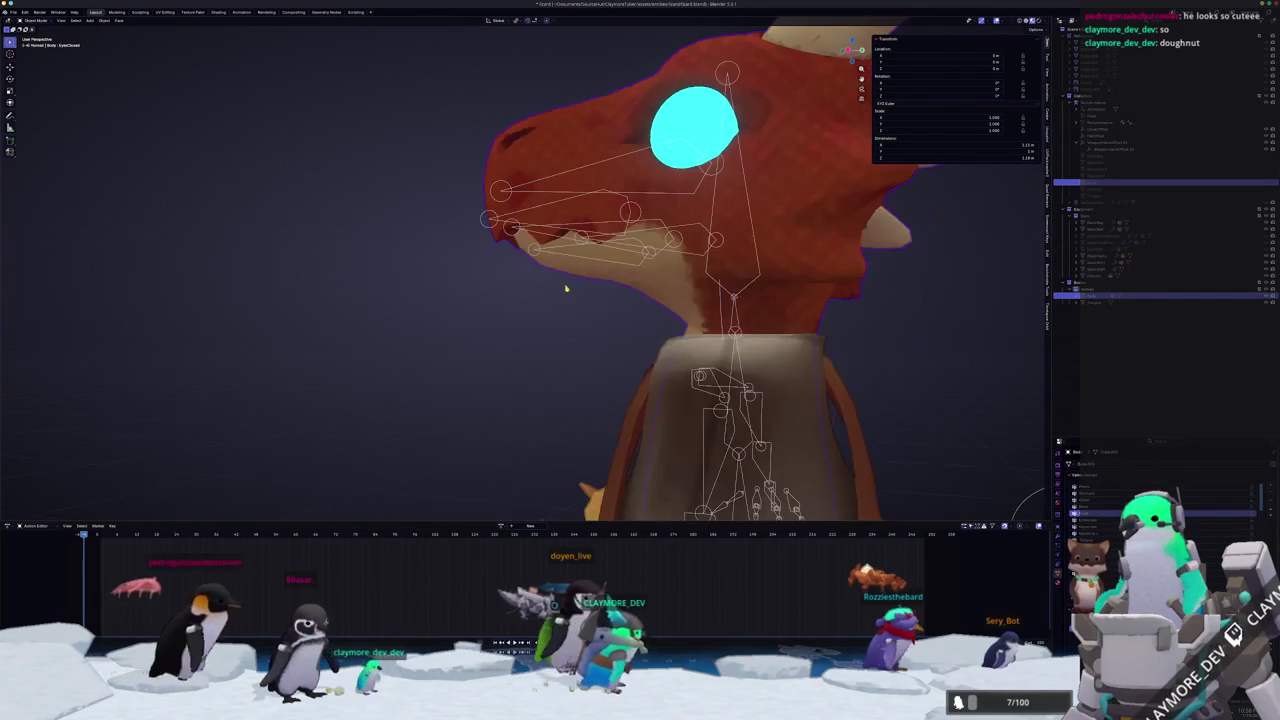
pyautogui.press('Tab')
pyautogui.scroll(3, 646, 318)
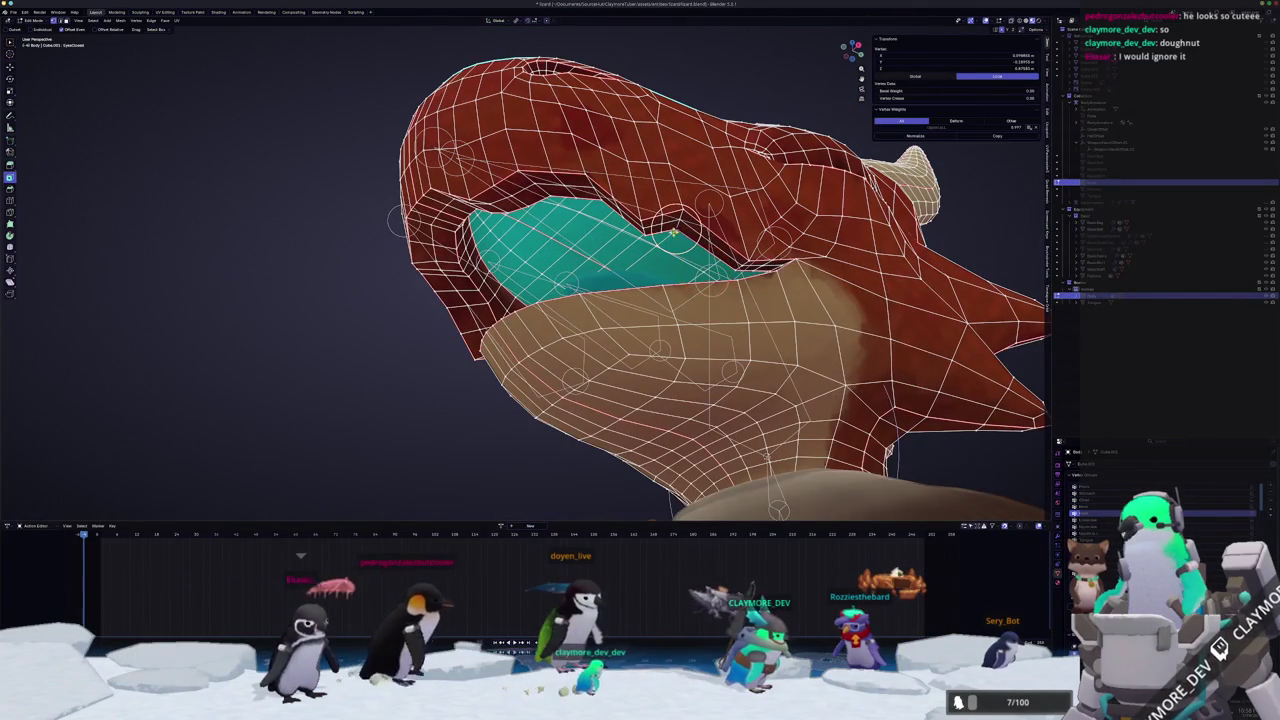
# Select a shortest edge path along the jaw and move it vertically in the right side view
pyautogui.moveTo(660, 234)
pyautogui.mouseDown()
pyautogui.moveTo(469, 261)
pyautogui.moveTo(540, 300)
pyautogui.mouseUp()
pyautogui.keyDown('ctrl'); pyautogui.click(575, 155); pyautogui.keyUp('ctrl')
pyautogui.moveTo(575, 155)
pyautogui.mouseDown()
pyautogui.moveTo(499, 272)
pyautogui.moveTo(585, 155)
pyautogui.mouseUp()
pyautogui.moveTo(598, 290); pyautogui.dragTo(769, 194)
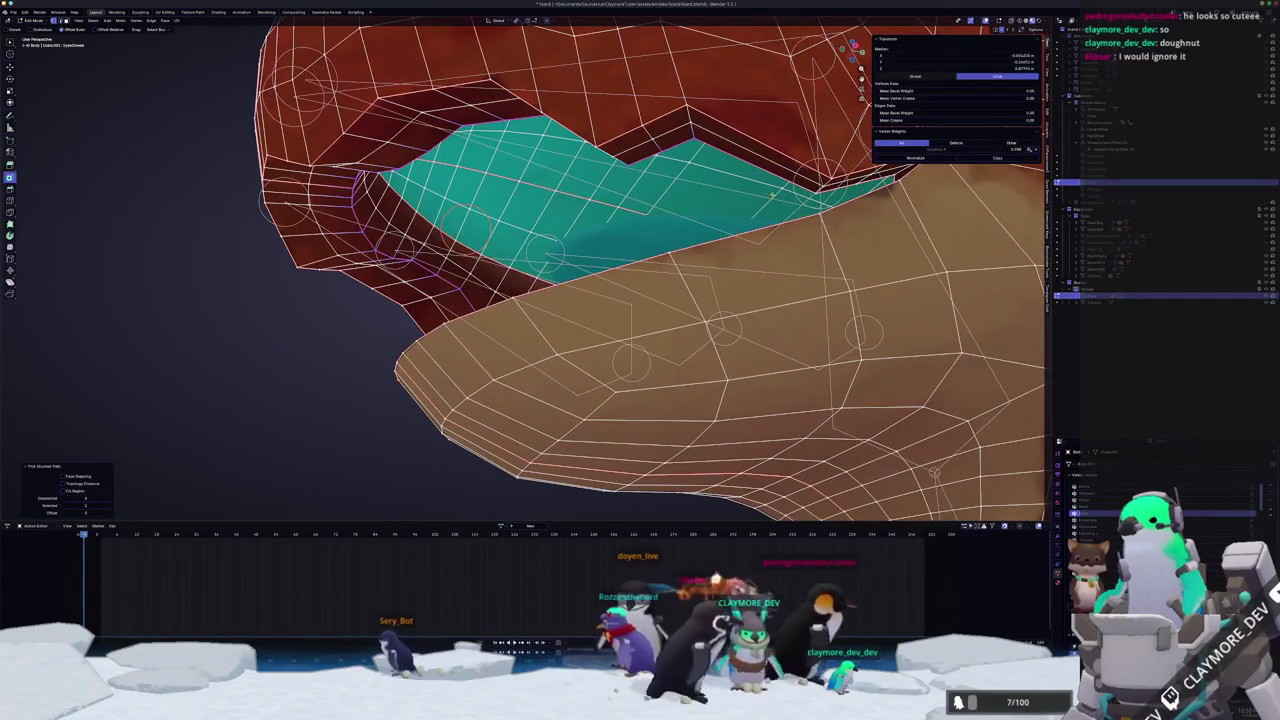
pyautogui.scroll(-2, 650, 270)
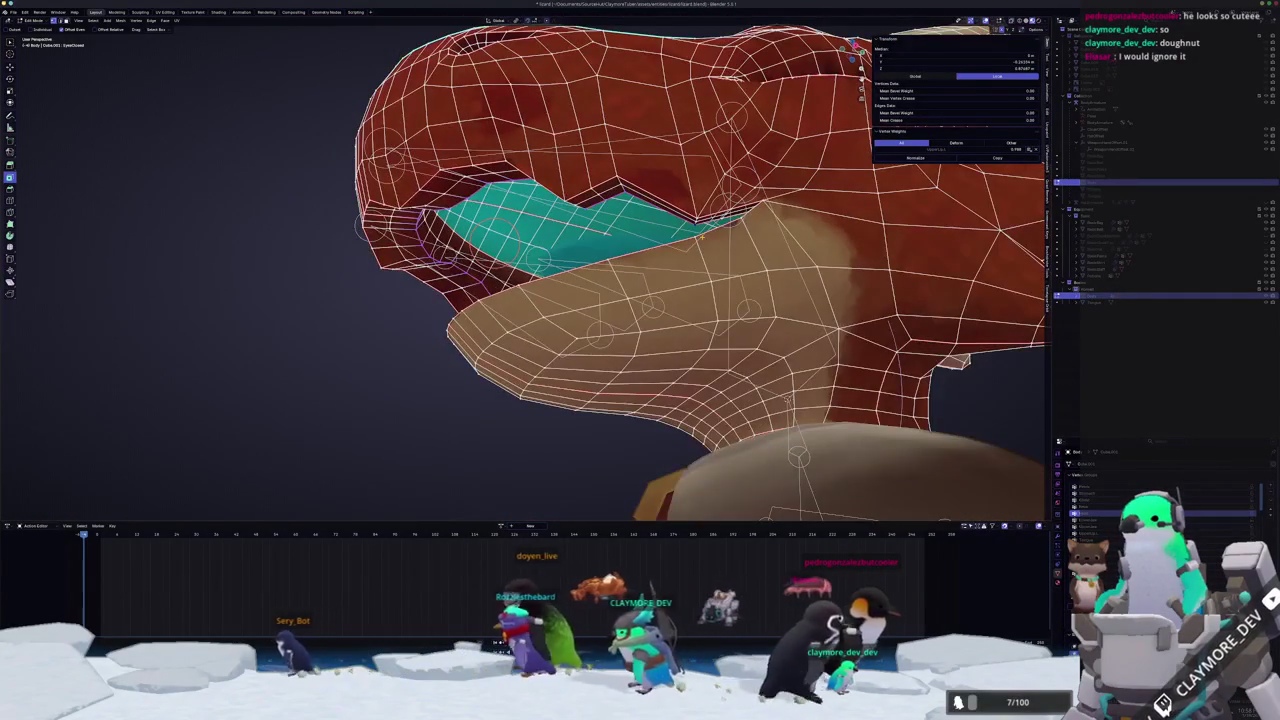
pyautogui.press('KP_3')
pyautogui.scroll(4, 710, 200)
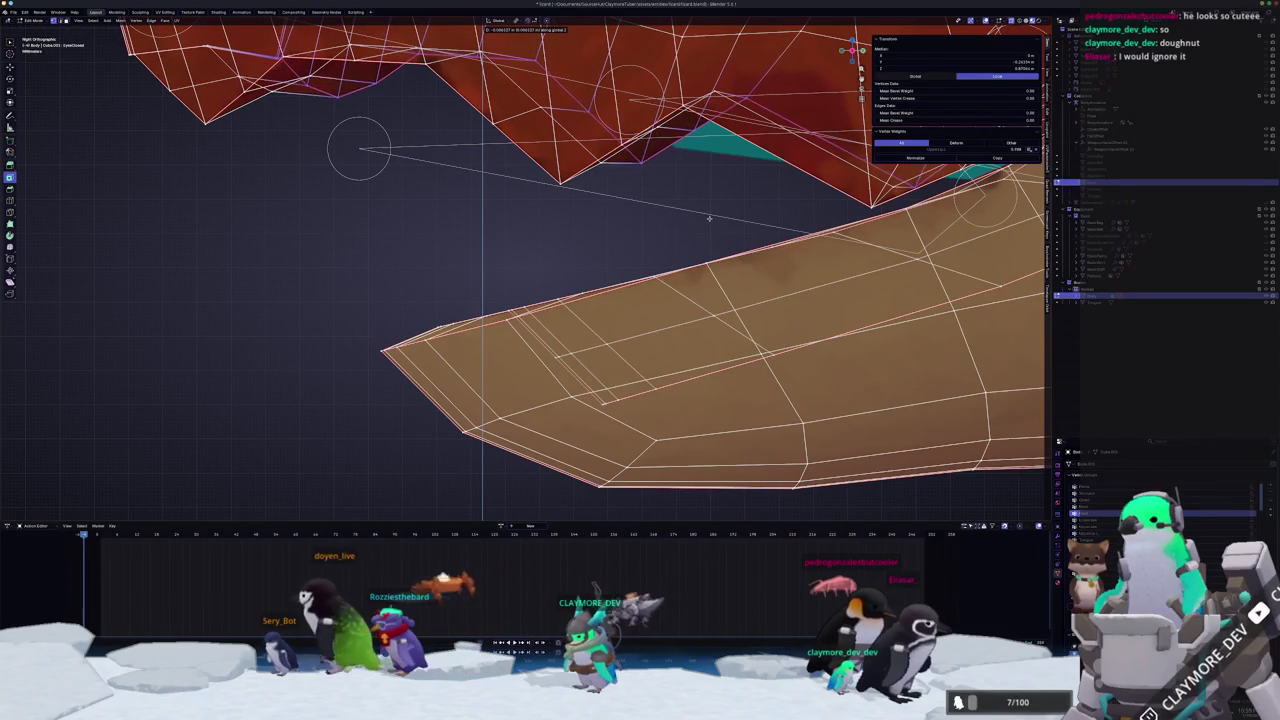
pyautogui.click(709, 220)
# Select another edge path along the mouth and move it along Z from the right view
pyautogui.moveTo(580, 214)
pyautogui.mouseDown()
pyautogui.moveTo(668, 312)
pyautogui.moveTo(790, 275)
pyautogui.mouseUp()
pyautogui.click(790, 275)
pyautogui.scroll(-3, 790, 275)
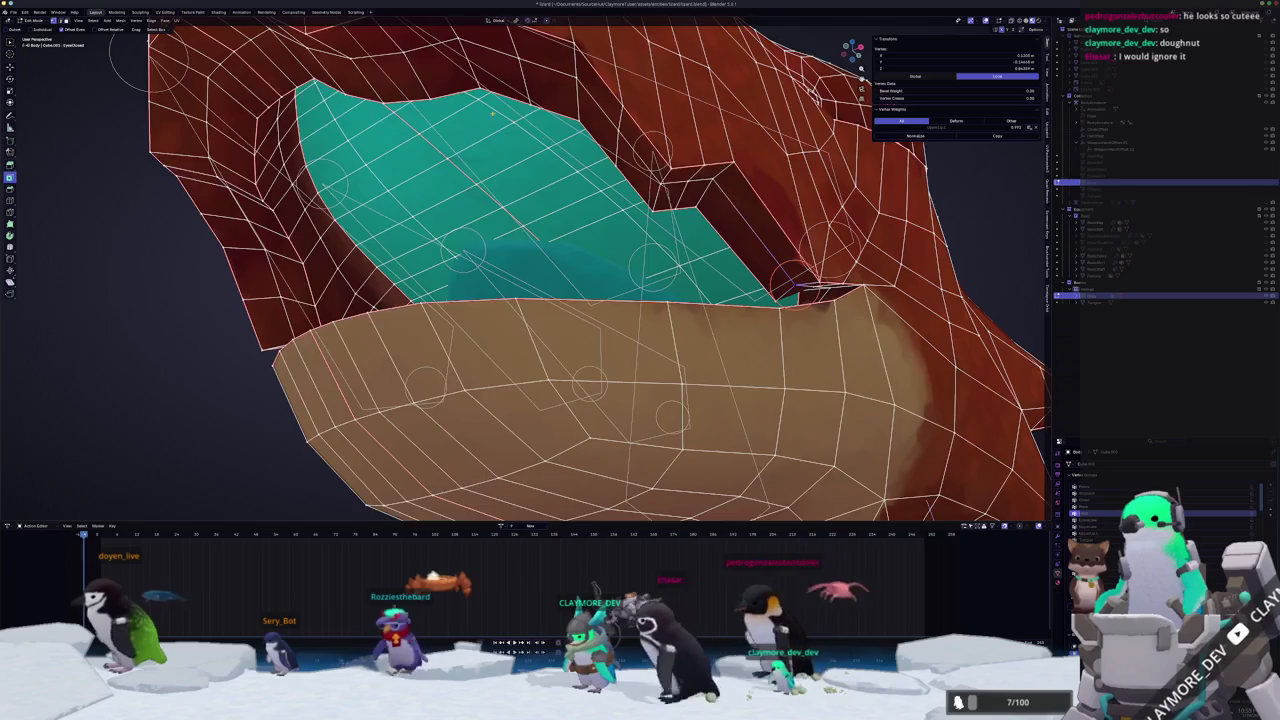
pyautogui.keyDown('ctrl'); pyautogui.click(430, 104); pyautogui.keyUp('ctrl')
pyautogui.moveTo(430, 104)
pyautogui.mouseDown()
pyautogui.moveTo(600, 104)
pyautogui.moveTo(640, 160)
pyautogui.moveTo(590, 110)
pyautogui.moveTo(630, 135)
pyautogui.mouseUp()
pyautogui.scroll(-3, 640, 270)
pyautogui.press('KP_3')
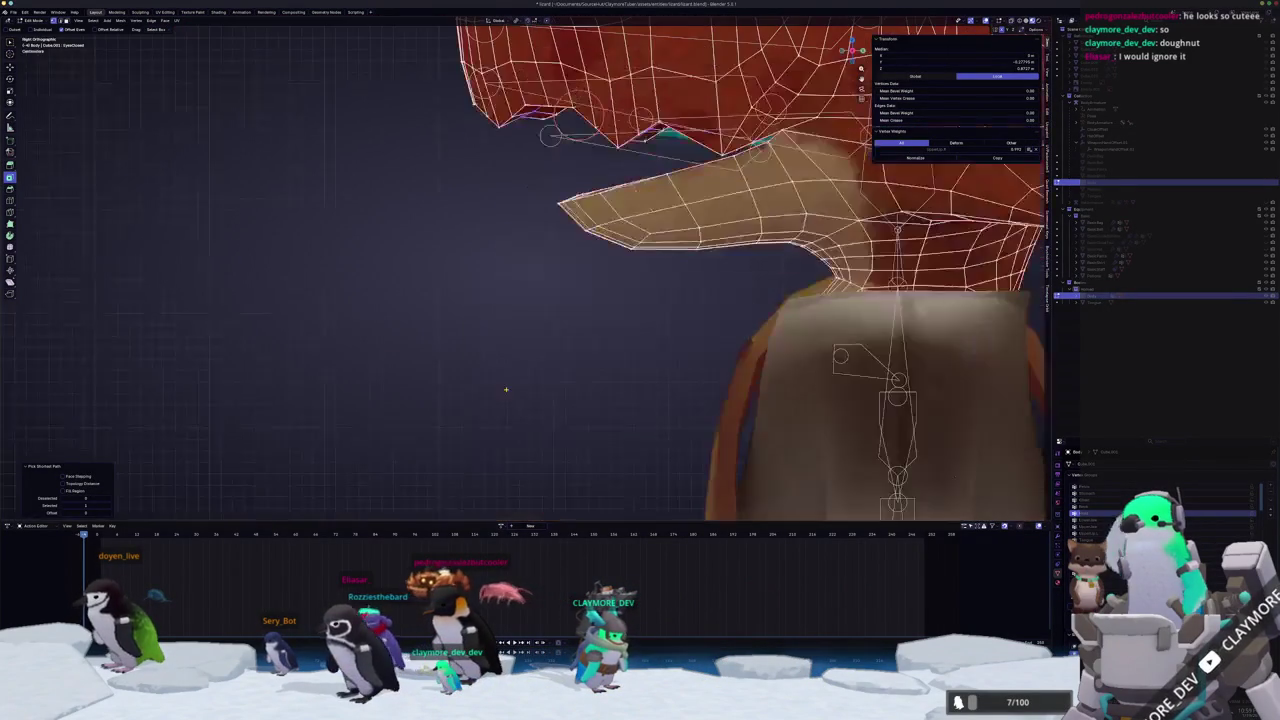
pyautogui.scroll(-3, 489, 277)
pyautogui.scroll(8, 489, 277)
pyautogui.press('g')
pyautogui.press('z')
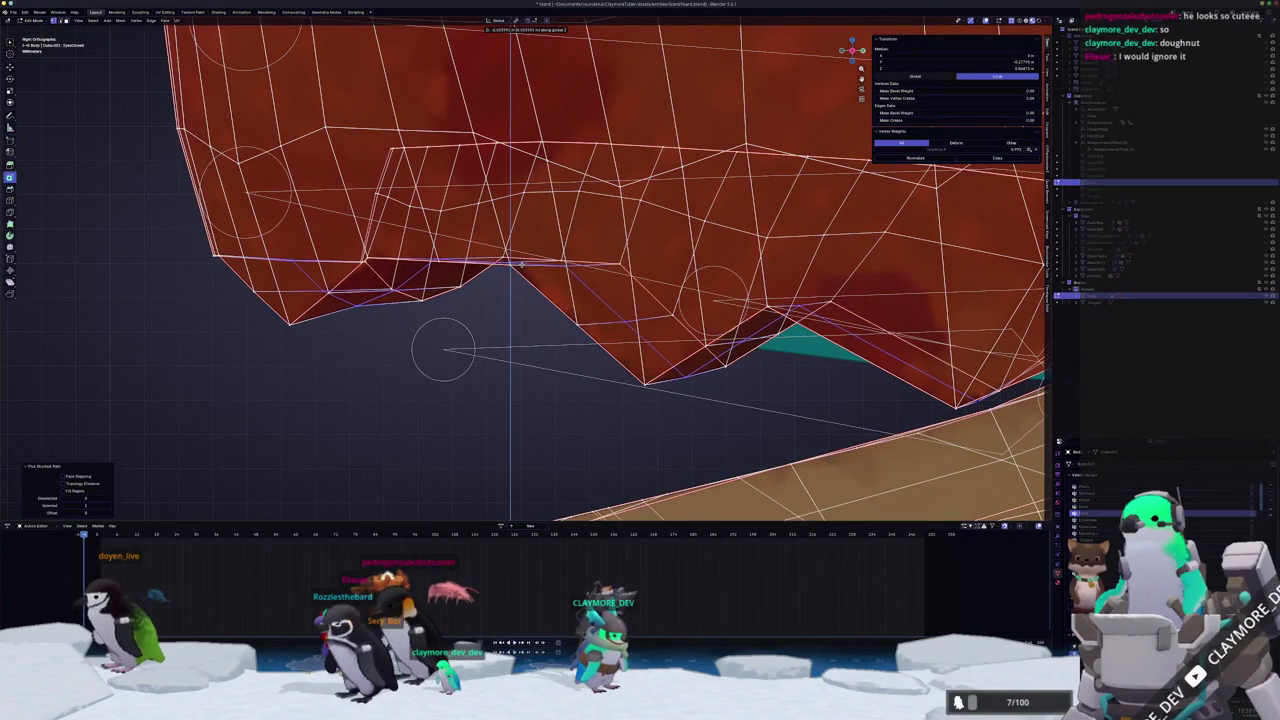
# Leave Edit Mode and look up at the jaw from directly below
pyautogui.press('Tab')
pyautogui.scroll(-3, 517, 306)
pyautogui.scroll(3, 560, 306)
pyautogui.moveTo(560, 306); pyautogui.dragTo(570, 289)
pyautogui.press('ctrl+KP_7')
pyautogui.scroll(6, 570, 289)
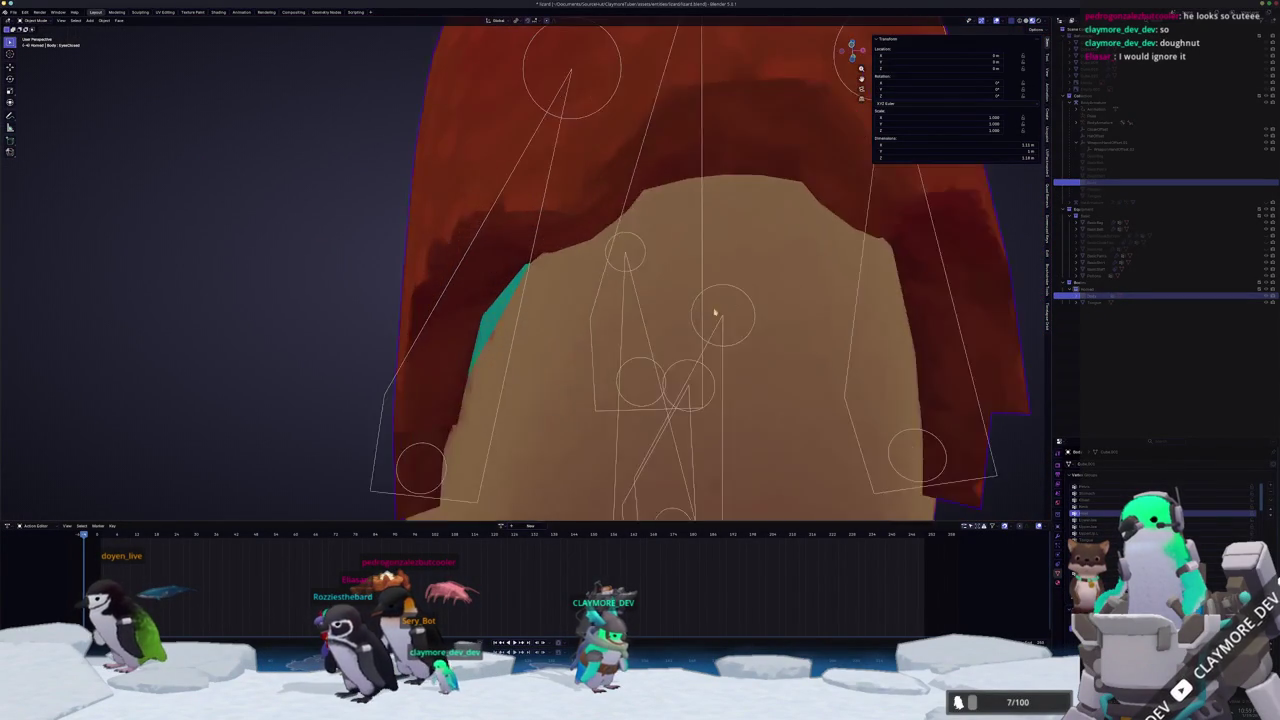
# Zoom in on the head, toggle Edit Mode, and set Right Orthographic view with X-ray off
pyautogui.scroll(-8, 614, 320)
pyautogui.moveTo(614, 320); pyautogui.dragTo(793, 340)
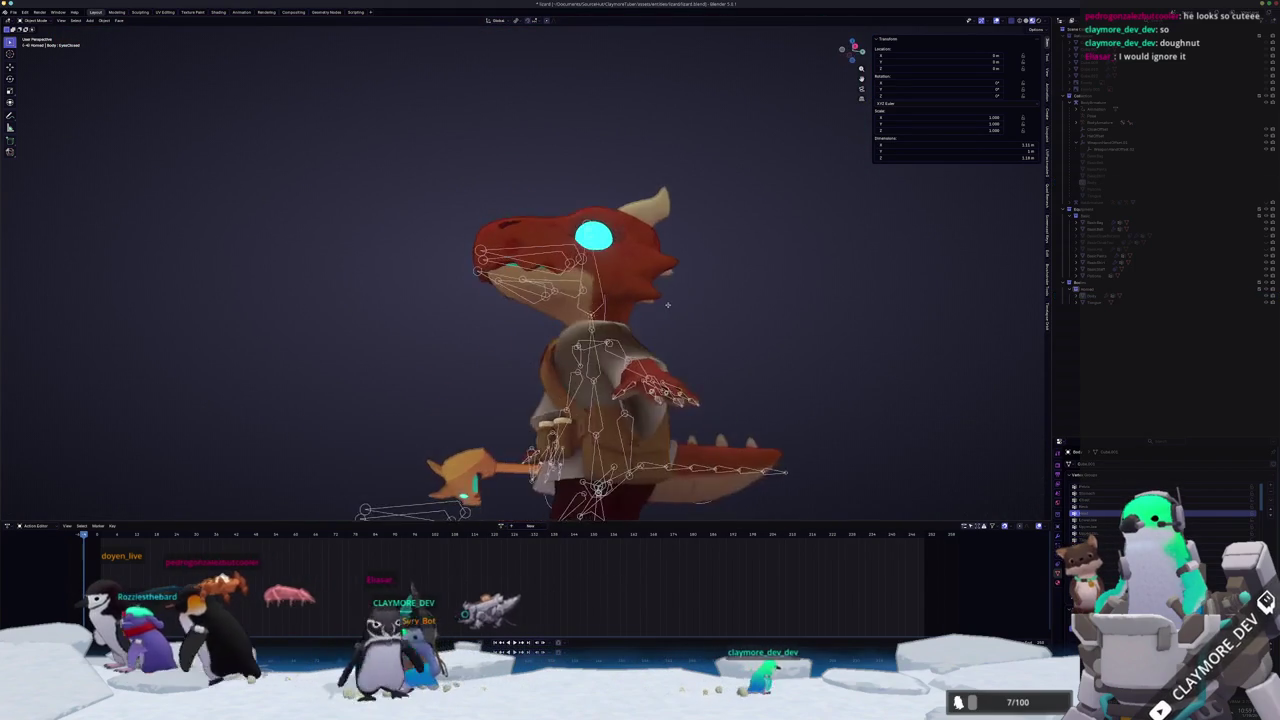
pyautogui.scroll(5, 663, 341)
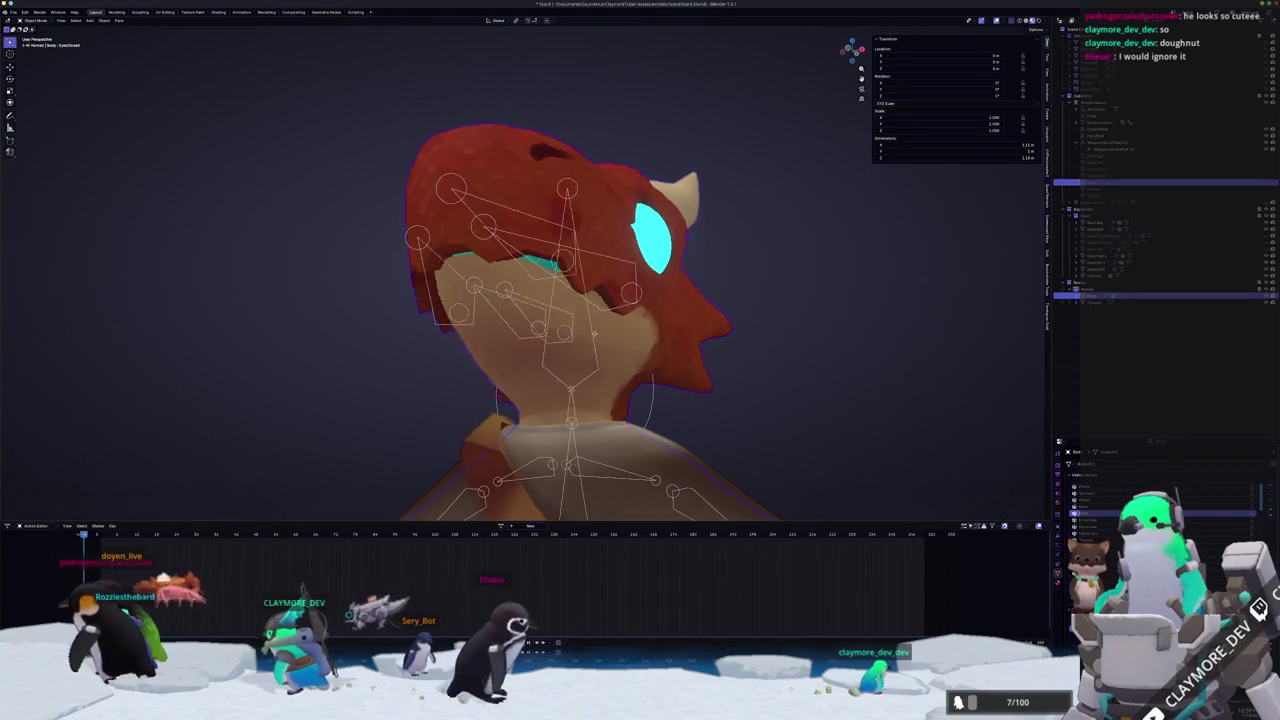
pyautogui.scroll(2, 620, 340)
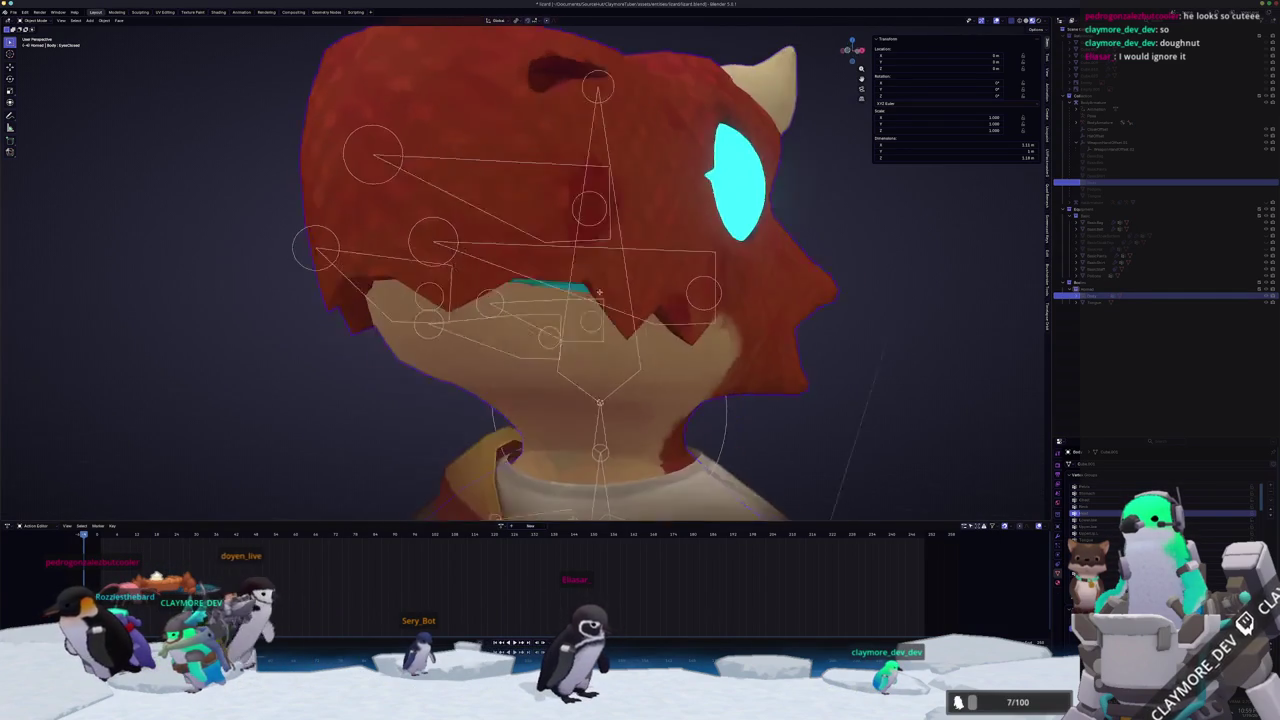
pyautogui.scroll(3, 615, 322)
pyautogui.press('Tab')
pyautogui.scroll(-4, 566, 295)
pyautogui.press('KP_3')
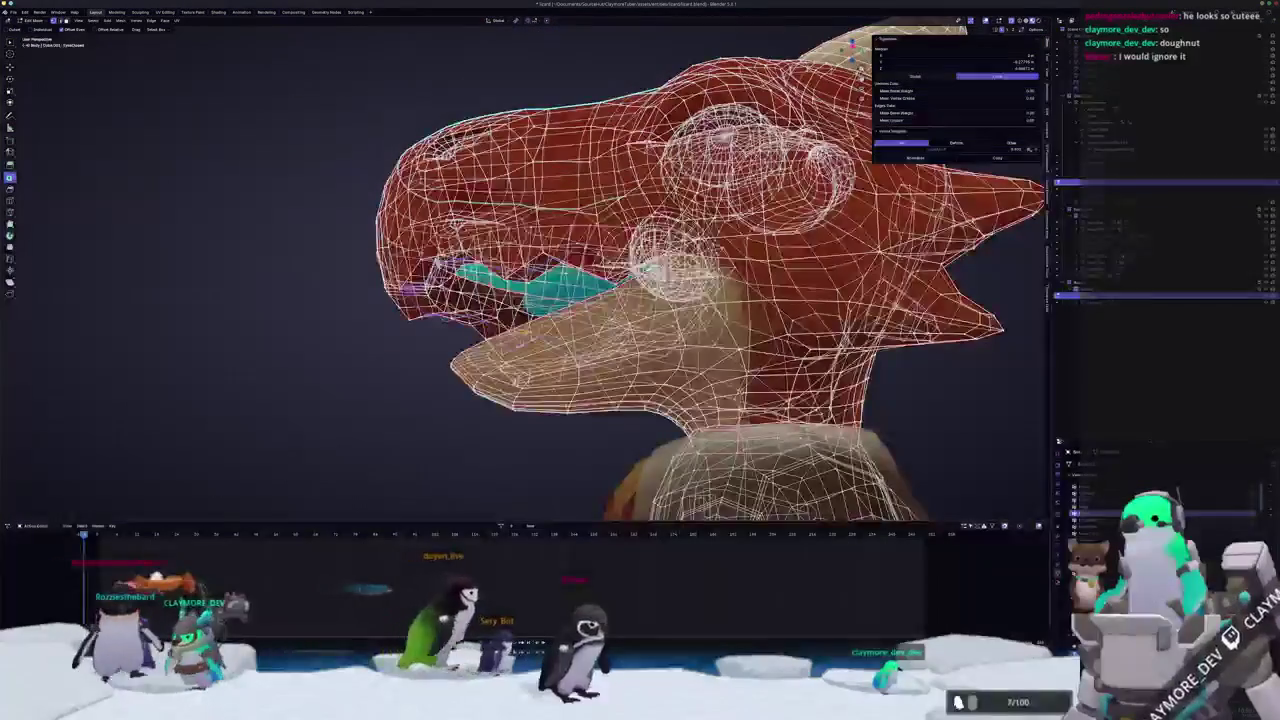
pyautogui.hotkey('alt', 'z')
pyautogui.press('Tab')
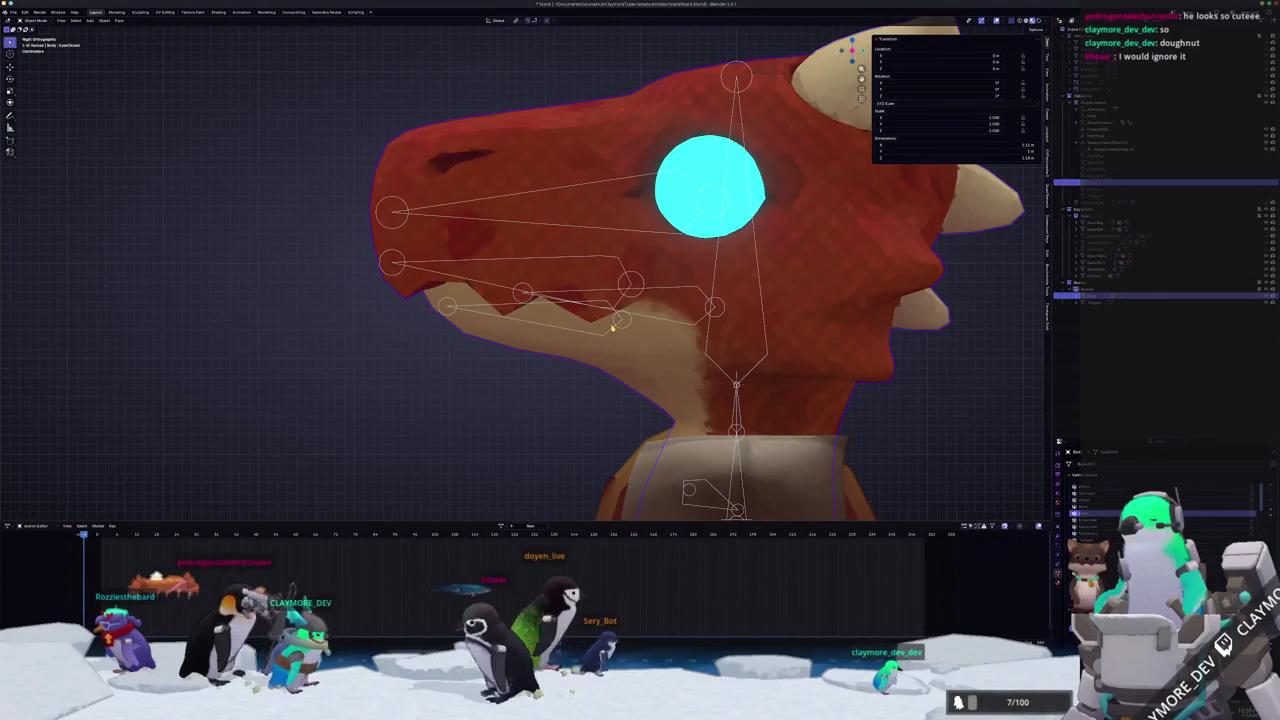
# In Pose Mode, lift the lower jaw bones vertically and tilt them about 6 degrees, then exit
pyautogui.click(612, 327)
pyautogui.hotkey('ctrl', 'Tab')
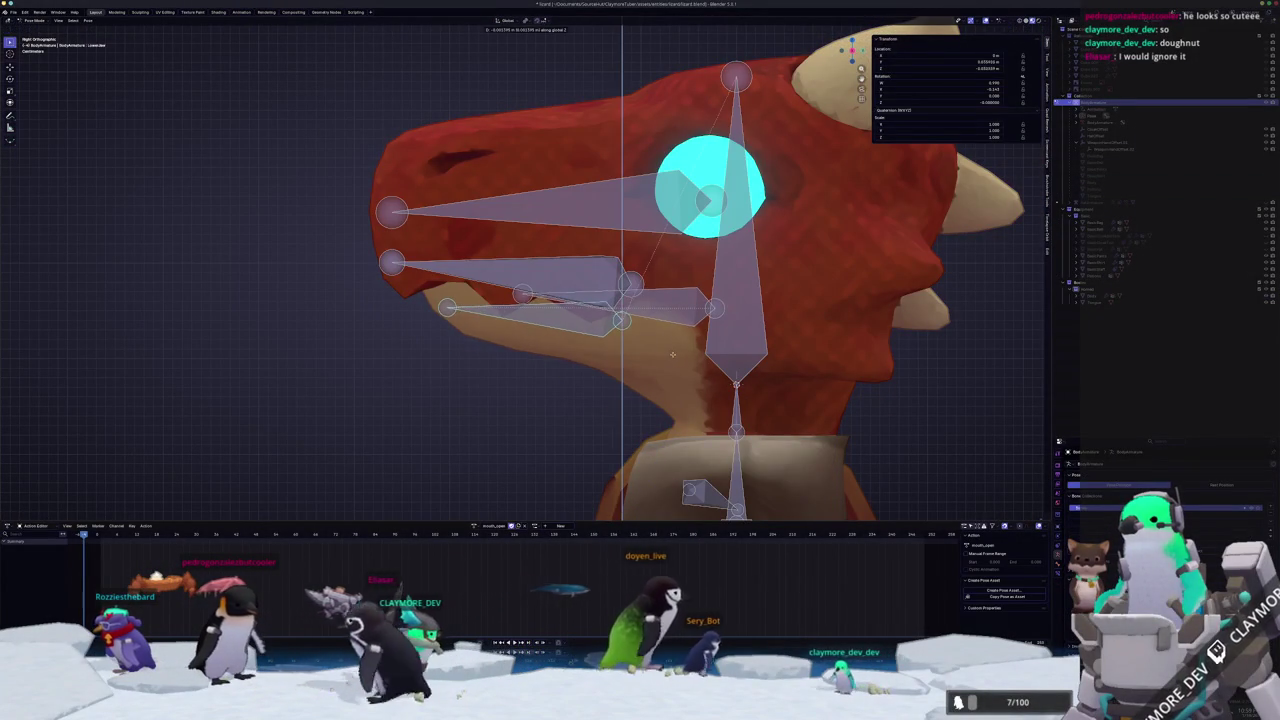
pyautogui.click(684, 349)
pyautogui.press('g')
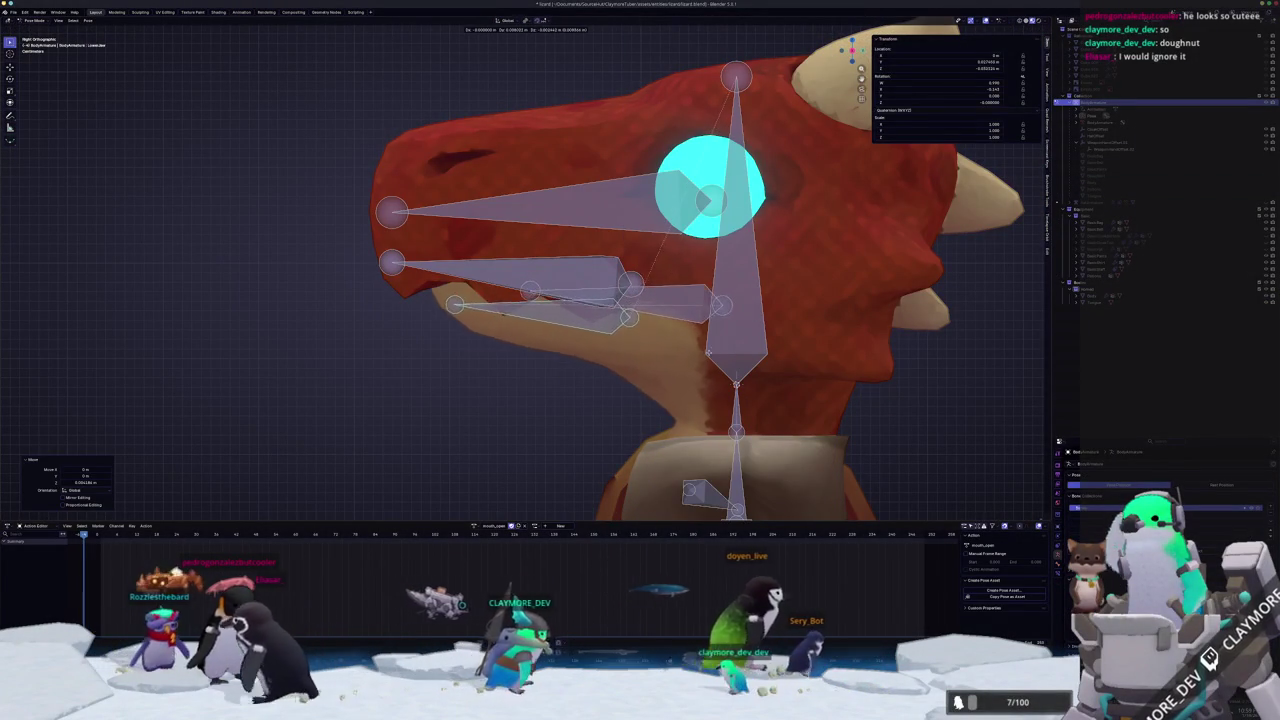
pyautogui.click(710, 328)
pyautogui.press('g')
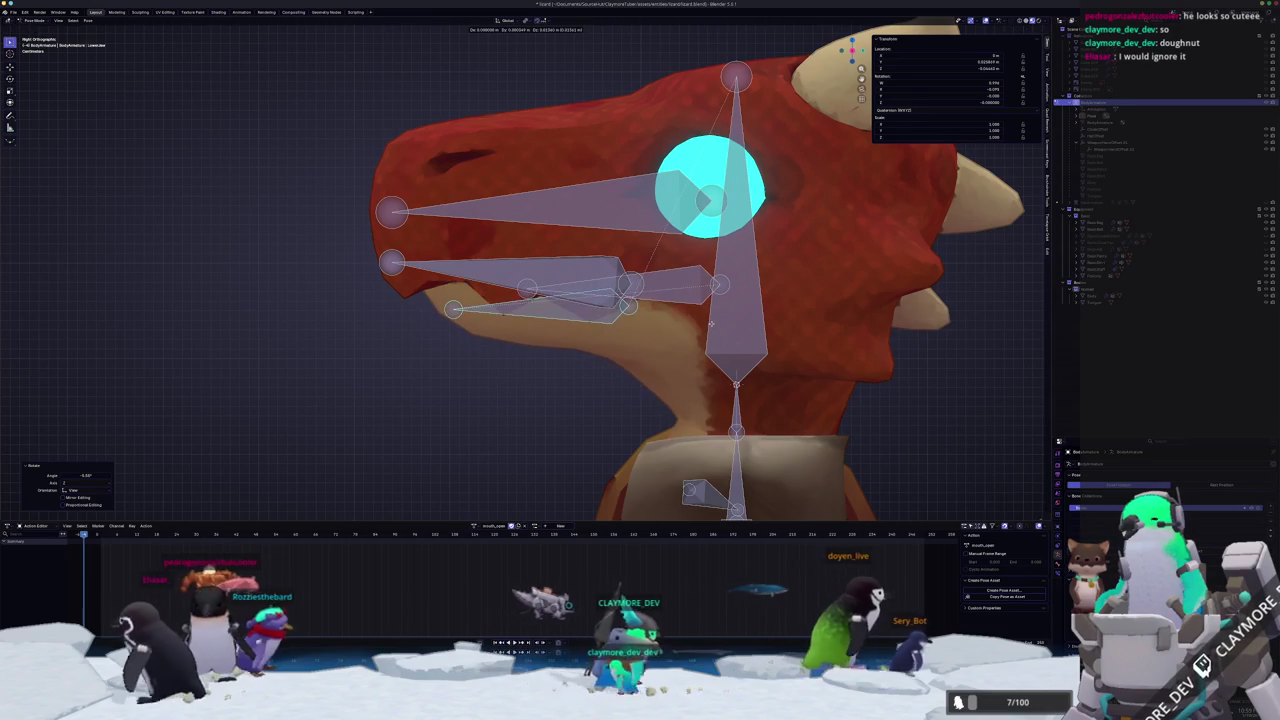
pyautogui.moveTo(627, 349)
pyautogui.mouseDown()
pyautogui.moveTo(472, 394)
pyautogui.moveTo(495, 411)
pyautogui.moveTo(551, 371)
pyautogui.moveTo(466, 423)
pyautogui.moveTo(446, 400)
pyautogui.mouseUp()
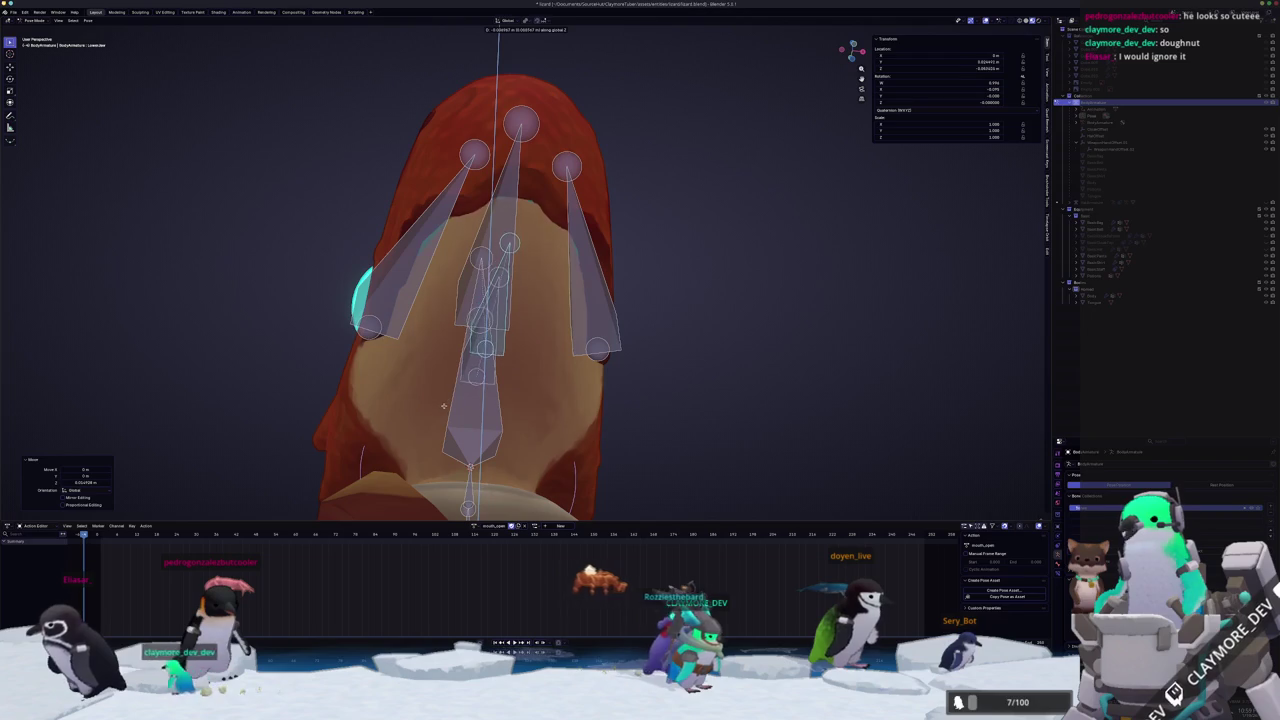
pyautogui.moveTo(479, 397)
pyautogui.mouseDown()
pyautogui.moveTo(430, 385)
pyautogui.moveTo(417, 349)
pyautogui.mouseUp()
pyautogui.hotkey('ctrl', 'Tab')
pyautogui.scroll(-5, 400, 380)
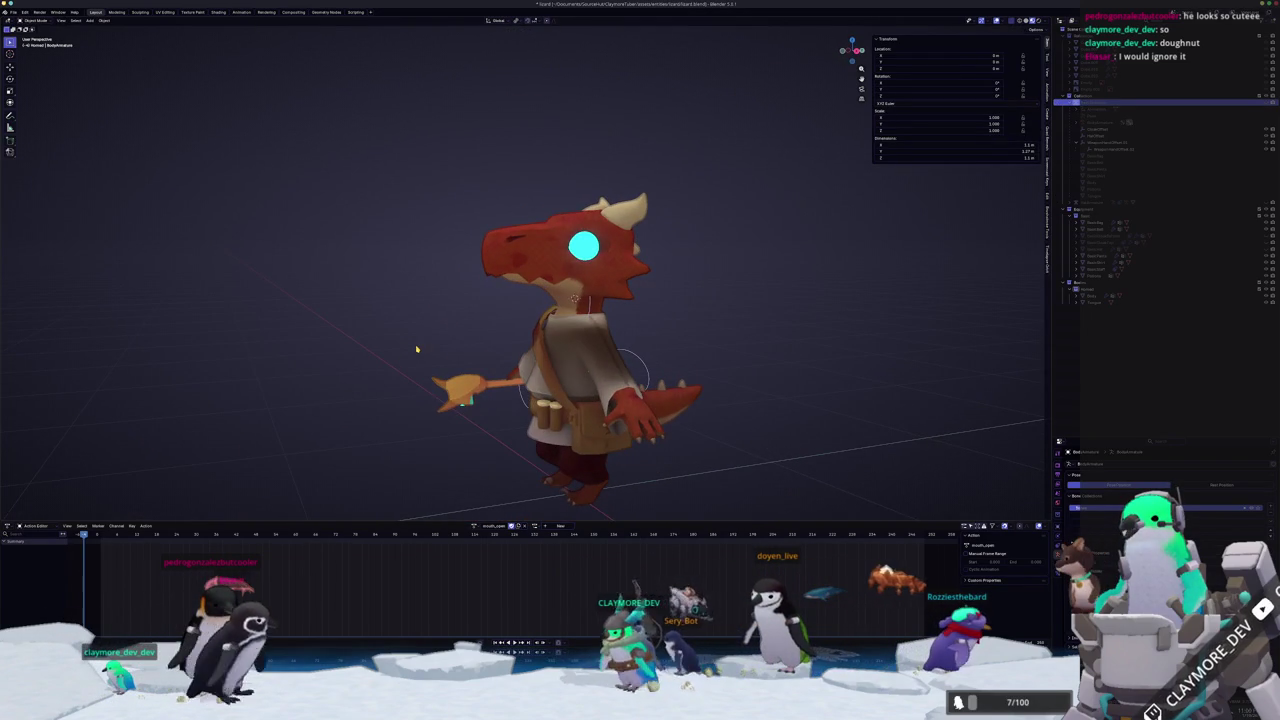
# From the right view, raise the lower jaw bone along Z and rotate it in Pose Mode
pyautogui.press('KP_3')
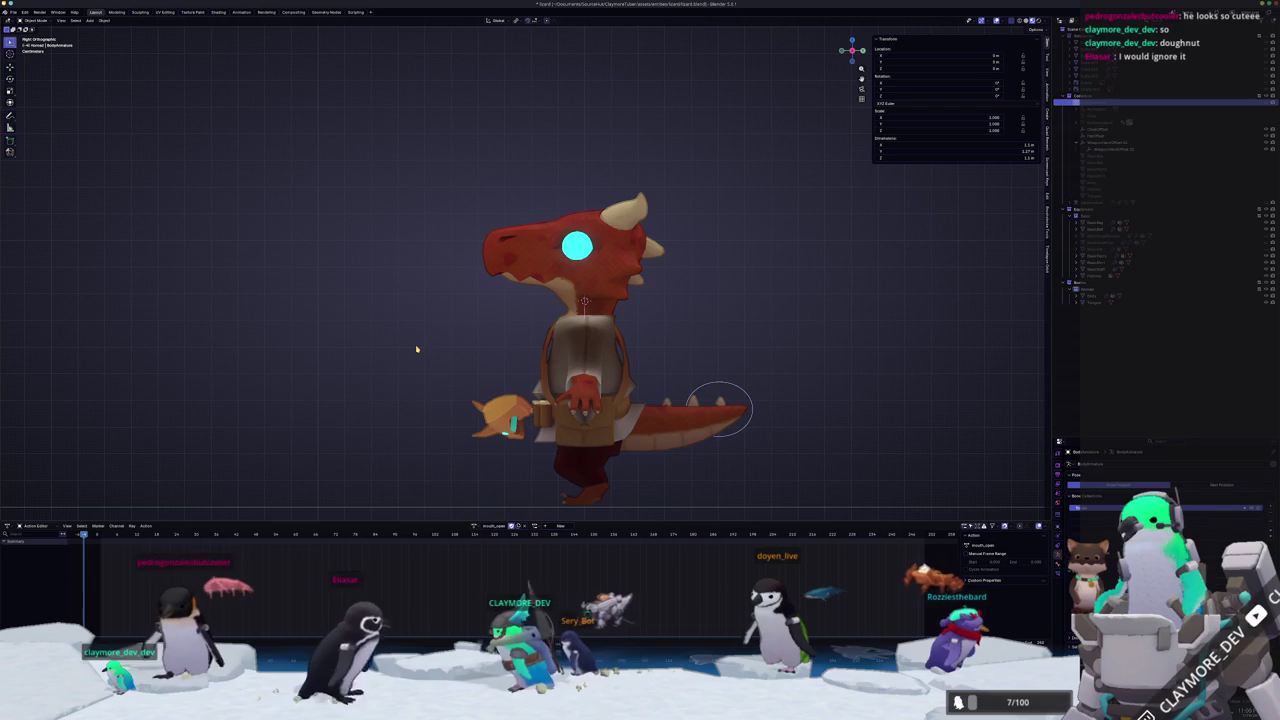
pyautogui.scroll(5, 419, 330)
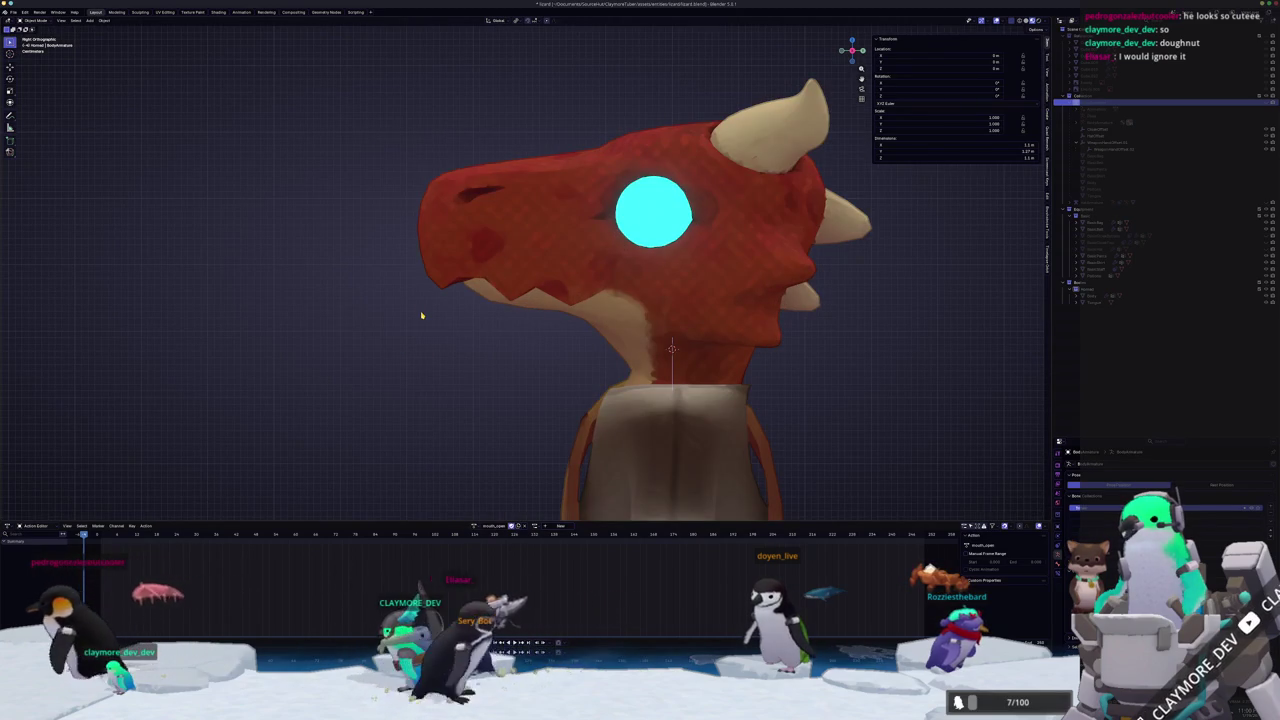
pyautogui.hotkey('ctrl', 'Tab')
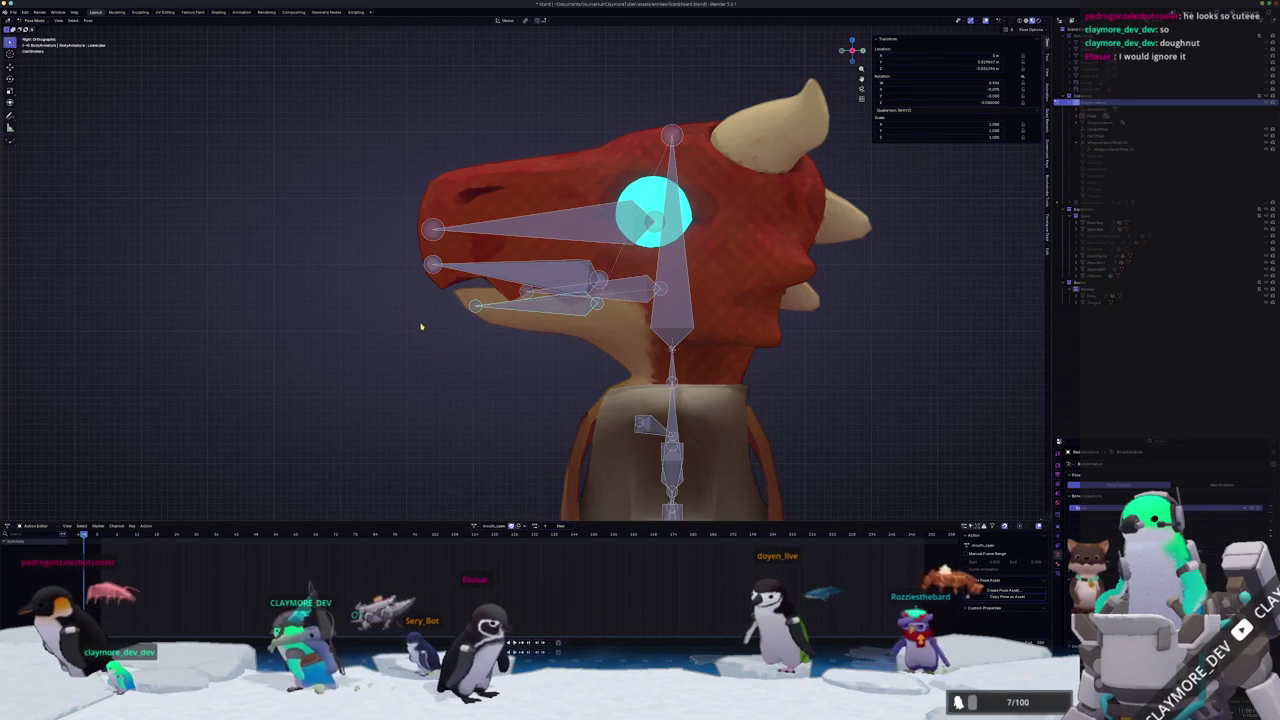
pyautogui.press('g')
pyautogui.press('z')
pyautogui.press('Return')
pyautogui.press('r')
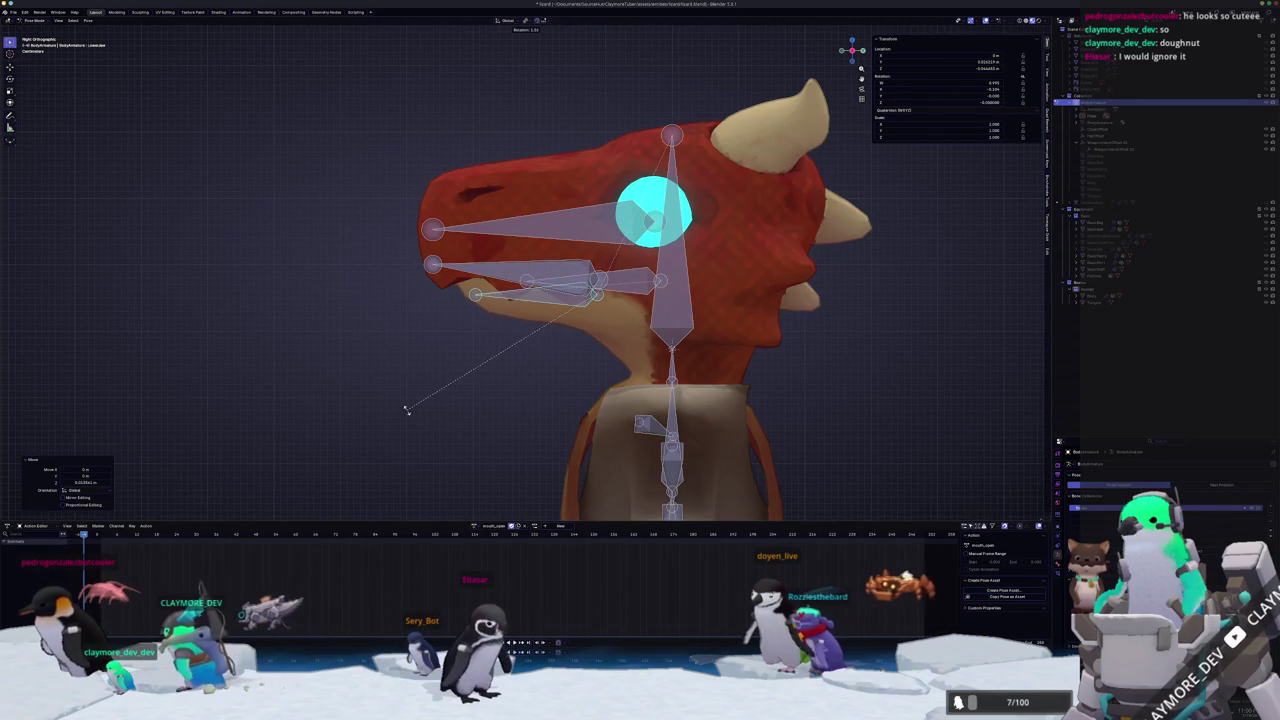
pyautogui.moveTo(408, 412)
pyautogui.mouseDown()
pyautogui.moveTo(400, 394)
pyautogui.moveTo(429, 366)
pyautogui.moveTo(363, 349)
pyautogui.mouseUp()
pyautogui.hotkey('ctrl', 'Tab')
pyautogui.scroll(8, 537, 231)
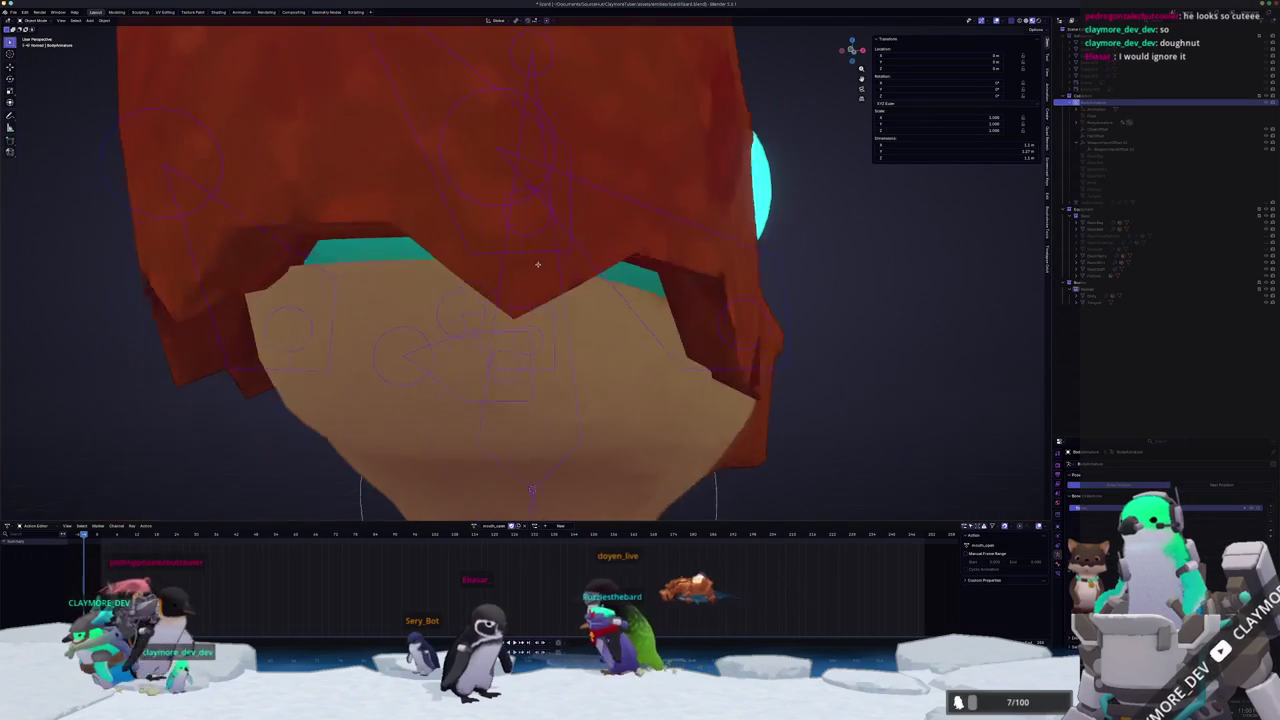
pyautogui.moveTo(536, 265)
pyautogui.mouseDown()
pyautogui.moveTo(508, 268)
pyautogui.moveTo(540, 270)
pyautogui.mouseUp()
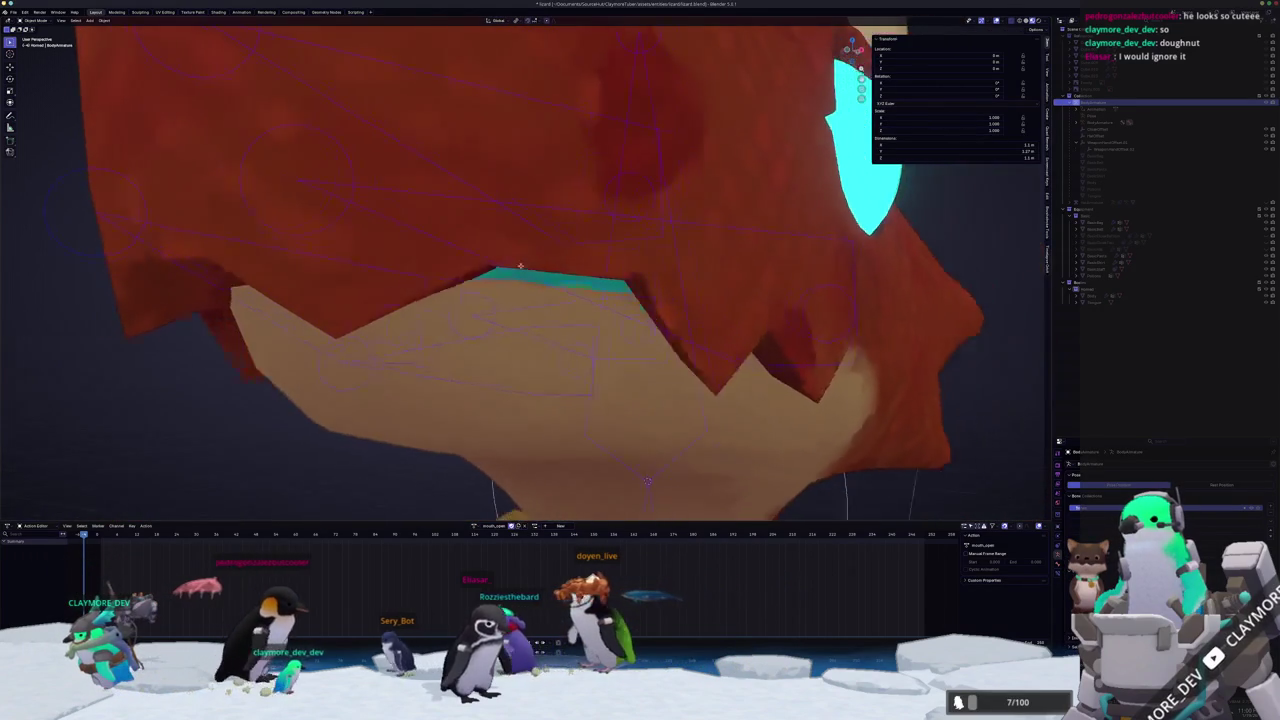
# Enter Edit Mode on the body mesh and select faces along the lower mouth rim
pyautogui.press('Tab')
pyautogui.scroll(-2, 540, 270)
pyautogui.press('Tab')
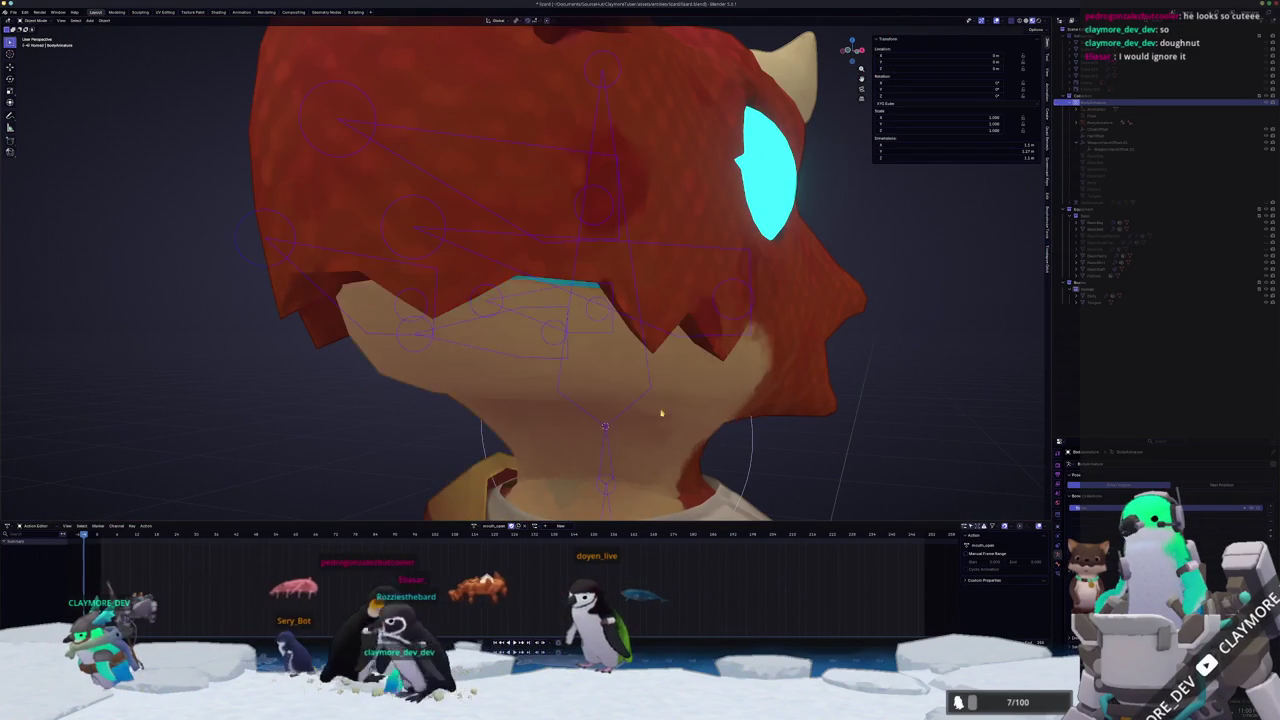
pyautogui.click(650, 421)
pyautogui.press('Tab')
pyautogui.hotkey('alt', 'a')
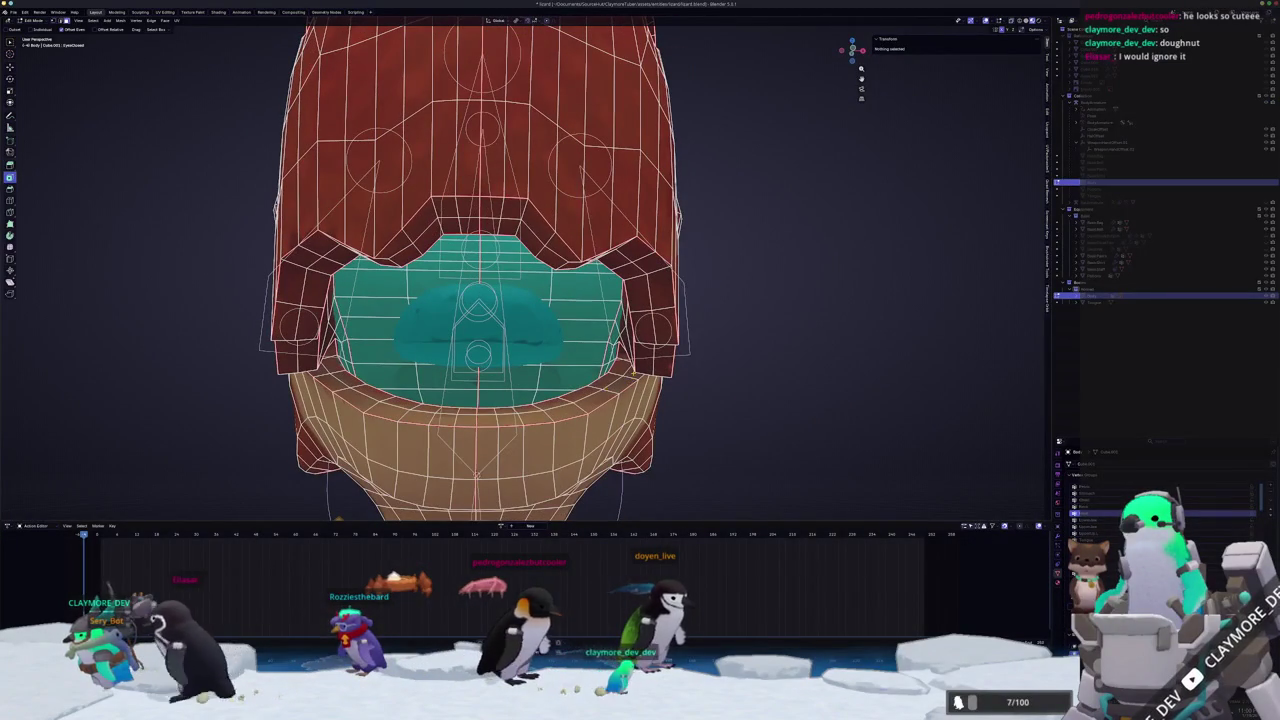
pyautogui.click(620, 383)
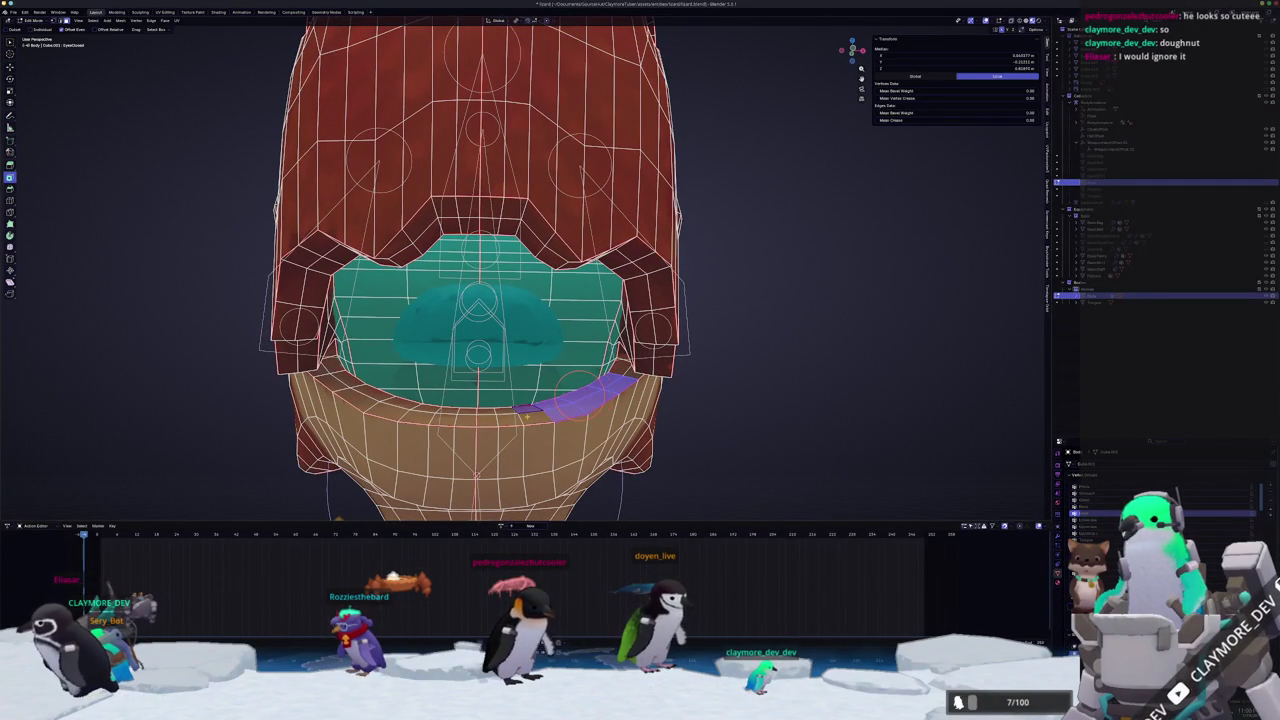
pyautogui.moveTo(420, 345); pyautogui.dragTo(451, 335)
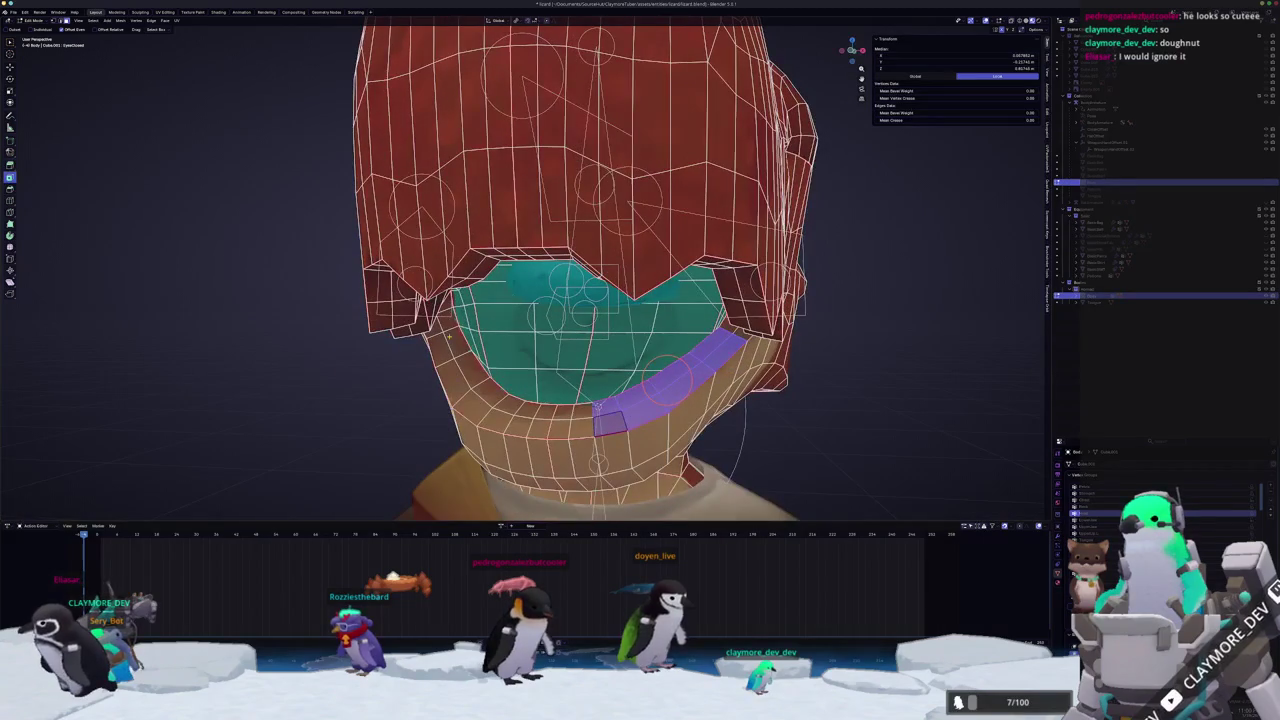
pyautogui.keyDown('ctrl'); pyautogui.click(451, 339); pyautogui.keyUp('ctrl')
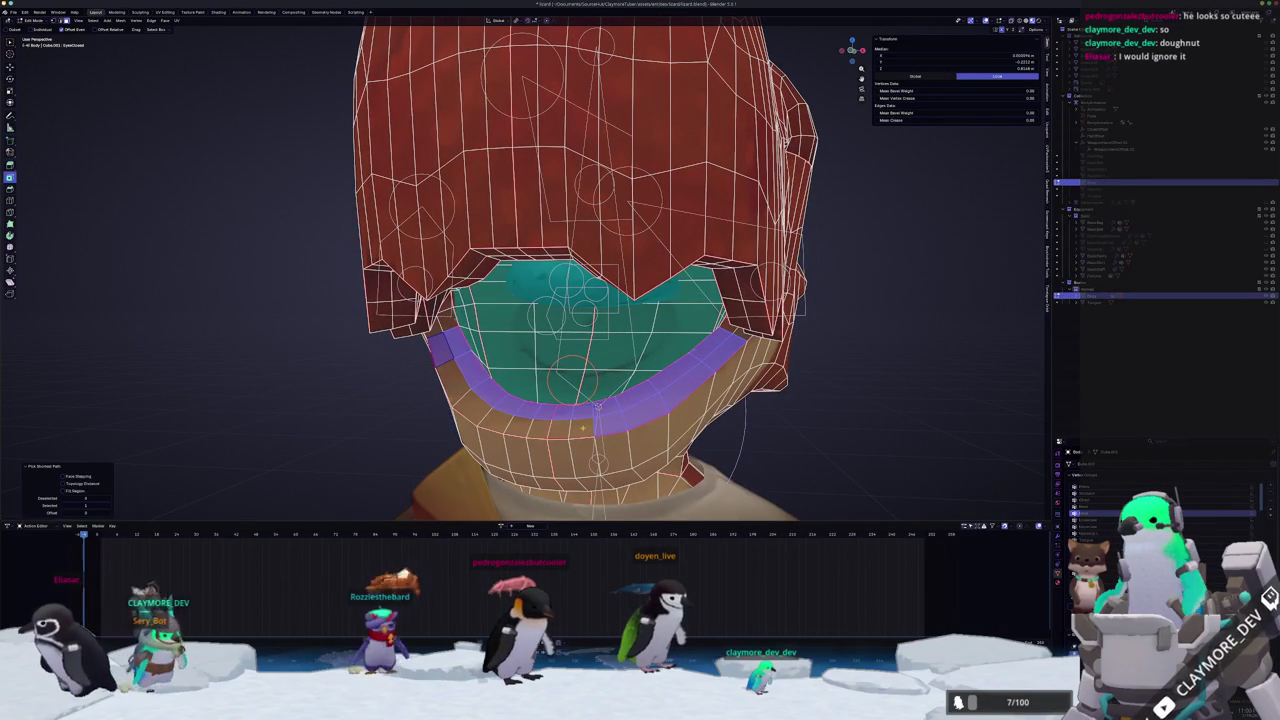
pyautogui.moveTo(561, 423); pyautogui.dragTo(514, 419)
pyautogui.press('KP_3')
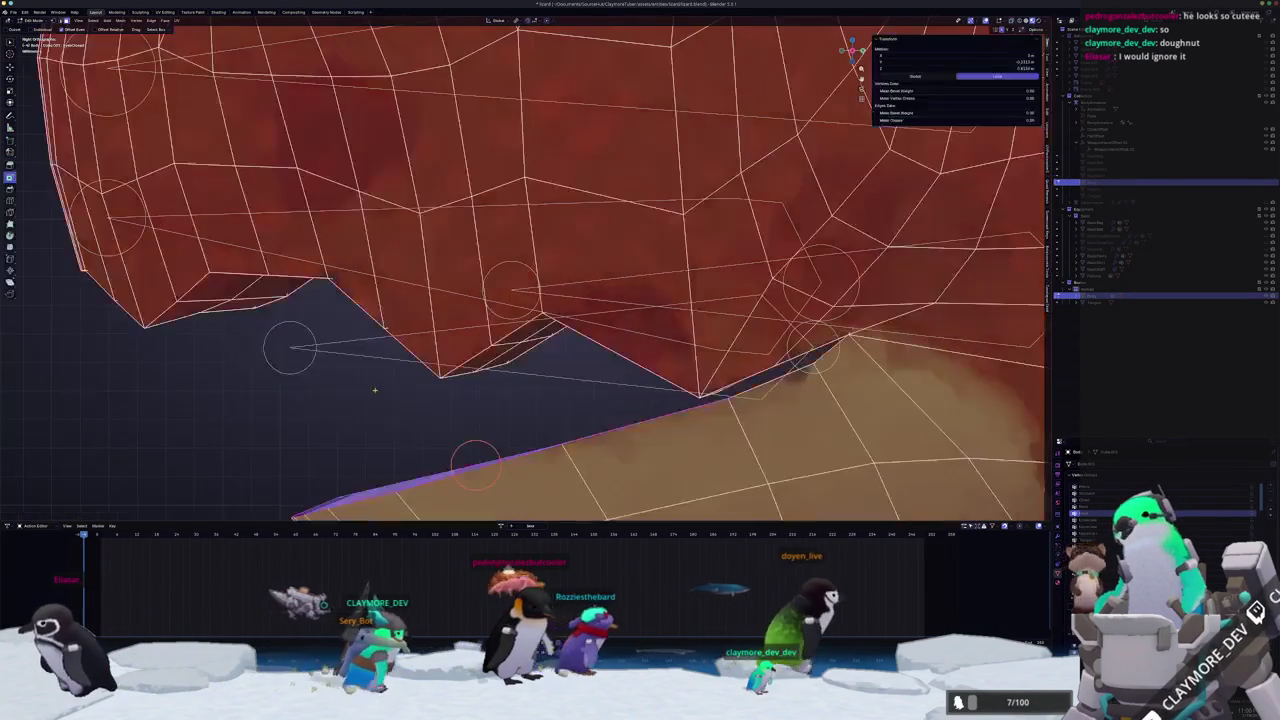
# Move the selected lower mouth rim to a new position in the right side view
pyautogui.press('g')
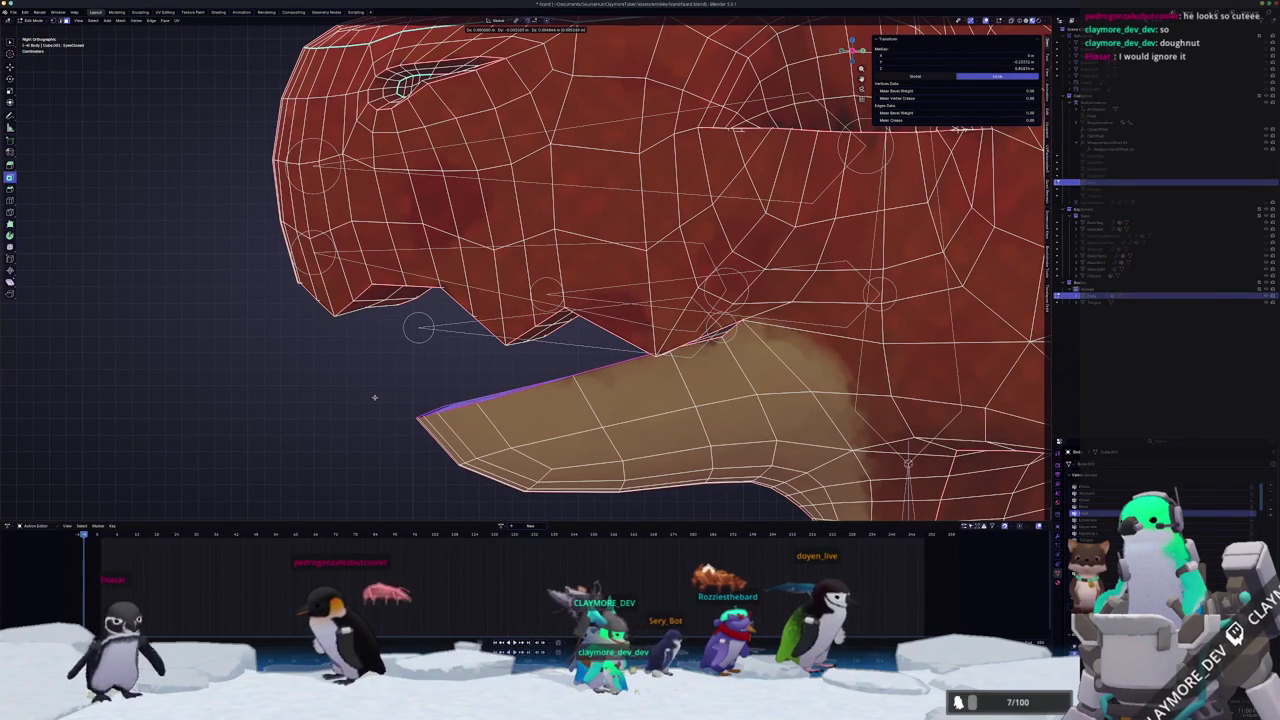
pyautogui.click(374, 397)
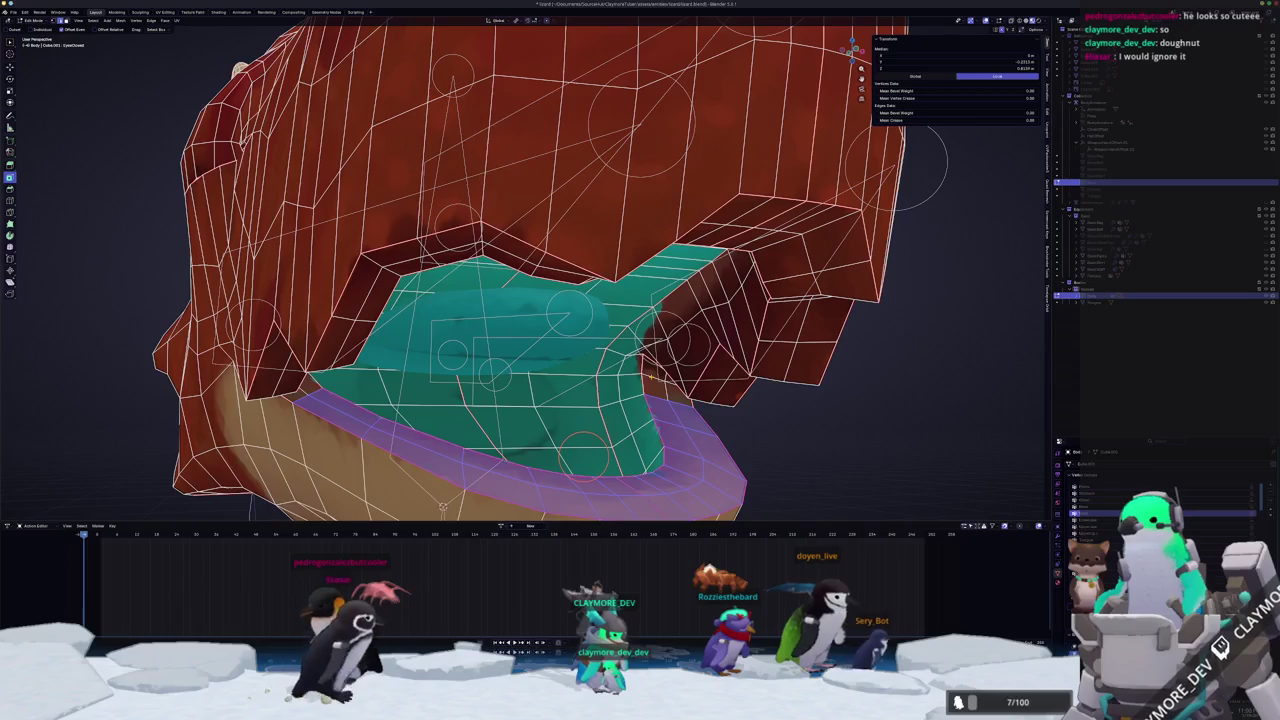
pyautogui.press('KP_3')
pyautogui.press('g')
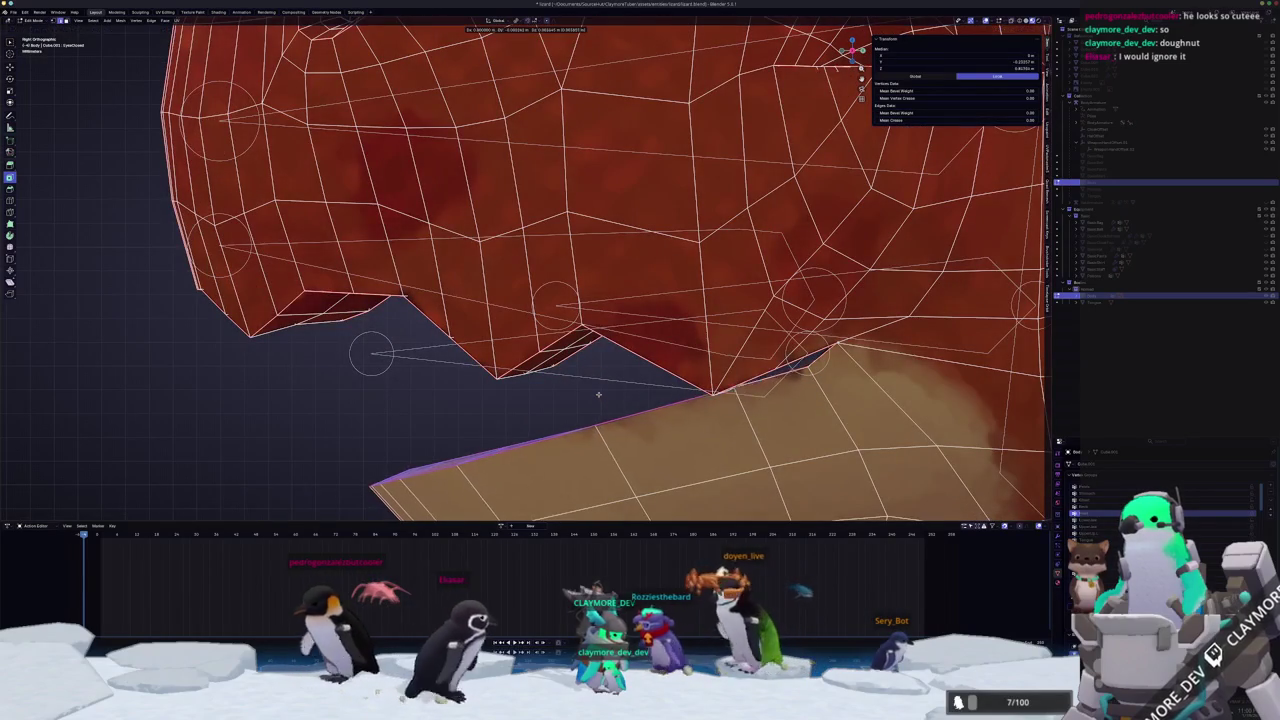
pyautogui.click(598, 390)
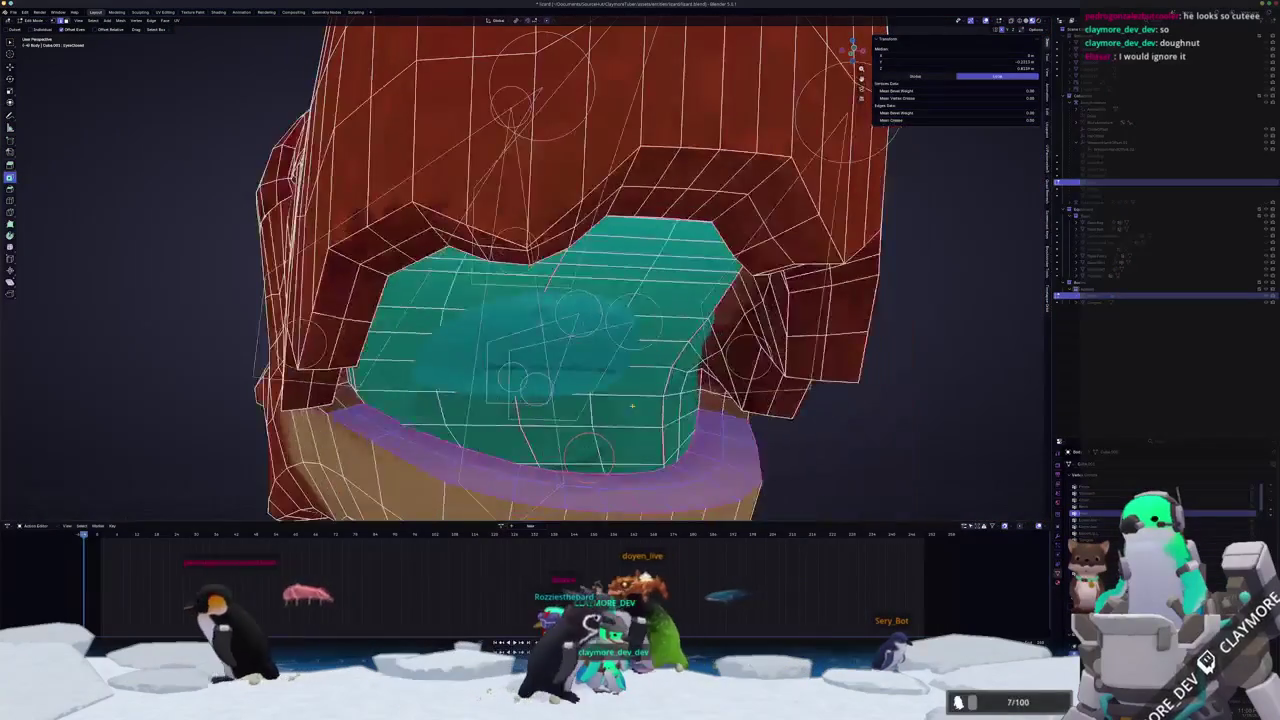
# Adjust the rim face selection, move the rim edge again, and return to object mode
pyautogui.click(720, 393)
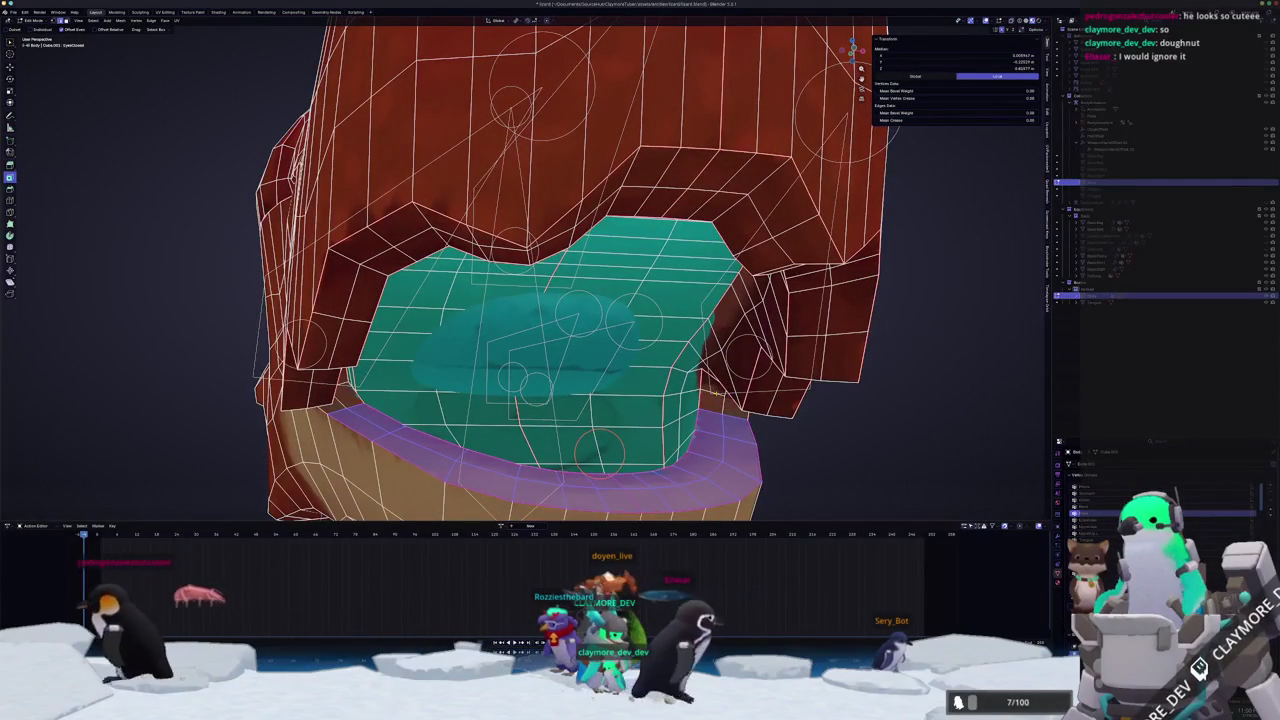
pyautogui.moveTo(852, 48); pyautogui.dragTo(849, 47)
pyautogui.scroll(2, 852, 48)
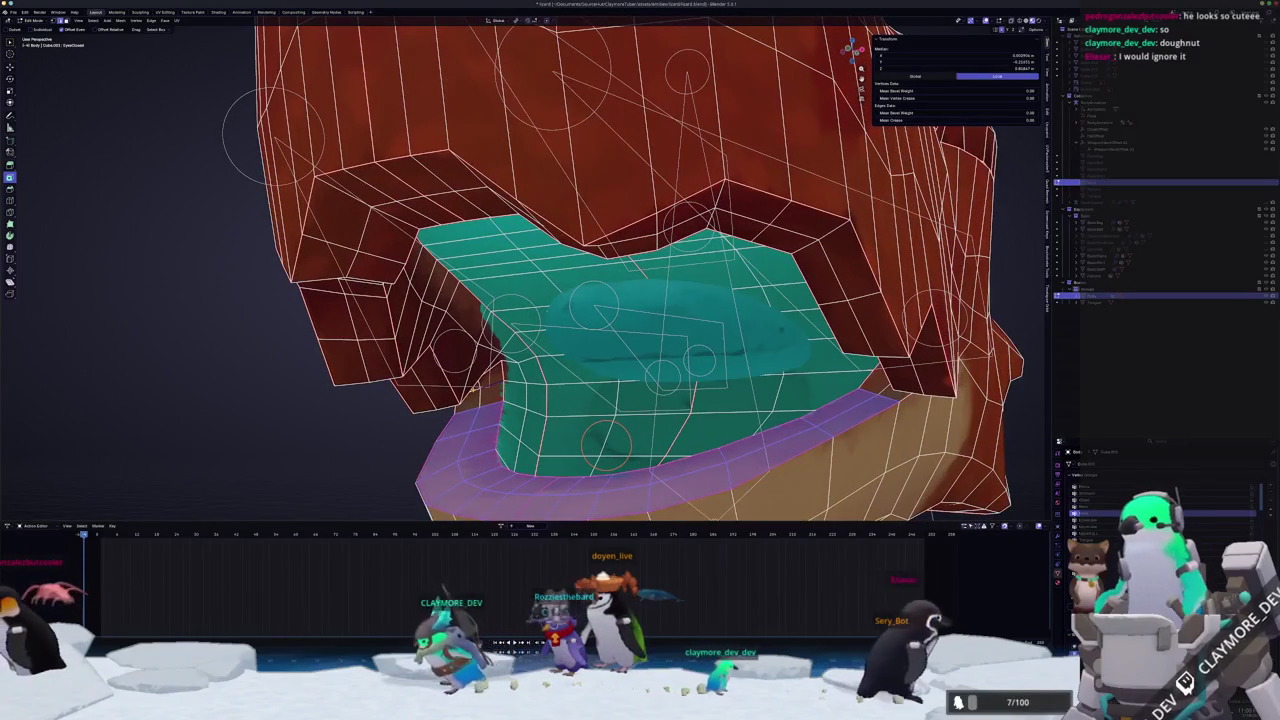
pyautogui.click(852, 48)
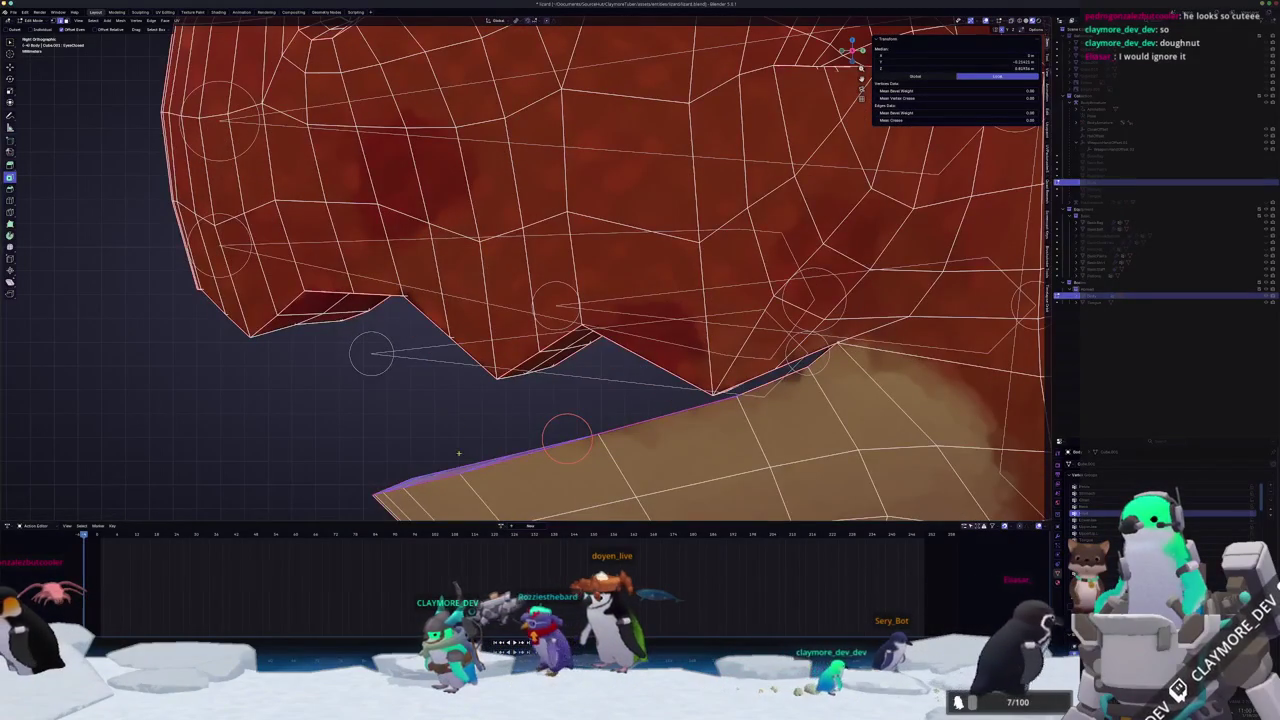
pyautogui.press('g')
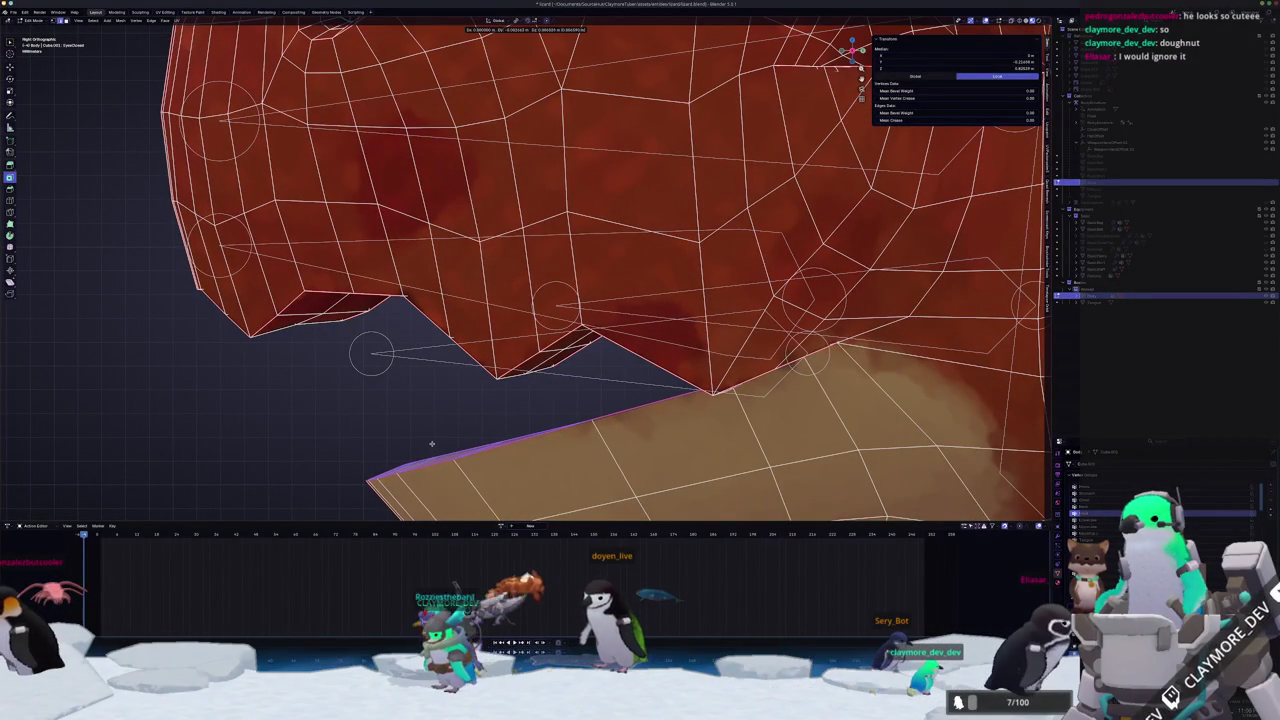
pyautogui.click(432, 443)
pyautogui.scroll(-4, 428, 442)
pyautogui.press('Tab')
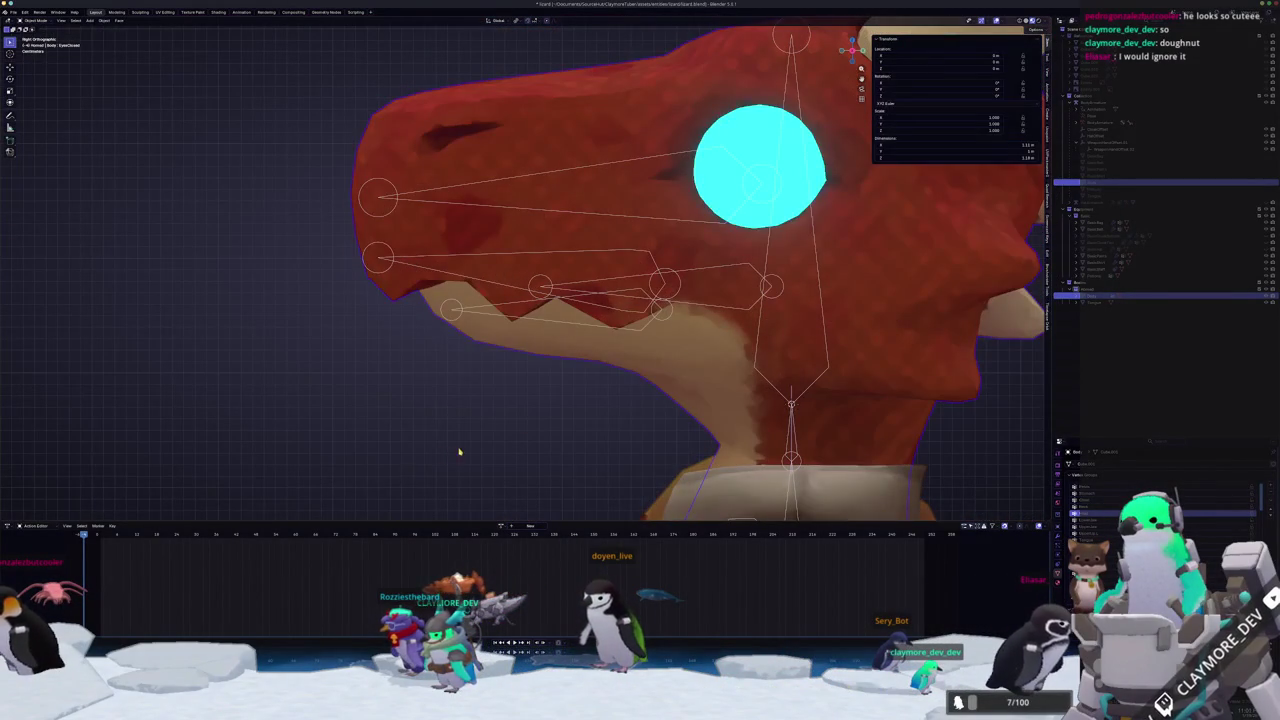
# In Edit Mode, select the mouth-edge faces of the head mesh and view them from the side
pyautogui.moveTo(446, 436)
pyautogui.mouseDown()
pyautogui.moveTo(531, 410)
pyautogui.moveTo(380, 390)
pyautogui.moveTo(393, 395)
pyautogui.moveTo(531, 235)
pyautogui.moveTo(522, 155)
pyautogui.mouseUp()
pyautogui.press('Tab')
pyautogui.click(530, 180)
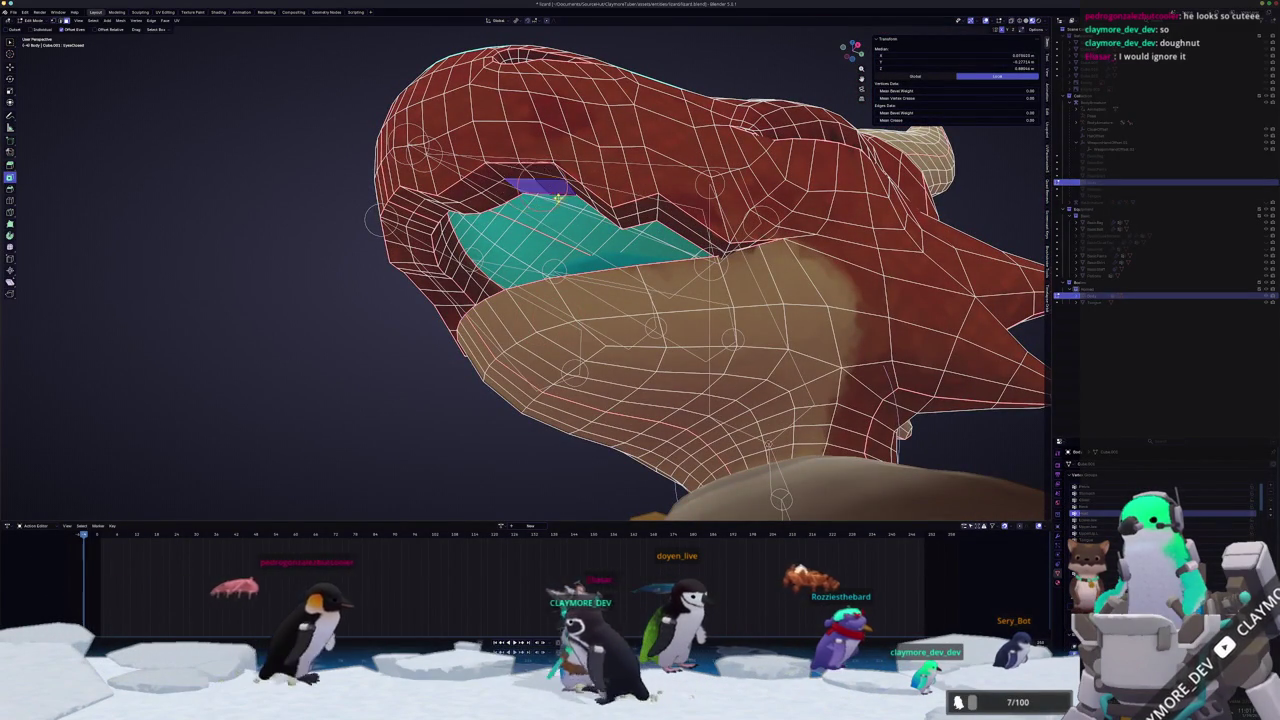
pyautogui.moveTo(527, 187); pyautogui.dragTo(595, 210)
pyautogui.keyDown('ctrl'); pyautogui.click(718, 278); pyautogui.keyUp('ctrl')
pyautogui.moveTo(718, 278); pyautogui.dragTo(580, 215)
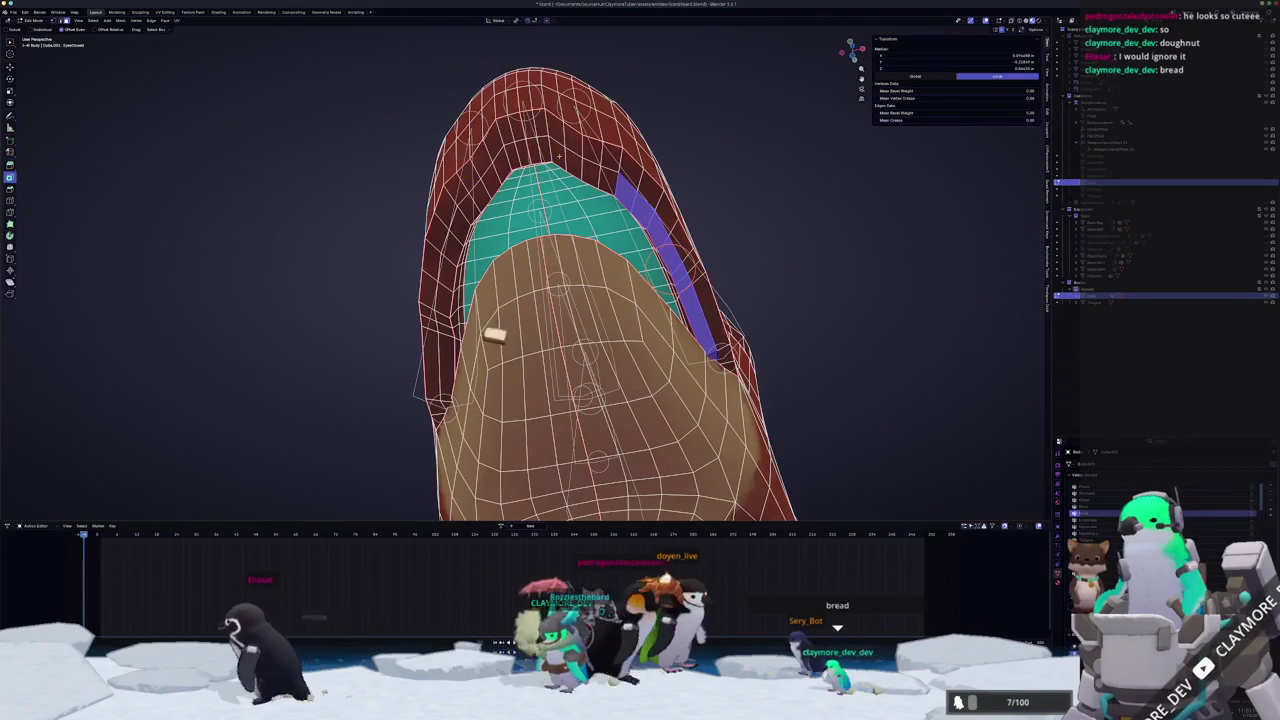
pyautogui.moveTo(418, 412); pyautogui.dragTo(408, 498)
pyautogui.moveTo(696, 244)
pyautogui.mouseDown()
pyautogui.moveTo(681, 187)
pyautogui.moveTo(697, 262)
pyautogui.mouseUp()
pyautogui.press('KP_3')
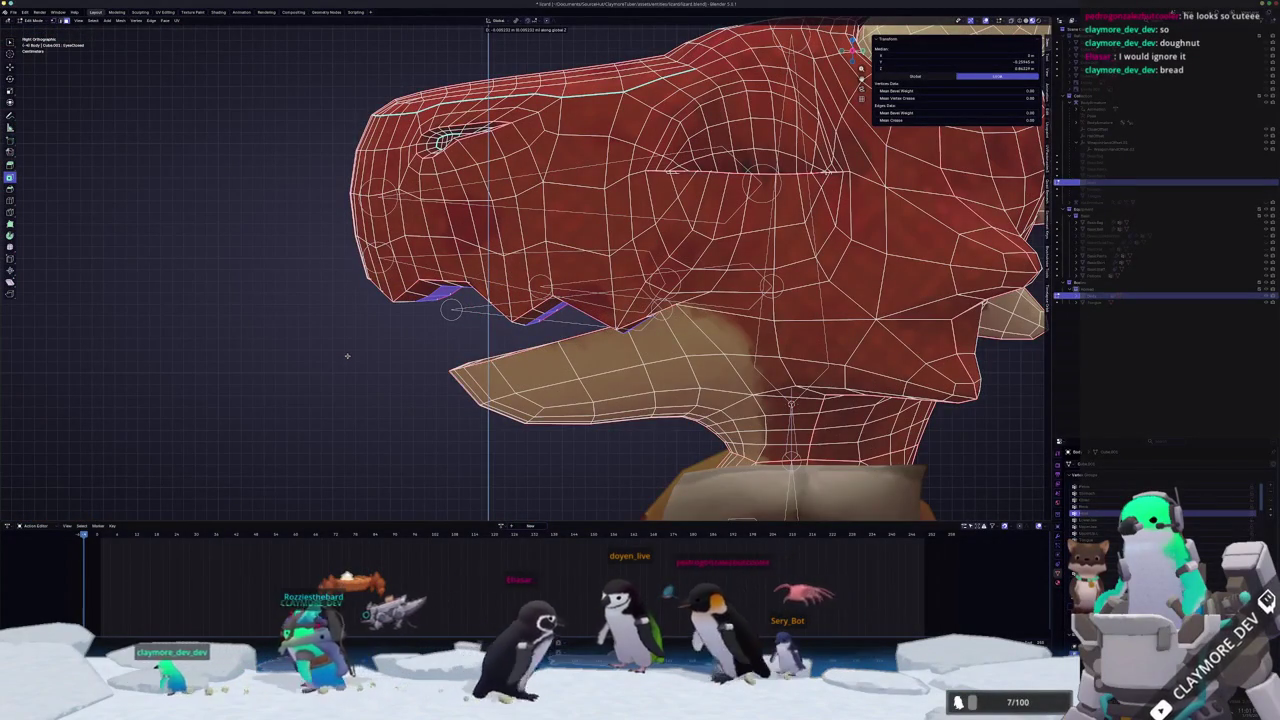
# Move the selection slightly up along Z, then check the textured head in Object Mode
pyautogui.press('g')
pyautogui.press('z')
pyautogui.press('Return')
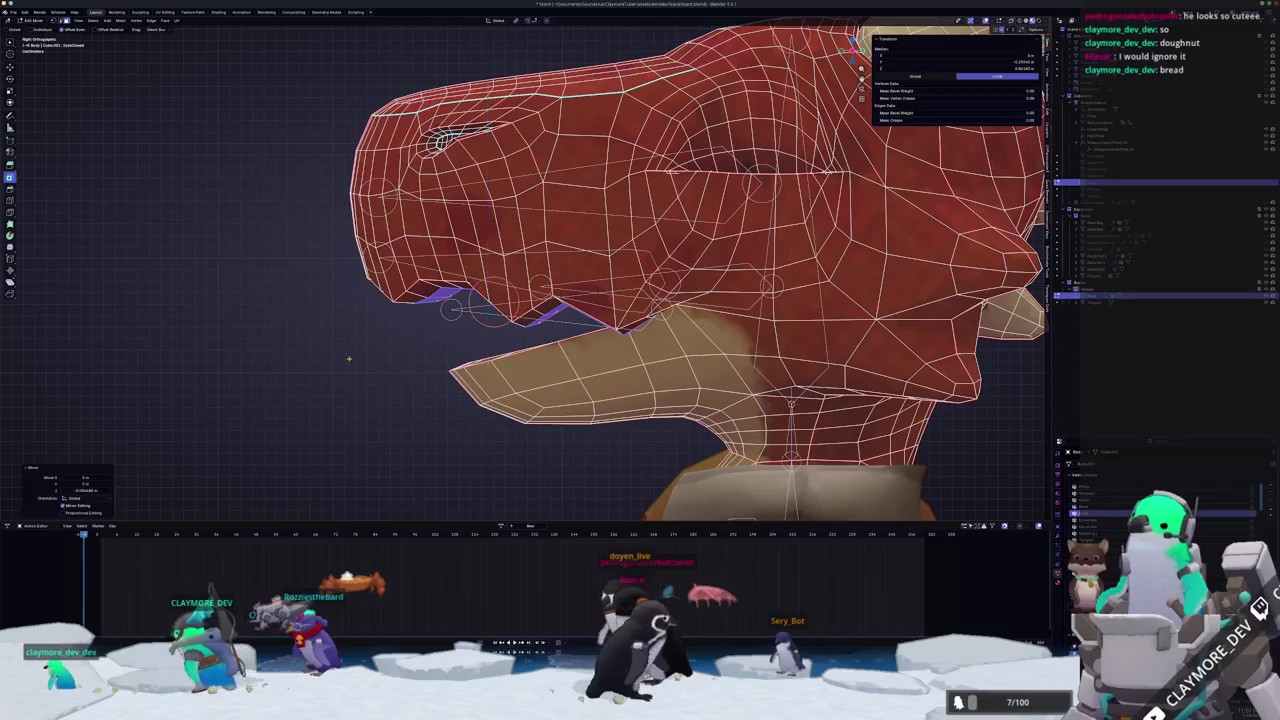
pyautogui.press('Tab')
pyautogui.moveTo(357, 406)
pyautogui.mouseDown()
pyautogui.moveTo(366, 360)
pyautogui.moveTo(391, 377)
pyautogui.moveTo(607, 292)
pyautogui.moveTo(340, 405)
pyautogui.mouseUp()
pyautogui.scroll(3, 613, 291)
pyautogui.moveTo(357, 383)
pyautogui.mouseDown()
pyautogui.moveTo(368, 358)
pyautogui.moveTo(656, 308)
pyautogui.mouseUp()
pyautogui.scroll(4, 657, 309)
# Shift a single lower-lip face along Z so the mouth looks nearly closed
pyautogui.click(666, 418)
pyautogui.press('Tab')
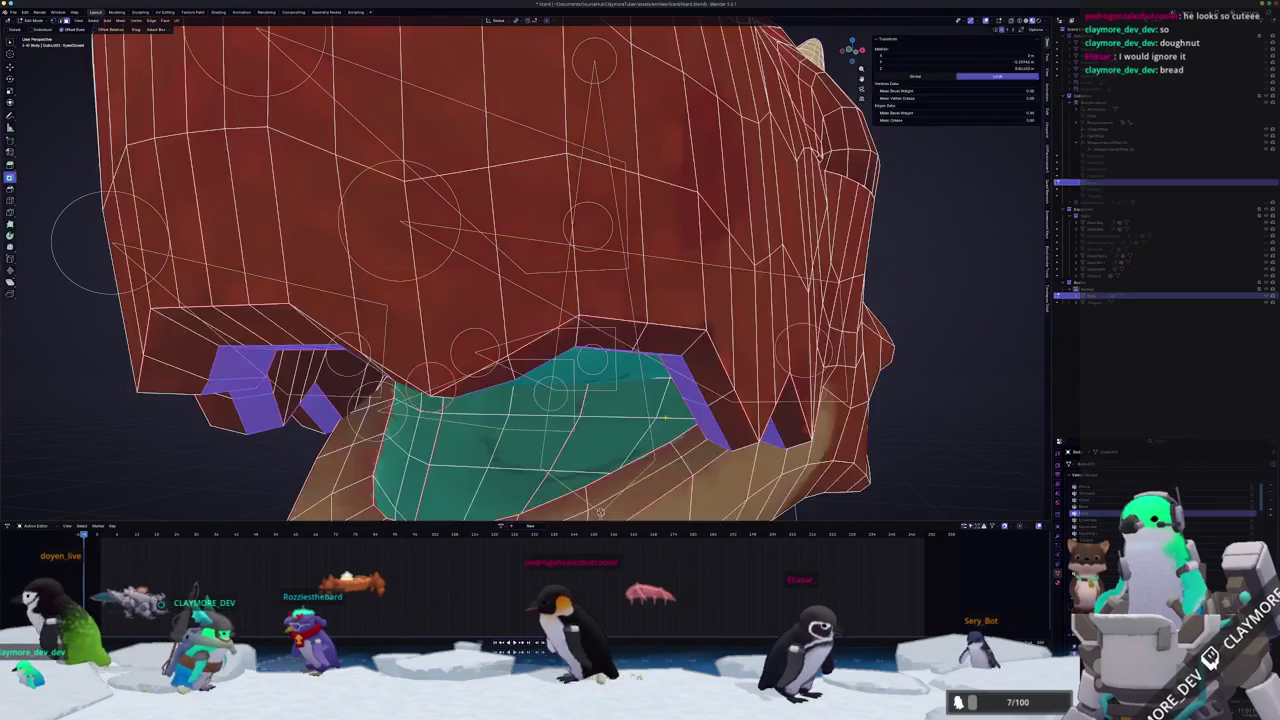
pyautogui.moveTo(600, 509); pyautogui.dragTo(610, 440)
pyautogui.click(620, 362)
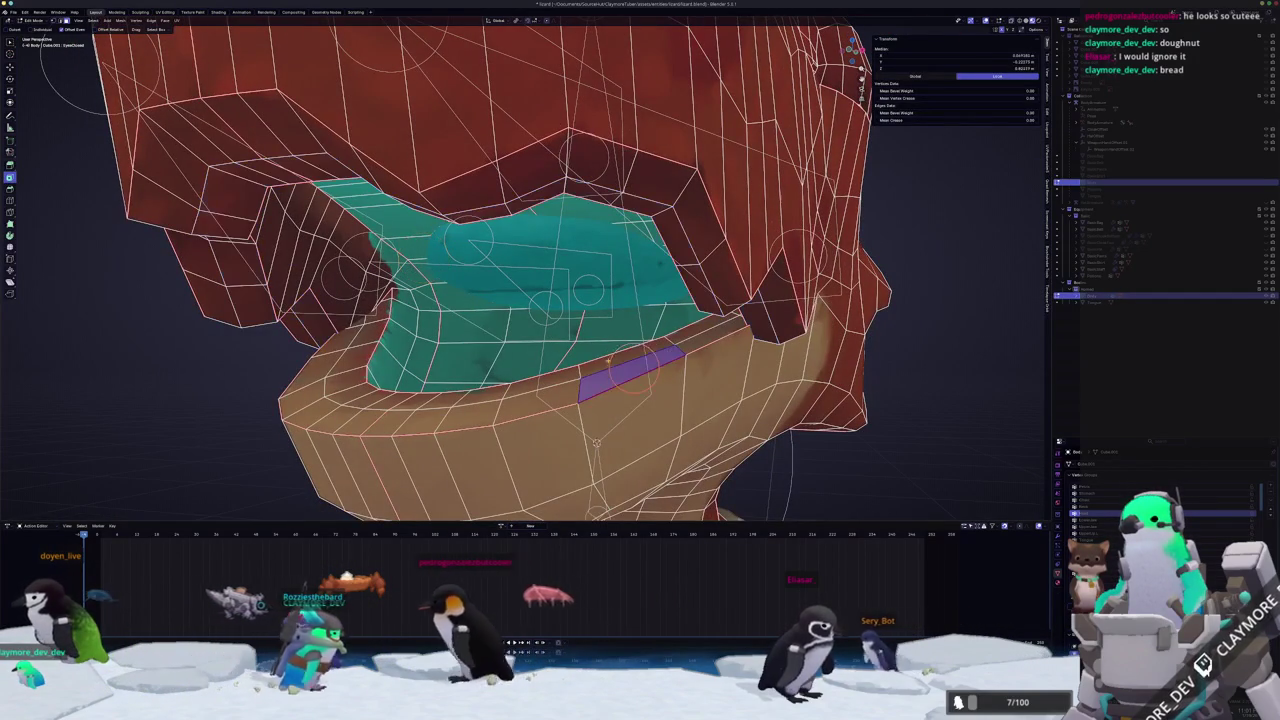
pyautogui.press('g')
pyautogui.press('z')
pyautogui.click(624, 369)
pyautogui.press('Tab')
pyautogui.press('Tab')
pyautogui.press('Tab')
pyautogui.press('Tab')
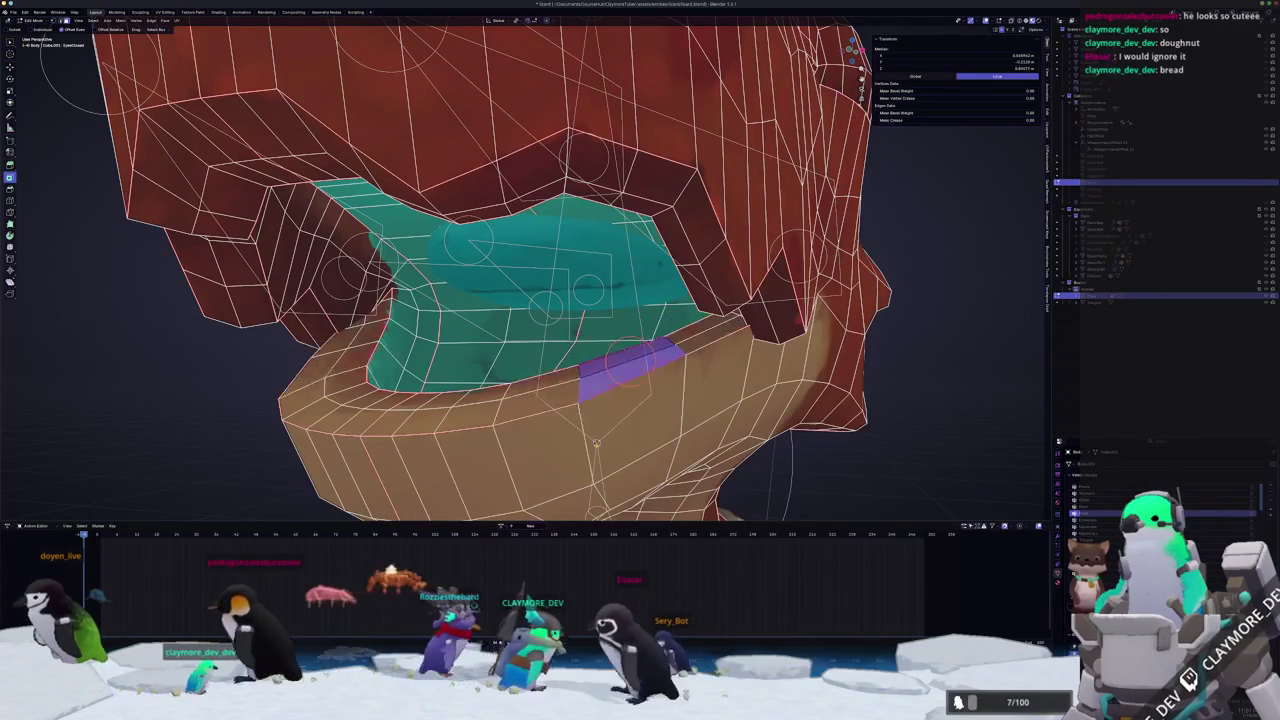
pyautogui.moveTo(610, 441)
pyautogui.mouseDown()
pyautogui.moveTo(560, 445)
pyautogui.moveTo(620, 441)
pyautogui.moveTo(583, 437)
pyautogui.moveTo(565, 455)
pyautogui.moveTo(531, 423)
pyautogui.moveTo(540, 346)
pyautogui.moveTo(514, 349)
pyautogui.moveTo(545, 346)
pyautogui.mouseUp()
pyautogui.press('Tab')
pyautogui.scroll(3, 585, 435)
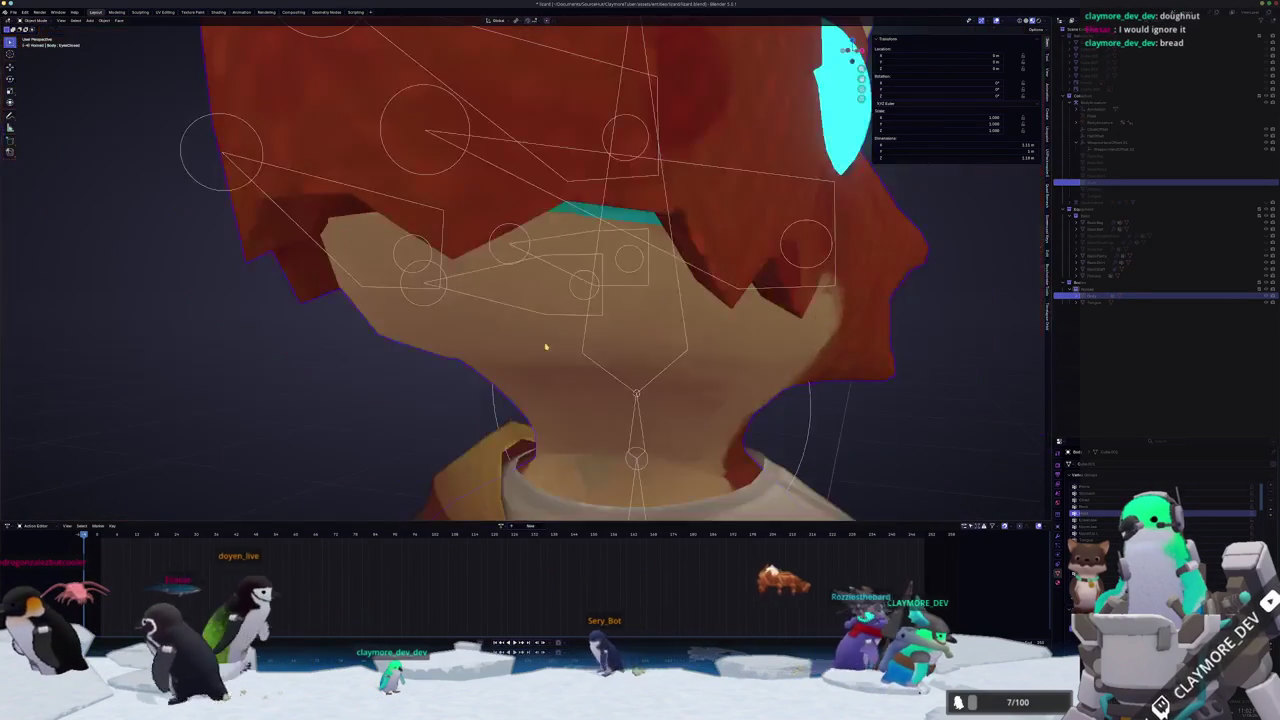
# Refine the jaw faces, comparing the edit-mode mesh with the shaded head
pyautogui.hotkey('ctrl', 'pagedown')
pyautogui.hotkey('ctrl', 'pageup')
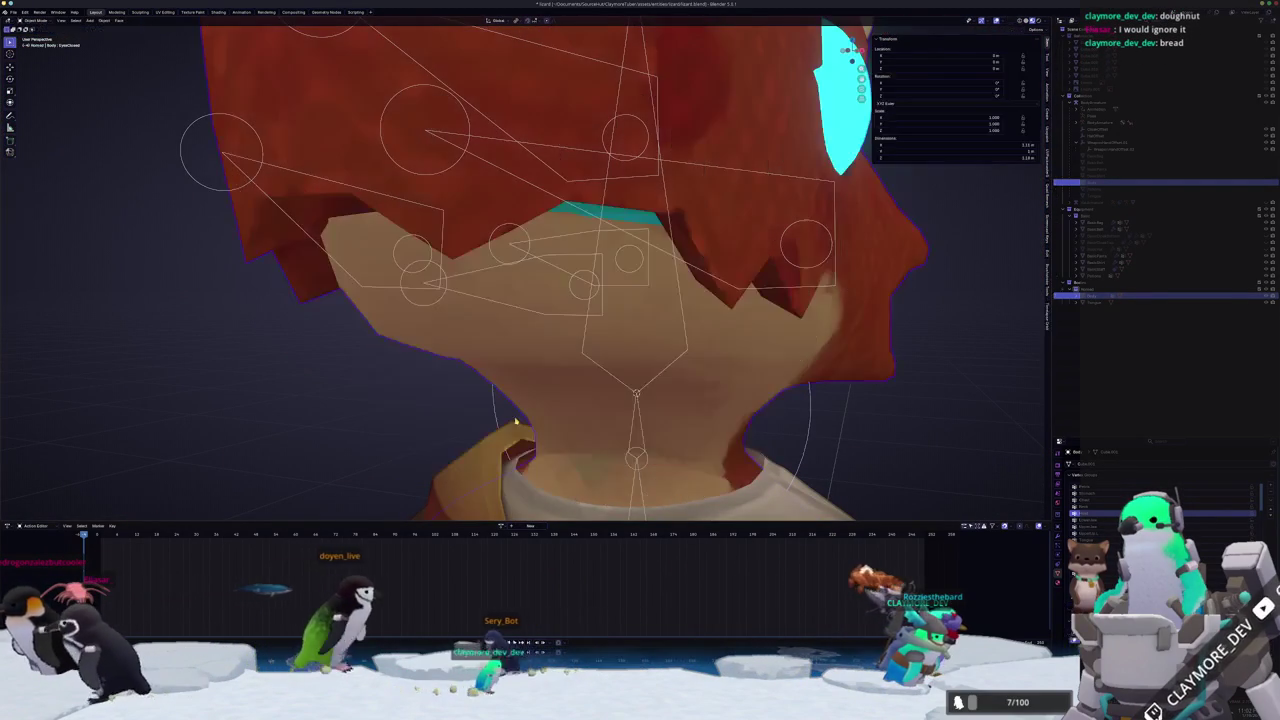
pyautogui.hotkey('ctrl', 'pagedown')
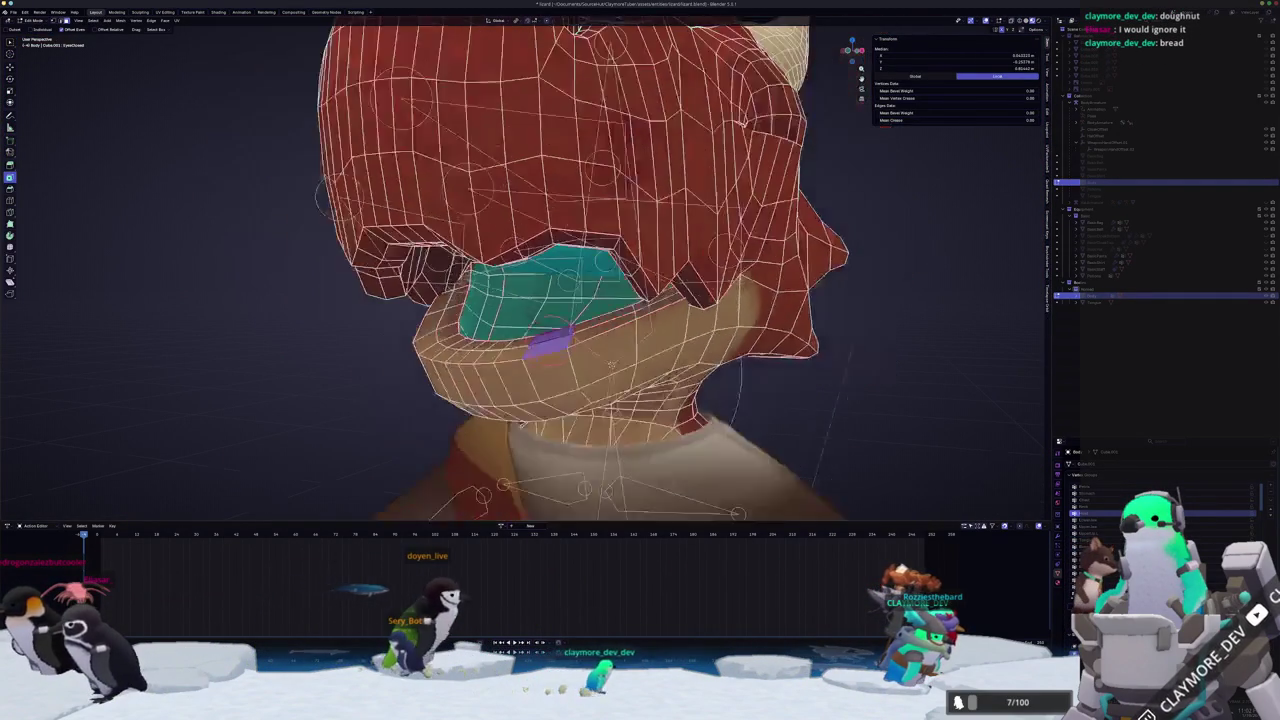
pyautogui.moveTo(540, 346)
pyautogui.mouseDown()
pyautogui.moveTo(560, 340)
pyautogui.moveTo(571, 423)
pyautogui.moveTo(545, 400)
pyautogui.moveTo(527, 424)
pyautogui.mouseUp()
pyautogui.press('Tab')
pyautogui.press('Tab')
pyautogui.press('Tab')
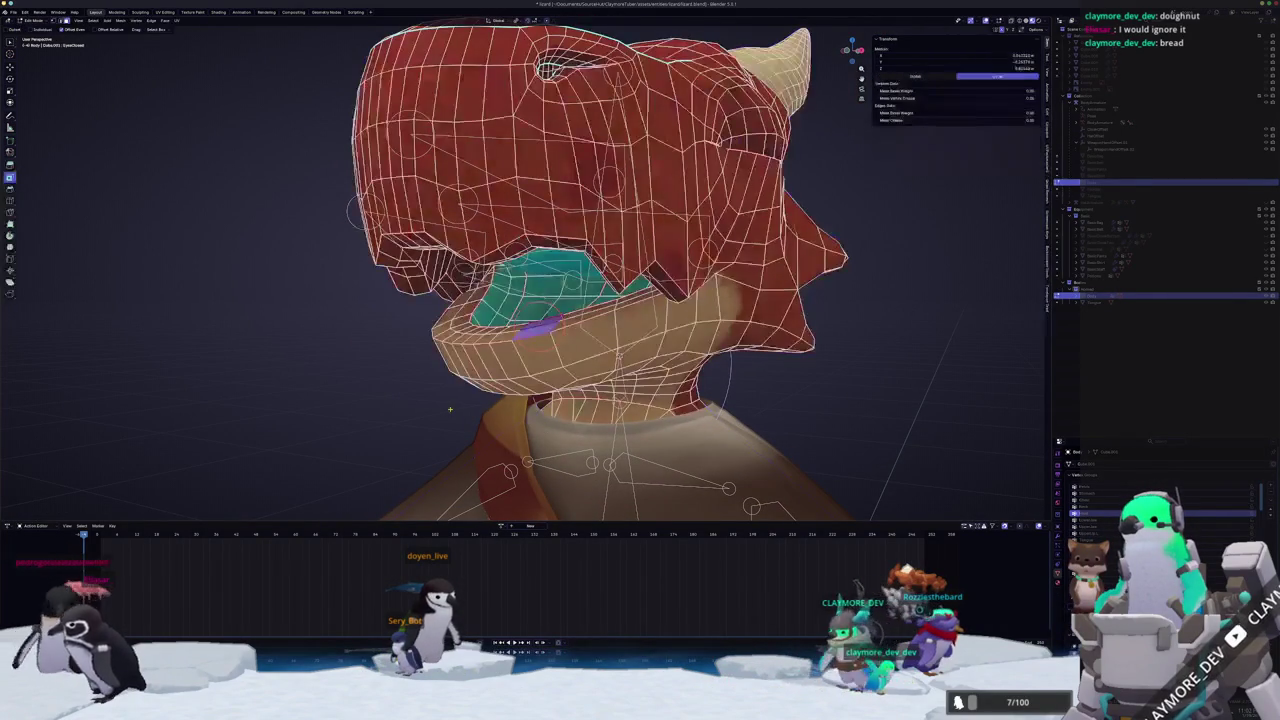
pyautogui.press('Tab')
pyautogui.press('Tab')
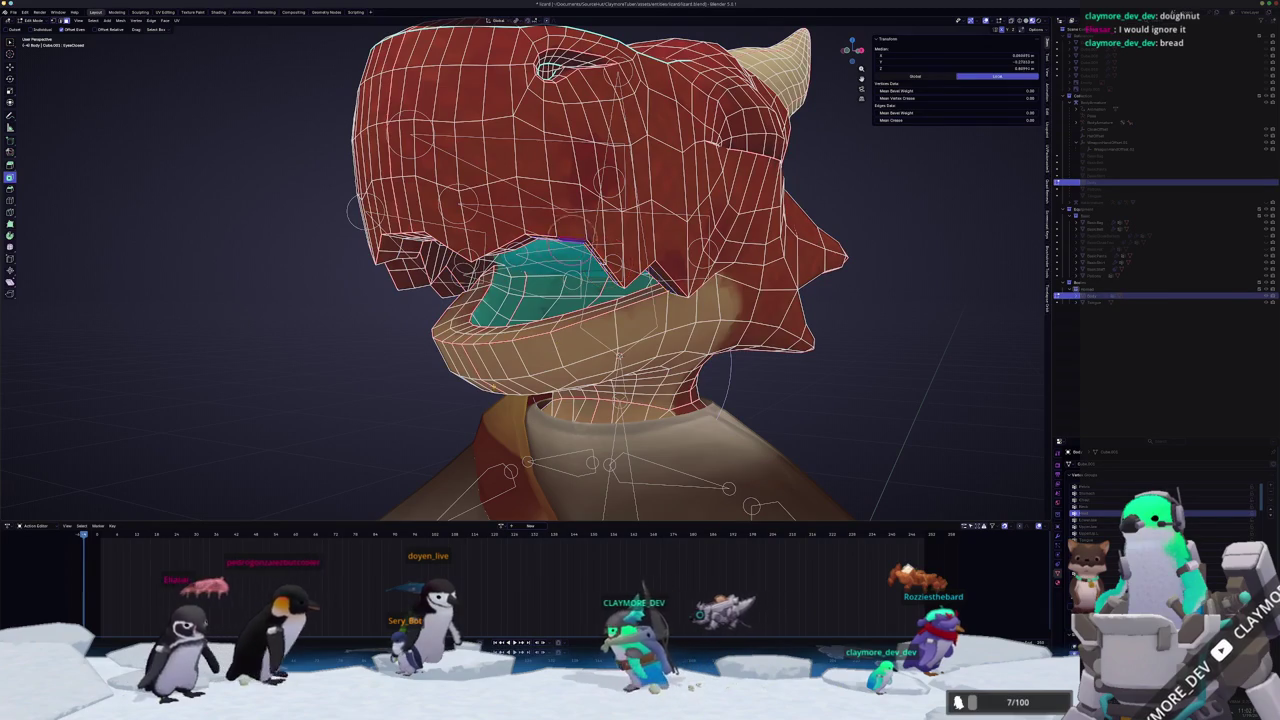
pyautogui.press('Tab')
pyautogui.press('Tab')
# Select a jaw vertex to inspect its Vertex Weights, then leave Edit Mode
pyautogui.click(412, 245)
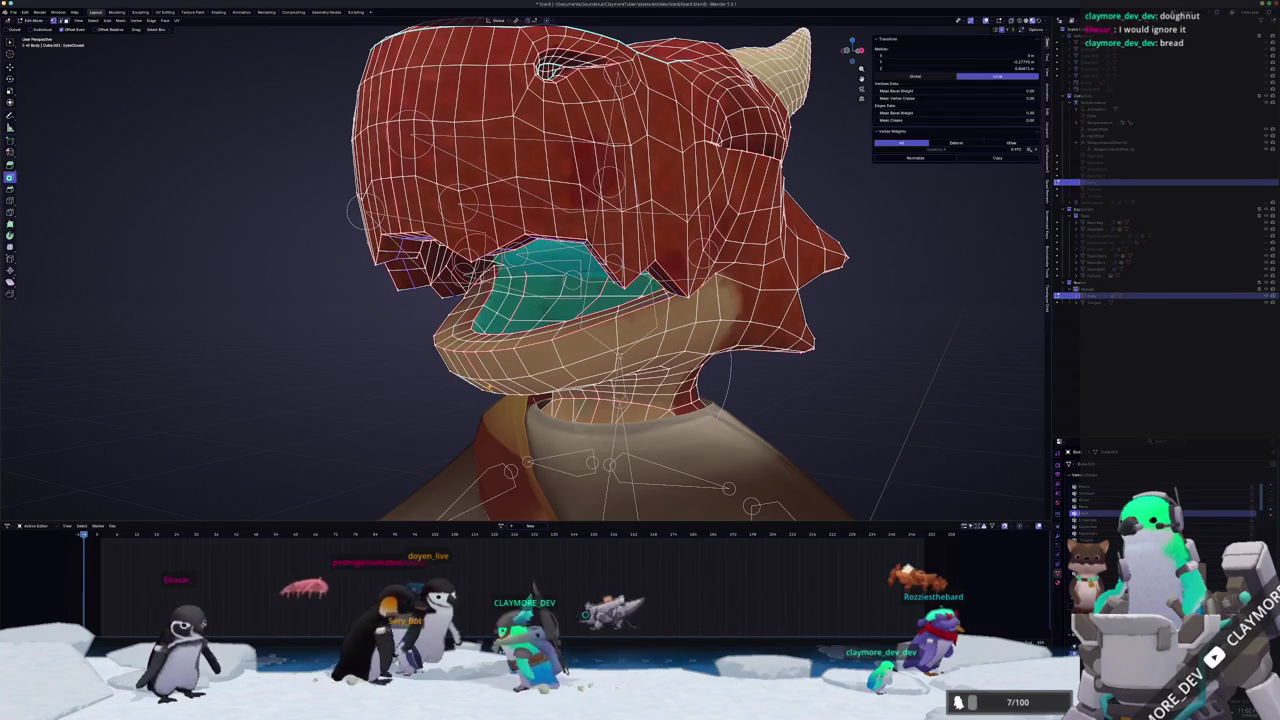
pyautogui.scroll(-2, 600, 270)
pyautogui.press('Tab')
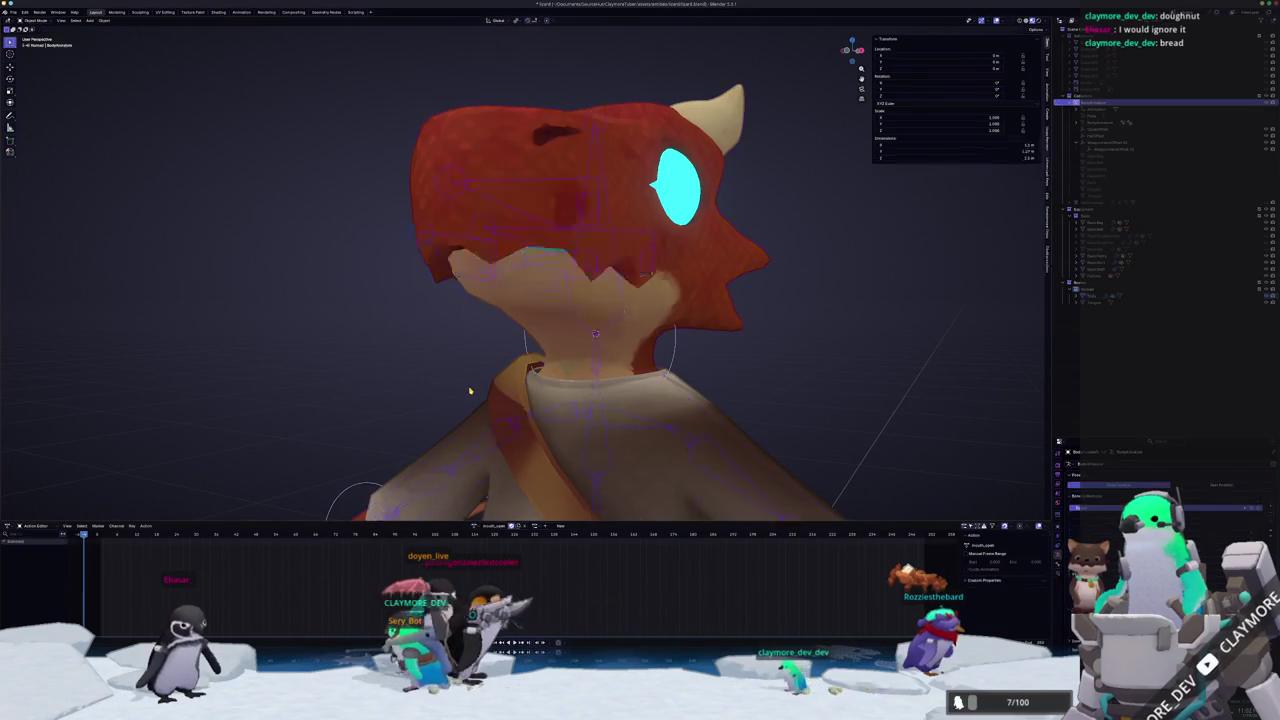
# Hide the hat and coat and check the armature in Pose Mode, zoomed out
pyautogui.press('Tab')
pyautogui.press('Tab')
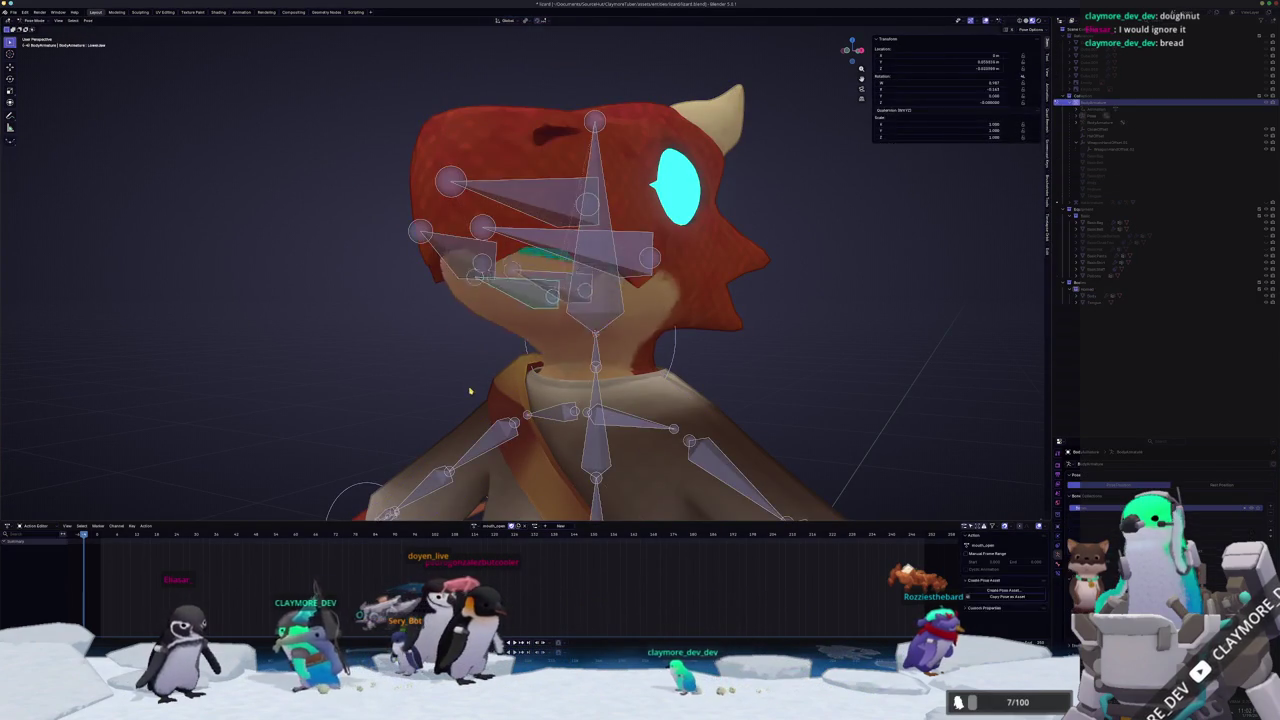
pyautogui.press('Tab')
pyautogui.hotkey('alt', 'h')
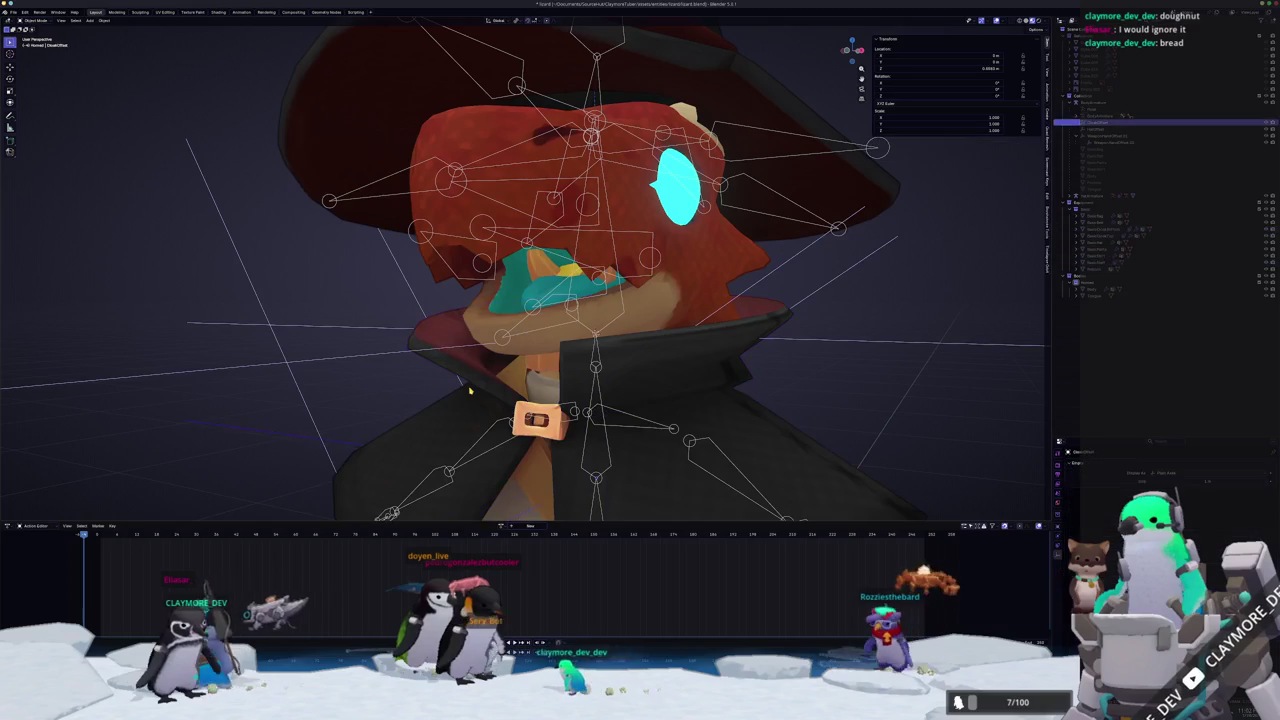
pyautogui.press('h')
pyautogui.hotkey('ctrl', 'Tab')
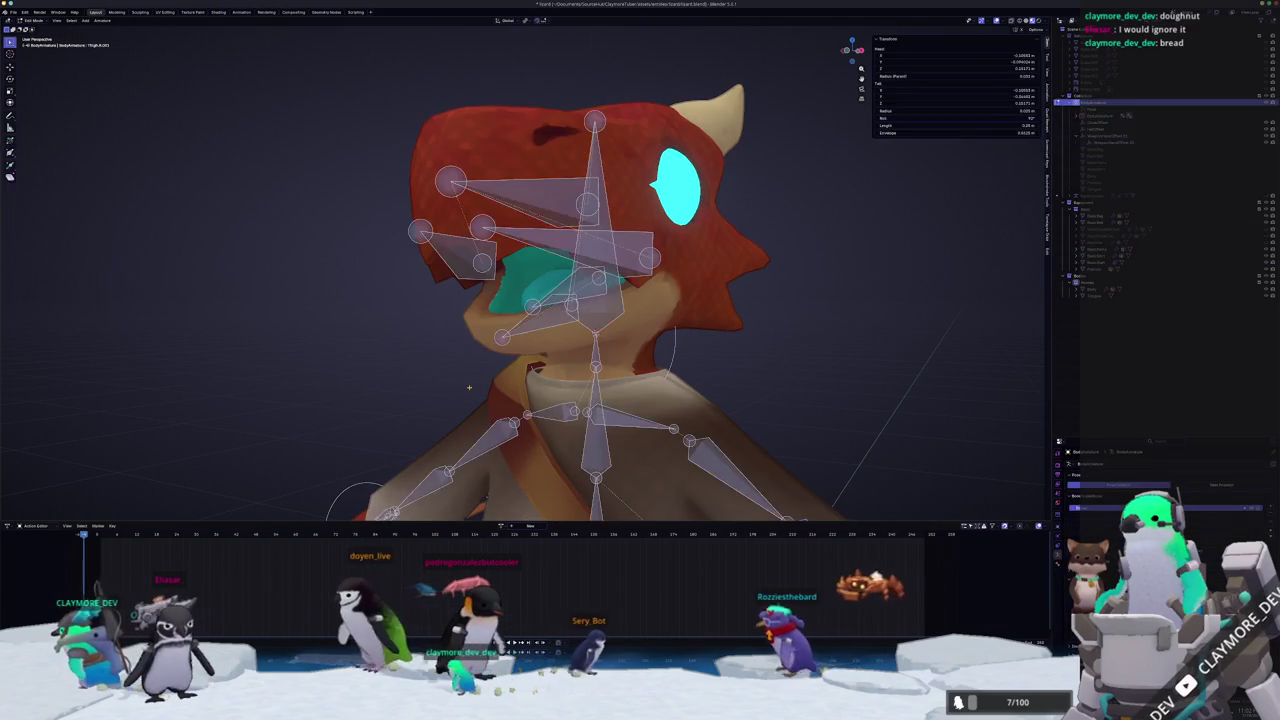
pyautogui.scroll(-5, 470, 391)
pyautogui.hotkey('ctrl', 'Tab')
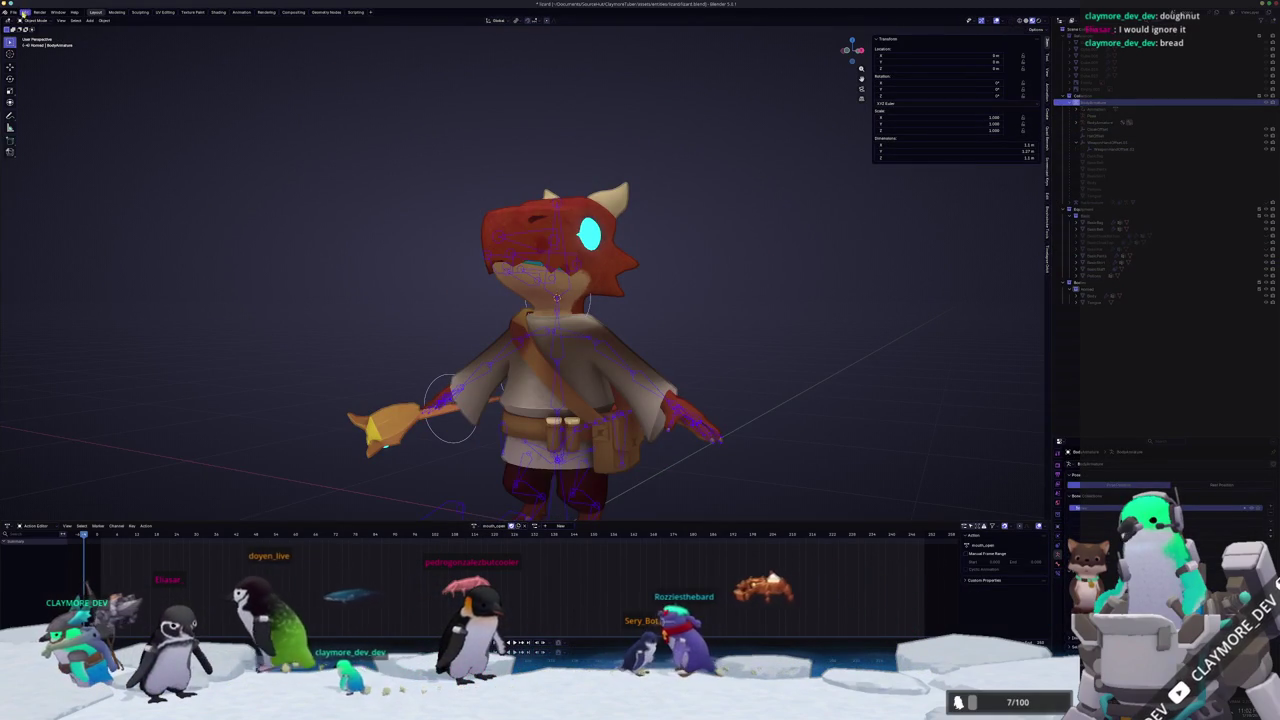
# Load the recent lizard .blend file from Open Recent, answering the save prompt
pyautogui.click(13, 12)
pyautogui.moveTo(30, 39)
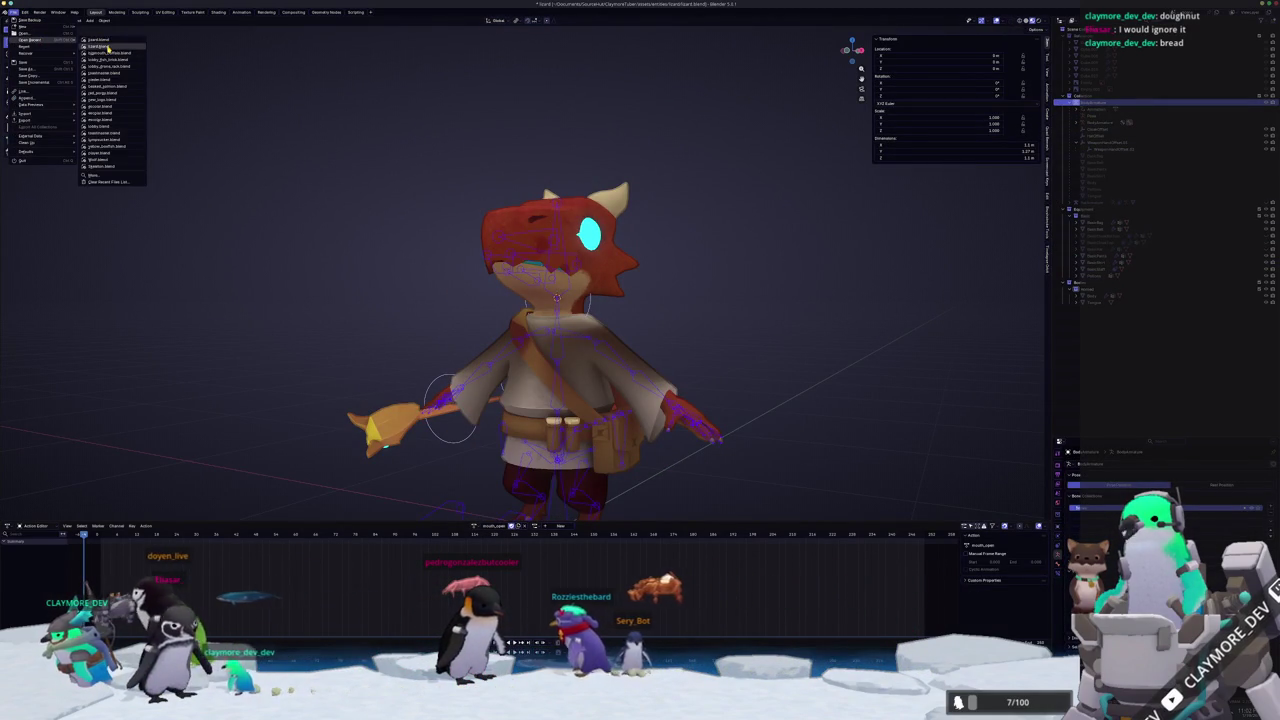
pyautogui.click(108, 47)
pyautogui.click(611, 367)
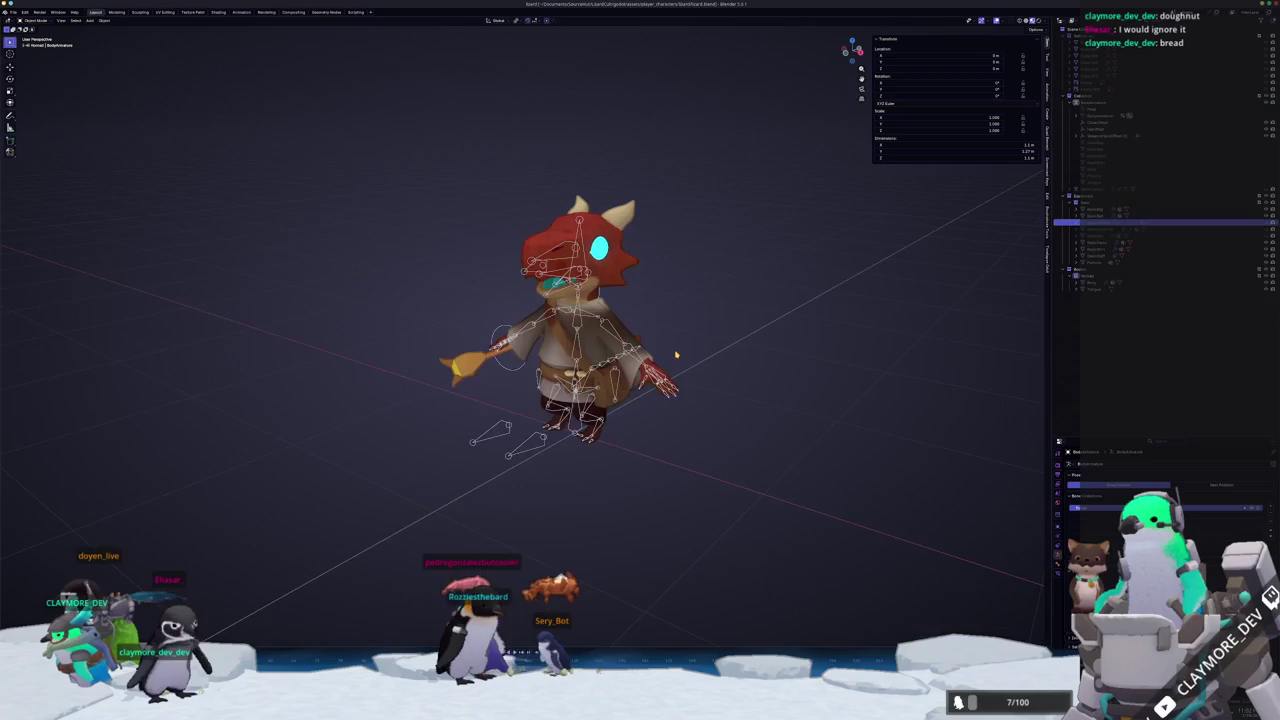
pyautogui.scroll(6, 590, 263)
# Put the Body mesh in Weight Paint and display the lower-jaw vertex group from below
pyautogui.click(598, 268)
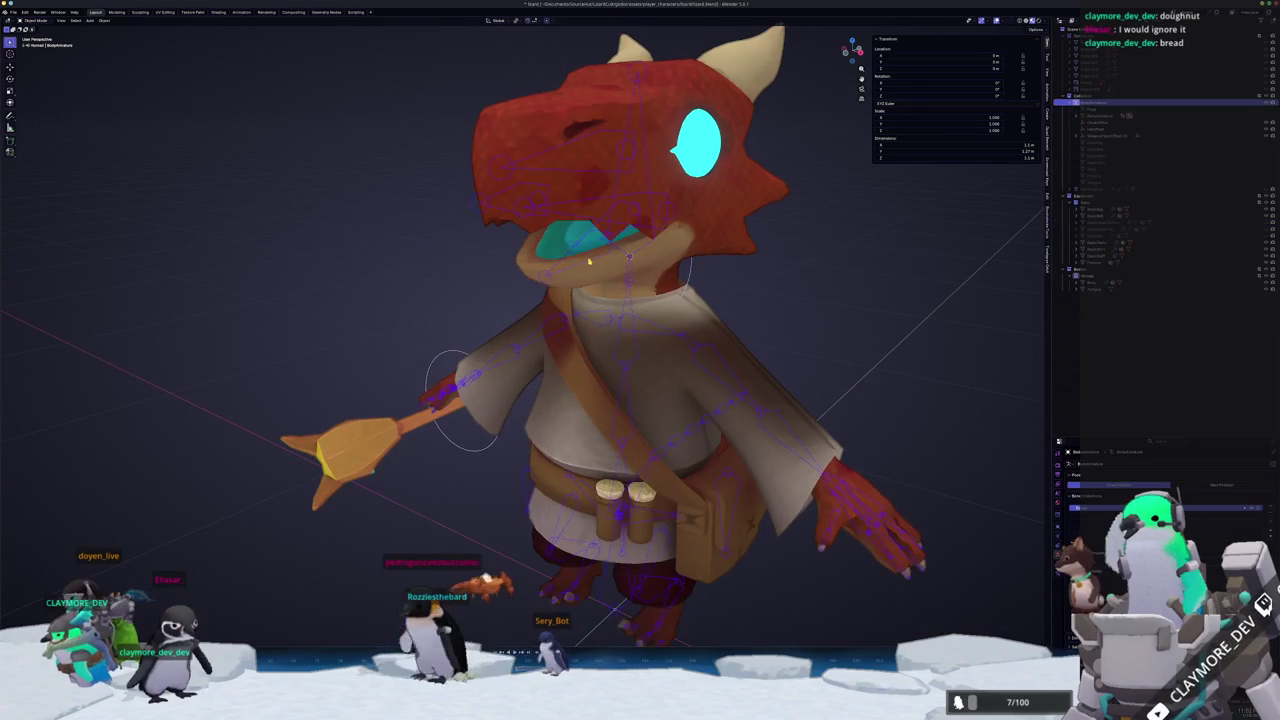
pyautogui.click(608, 274)
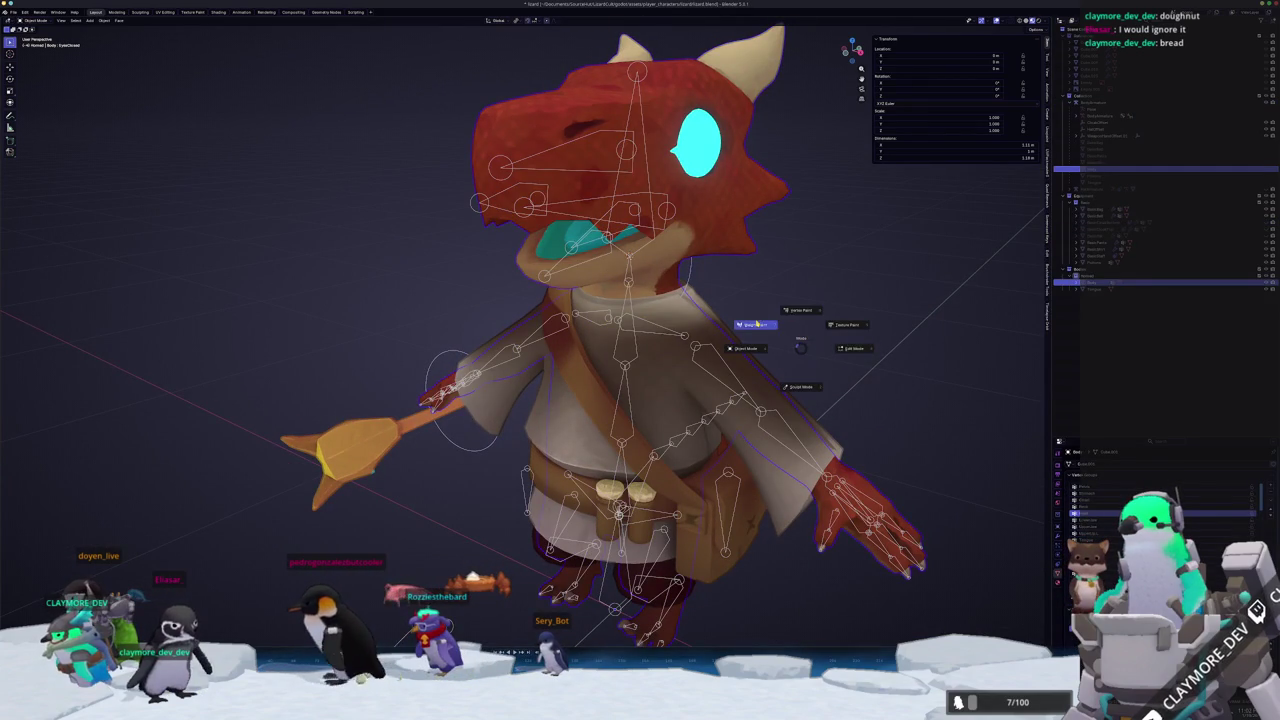
pyautogui.click(757, 324)
pyautogui.scroll(3, 559, 272)
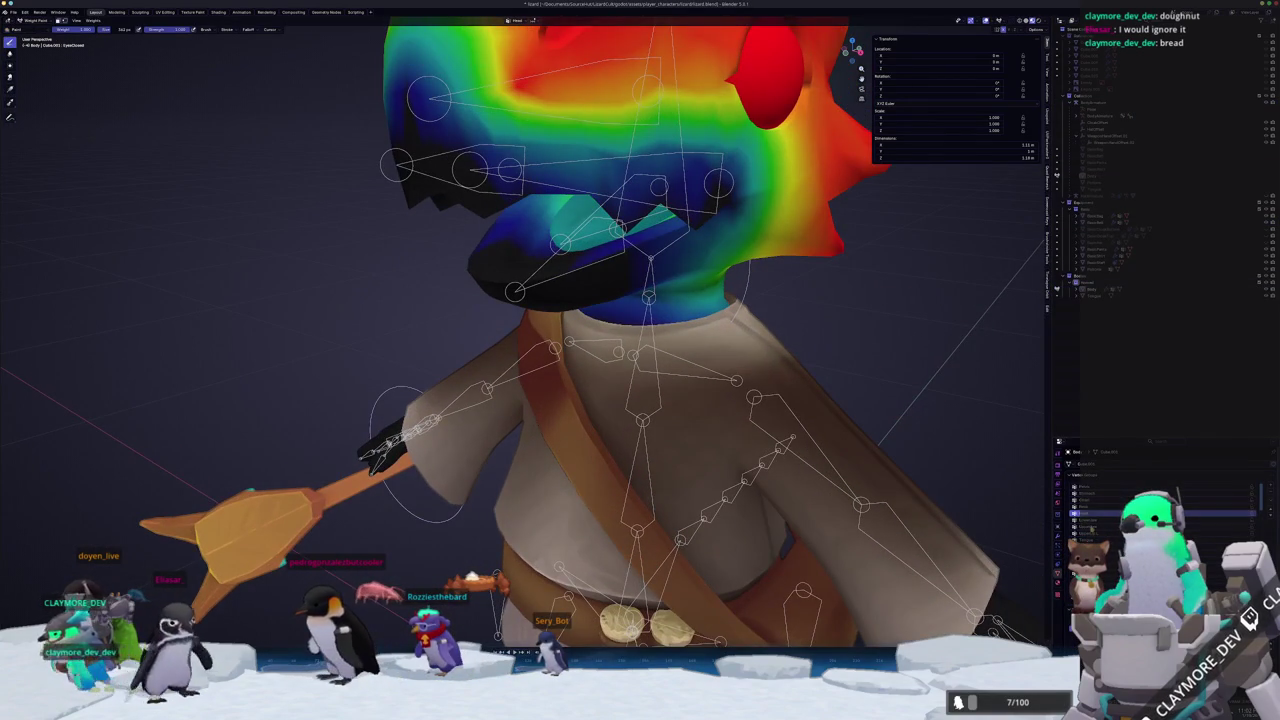
pyautogui.click(1085, 520)
pyautogui.scroll(2, 799, 415)
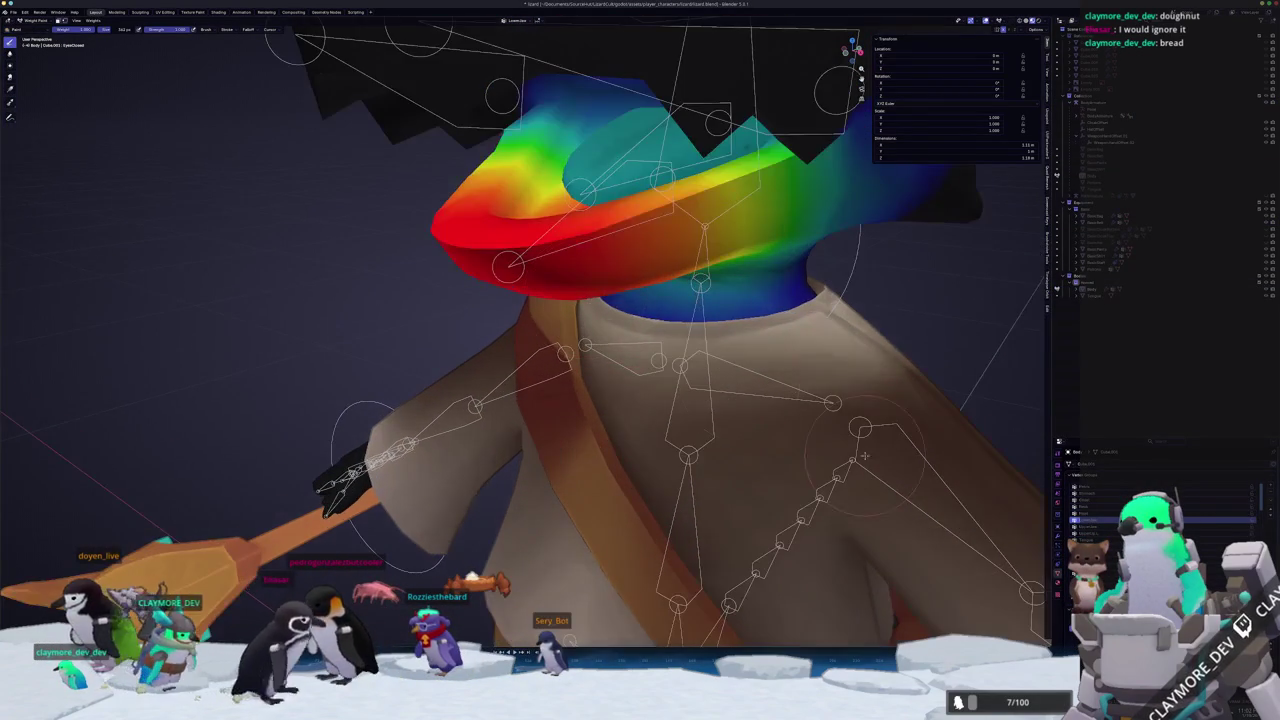
pyautogui.moveTo(985, 537)
pyautogui.mouseDown()
pyautogui.moveTo(284, 397)
pyautogui.moveTo(505, 431)
pyautogui.mouseUp()
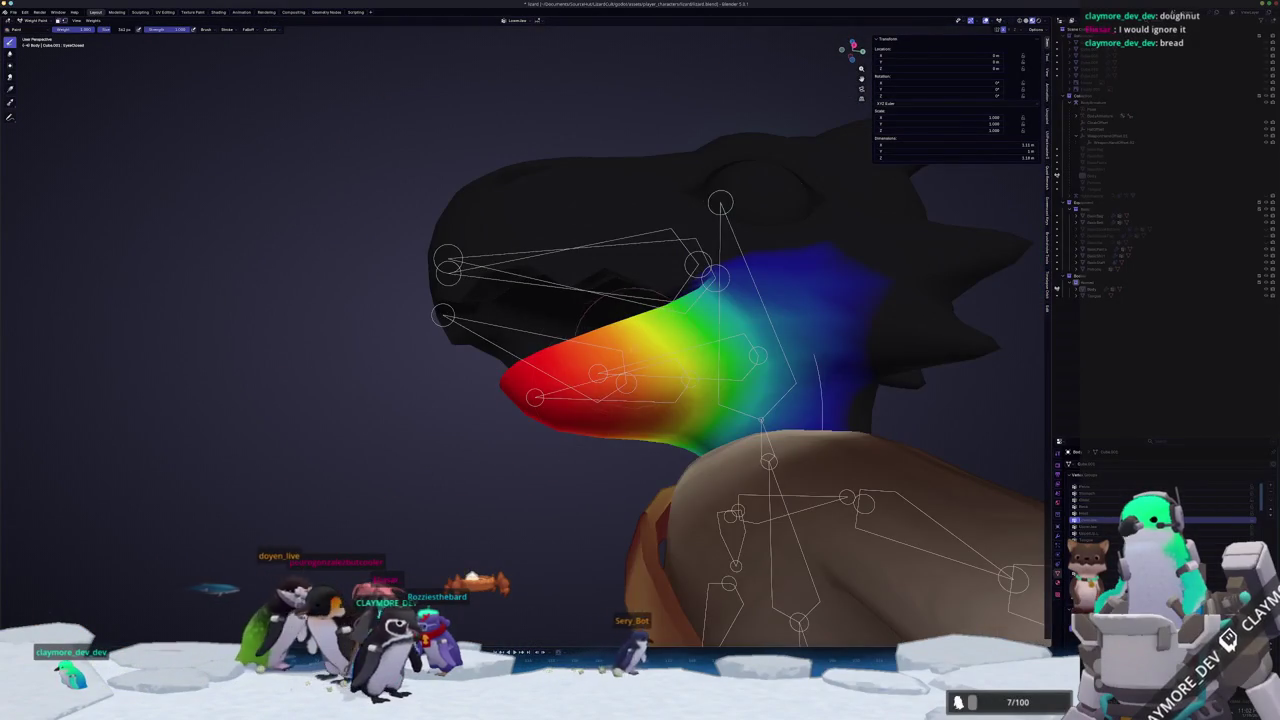
pyautogui.scroll(2, 620, 310)
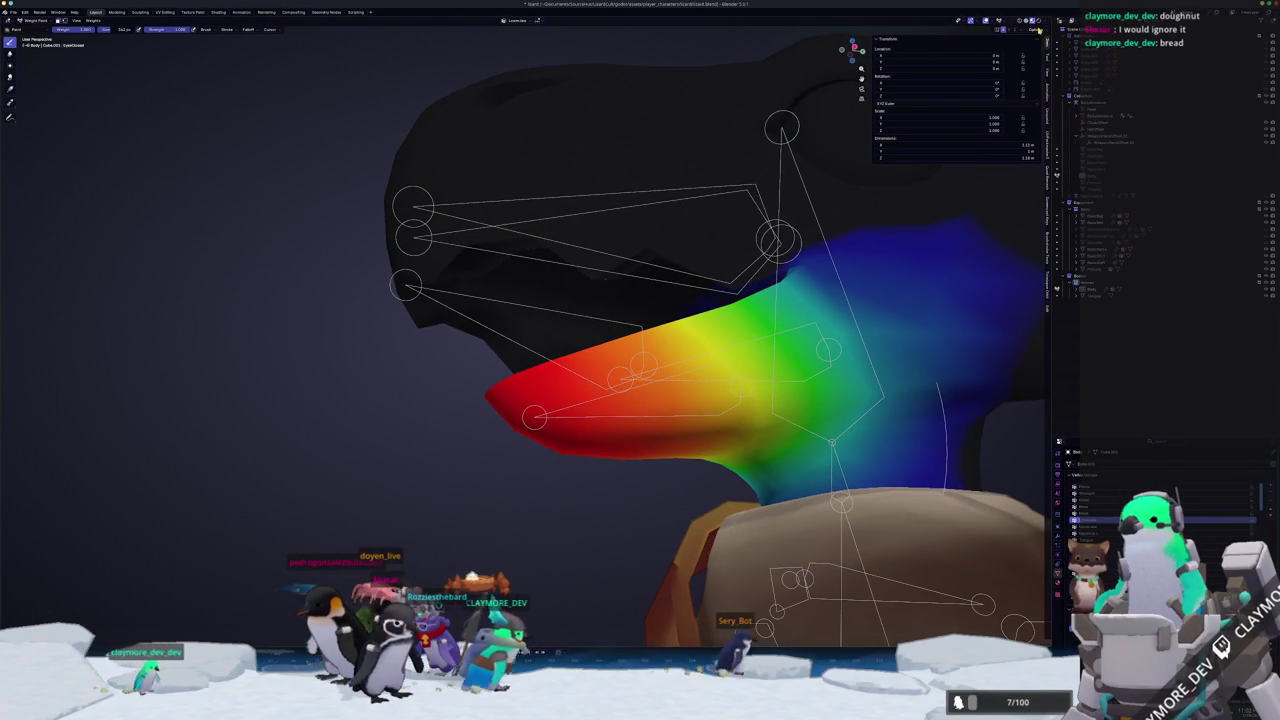
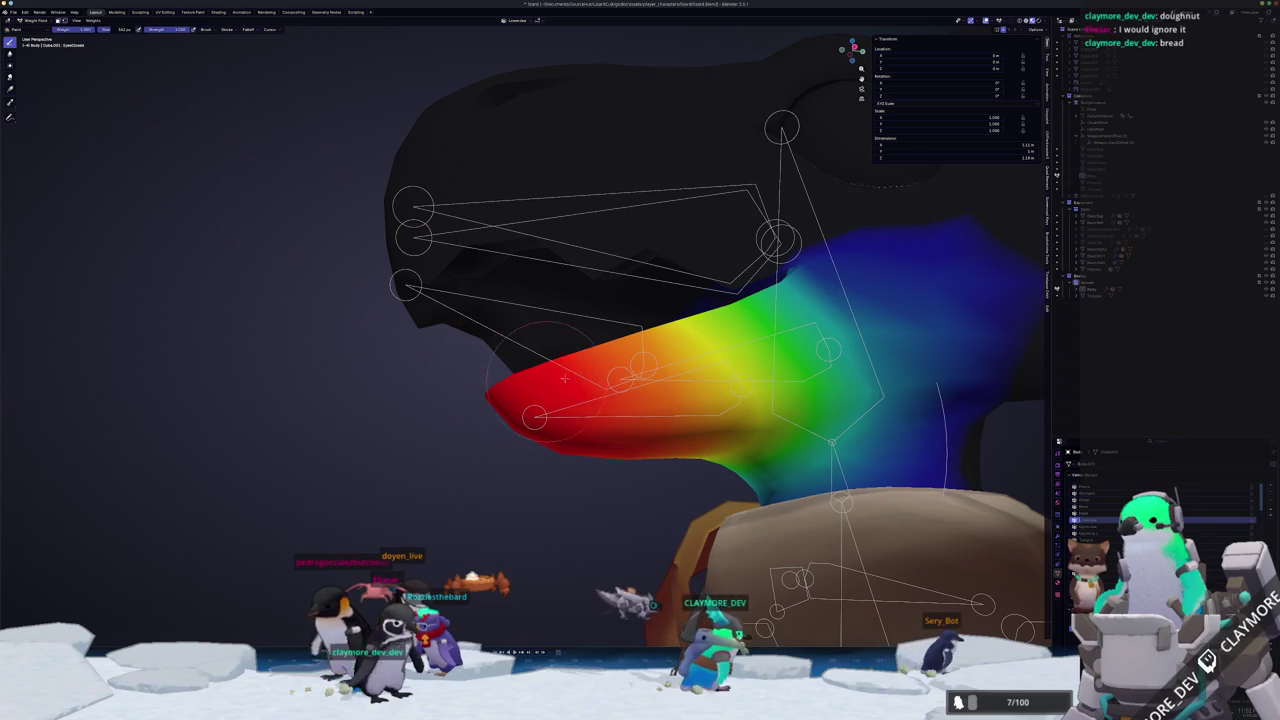
# Paint full red weight over the lower jaw and the yellow zone beside it
pyautogui.moveTo(549, 381)
pyautogui.mouseDown()
pyautogui.moveTo(600, 360)
pyautogui.moveTo(685, 353)
pyautogui.mouseUp()
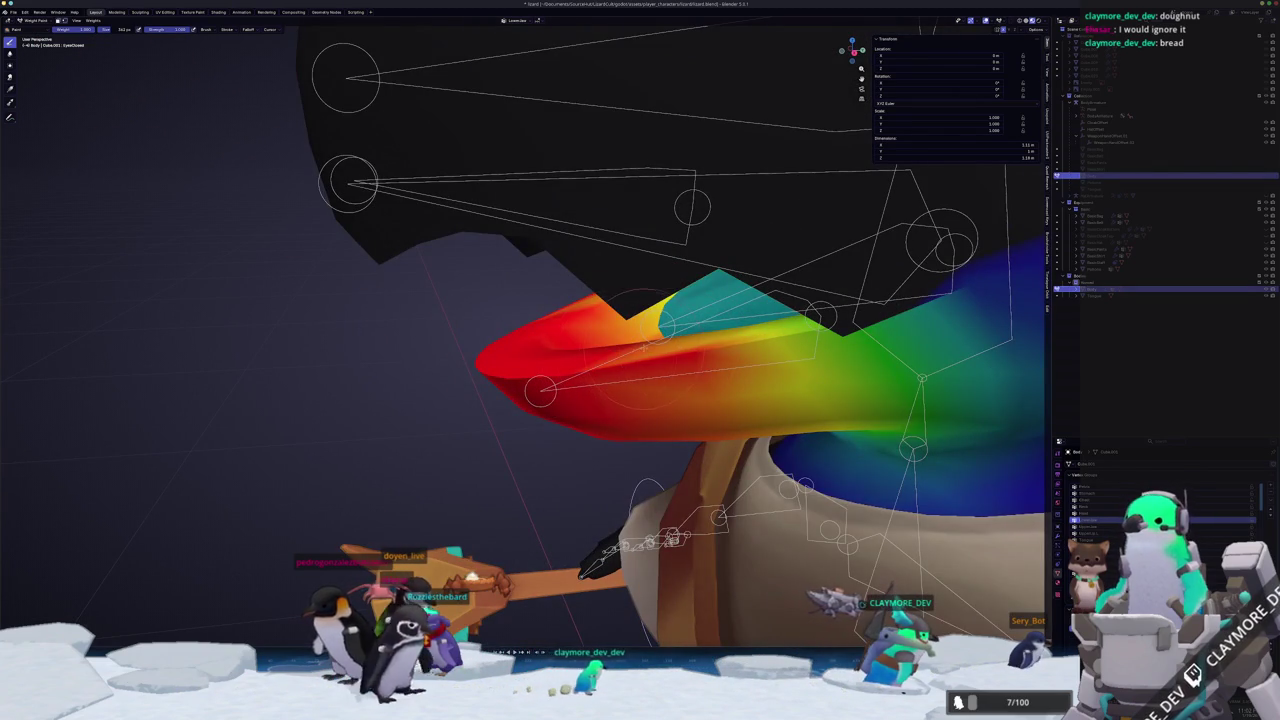
pyautogui.moveTo(605, 353)
pyautogui.mouseDown()
pyautogui.moveTo(436, 320)
pyautogui.moveTo(555, 287)
pyautogui.moveTo(470, 410)
pyautogui.mouseUp()
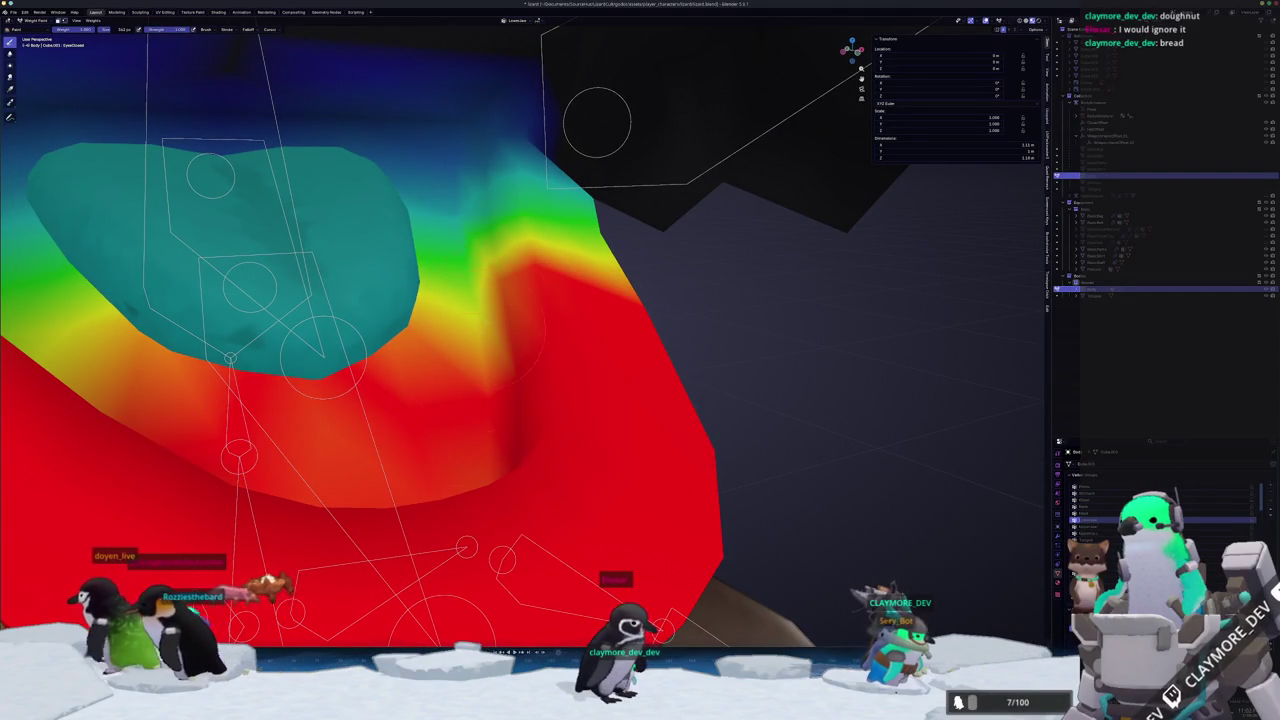
pyautogui.moveTo(288, 483); pyautogui.dragTo(193, 430)
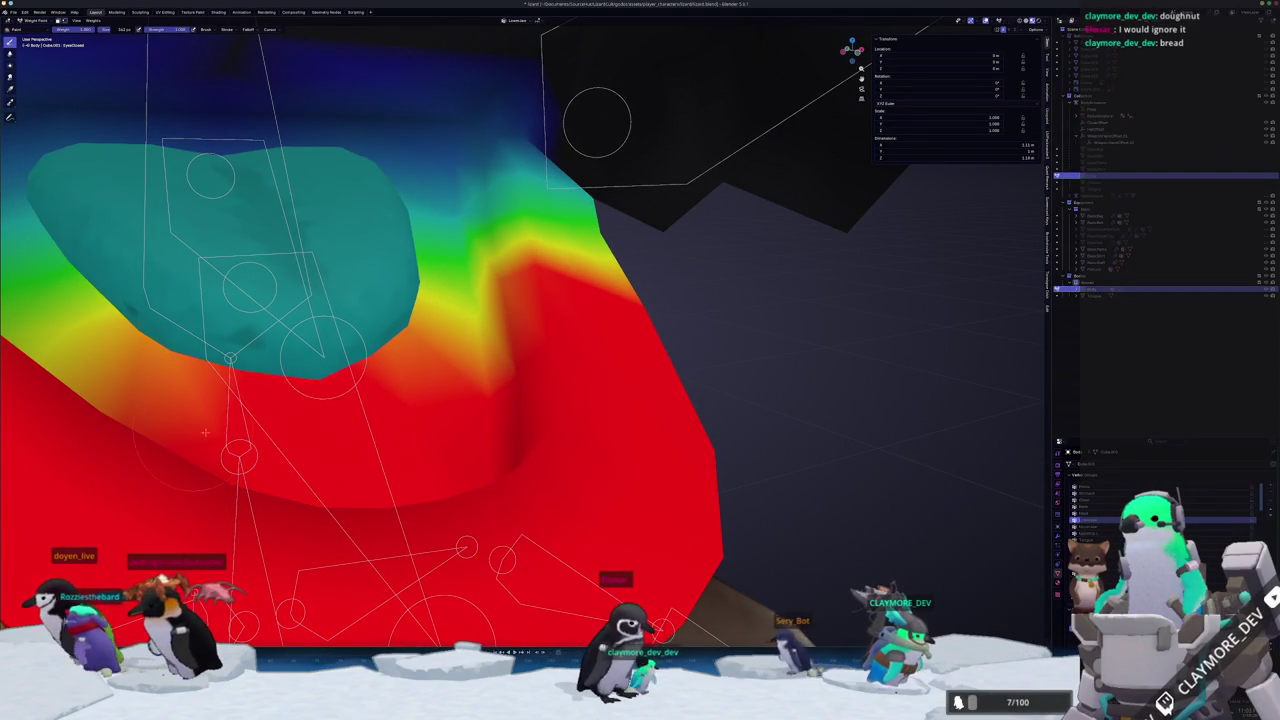
pyautogui.moveTo(493, 399); pyautogui.dragTo(479, 354)
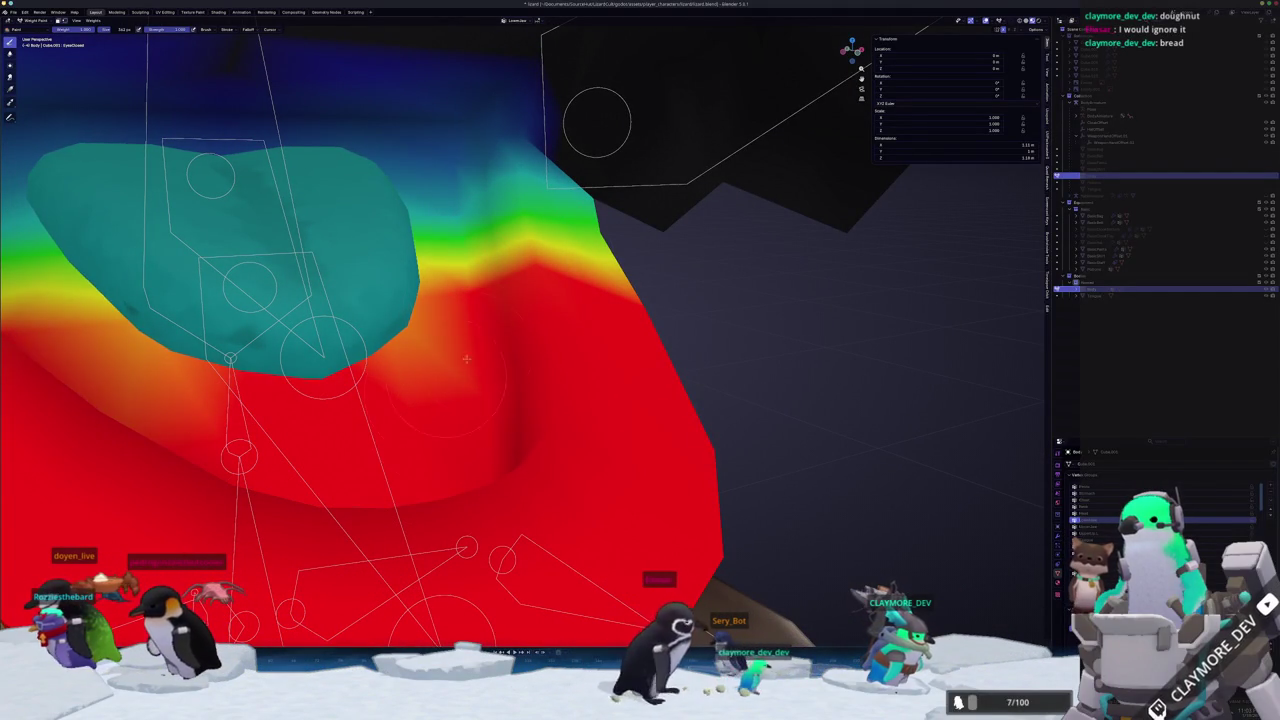
pyautogui.press('KP_9')
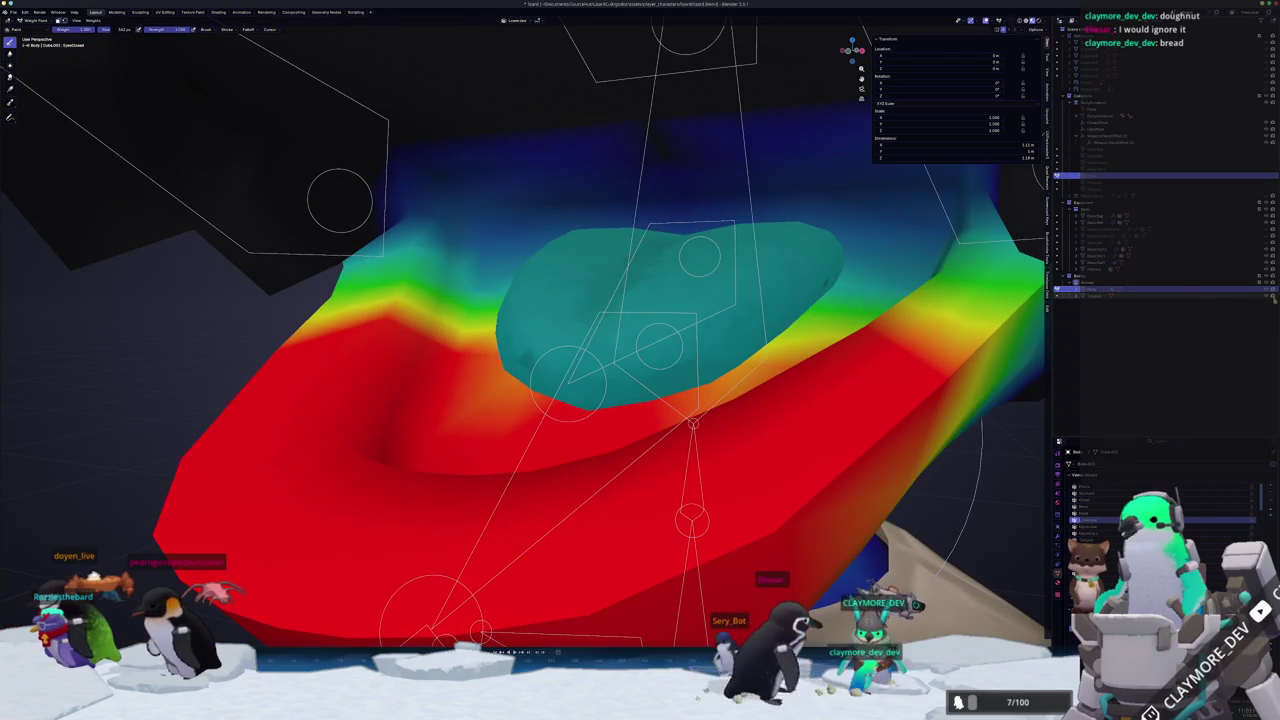
pyautogui.hotkey('ctrl', 'z')
# Paint the jaw's middle band and upper middle red, then return to Object Mode
pyautogui.press('KP_6')
pyautogui.press('KP_6')
pyautogui.press('KP_6')
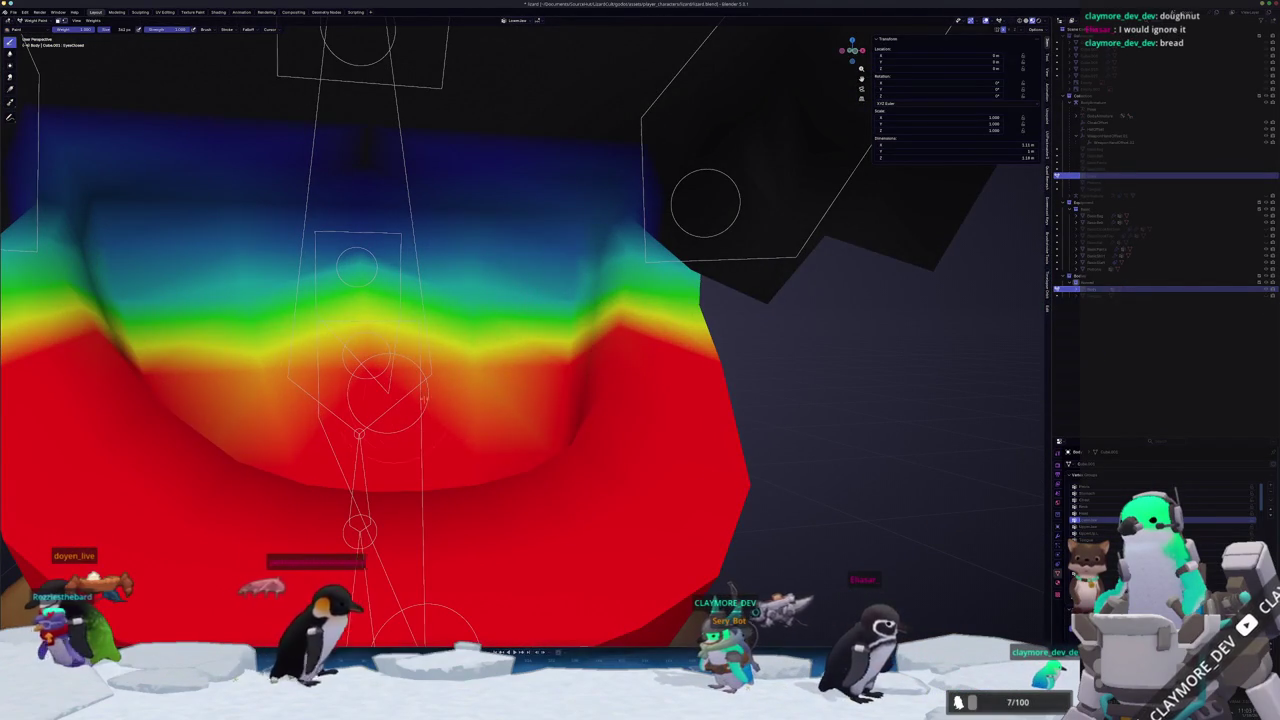
pyautogui.moveTo(395, 403); pyautogui.dragTo(510, 368)
pyautogui.press('KP_6')
pyautogui.press('KP_6')
pyautogui.press('KP_6')
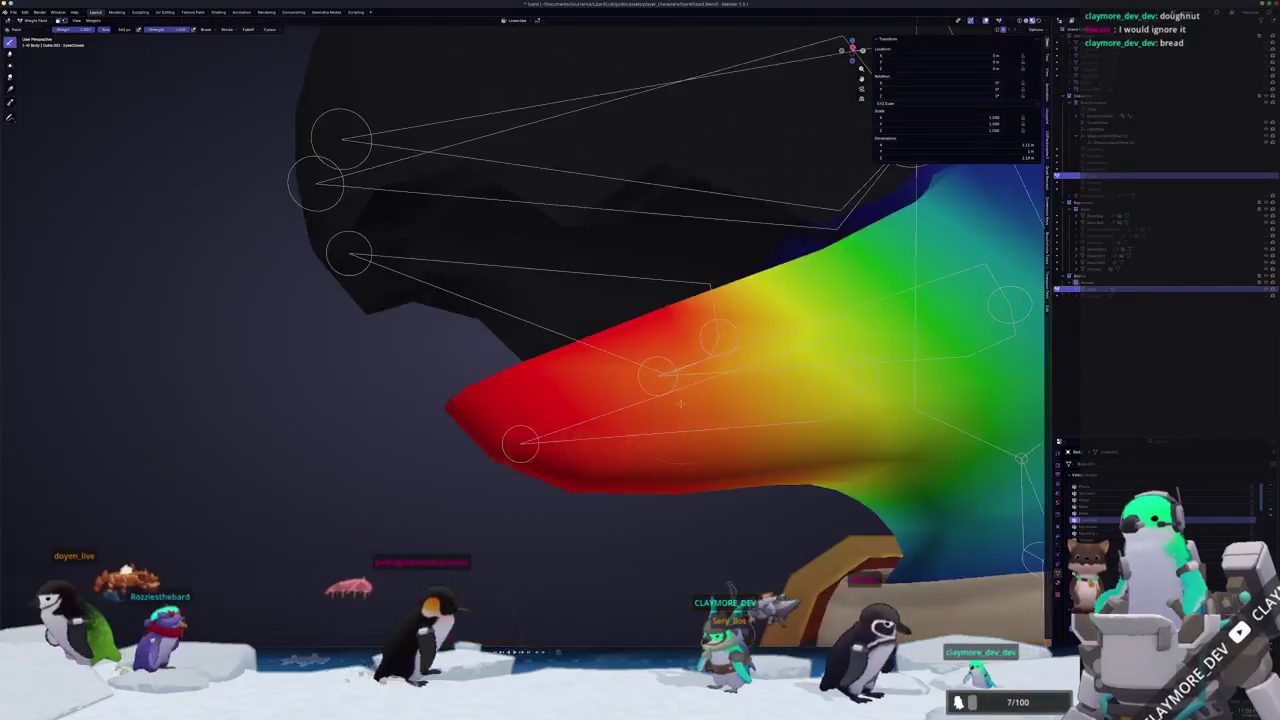
pyautogui.moveTo(685, 268)
pyautogui.mouseDown()
pyautogui.moveTo(645, 398)
pyautogui.moveTo(760, 380)
pyautogui.moveTo(690, 440)
pyautogui.mouseUp()
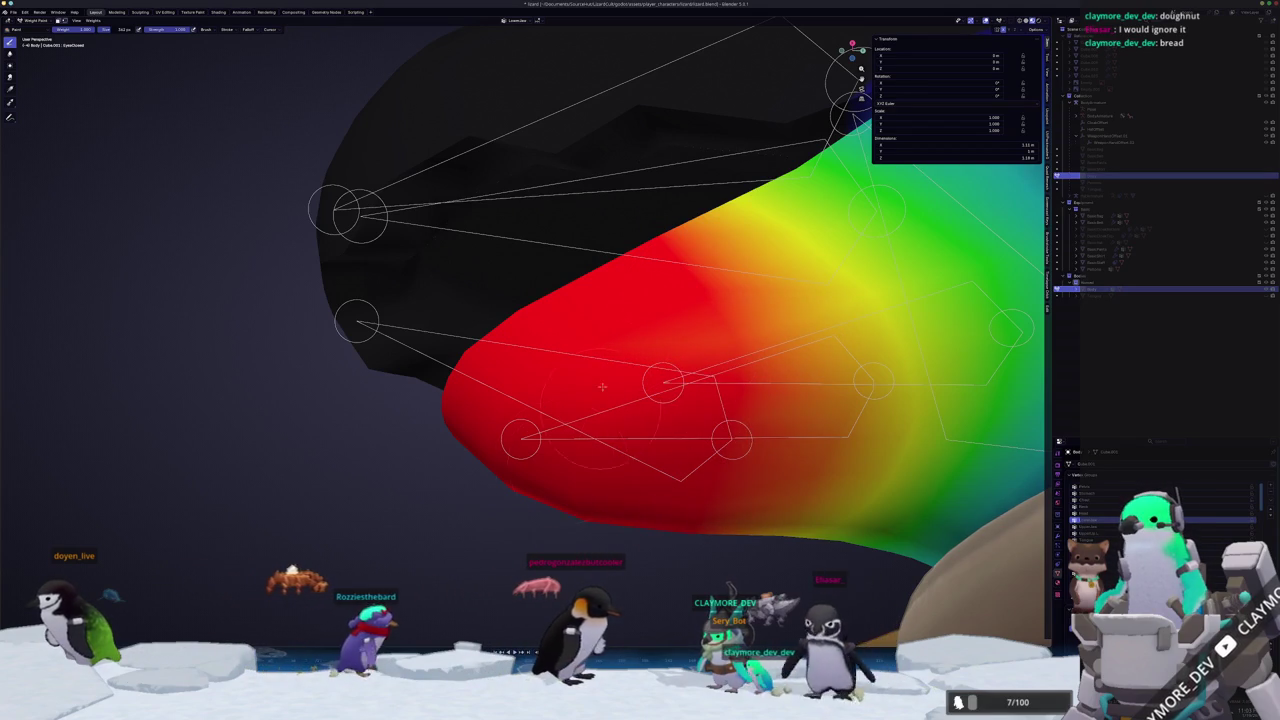
pyautogui.scroll(-5, 596, 421)
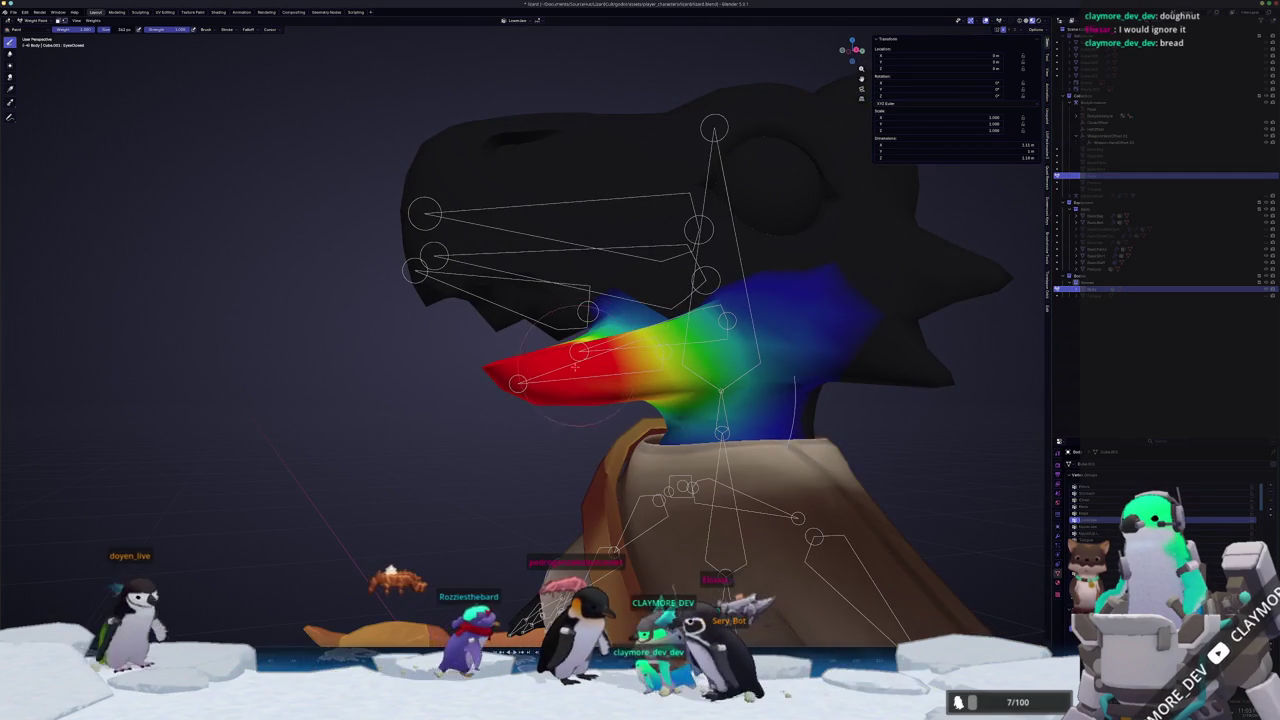
pyautogui.scroll(2, 490, 467)
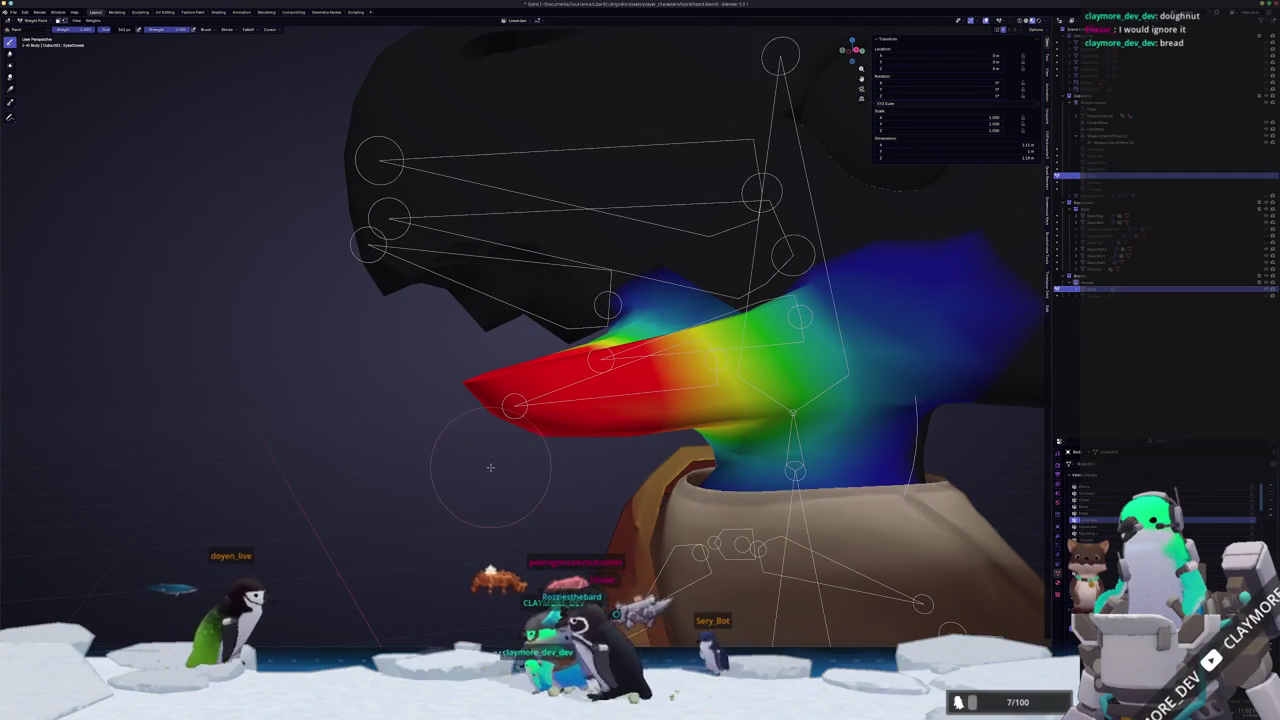
pyautogui.hotkey('ctrl', 'Tab')
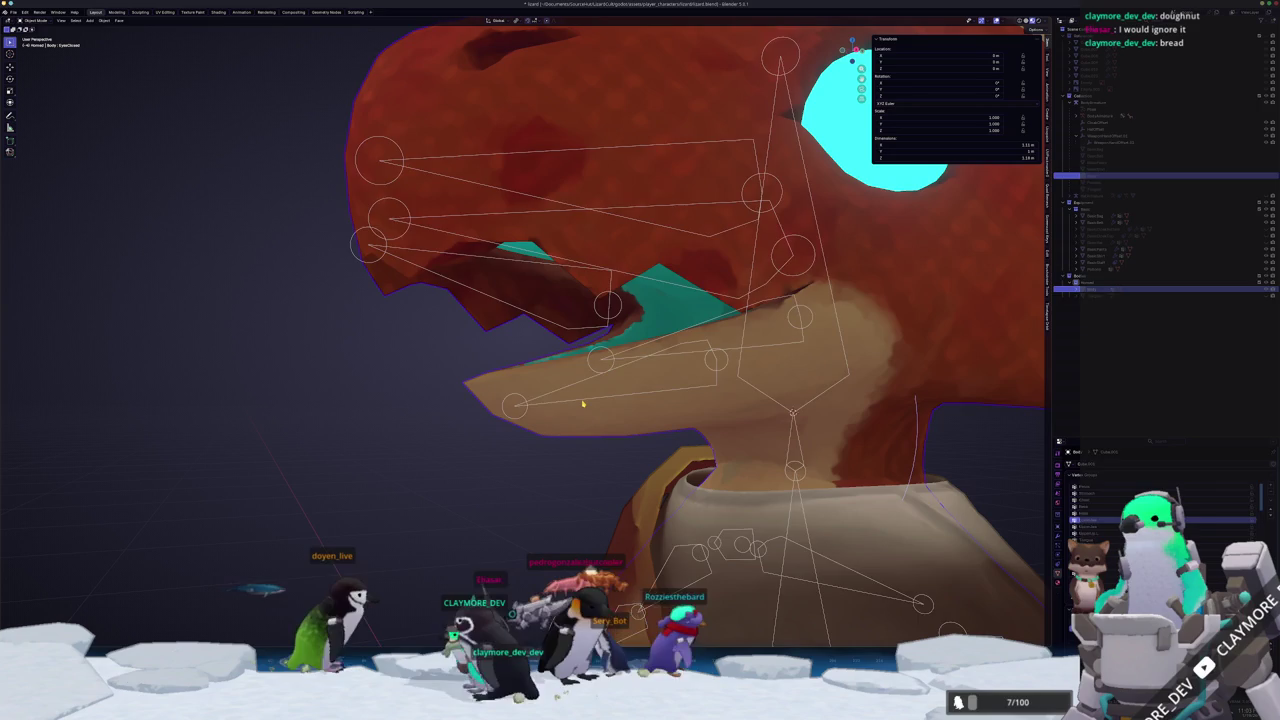
# Put the armature in Pose Mode, switch to Right Ortho view, and move the jaw bones
pyautogui.click(581, 405)
pyautogui.hotkey('ctrl', 'Tab')
pyautogui.press('KP_3')
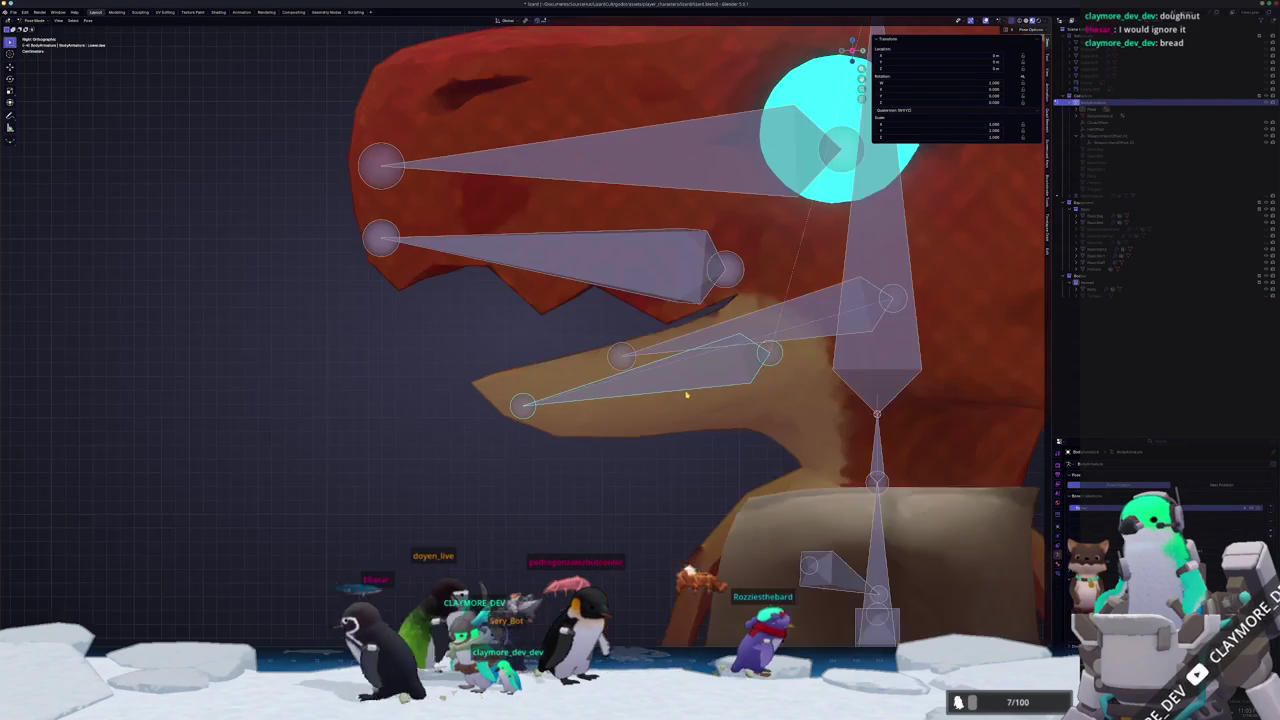
pyautogui.press('g')
pyautogui.click(862, 365)
# Rotate the jaw bones to open the mouth and move them vertically along Z
pyautogui.press('r')
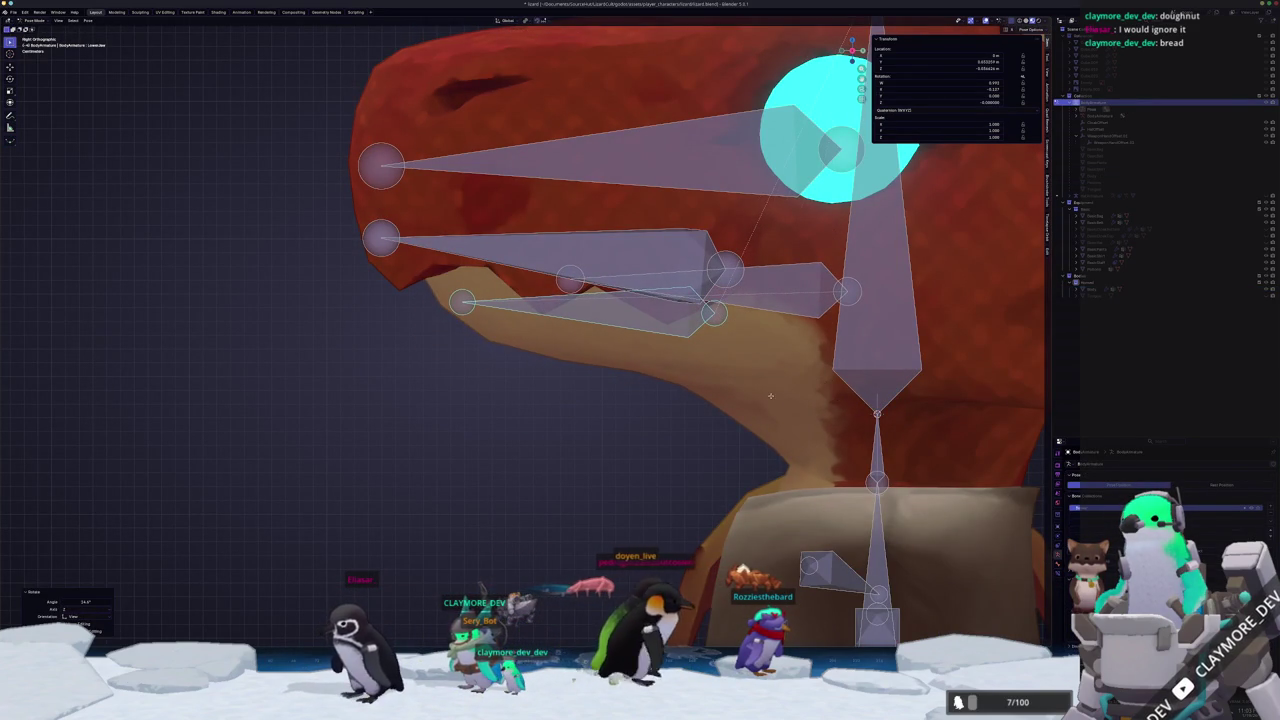
pyautogui.press('g')
pyautogui.press('z')
pyautogui.middleClick(571, 434)
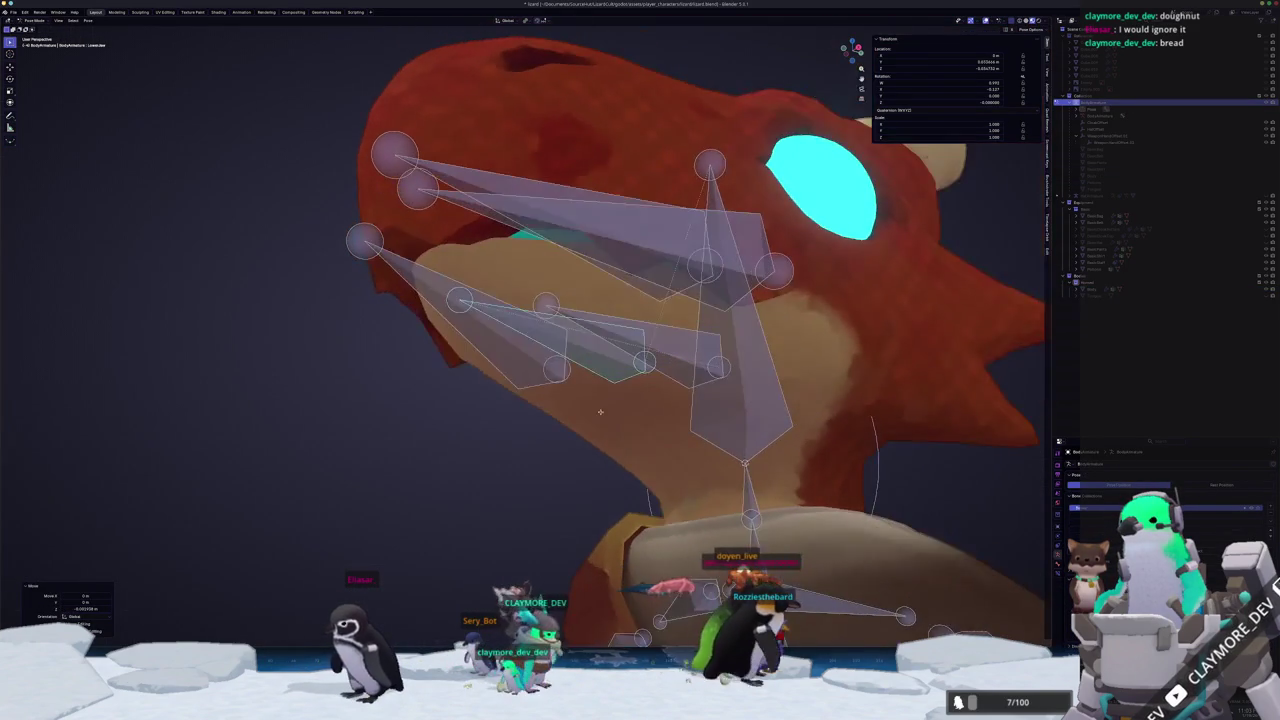
pyautogui.click(579, 419)
pyautogui.middleClick(560, 430)
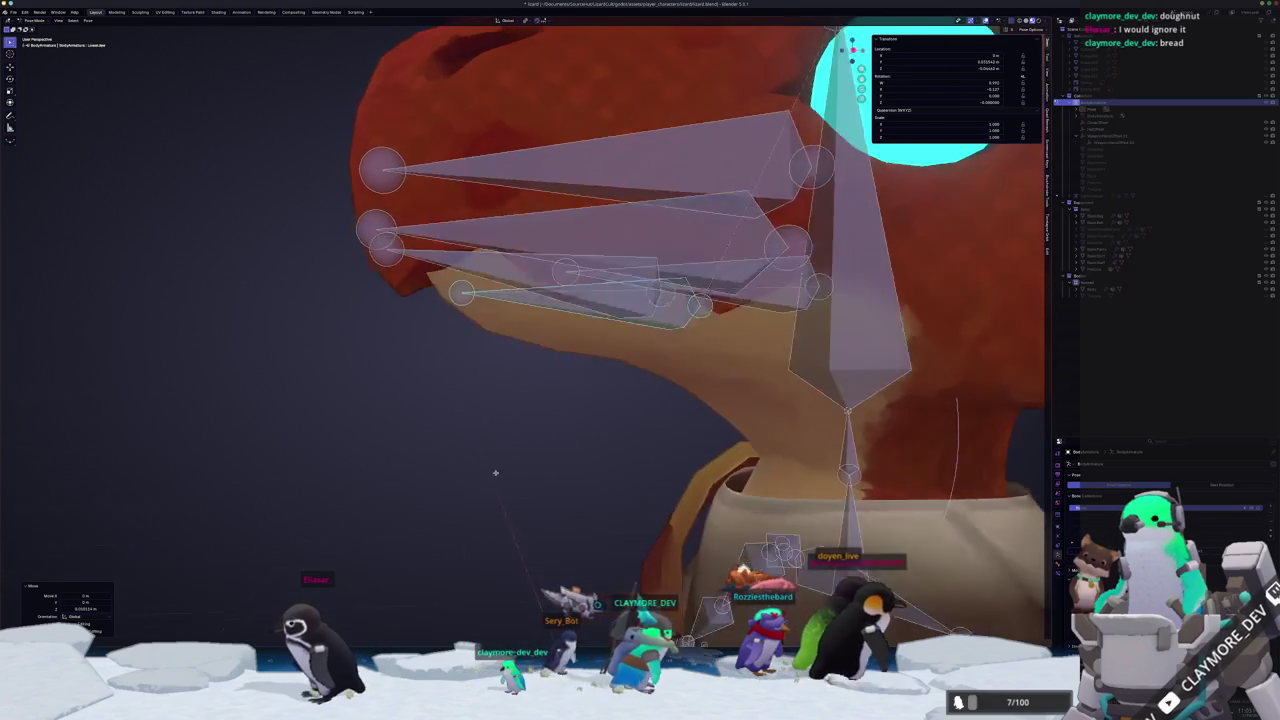
pyautogui.press('KP_3')
pyautogui.scroll(-3, 500, 467)
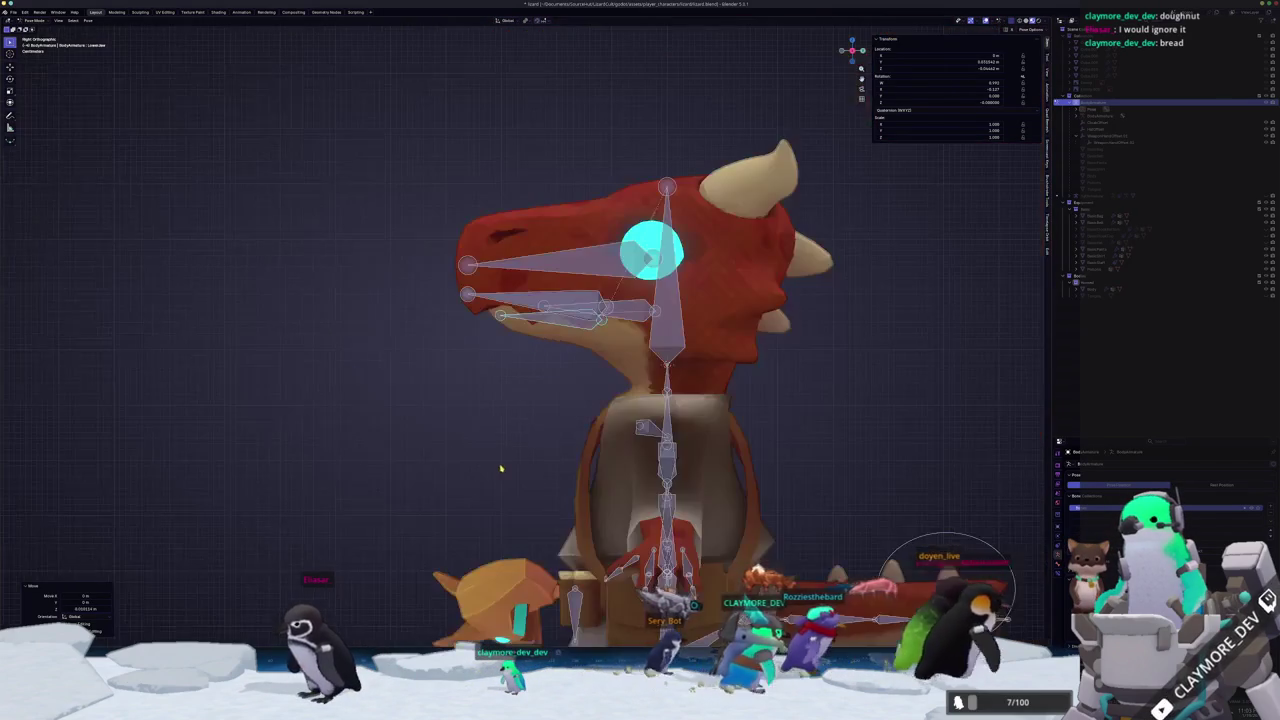
# Compare the jaw bones with their rest layout, then confirm the open-jaw pose
pyautogui.press('Tab')
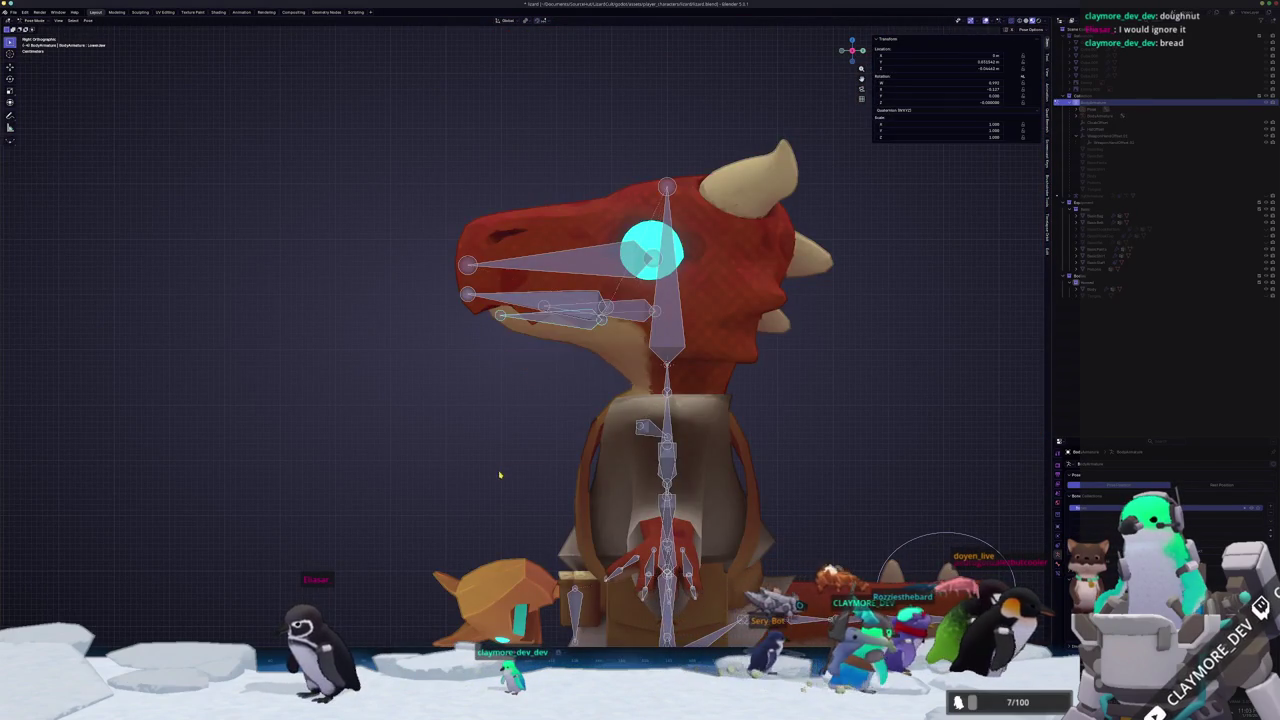
pyautogui.press('Tab')
pyautogui.scroll(4, 500, 475)
pyautogui.middleClick(434, 409)
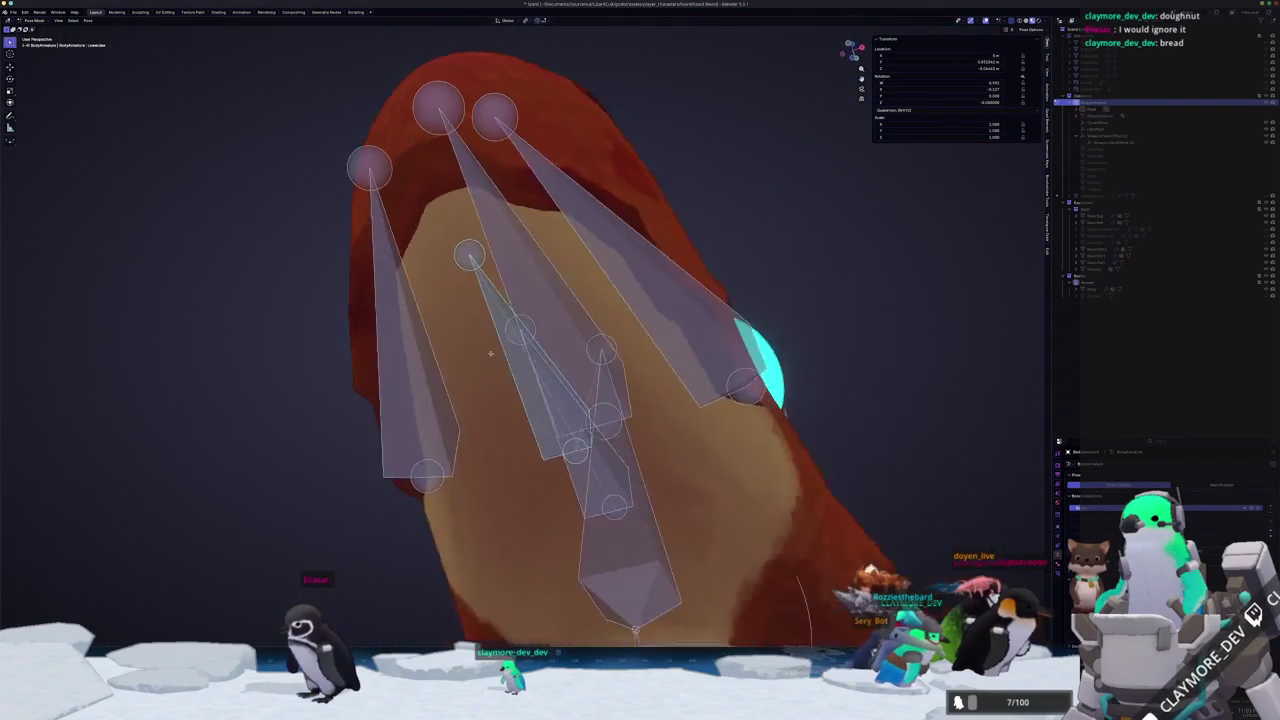
pyautogui.middleClick(489, 352)
pyautogui.press('KP_3')
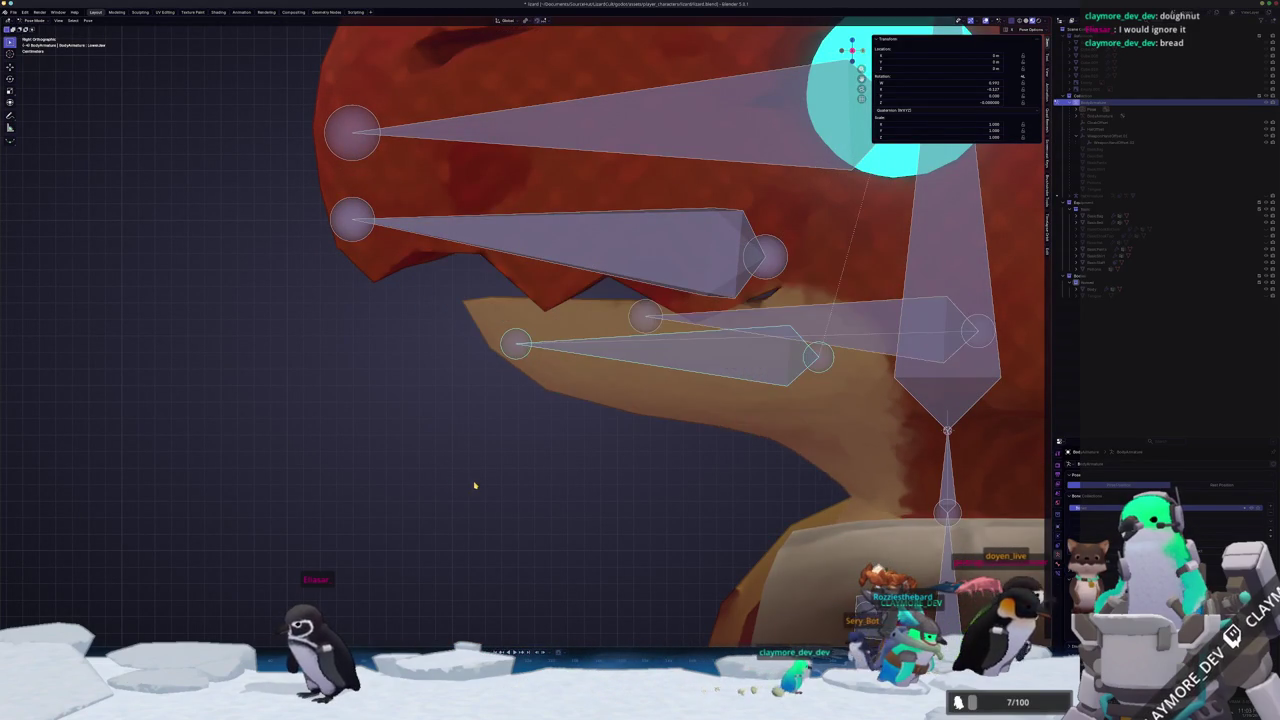
pyautogui.click(464, 456)
# Move the jaw bones vertically along Z from a perspective angle
pyautogui.moveTo(449, 523)
pyautogui.mouseDown()
pyautogui.moveTo(463, 486)
pyautogui.moveTo(470, 525)
pyautogui.moveTo(525, 512)
pyautogui.moveTo(551, 451)
pyautogui.moveTo(346, 363)
pyautogui.moveTo(614, 294)
pyautogui.moveTo(582, 459)
pyautogui.moveTo(561, 292)
pyautogui.moveTo(642, 325)
pyautogui.moveTo(645, 345)
pyautogui.mouseUp()
pyautogui.press('g')
pyautogui.press('z')
pyautogui.click(450, 513)
# Select another jaw bone and clear its location and rotation back to rest
pyautogui.click(607, 435)
pyautogui.hotkey('alt', 'g')
pyautogui.hotkey('alt', 'r')
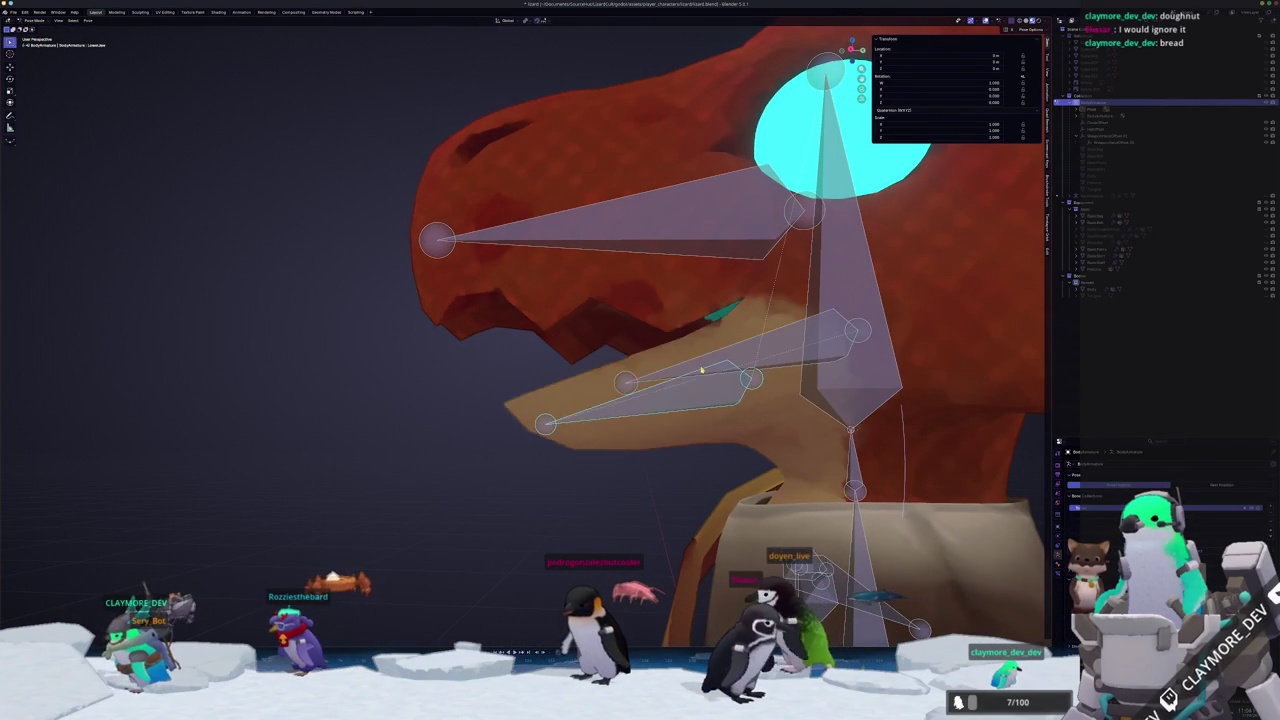
pyautogui.moveTo(696, 393); pyautogui.dragTo(699, 396)
pyautogui.press('KP_3')
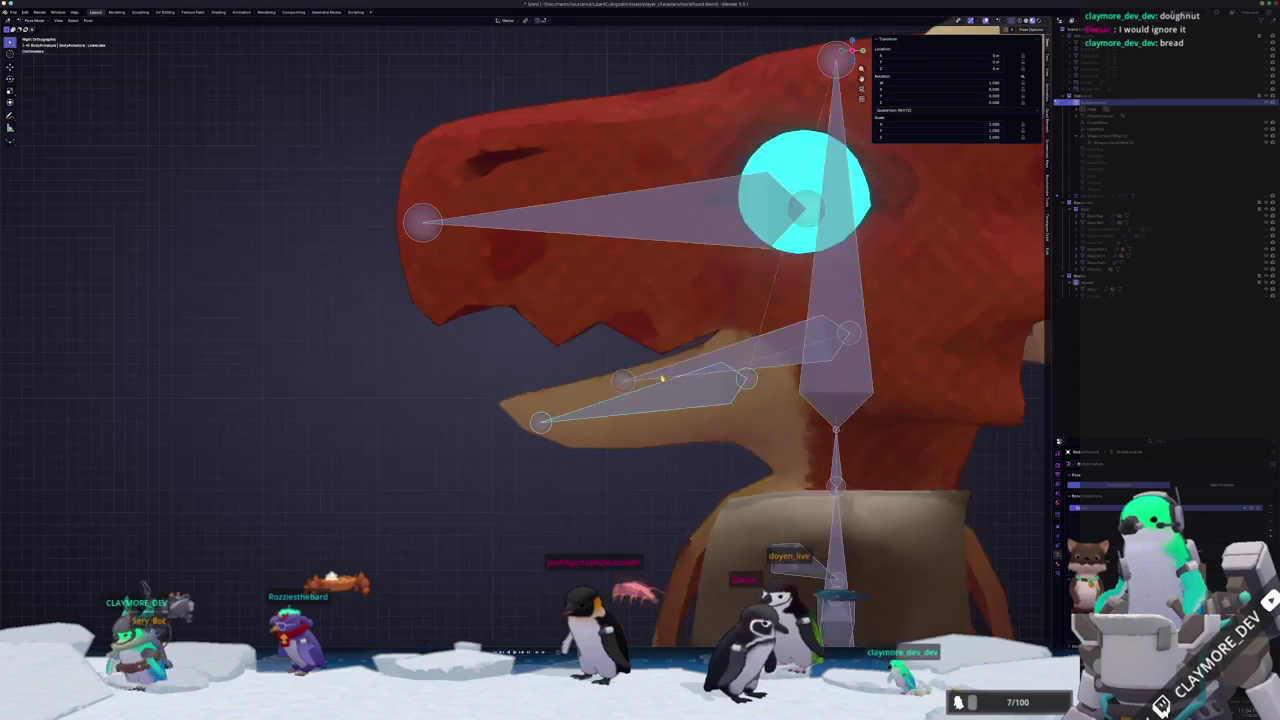
# Move and rotate the lower jaw bone toward a closed position
pyautogui.press('g')
pyautogui.click(715, 385)
pyautogui.press('r')
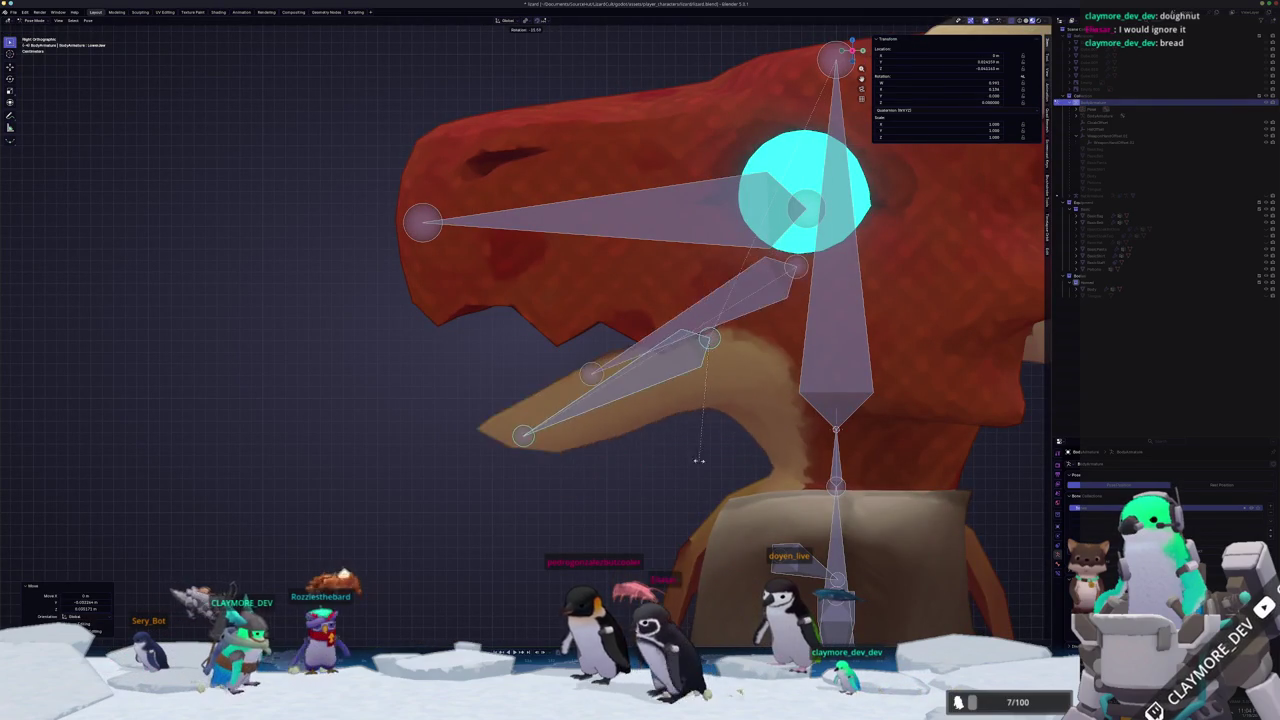
pyautogui.click(702, 378)
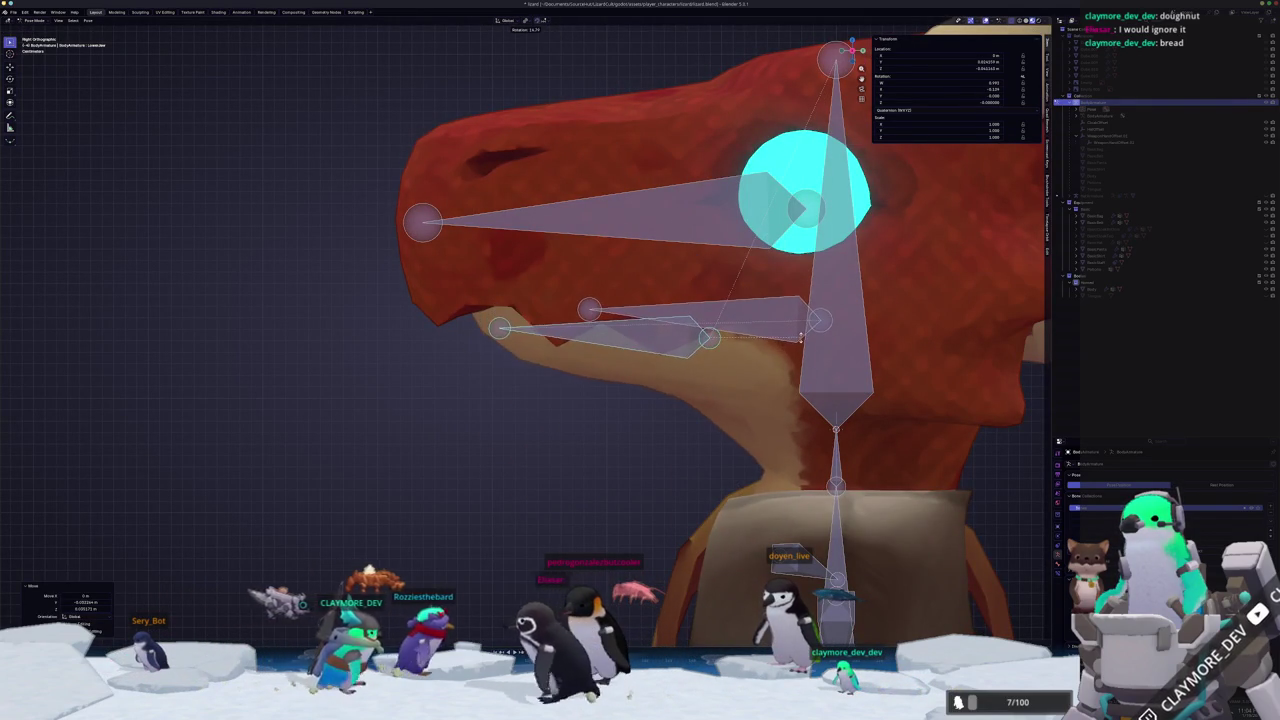
pyautogui.click(813, 313)
pyautogui.press('r')
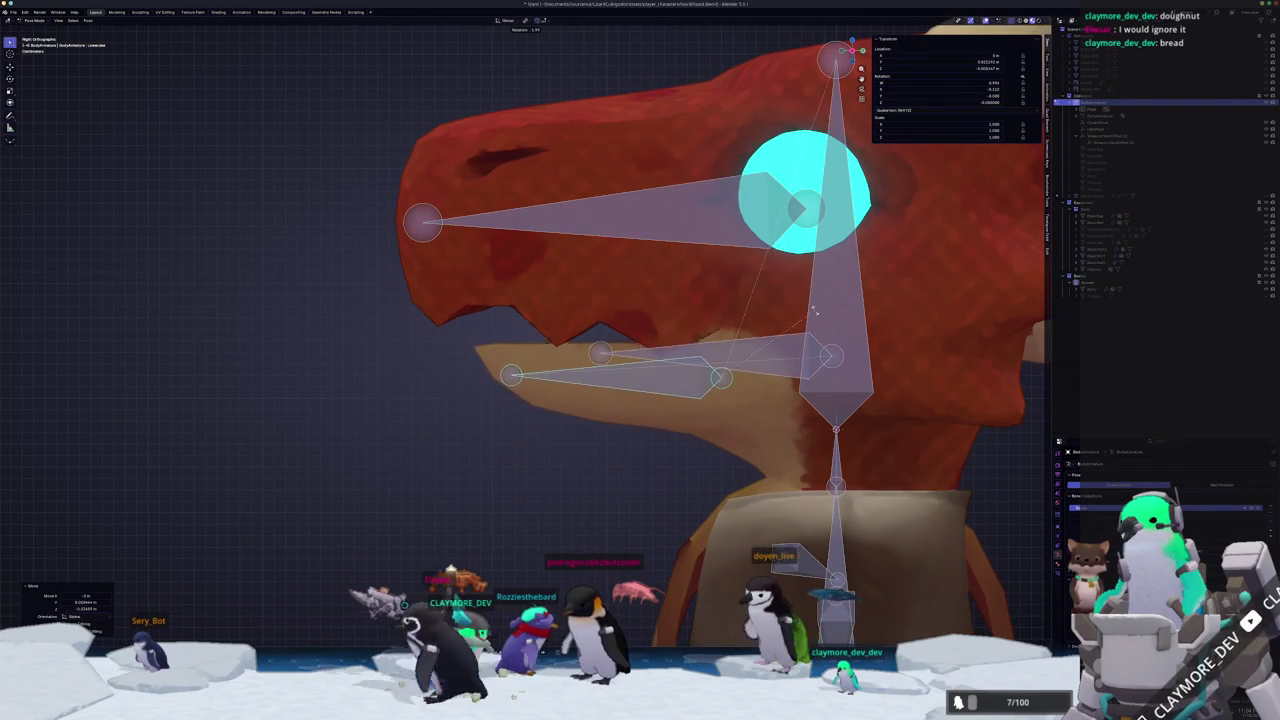
# Refine the jaw bone rotation from the right-side view
pyautogui.moveTo(811, 289); pyautogui.dragTo(745, 303)
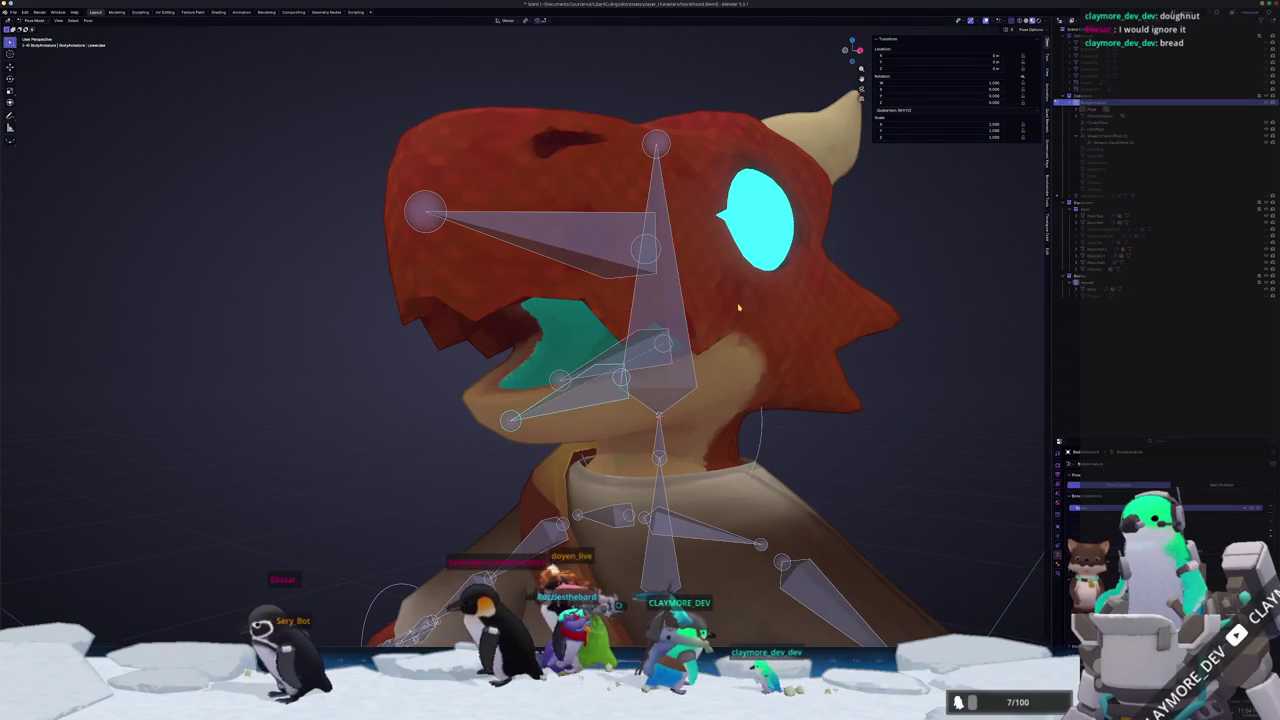
pyautogui.press('KP_3')
pyautogui.scroll(2, 730, 300)
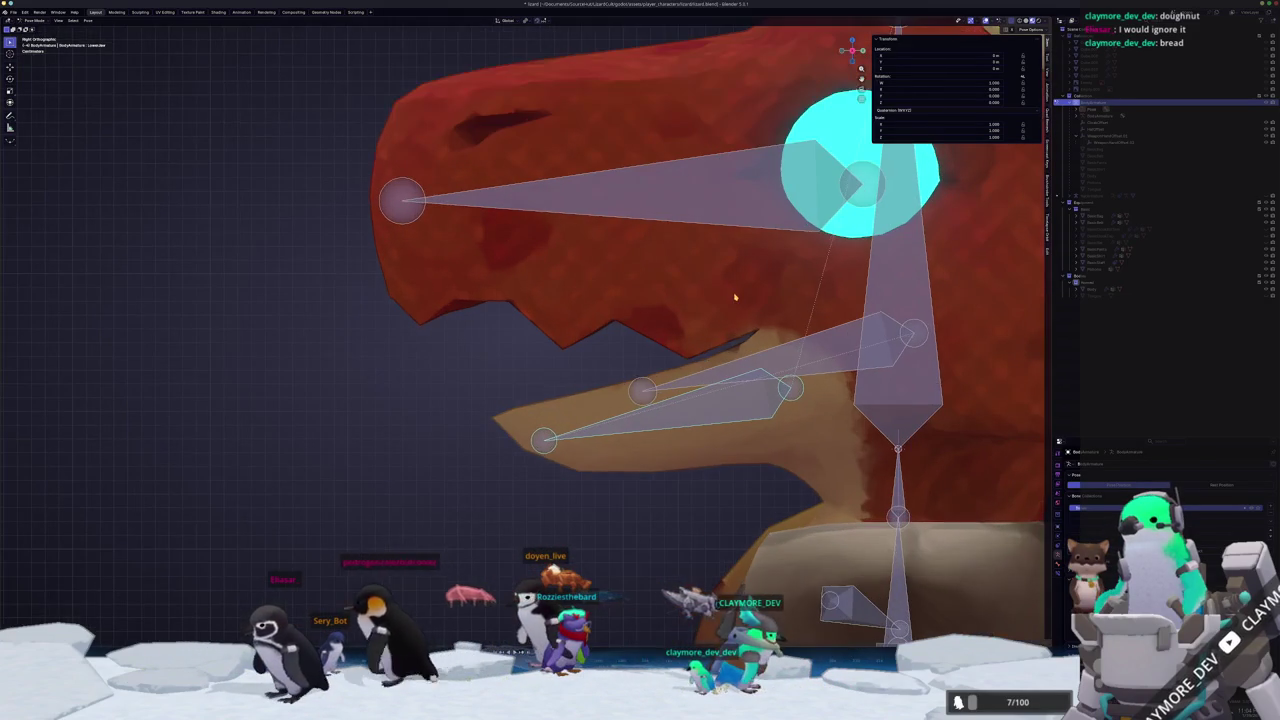
pyautogui.click(744, 297)
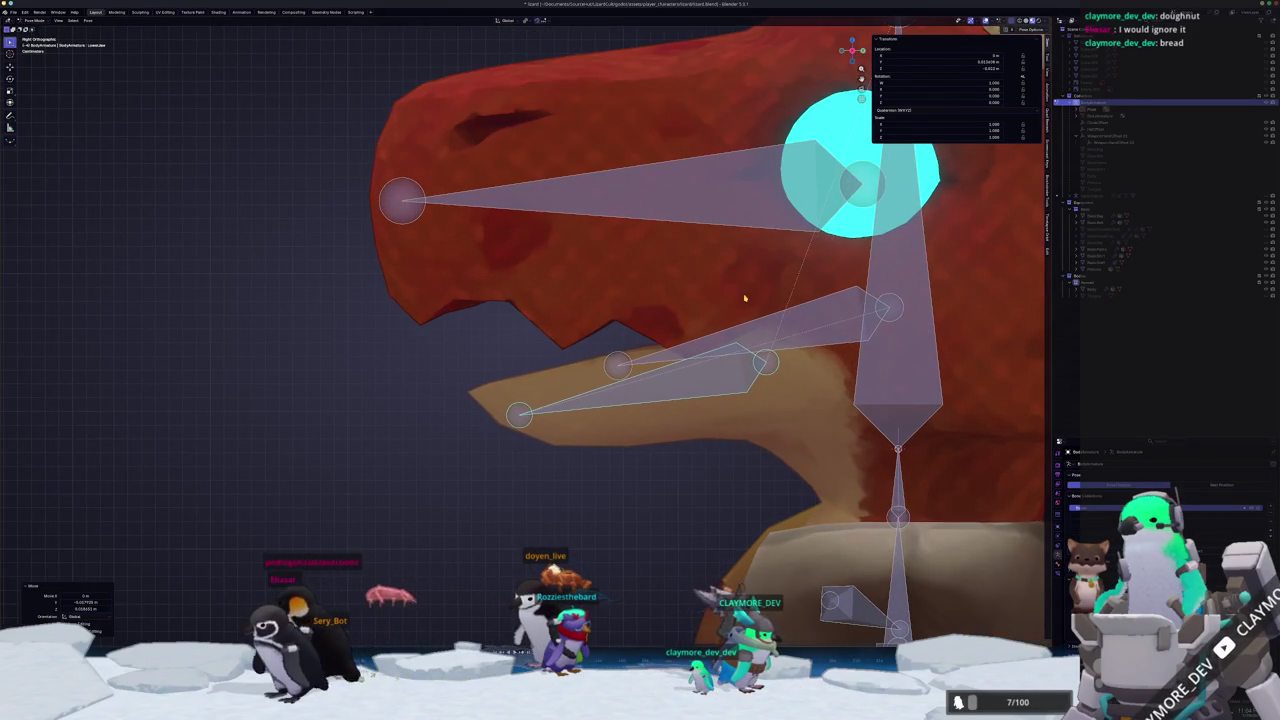
pyautogui.click(822, 326)
pyautogui.press('r')
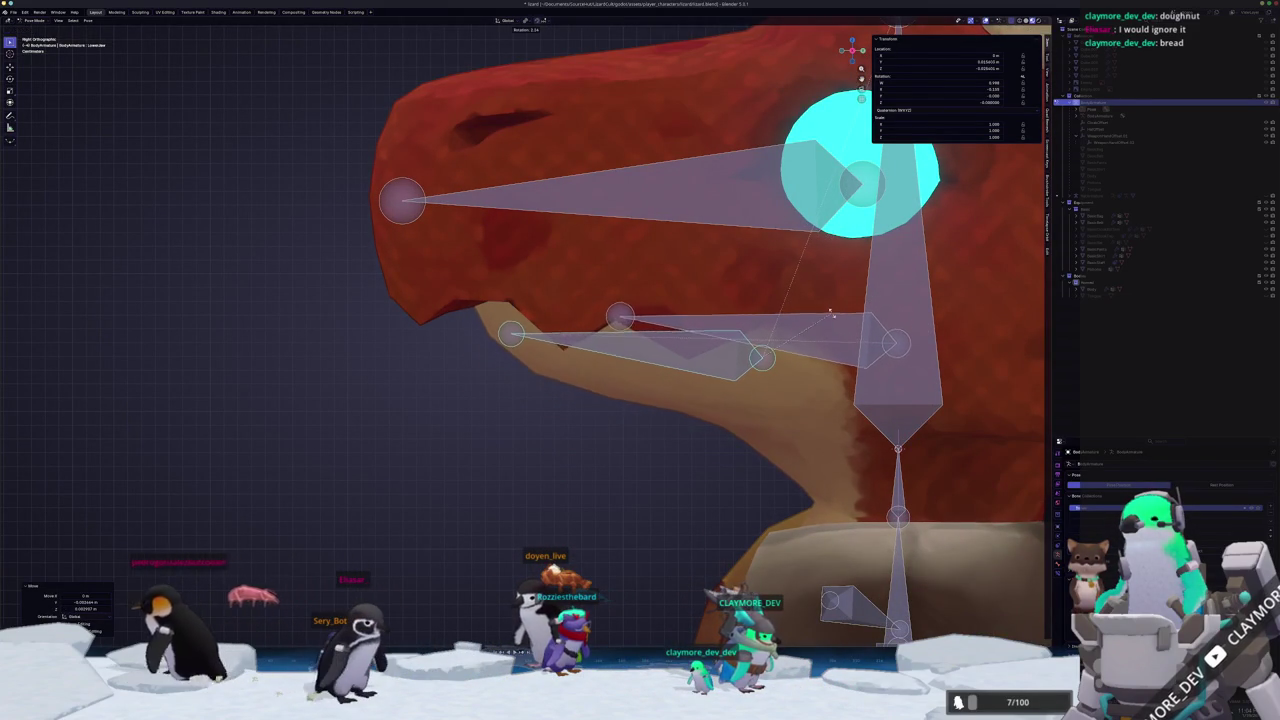
pyautogui.click(702, 337)
pyautogui.scroll(-10, 702, 337)
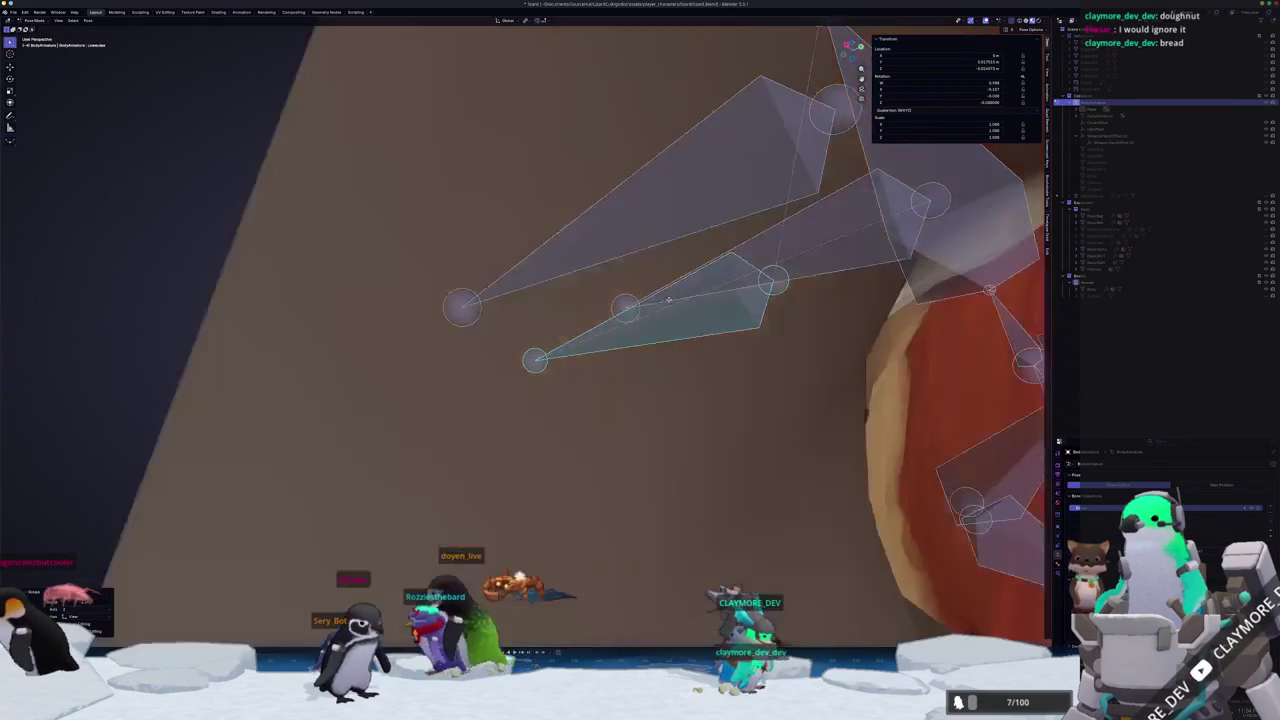
# Test a vertical Z move of the jaw bone from the front, cancel it, and return to Object Mode
pyautogui.moveTo(710, 305); pyautogui.dragTo(543, 316)
pyautogui.press('KP_1')
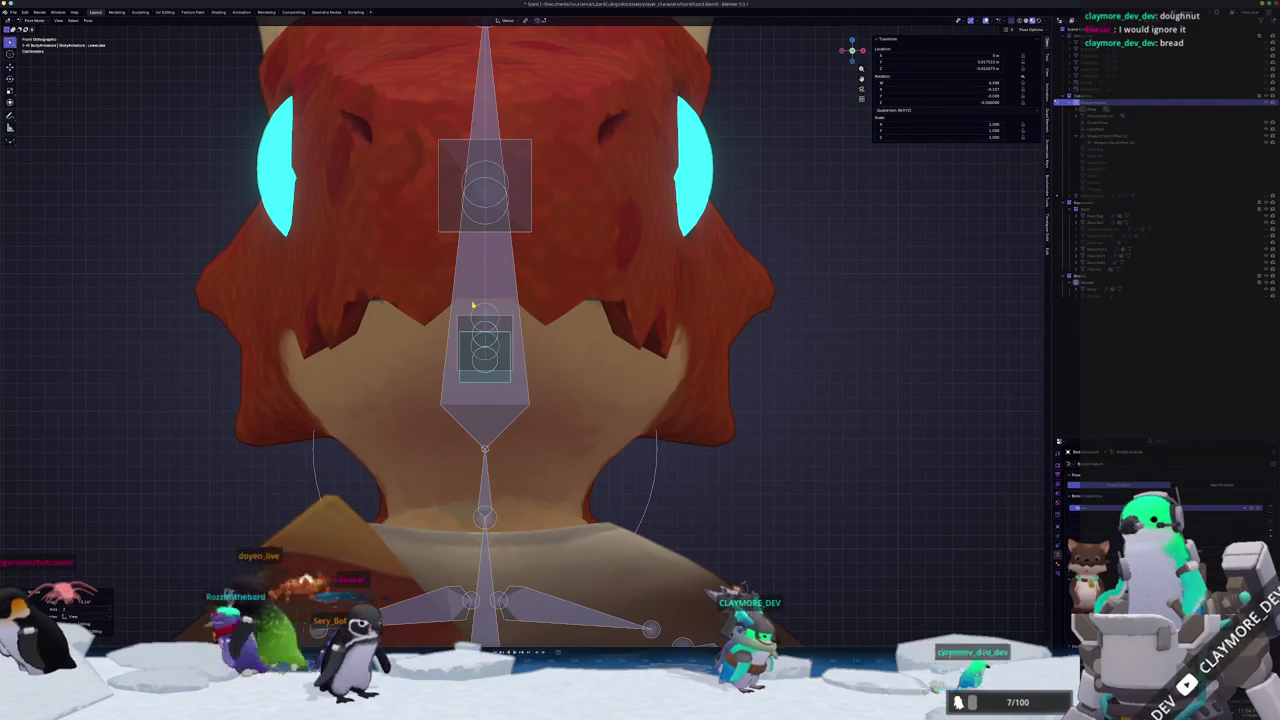
pyautogui.scroll(2, 651, 283)
pyautogui.press('g')
pyautogui.press('z')
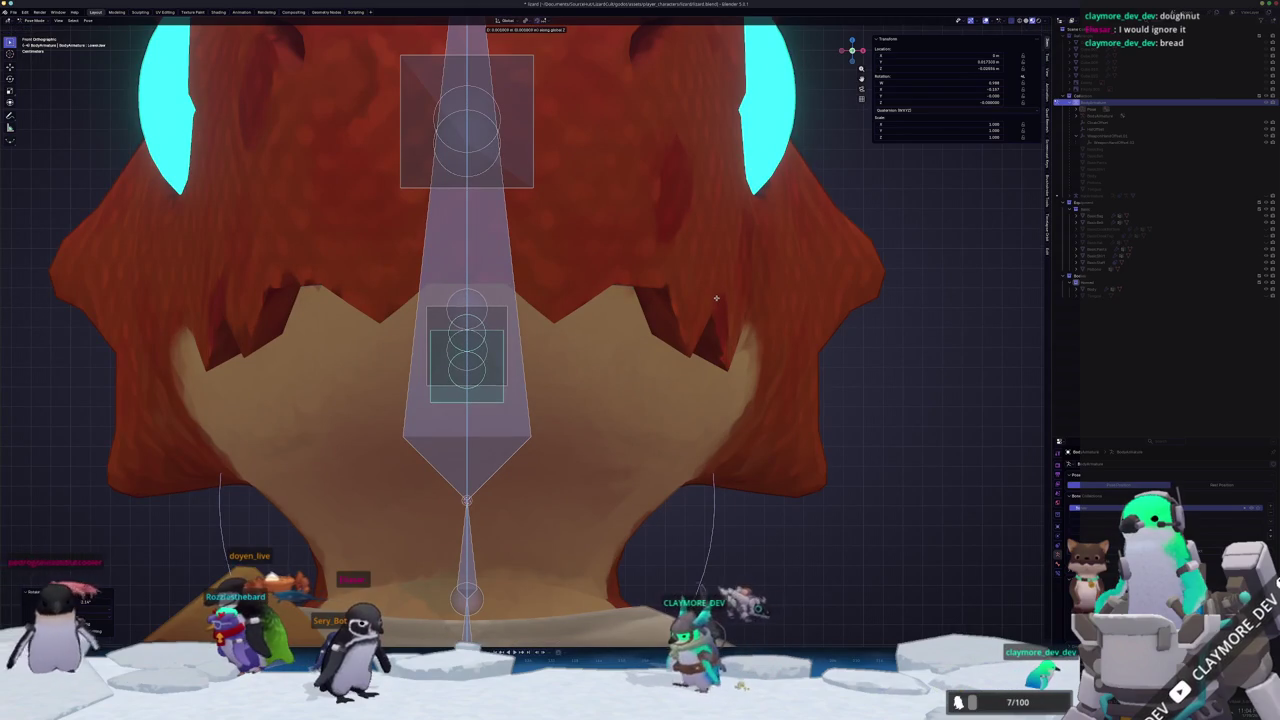
pyautogui.press('Escape')
pyautogui.hotkey('ctrl', 'Tab')
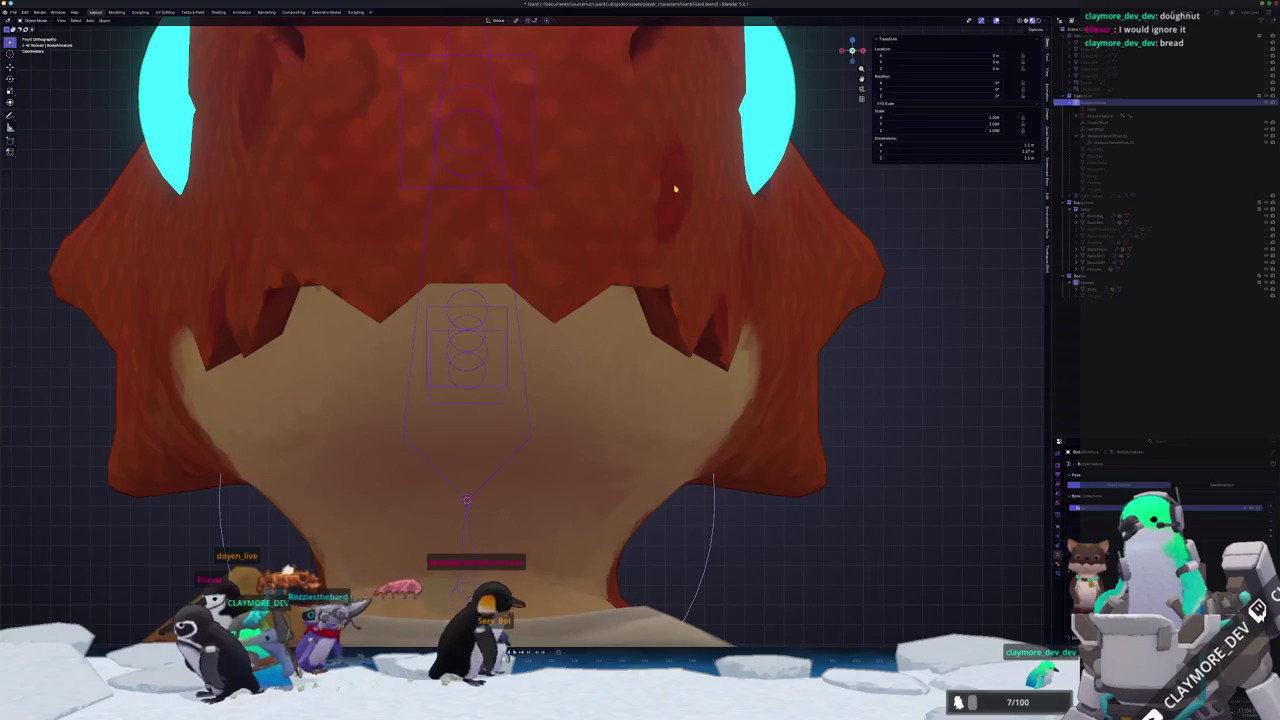
# Put the body mesh in Edit Mode and inspect the faces inside the mouth
pyautogui.click(675, 188)
pyautogui.press('Tab')
pyautogui.scroll(2, 675, 188)
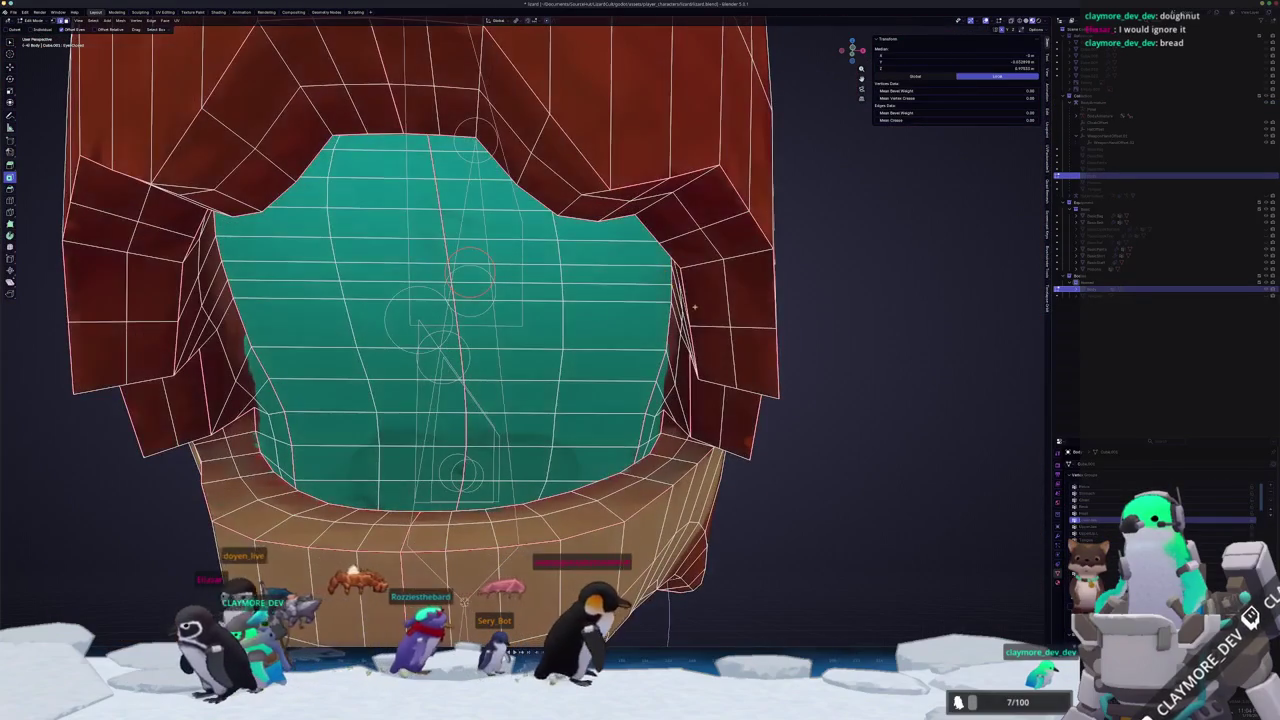
pyautogui.moveTo(695, 306); pyautogui.dragTo(738, 306)
pyautogui.keyDown('shift'); pyautogui.click(634, 321); pyautogui.keyUp('shift')
pyautogui.moveTo(573, 390); pyautogui.dragTo(722, 446)
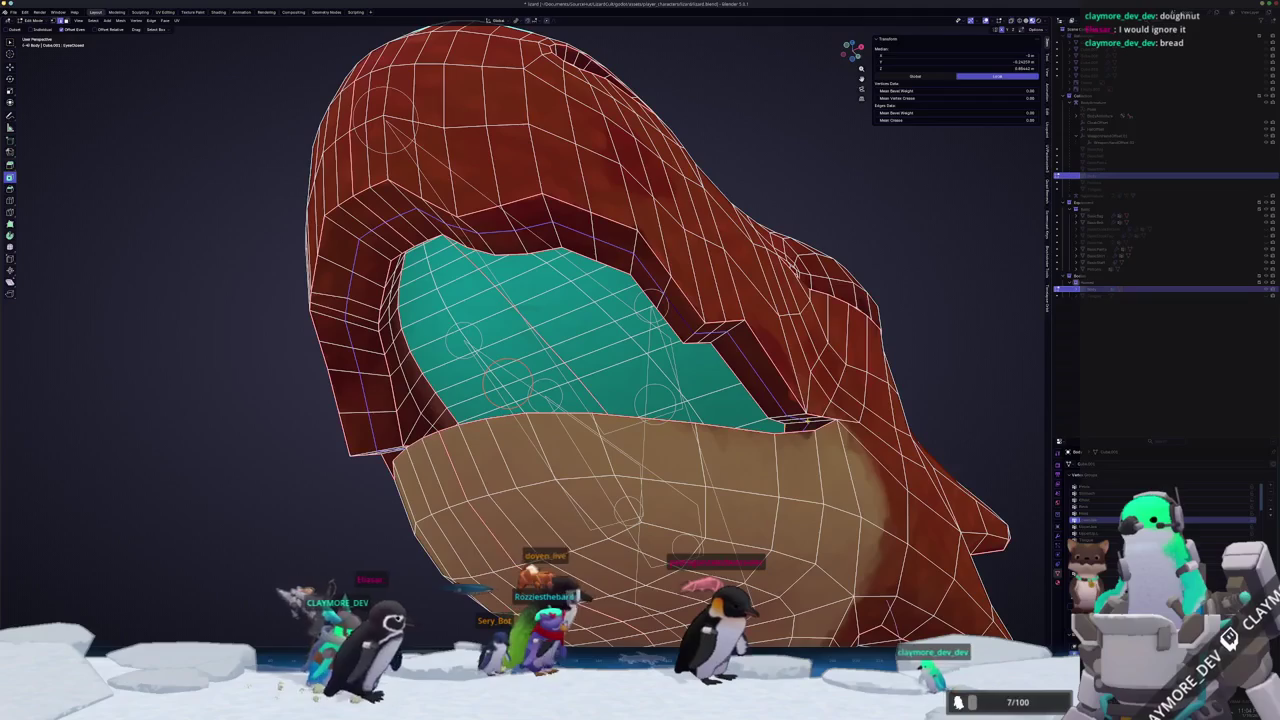
pyautogui.moveTo(787, 420); pyautogui.dragTo(723, 400)
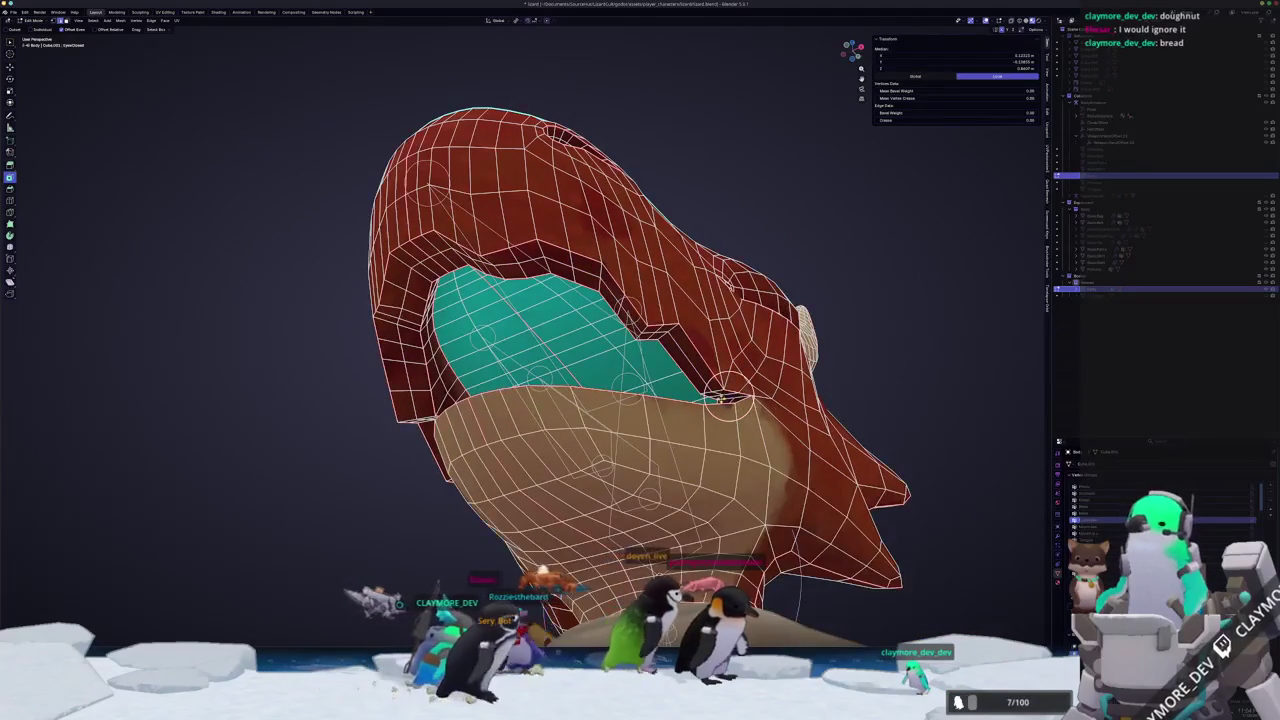
pyautogui.scroll(4, 717, 392)
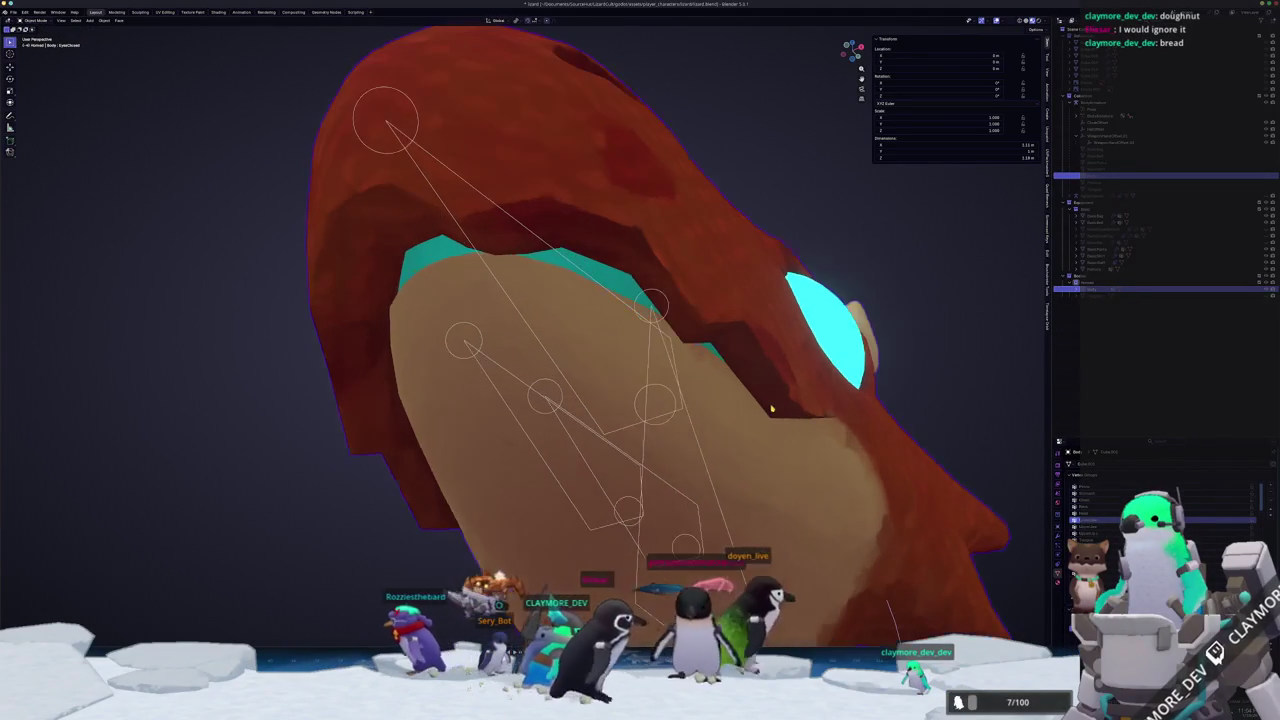
pyautogui.moveTo(778, 405); pyautogui.dragTo(745, 400)
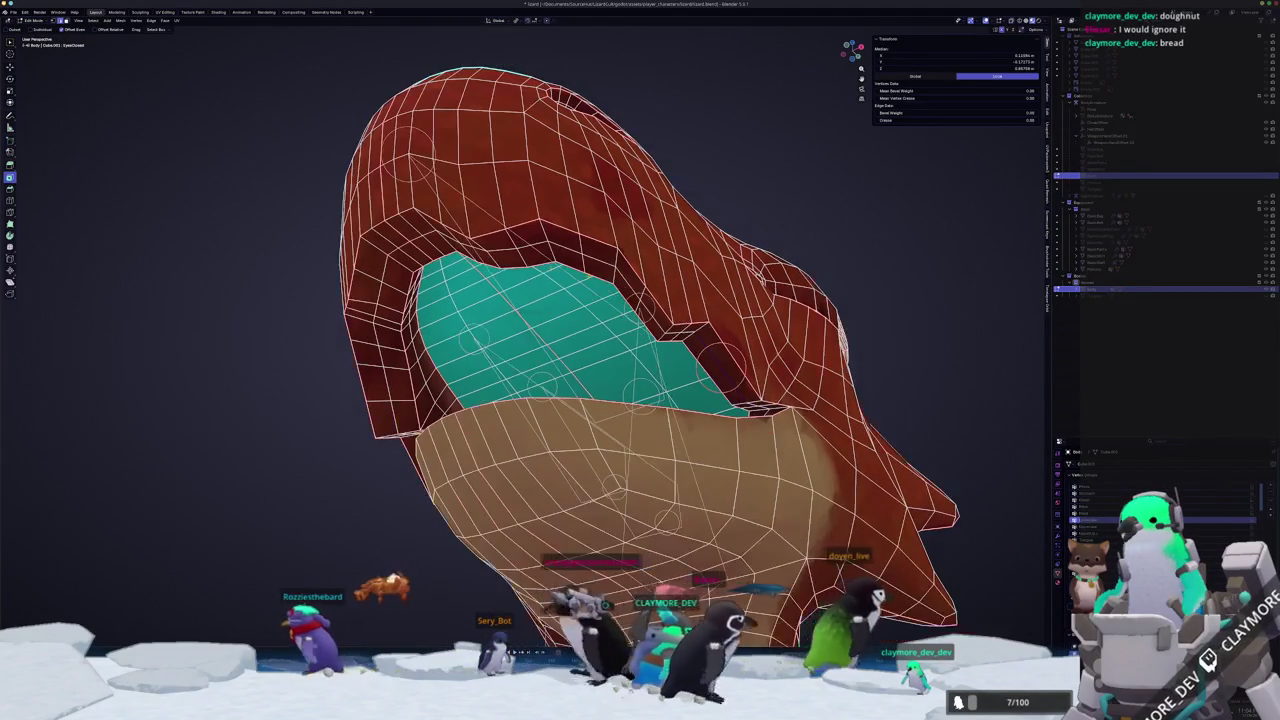
# Select a shortest edge path along the inner mouth rim and move it vertically along Z
pyautogui.keyDown('ctrl'); pyautogui.click(415, 237); pyautogui.keyUp('ctrl')
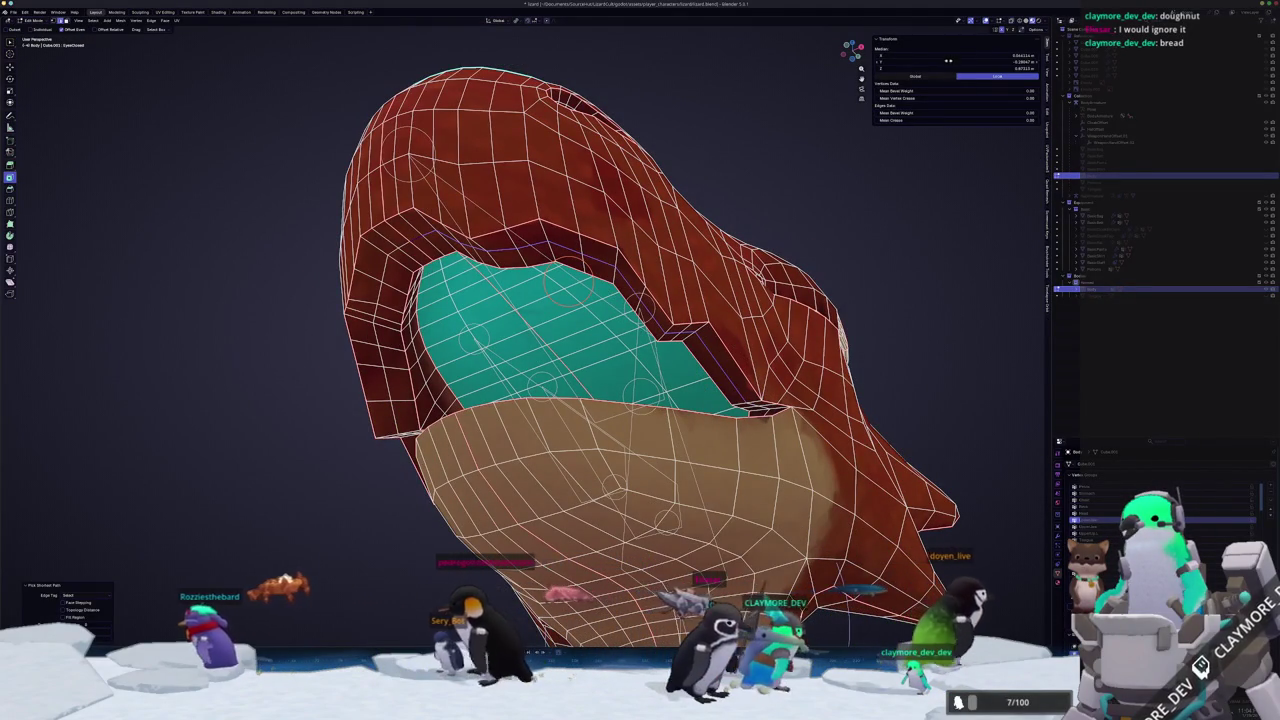
pyautogui.moveTo(808, 252); pyautogui.dragTo(812, 258)
pyautogui.press('KP_1')
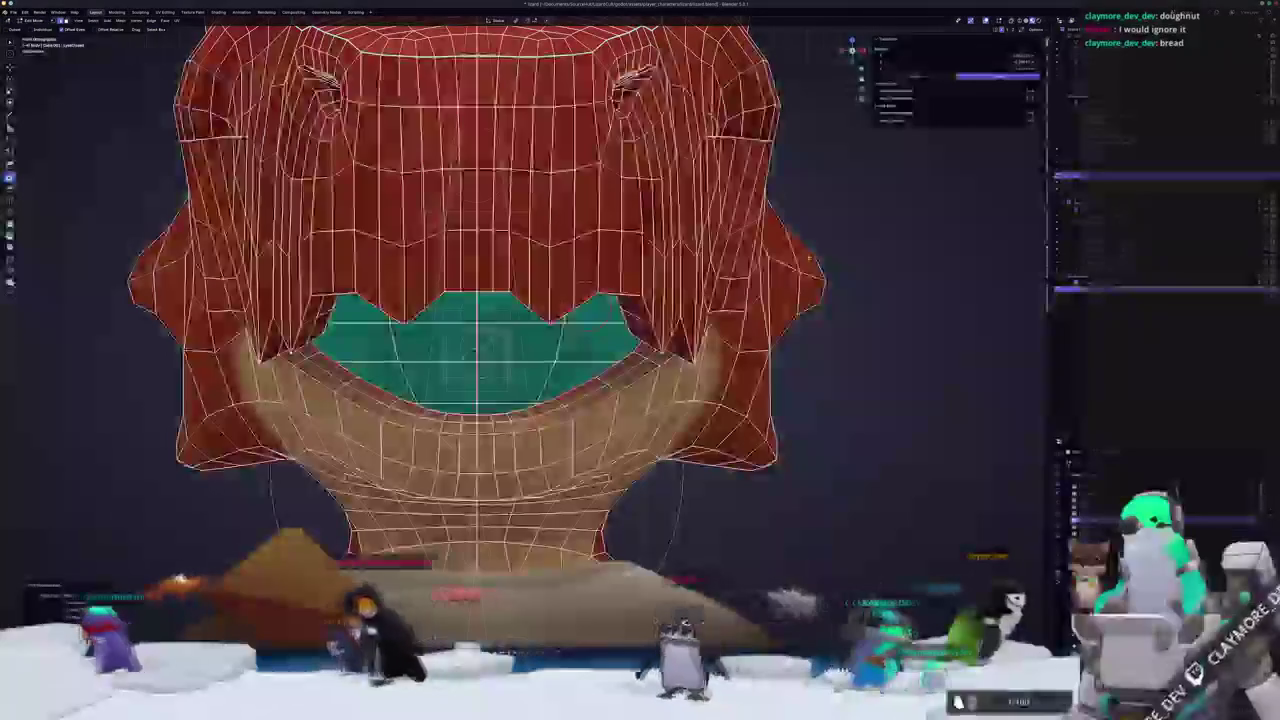
pyautogui.press('g')
pyautogui.press('z')
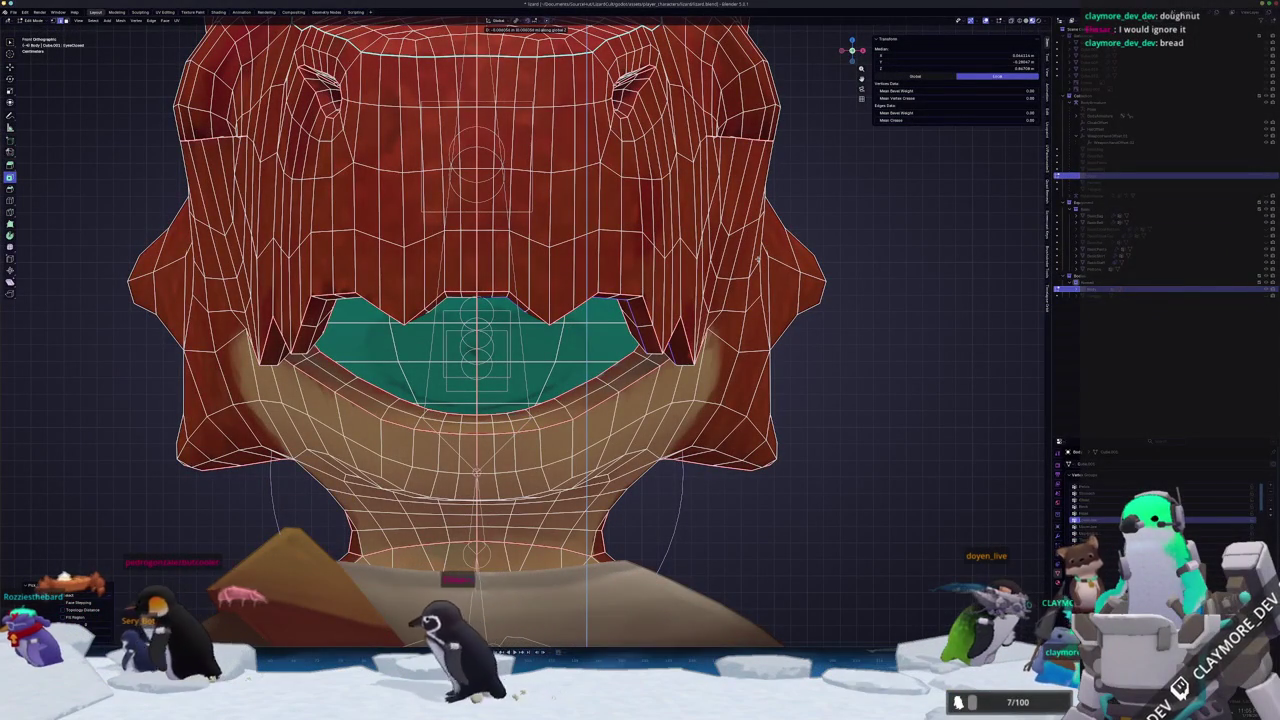
pyautogui.press('KP_3')
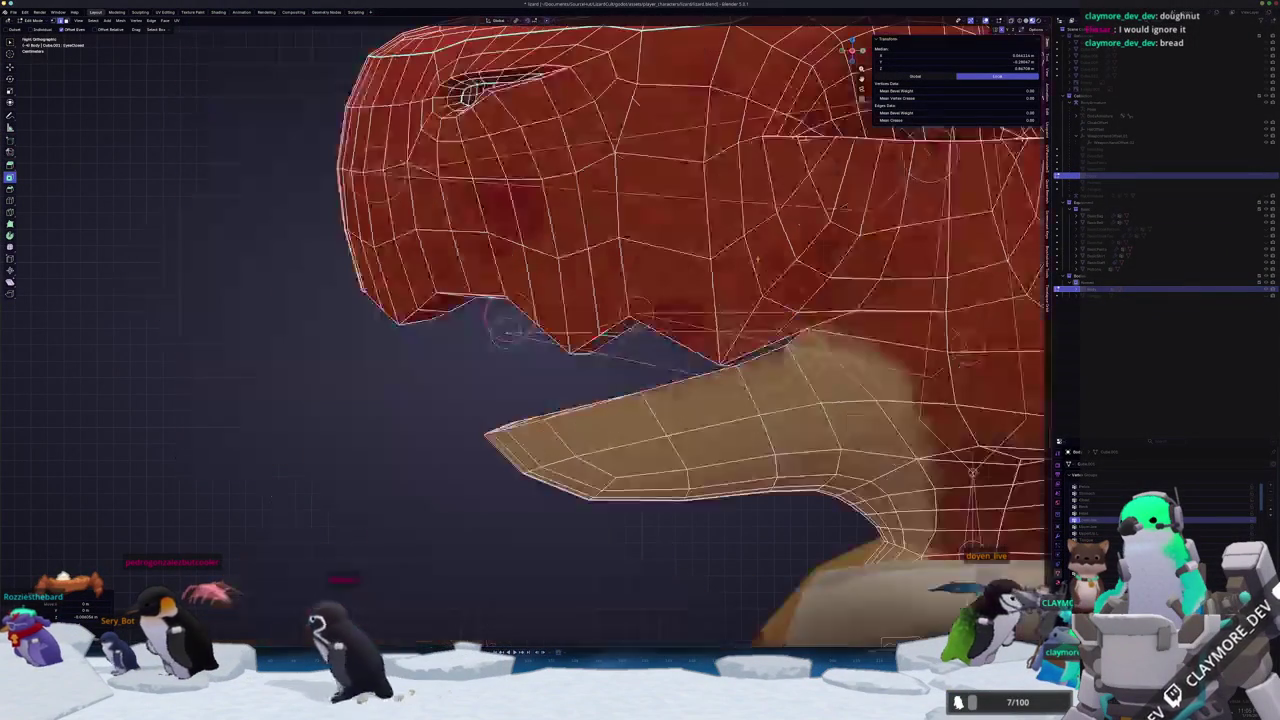
pyautogui.scroll(2, 520, 360)
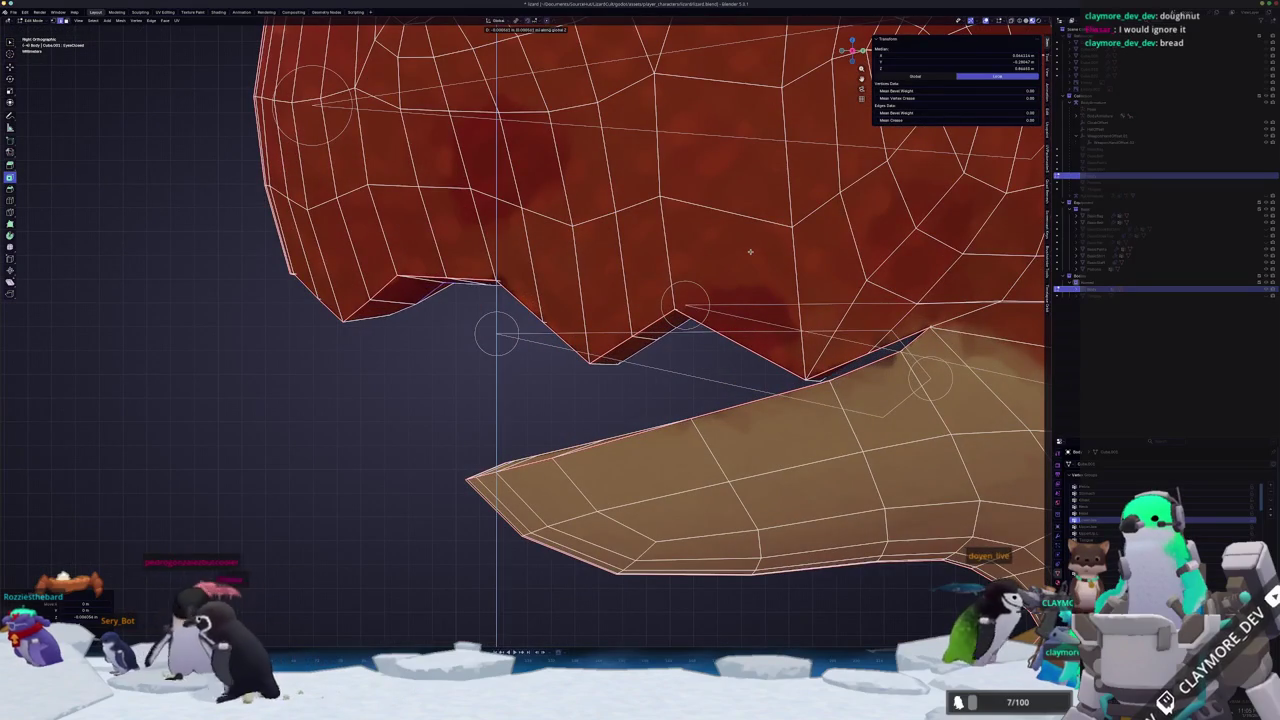
pyautogui.moveTo(712, 266); pyautogui.dragTo(595, 317)
pyautogui.moveTo(506, 387); pyautogui.dragTo(515, 293)
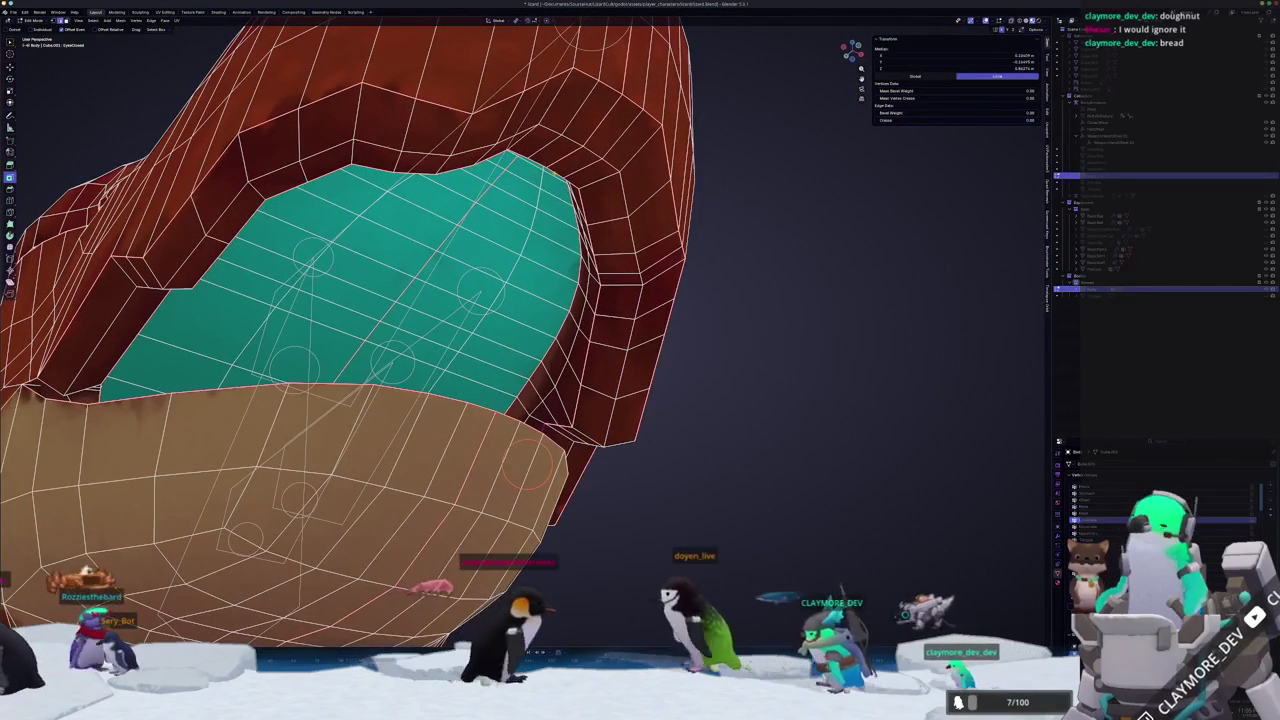
pyautogui.press('KP_1')
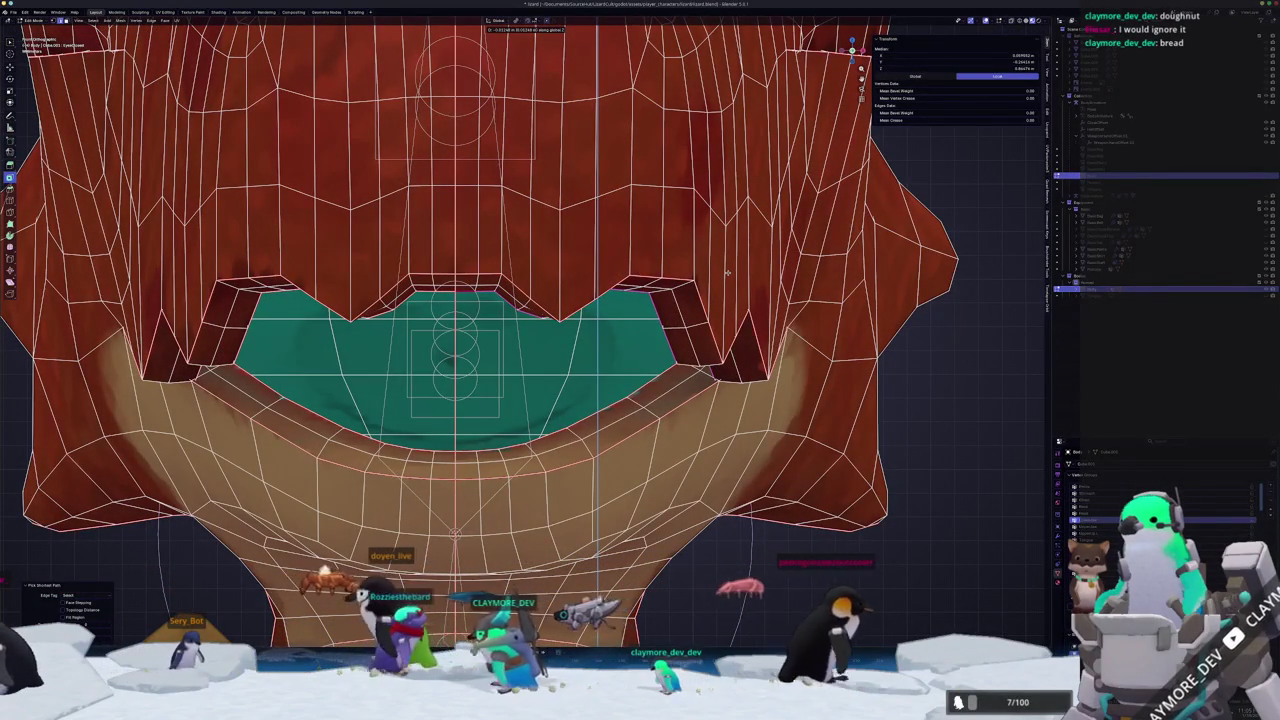
pyautogui.moveTo(696, 278); pyautogui.dragTo(516, 286)
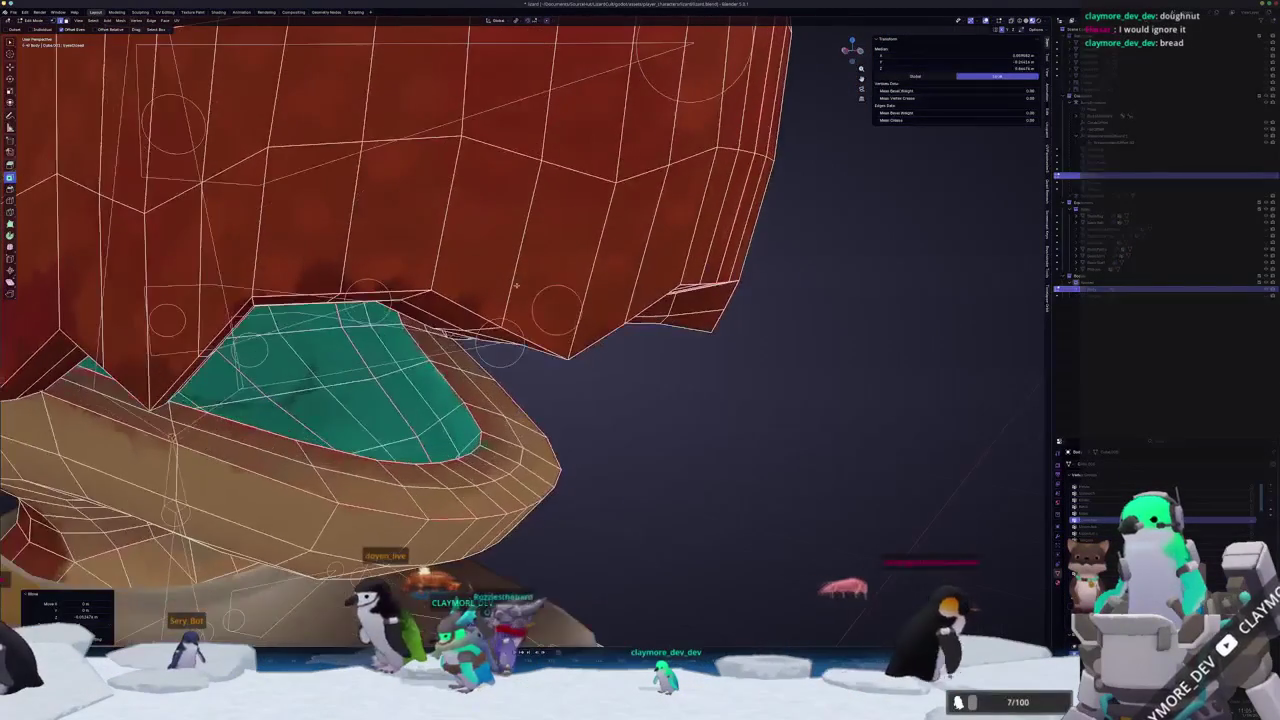
pyautogui.moveTo(655, 308)
pyautogui.mouseDown()
pyautogui.moveTo(784, 294)
pyautogui.moveTo(750, 340)
pyautogui.moveTo(680, 370)
pyautogui.moveTo(728, 328)
pyautogui.mouseUp()
pyautogui.click(784, 305)
# Select a mouth rim vertex and move it vertically along Z
pyautogui.click(728, 325)
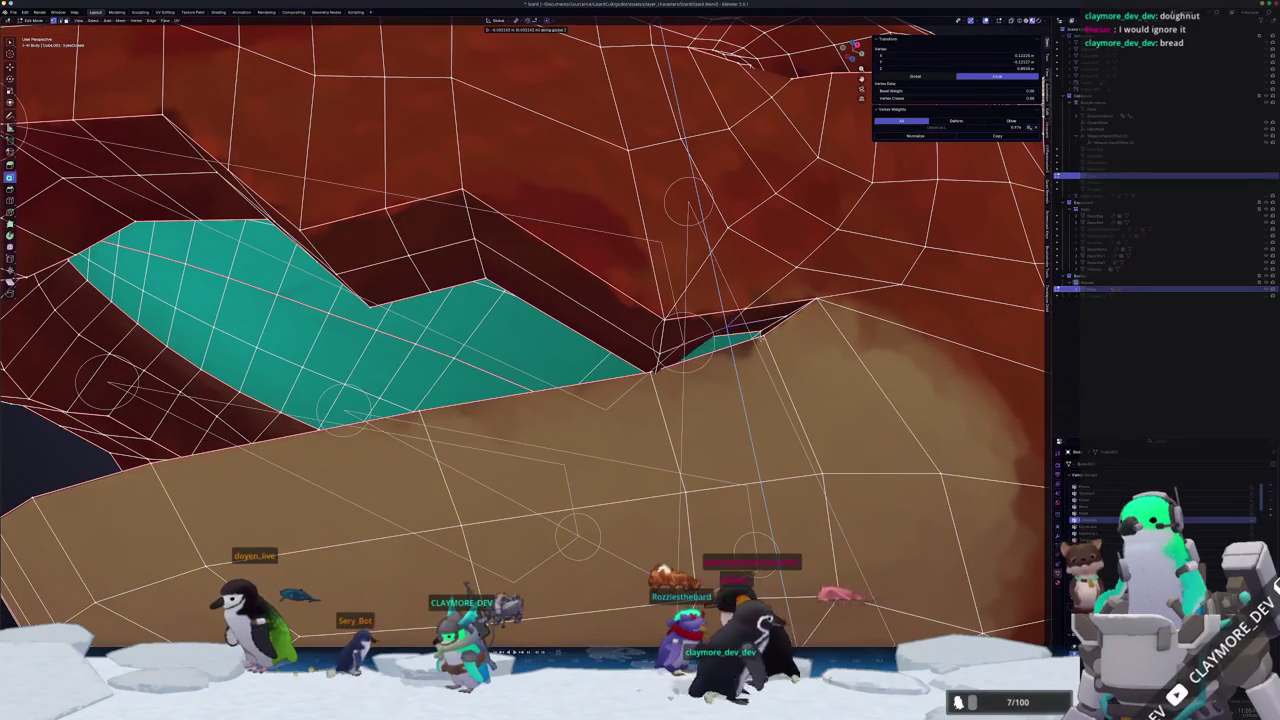
pyautogui.click(737, 335)
pyautogui.moveTo(716, 337)
pyautogui.mouseDown()
pyautogui.moveTo(731, 318)
pyautogui.moveTo(840, 345)
pyautogui.mouseUp()
pyautogui.press('g')
pyautogui.press('z')
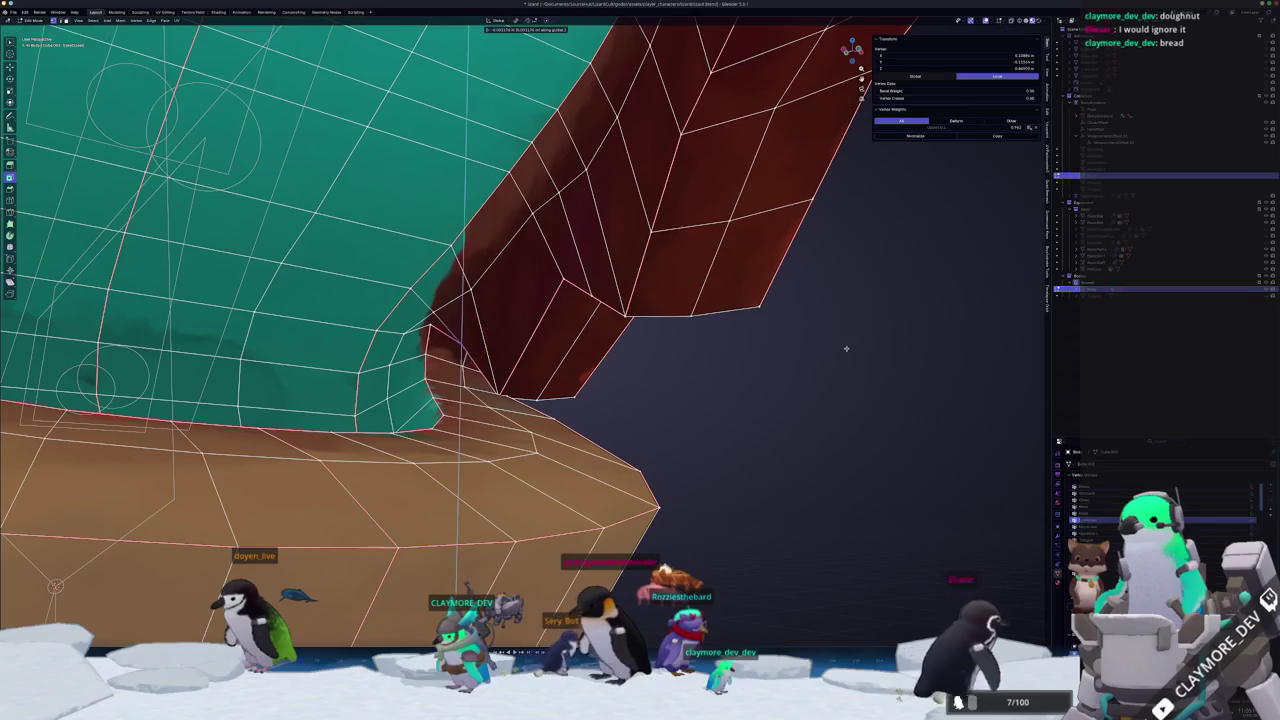
pyautogui.click(845, 352)
# Toggle the head mesh between Edit and Object Mode to check the reshaped mouth
pyautogui.press('Tab')
pyautogui.scroll(-10, 840, 362)
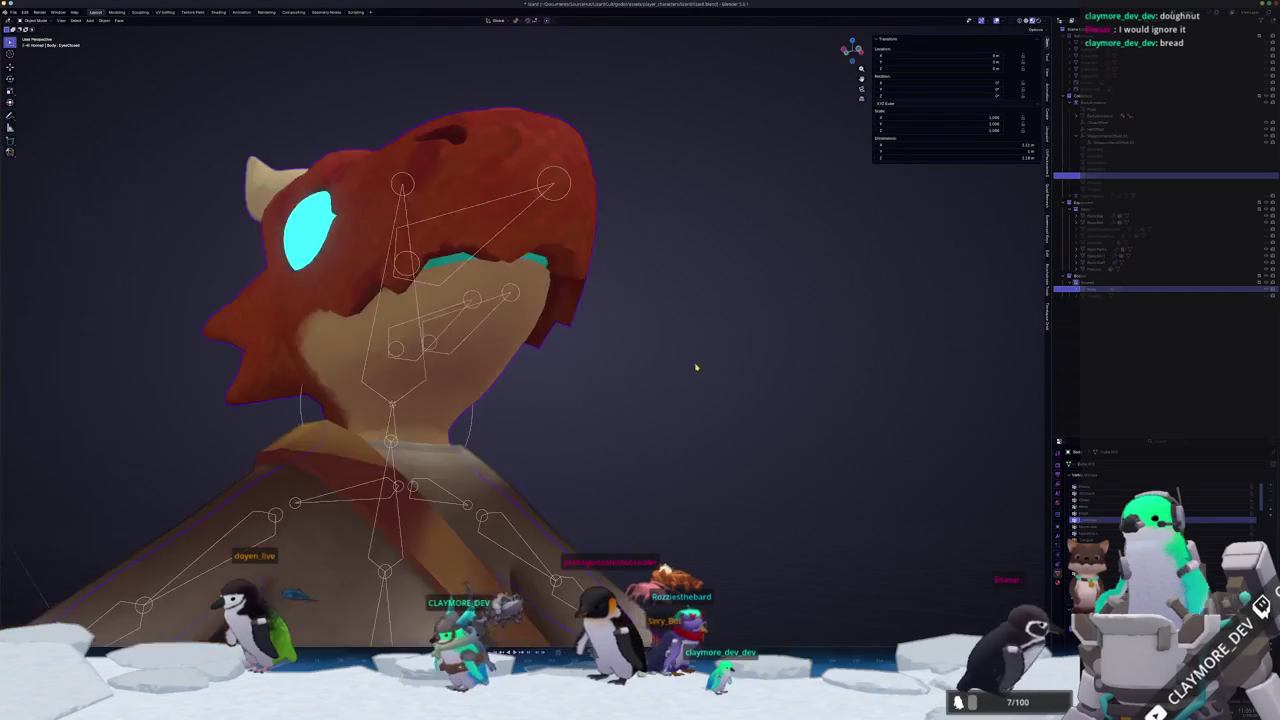
pyautogui.moveTo(660, 372); pyautogui.dragTo(720, 365)
pyautogui.press('Tab')
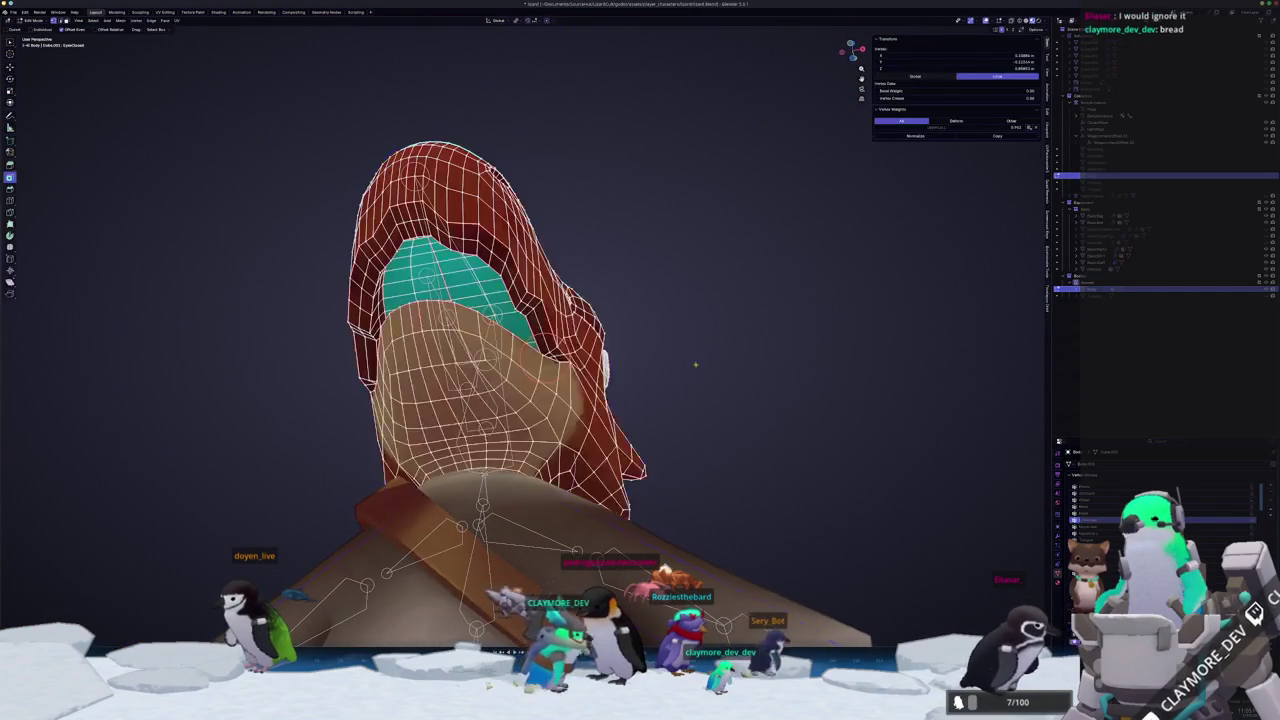
pyautogui.press('Tab')
pyautogui.press('Tab')
pyautogui.scroll(5, 728, 365)
pyautogui.press('Tab')
pyautogui.press('Tab')
pyautogui.press('Tab')
pyautogui.press('Tab')
pyautogui.press('Tab')
pyautogui.press('Tab')
pyautogui.press('Tab')
pyautogui.press('Tab')
pyautogui.press('Tab')
pyautogui.press('Tab')
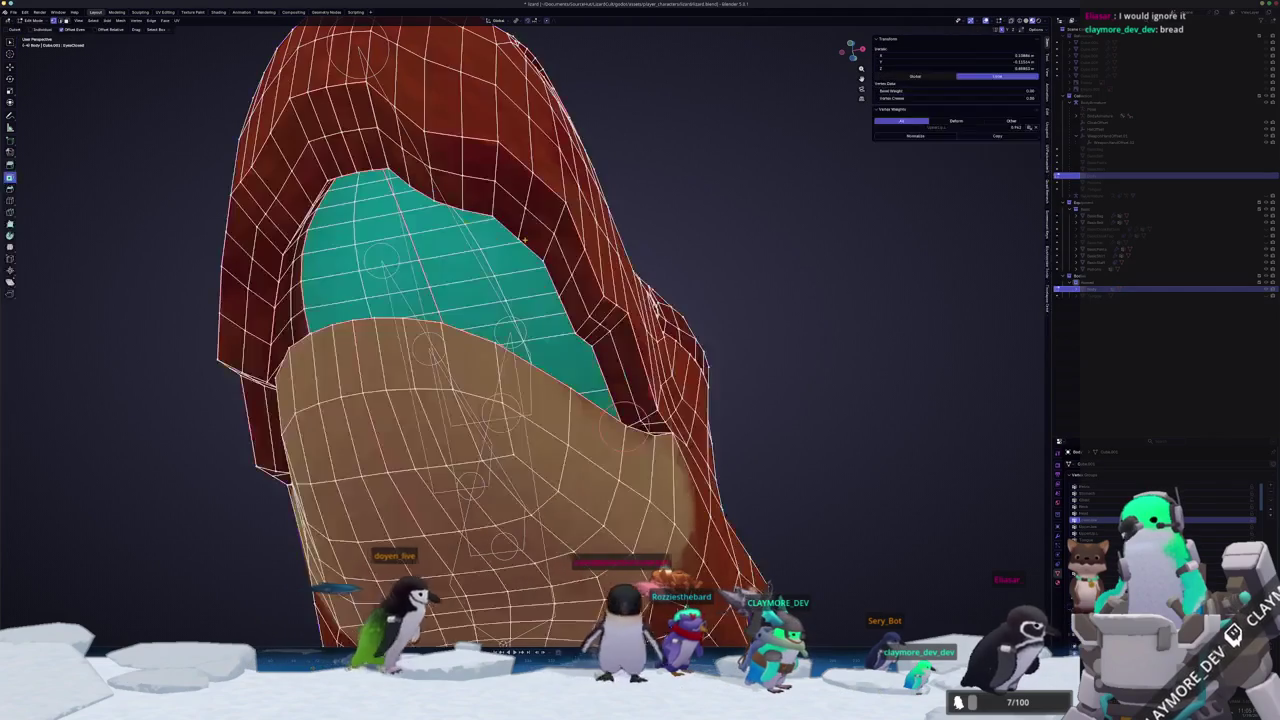
pyautogui.press('Tab')
pyautogui.press('Tab')
pyautogui.press('Tab')
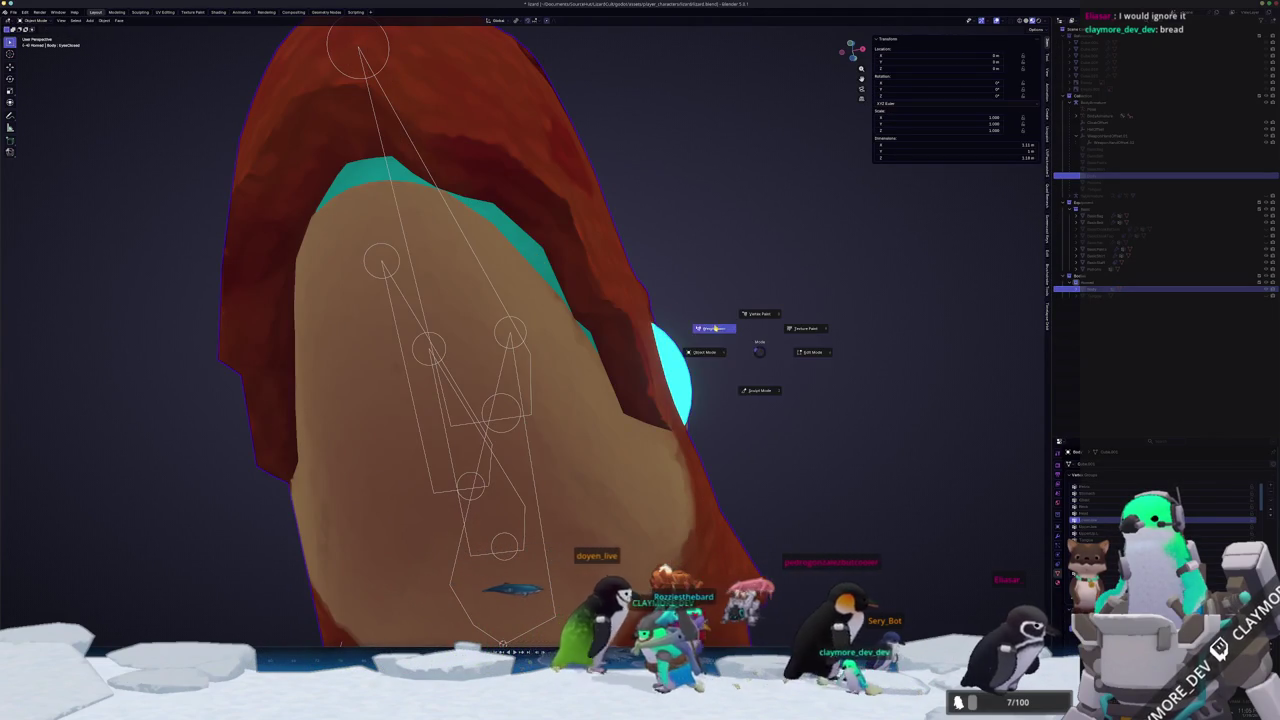
pyautogui.click(712, 328)
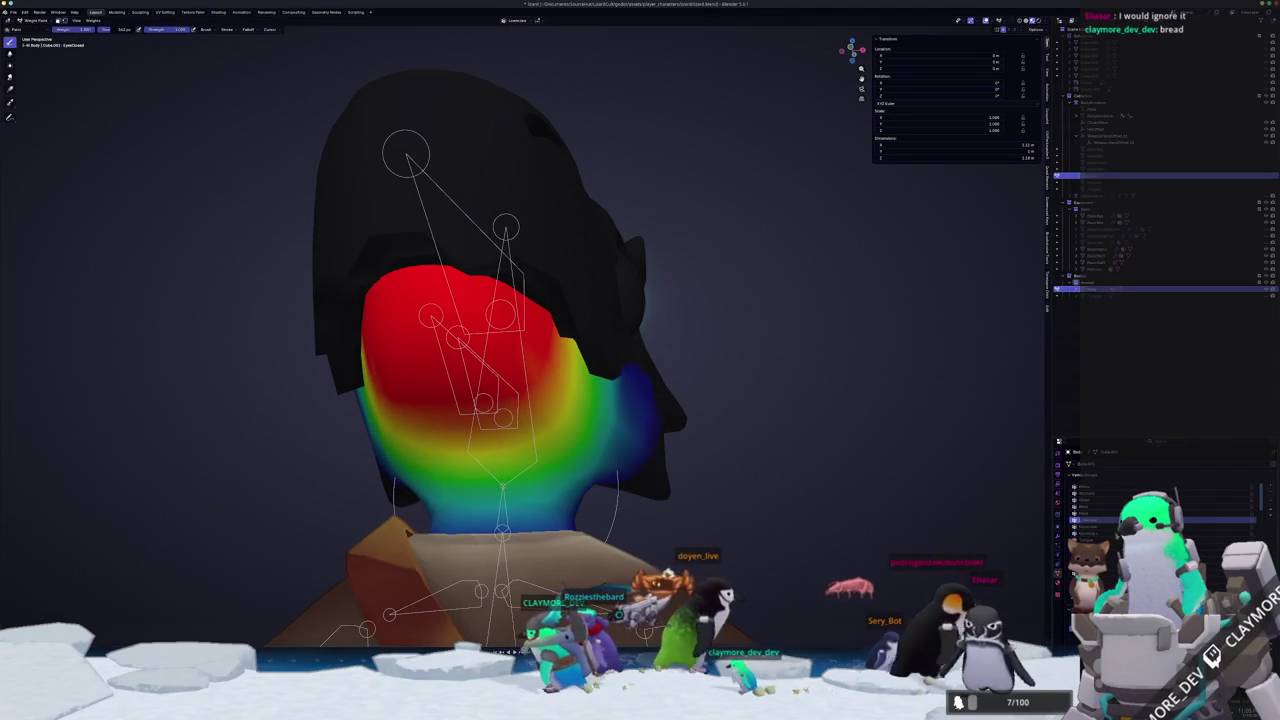
pyautogui.moveTo(835, 386)
pyautogui.mouseDown()
pyautogui.moveTo(800, 358)
pyautogui.moveTo(690, 189)
pyautogui.moveTo(694, 234)
pyautogui.moveTo(743, 286)
pyautogui.mouseUp()
pyautogui.scroll(5, 800, 358)
pyautogui.scroll(-3, 694, 234)
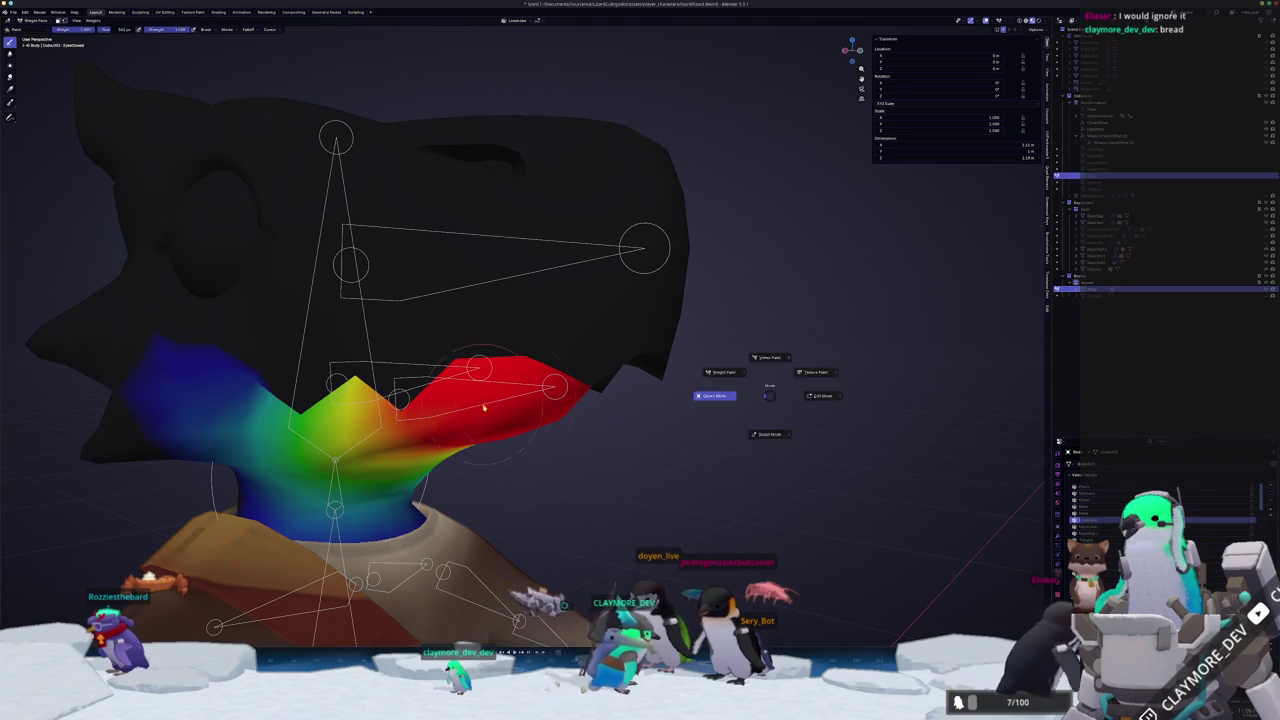
pyautogui.click(516, 402)
pyautogui.click(503, 399)
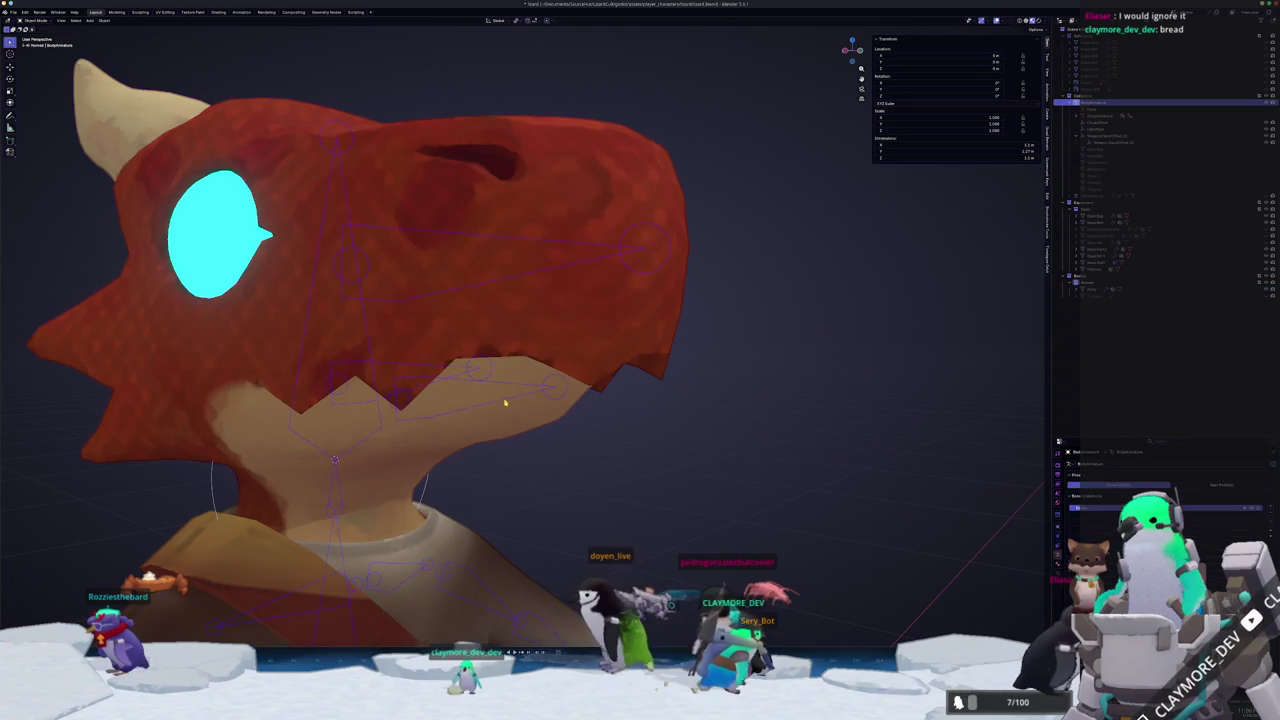
# View the model from below and test-move a bone in Pose Mode, cancelling the move
pyautogui.press('ctrl+KP_7')
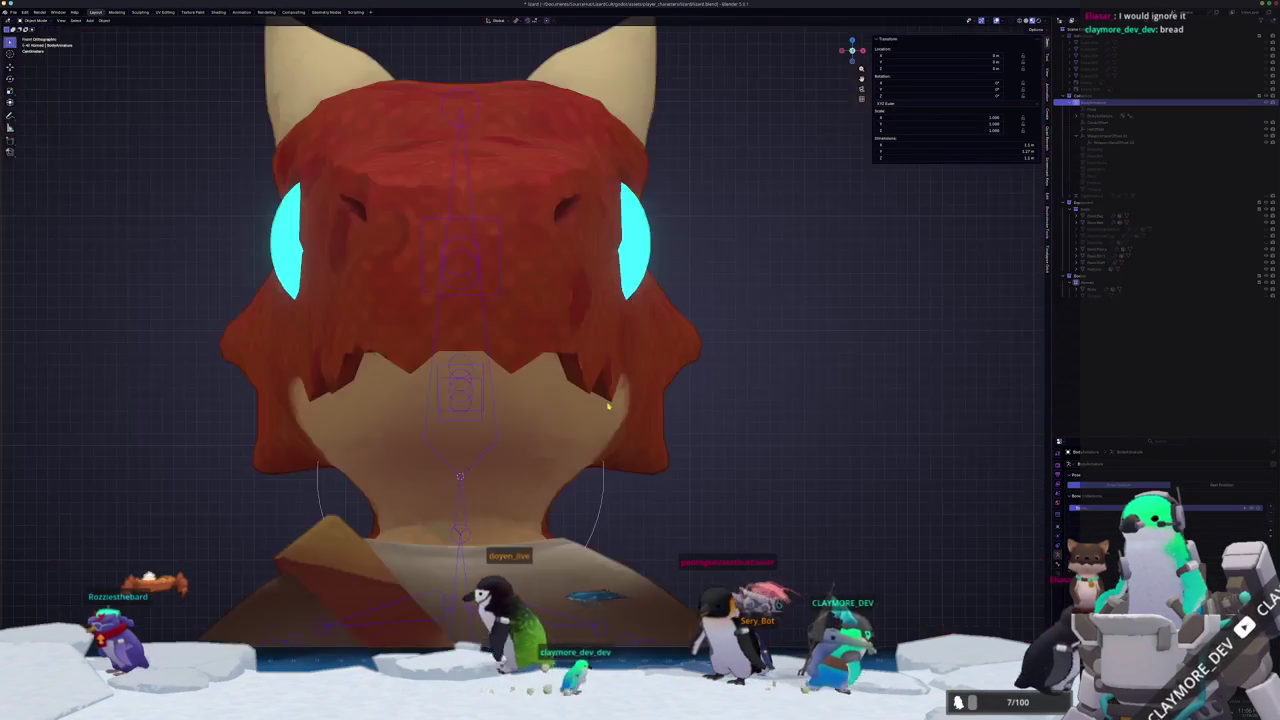
pyautogui.hotkey('ctrl', 'Tab')
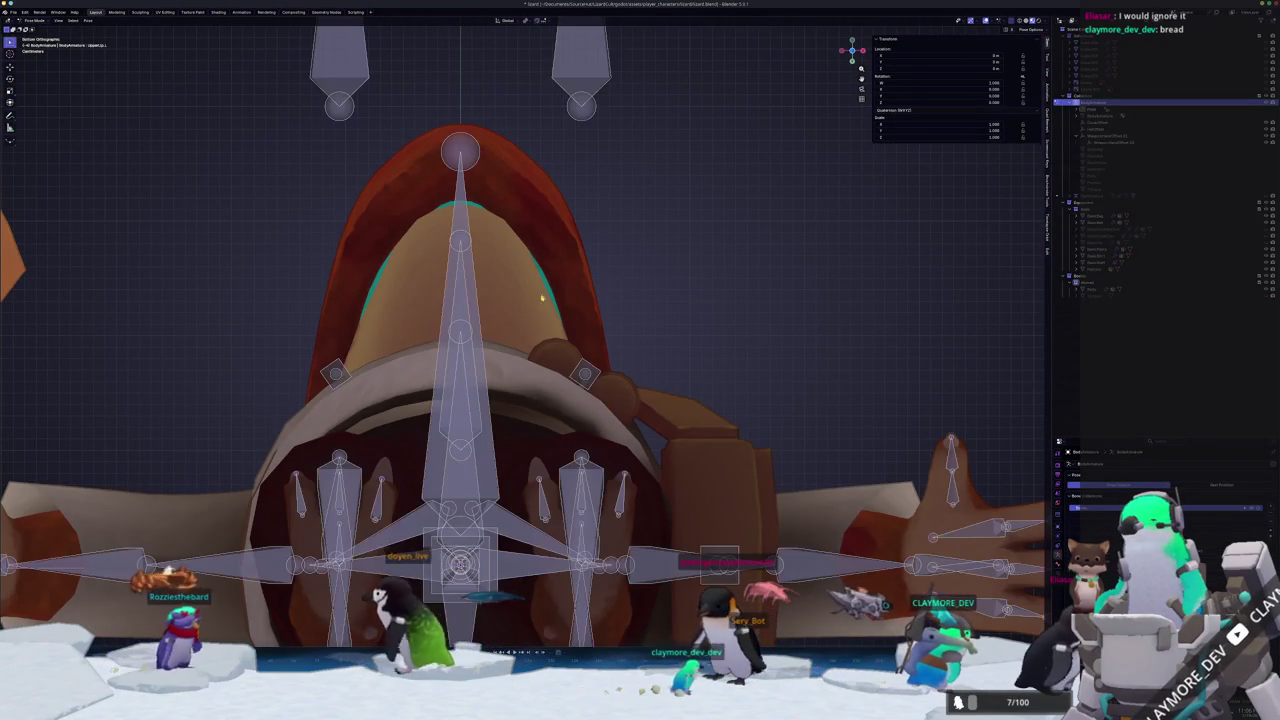
pyautogui.press('g')
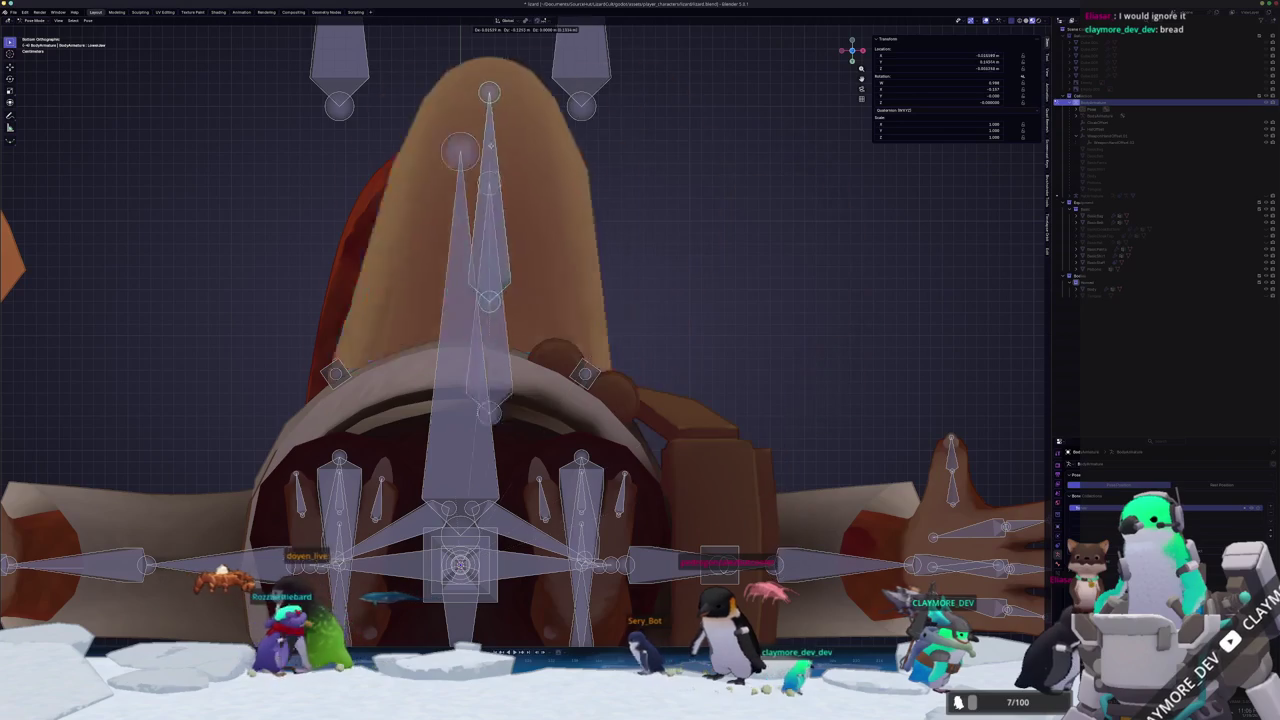
pyautogui.press('Escape')
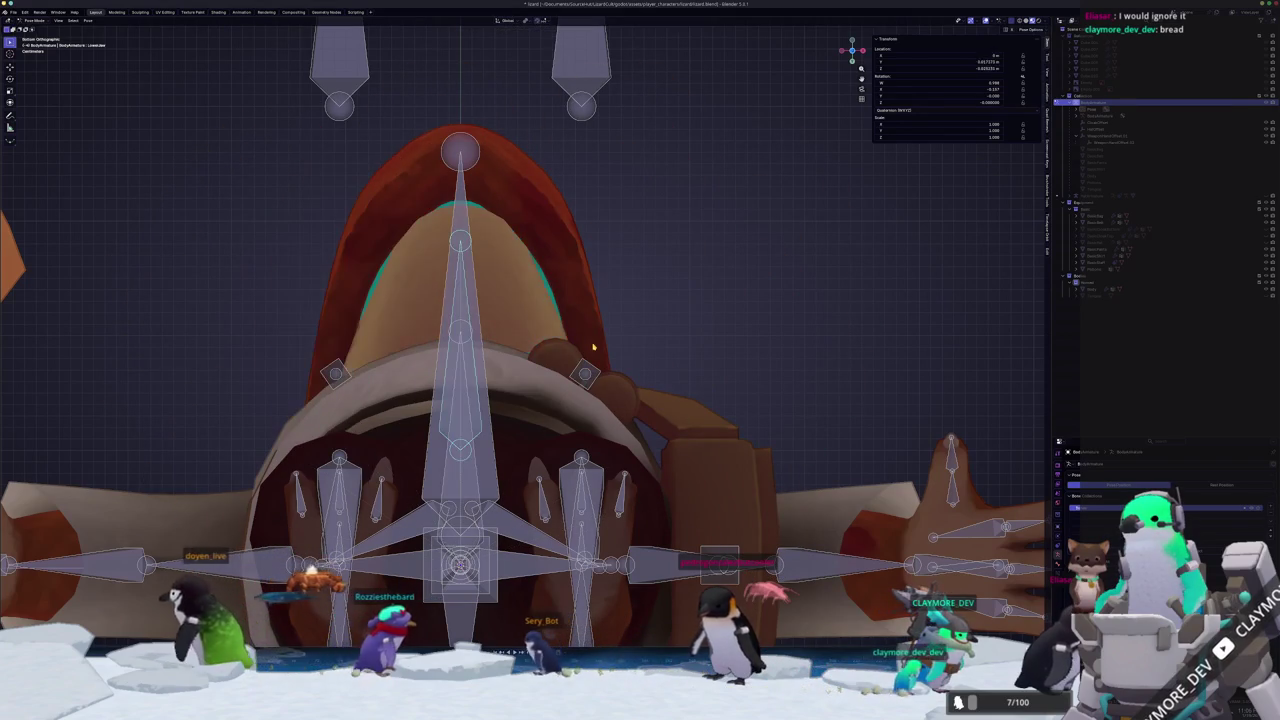
pyautogui.hotkey('ctrl', 'Tab')
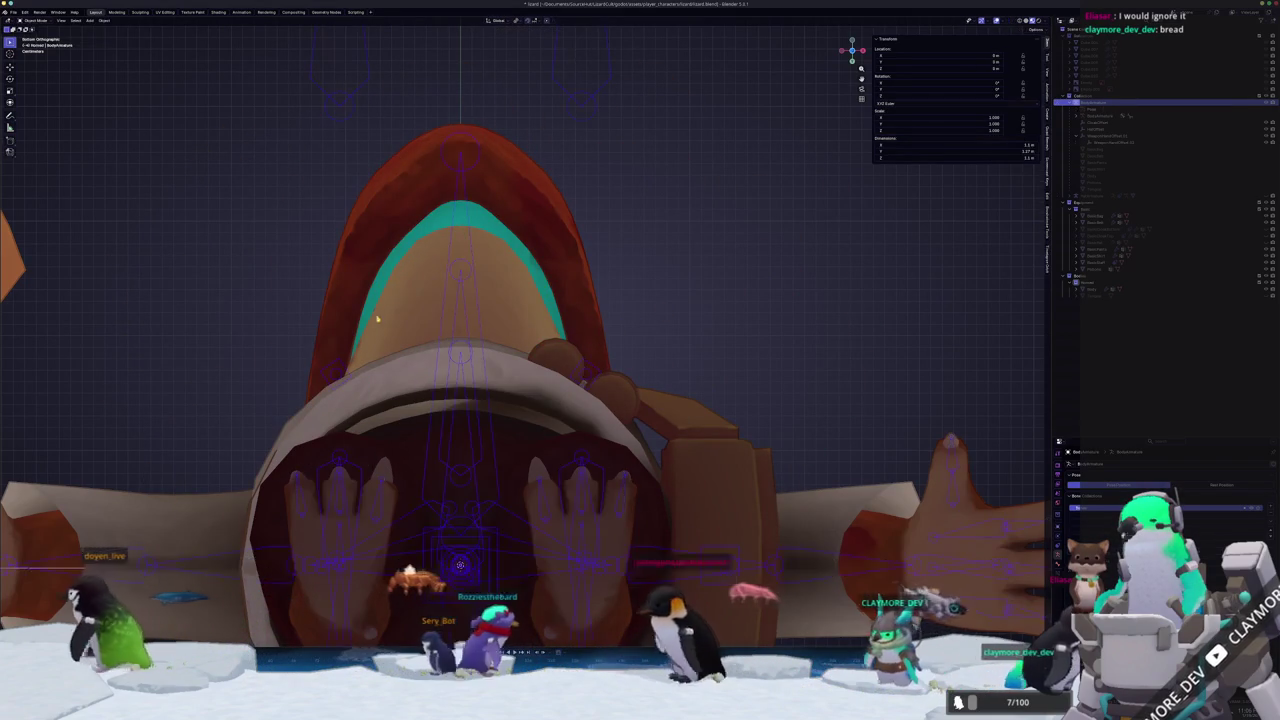
# Inspect the Body mesh briefly in Edit Mode, then return to Object Mode
pyautogui.click(561, 240)
pyautogui.press('Tab')
pyautogui.press('Tab')
pyautogui.press('Tab')
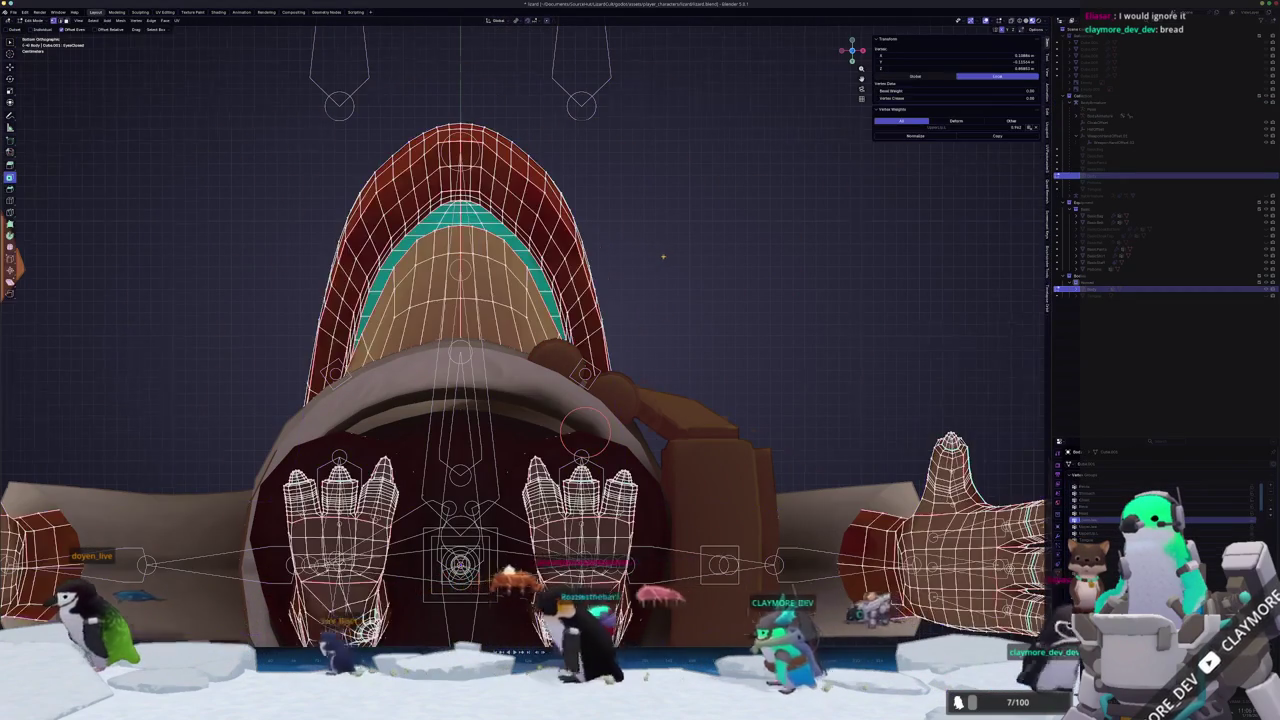
pyautogui.scroll(2, 561, 240)
pyautogui.scroll(5, 600, 278)
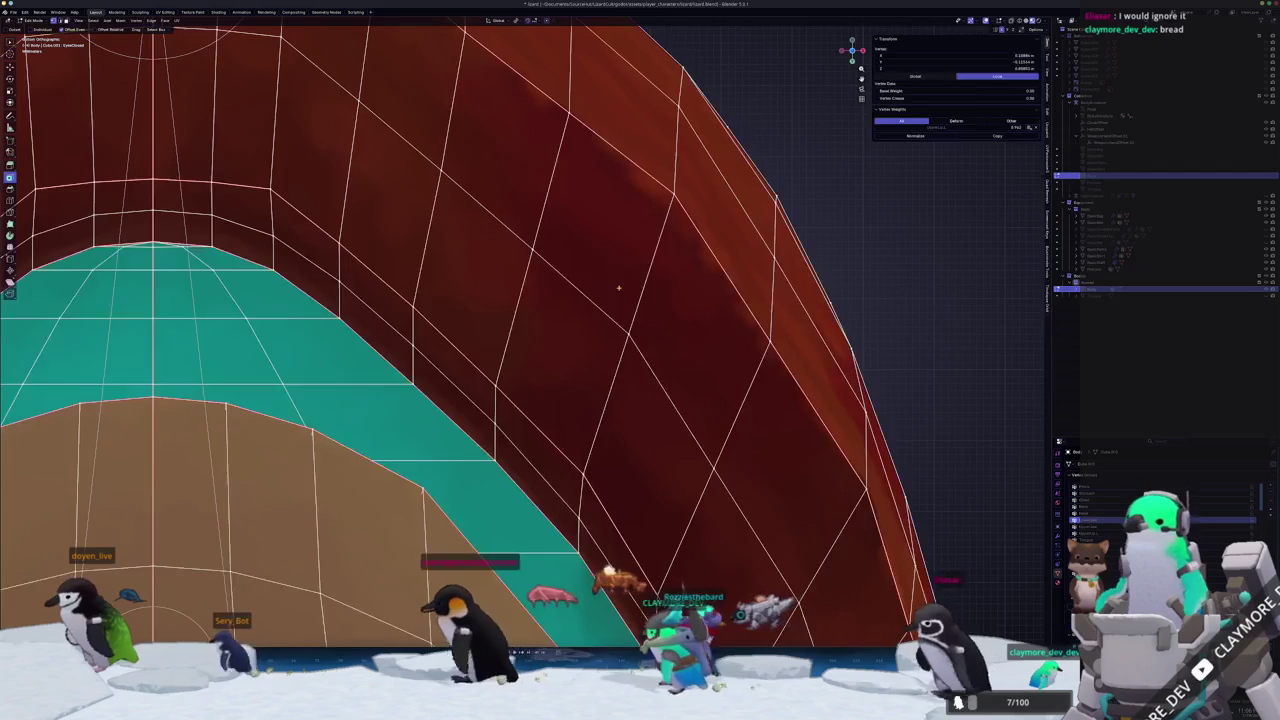
pyautogui.scroll(-2, 614, 286)
pyautogui.scroll(-3, 600, 300)
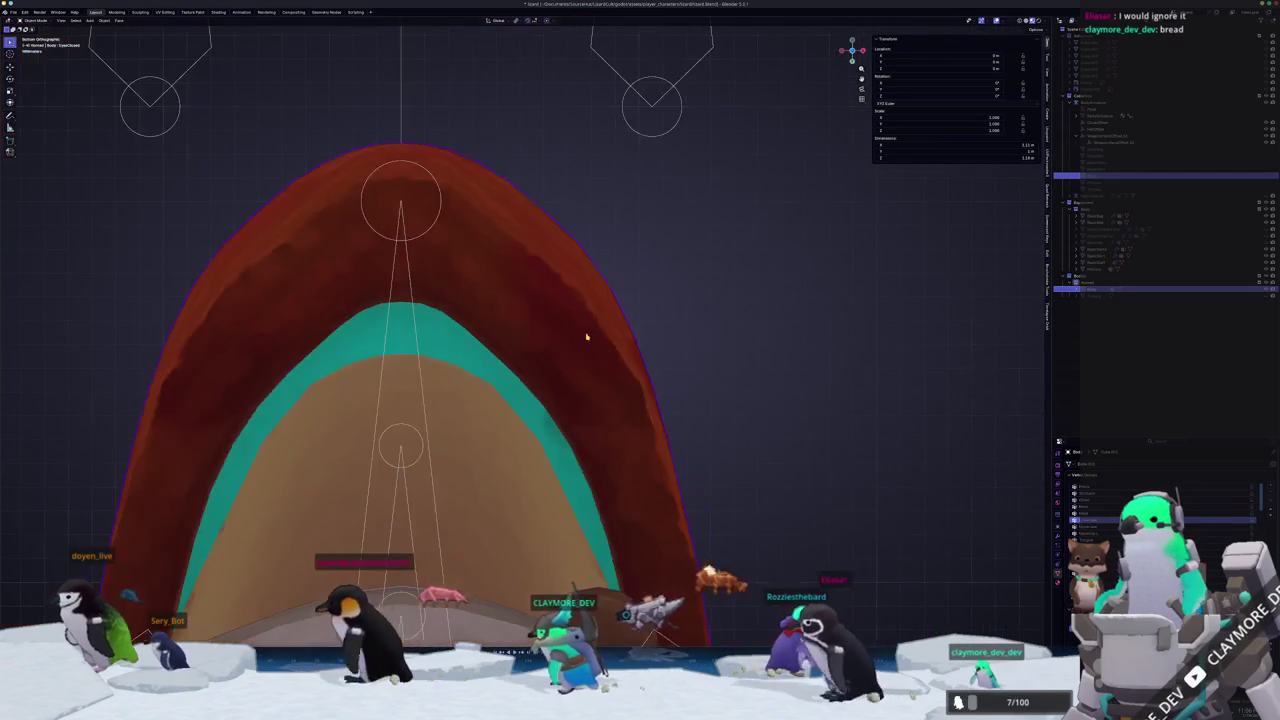
pyautogui.press('Tab')
pyautogui.moveTo(591, 323); pyautogui.dragTo(581, 358)
# Compare the armature's rest and posed jaw positions from the right side
pyautogui.click(628, 503)
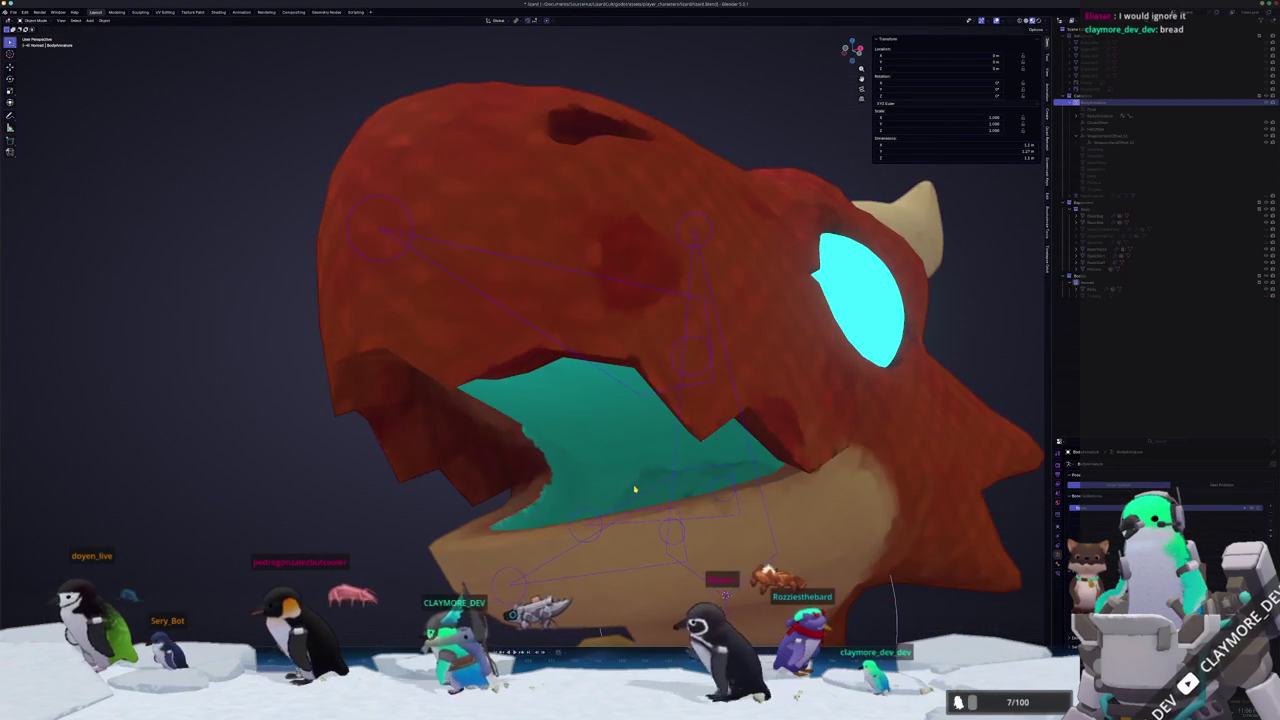
pyautogui.press('KP_3')
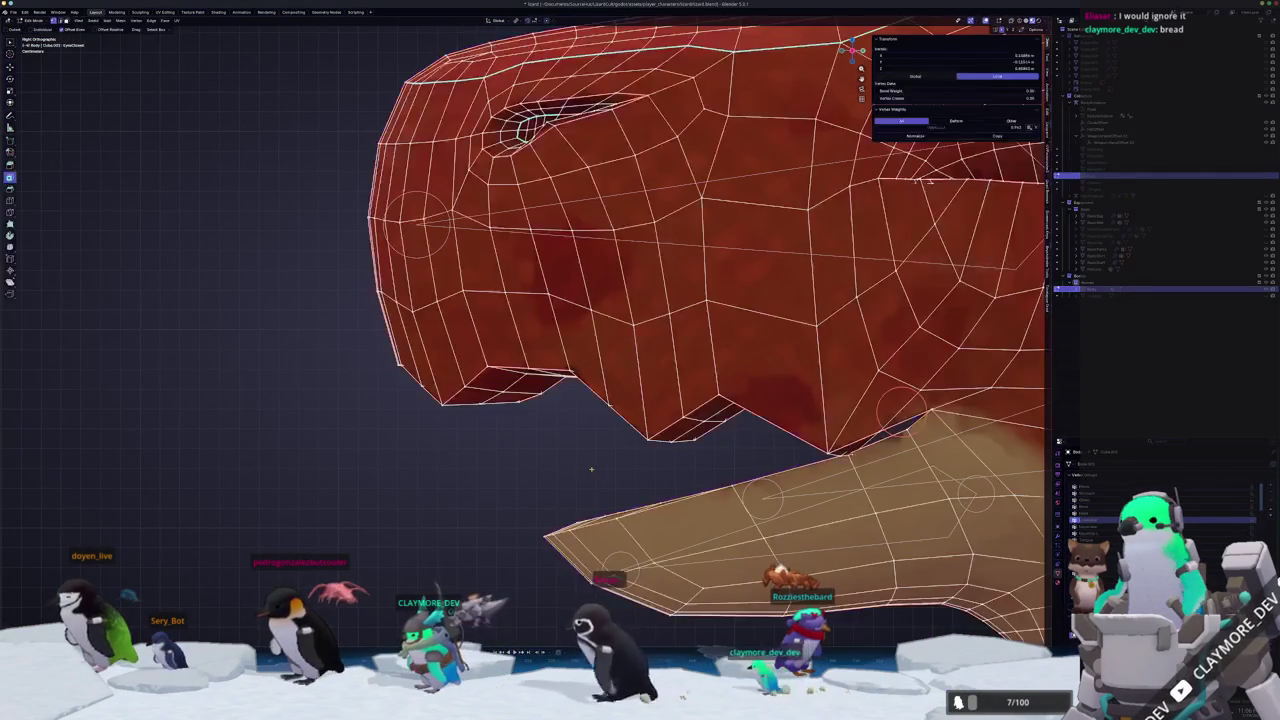
pyautogui.hotkey('ctrl', 'Tab')
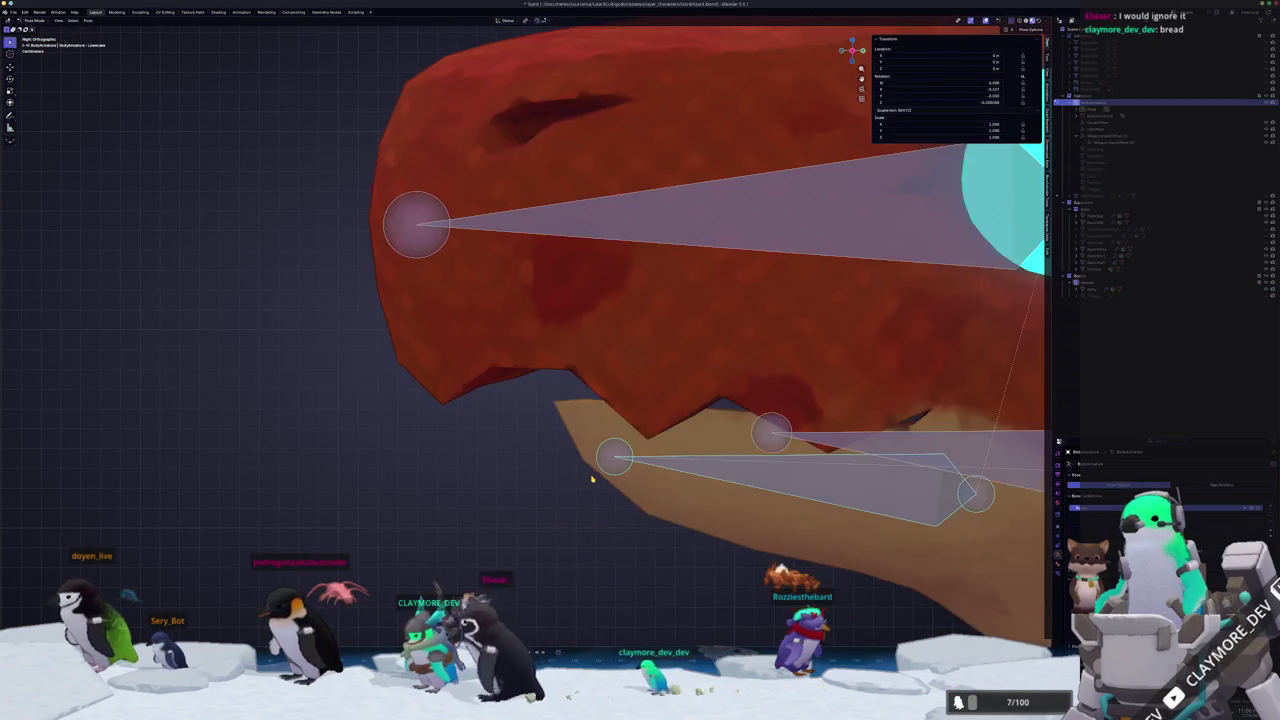
pyautogui.press('Tab')
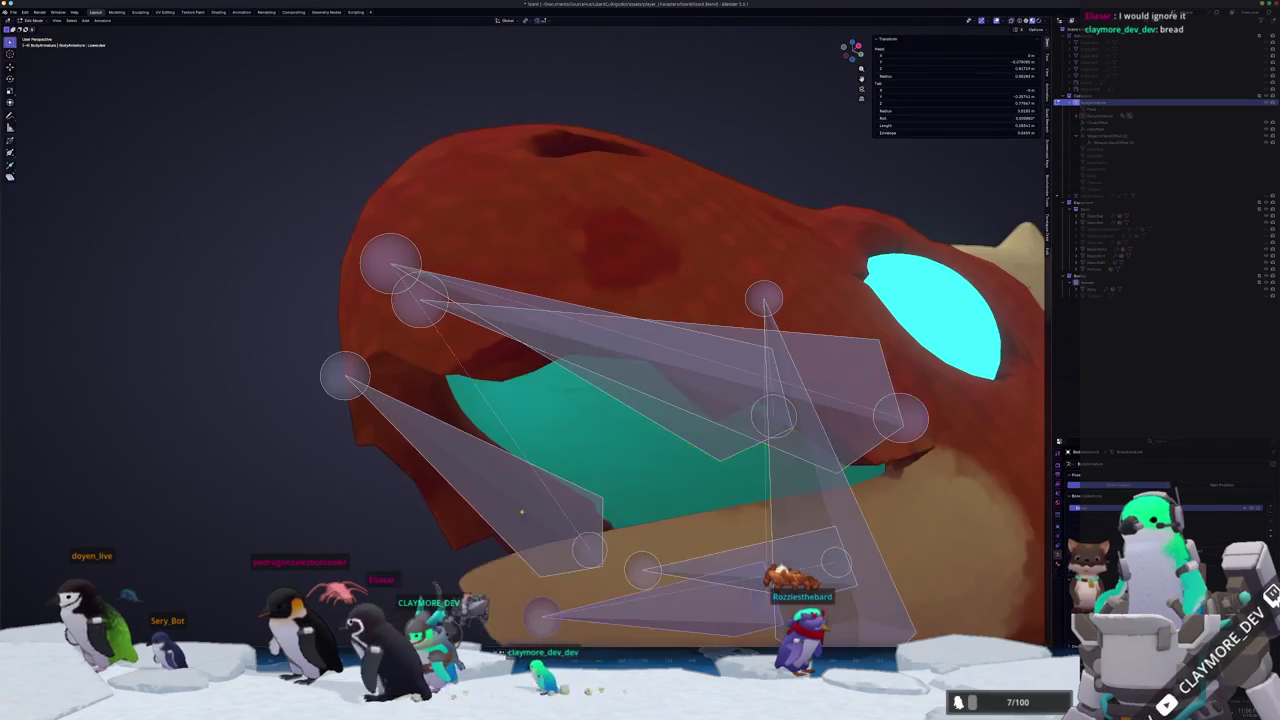
pyautogui.hotkey('ctrl', 'Tab')
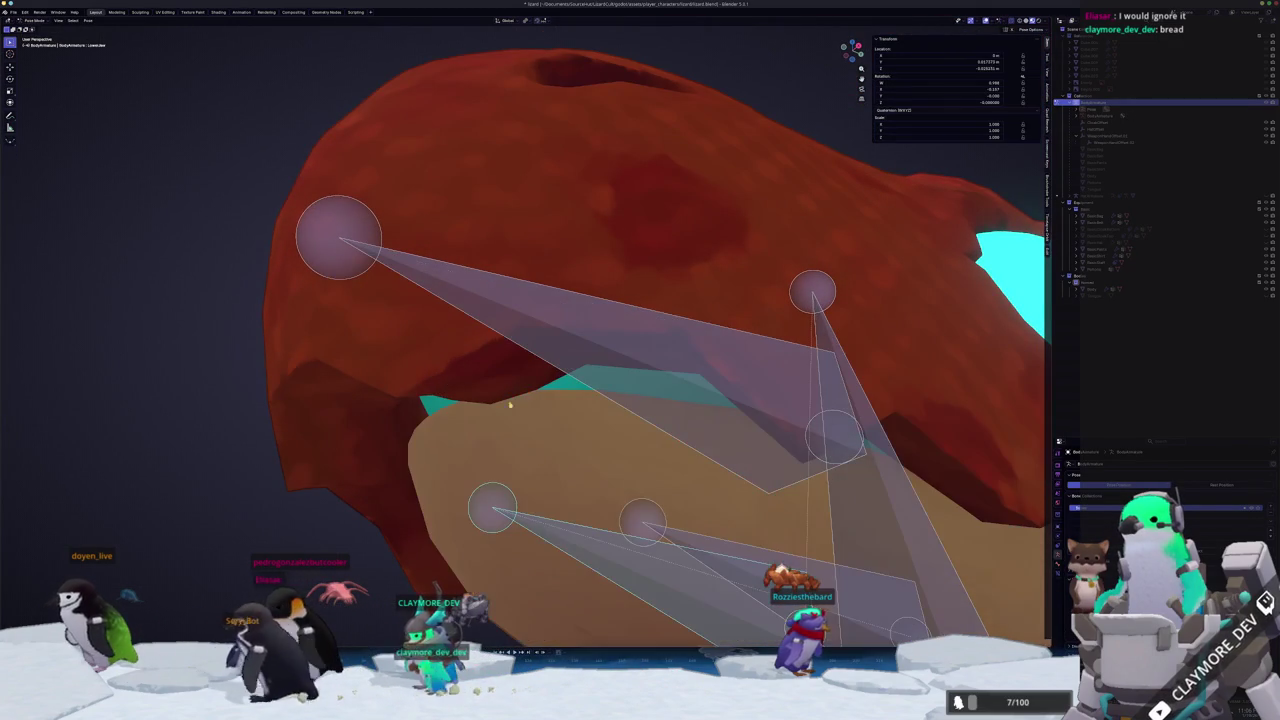
pyautogui.hotkey('ctrl', 'Tab')
# Select the upper lip bone and try raising the teal mouth faces, undoing the attempt
pyautogui.click(563, 437)
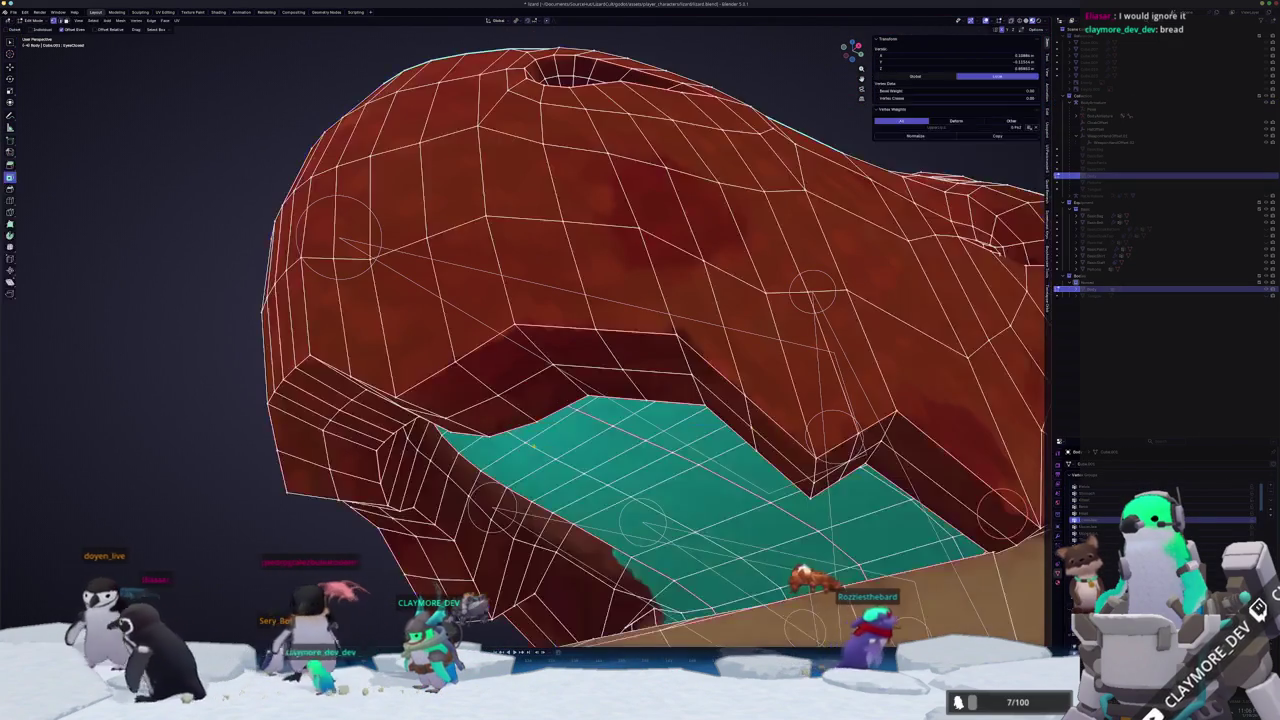
pyautogui.press('Tab')
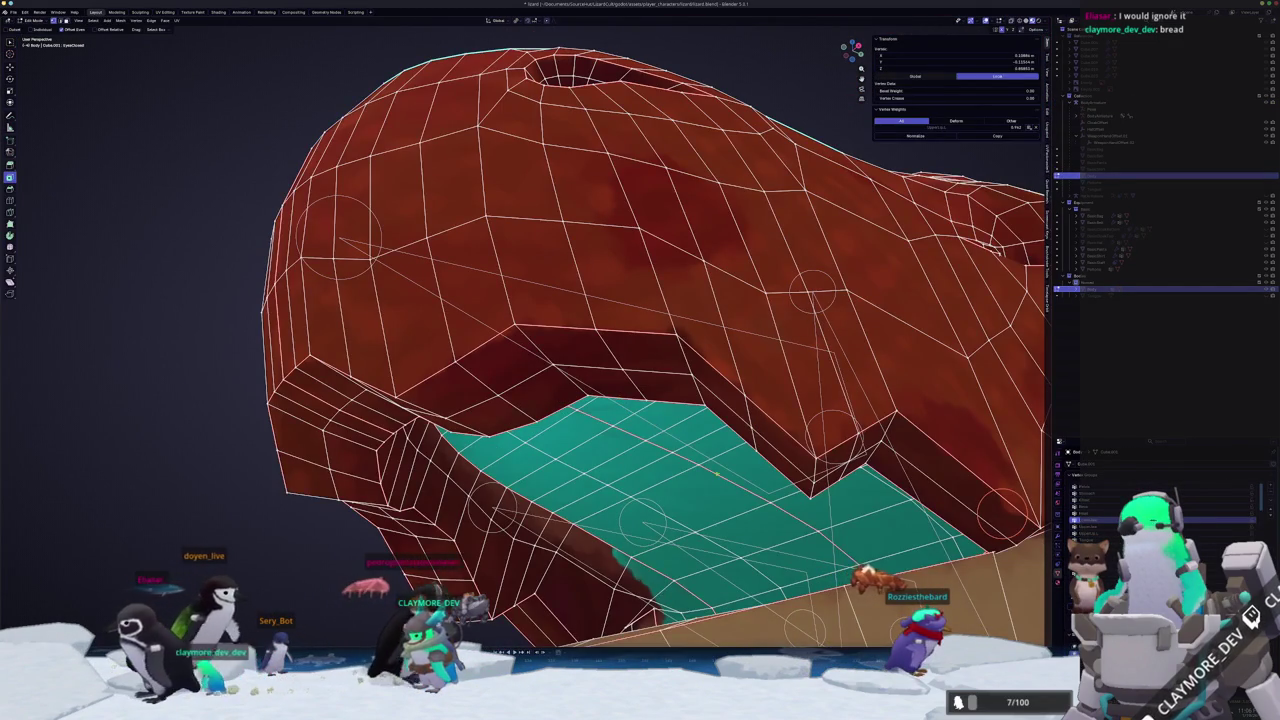
pyautogui.press('Tab')
pyautogui.scroll(-3, 815, 494)
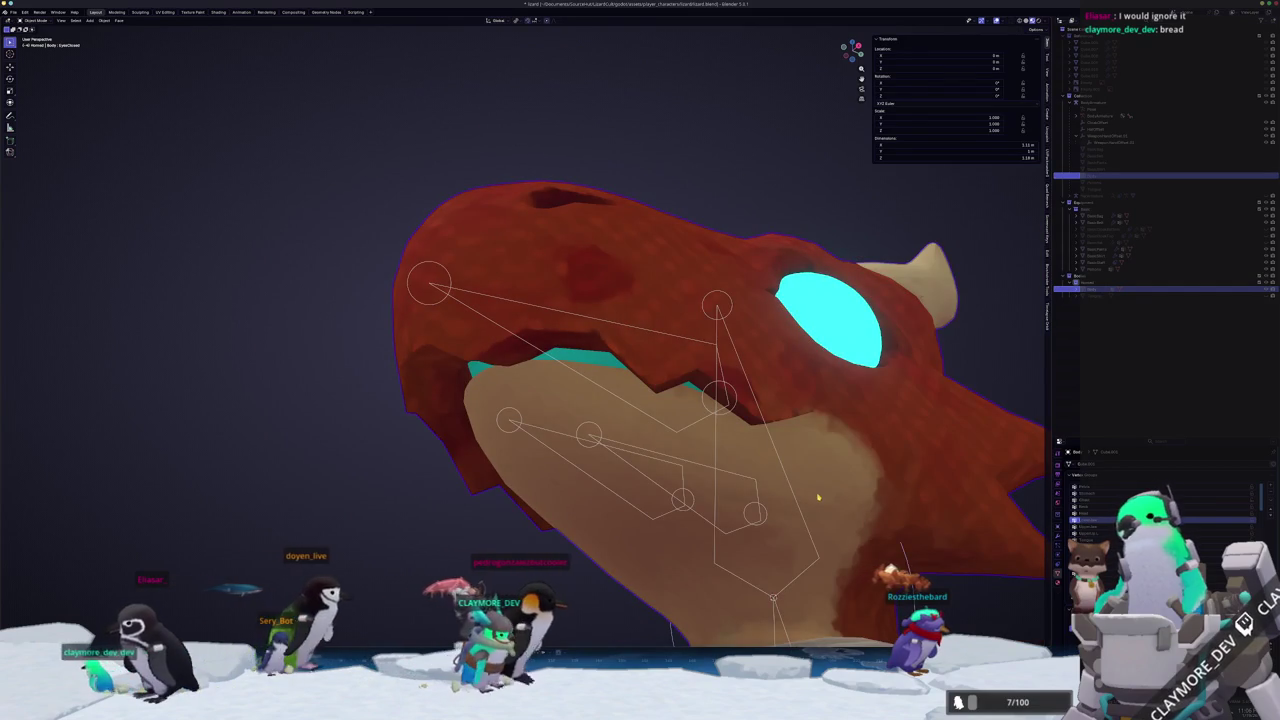
pyautogui.press('Tab')
pyautogui.press('Tab')
pyautogui.click(818, 500)
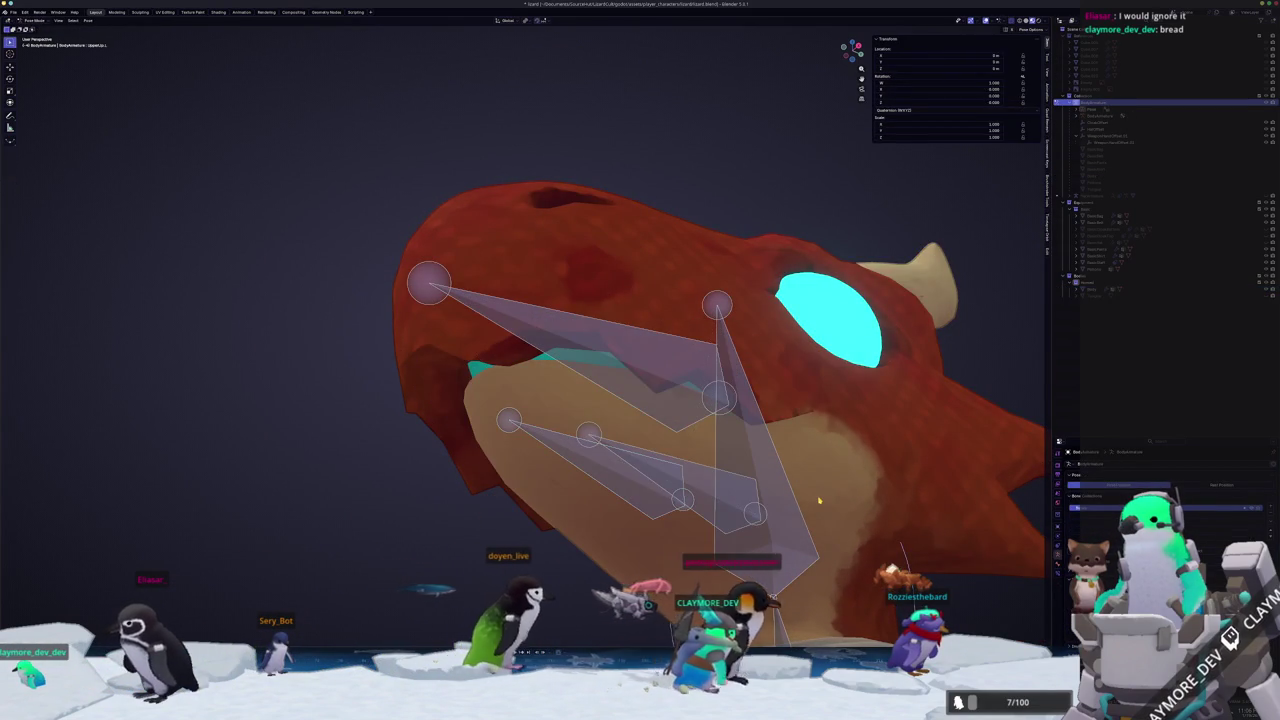
pyautogui.press('Tab')
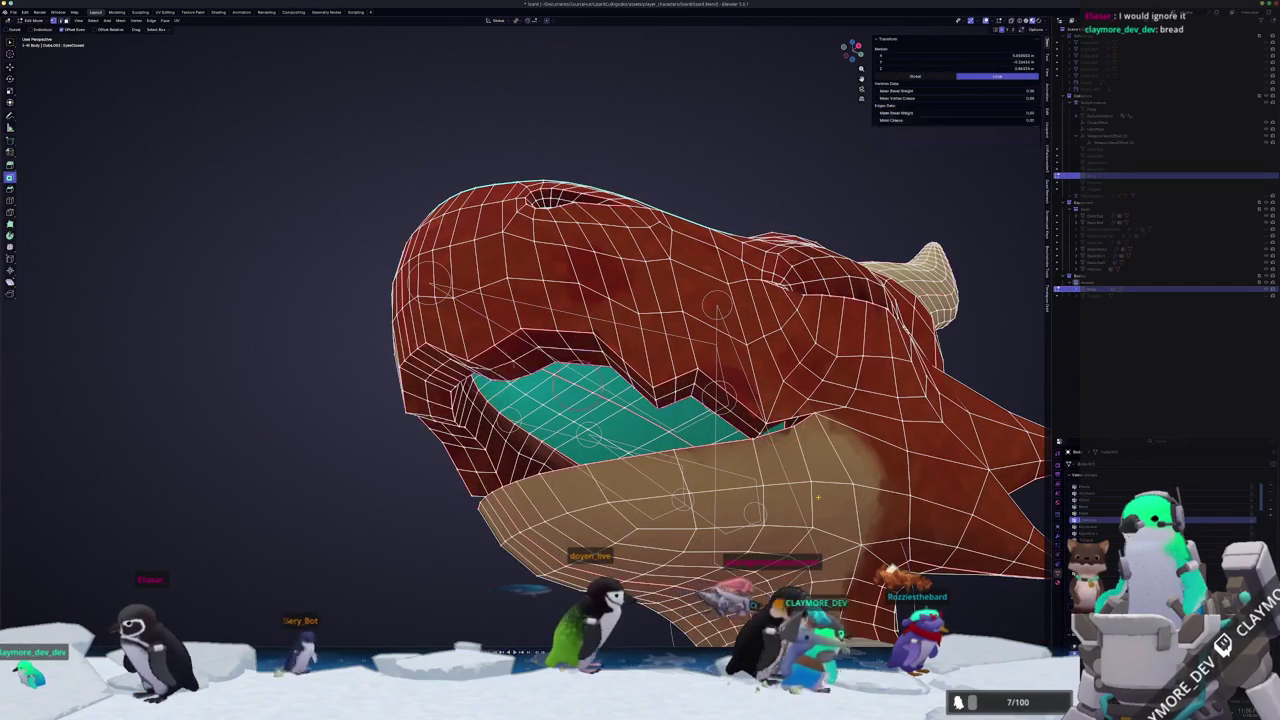
pyautogui.hotkey('ctrl', 'z')
pyautogui.hotkey('ctrl', 'z')
pyautogui.hotkey('ctrl', 'z')
pyautogui.hotkey('ctrl', 'z')
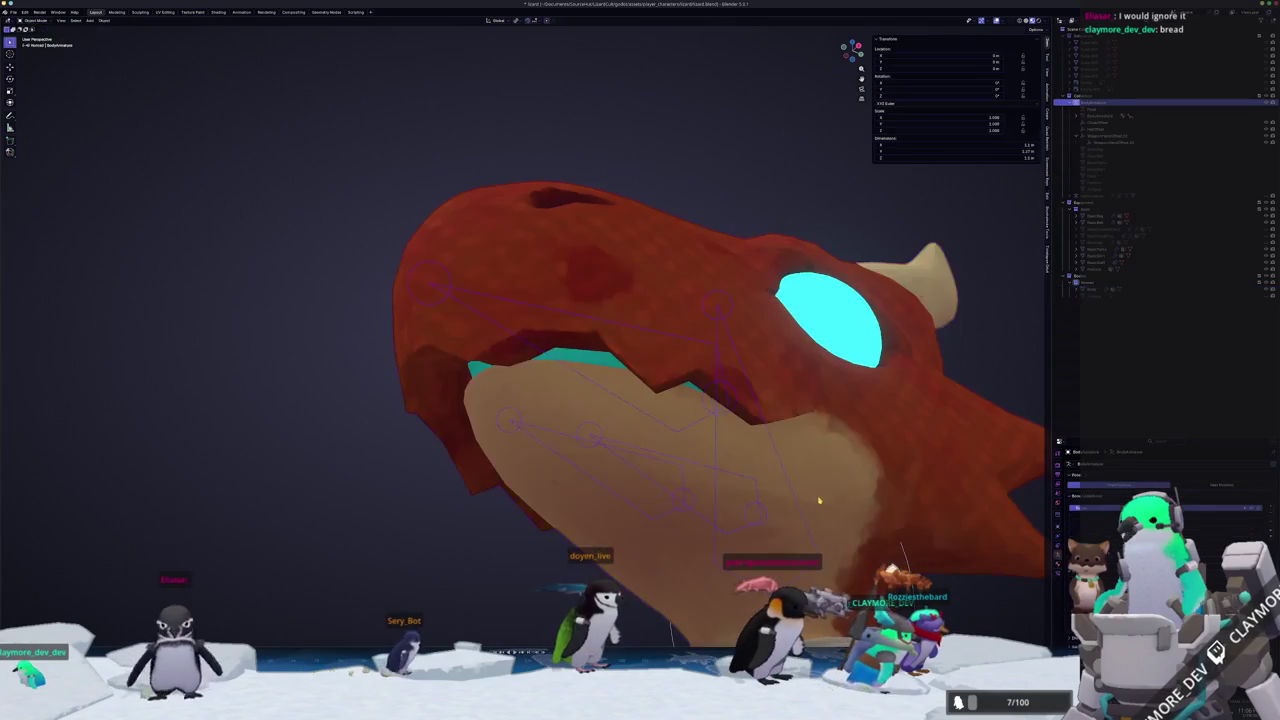
pyautogui.hotkey('ctrl', 'z')
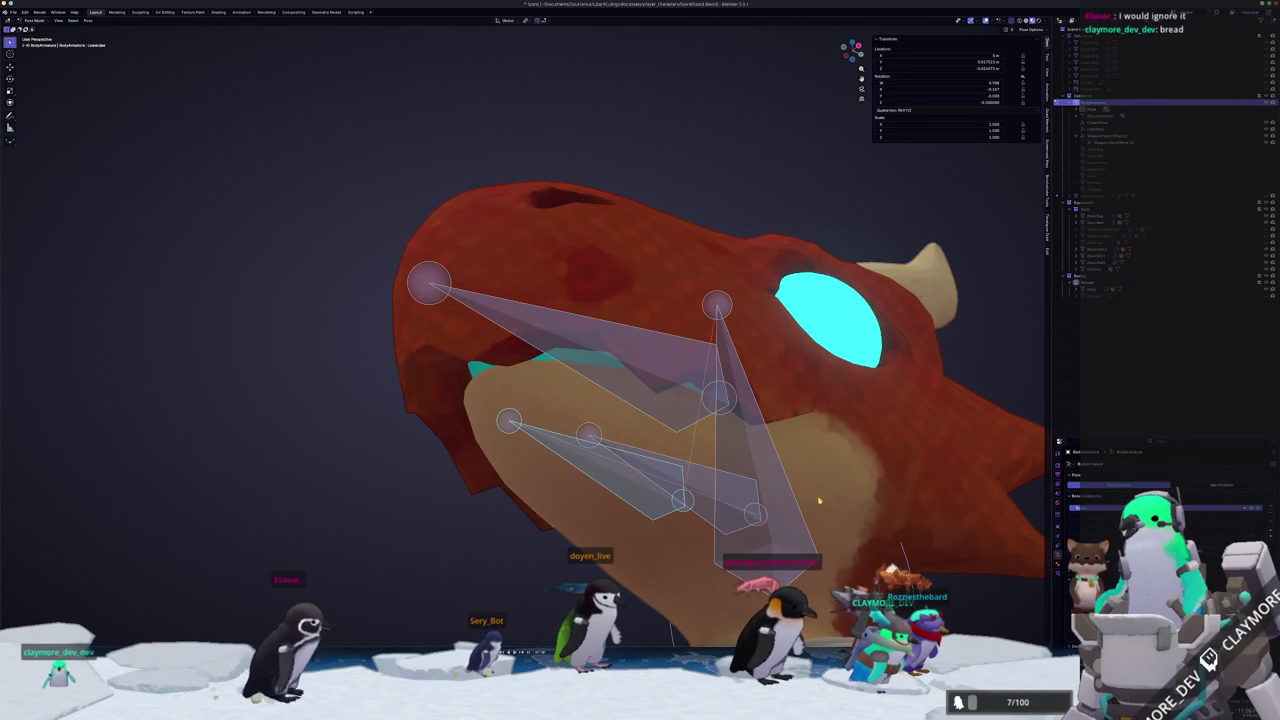
# Test-rotate the lower jaw bone, undo it, and reopen the Body mesh in Edit Mode
pyautogui.press('r')
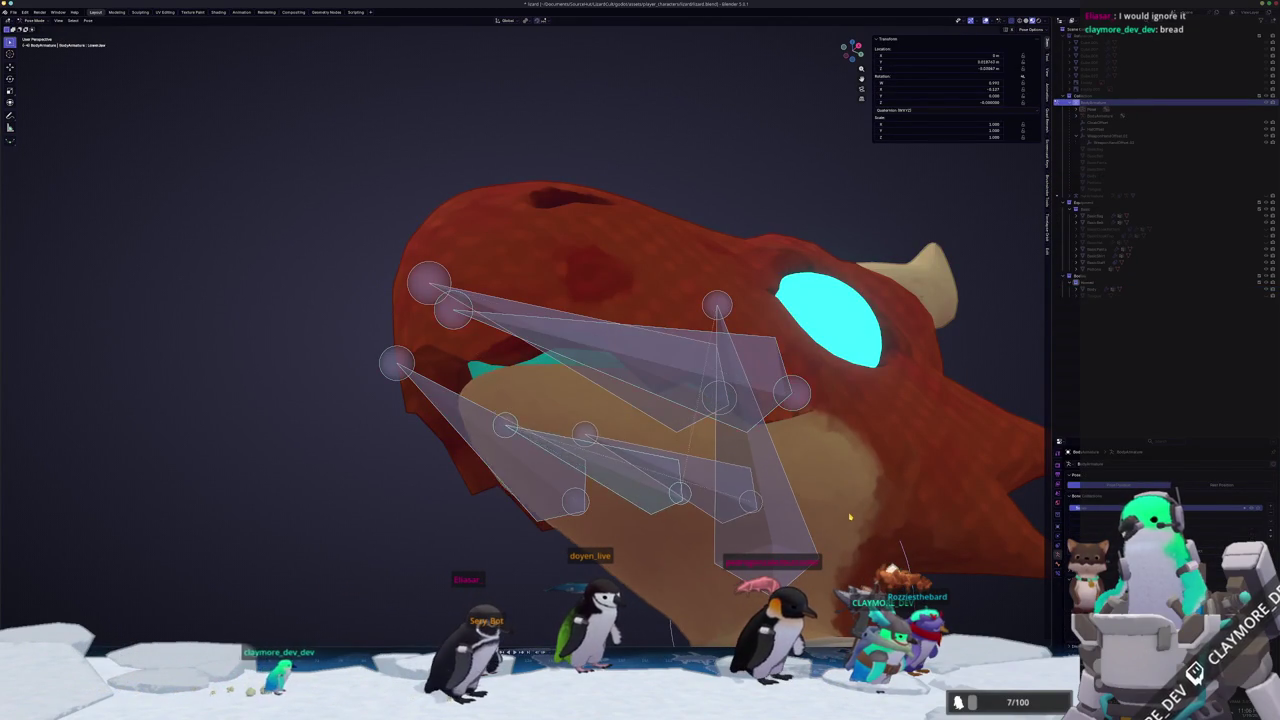
pyautogui.hotkey('ctrl', 'z')
pyautogui.hotkey('ctrl', 'z')
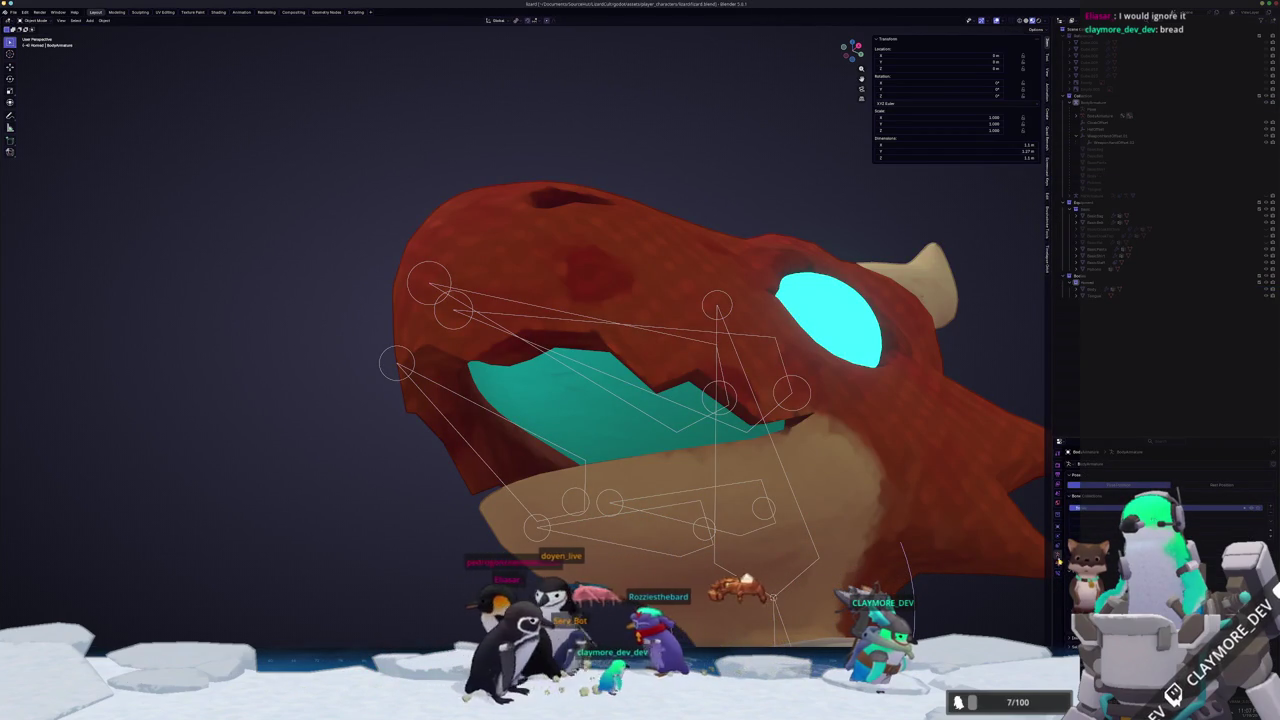
pyautogui.hotkey('ctrl', 'Tab')
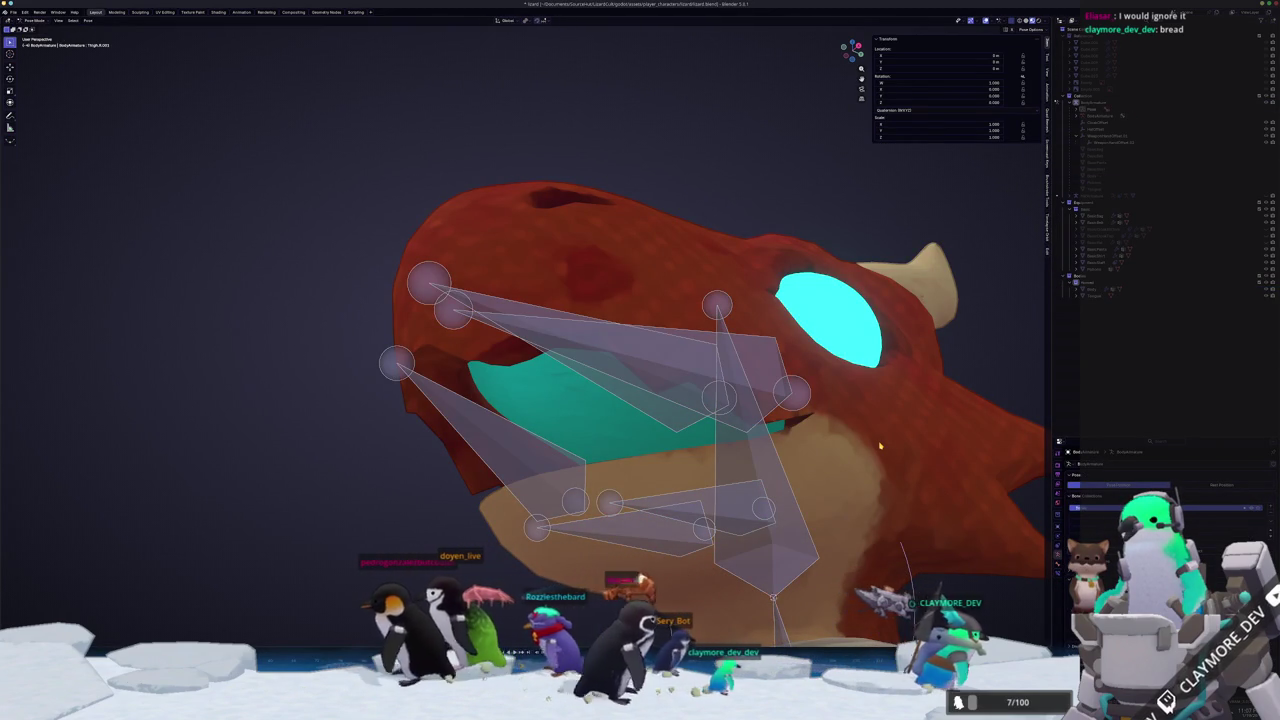
pyautogui.hotkey('ctrl', 'Tab')
pyautogui.click(958, 493)
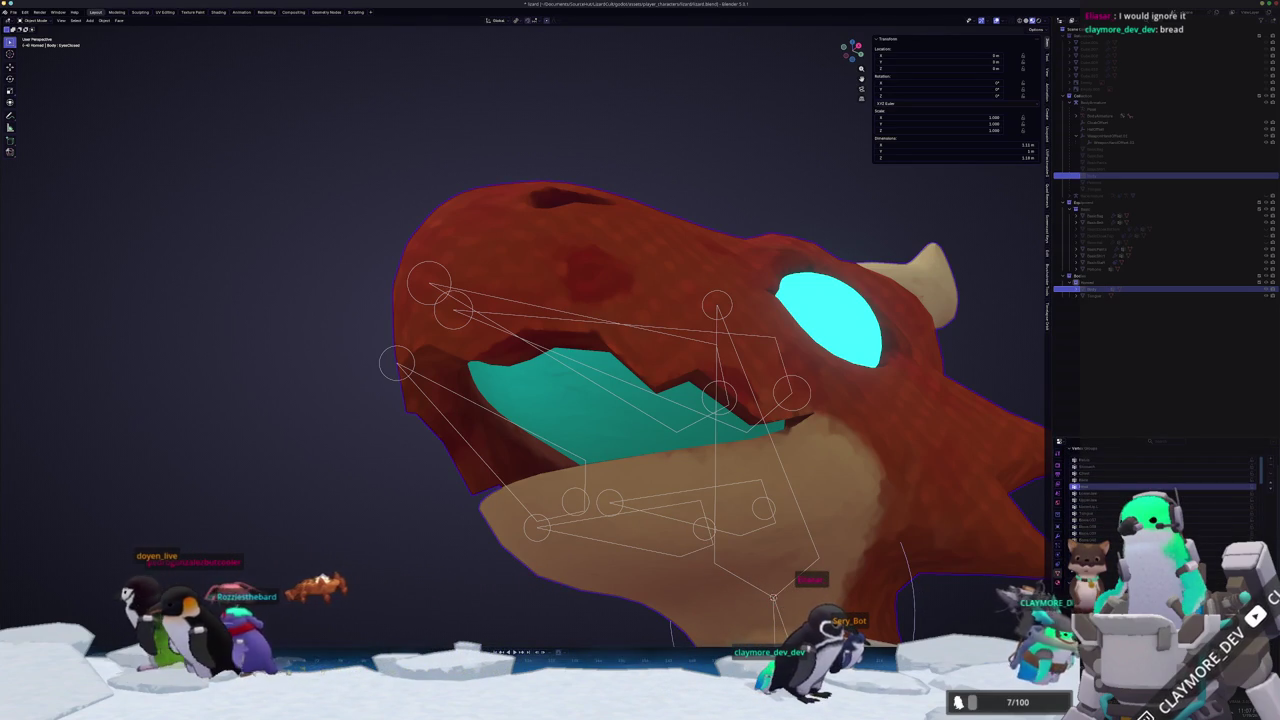
pyautogui.scroll(2, 548, 344)
pyautogui.press('Tab')
# Select the vertices along the mouth edge and pull them slightly downward
pyautogui.moveTo(715, 423); pyautogui.dragTo(844, 381)
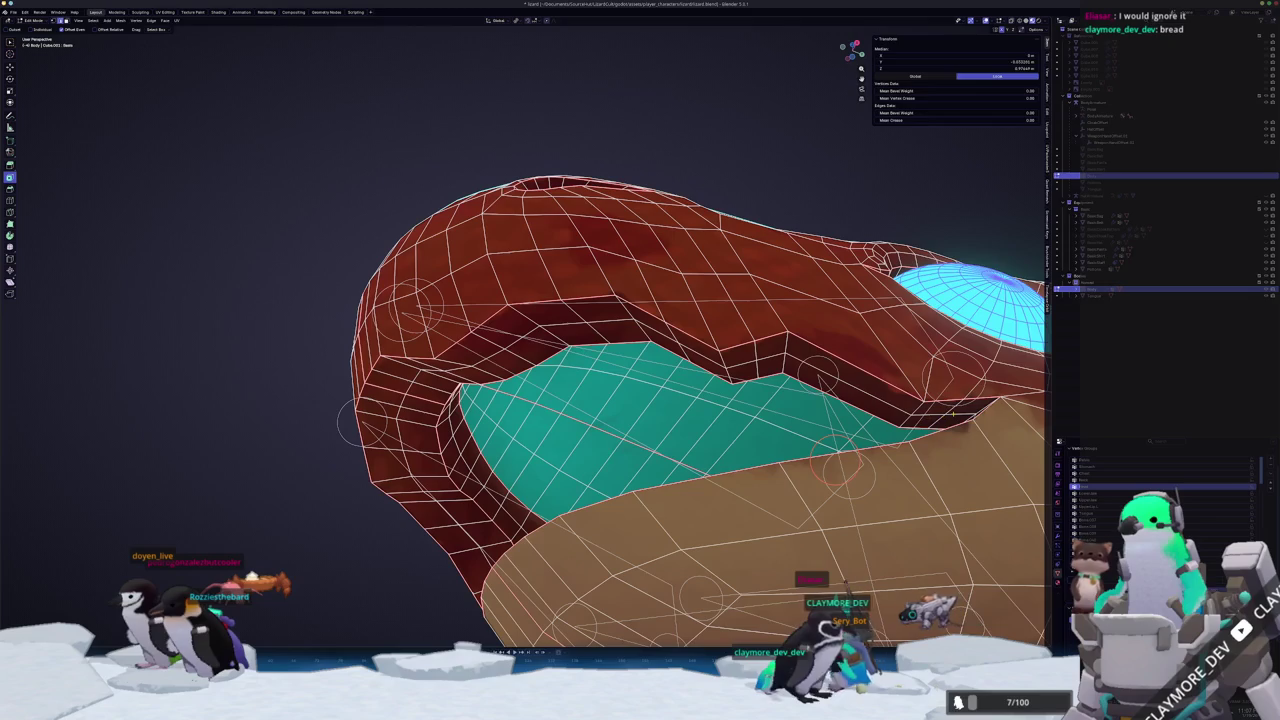
pyautogui.click(942, 413)
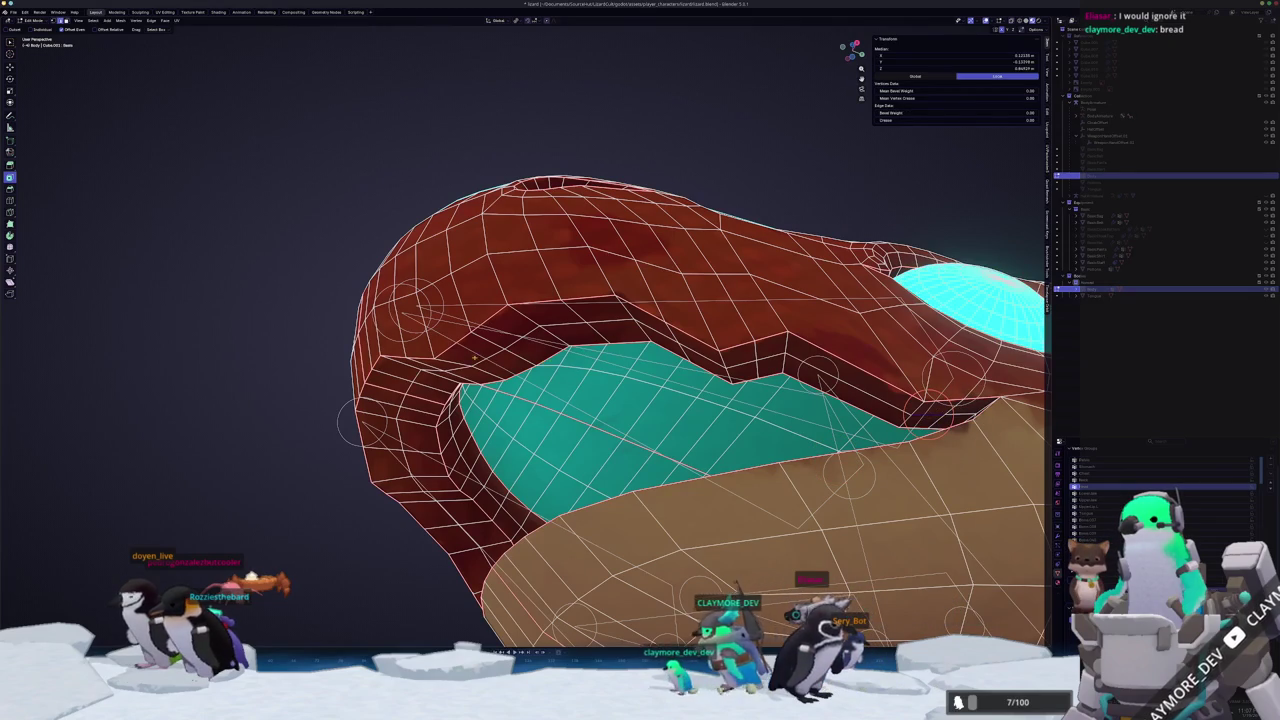
pyautogui.press('KP_3')
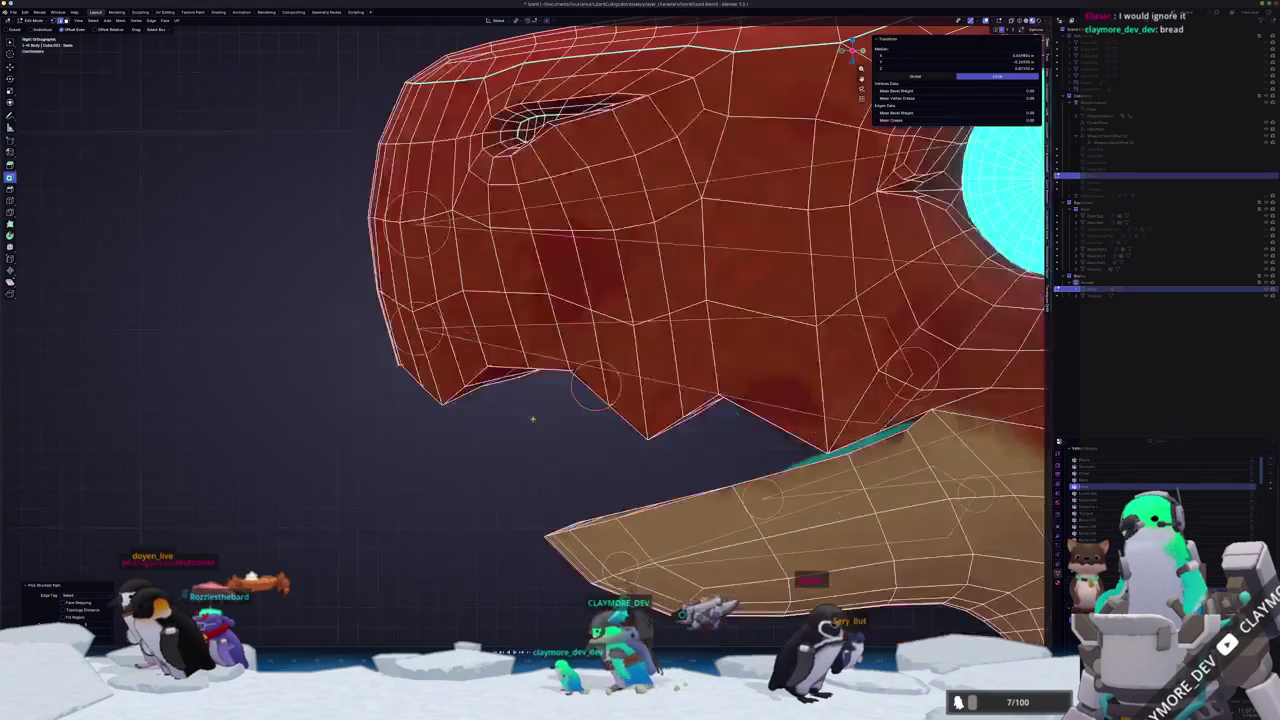
pyautogui.scroll(2, 643, 432)
pyautogui.moveTo(643, 432); pyautogui.dragTo(638, 453)
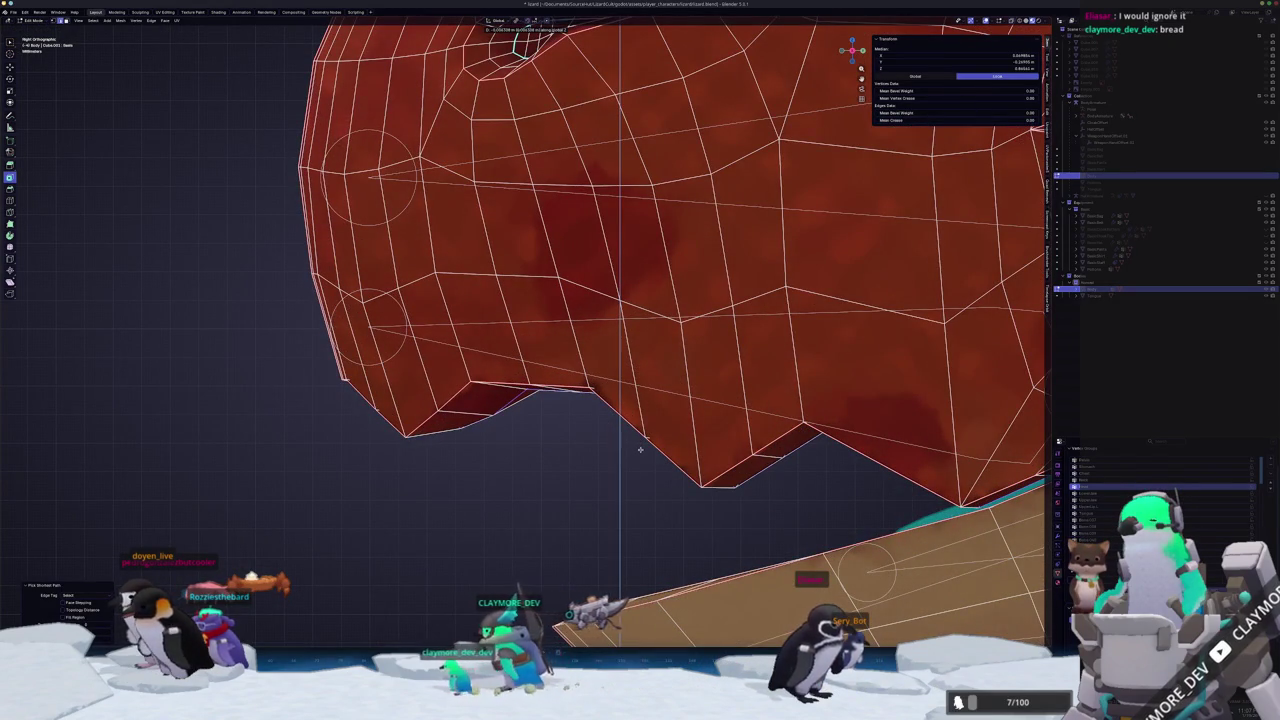
pyautogui.press('KP_1')
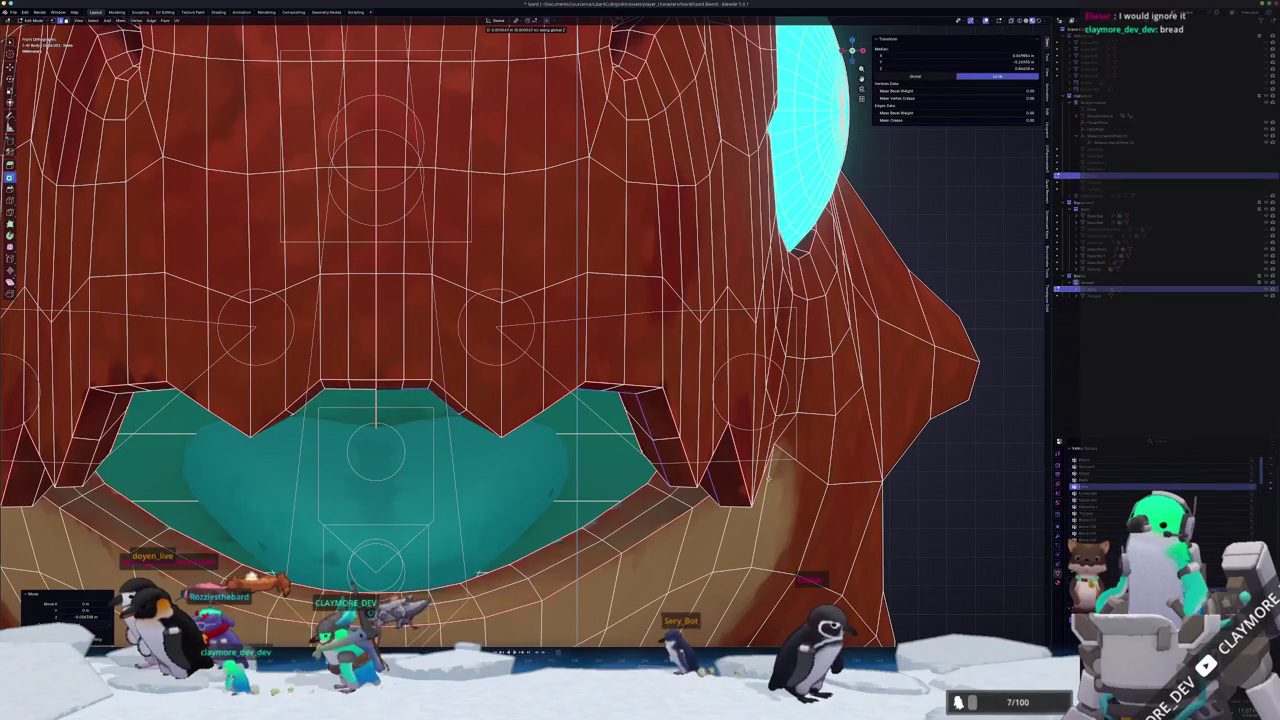
# Lower the mouth-top edge loop straight down along the Z axis
pyautogui.moveTo(550, 488)
pyautogui.mouseDown()
pyautogui.moveTo(480, 430)
pyautogui.moveTo(470, 440)
pyautogui.moveTo(613, 267)
pyautogui.moveTo(590, 330)
pyautogui.mouseUp()
pyautogui.scroll(3, 580, 350)
pyautogui.press('g')
pyautogui.press('z')
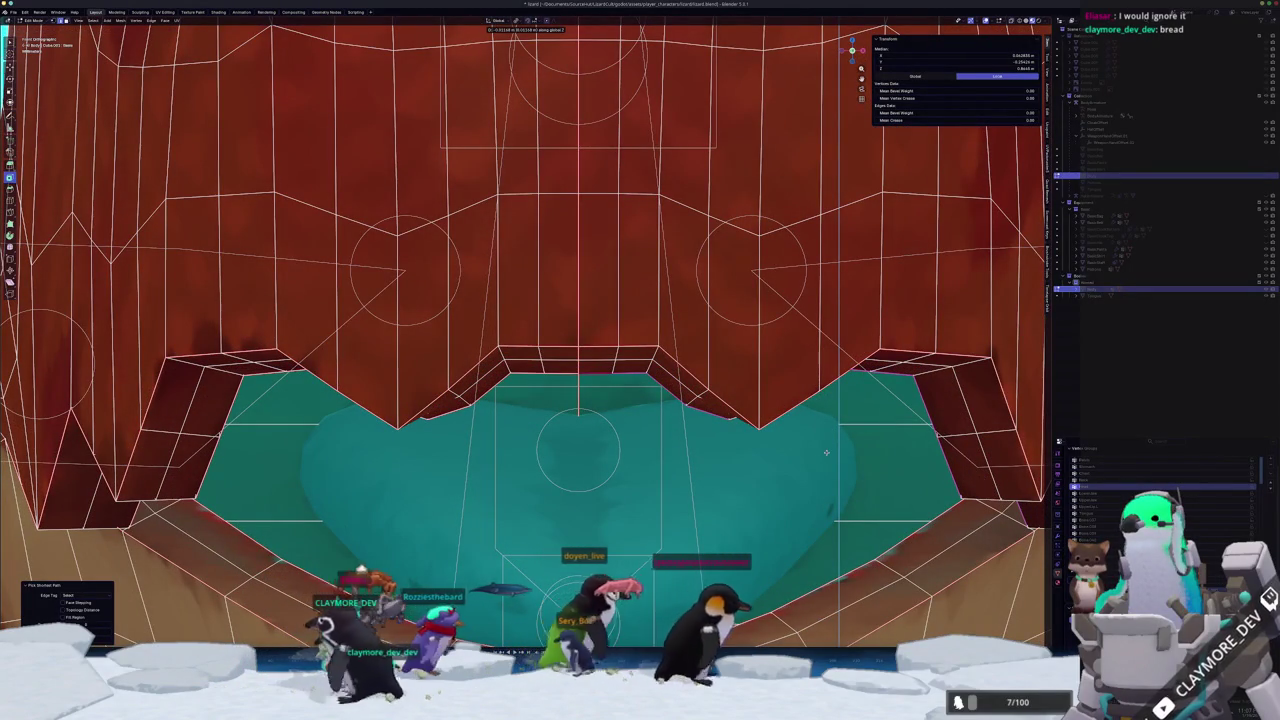
pyautogui.click(826, 452)
# Lower the selection further along Z, then return to Object Mode and select the Body mesh
pyautogui.moveTo(852, 48)
pyautogui.mouseDown()
pyautogui.moveTo(480, 431)
pyautogui.moveTo(420, 437)
pyautogui.mouseUp()
pyautogui.press('g')
pyautogui.press('z')
pyautogui.click(426, 452)
pyautogui.scroll(-5, 450, 470)
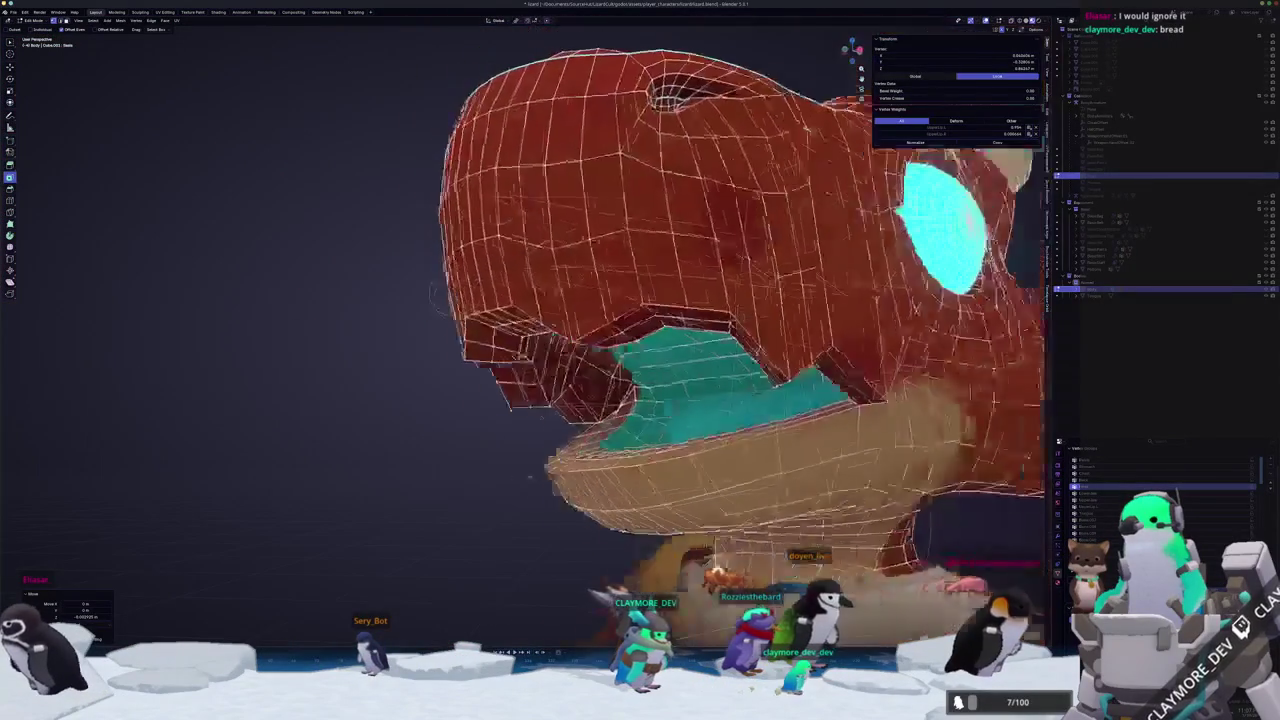
pyautogui.press('Tab')
pyautogui.click(627, 398)
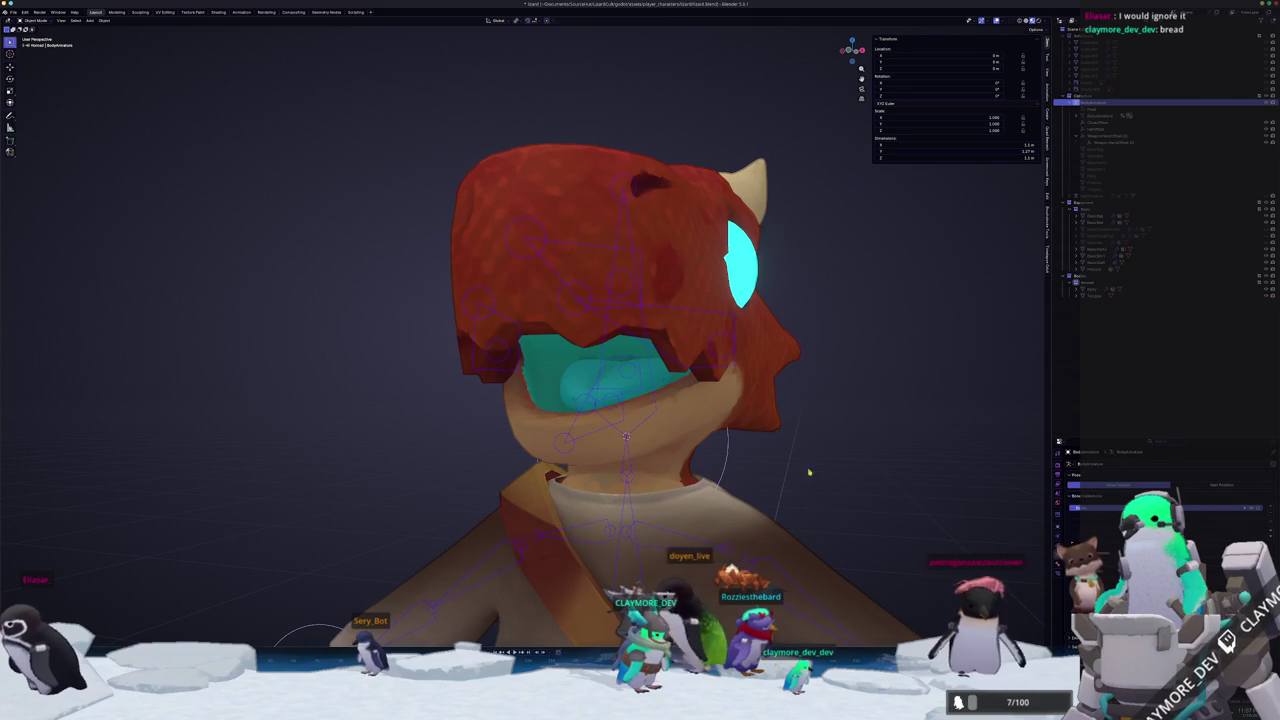
# Select the Body object and switch to an orthographic right-side view of the head
pyautogui.click(1090, 289)
pyautogui.scroll(3, 640, 360)
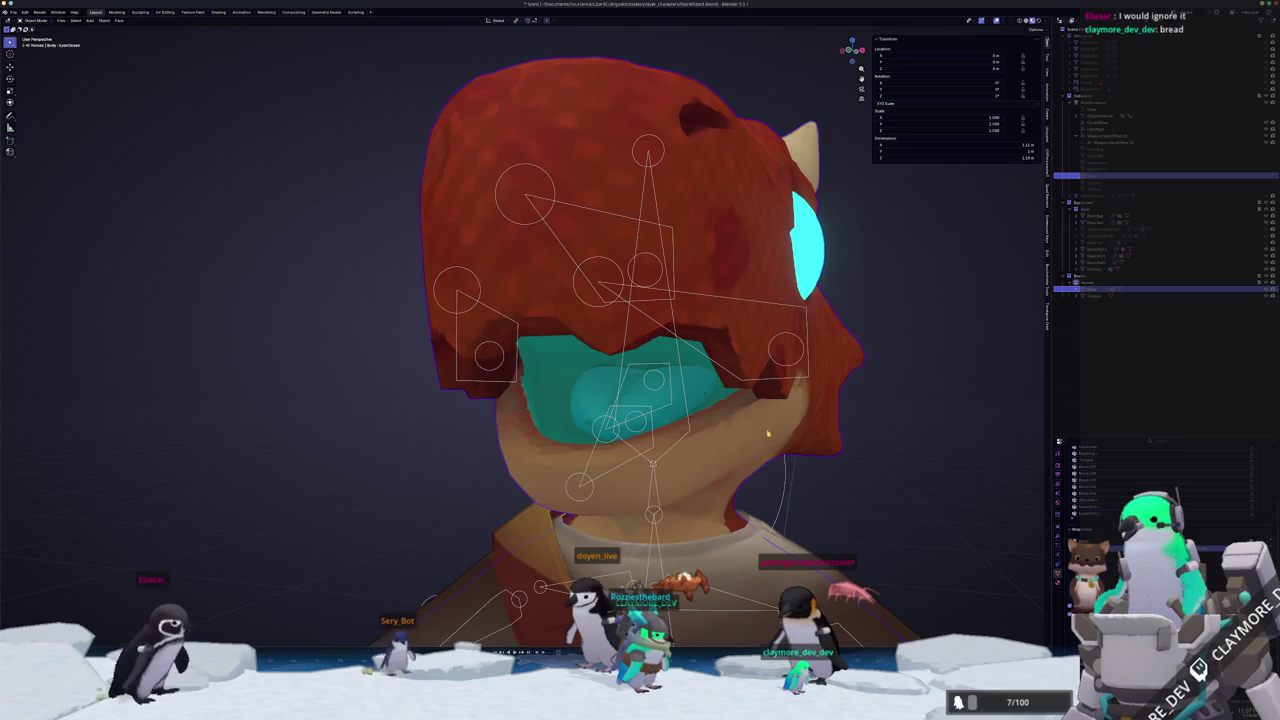
pyautogui.press('KP_5')
pyautogui.scroll(2, 738, 437)
pyautogui.press('KP_3')
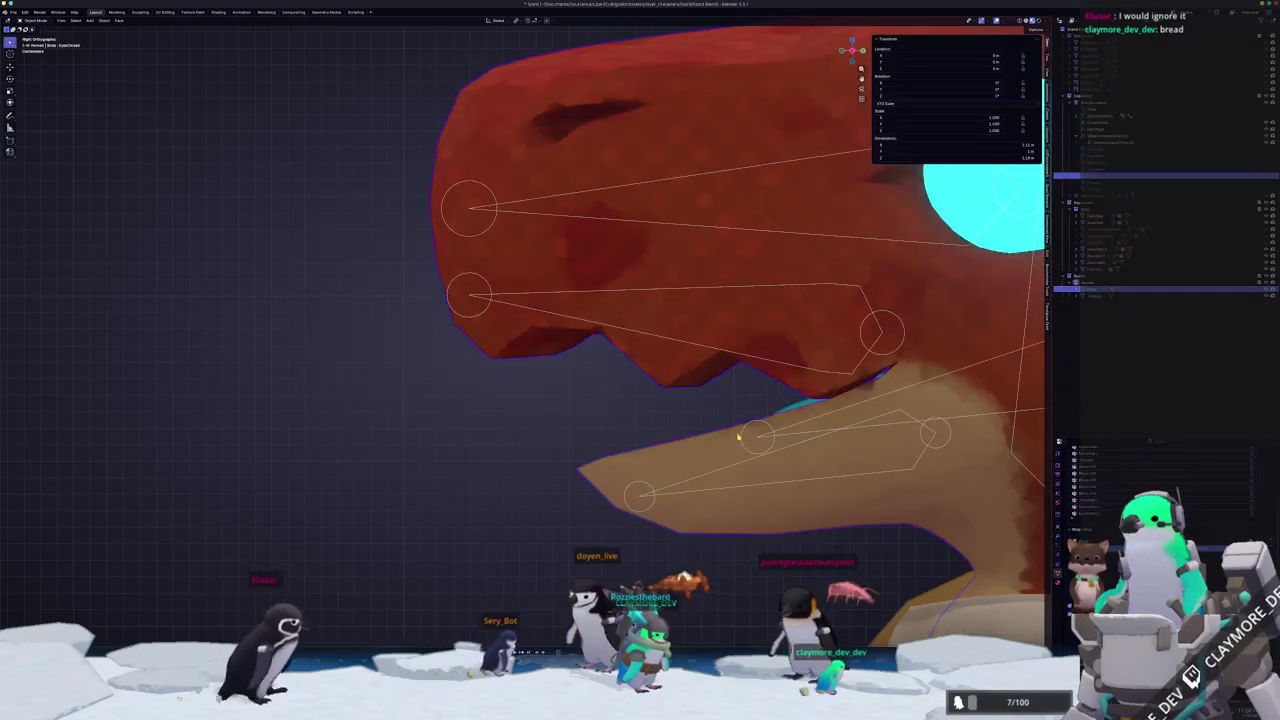
# In Pose Mode, move the jaw bone into its new position, constraining the final move to Z
pyautogui.hotkey('ctrl', 'Tab')
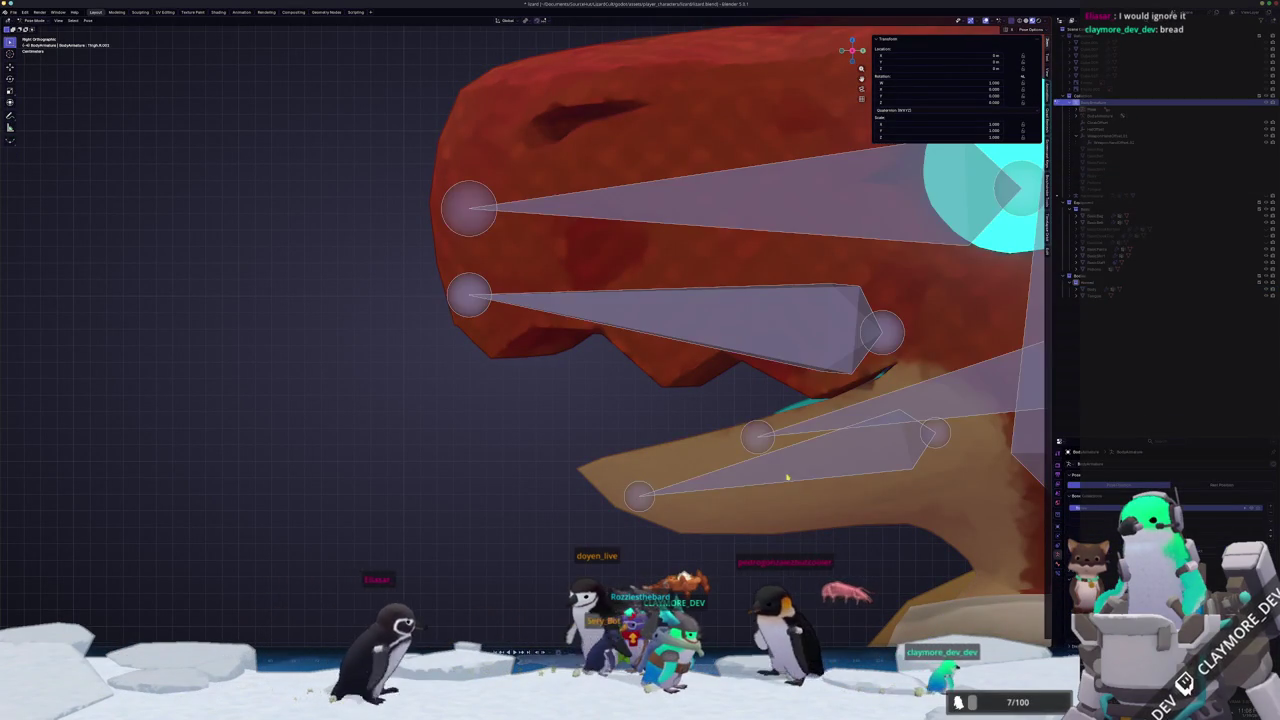
pyautogui.press('g')
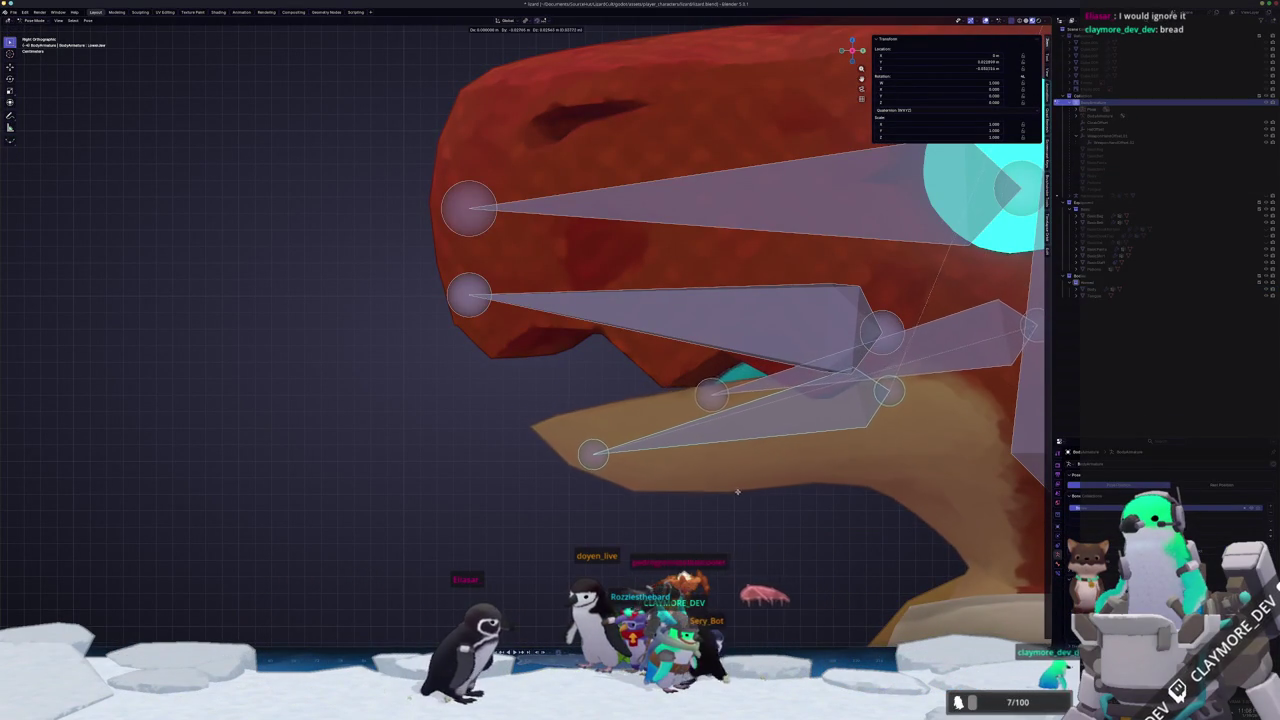
pyautogui.click(757, 503)
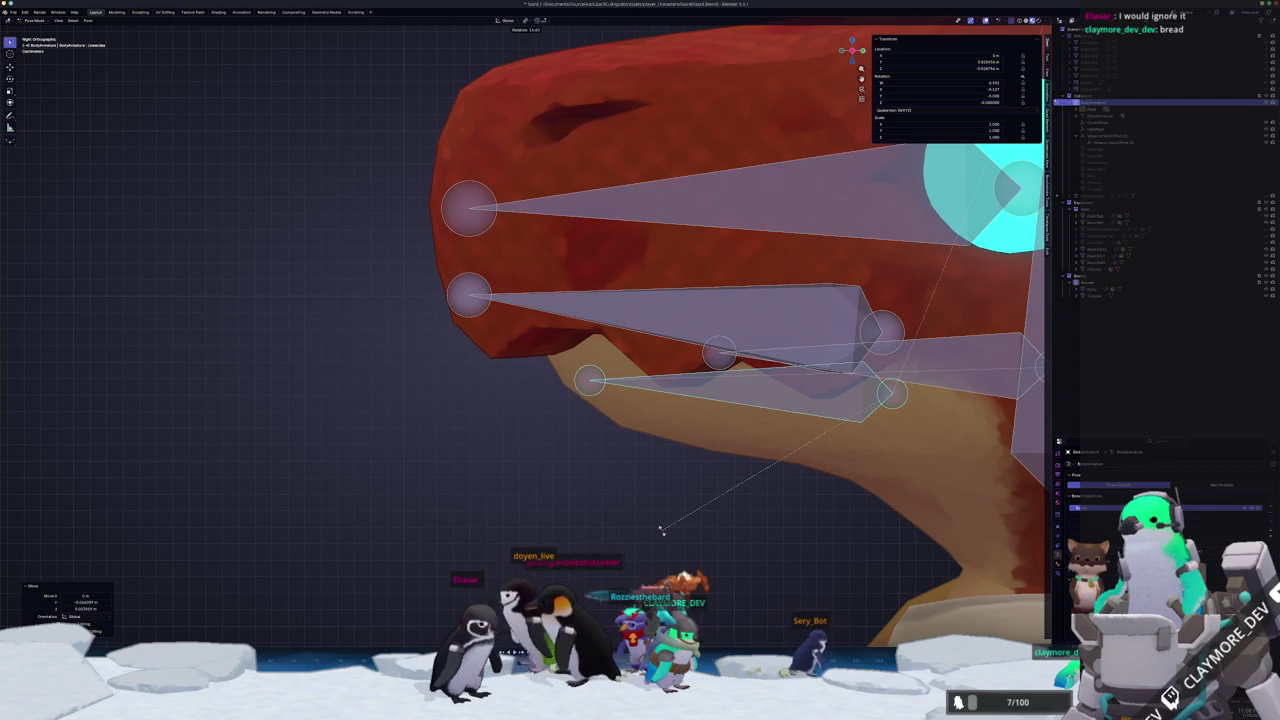
pyautogui.press('g')
pyautogui.press('z')
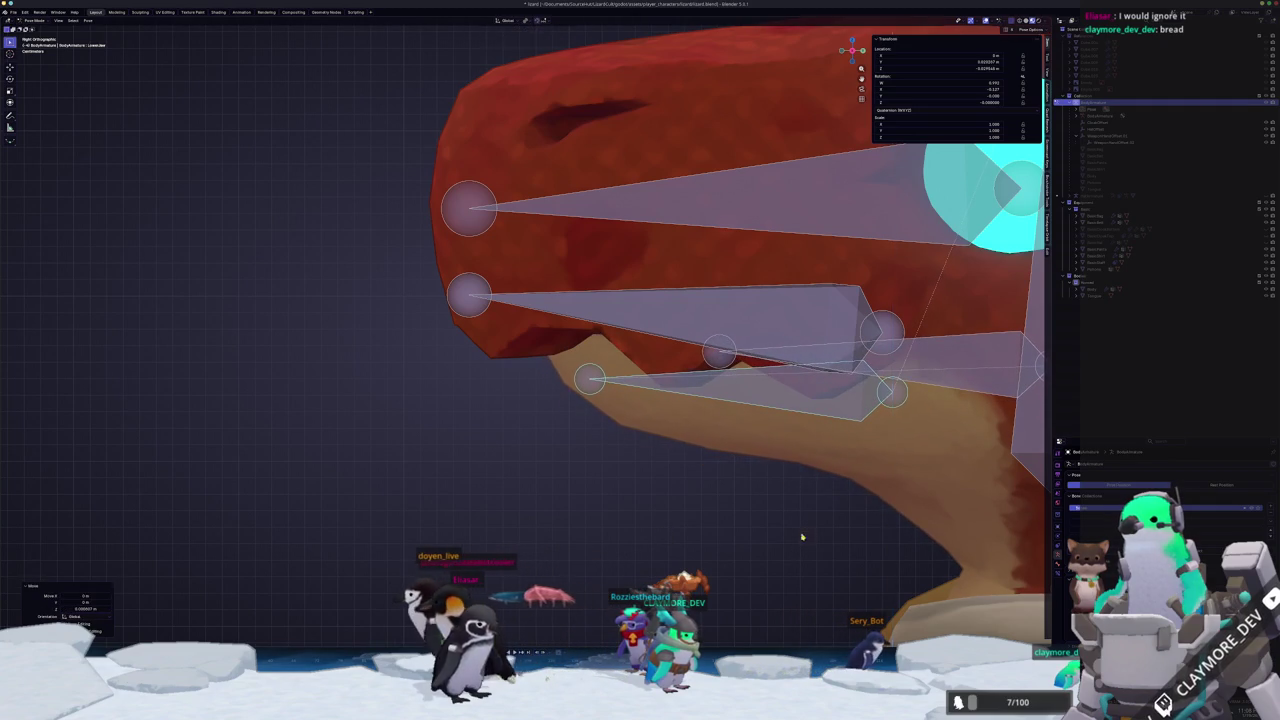
pyautogui.moveTo(541, 577)
pyautogui.mouseDown()
pyautogui.moveTo(563, 510)
pyautogui.moveTo(545, 570)
pyautogui.moveTo(560, 565)
pyautogui.moveTo(574, 488)
pyautogui.mouseUp()
pyautogui.scroll(2, 571, 561)
pyautogui.click(560, 560)
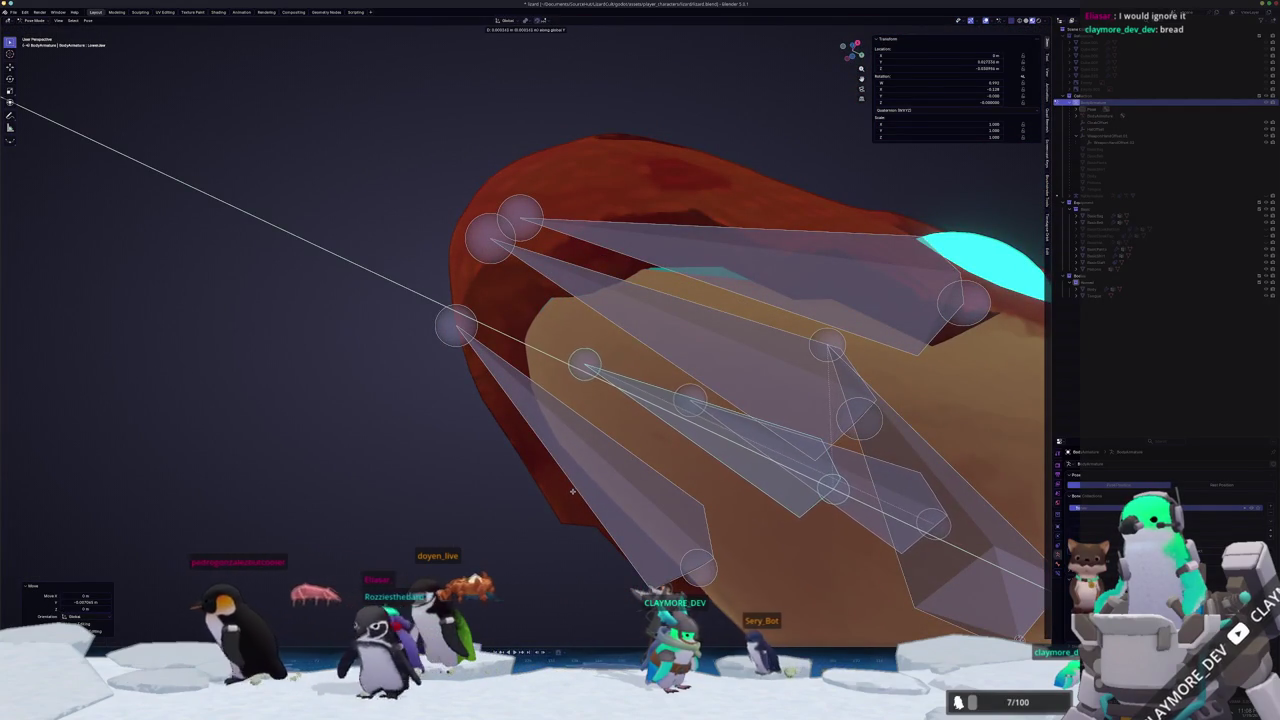
pyautogui.click(571, 490)
# Leave Pose Mode, select the body mesh and enter Edit Mode on the jaw vertices
pyautogui.moveTo(537, 420)
pyautogui.mouseDown()
pyautogui.moveTo(545, 388)
pyautogui.moveTo(749, 251)
pyautogui.mouseUp()
pyautogui.moveTo(789, 211)
pyautogui.mouseDown()
pyautogui.moveTo(592, 271)
pyautogui.moveTo(788, 311)
pyautogui.moveTo(513, 418)
pyautogui.moveTo(540, 428)
pyautogui.mouseUp()
pyautogui.hotkey('ctrl', 'Tab')
pyautogui.click(592, 271)
pyautogui.press('Tab')
pyautogui.keyDown('shift'); pyautogui.click(513, 418); pyautogui.keyUp('shift')
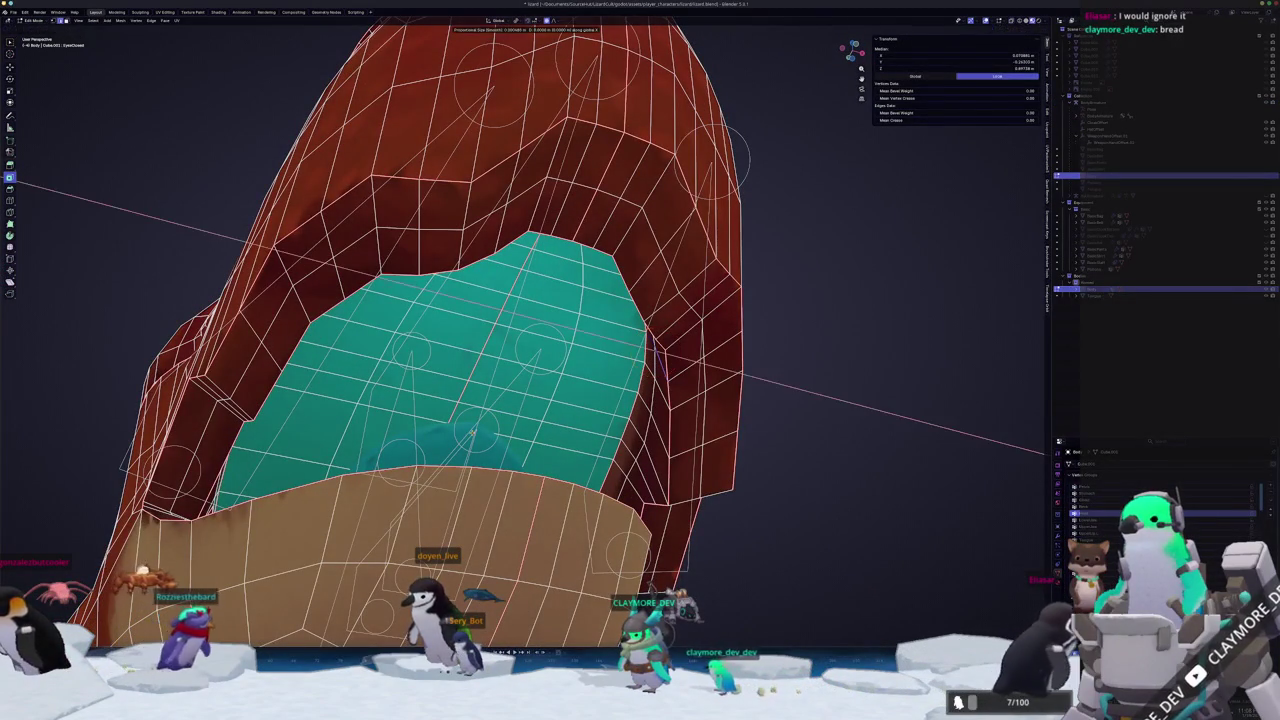
# Slide the selected jaw vertices sideways along the X axis
pyautogui.press('g')
pyautogui.press('x')
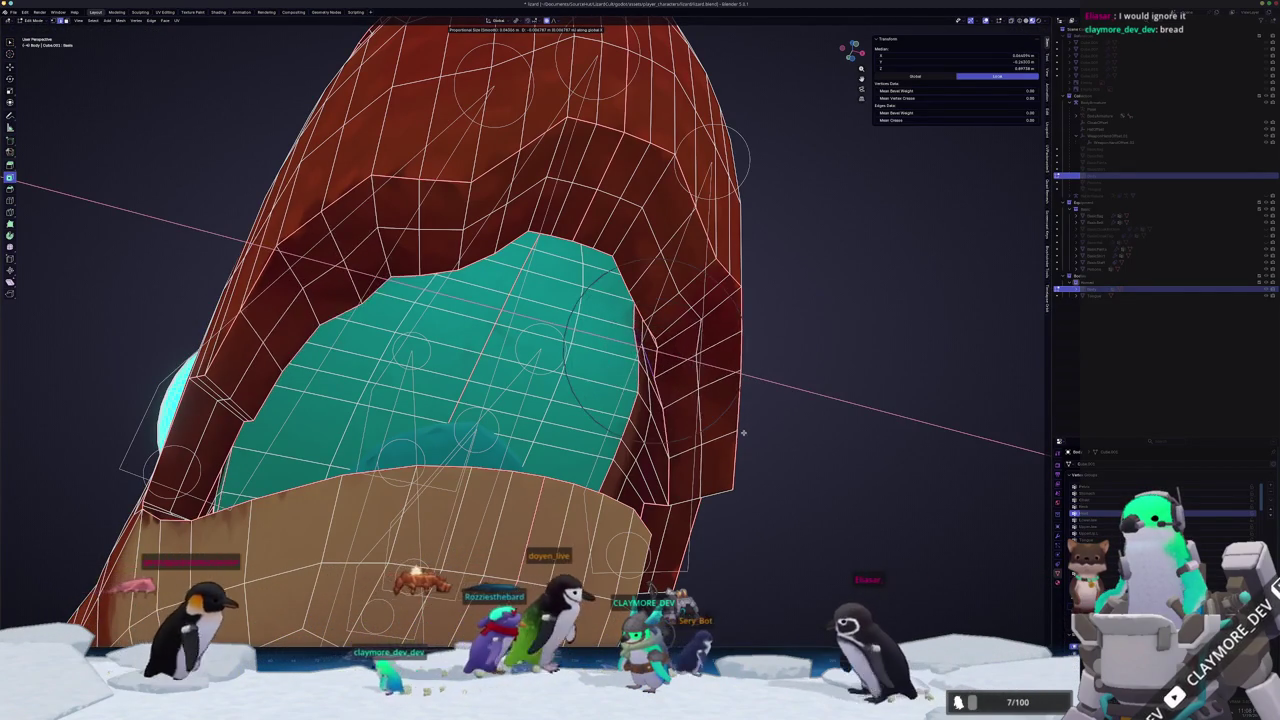
pyautogui.click(707, 410)
pyautogui.scroll(3, 707, 410)
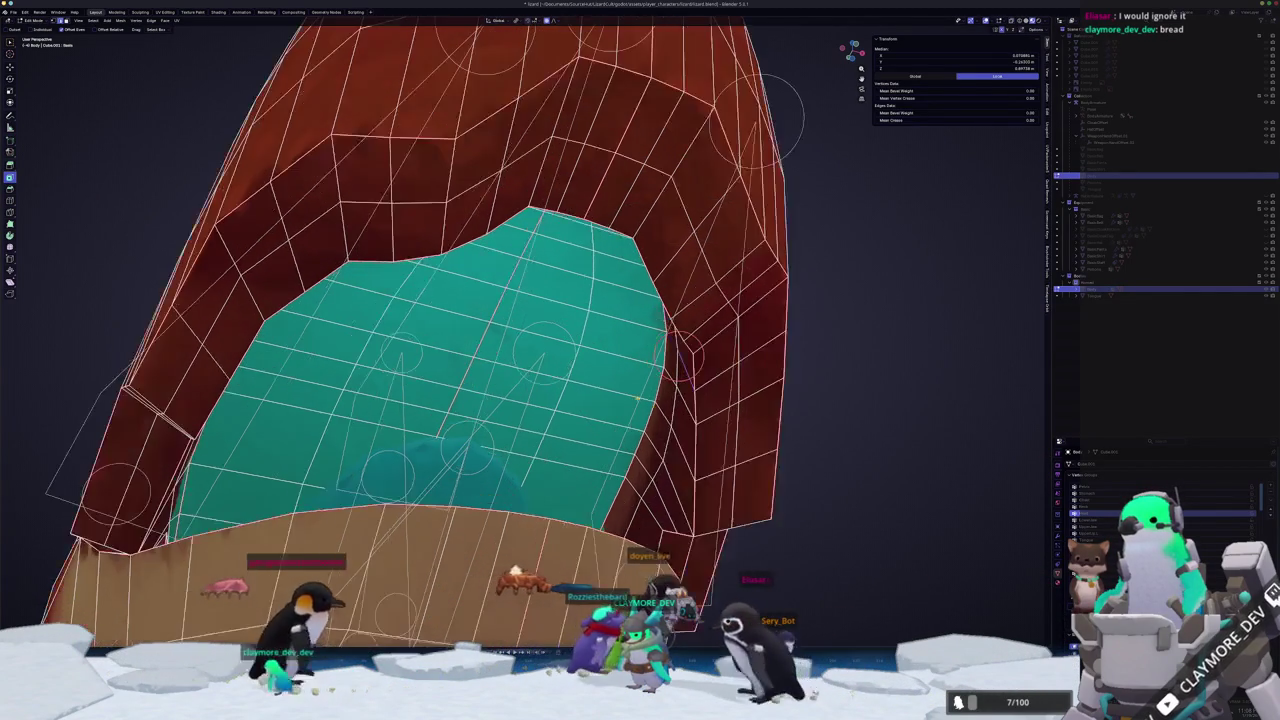
pyautogui.scroll(2, 655, 382)
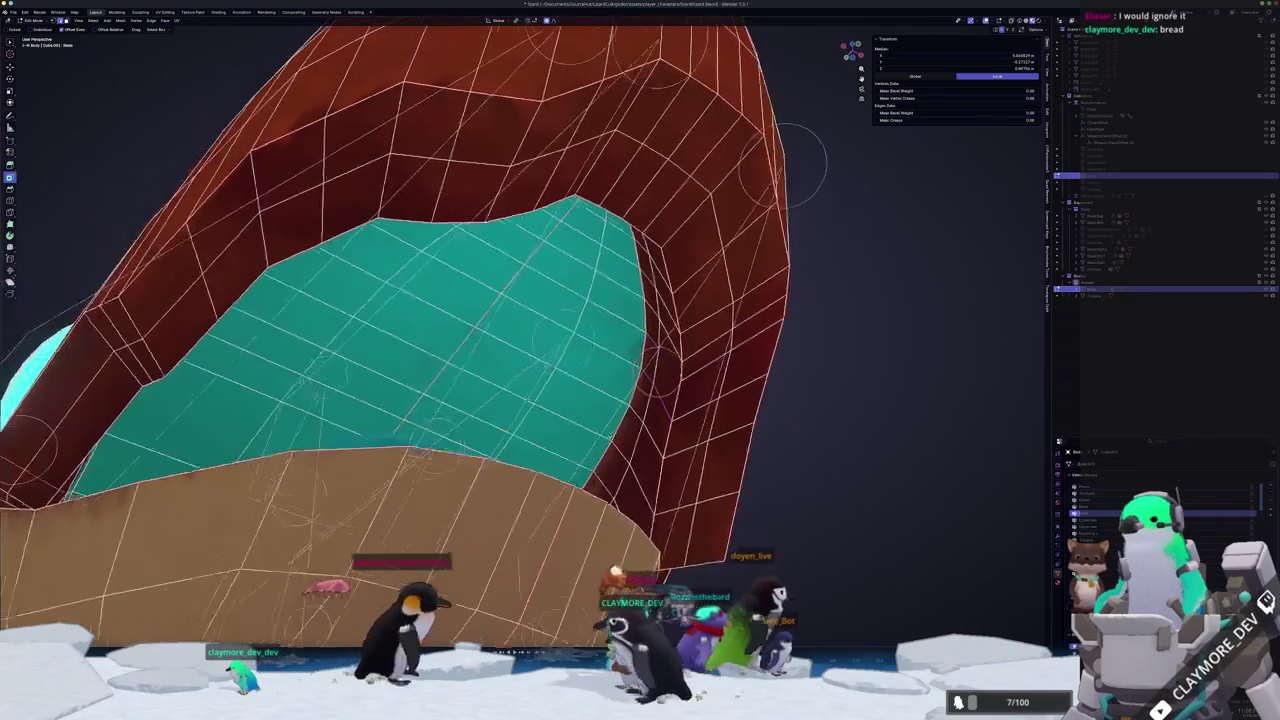
pyautogui.scroll(-2, 656, 436)
# Redo the soft X-axis move of the jaw vertices, undoing one attempt
pyautogui.press('g')
pyautogui.press('x')
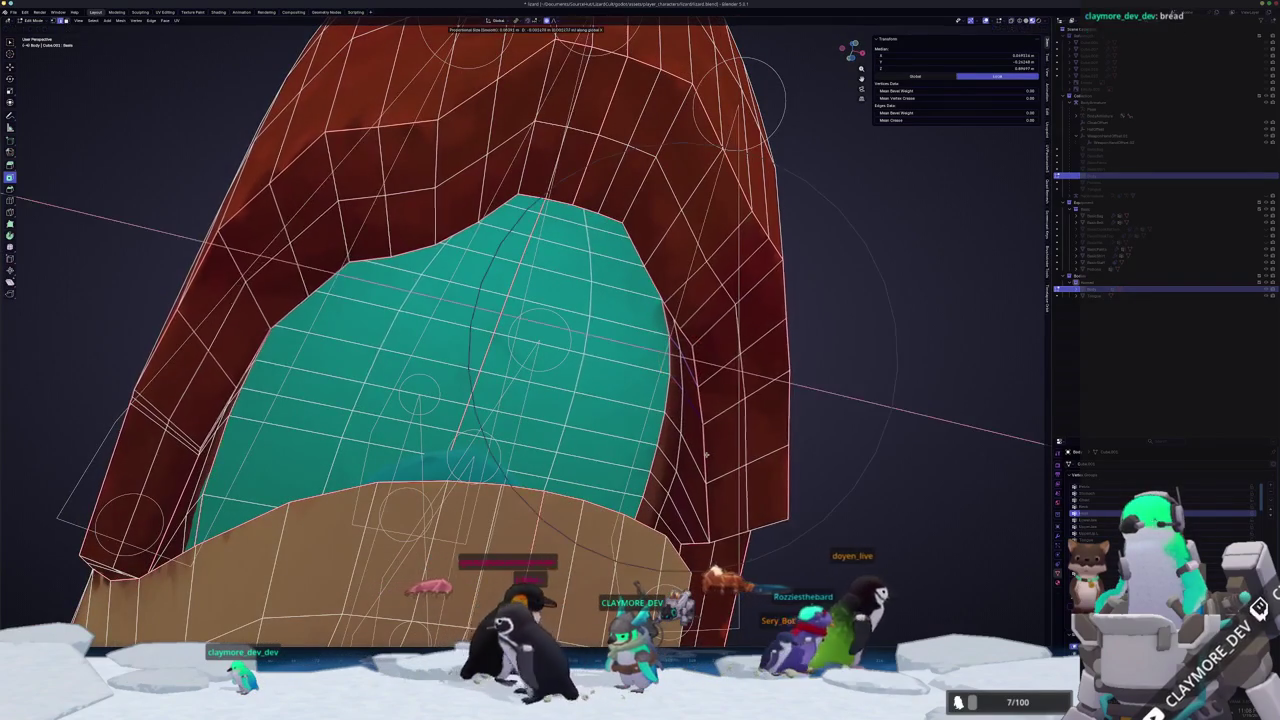
pyautogui.scroll(2, 665, 355)
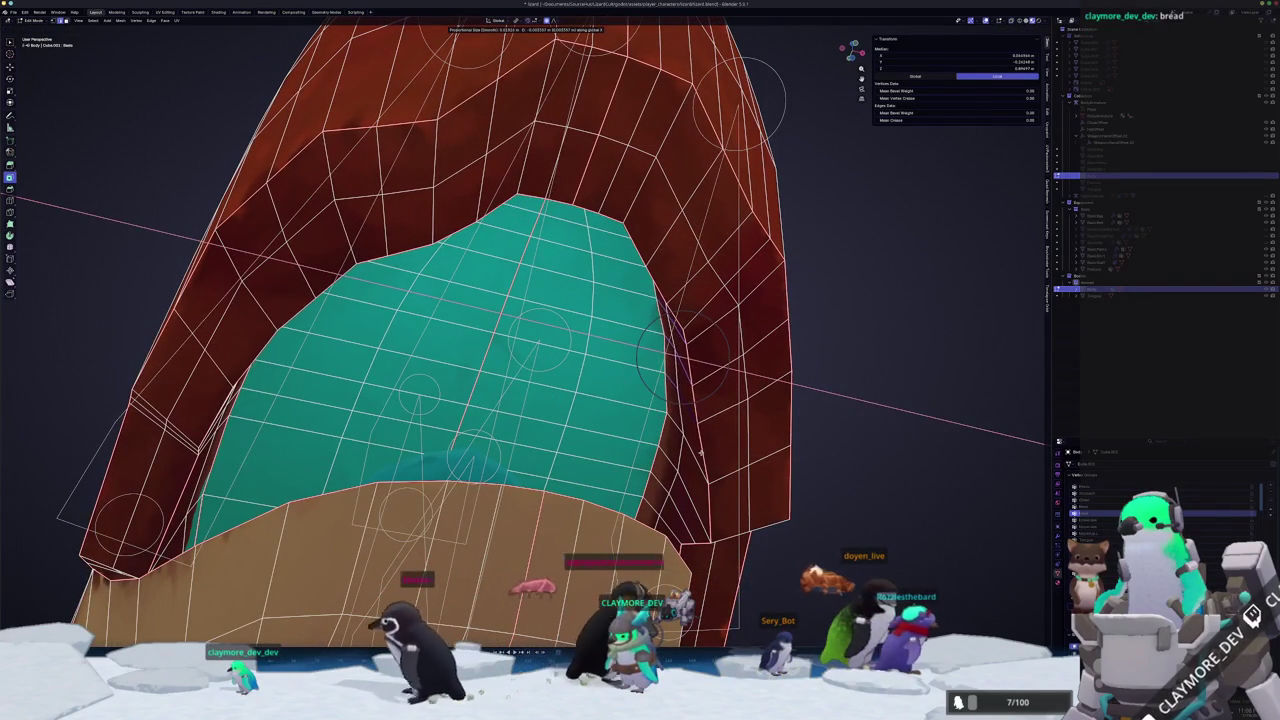
pyautogui.click(684, 437)
pyautogui.hotkey('ctrl', 'z')
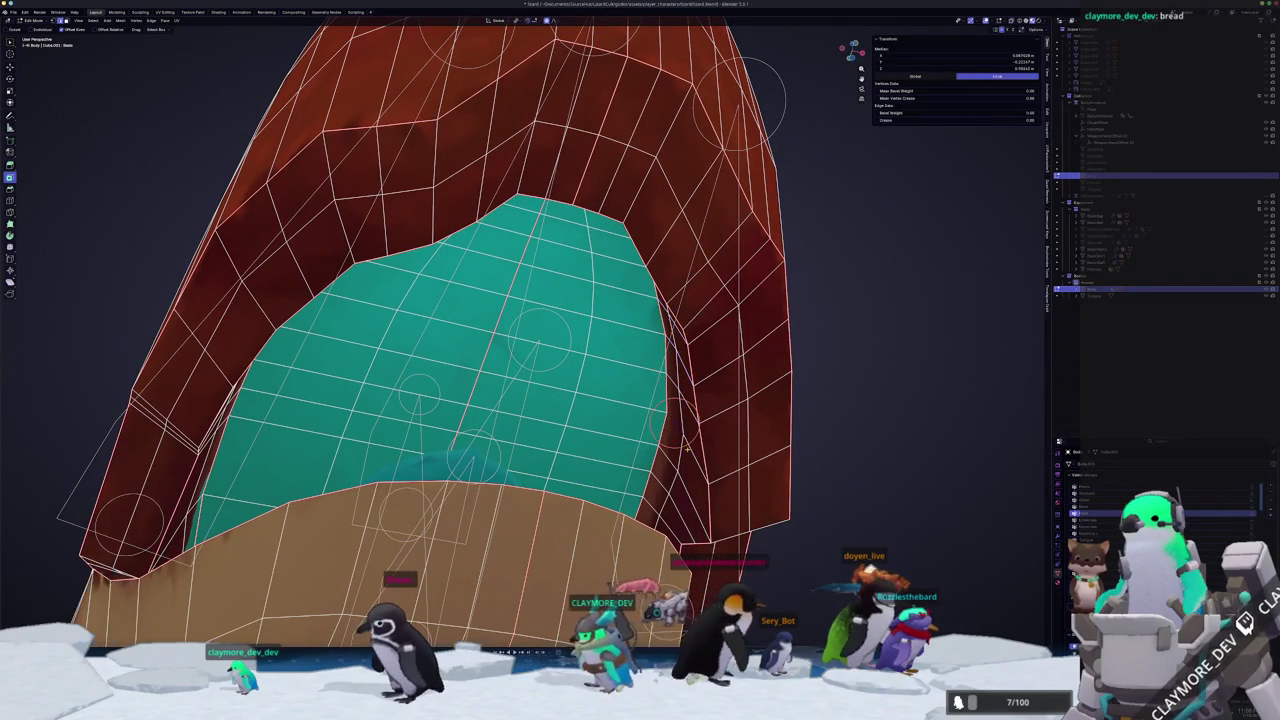
pyautogui.press('g')
pyautogui.press('x')
pyautogui.click(684, 452)
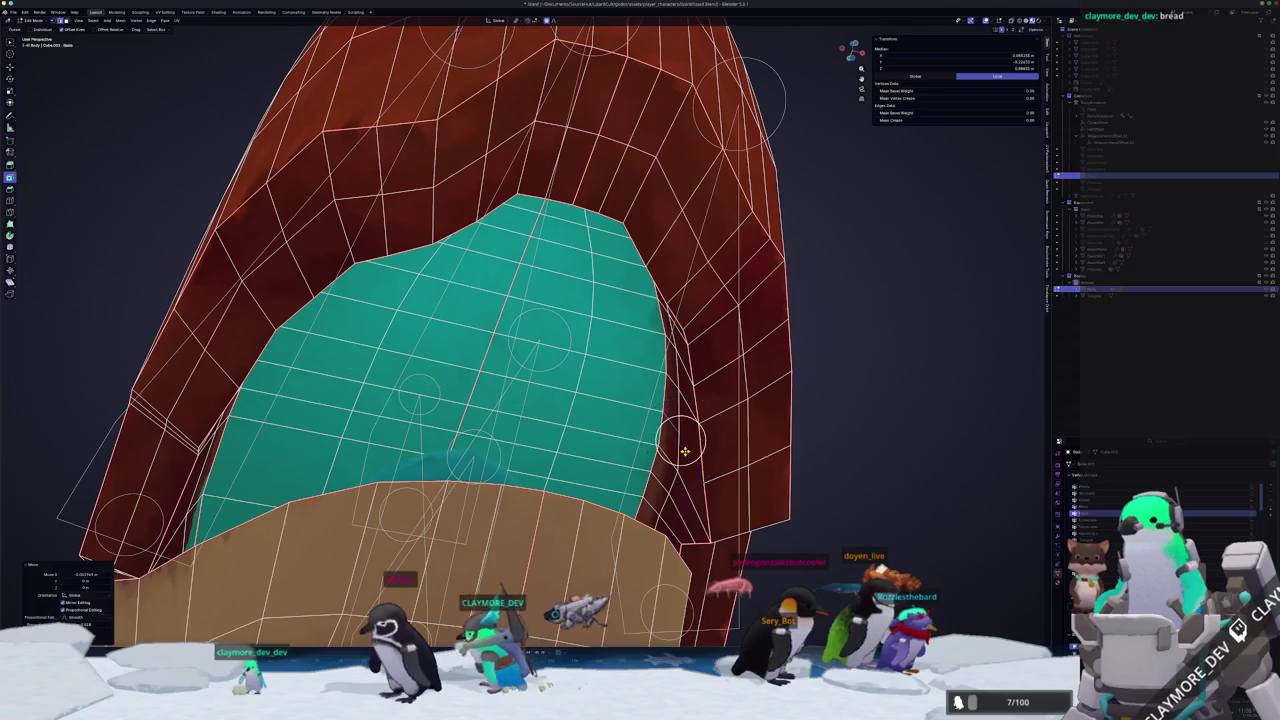
# Check the head from the front, then nudge the jaw vertices along X again
pyautogui.press('Tab')
pyautogui.press('KP_1')
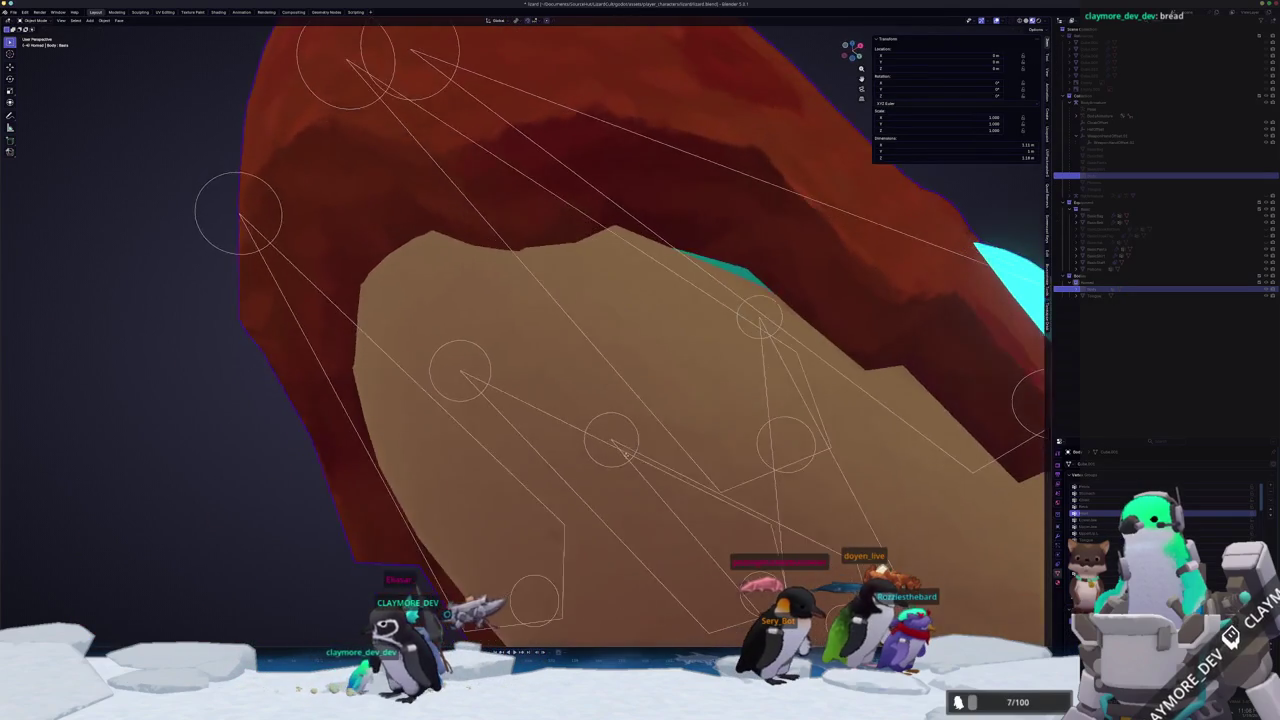
pyautogui.press('Tab')
pyautogui.moveTo(692, 452); pyautogui.dragTo(732, 420)
pyautogui.press('g')
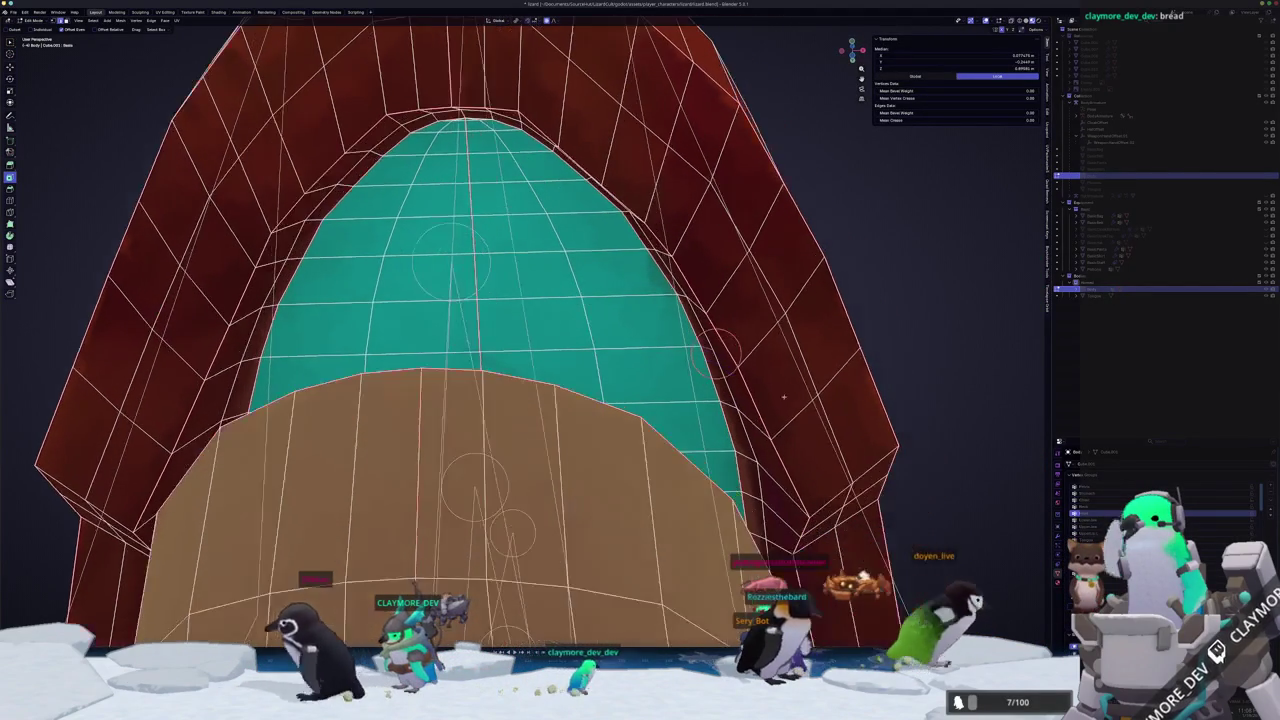
pyautogui.press('x')
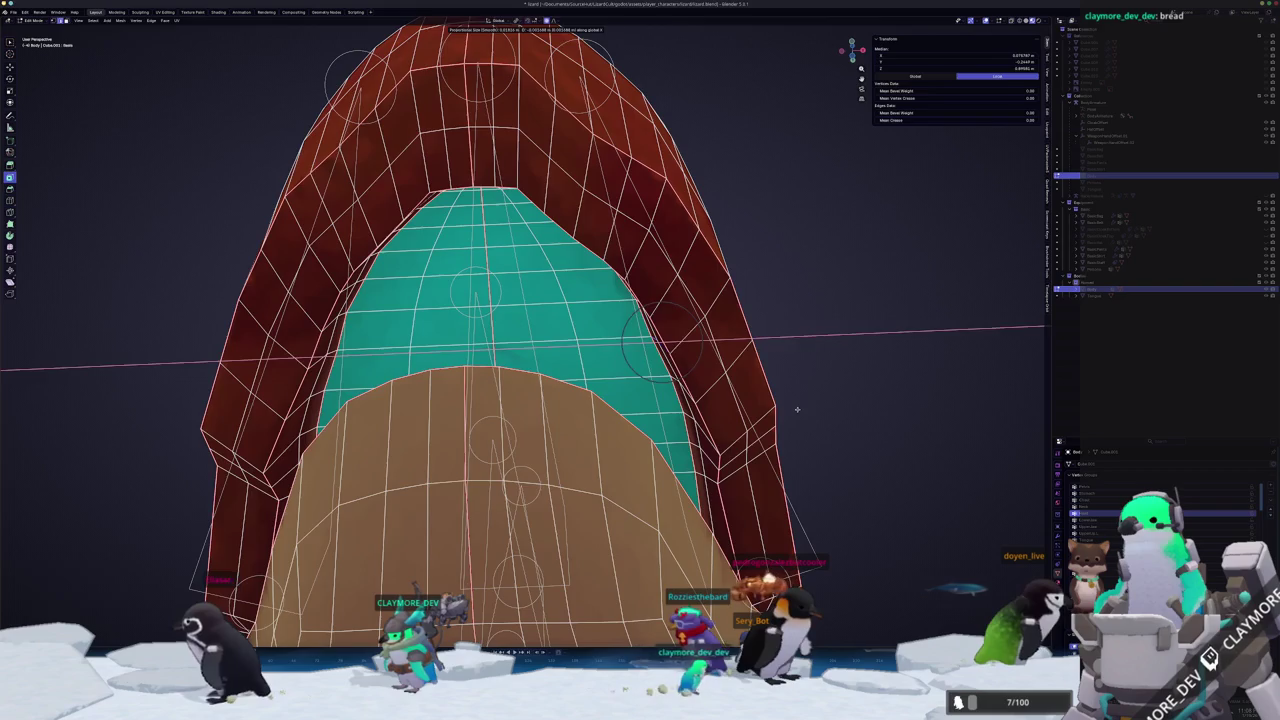
pyautogui.click(797, 409)
# Preview the reshaped mouth from several angles by toggling between Object and Edit Mode
pyautogui.press('Tab')
pyautogui.moveTo(798, 411); pyautogui.dragTo(790, 418)
pyautogui.press('Tab')
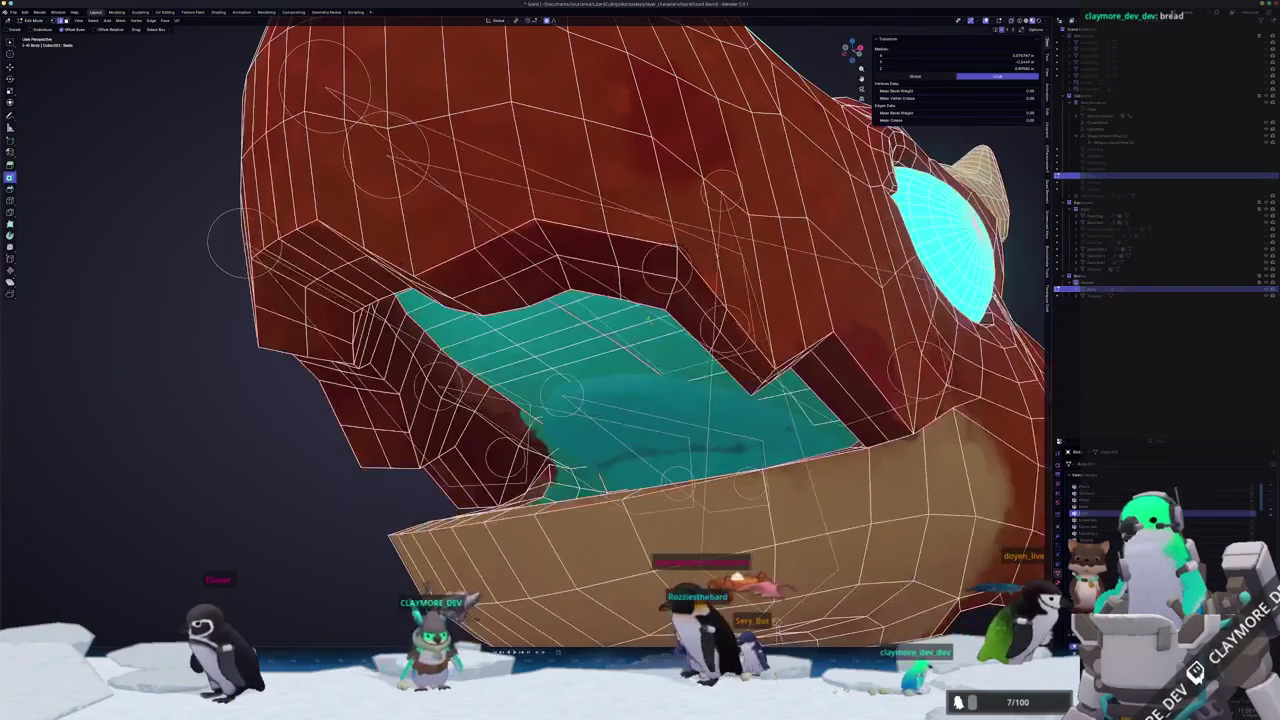
pyautogui.moveTo(790, 418); pyautogui.dragTo(755, 398)
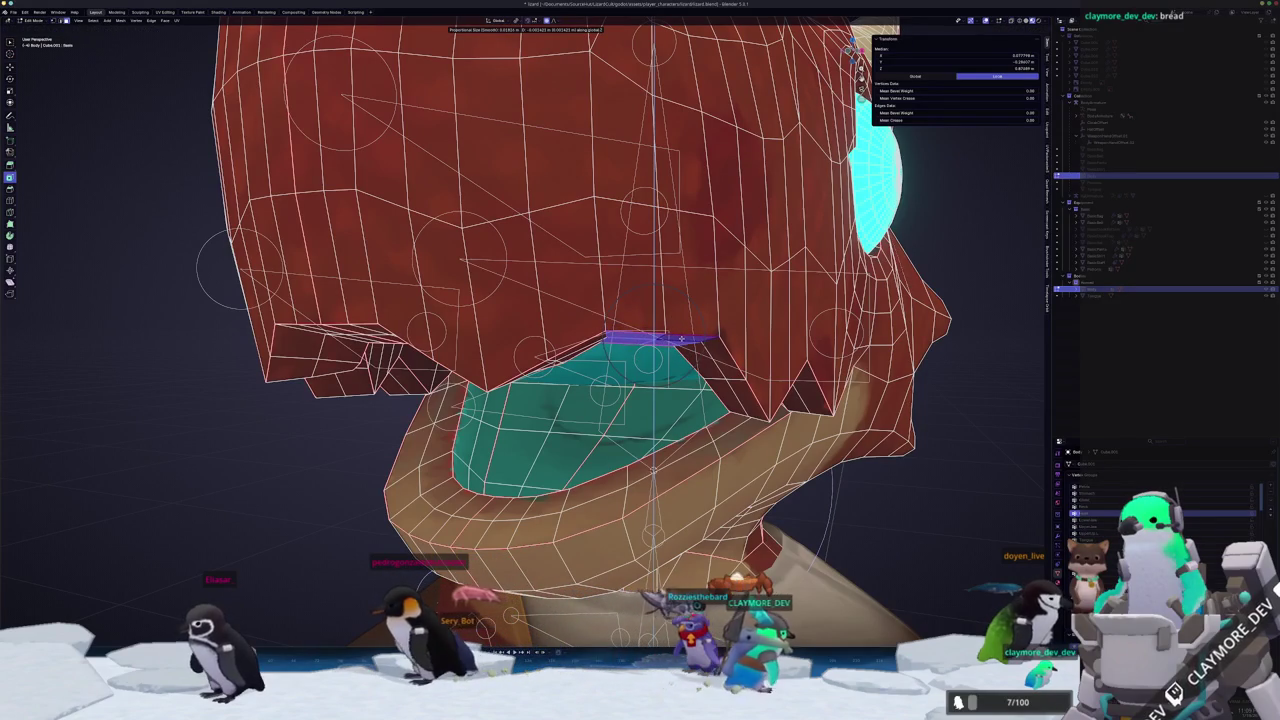
pyautogui.moveTo(681, 339)
pyautogui.mouseDown()
pyautogui.moveTo(435, 380)
pyautogui.moveTo(579, 340)
pyautogui.mouseUp()
pyautogui.press('Tab')
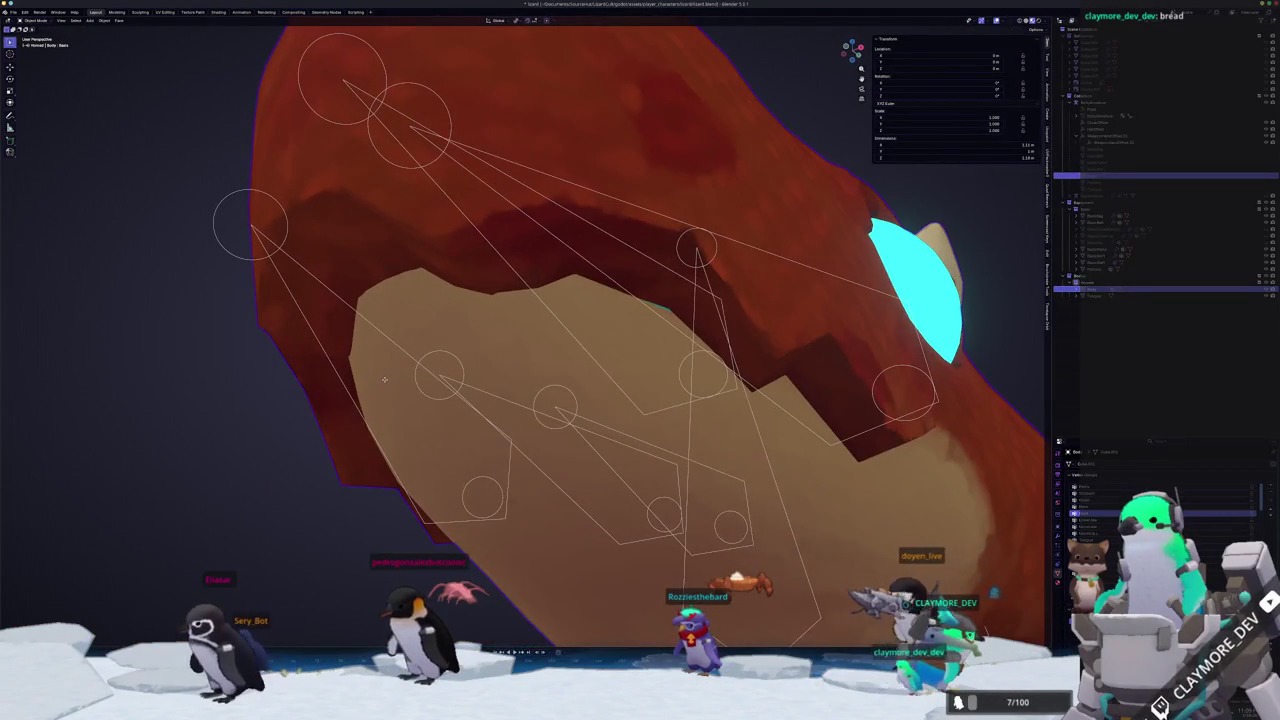
pyautogui.press('Tab')
# Dissolve the edge splitting the mouth faces, return to Object Mode and select the armature
pyautogui.hotkey('ctrl', 'x')
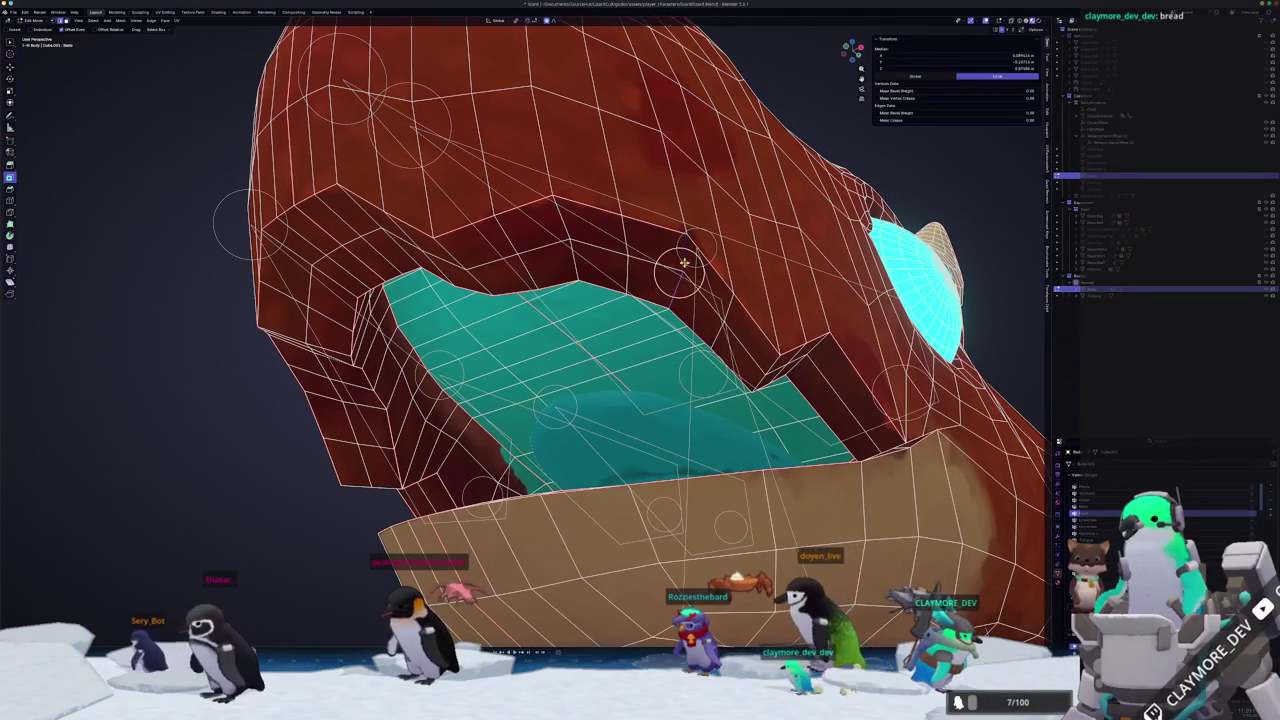
pyautogui.press('Tab')
pyautogui.moveTo(684, 263)
pyautogui.mouseDown()
pyautogui.moveTo(637, 377)
pyautogui.moveTo(582, 416)
pyautogui.moveTo(633, 428)
pyautogui.moveTo(699, 405)
pyautogui.mouseUp()
pyautogui.click(633, 428)
pyautogui.scroll(-4, 696, 422)
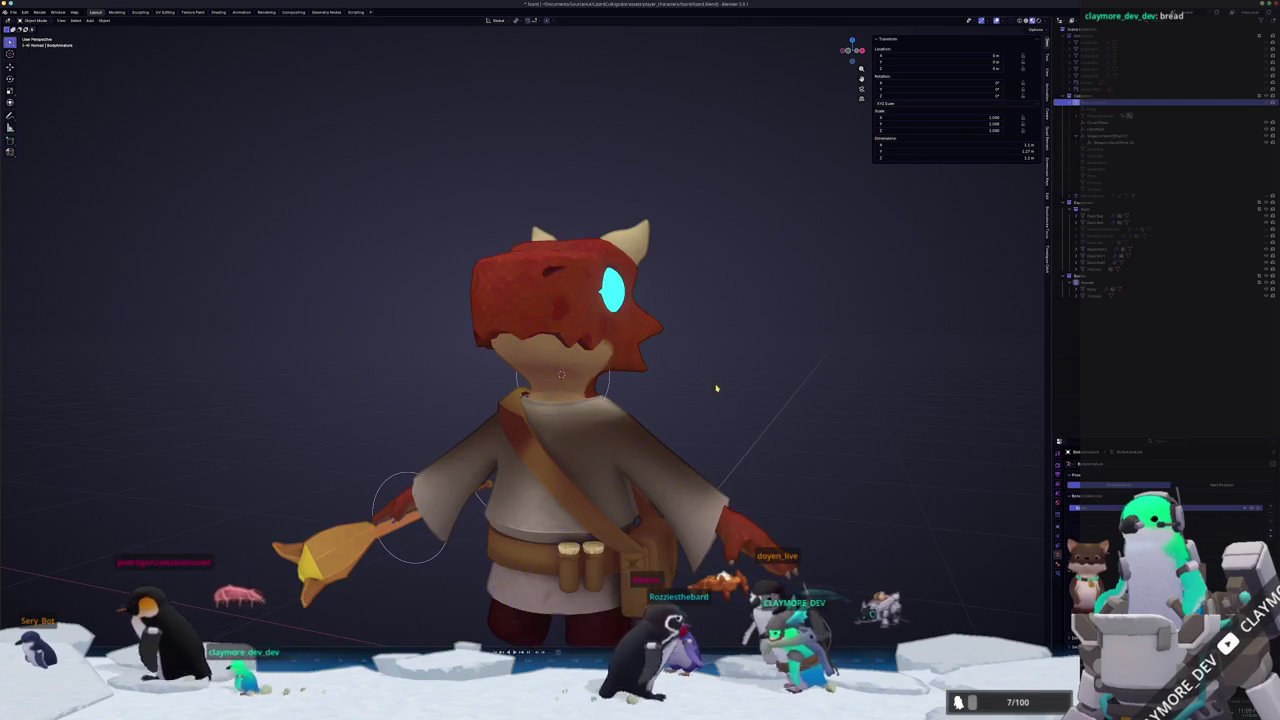
# Deselect the armature and start Save As from the File menu, cancelling the first attempt
pyautogui.scroll(-2, 716, 389)
pyautogui.click(418, 319)
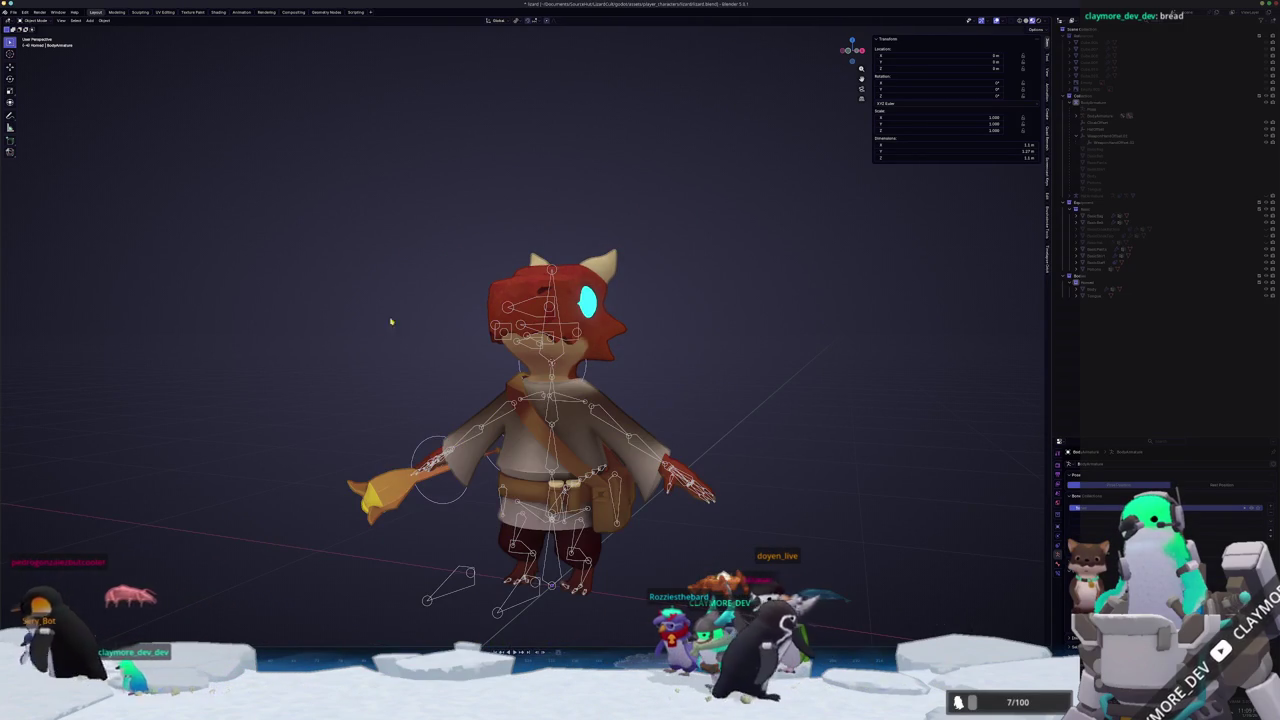
pyautogui.click(13, 12)
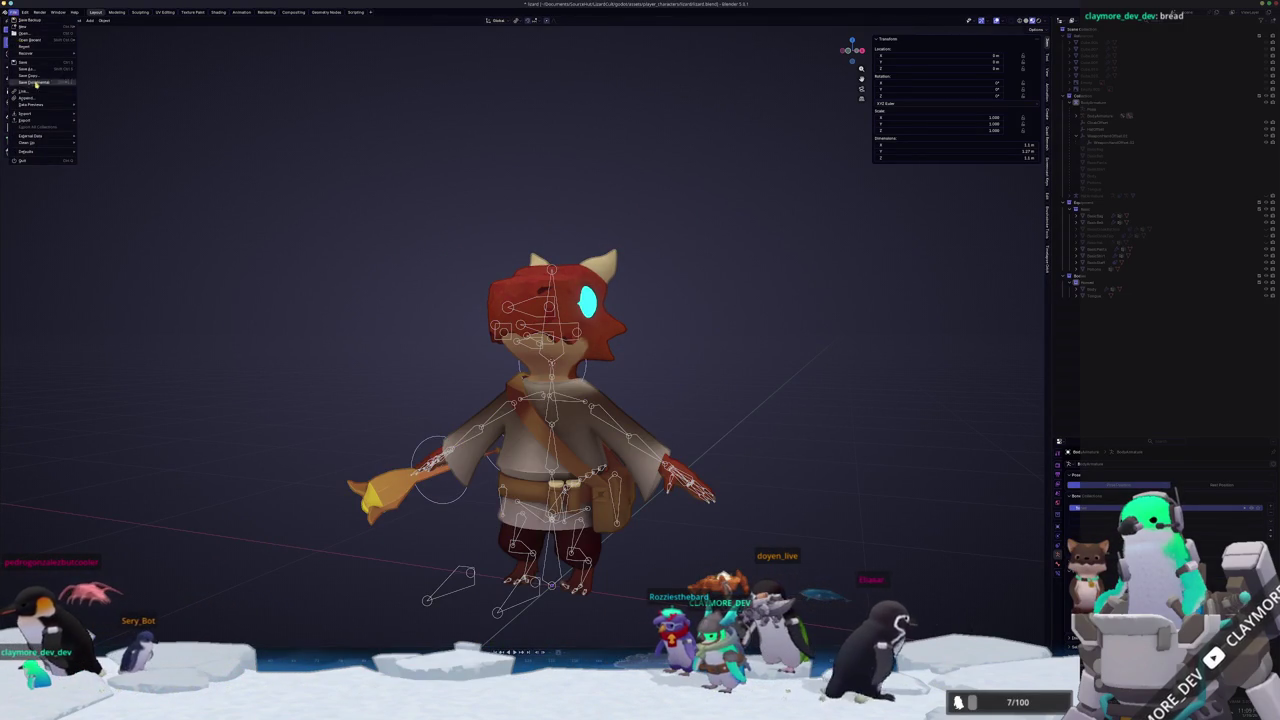
pyautogui.moveTo(40, 120)
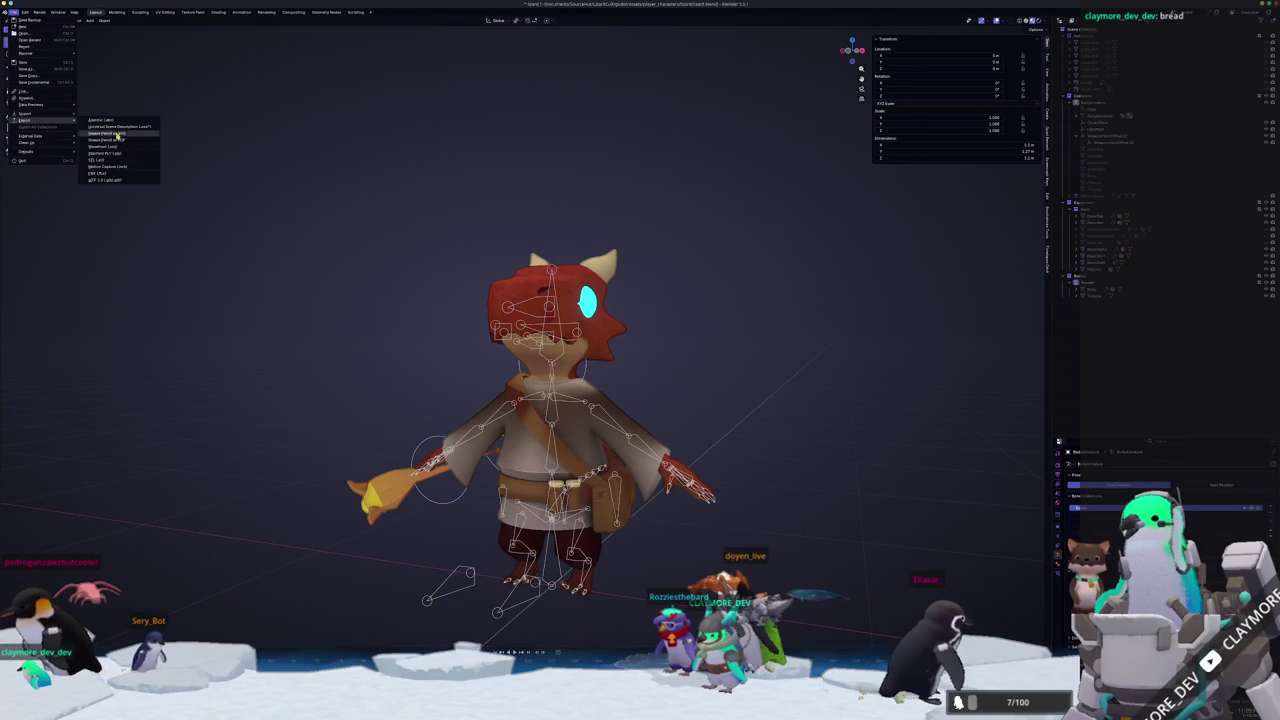
pyautogui.click(14, 13)
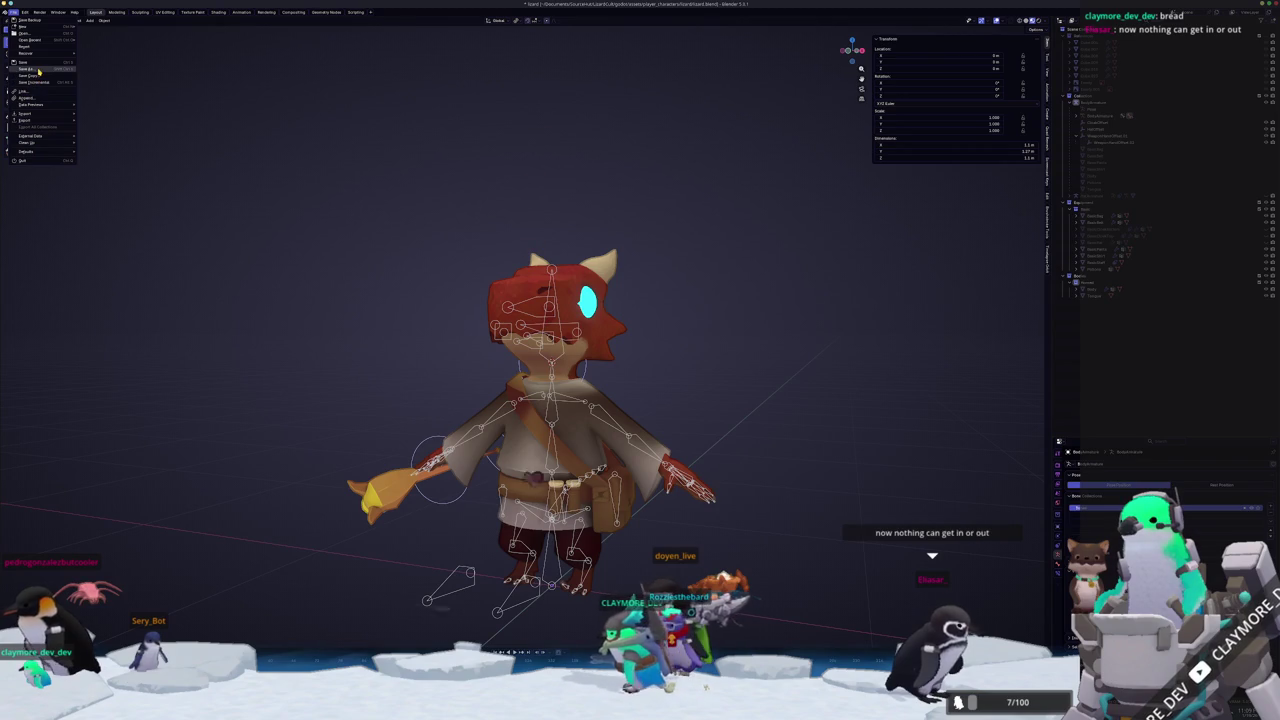
pyautogui.click(38, 69)
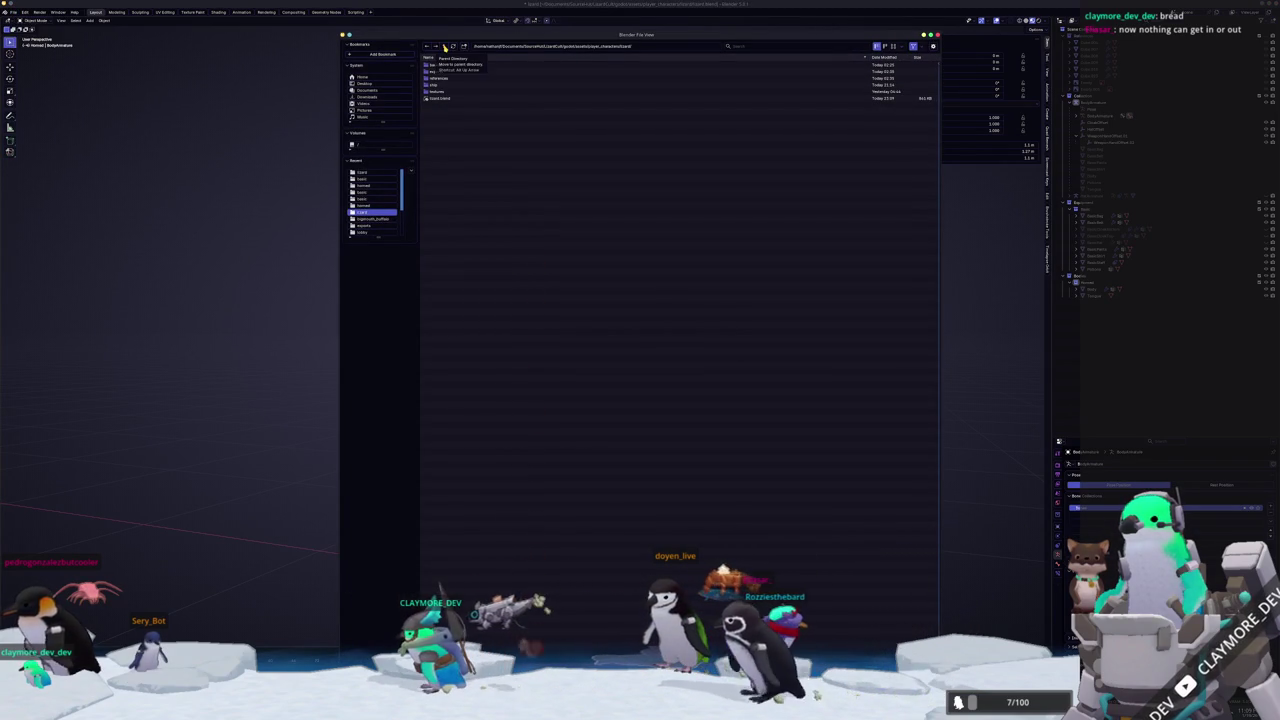
pyautogui.press('Escape')
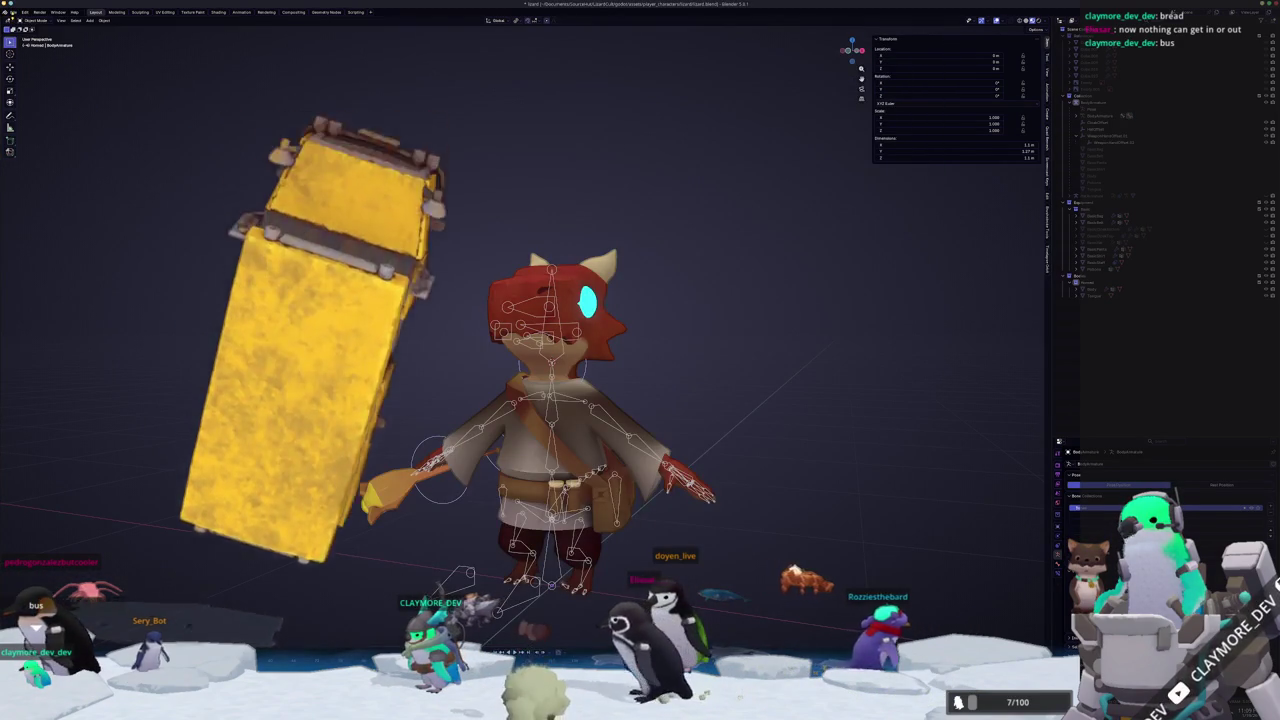
# Save the rig over the existing .blend in the game project's assets/lizard folder
pyautogui.click(13, 11)
pyautogui.click(31, 69)
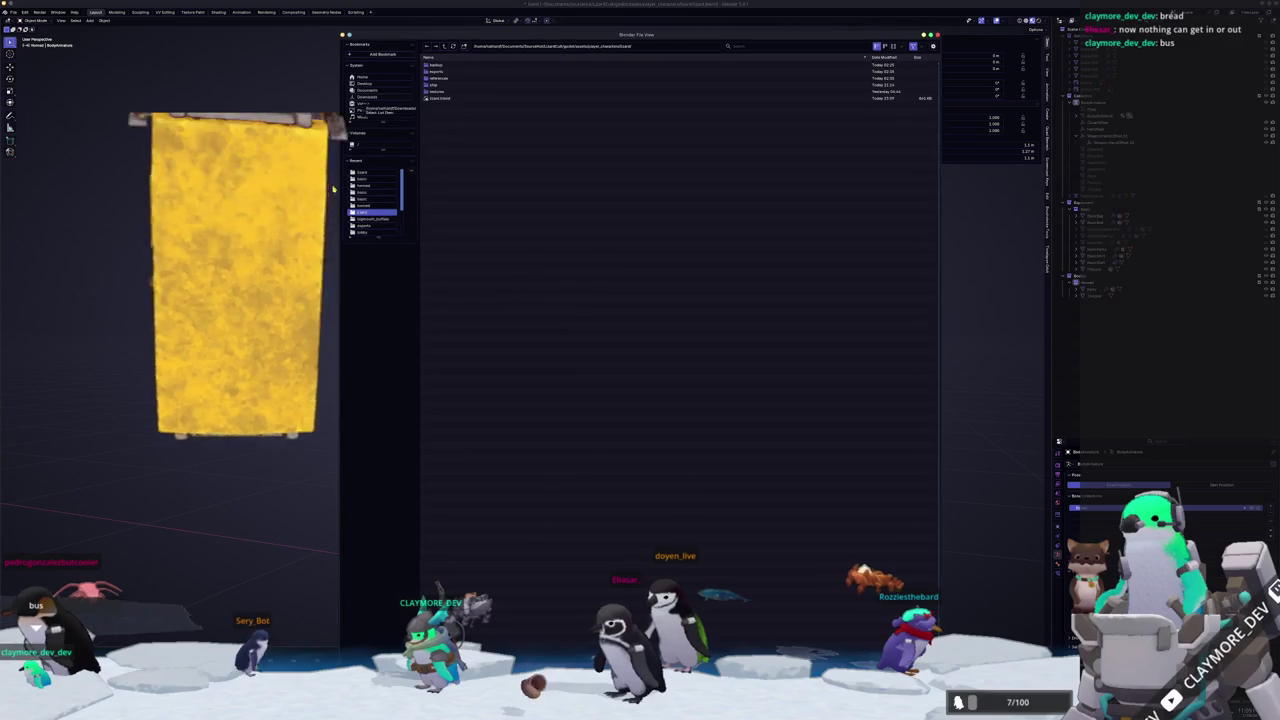
pyautogui.click(446, 46)
pyautogui.click(446, 46)
pyautogui.click(446, 46)
pyautogui.click(446, 46)
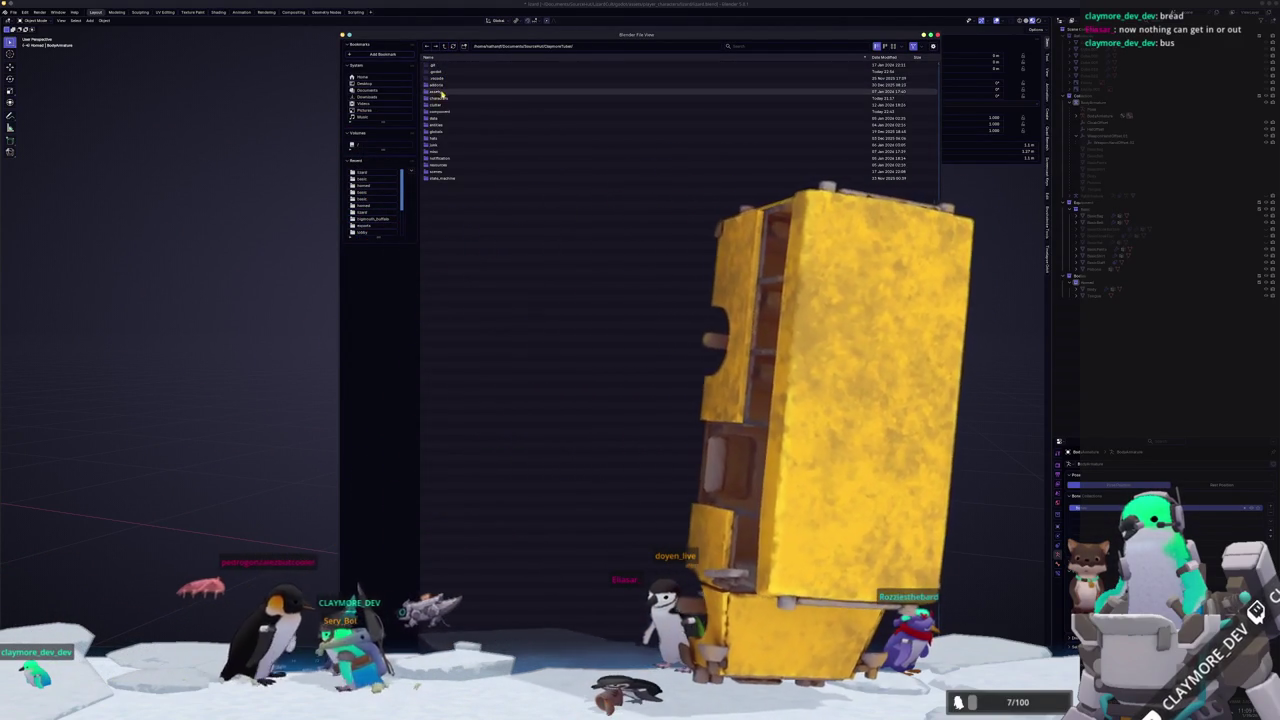
pyautogui.click(444, 91)
pyautogui.click(444, 91)
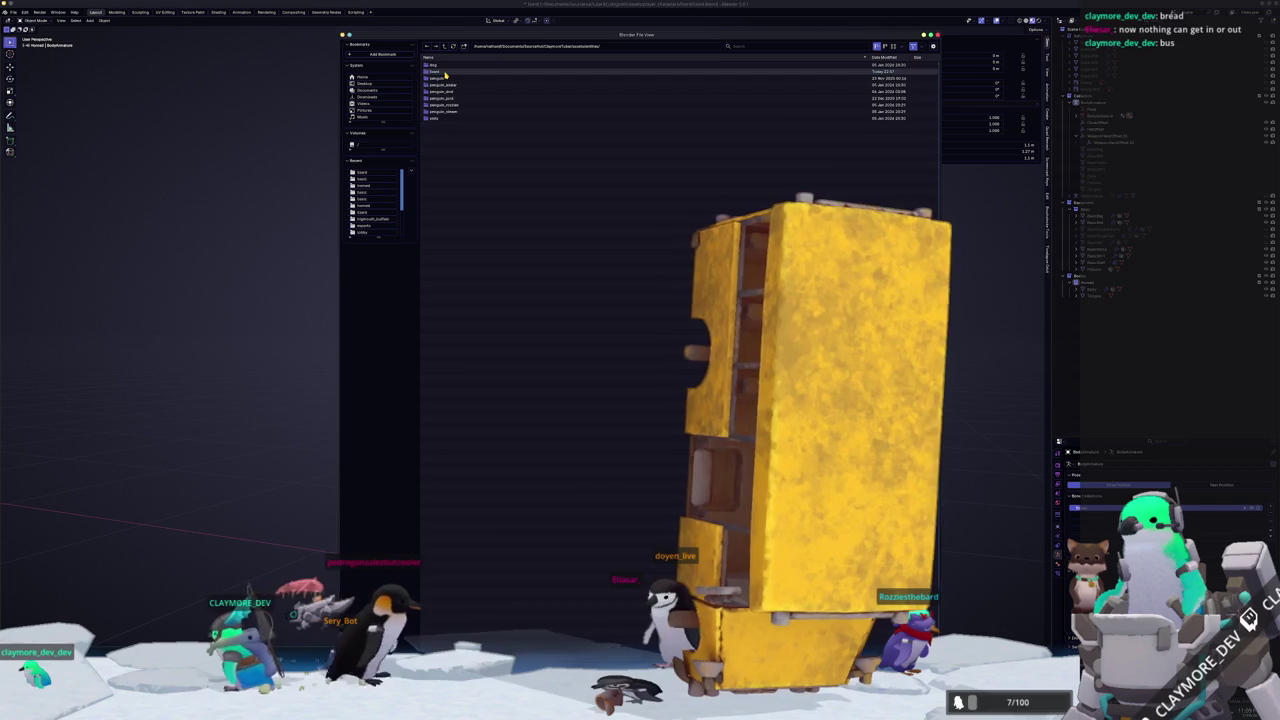
pyautogui.click(441, 92)
pyautogui.click(441, 92)
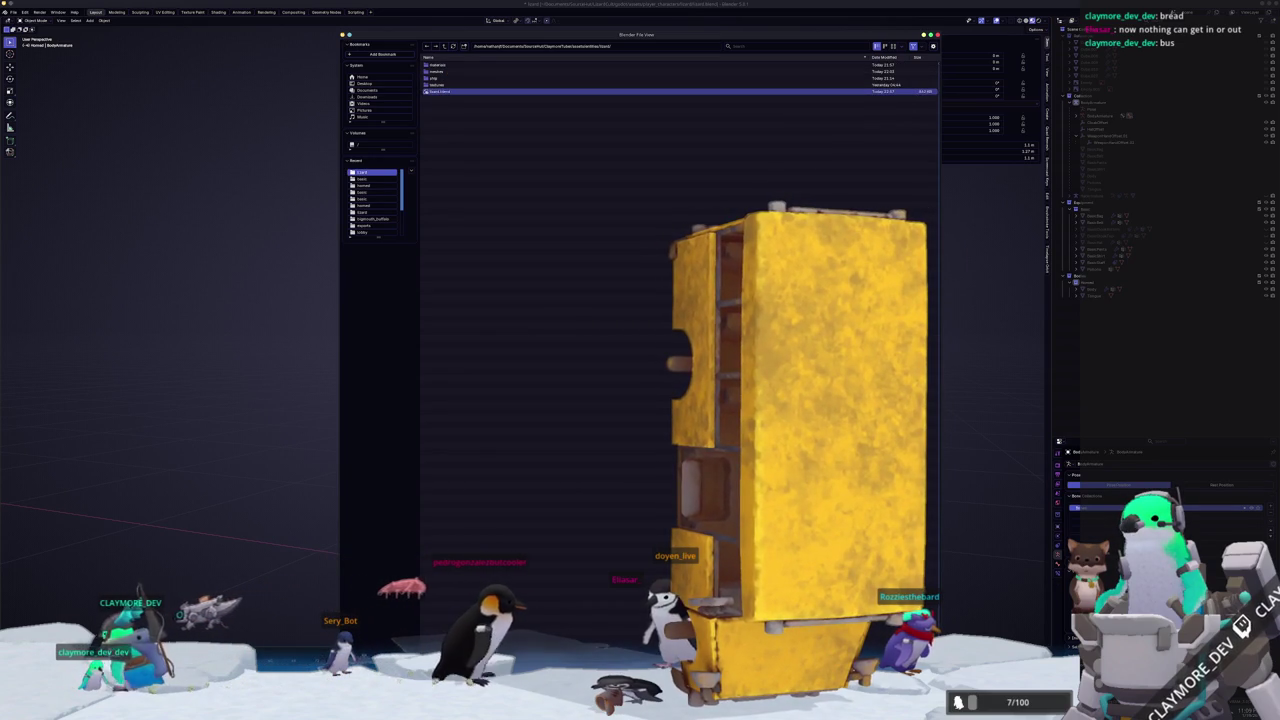
pyautogui.press('Return')
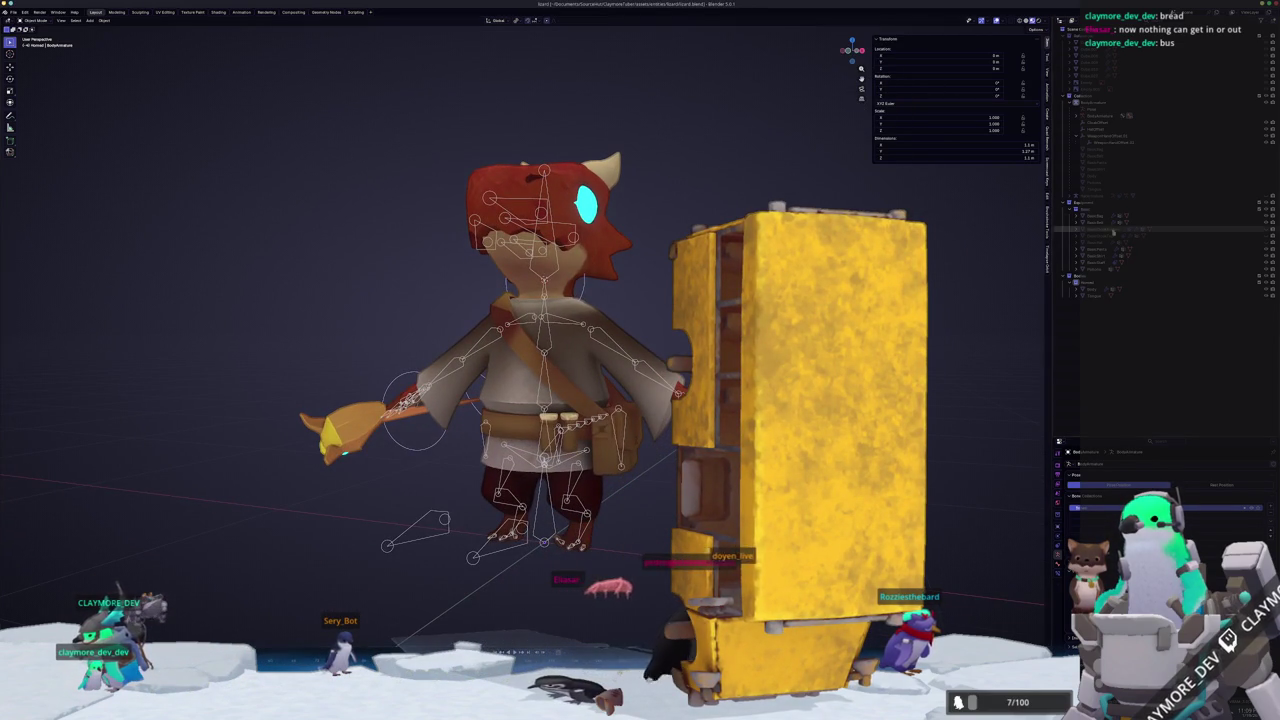
# Reveal the hidden witch hat and cape with Alt+H and select the cape
pyautogui.hotkey('alt', 'h')
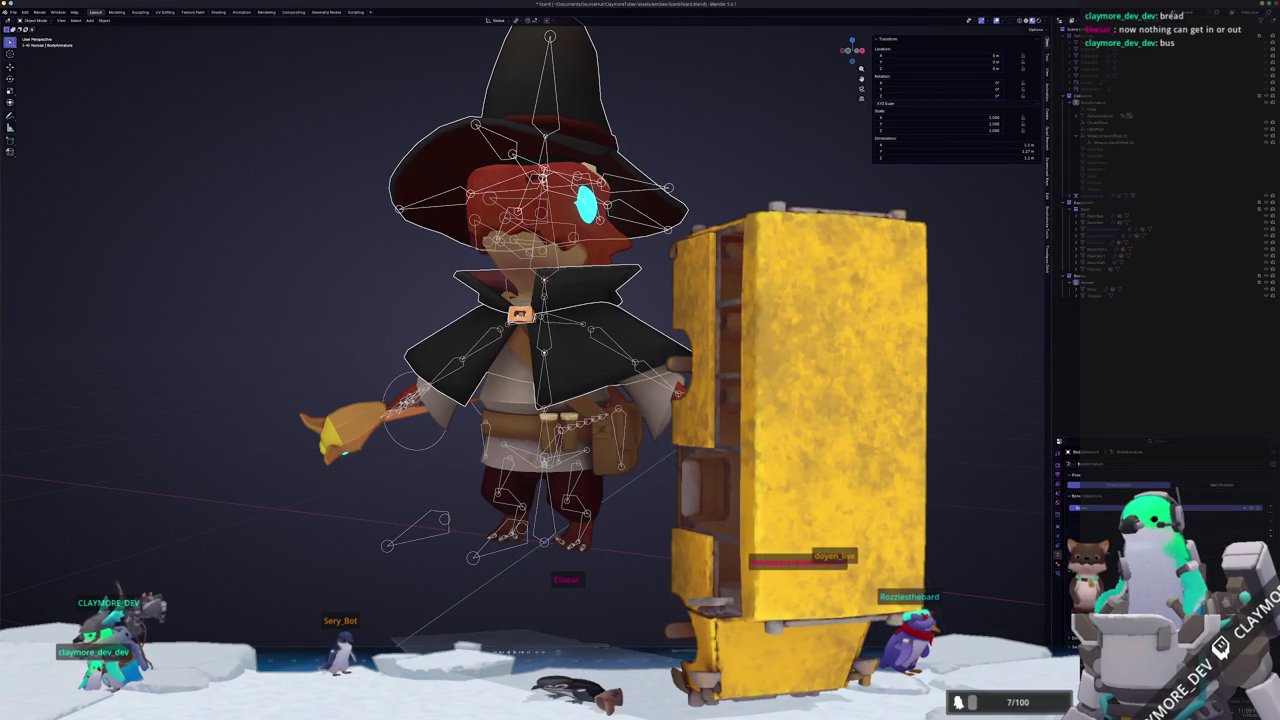
pyautogui.hotkey('alt', 'a')
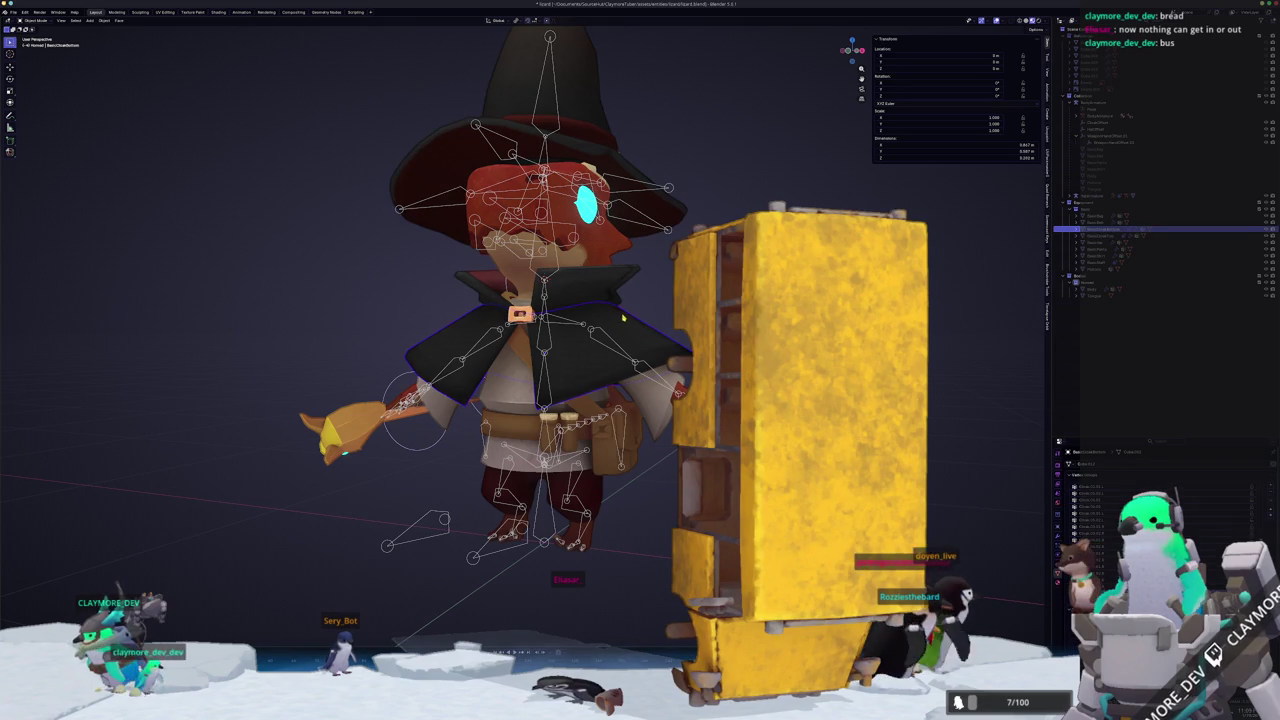
pyautogui.click(606, 294)
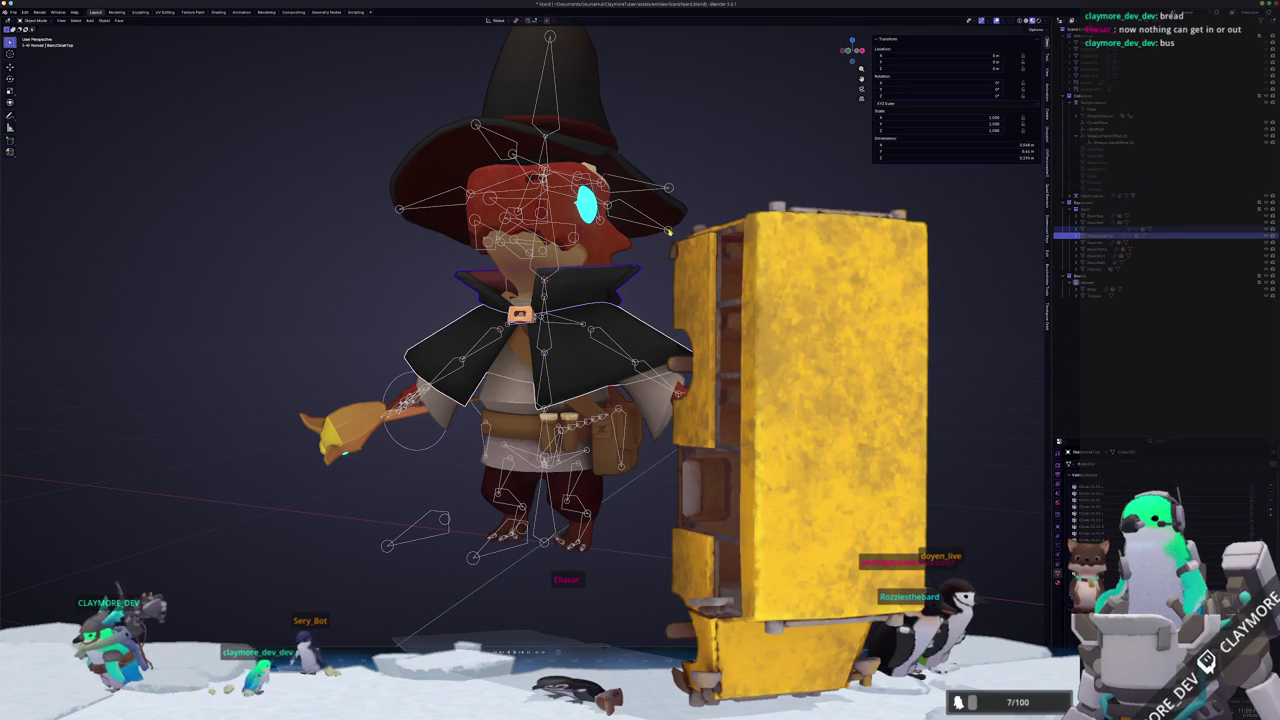
# Hide the witch hat and cape again and select the armature
pyautogui.press('h')
pyautogui.scroll(1, 525, 400)
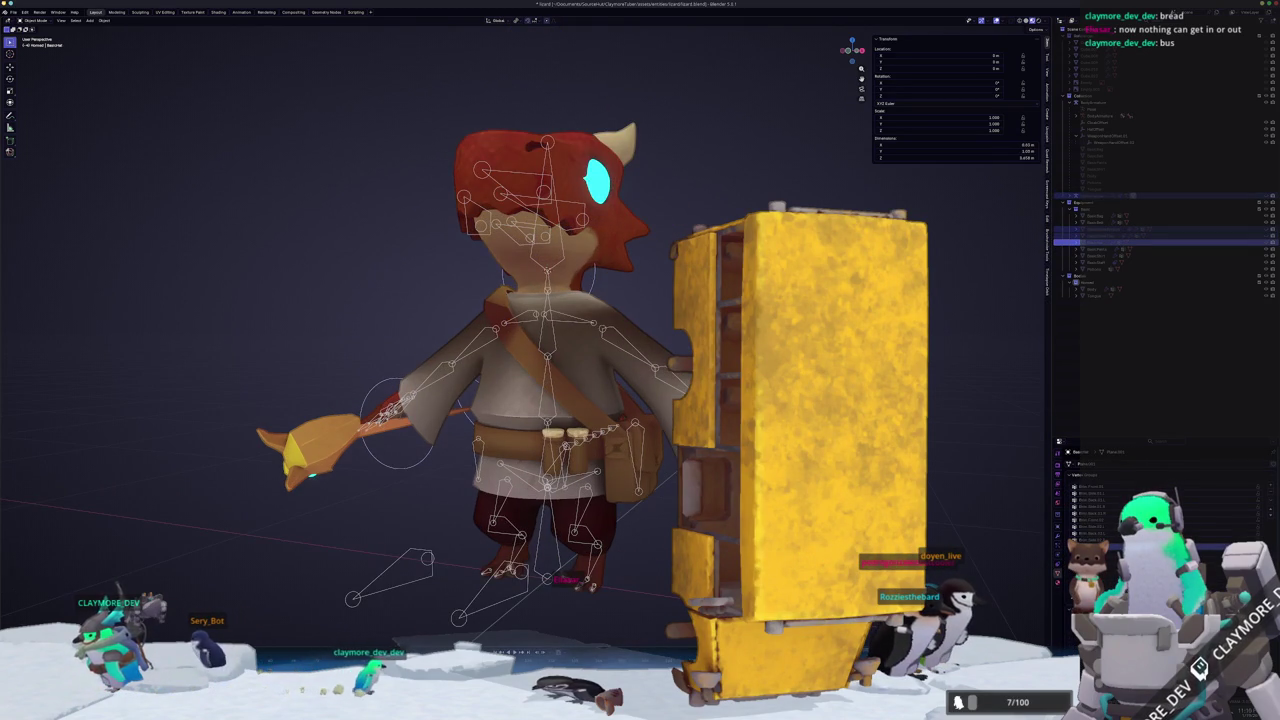
pyautogui.click(677, 380)
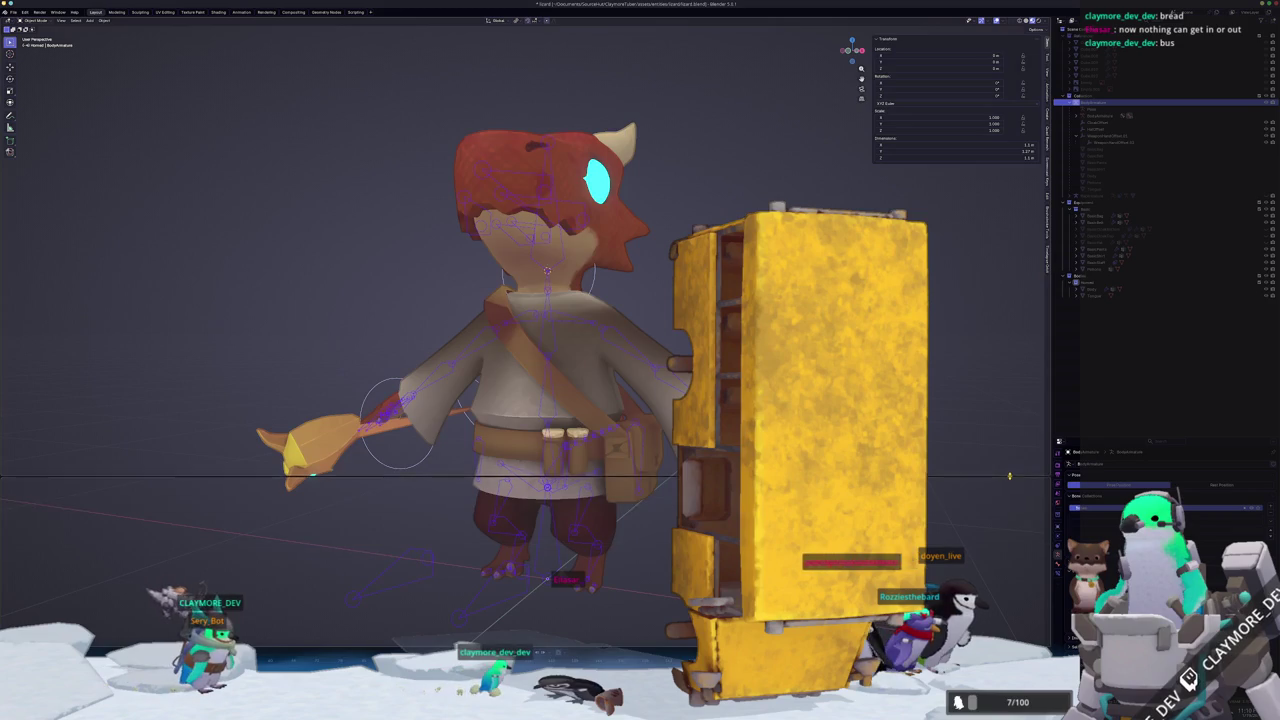
# Split the viewport with an Action Editor below and put the armature into Pose Mode
pyautogui.click(340, 500)
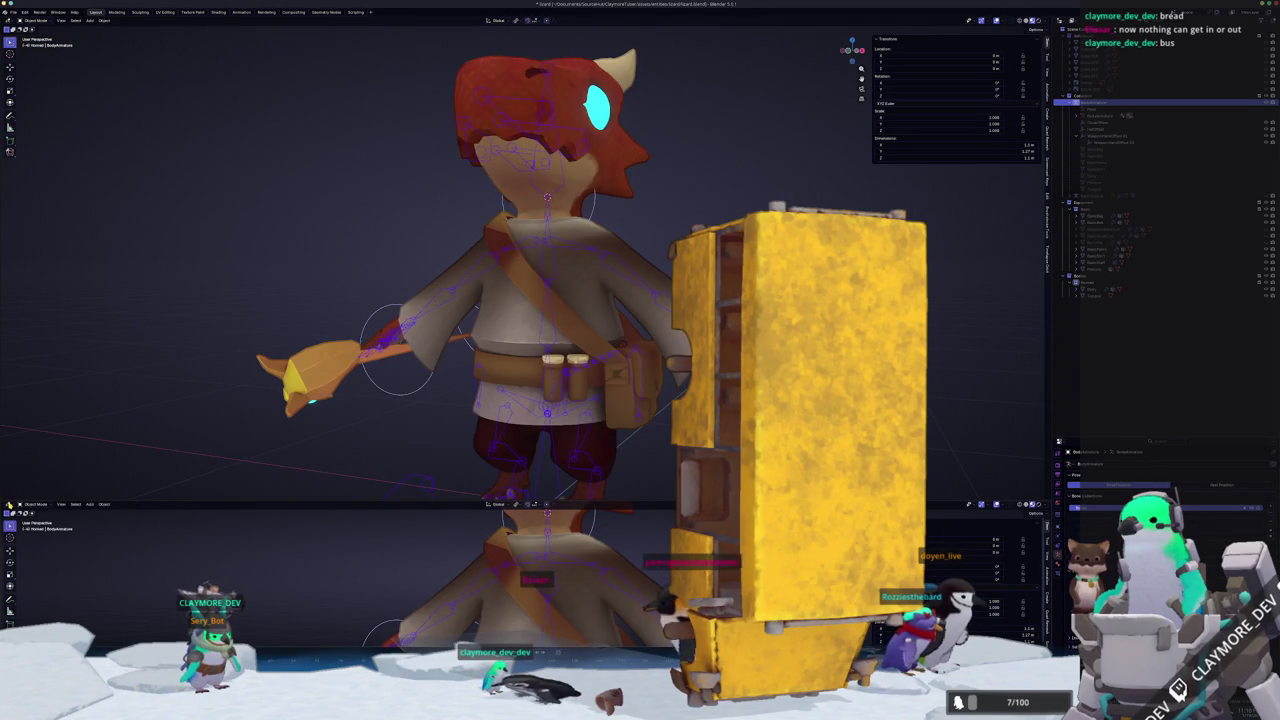
pyautogui.hotkey('shift', 'F12')
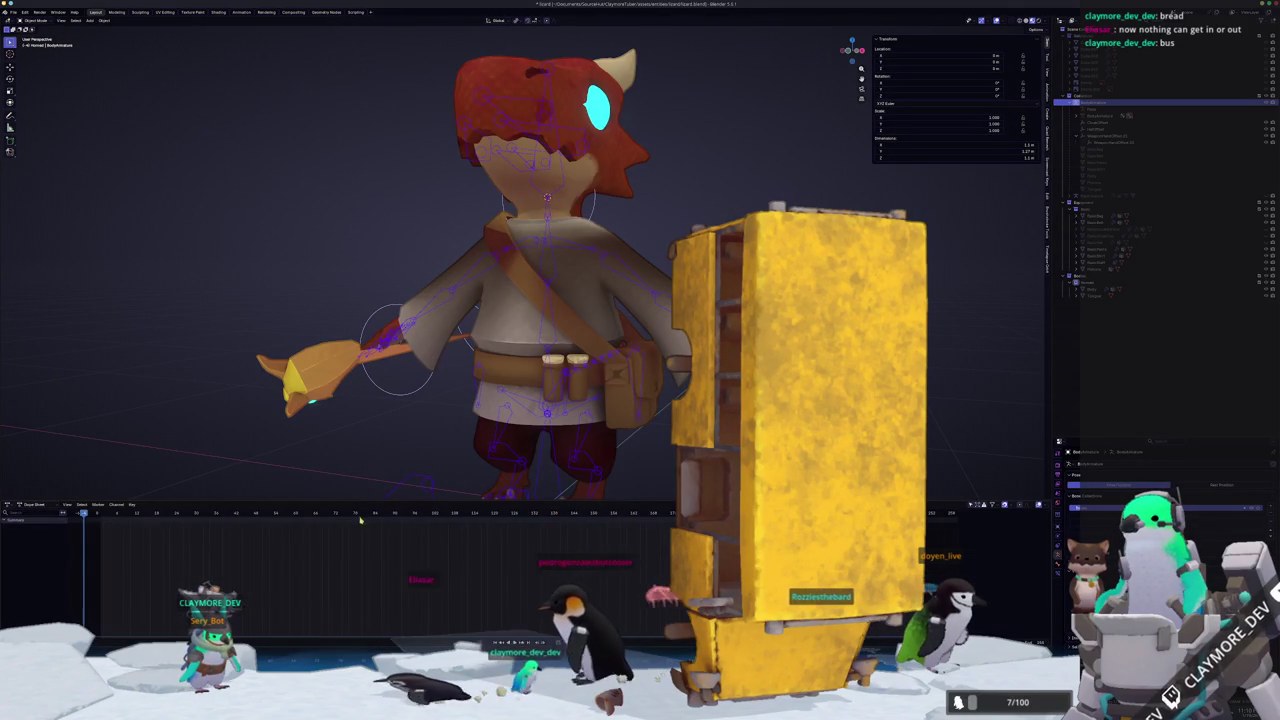
pyautogui.click(33, 505)
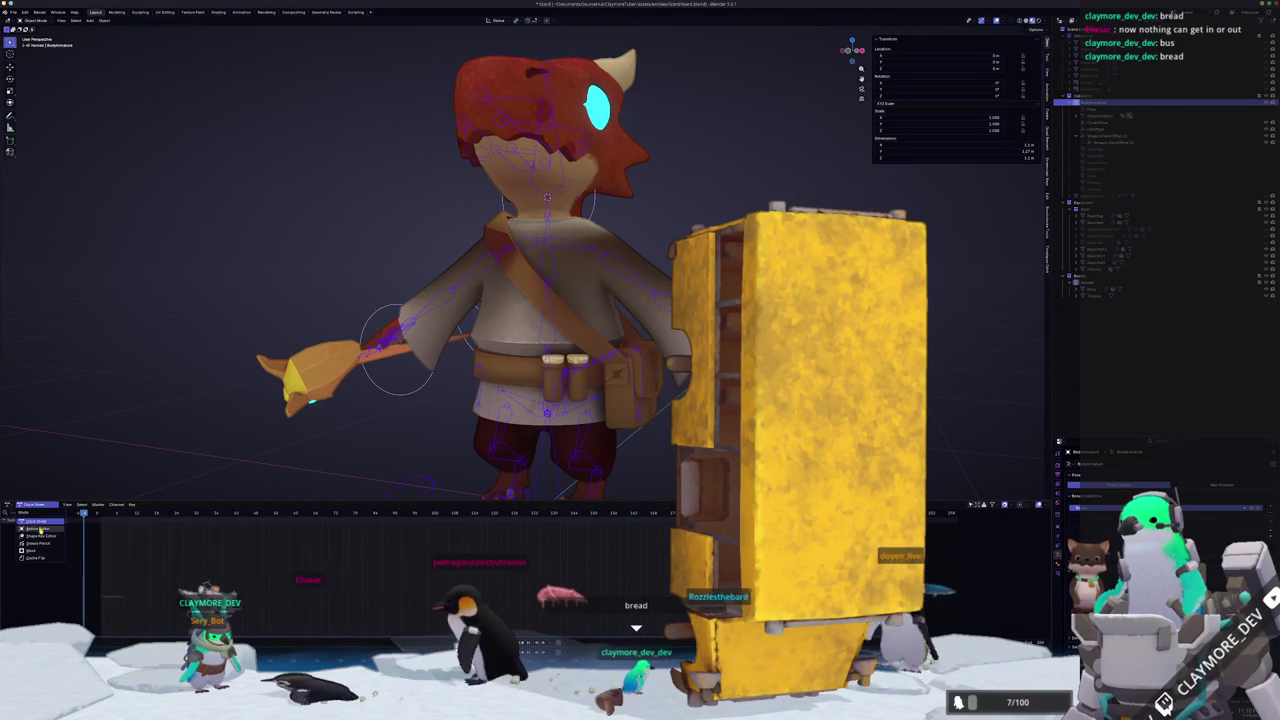
pyautogui.click(40, 528)
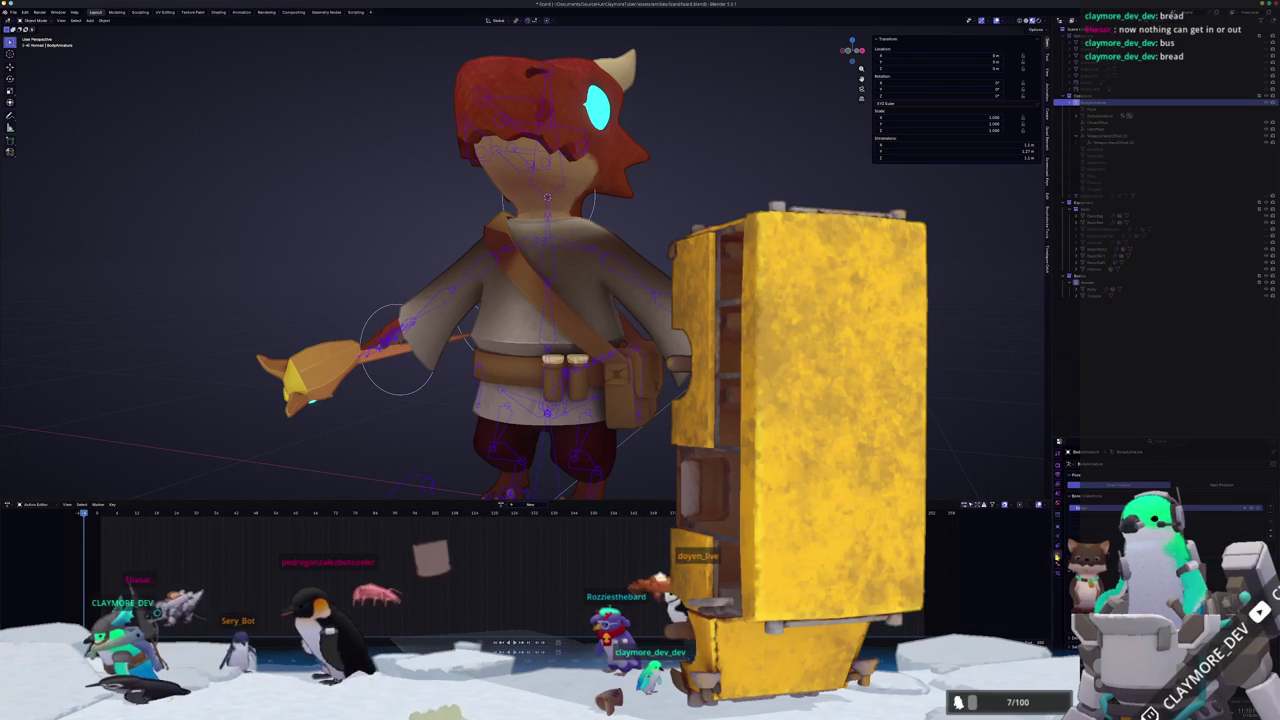
pyautogui.hotkey('ctrl', 'Tab')
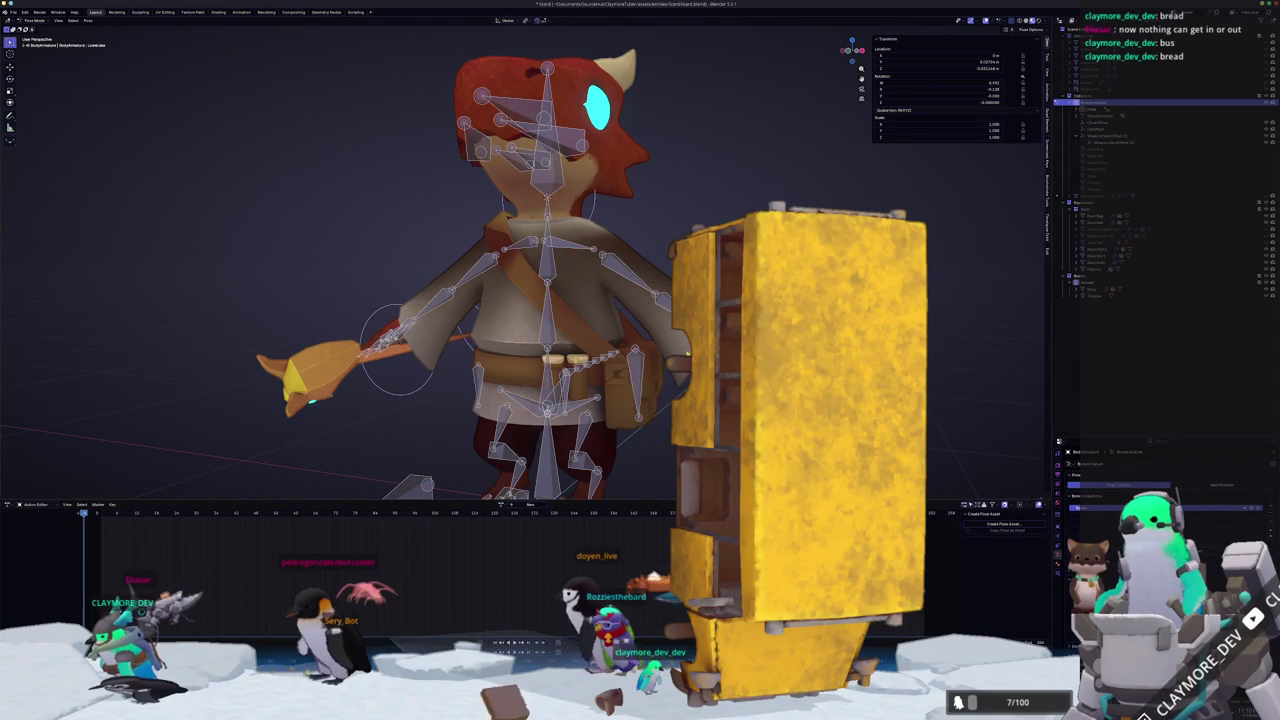
# Reselect the armature, enter Pose Mode with all bones selected, and view it from the right
pyautogui.hotkey('ctrl', 'Tab')
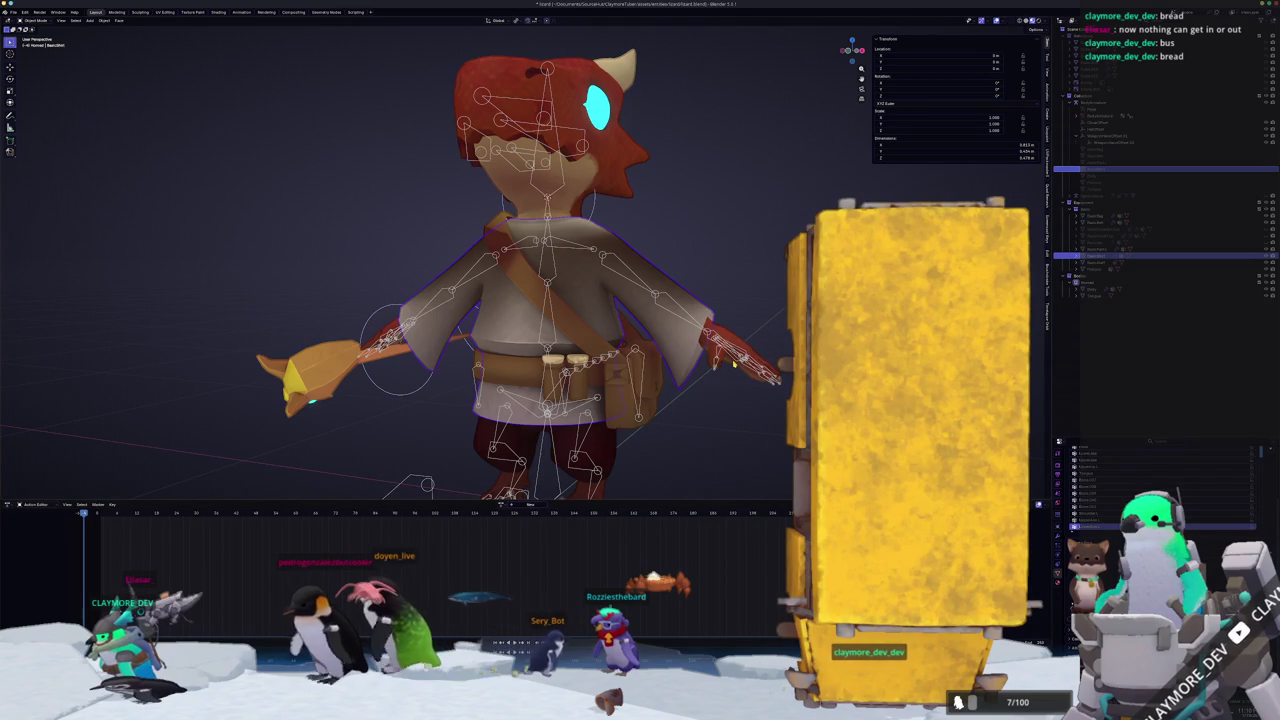
pyautogui.click(745, 377)
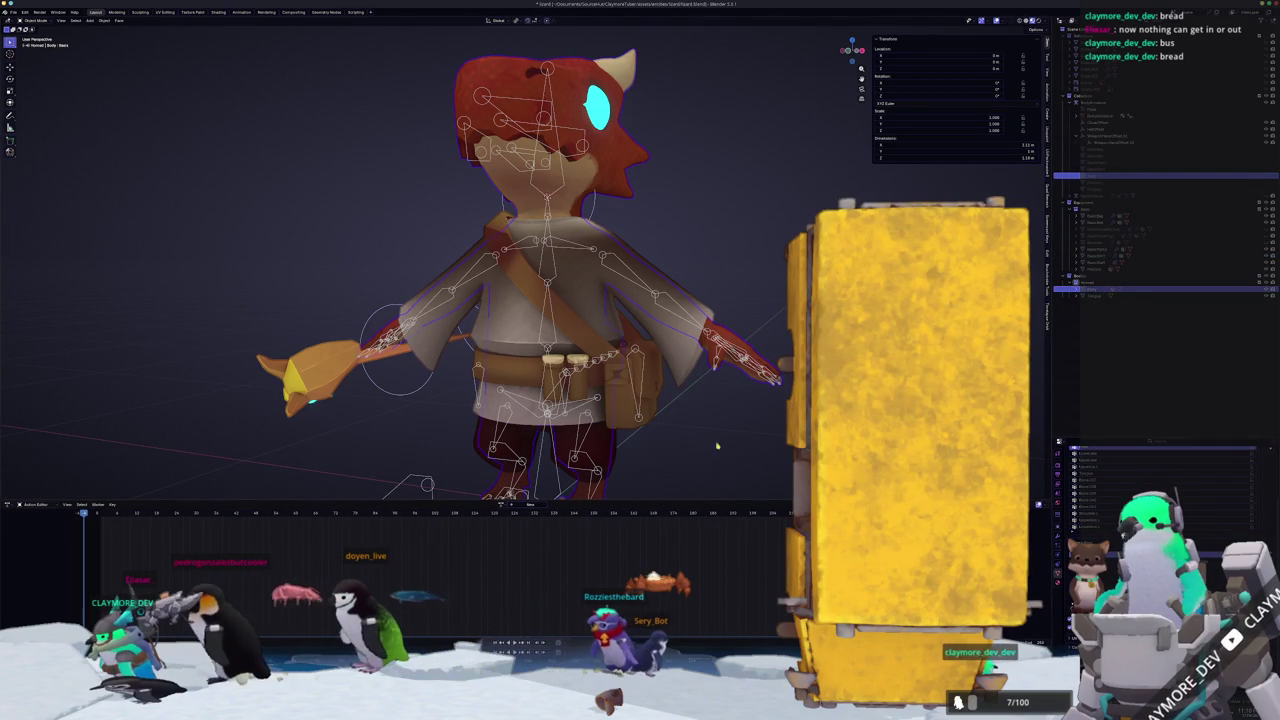
pyautogui.click(734, 407)
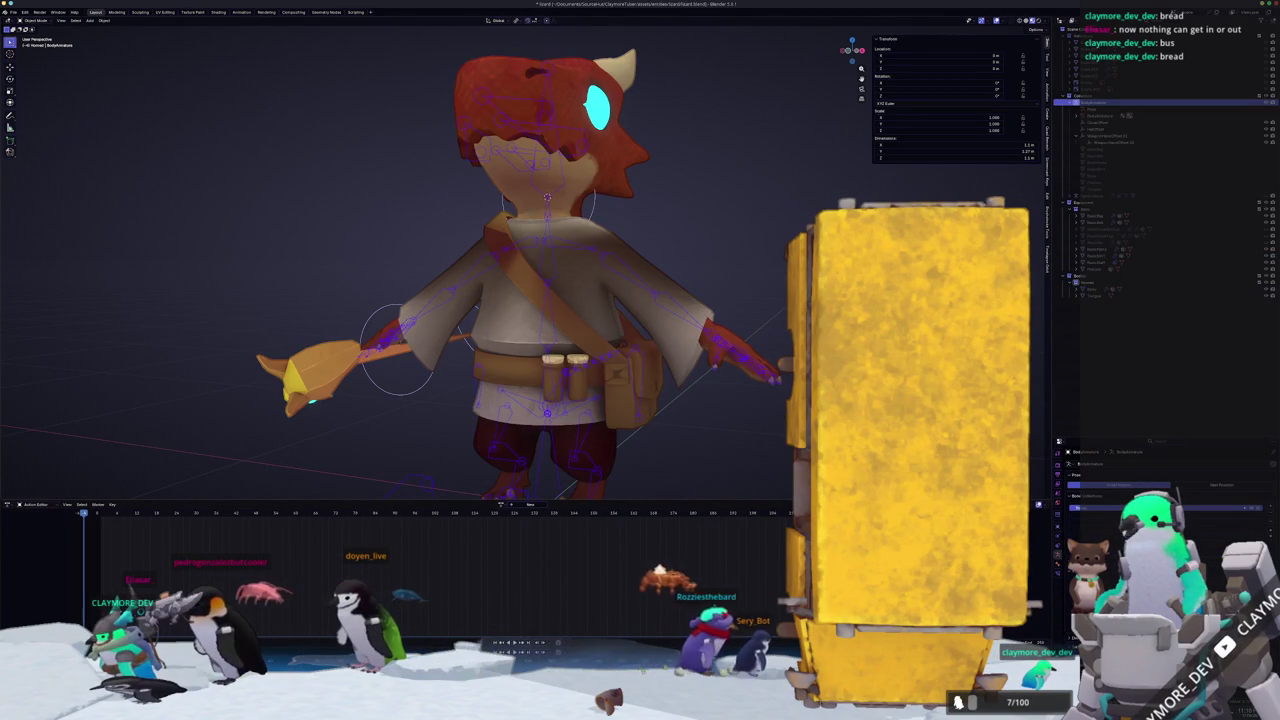
pyautogui.hotkey('ctrl', 'Tab')
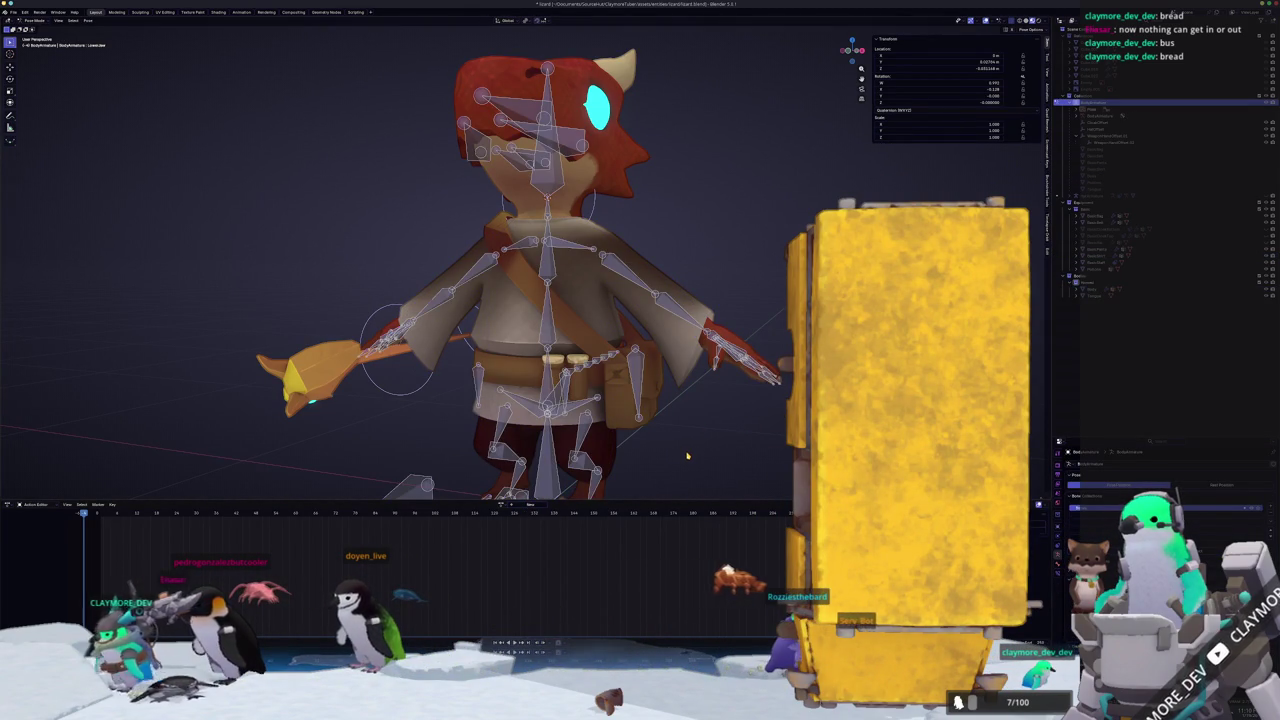
pyautogui.press('a')
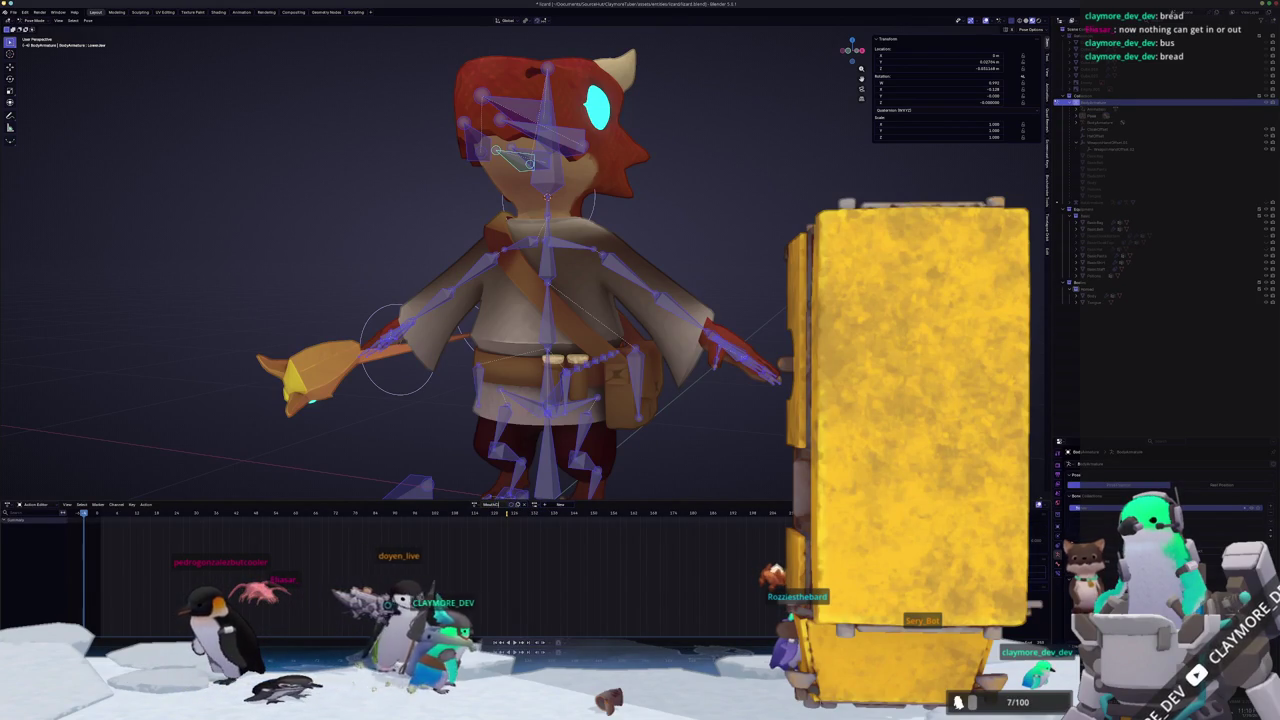
pyautogui.scroll(-1, 510, 504)
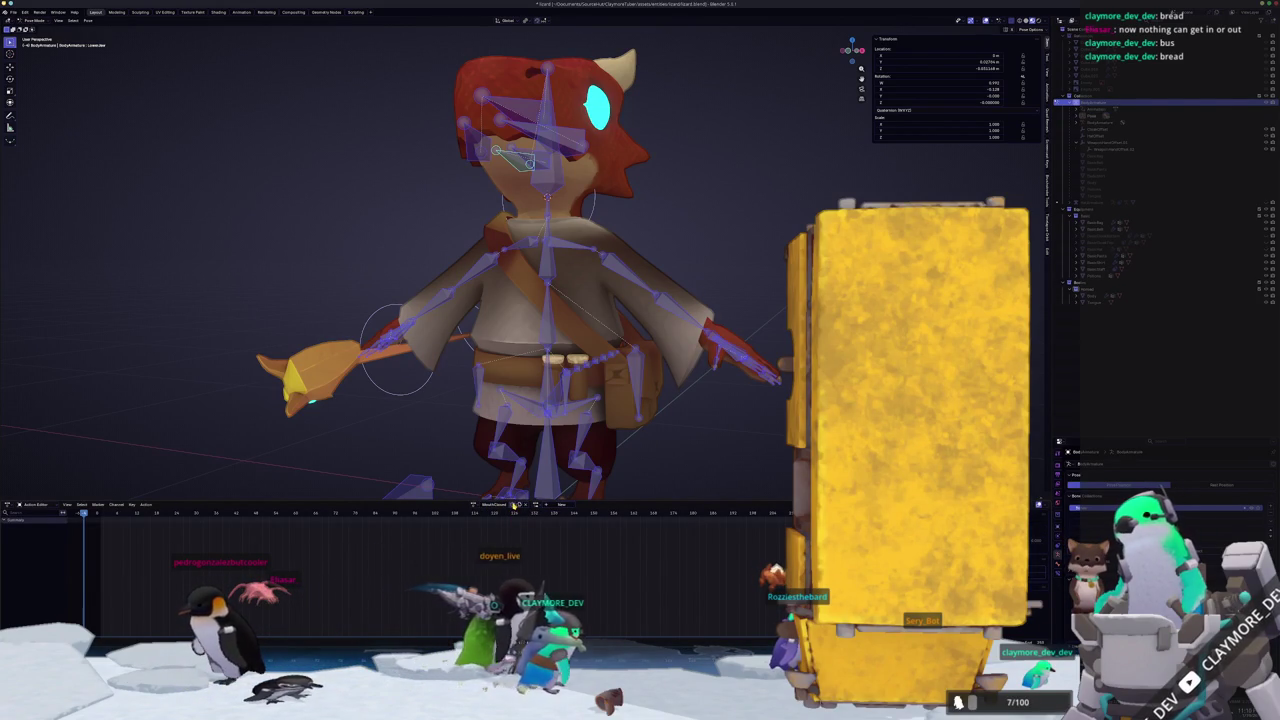
pyautogui.press('KP_3')
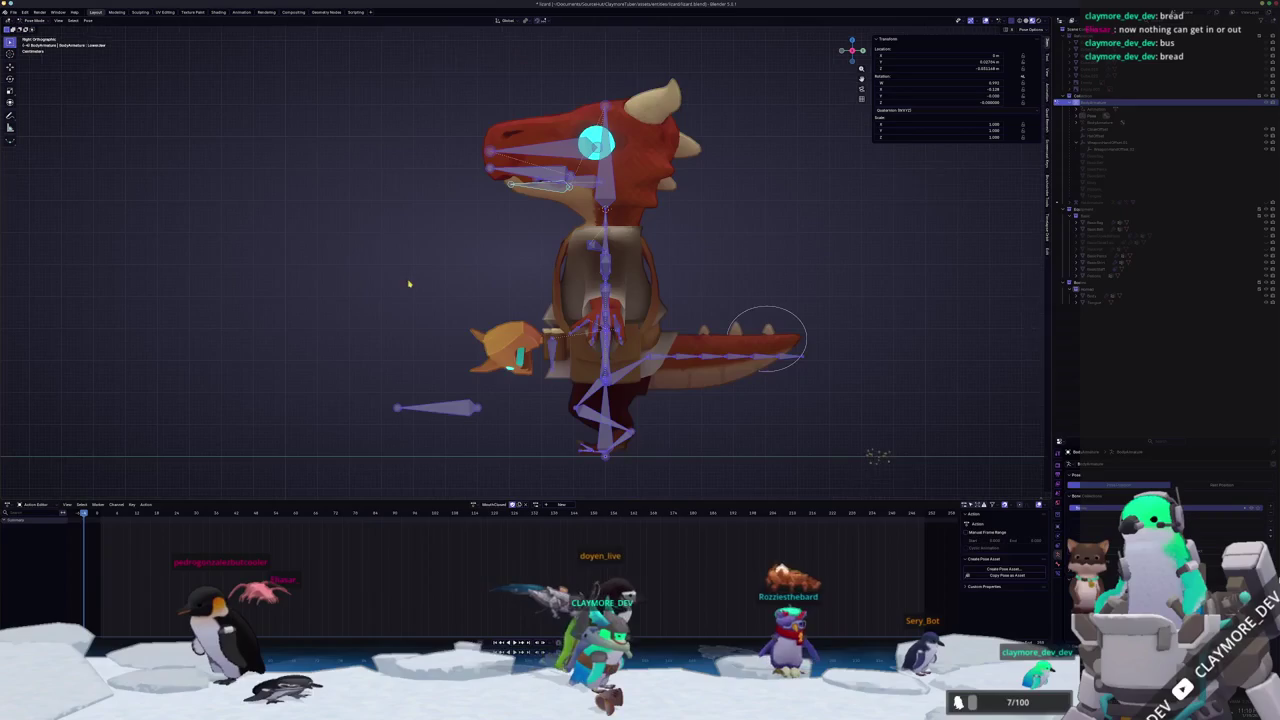
# Keyframe the posed bones on a new frame, frame the jaw, and select all bones
pyautogui.click(97, 511)
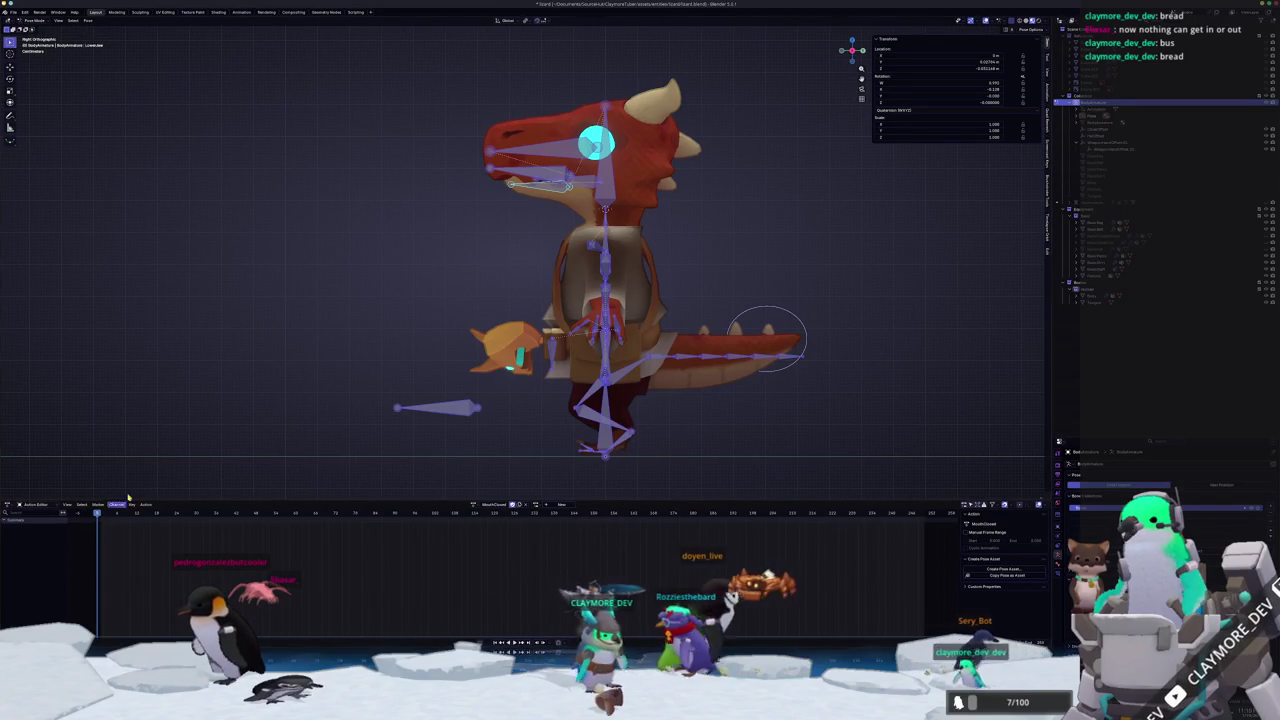
pyautogui.press('i')
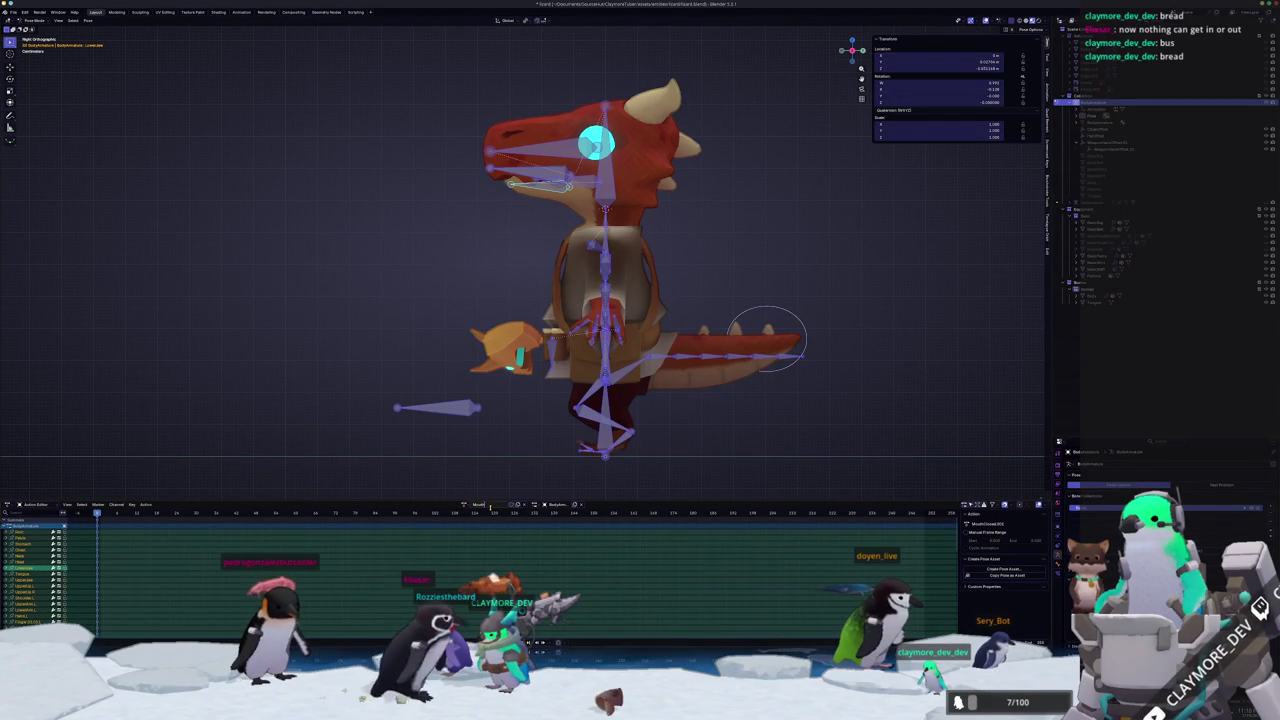
pyautogui.press('KP_Decimal')
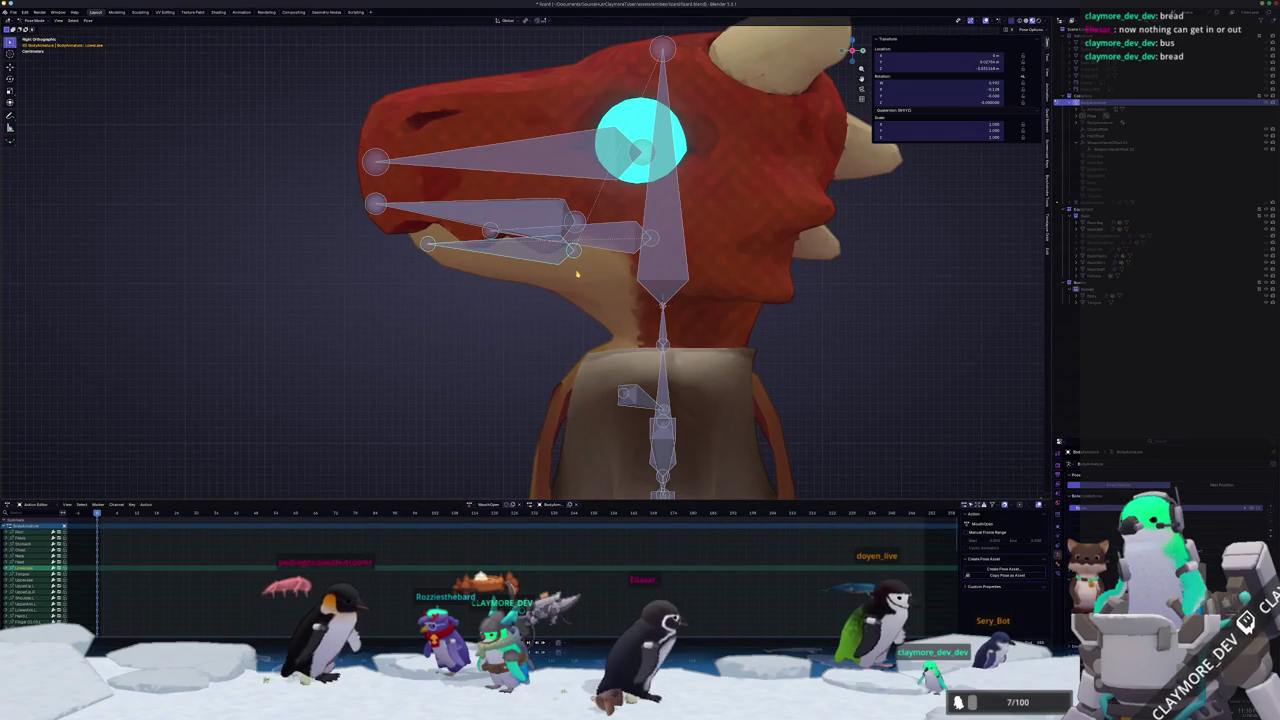
pyautogui.moveTo(523, 267)
pyautogui.mouseDown()
pyautogui.moveTo(514, 288)
pyautogui.moveTo(551, 285)
pyautogui.moveTo(538, 290)
pyautogui.mouseUp()
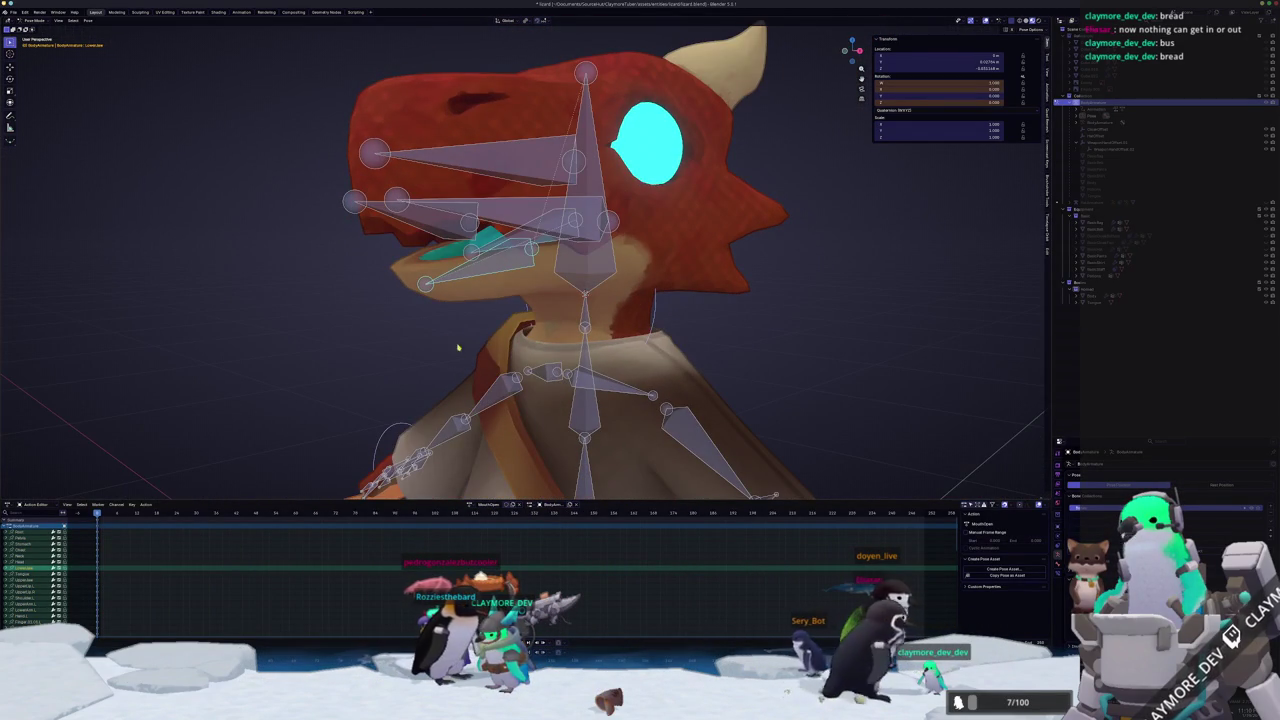
pyautogui.scroll(-3, 437, 335)
pyautogui.press('a')
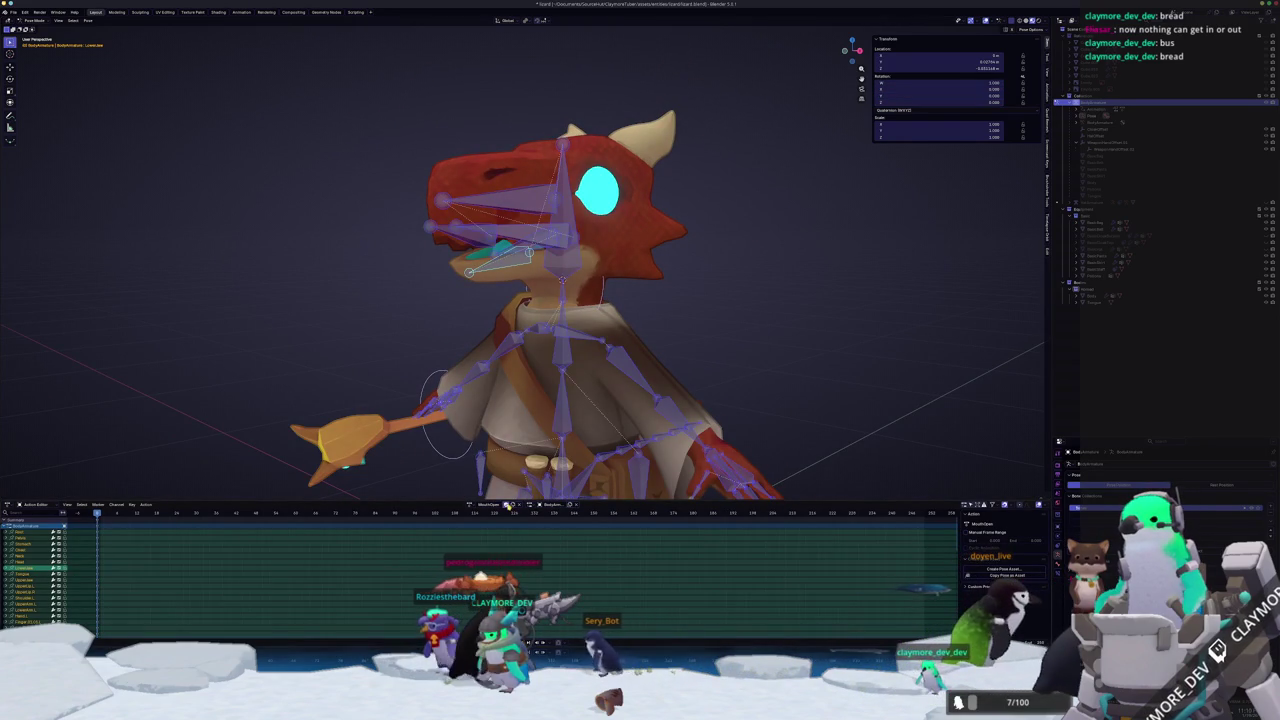
# Load MouthClosed, make a copy of it, then assign IdlePose from the action list
pyautogui.click(473, 504)
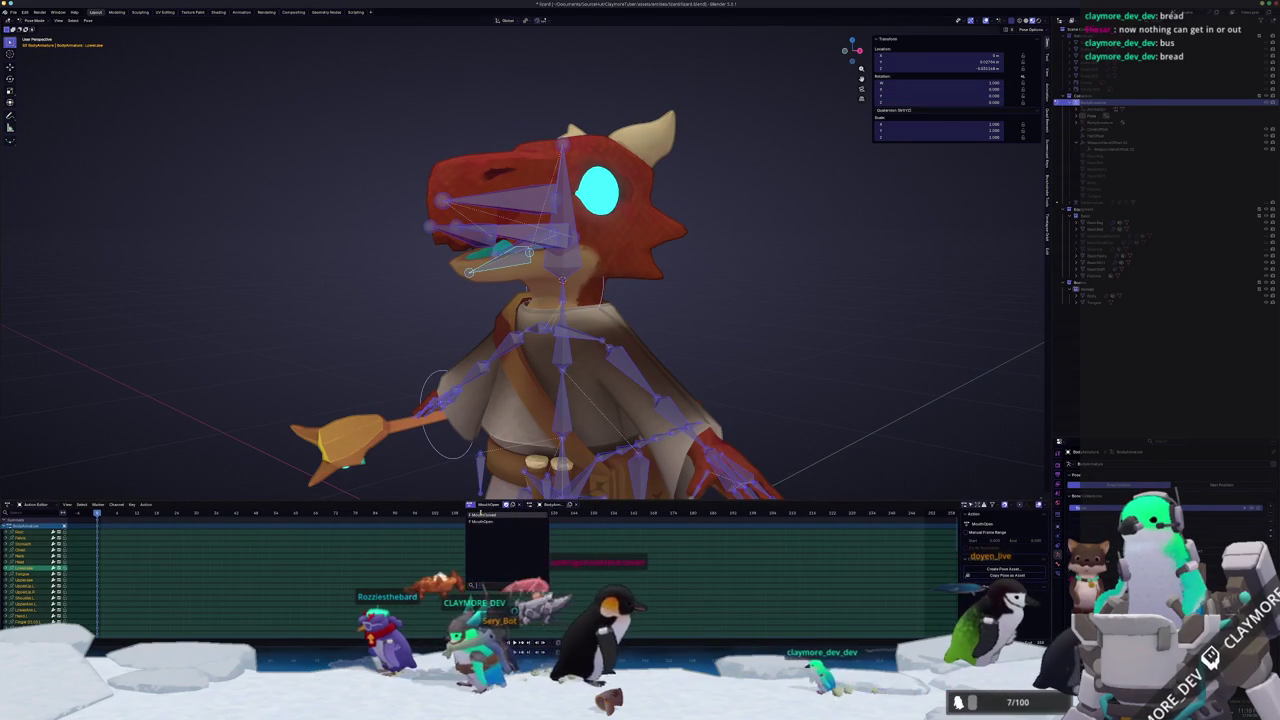
pyautogui.click(500, 525)
pyautogui.click(518, 506)
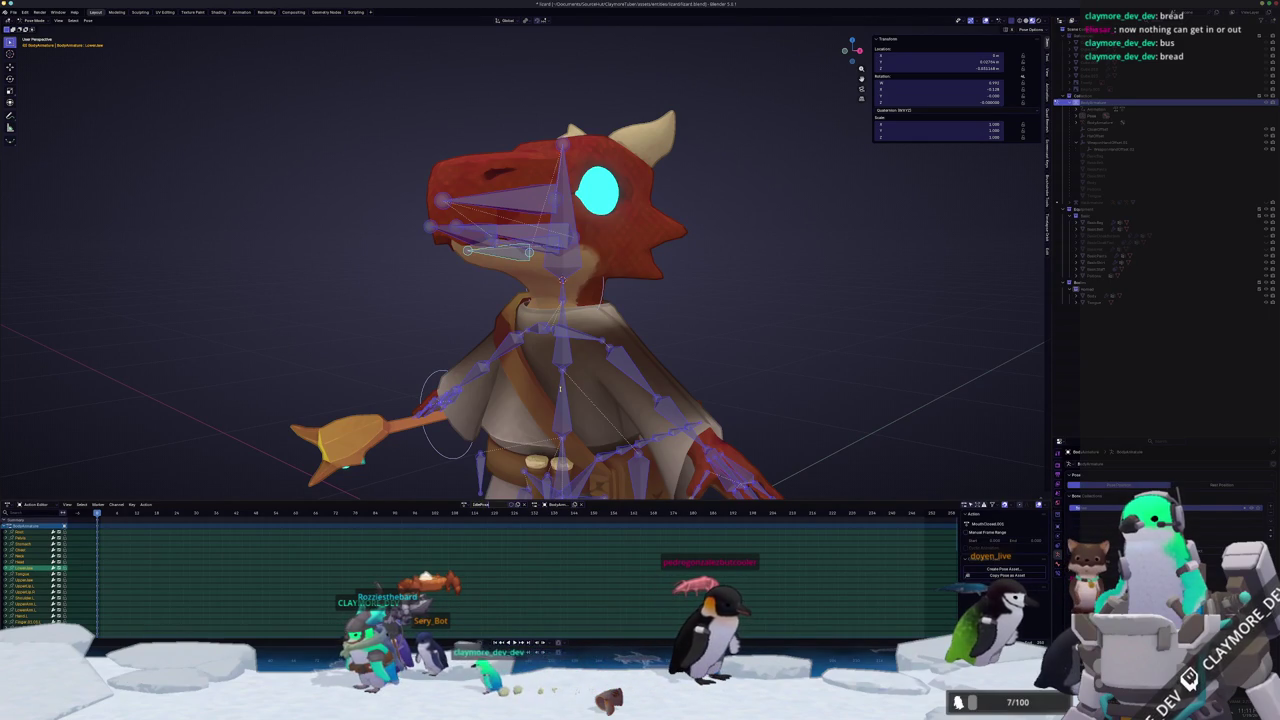
pyautogui.scroll(-3, 560, 280)
pyautogui.scroll(2, 560, 280)
pyautogui.click(473, 504)
pyautogui.click(500, 525)
pyautogui.scroll(4, 594, 423)
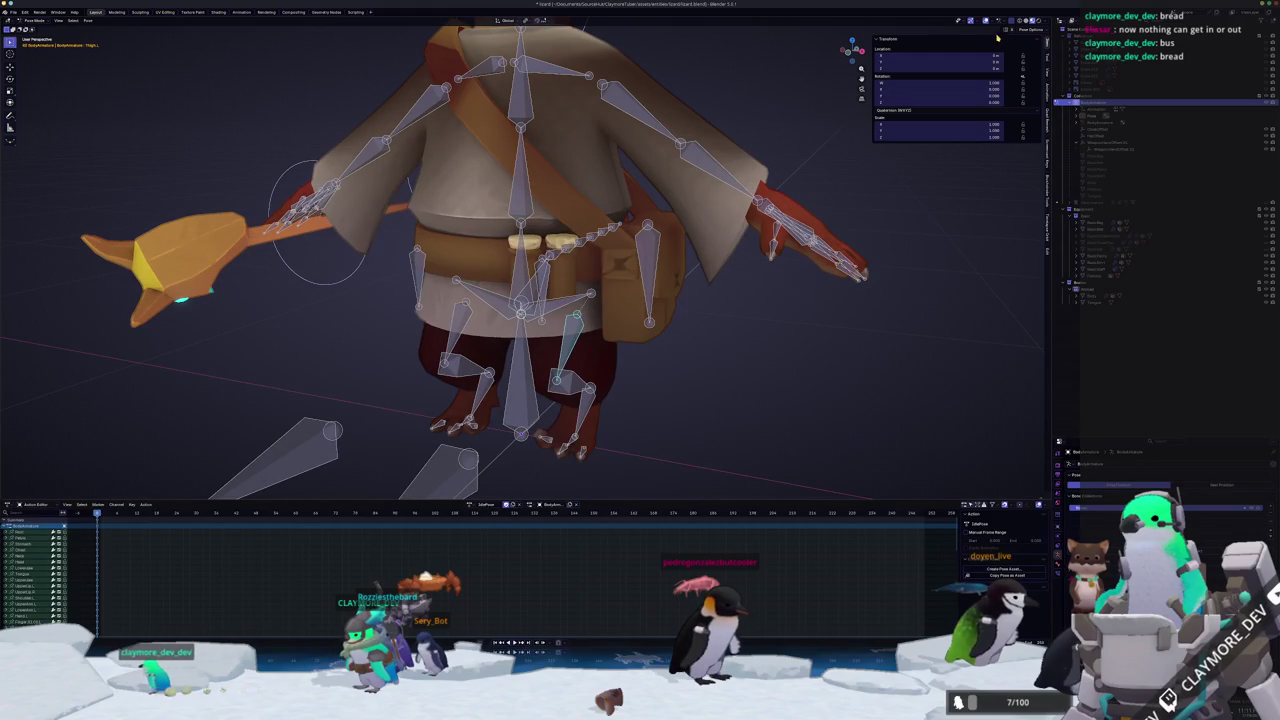
# Rotate the selected leg bone around the global Z axis
pyautogui.press('r')
pyautogui.press('z')
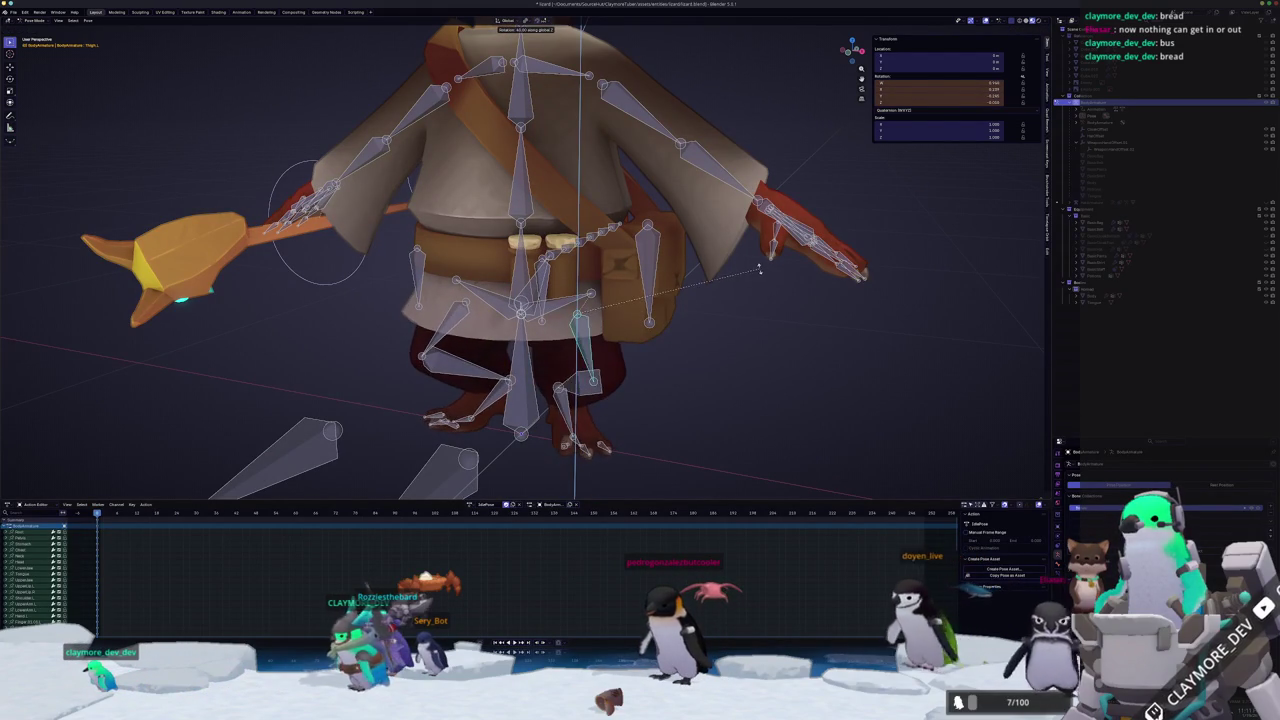
pyautogui.scroll(4, 750, 360)
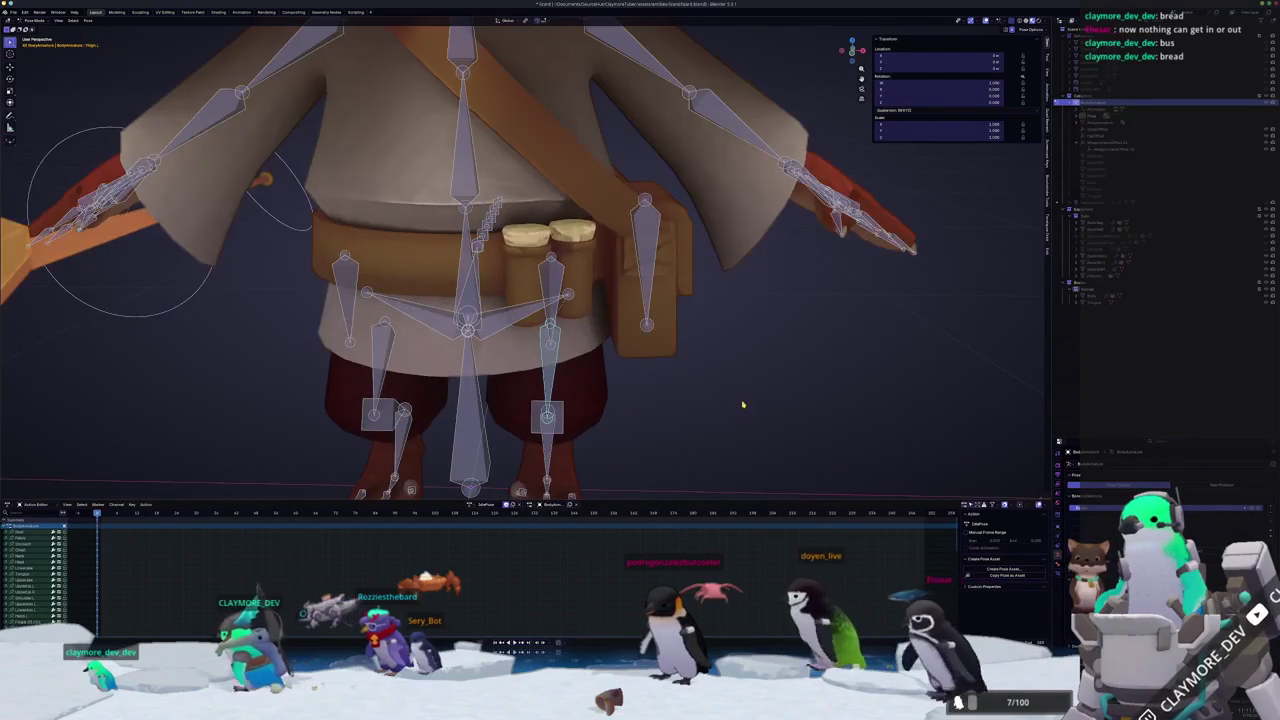
pyautogui.click(731, 329)
pyautogui.scroll(-3, 731, 329)
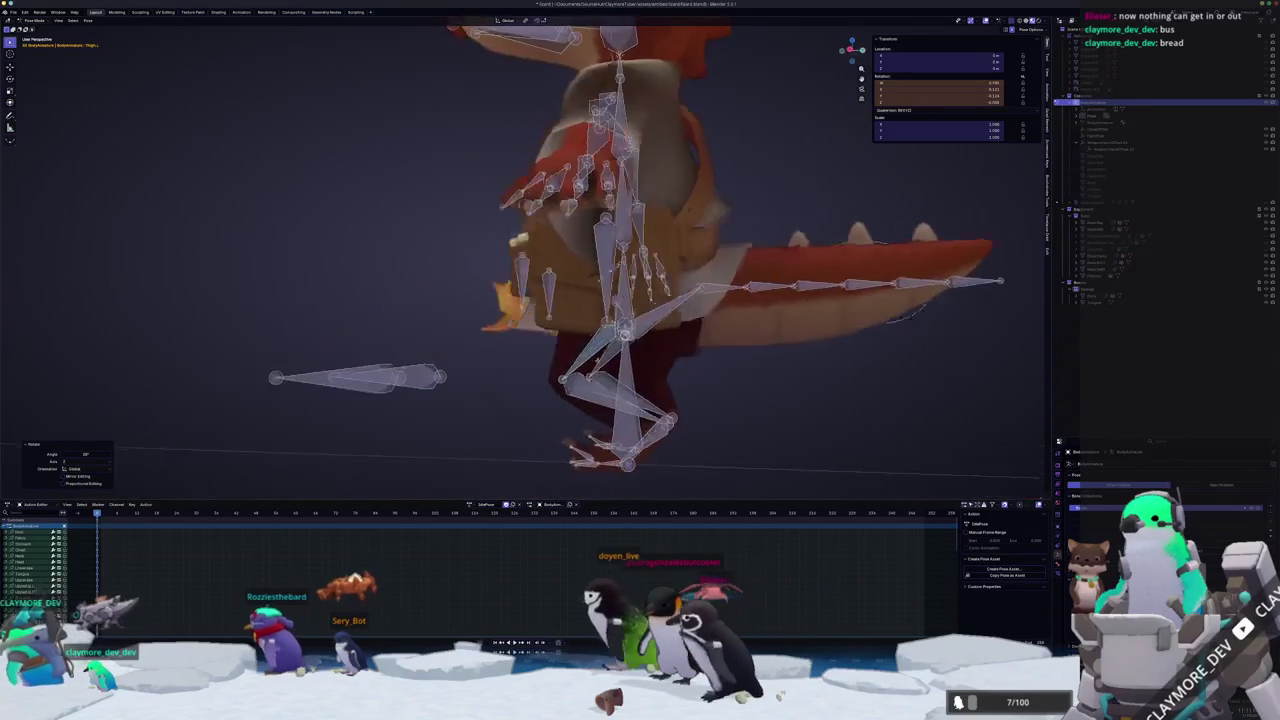
pyautogui.moveTo(656, 364); pyautogui.dragTo(683, 380)
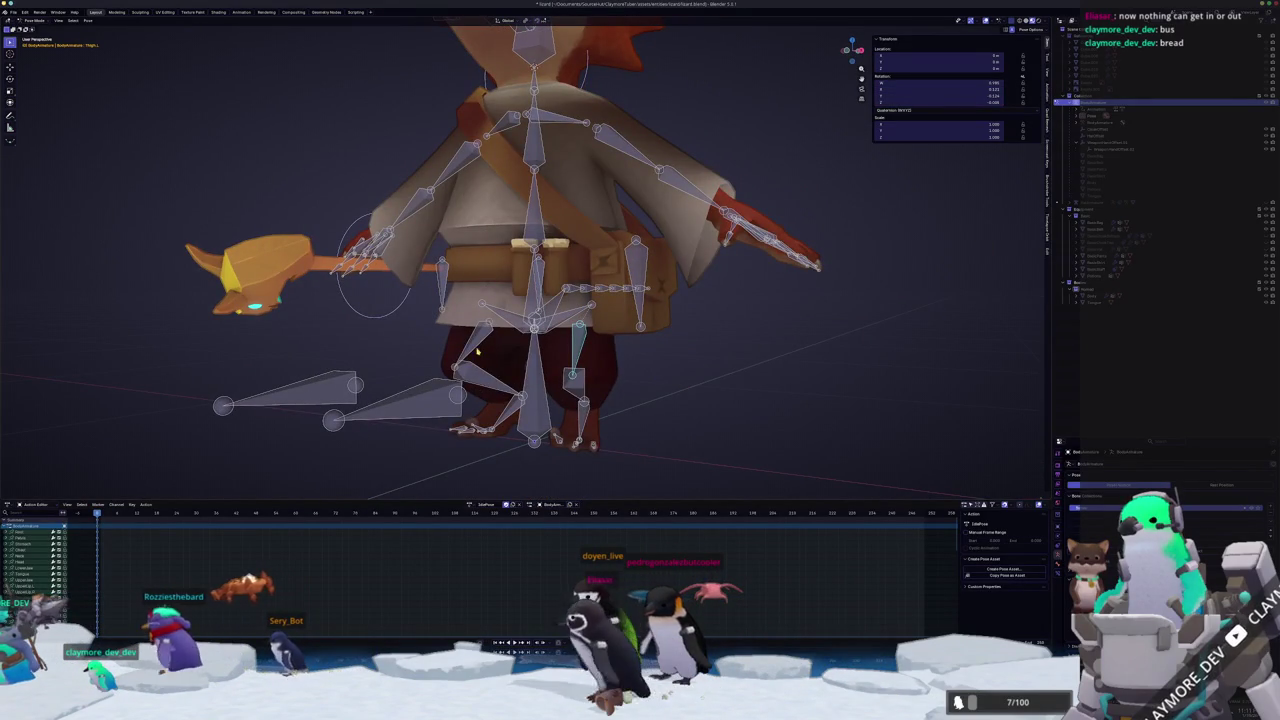
pyautogui.moveTo(591, 381); pyautogui.dragTo(600, 395)
# Select the Stomach and Pelvis bones, then all bones, clear their rotation, and return to Object Mode
pyautogui.click(536, 222)
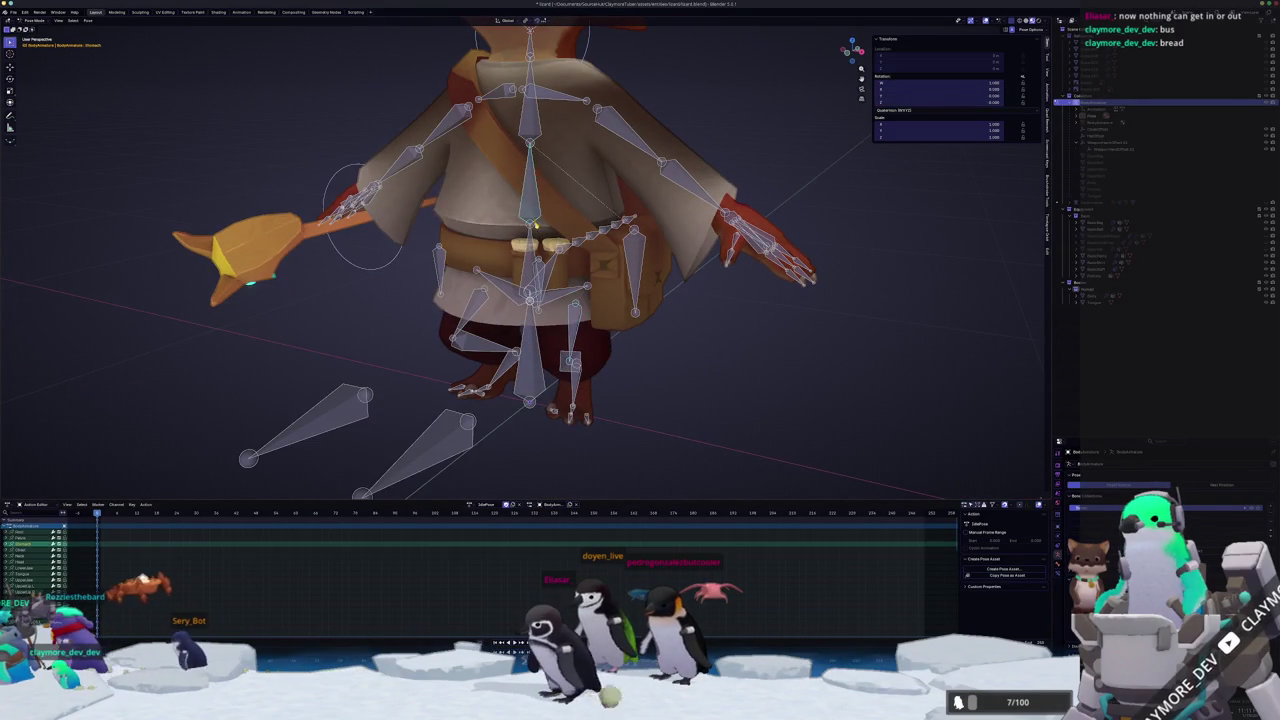
pyautogui.moveTo(536, 222); pyautogui.dragTo(541, 277)
pyautogui.press('KP_3')
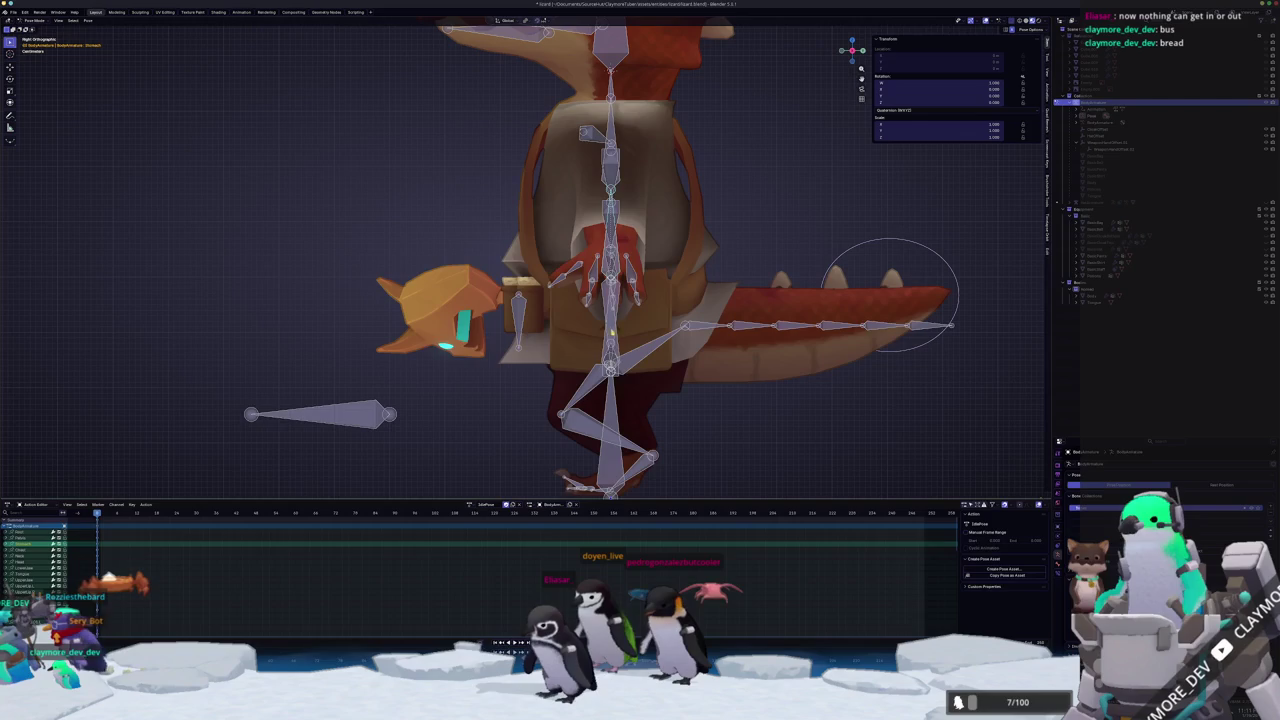
pyautogui.click(622, 343)
pyautogui.scroll(-2, 685, 326)
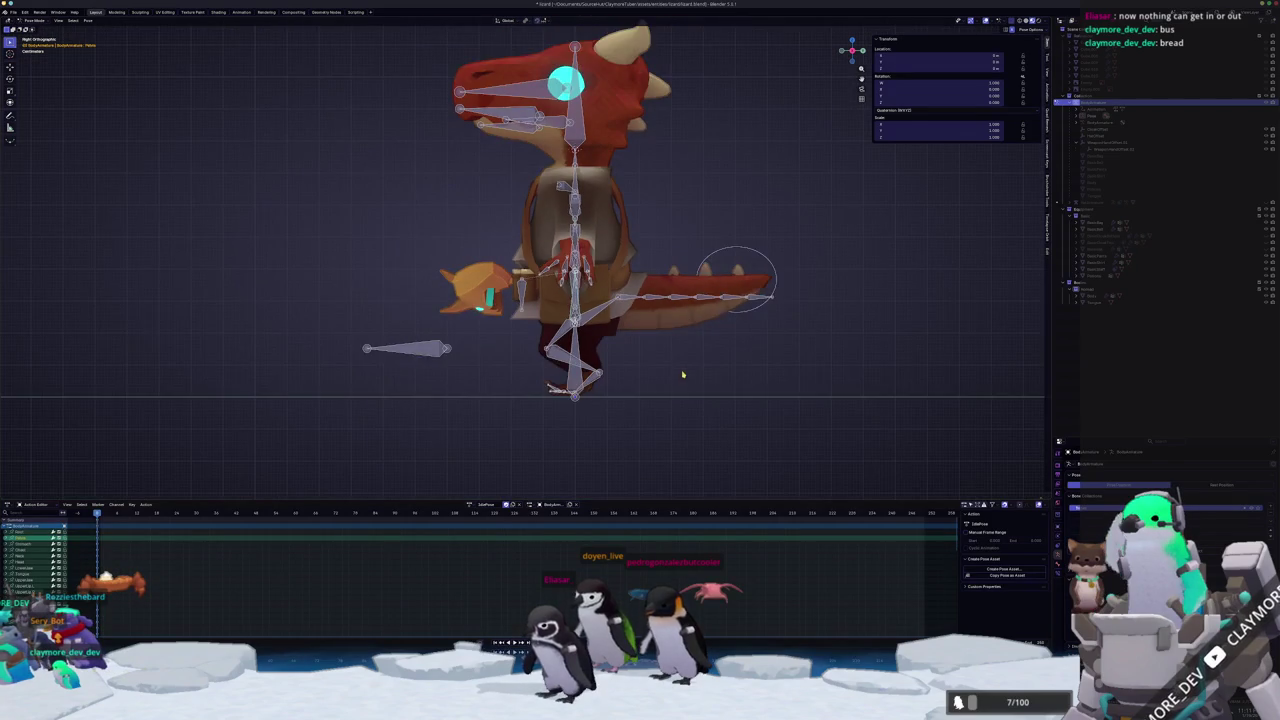
pyautogui.press('KP_4')
pyautogui.press('KP_4')
pyautogui.press('KP_8')
pyautogui.press('a')
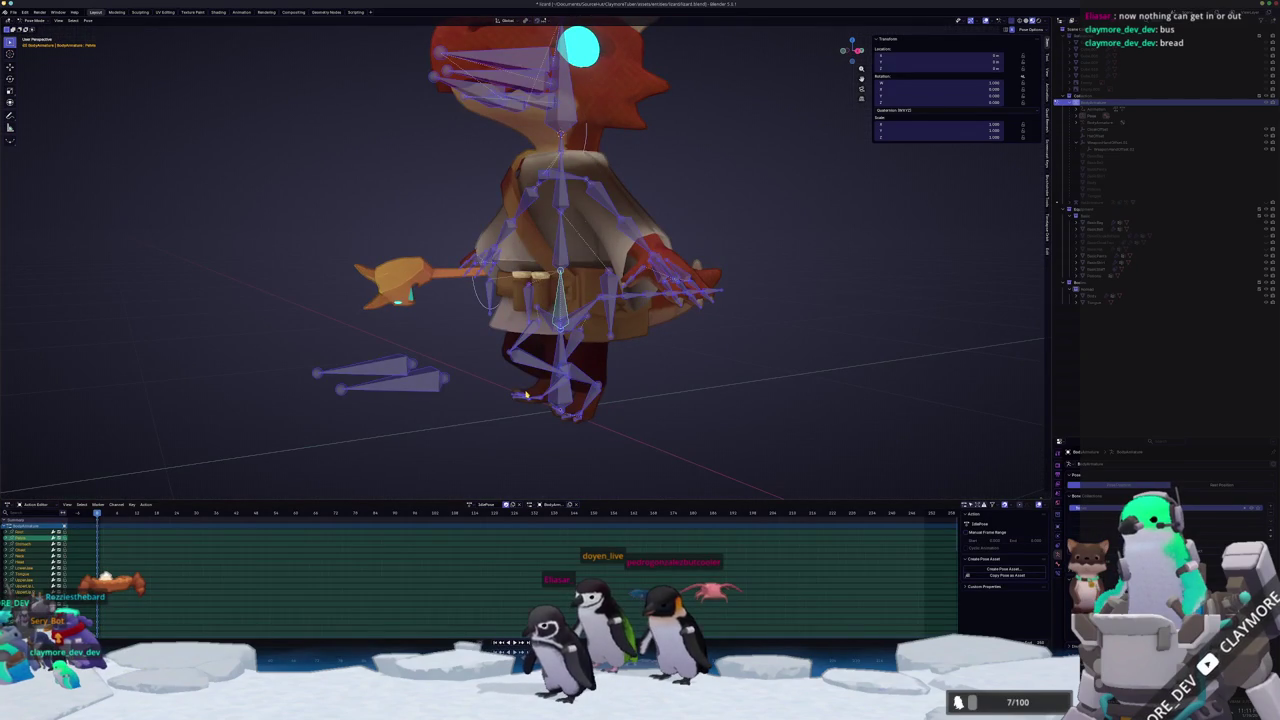
pyautogui.hotkey('alt', 'r')
pyautogui.hotkey('ctrl', 'Tab')
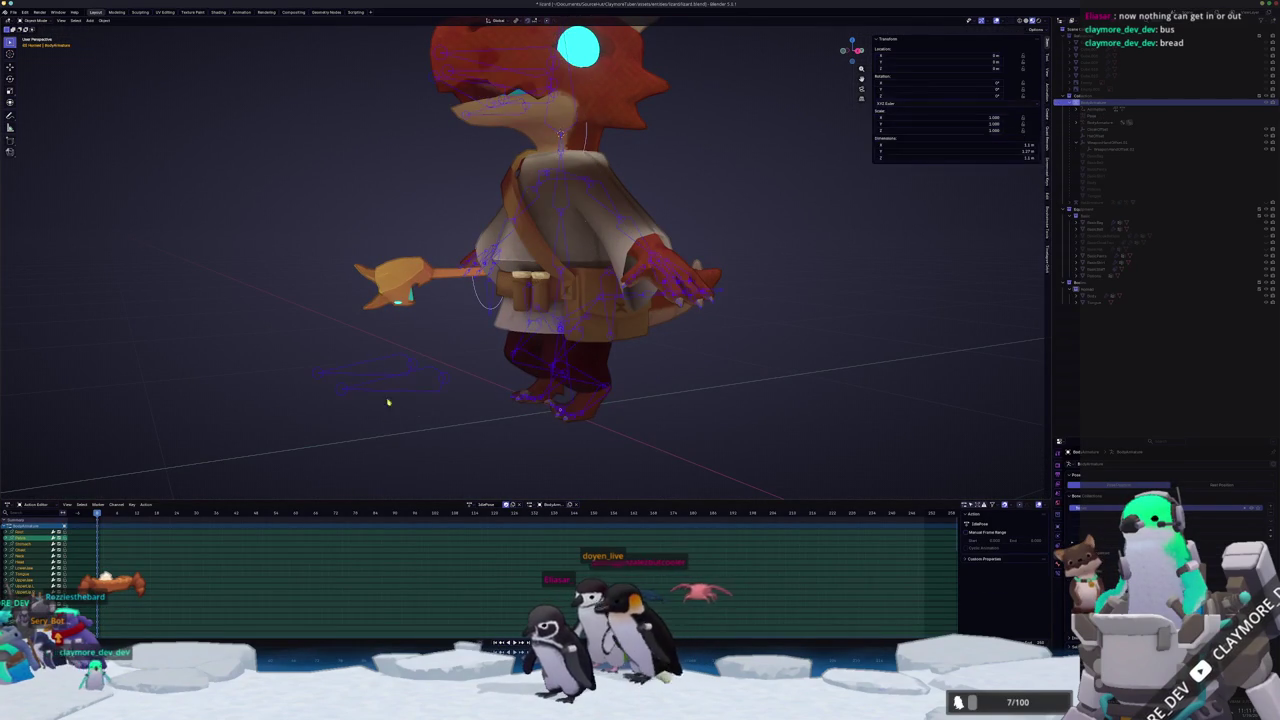
# Load the recent lizard.blend, discarding unsaved changes, then view it from the right in edit mode
pyautogui.click(13, 12)
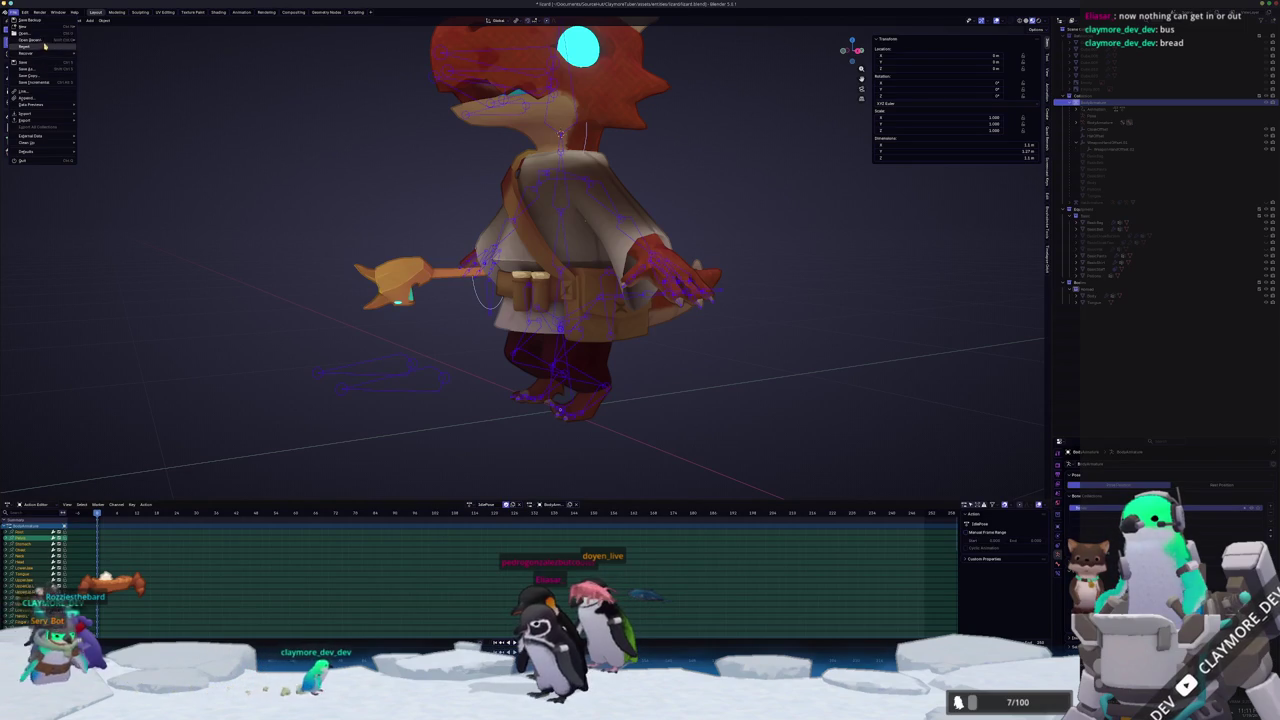
pyautogui.click(97, 46)
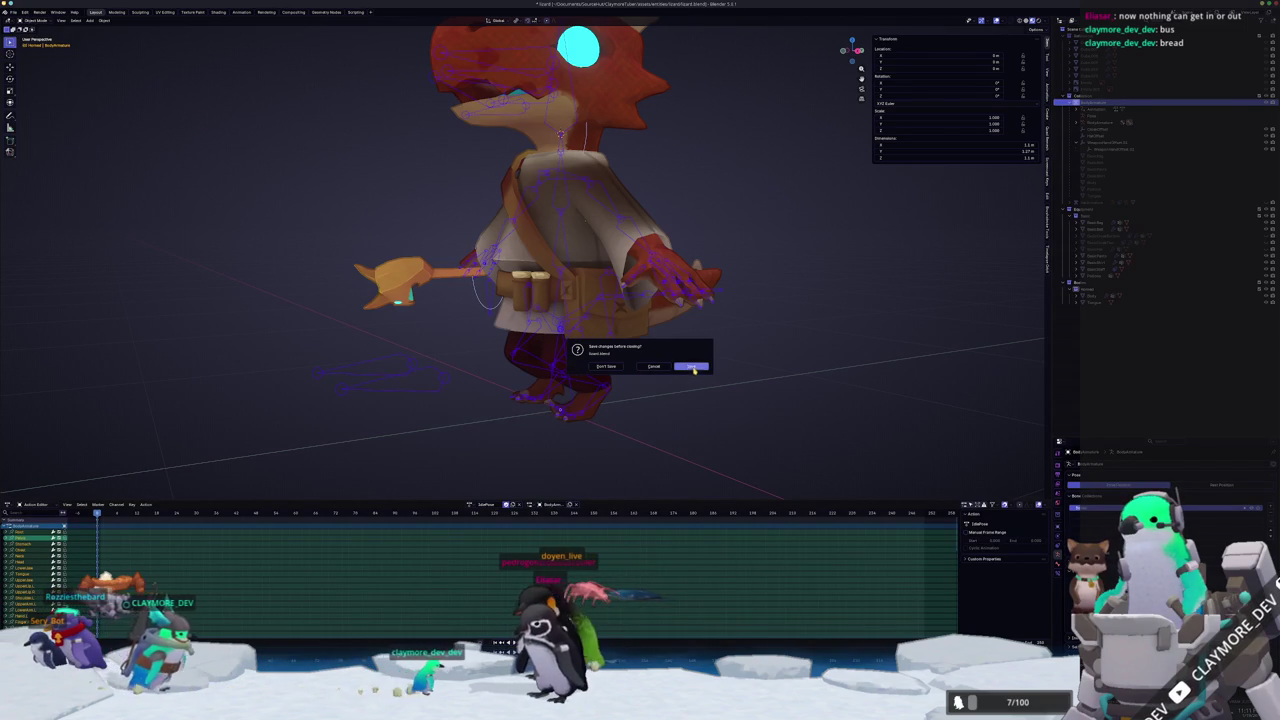
pyautogui.click(600, 364)
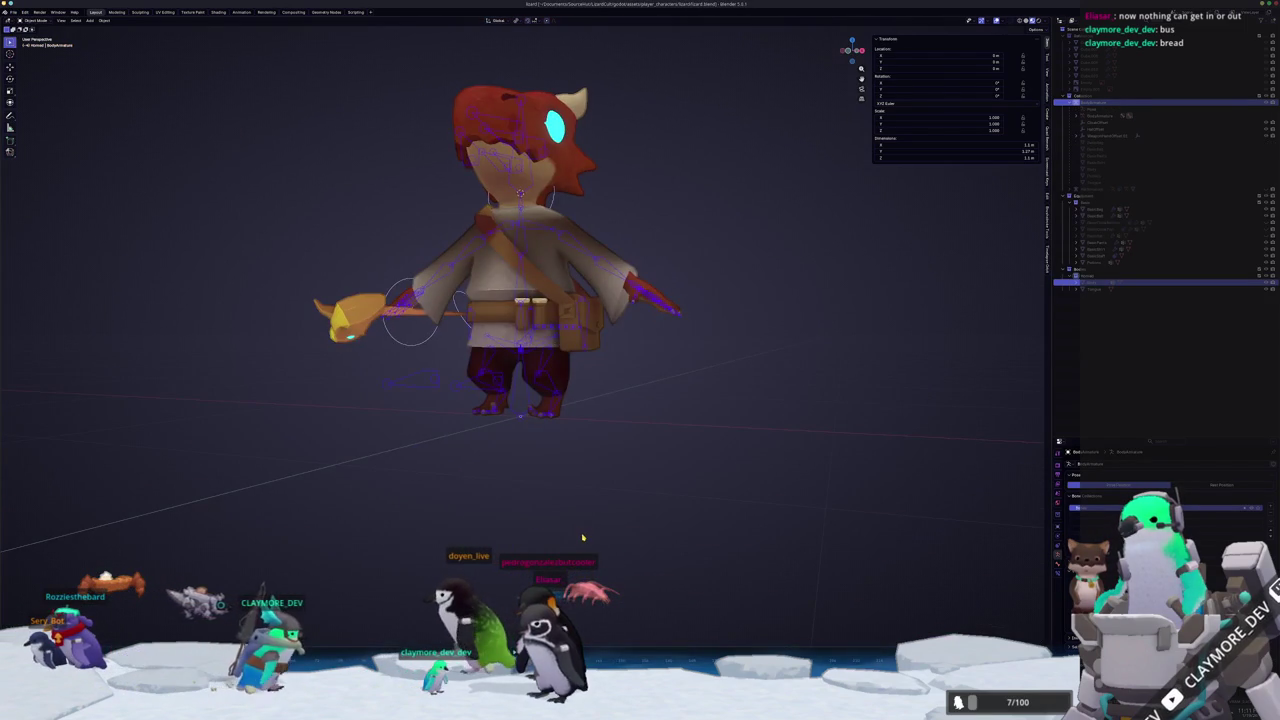
pyautogui.press('KP_3')
pyautogui.scroll(4, 589, 521)
pyautogui.press('Tab')
# Extrude new toe bones from the tips of the lizard's foot bones
pyautogui.scroll(7, 589, 521)
pyautogui.click(770, 590)
pyautogui.scroll(-3, 772, 590)
pyautogui.moveTo(772, 590)
pyautogui.mouseDown()
pyautogui.moveTo(534, 433)
pyautogui.moveTo(692, 528)
pyautogui.mouseUp()
pyautogui.press('y')
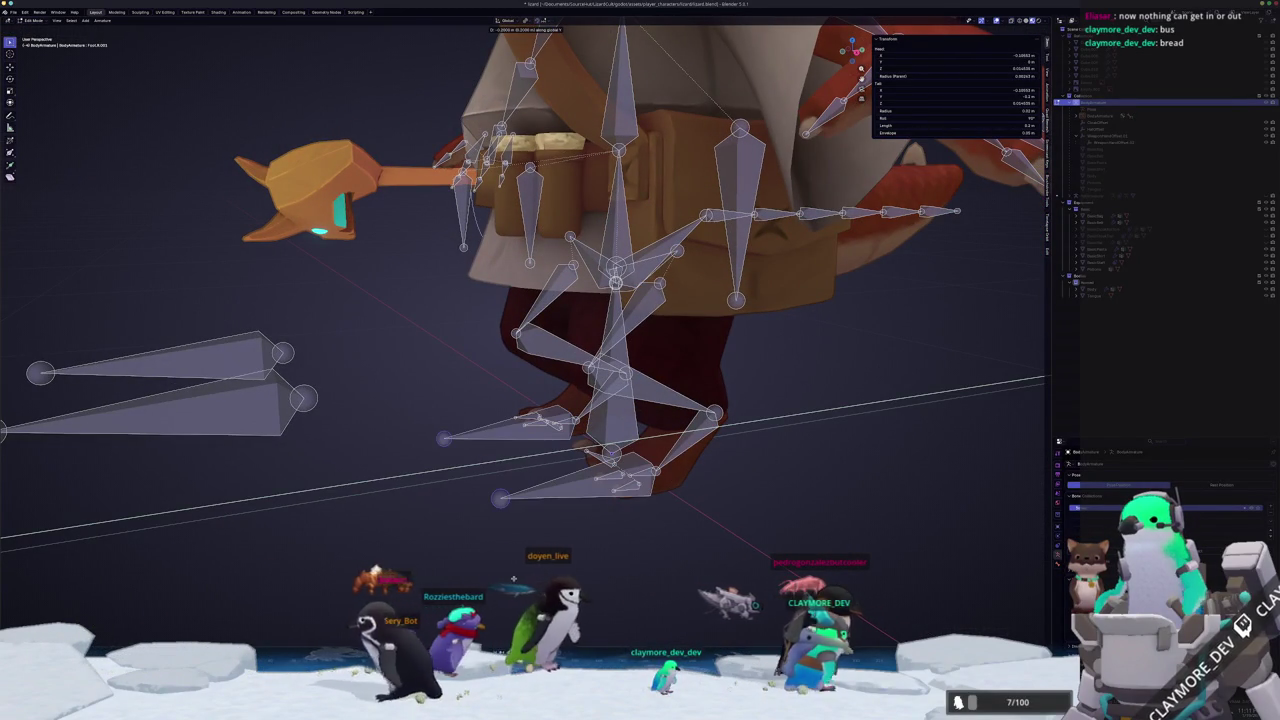
pyautogui.click(565, 497)
pyautogui.click(496, 434)
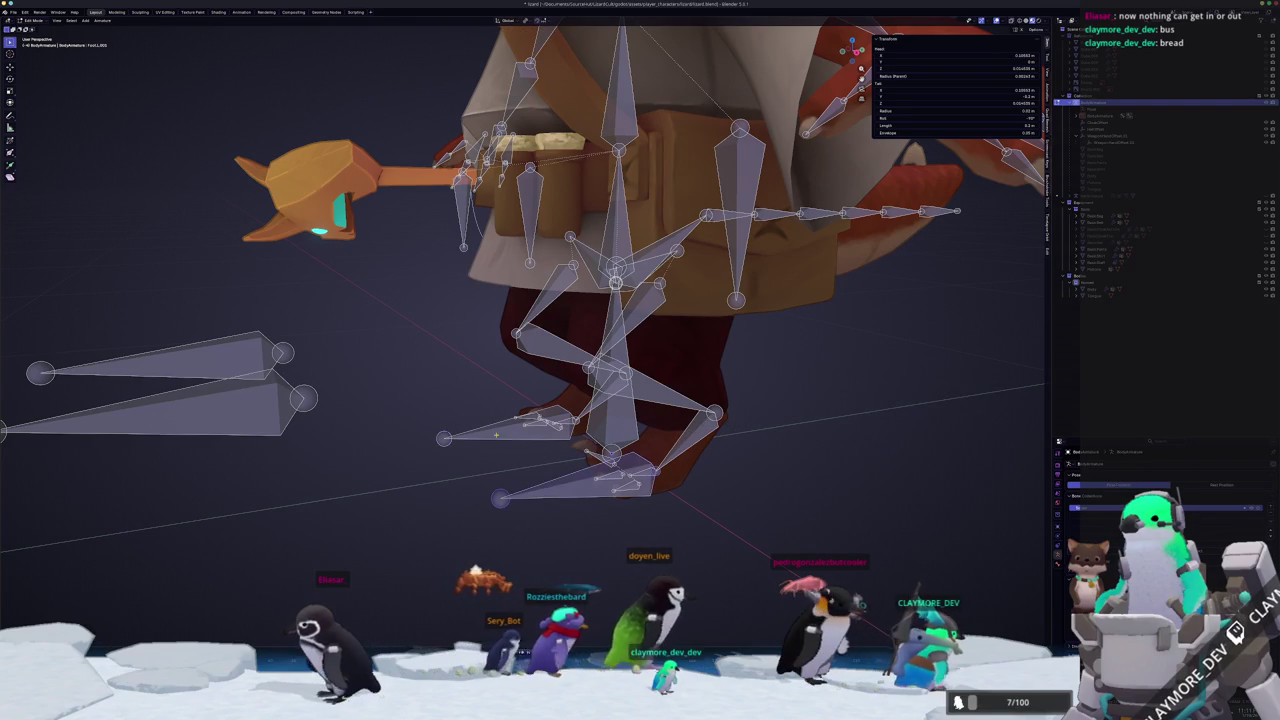
pyautogui.rightClick(435, 486)
pyautogui.press('Escape')
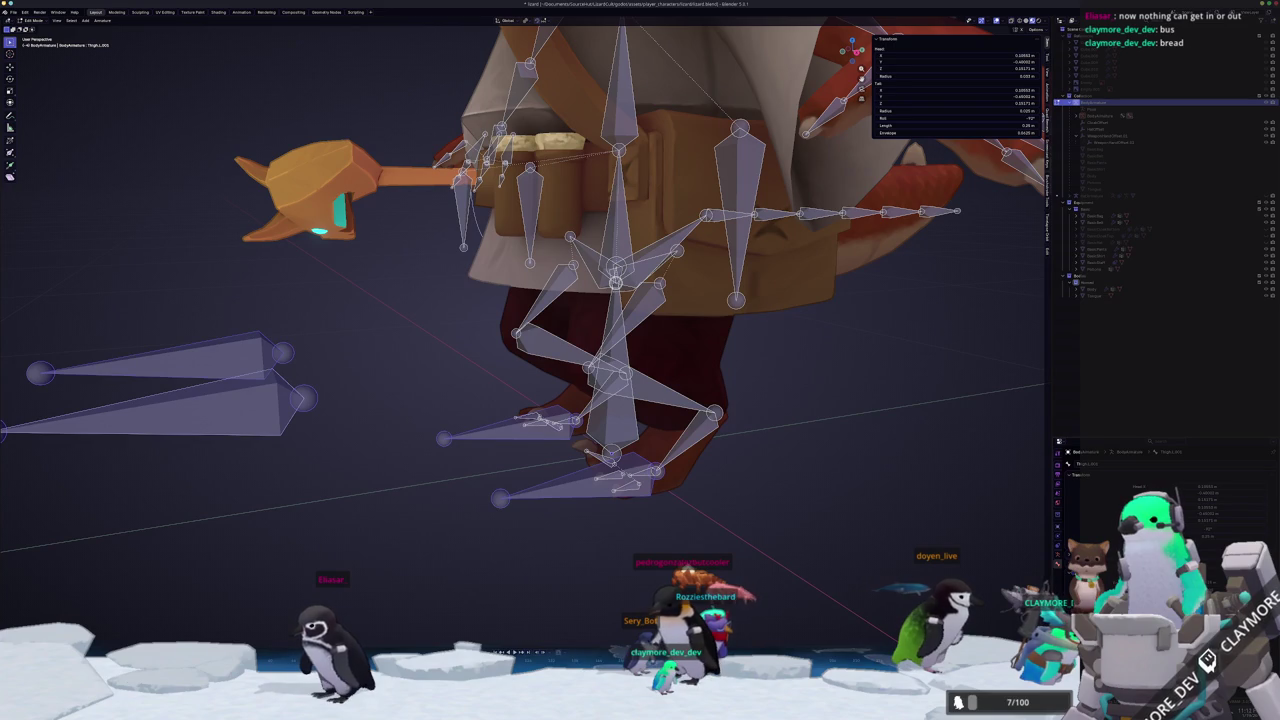
# Rename the two new toe bones Toe.L and Toe.R
pyautogui.click(471, 407)
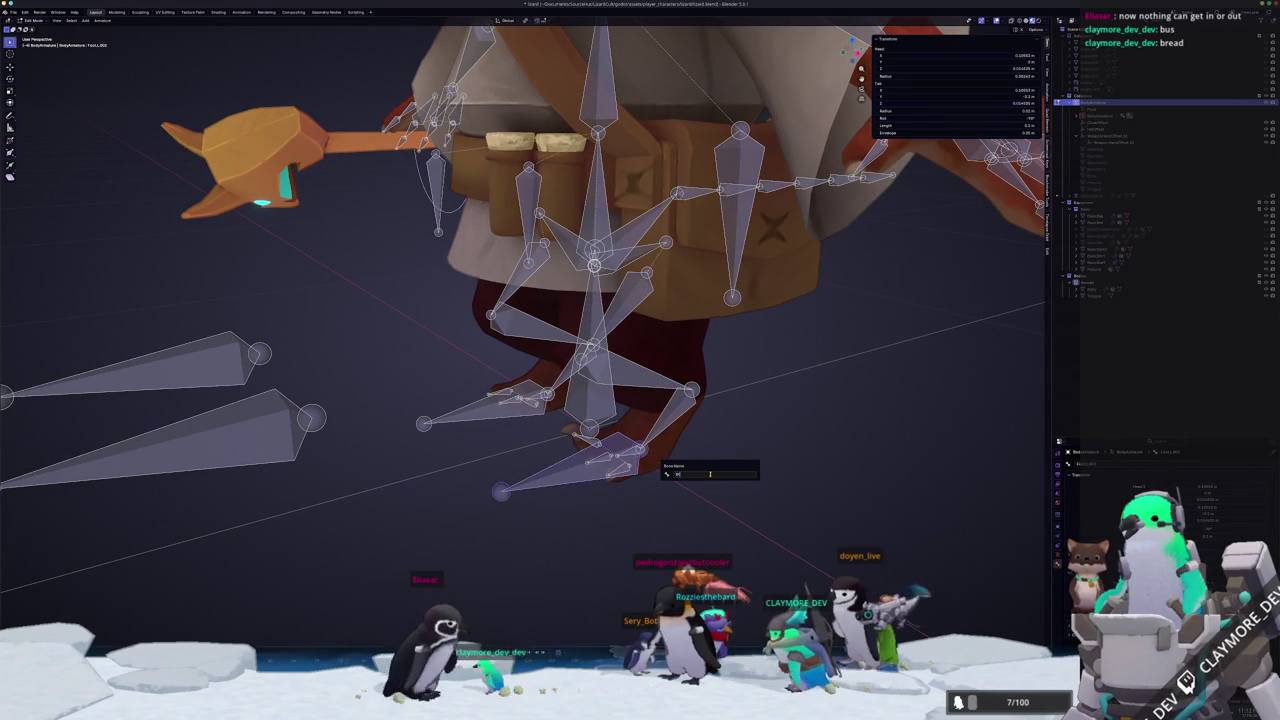
pyautogui.write('Toe.L')
pyautogui.press('Return')
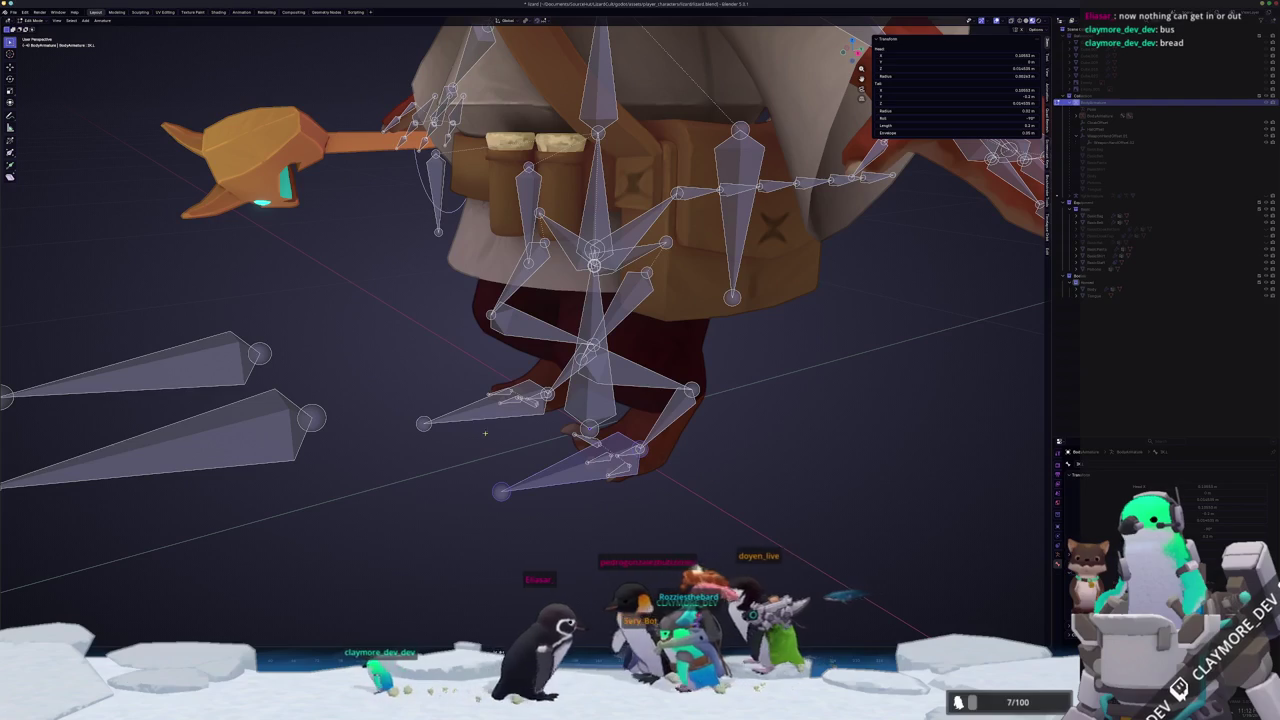
pyautogui.press('F2')
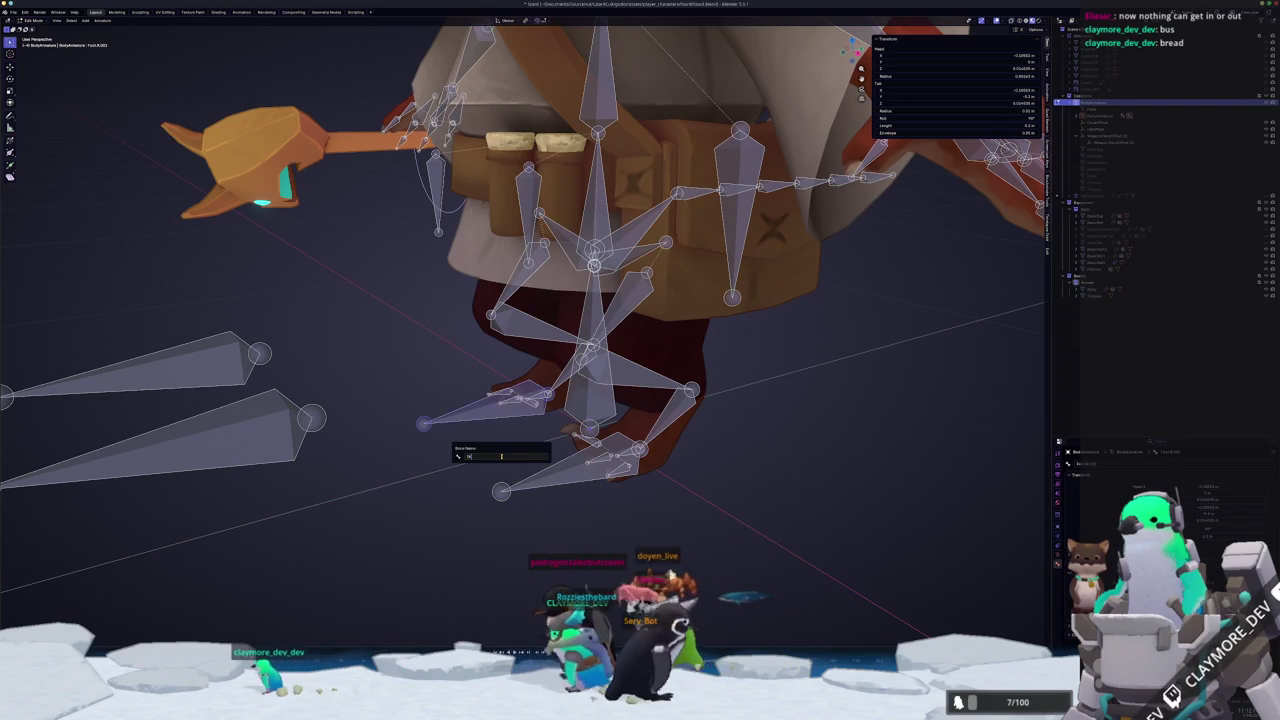
pyautogui.write('Toe.R')
pyautogui.press('Return')
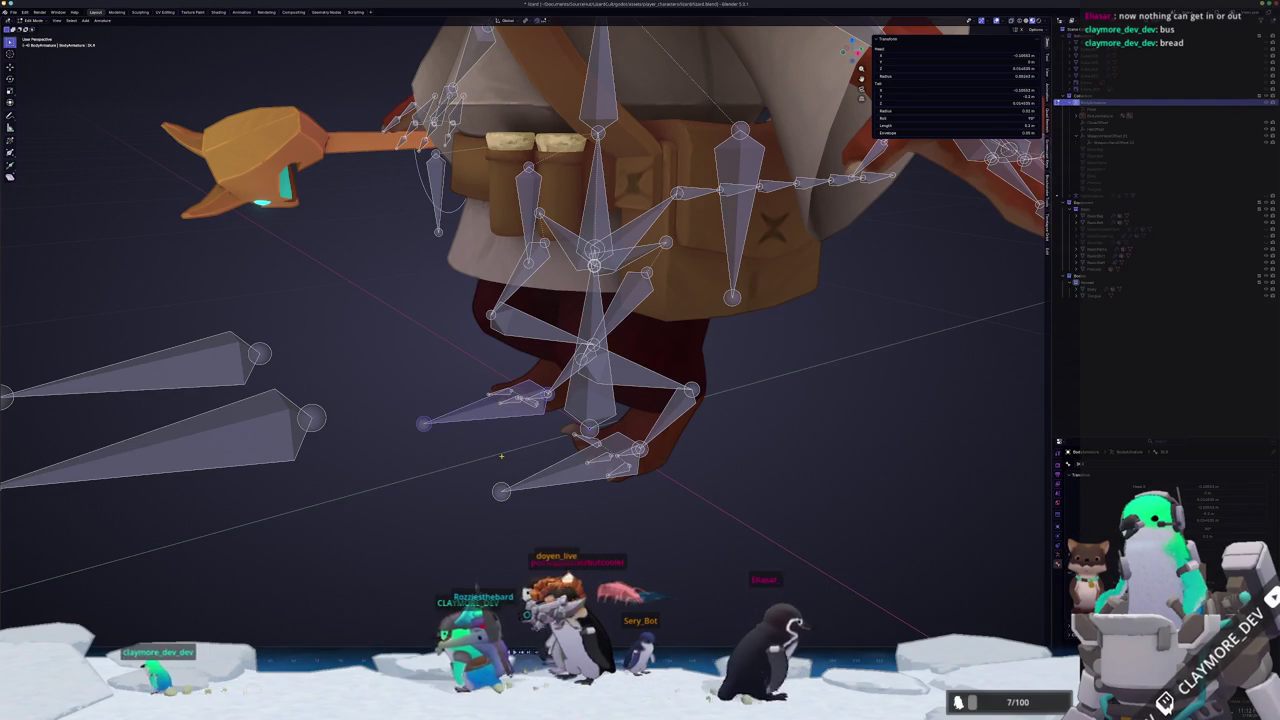
# Rename the lower leg bones, naming the Thigh.B.001 bone Foot
pyautogui.click(245, 435)
pyautogui.press('F2')
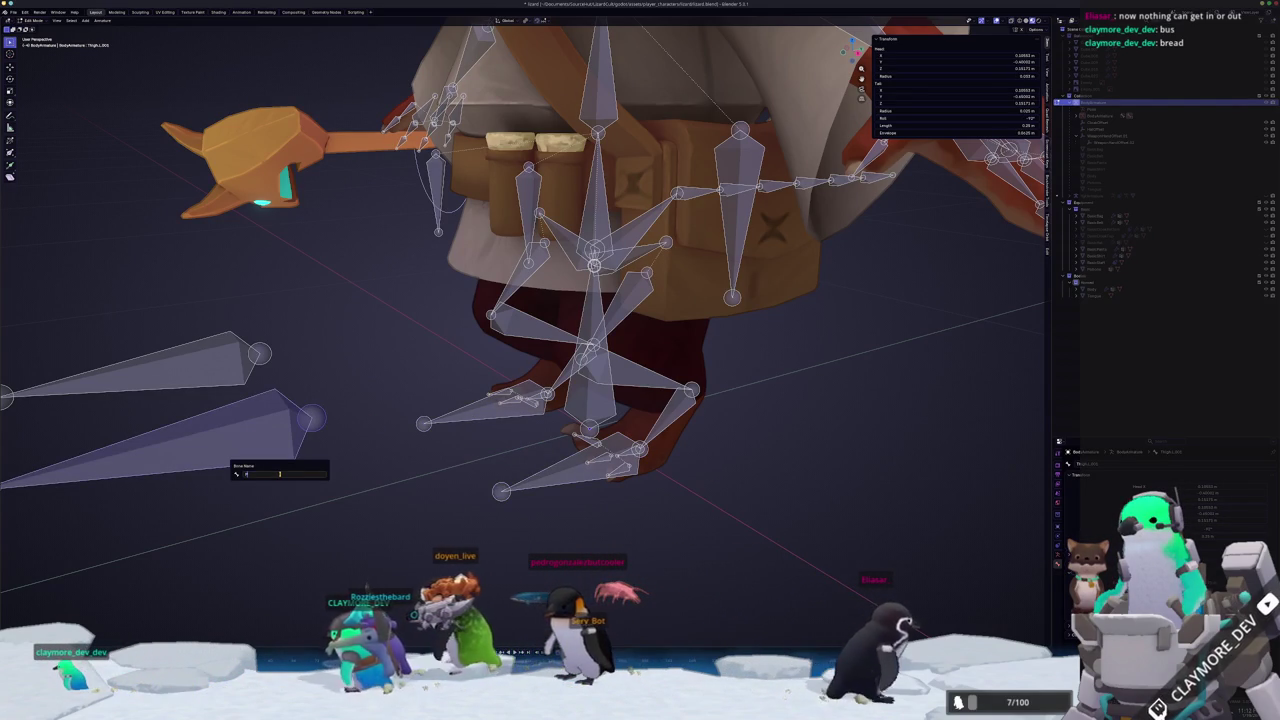
pyautogui.write('ot.')
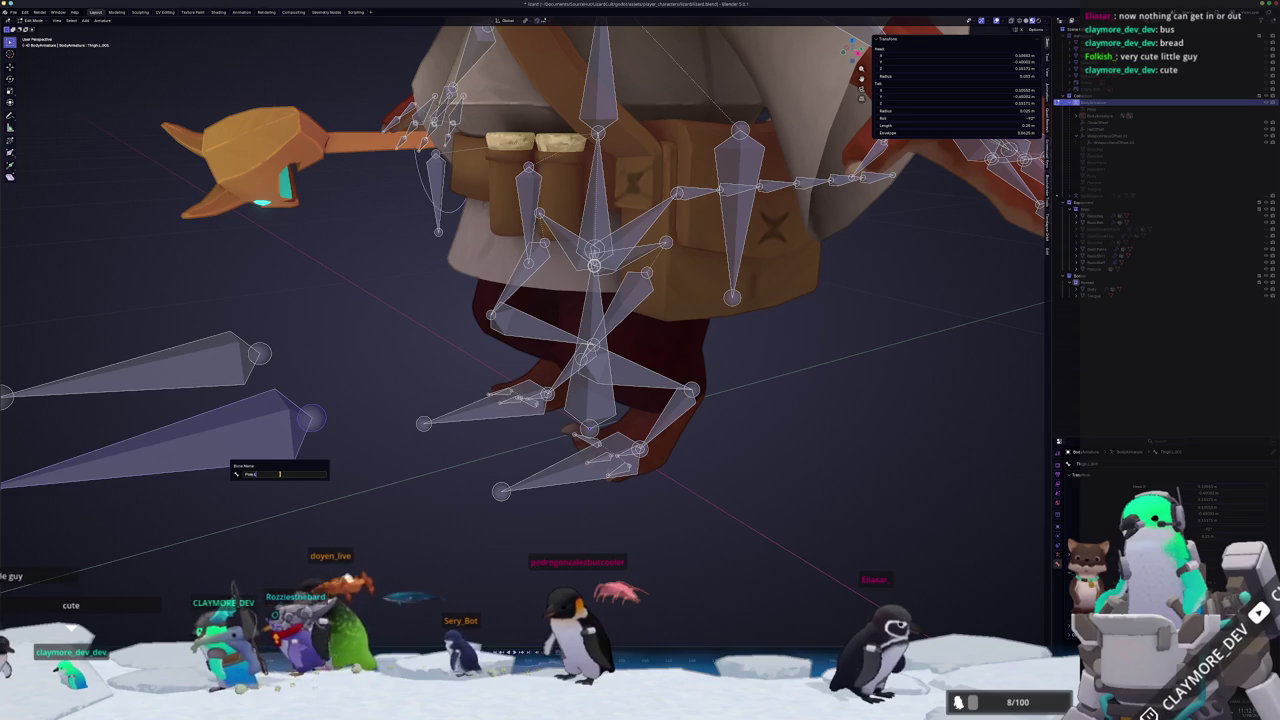
pyautogui.press('Return')
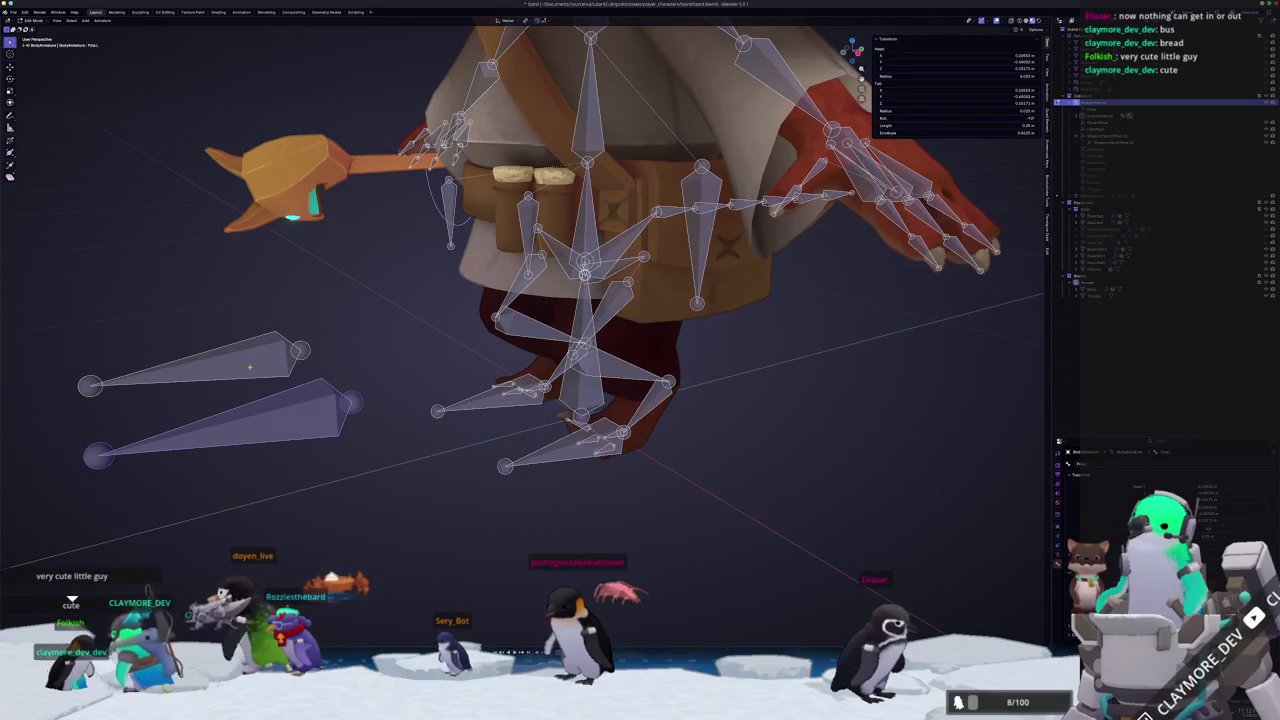
pyautogui.press('F2')
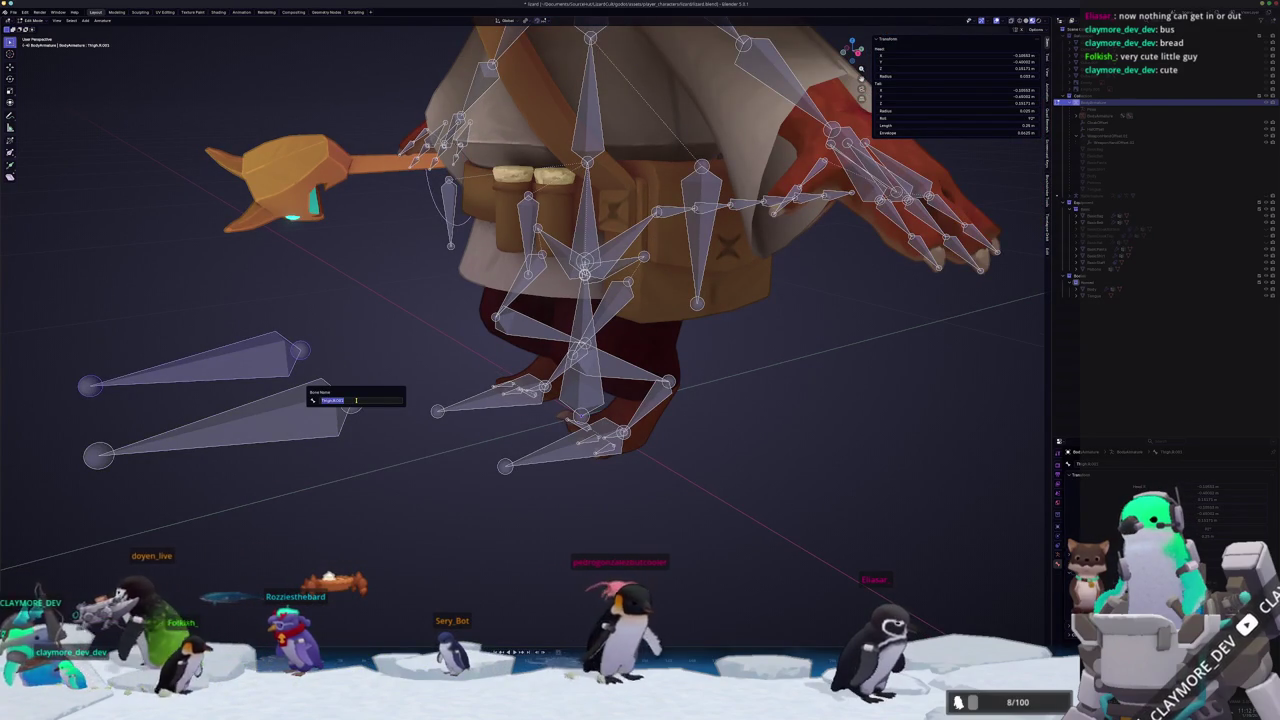
pyautogui.write('Foot')
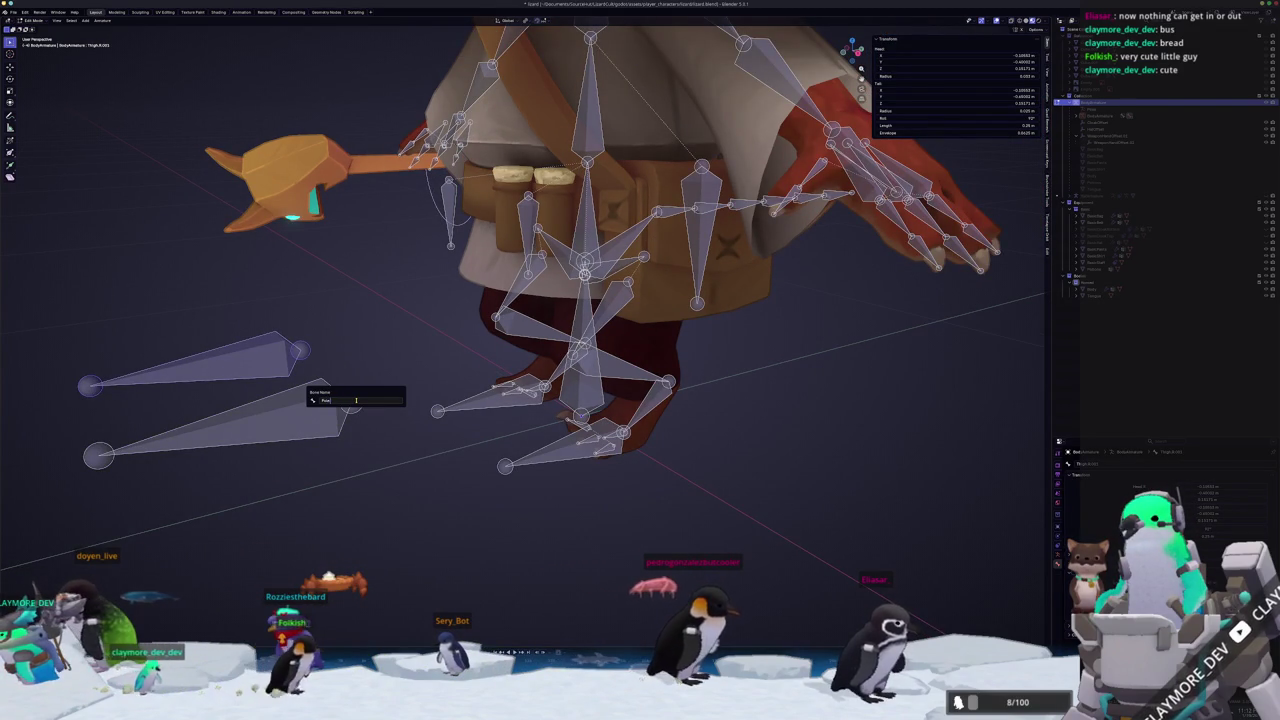
pyautogui.press('Return')
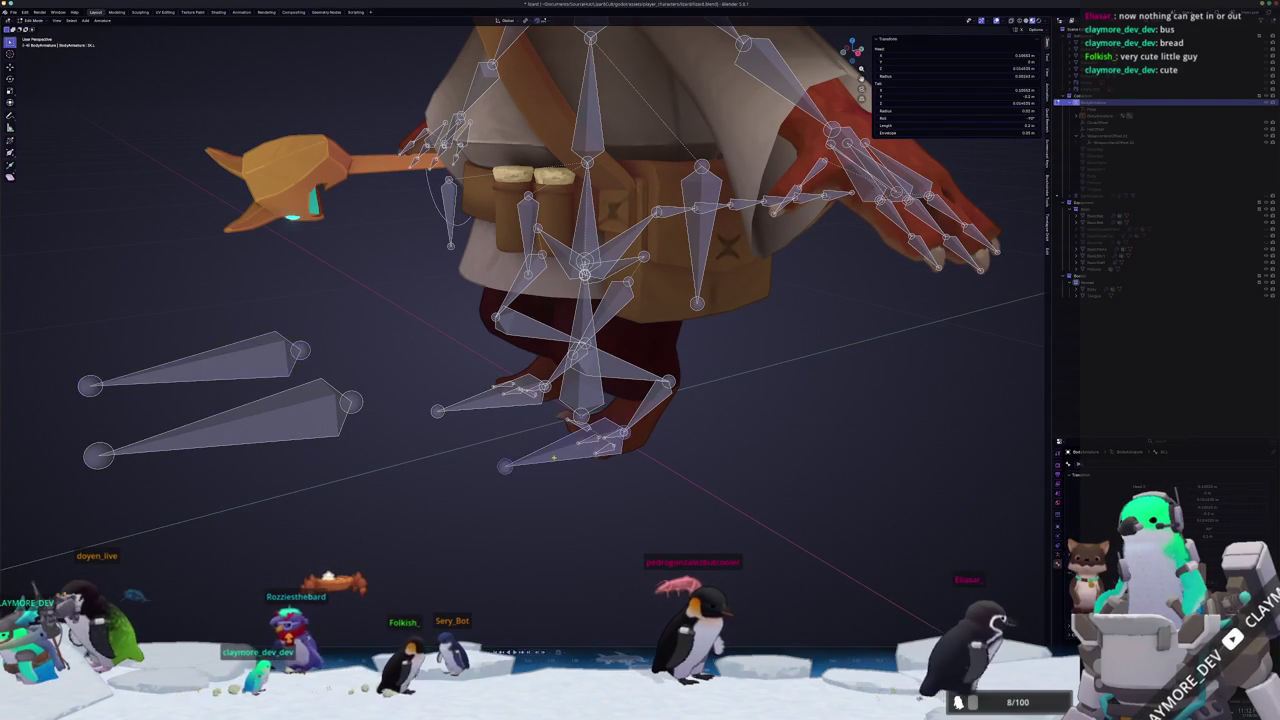
pyautogui.scroll(2, 355, 400)
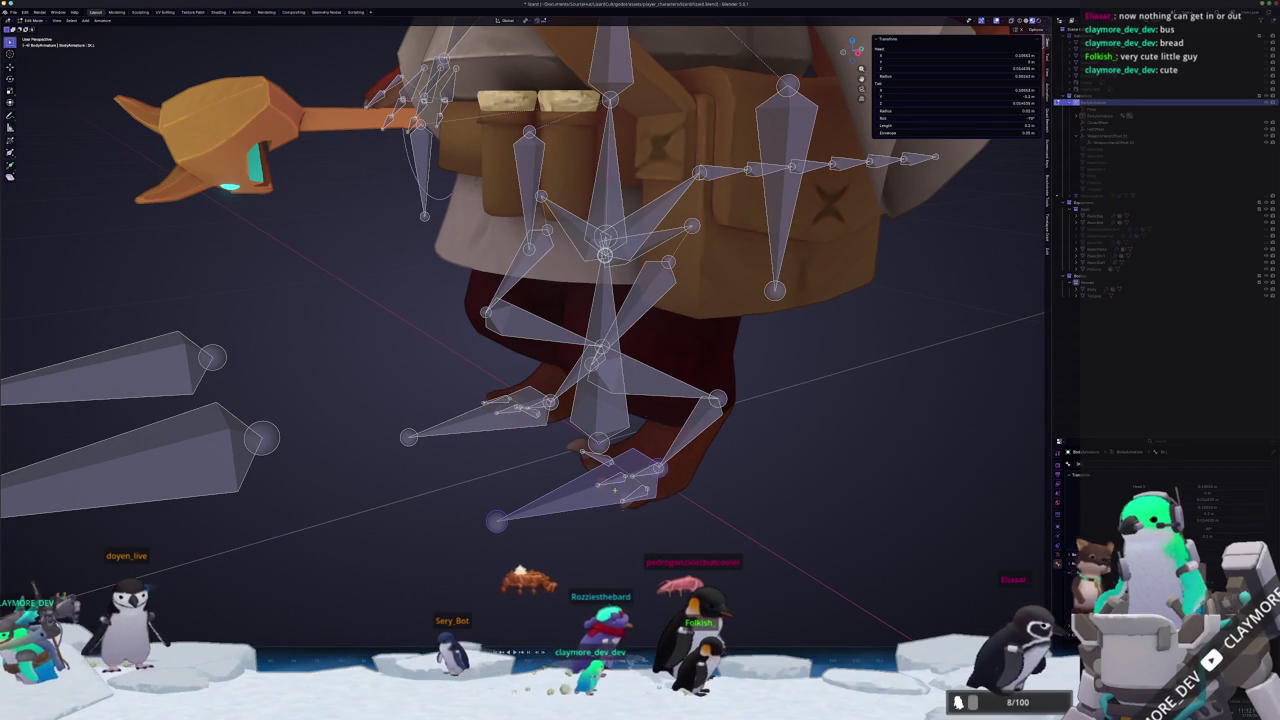
pyautogui.moveTo(757, 520); pyautogui.dragTo(689, 340)
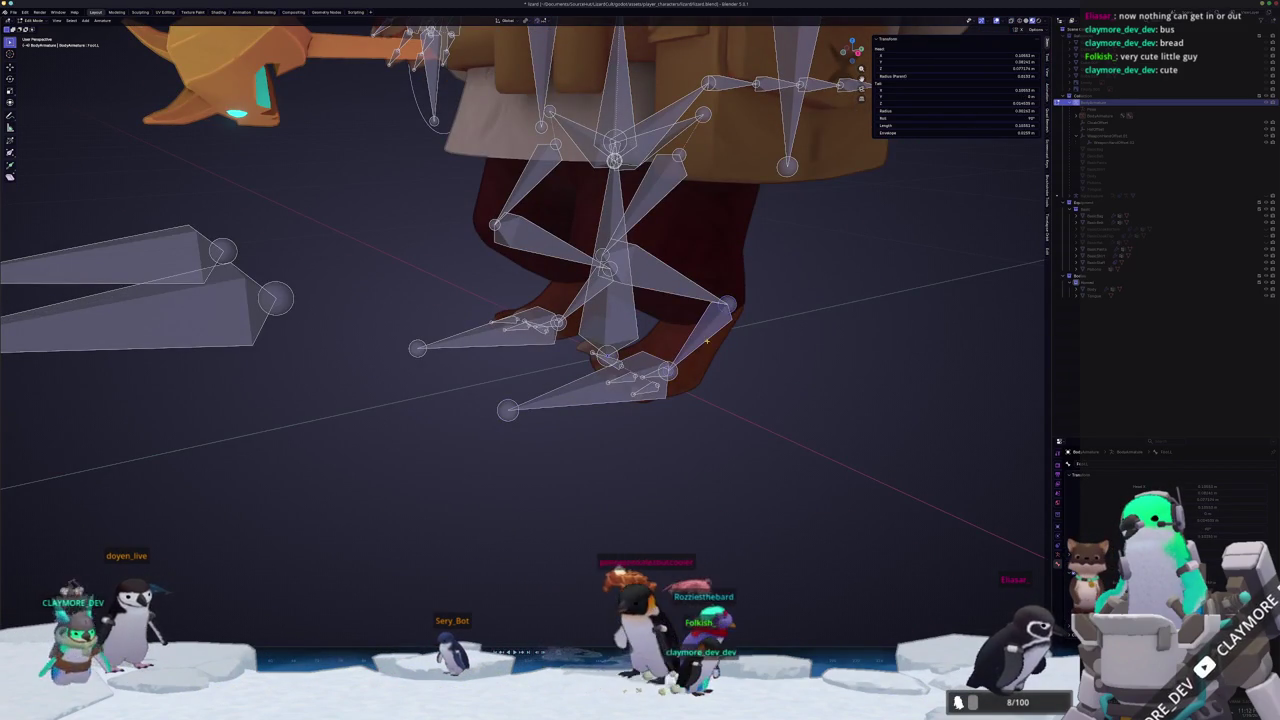
pyautogui.moveTo(689, 340); pyautogui.dragTo(759, 348)
pyautogui.hotkey('ctrl', 'Tab')
# Enter pose mode, clear the selection and select only the right lower-leg bone
pyautogui.click(764, 484)
pyautogui.moveTo(791, 443); pyautogui.dragTo(791, 374)
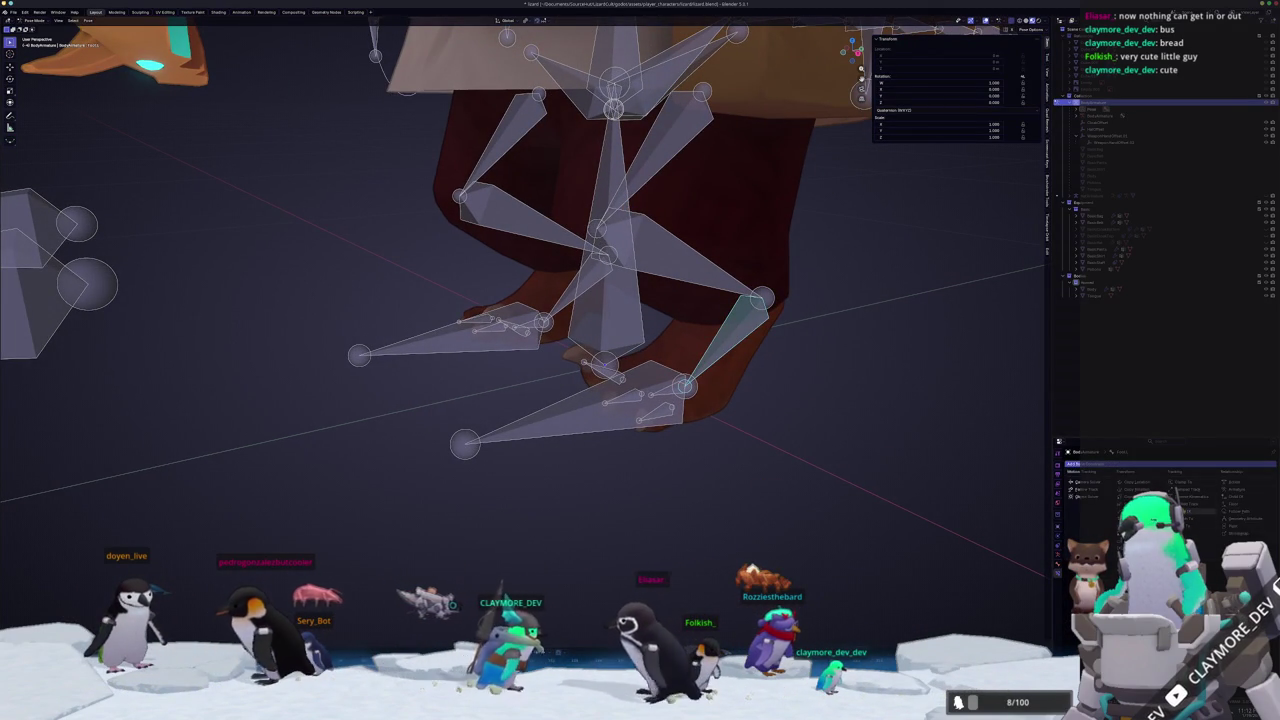
pyautogui.hotkey('alt', 'a')
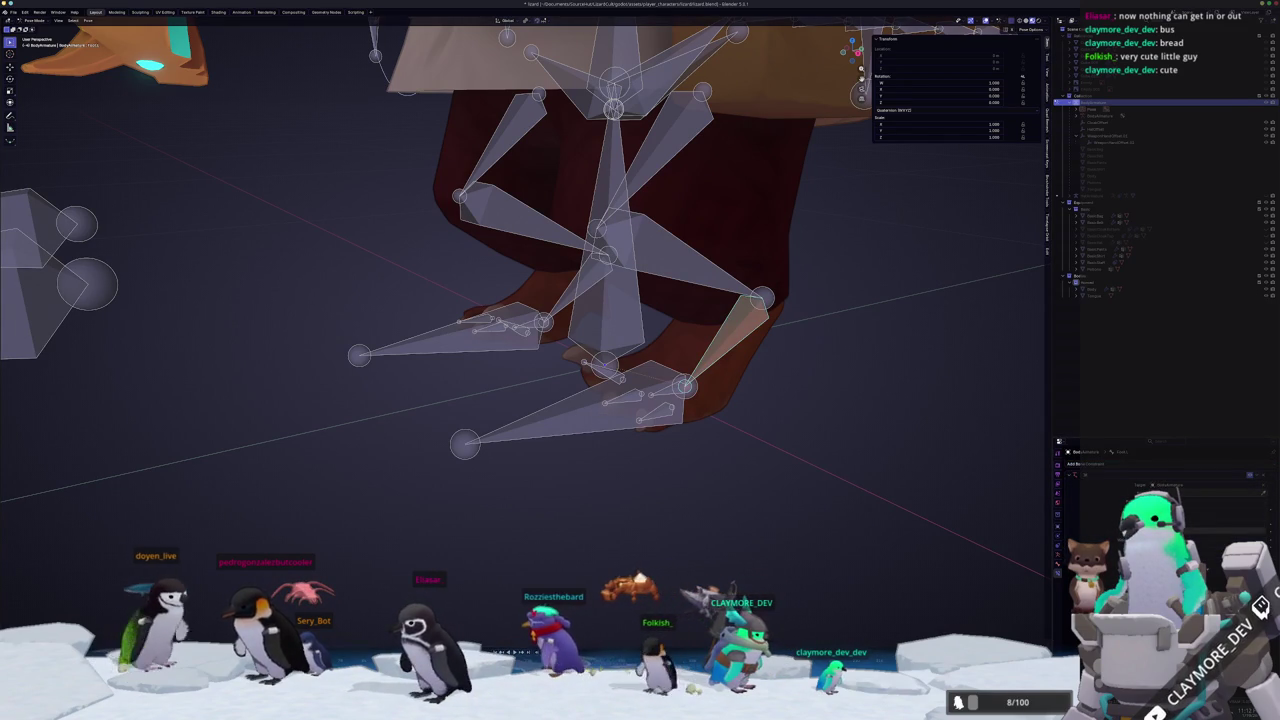
pyautogui.click(725, 340)
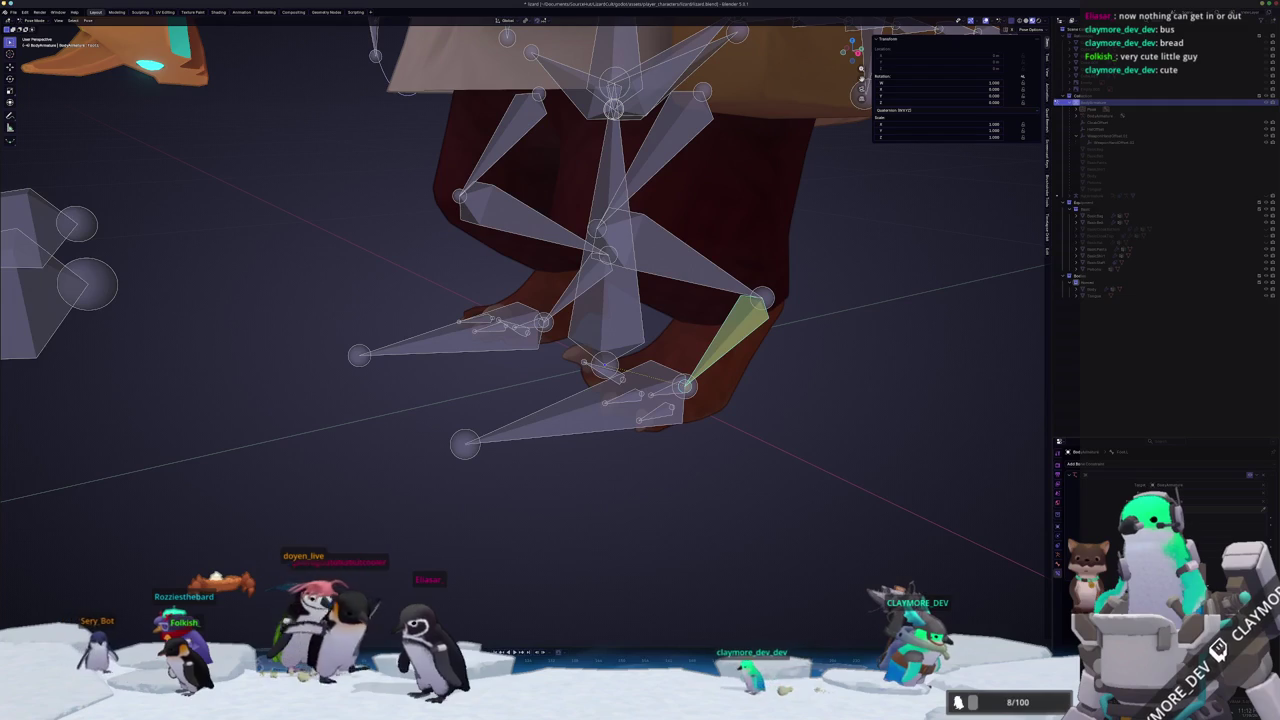
pyautogui.scroll(-5, 600, 330)
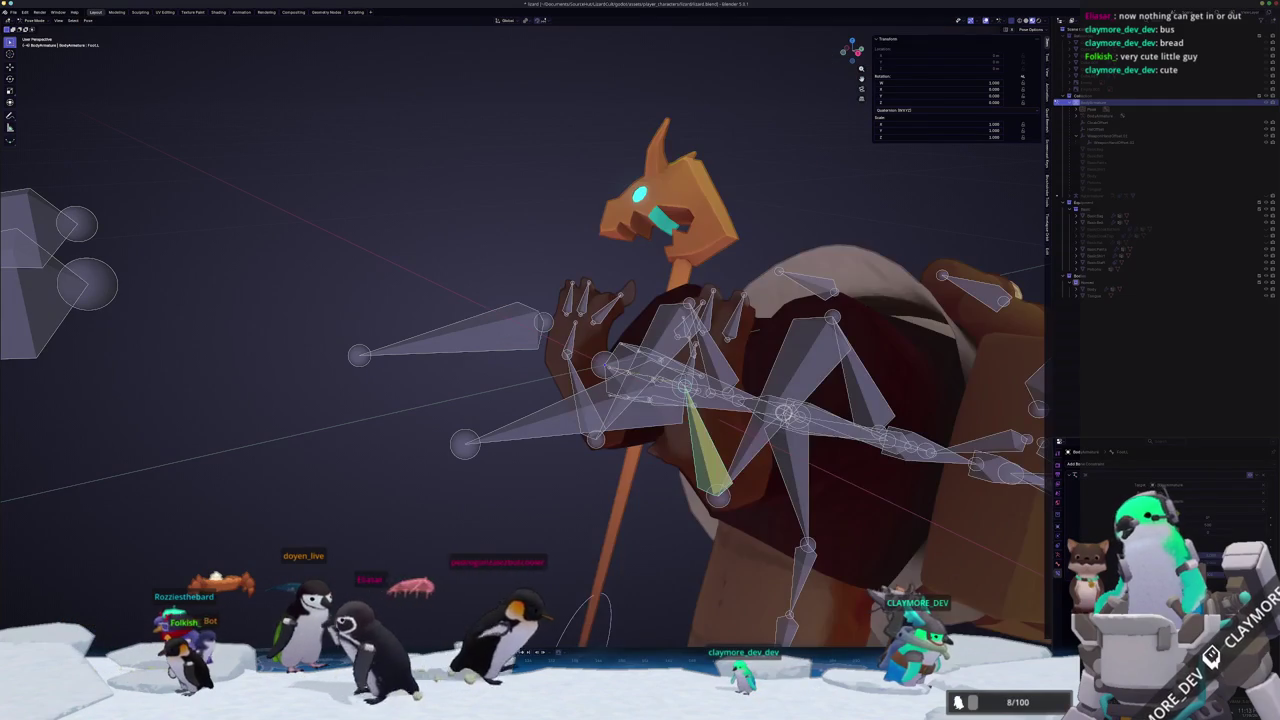
pyautogui.scroll(-2, 600, 330)
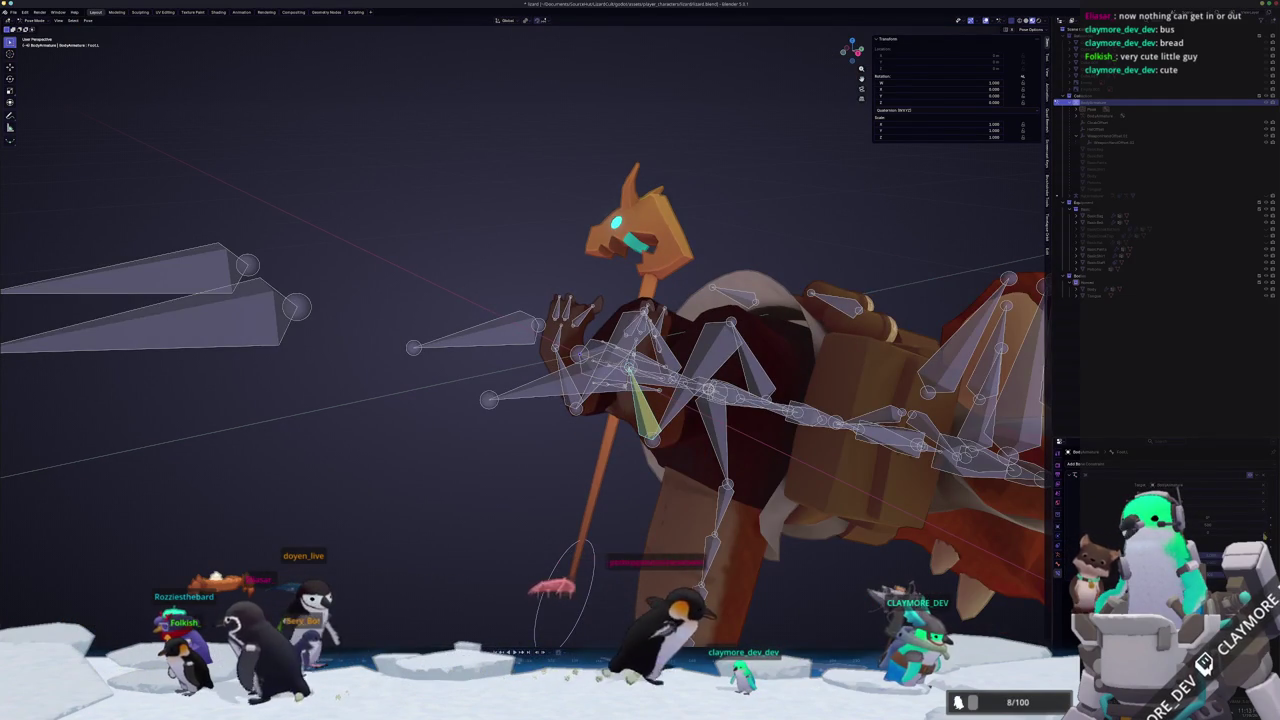
pyautogui.scroll(5, 600, 330)
pyautogui.press('r')
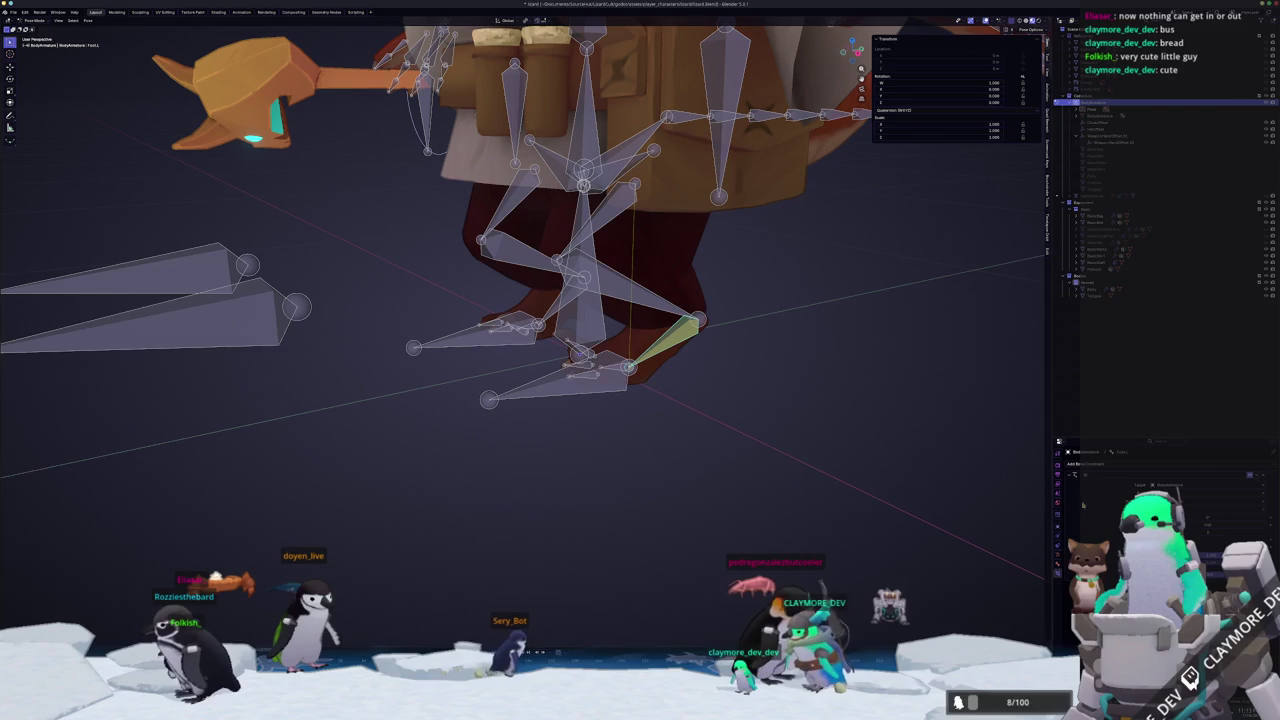
pyautogui.moveTo(286, 400)
pyautogui.mouseDown()
pyautogui.moveTo(610, 470)
pyautogui.moveTo(300, 428)
pyautogui.mouseUp()
pyautogui.press('Escape')
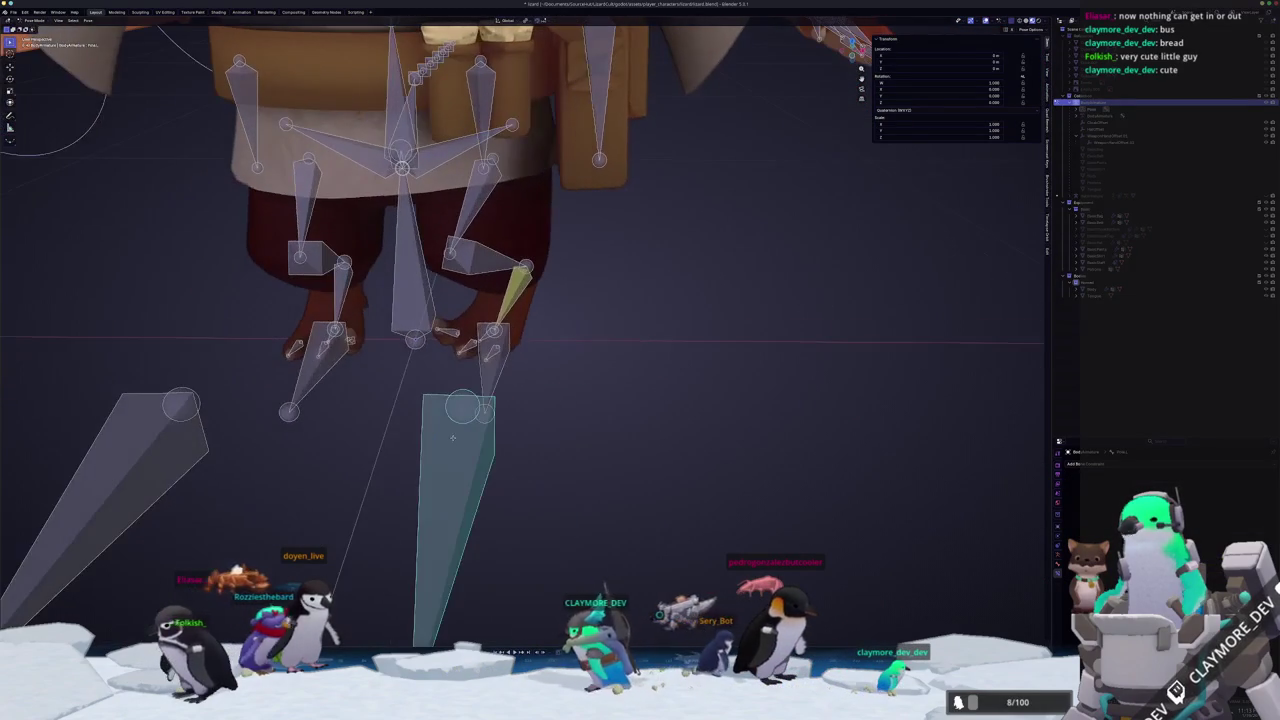
pyautogui.click(766, 405)
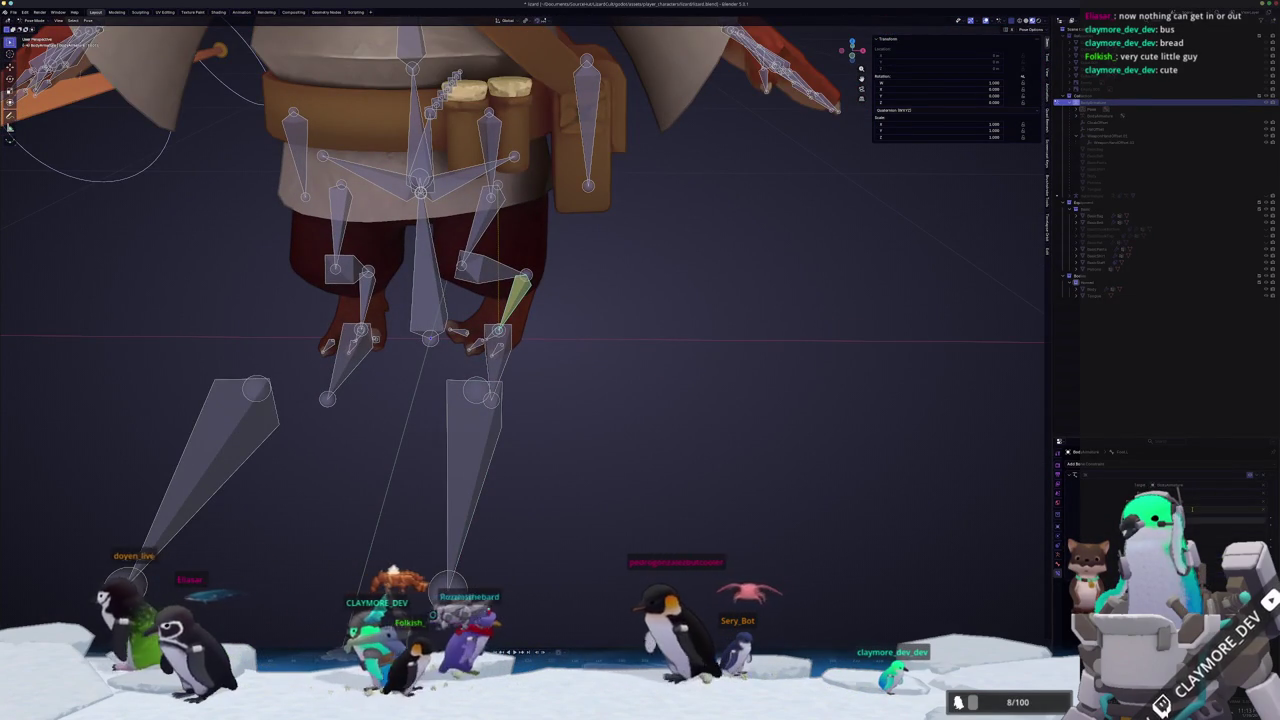
pyautogui.hotkey('ctrl', 'z')
pyautogui.moveTo(474, 491)
pyautogui.mouseDown()
pyautogui.moveTo(766, 433)
pyautogui.moveTo(100, 460)
pyautogui.moveTo(921, 346)
pyautogui.moveTo(60, 540)
pyautogui.moveTo(470, 500)
pyautogui.mouseUp()
pyautogui.press('Escape')
pyautogui.press('g')
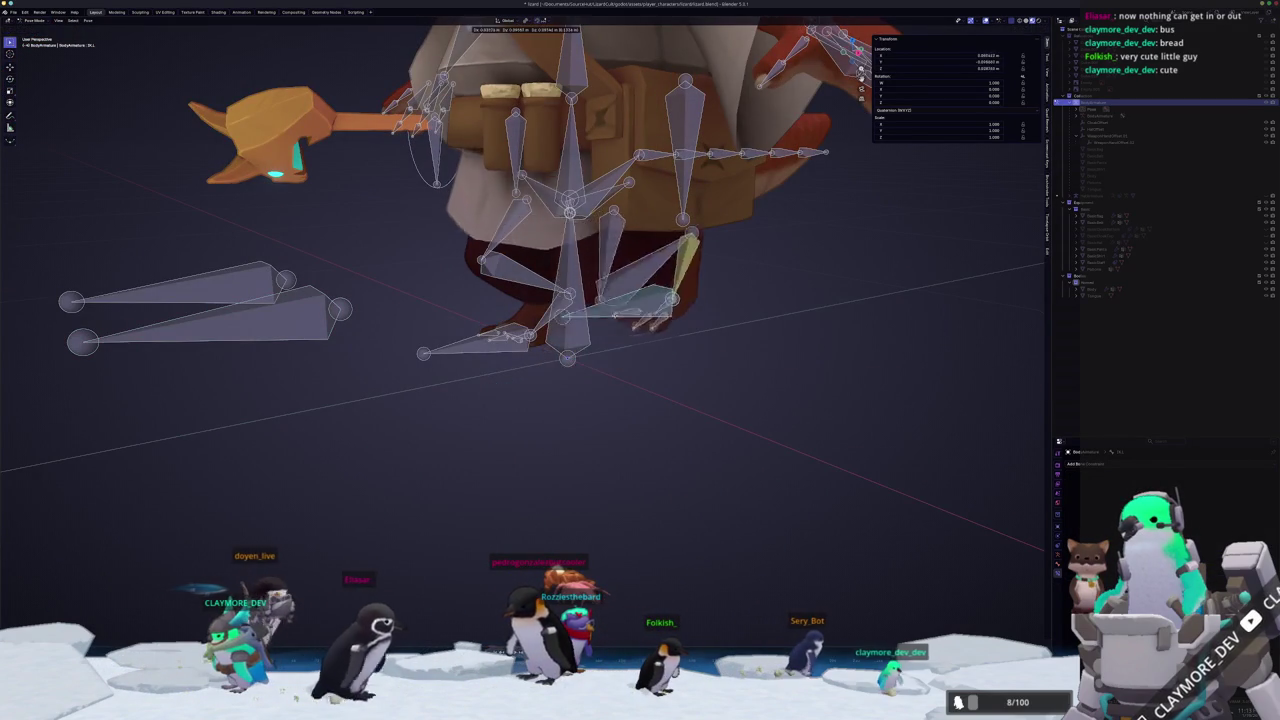
pyautogui.hotkey('shift', 'z')
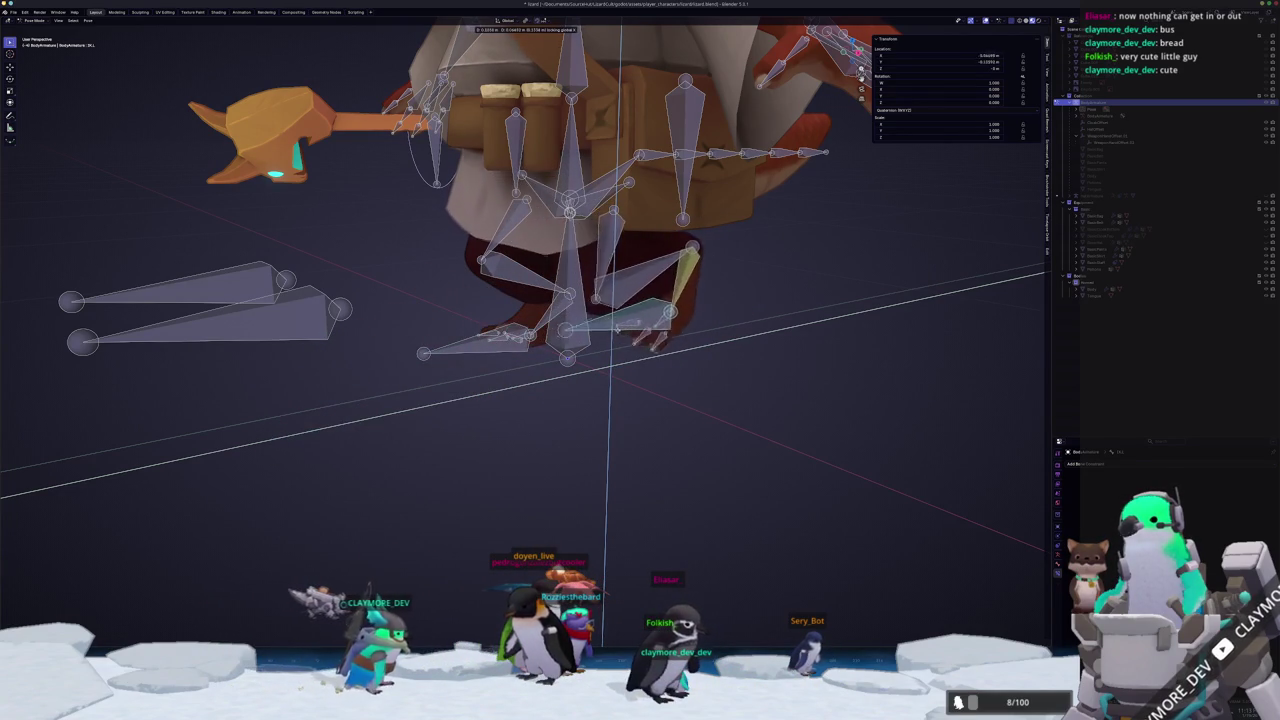
pyautogui.press('Escape')
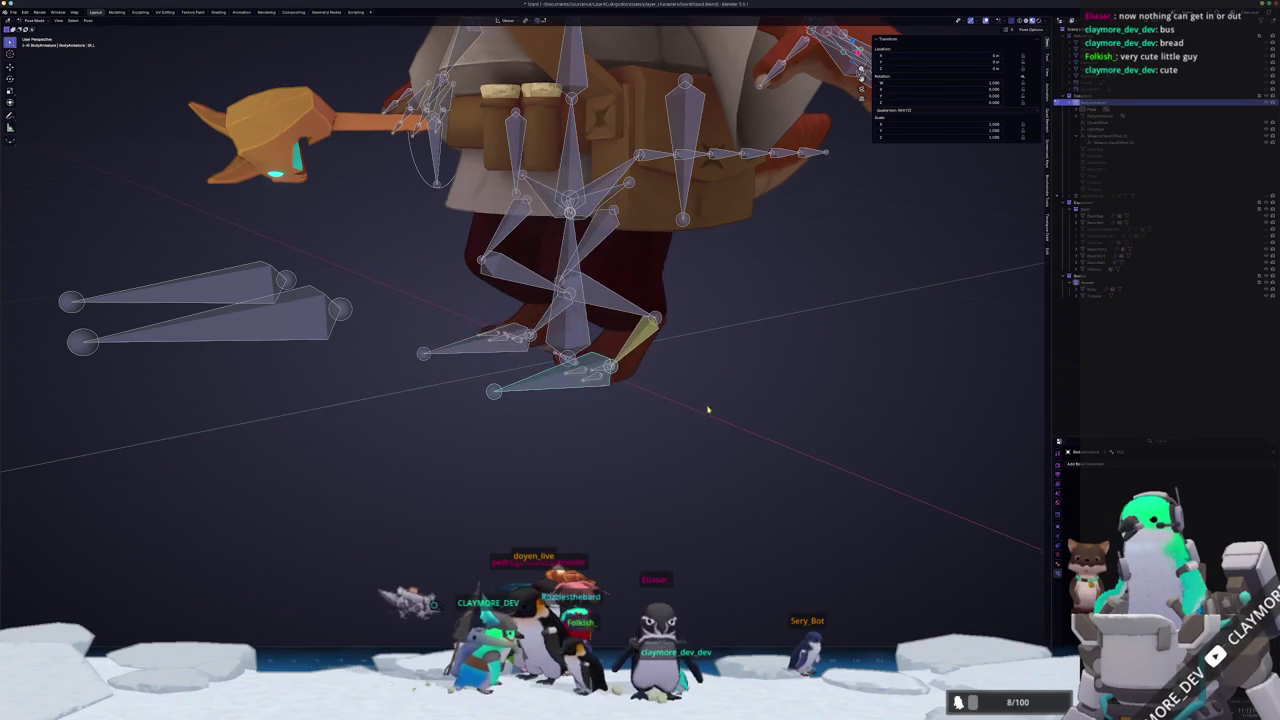
pyautogui.scroll(3, 651, 403)
pyautogui.scroll(-1, 675, 410)
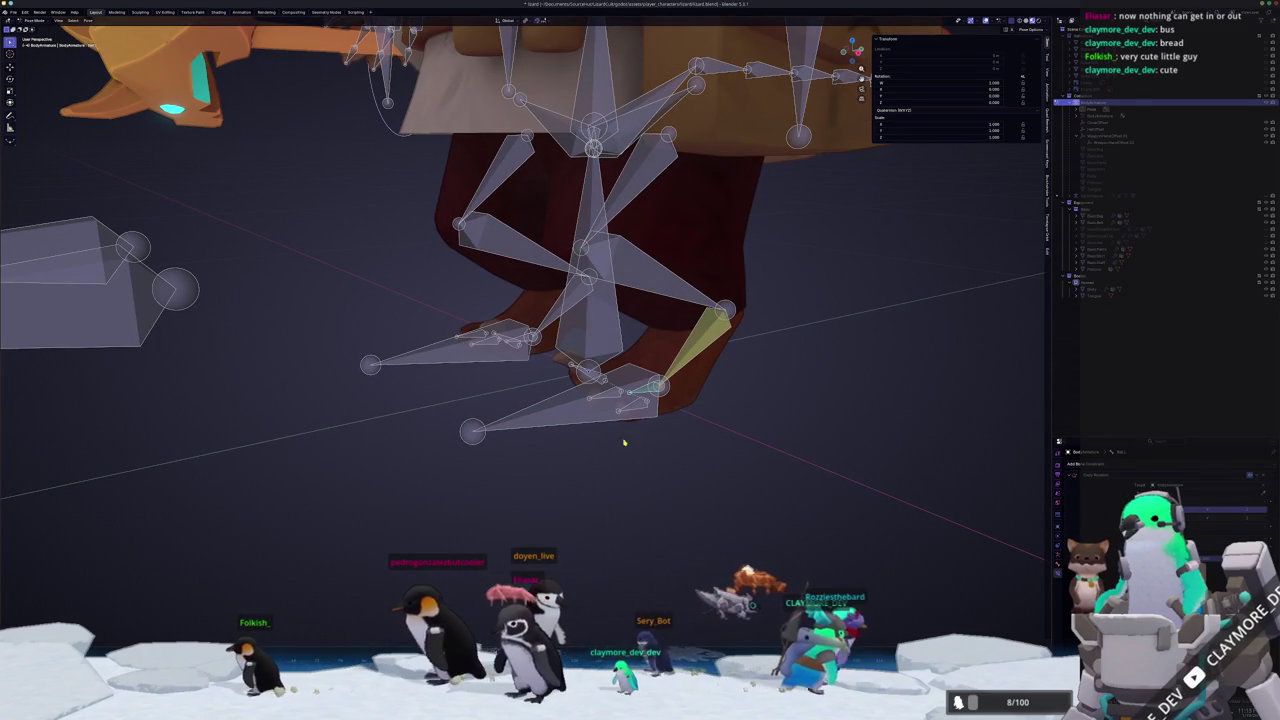
# Rotate the toe and foot bones about X, then slide the foot horizontally
pyautogui.press('r')
pyautogui.press('x')
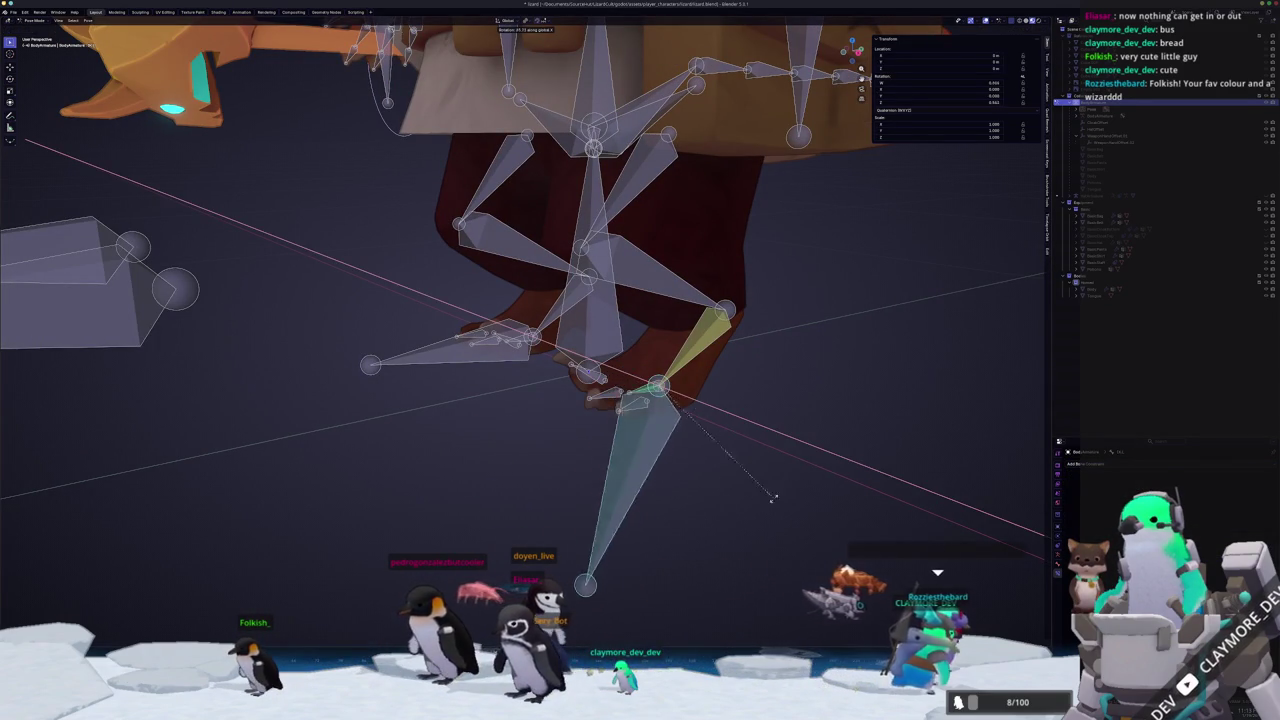
pyautogui.click(640, 393)
pyautogui.hscroll(-3, 771, 471)
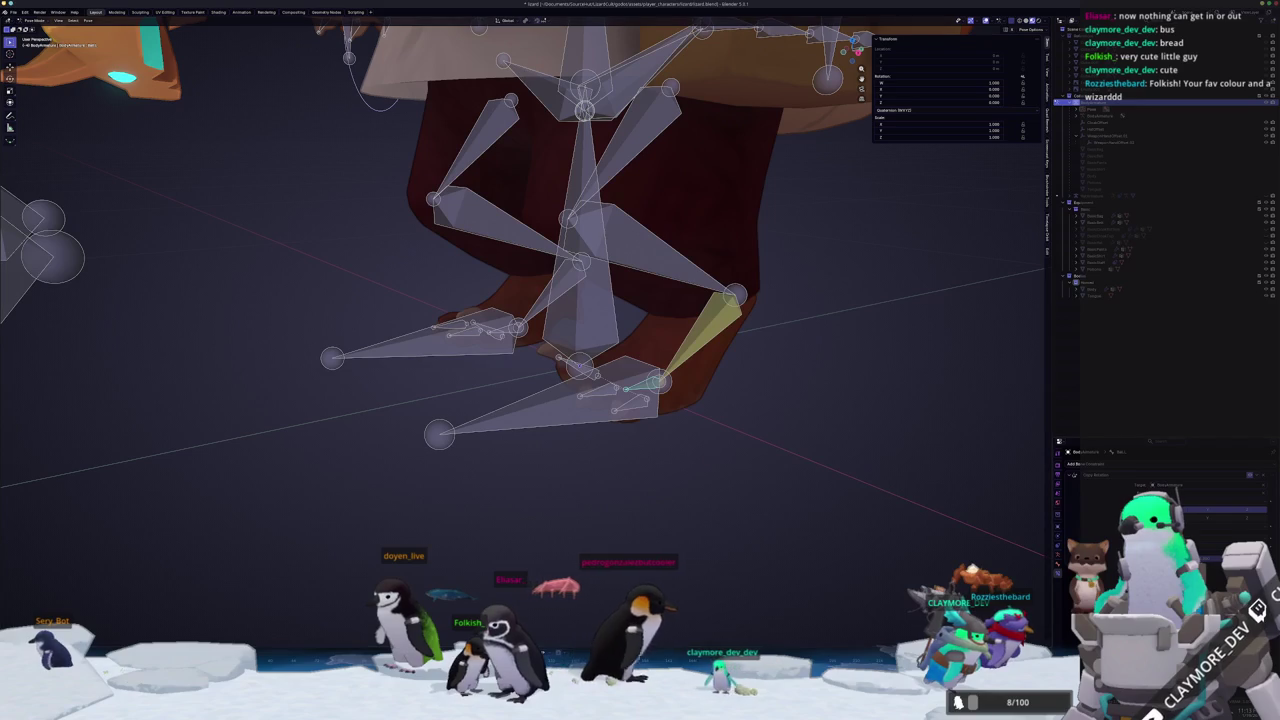
pyautogui.press('r')
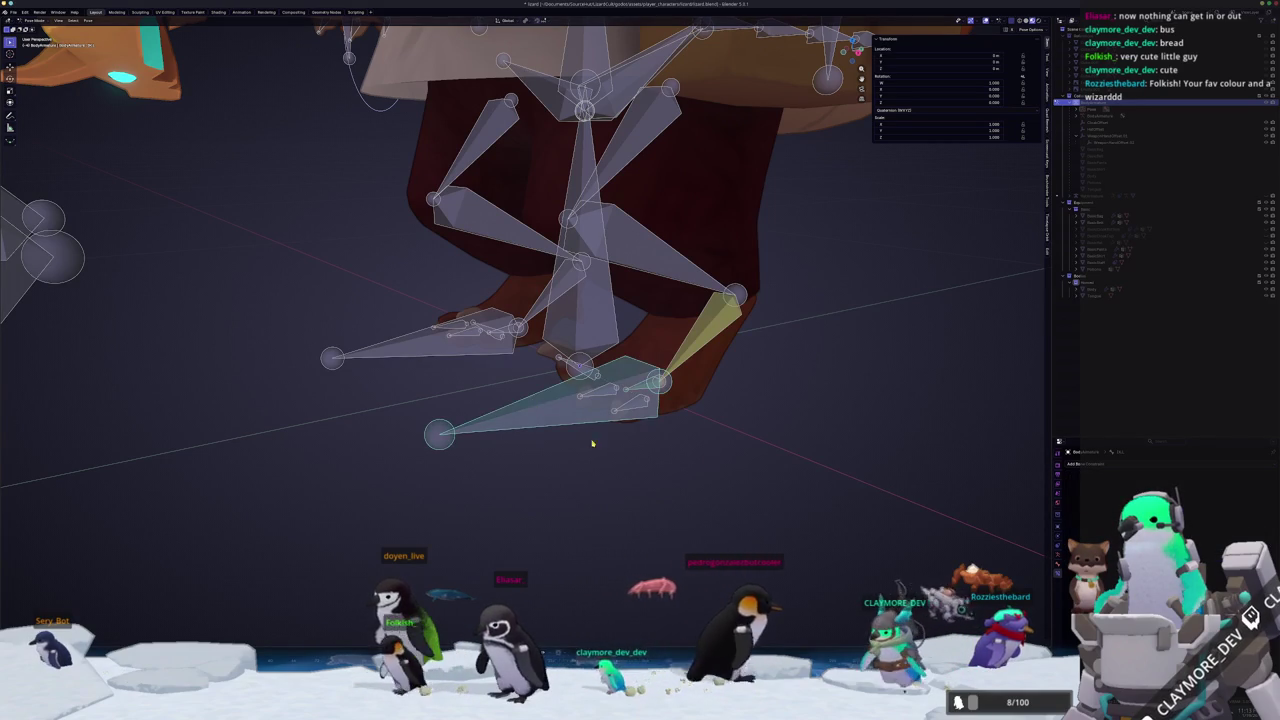
pyautogui.press('x')
pyautogui.click(594, 448)
pyautogui.press('g')
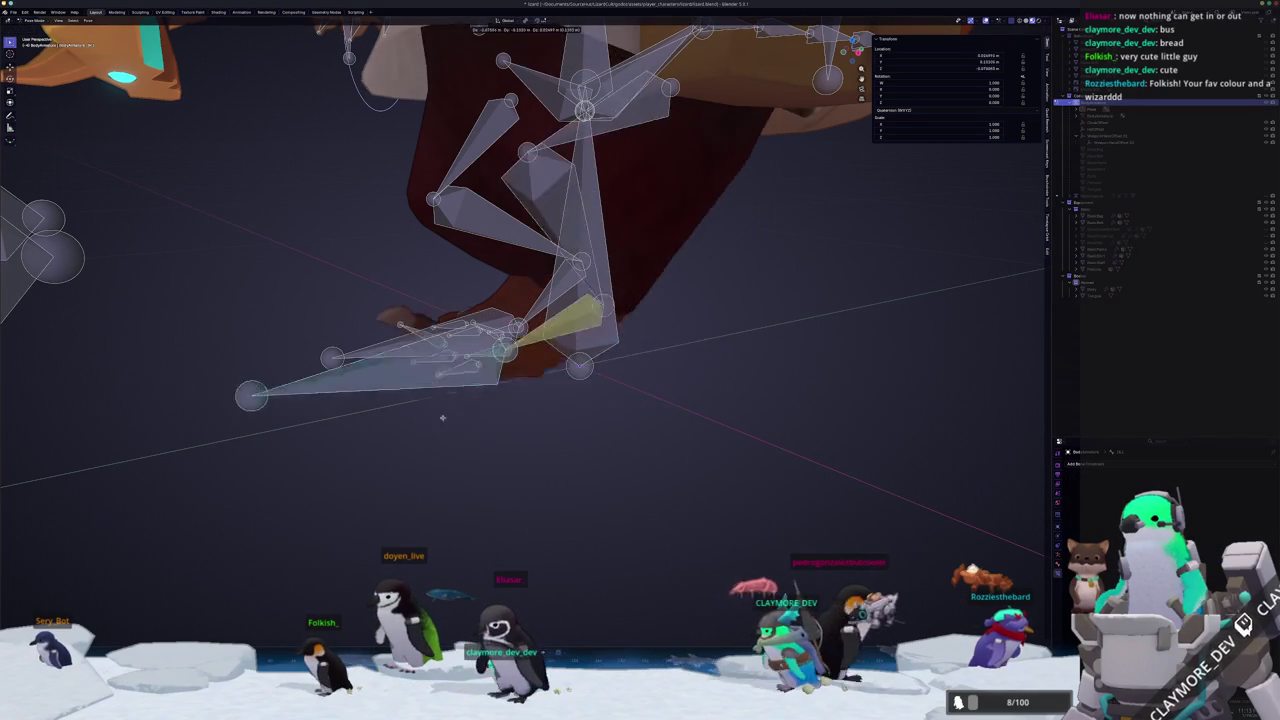
pyautogui.hotkey('shift', 'z')
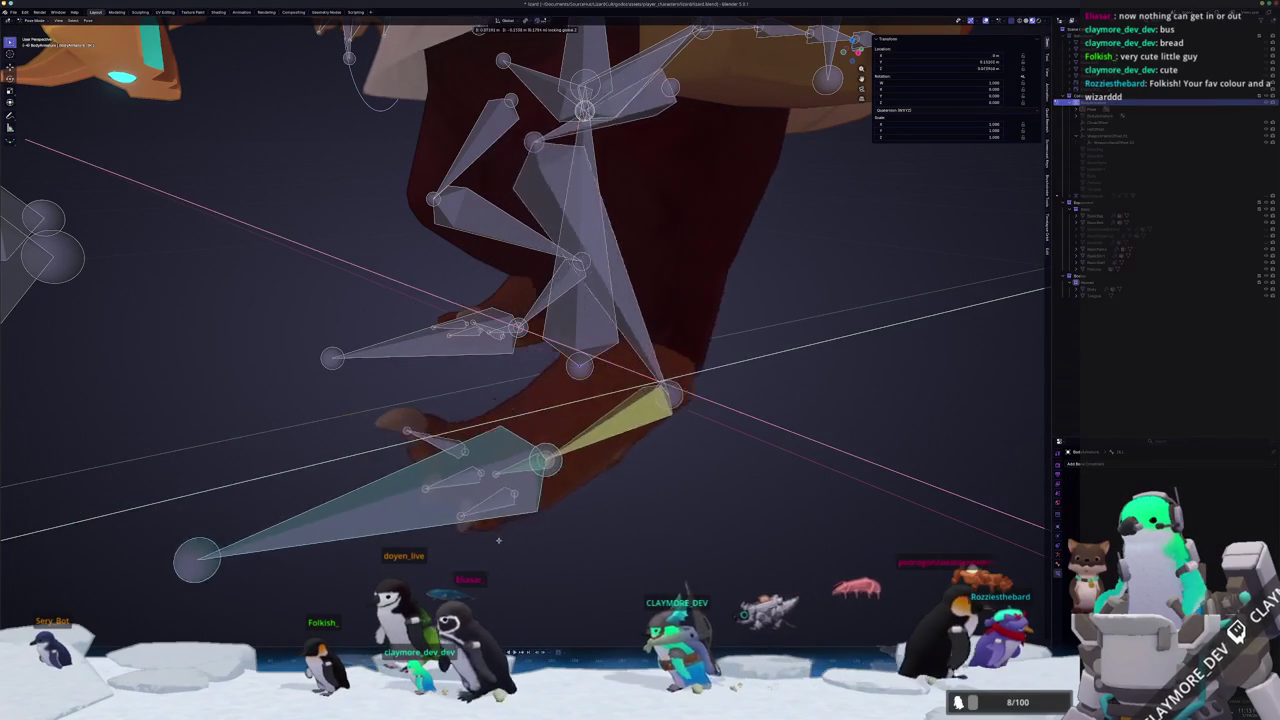
pyautogui.click(495, 435)
pyautogui.scroll(-3, 485, 440)
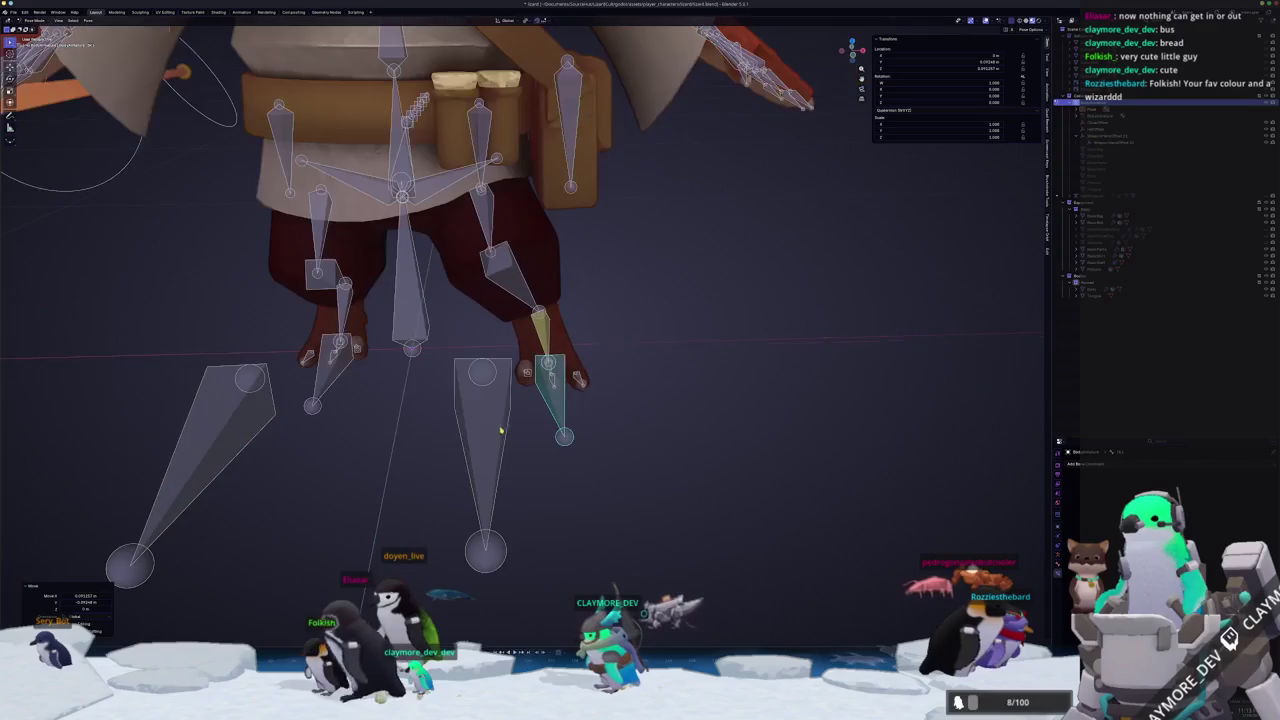
# Move the leg's pole bone to the right, then rotate and move the toe bone
pyautogui.click(483, 444)
pyautogui.press('g')
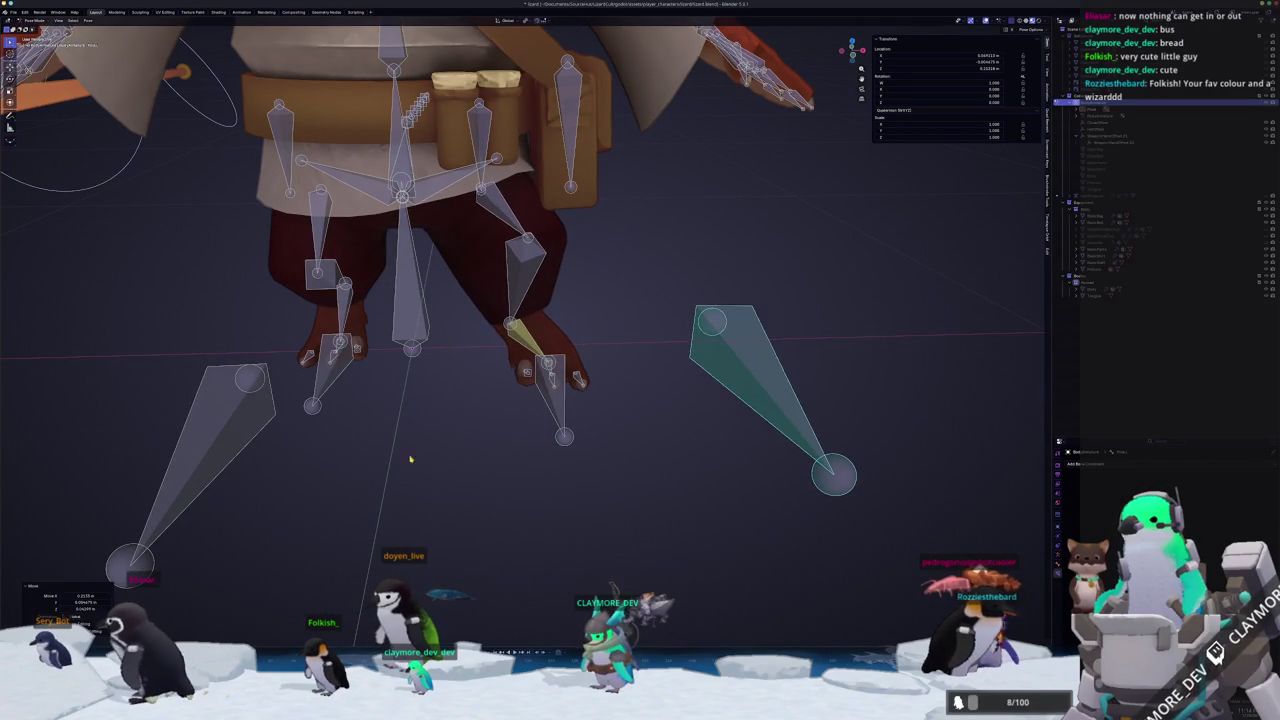
pyautogui.click(770, 398)
pyautogui.click(563, 428)
pyautogui.press('r')
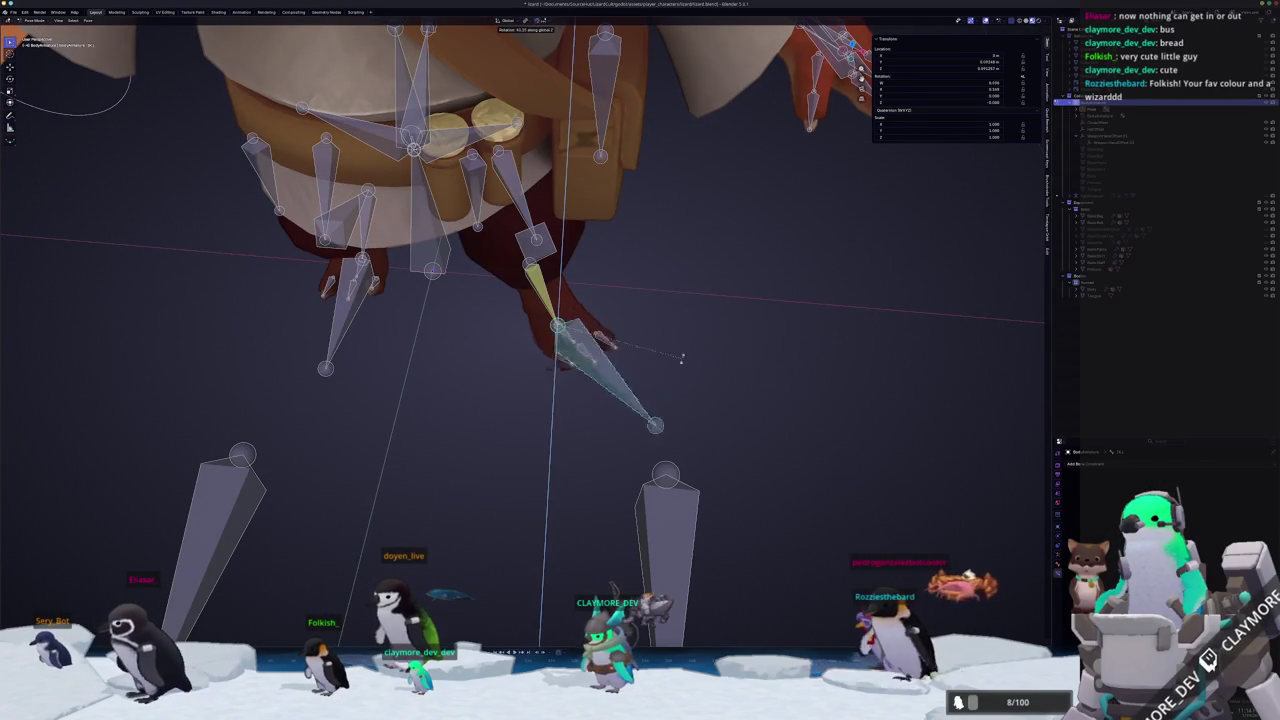
pyautogui.click(686, 375)
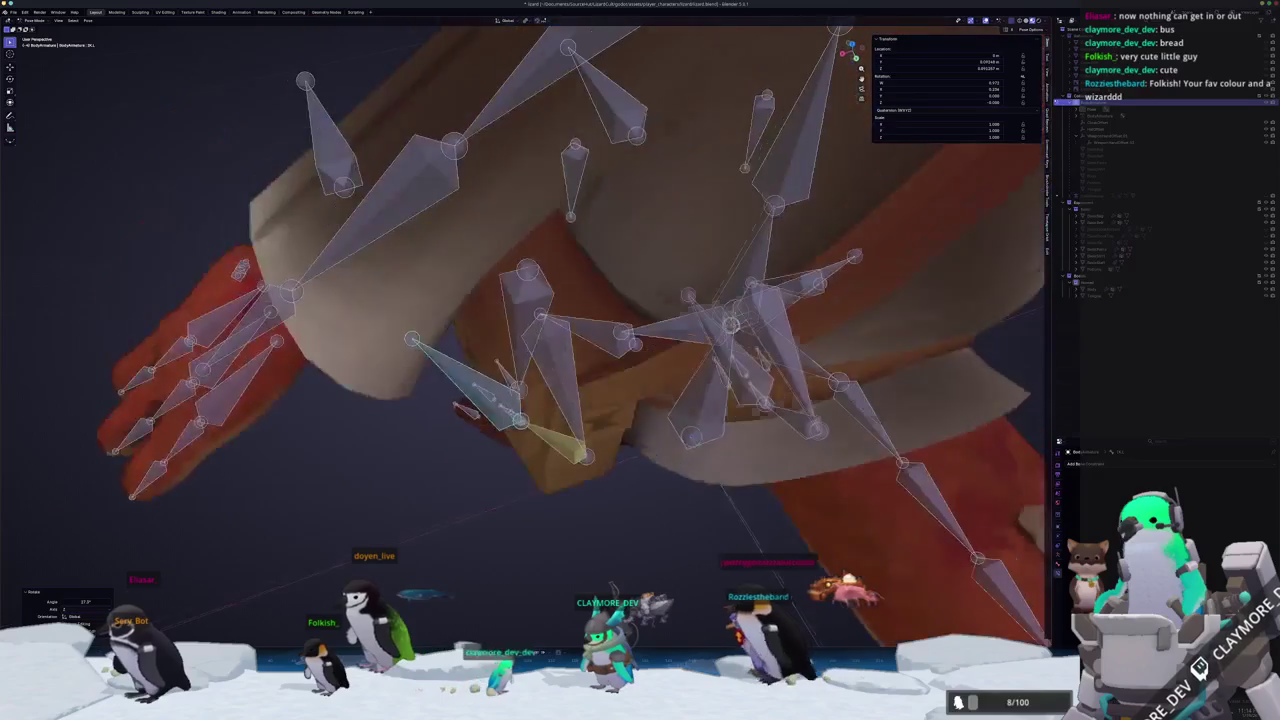
pyautogui.moveTo(600, 400)
pyautogui.mouseDown()
pyautogui.moveTo(648, 426)
pyautogui.moveTo(451, 460)
pyautogui.mouseUp()
pyautogui.press('g')
pyautogui.click(587, 431)
pyautogui.press('c')
pyautogui.scroll(3, 362, 187)
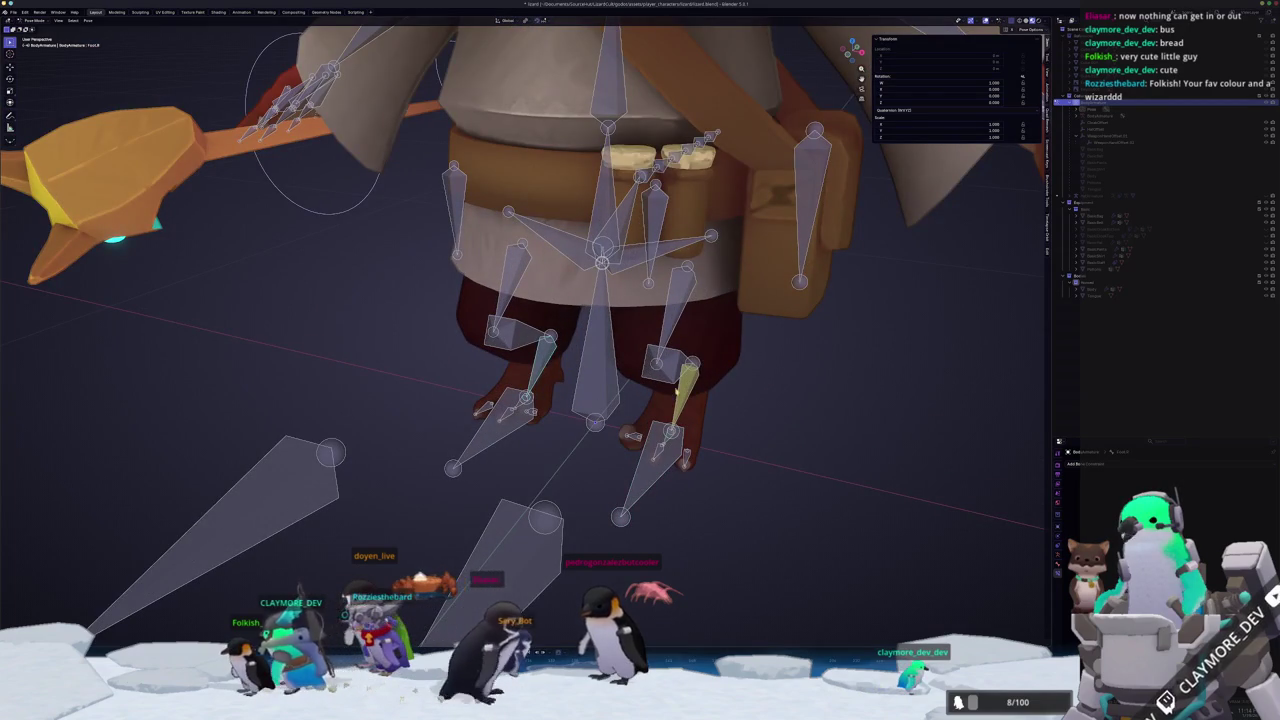
# Undo the leg pose edits back to rest, then select Pole.R and clear the selection
pyautogui.scroll(-4, 703, 460)
pyautogui.scroll(4, 705, 450)
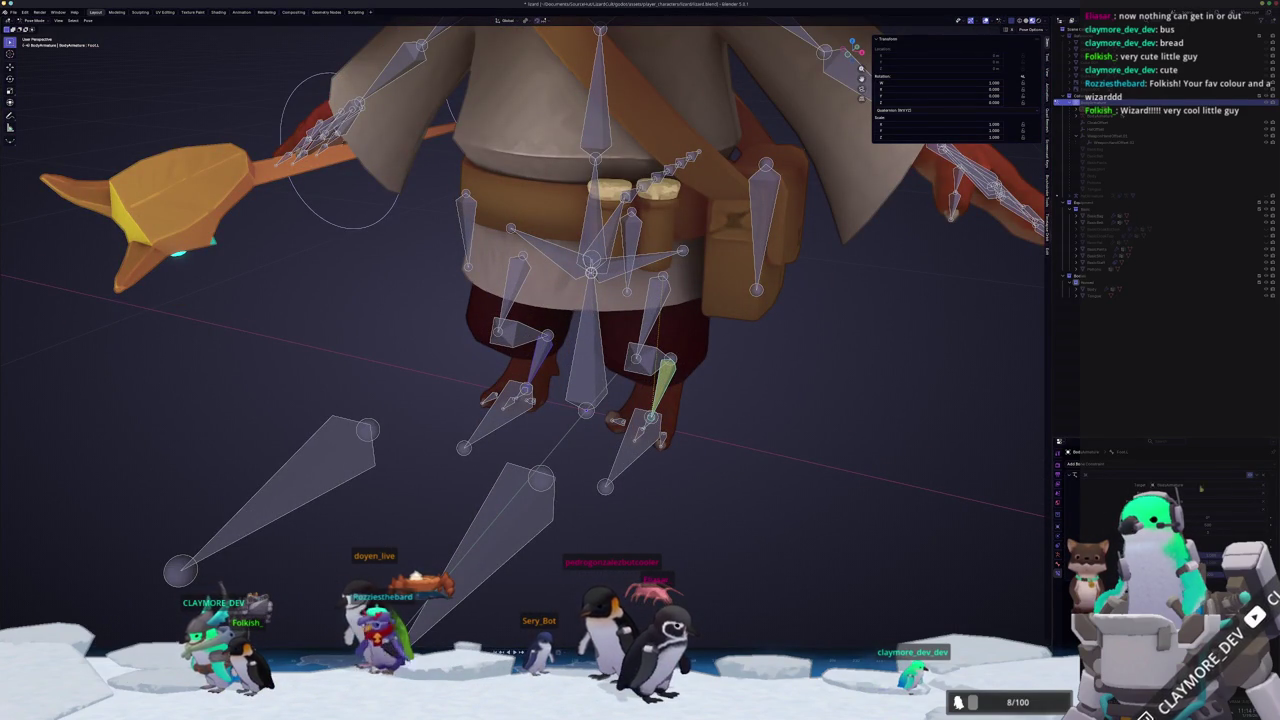
pyautogui.hotkey('ctrl', 'z')
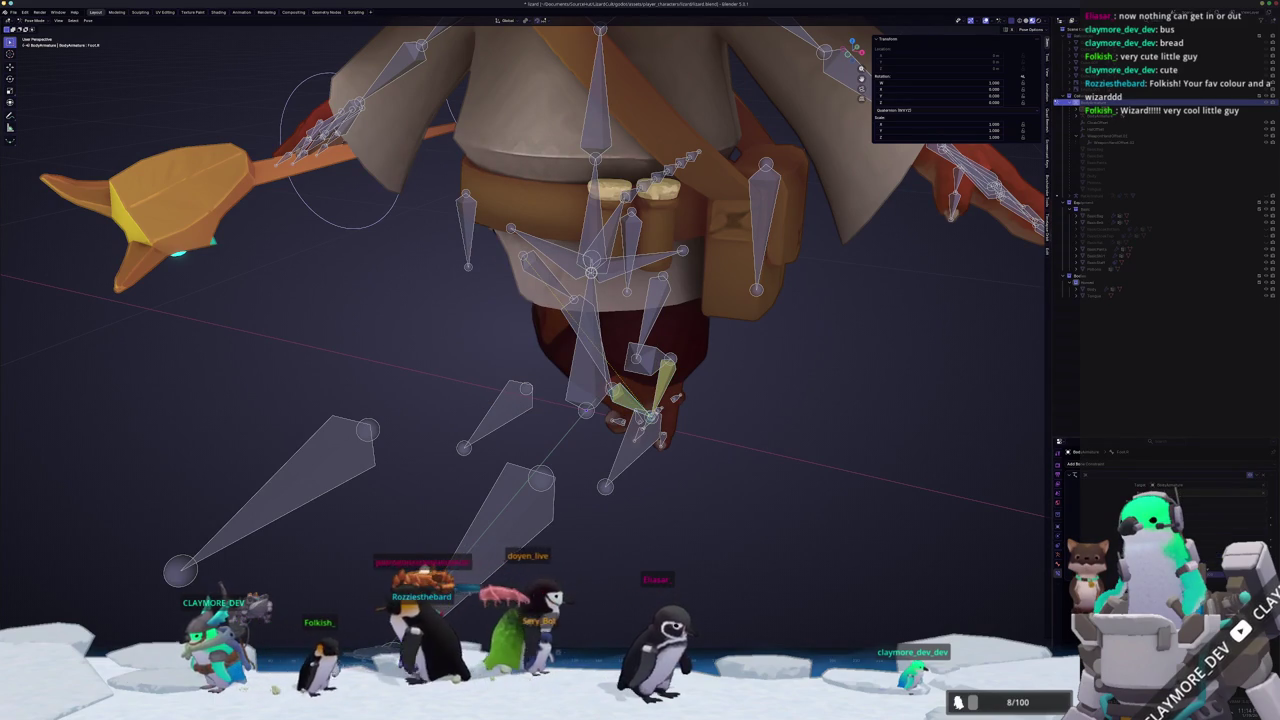
pyautogui.hotkey('ctrl', 'z')
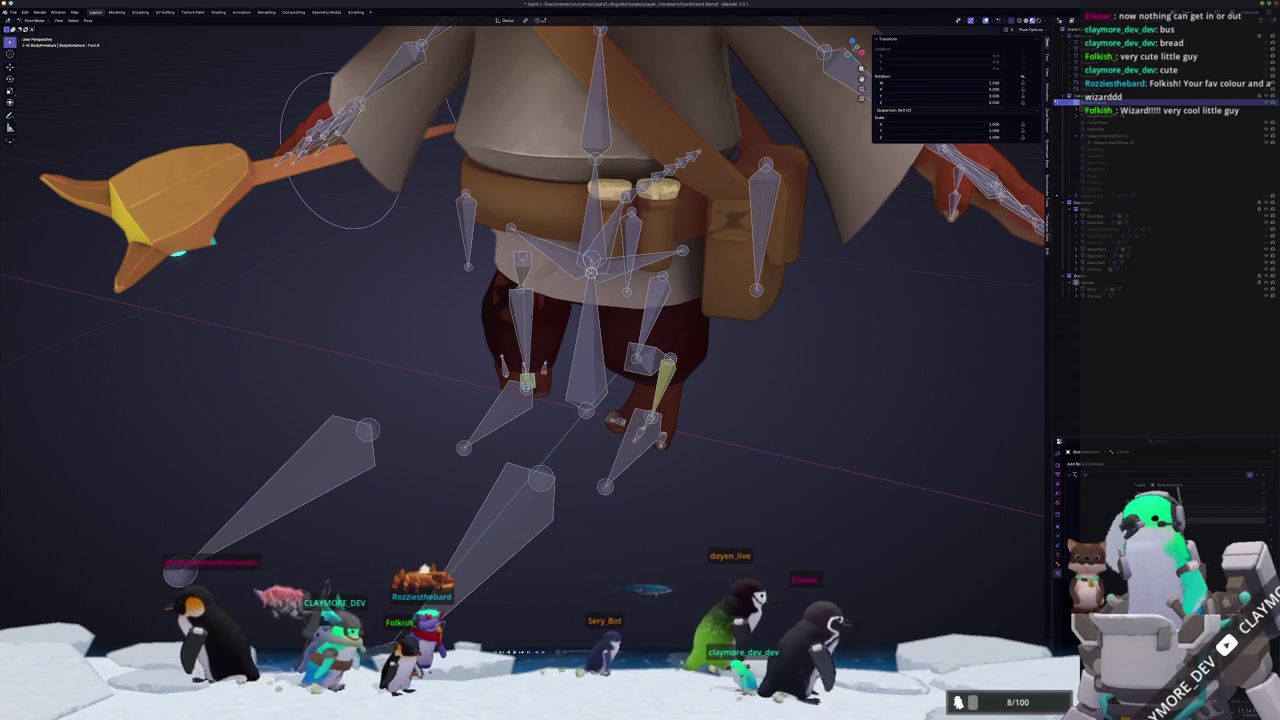
pyautogui.hotkey('ctrl', 'z')
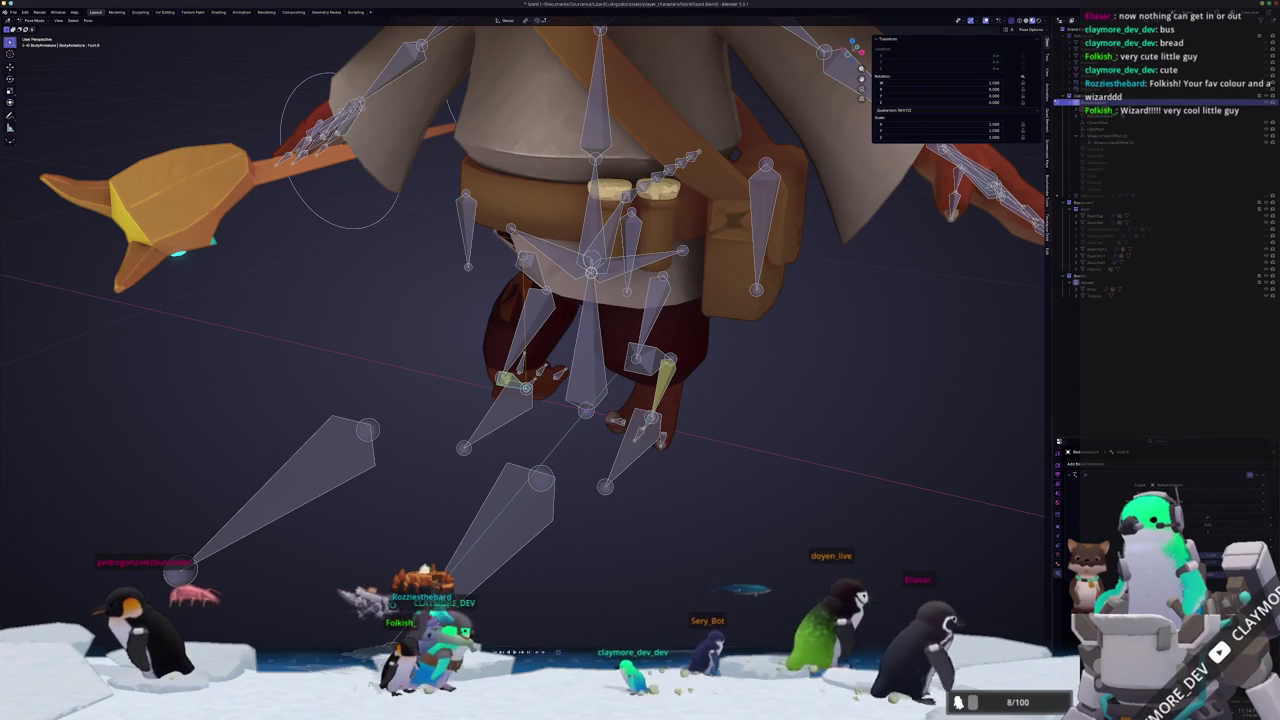
pyautogui.click(335, 446)
pyautogui.hotkey('alt', 'a')
pyautogui.scroll(3, 684, 483)
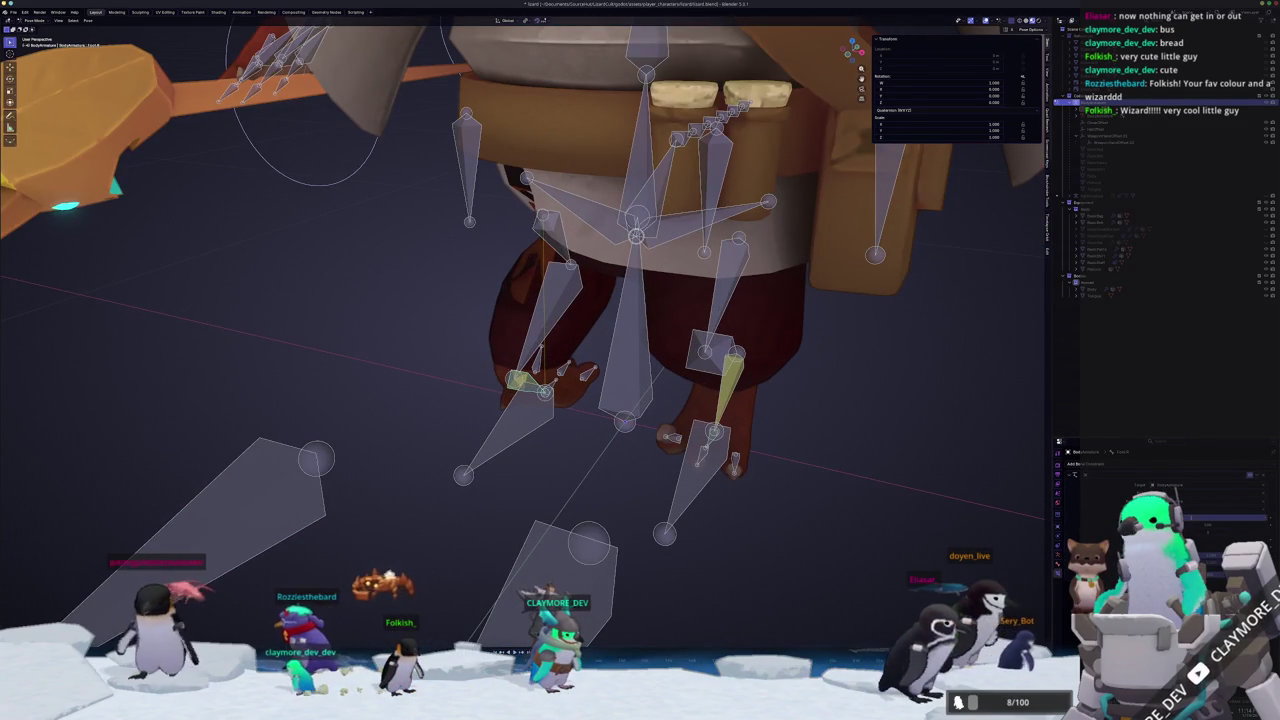
pyautogui.scroll(-4, 520, 300)
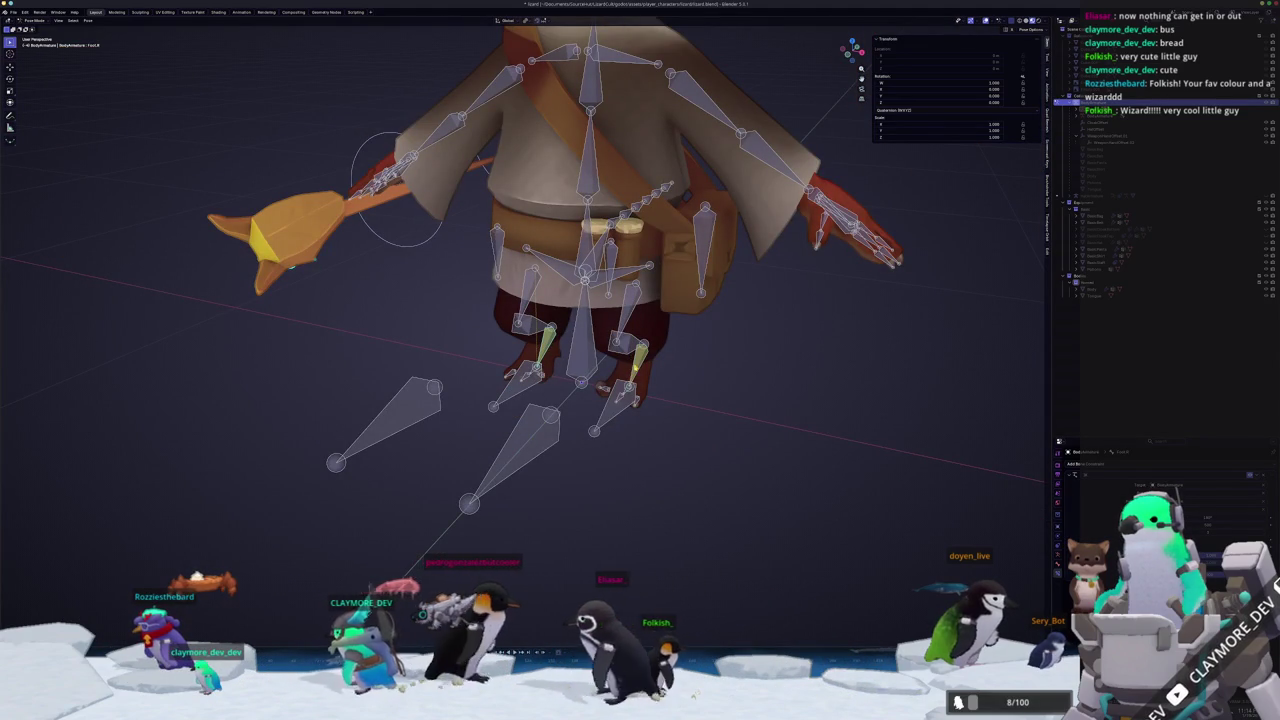
# Select the left foot bone and rotate it about the X axis
pyautogui.click(533, 374)
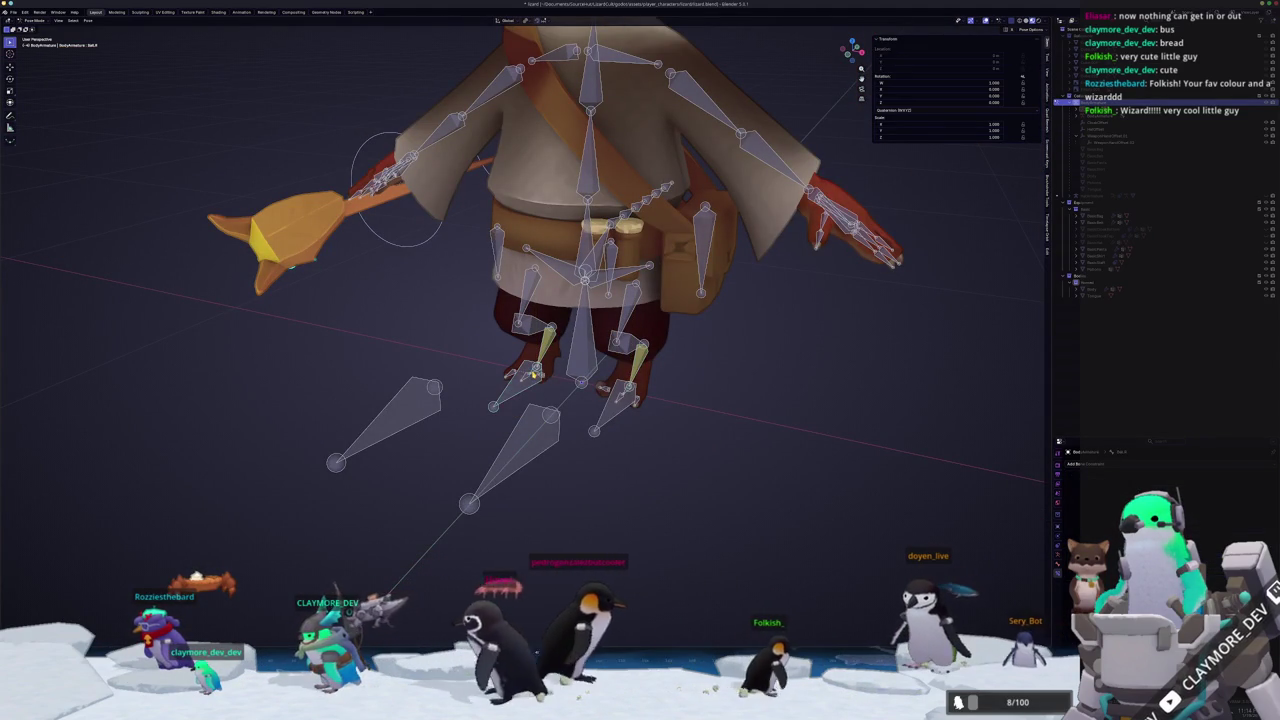
pyautogui.scroll(3, 533, 374)
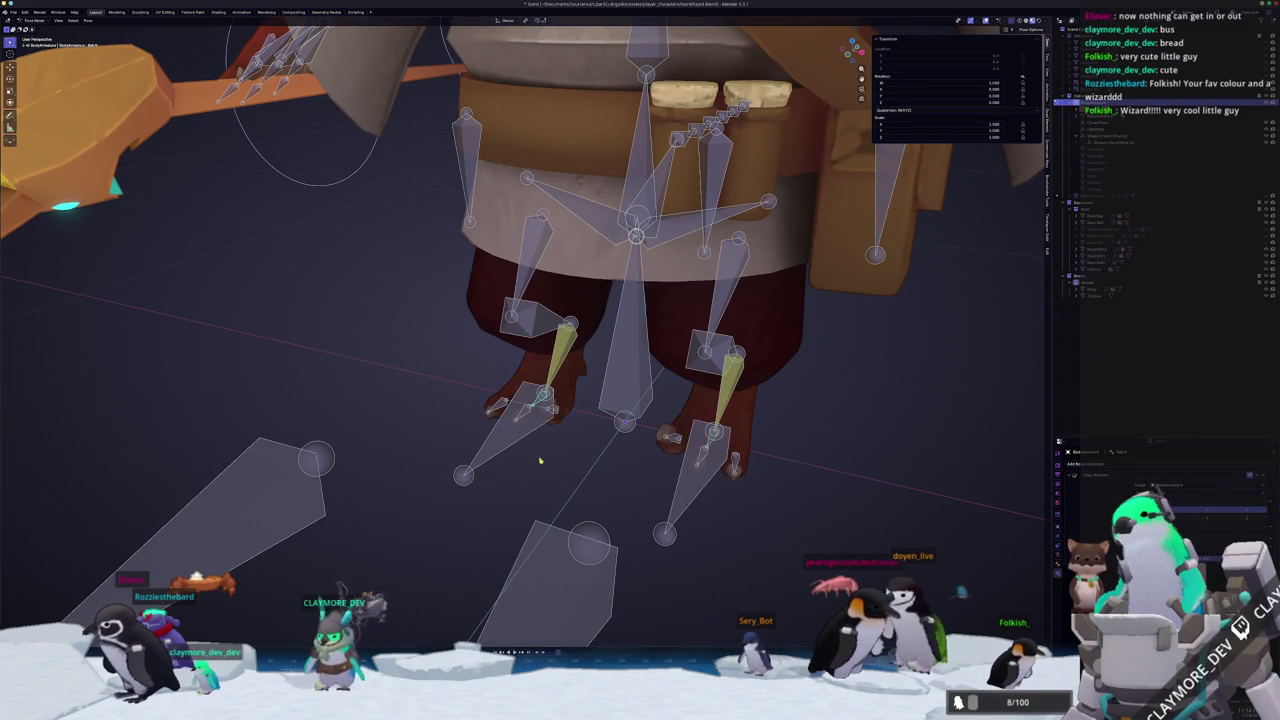
pyautogui.scroll(-2, 527, 428)
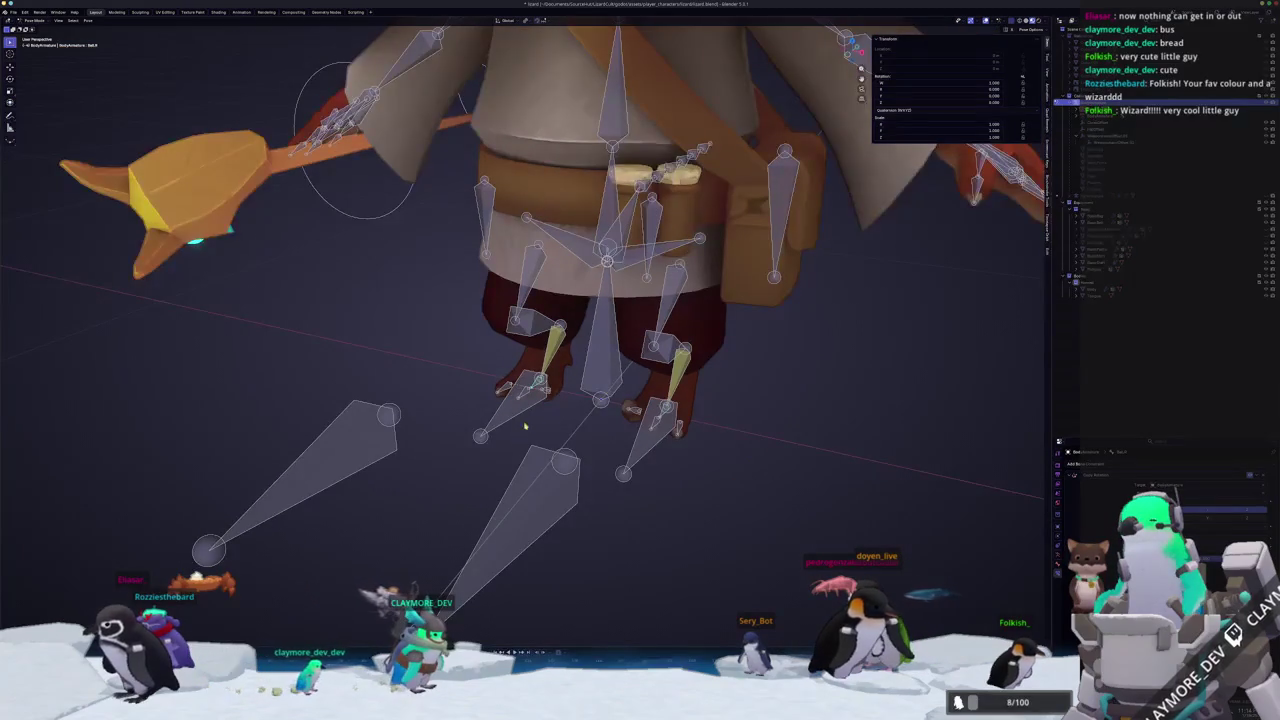
pyautogui.press('r')
pyautogui.press('x')
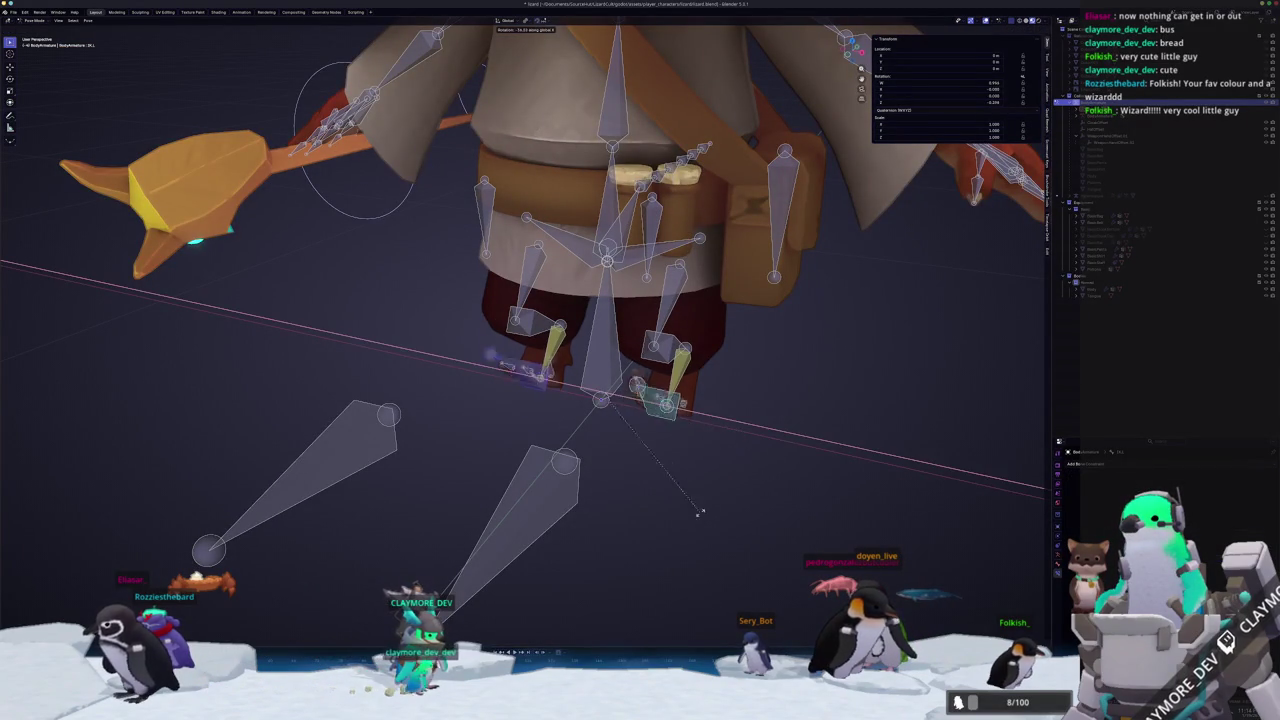
pyautogui.press('Escape')
pyautogui.press('r')
pyautogui.press('x')
pyautogui.click(659, 428)
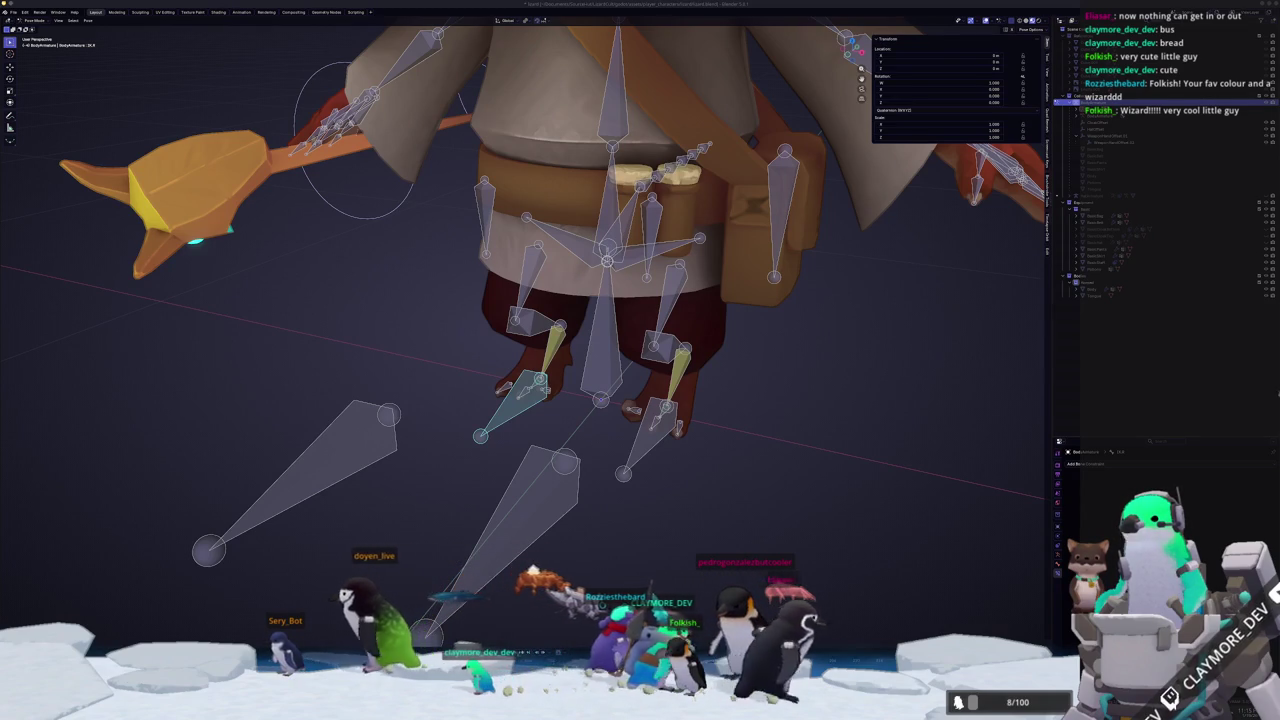
pyautogui.moveTo(729, 432); pyautogui.dragTo(607, 435)
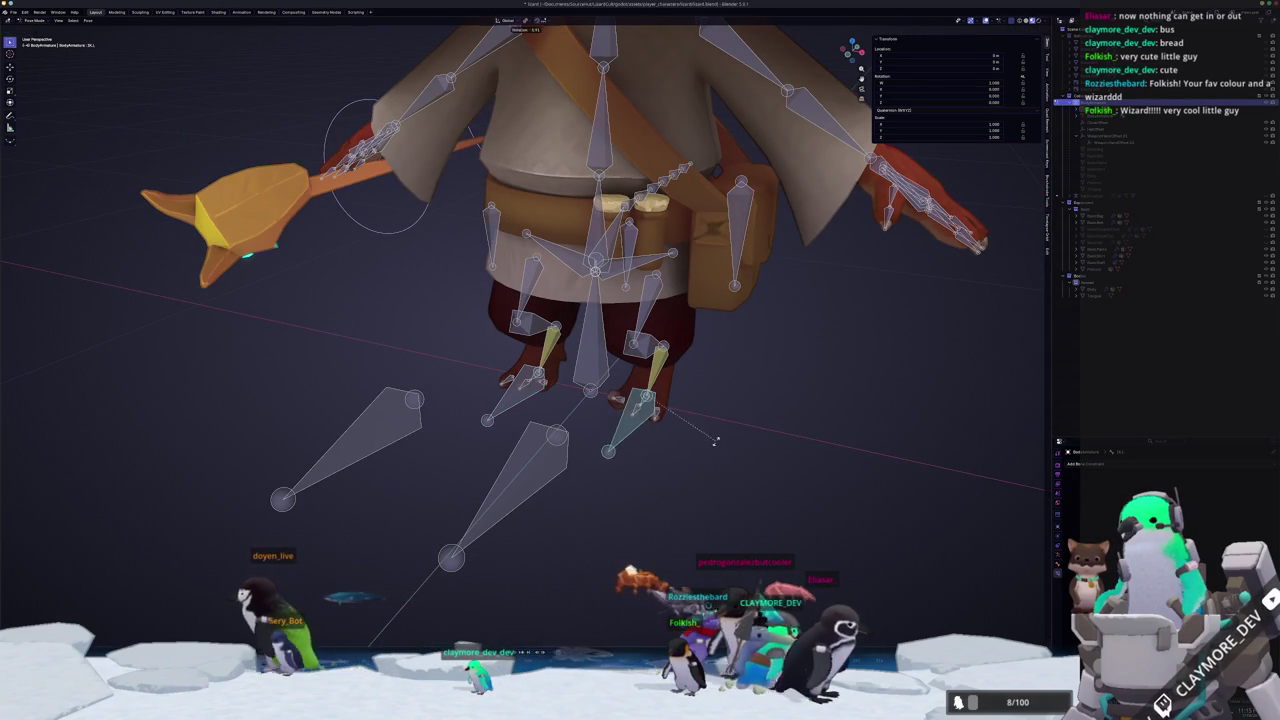
pyautogui.click(849, 542)
pyautogui.scroll(2, 849, 542)
pyautogui.scroll(-2, 849, 542)
# Toggle between object and pose mode to view the character from a lower angle
pyautogui.hotkey('ctrl', 'Tab')
pyautogui.scroll(2, 779, 519)
pyautogui.moveTo(779, 519)
pyautogui.mouseDown()
pyautogui.moveTo(842, 545)
pyautogui.moveTo(565, 410)
pyautogui.mouseUp()
pyautogui.hotkey('ctrl', 'Tab')
pyautogui.scroll(-3, 786, 517)
pyautogui.hotkey('ctrl', 'Tab')
pyautogui.scroll(-3, 565, 410)
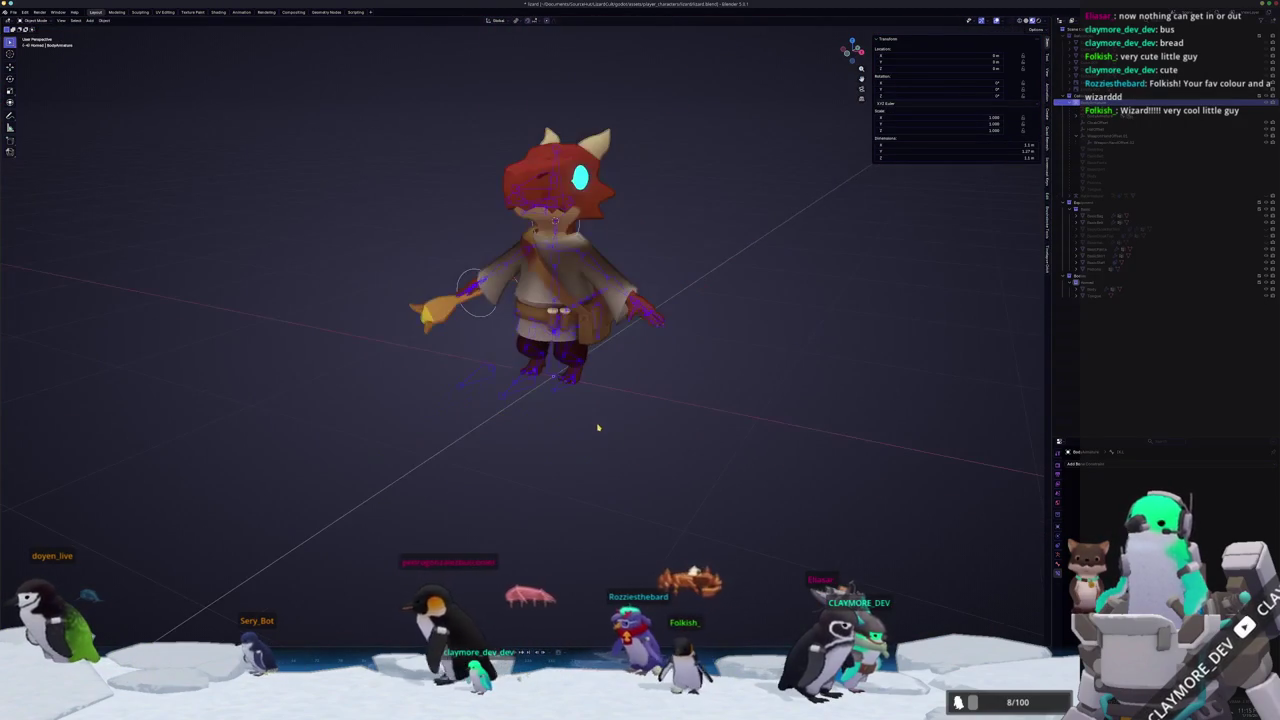
pyautogui.scroll(3, 600, 423)
pyautogui.hotkey('ctrl', 'Tab')
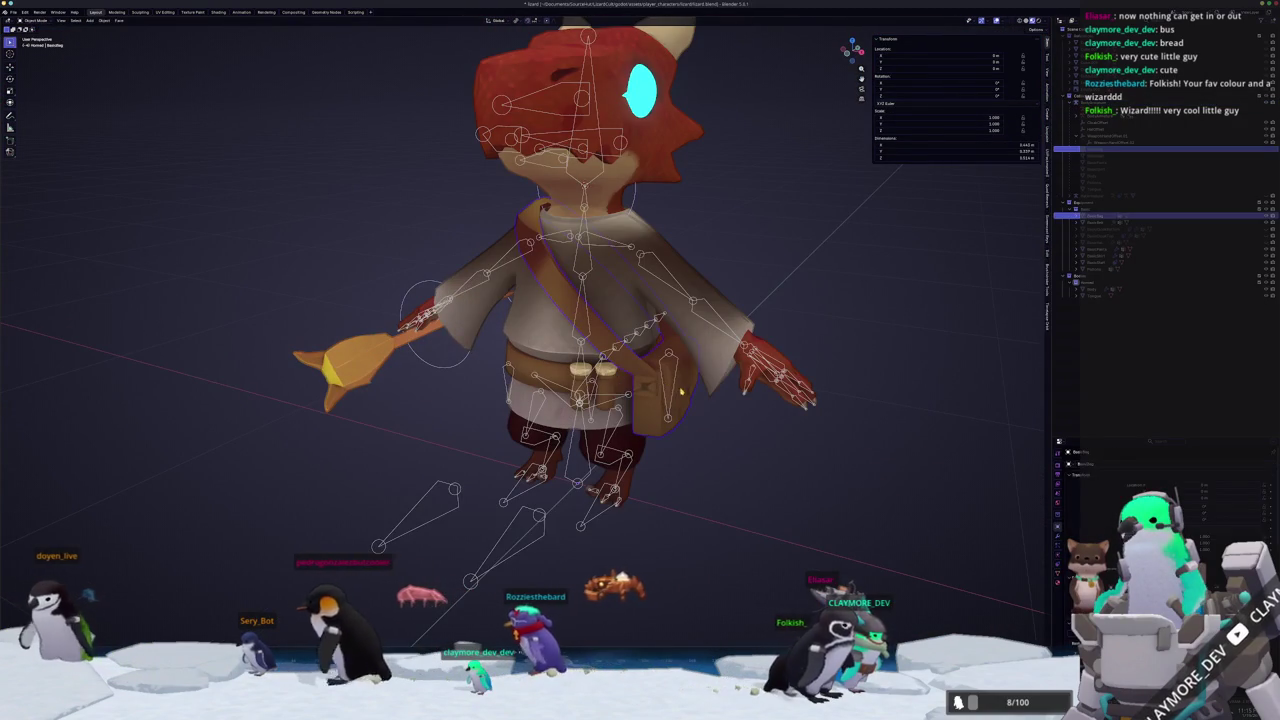
# Try rotating the bag bone, cancel it, select the hip bone and switch to Godot
pyautogui.click(672, 380)
pyautogui.press('r')
pyautogui.press('Escape')
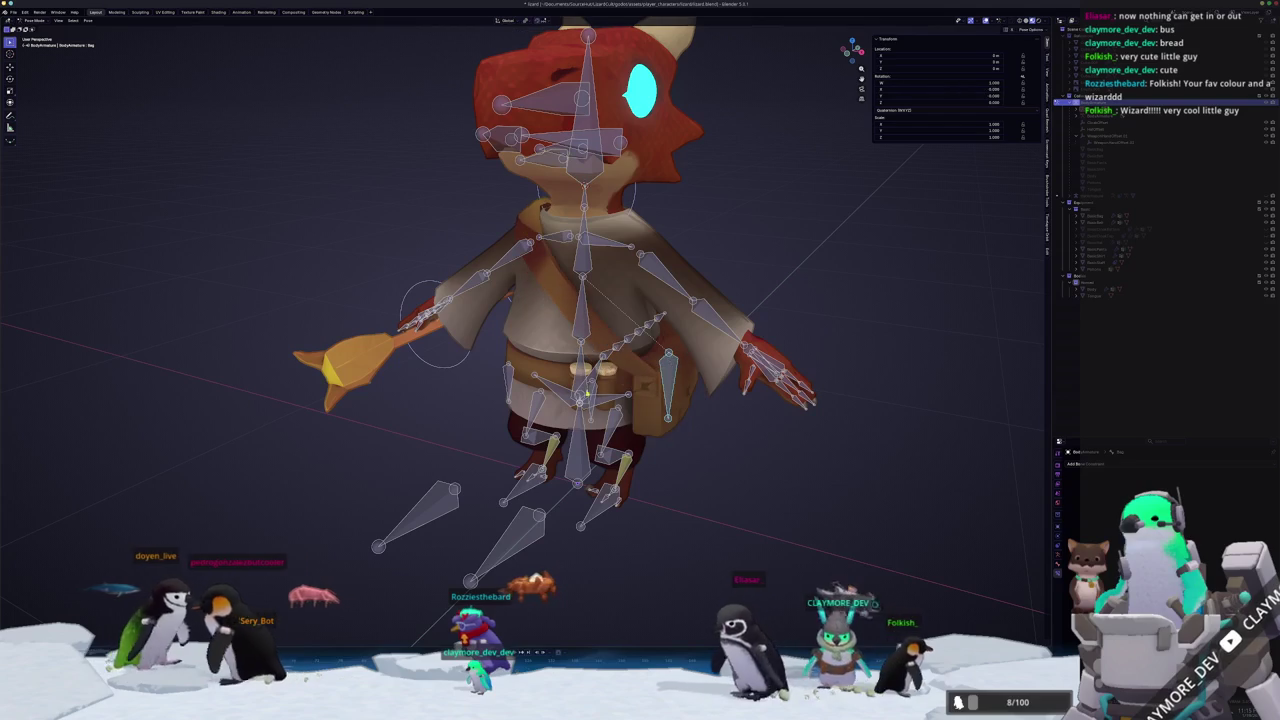
pyautogui.click(596, 414)
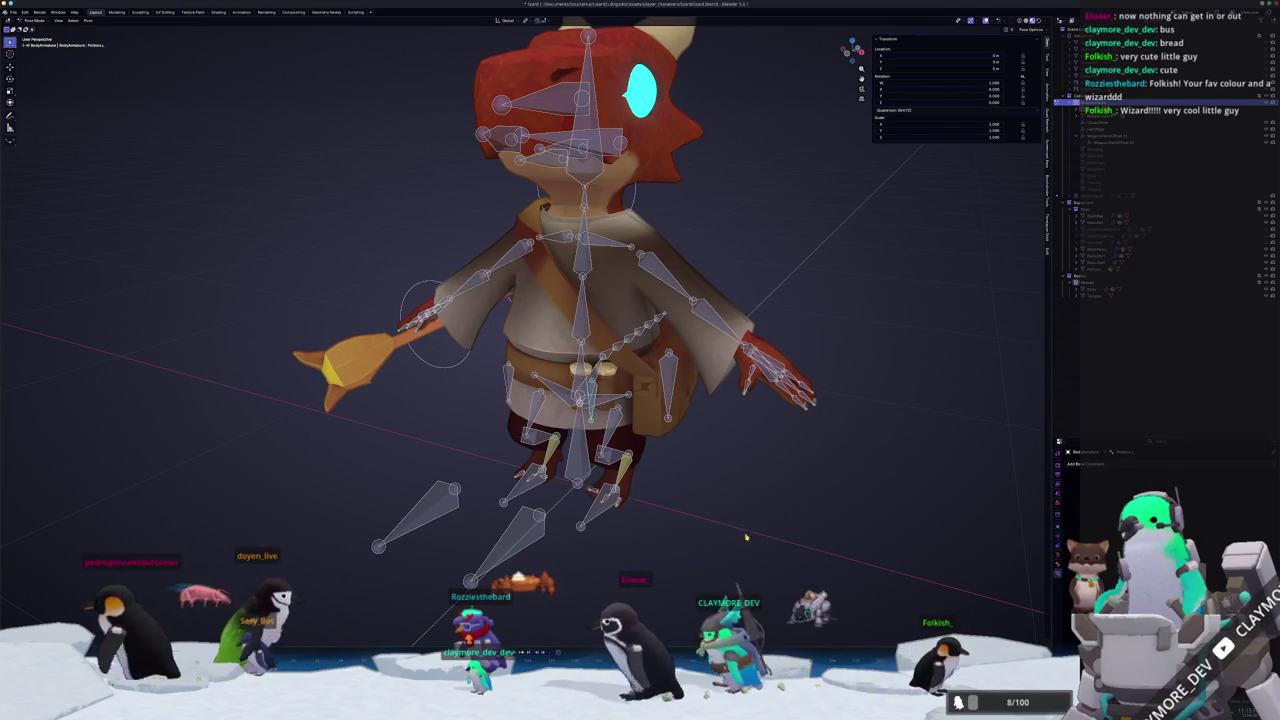
pyautogui.hotkey('alt', 'Tab')
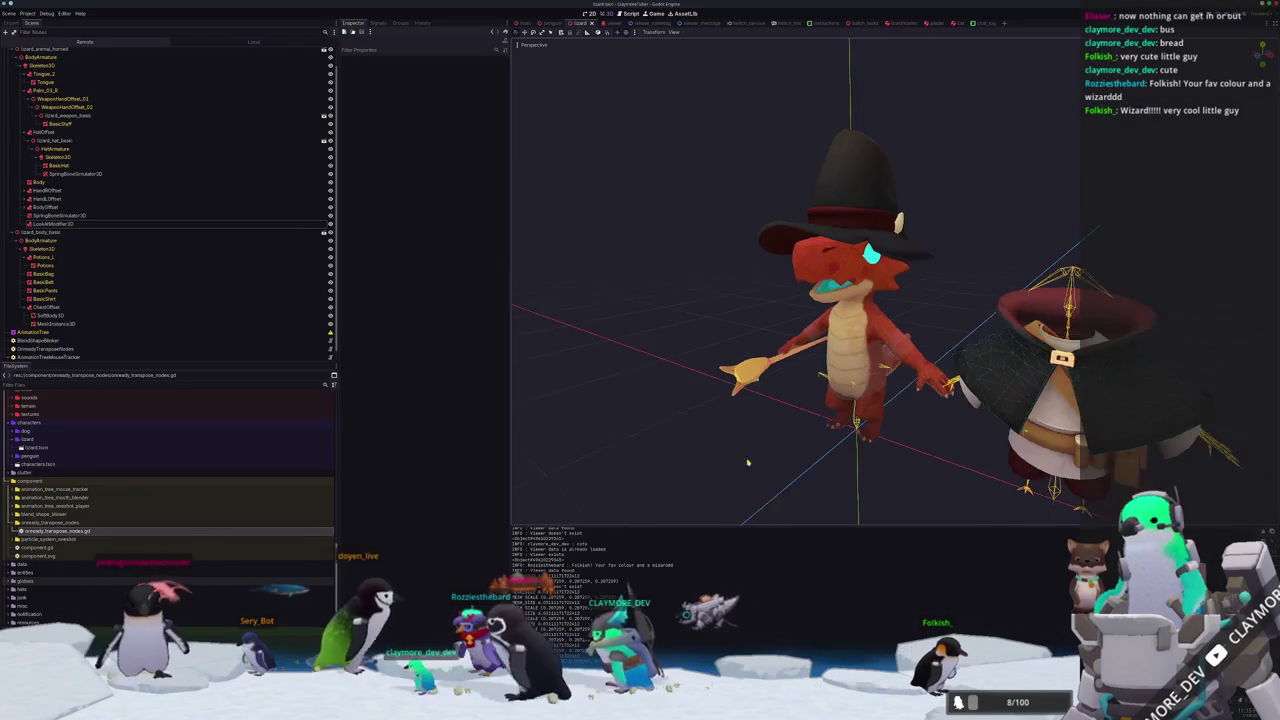
# Zoom the Godot viewport, review the LookAtModifier3D node's Inspector properties, and return to Blender
pyautogui.scroll(4, 771, 400)
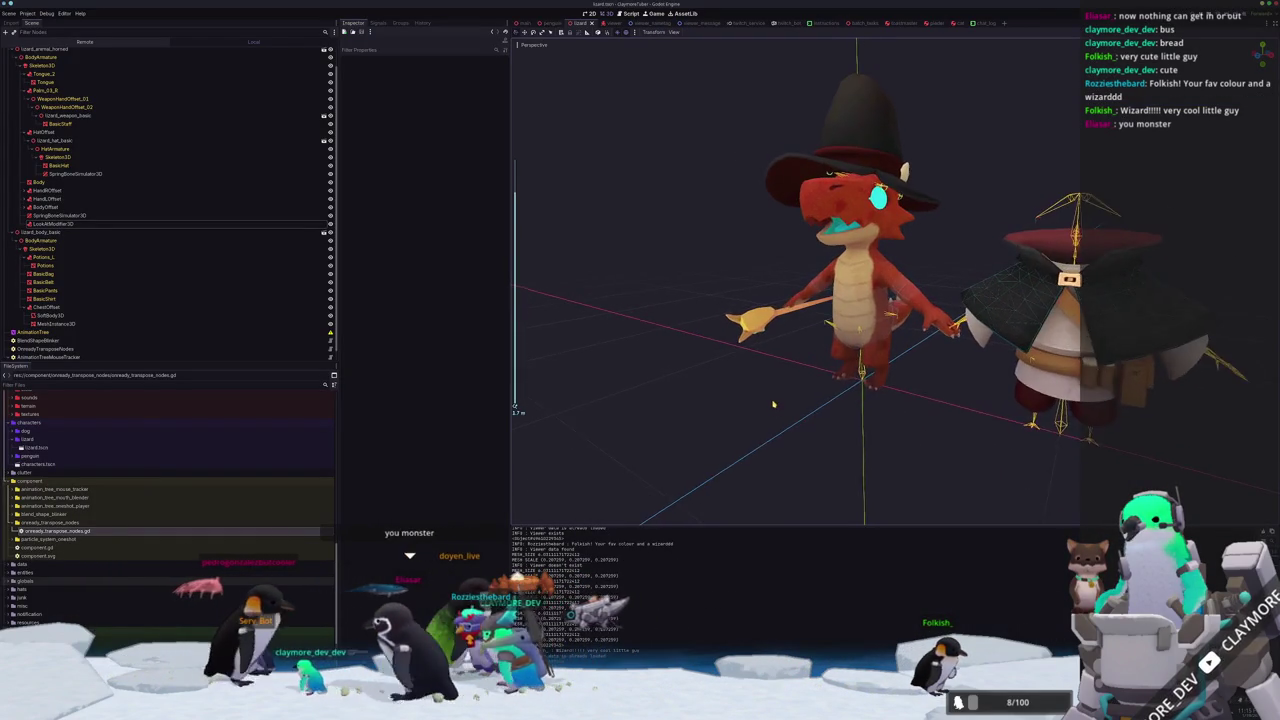
pyautogui.scroll(1, 150, 300)
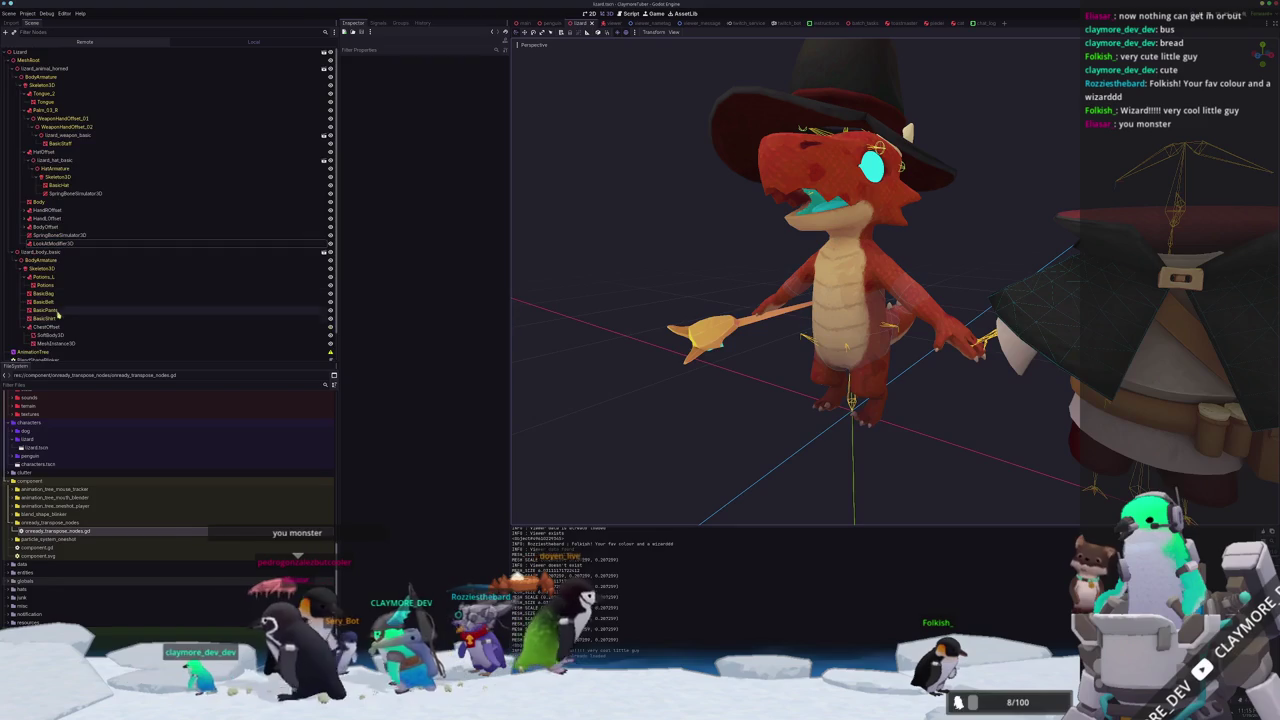
pyautogui.click(72, 245)
pyautogui.scroll(2, 729, 373)
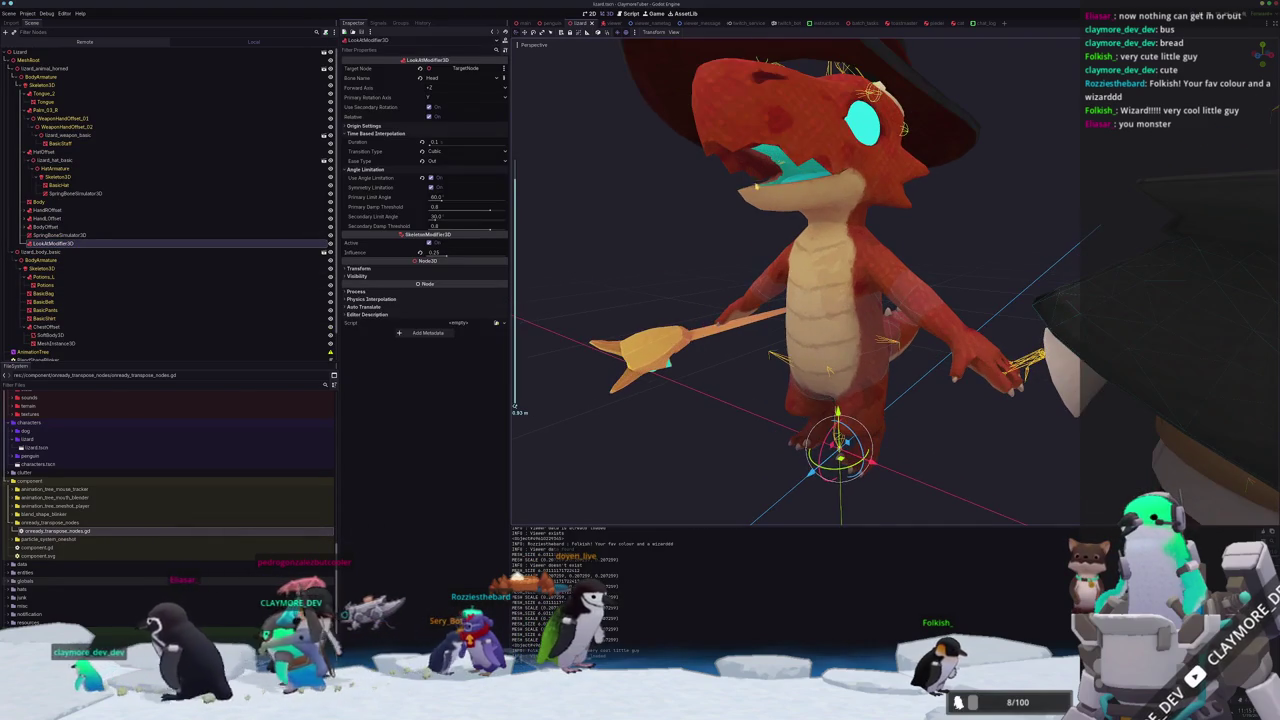
pyautogui.scroll(-3, 729, 373)
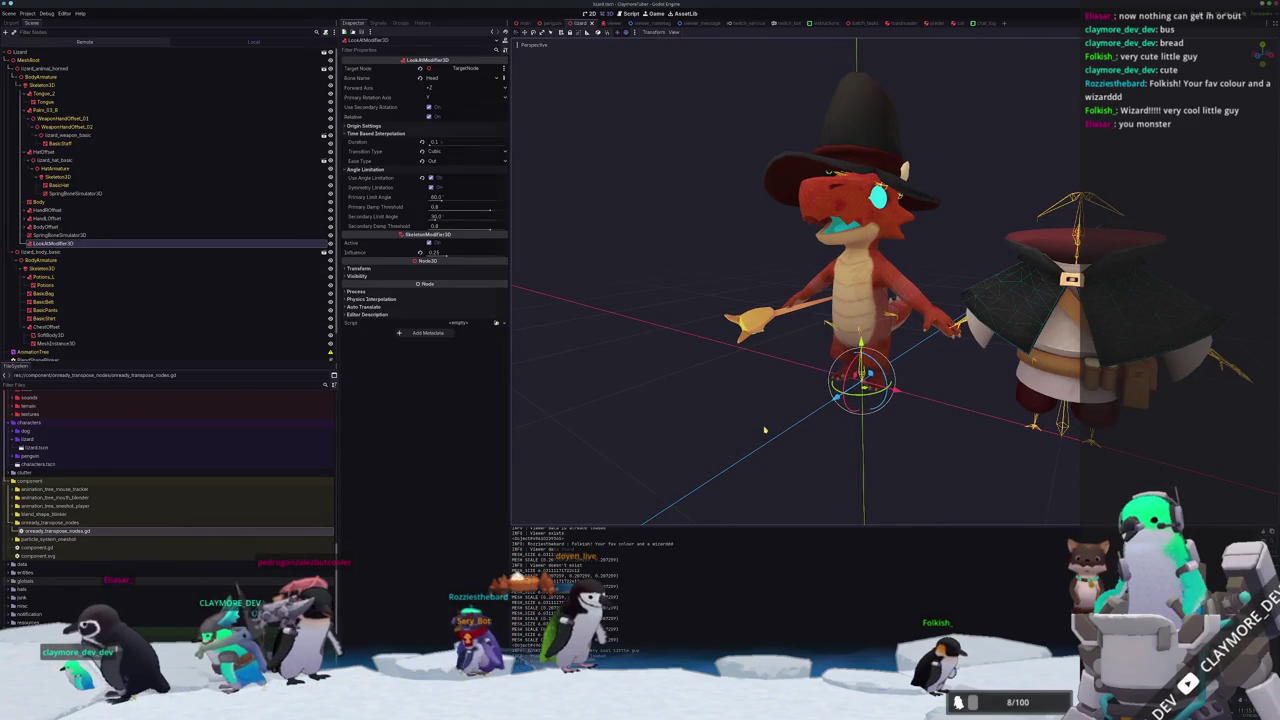
pyautogui.hotkey('alt', 'Tab')
pyautogui.scroll(-3, 590, 350)
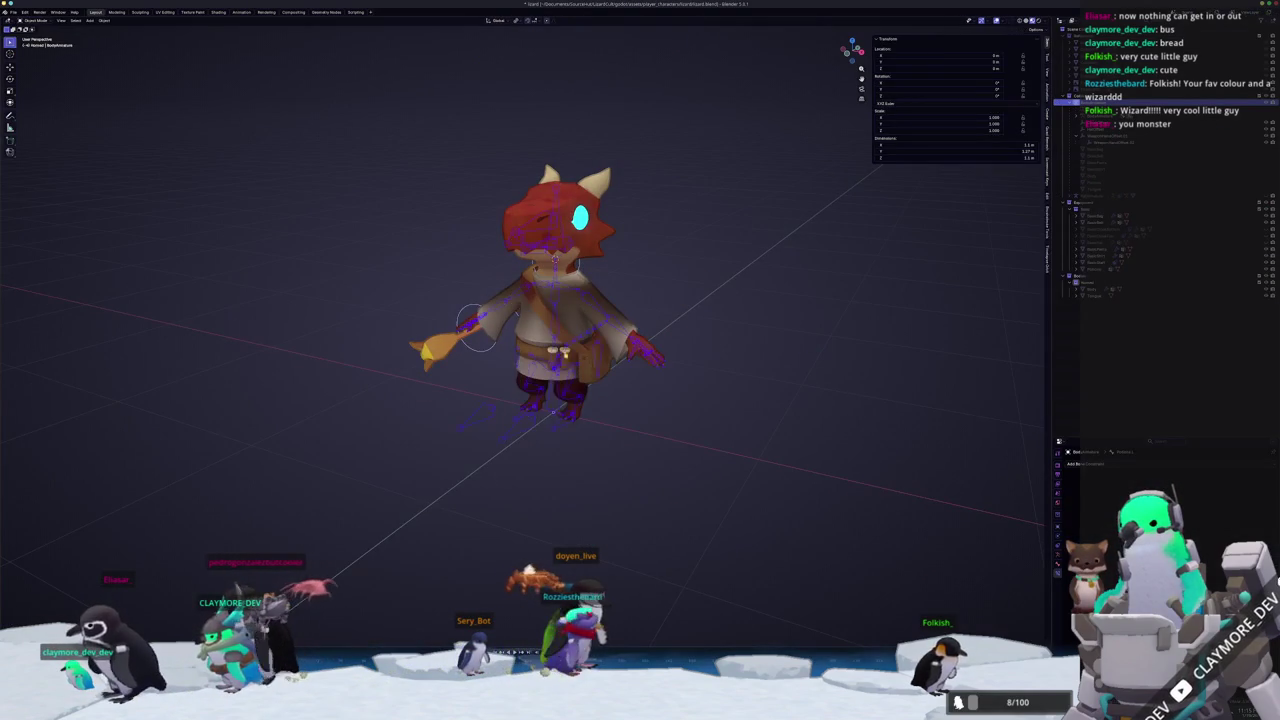
# Save the rig over lizard.blend in the godot > entities > lizard project folder
pyautogui.scroll(-3, 771, 337)
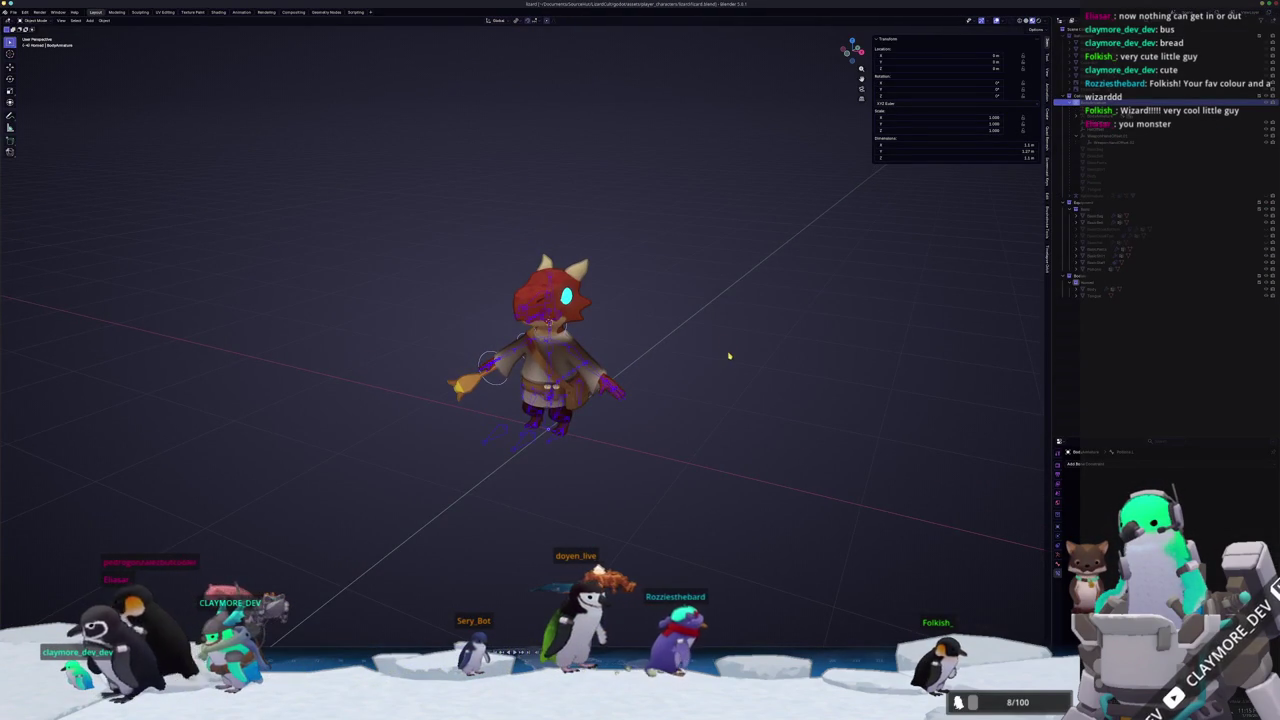
pyautogui.click(13, 12)
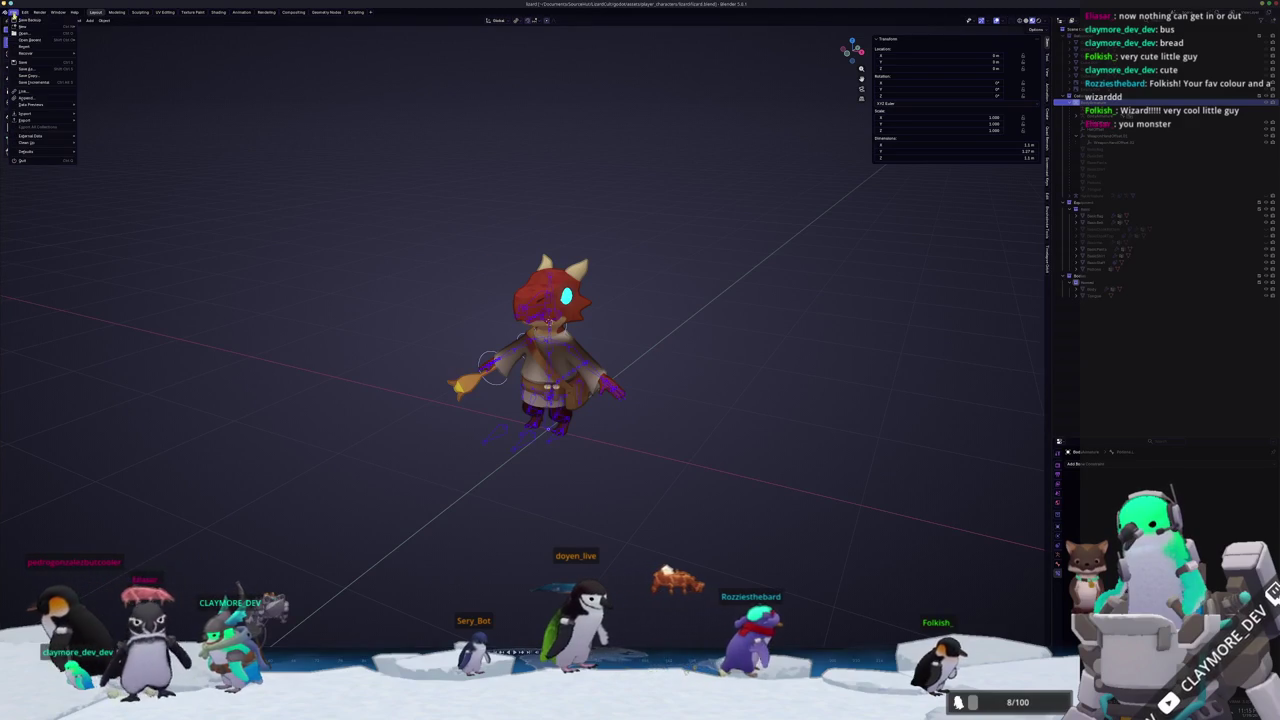
pyautogui.click(38, 69)
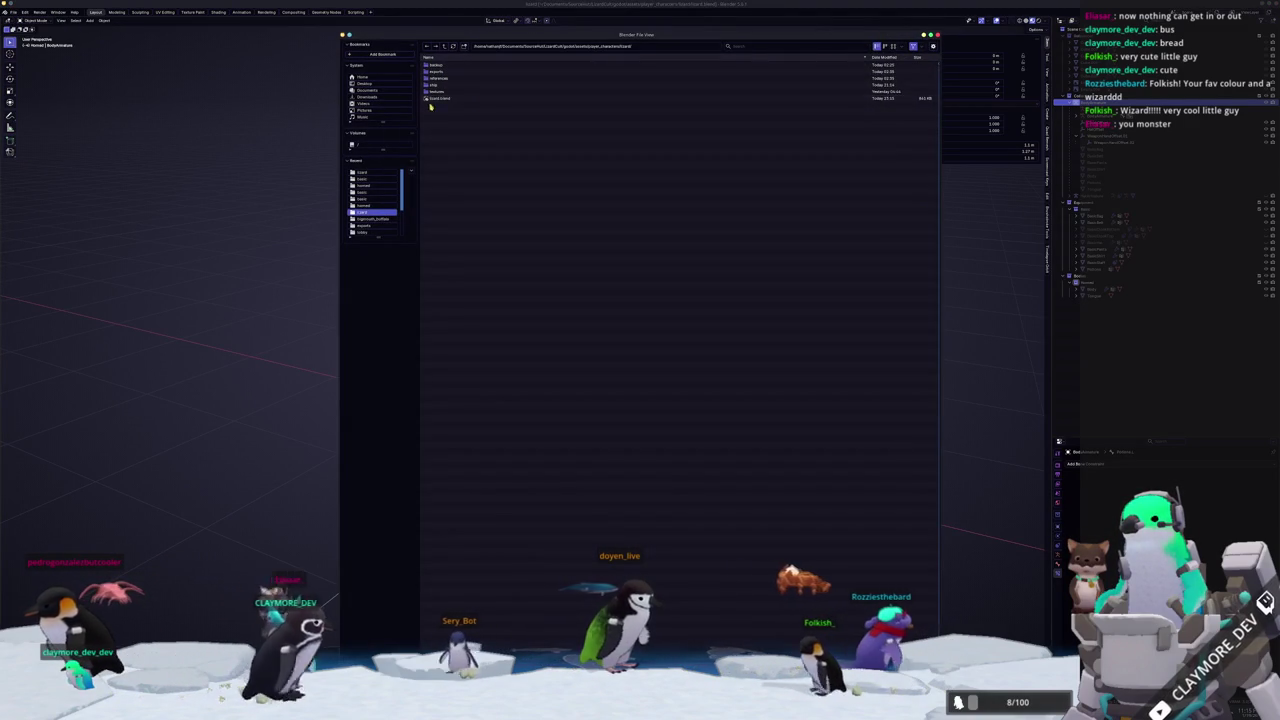
pyautogui.click(444, 47)
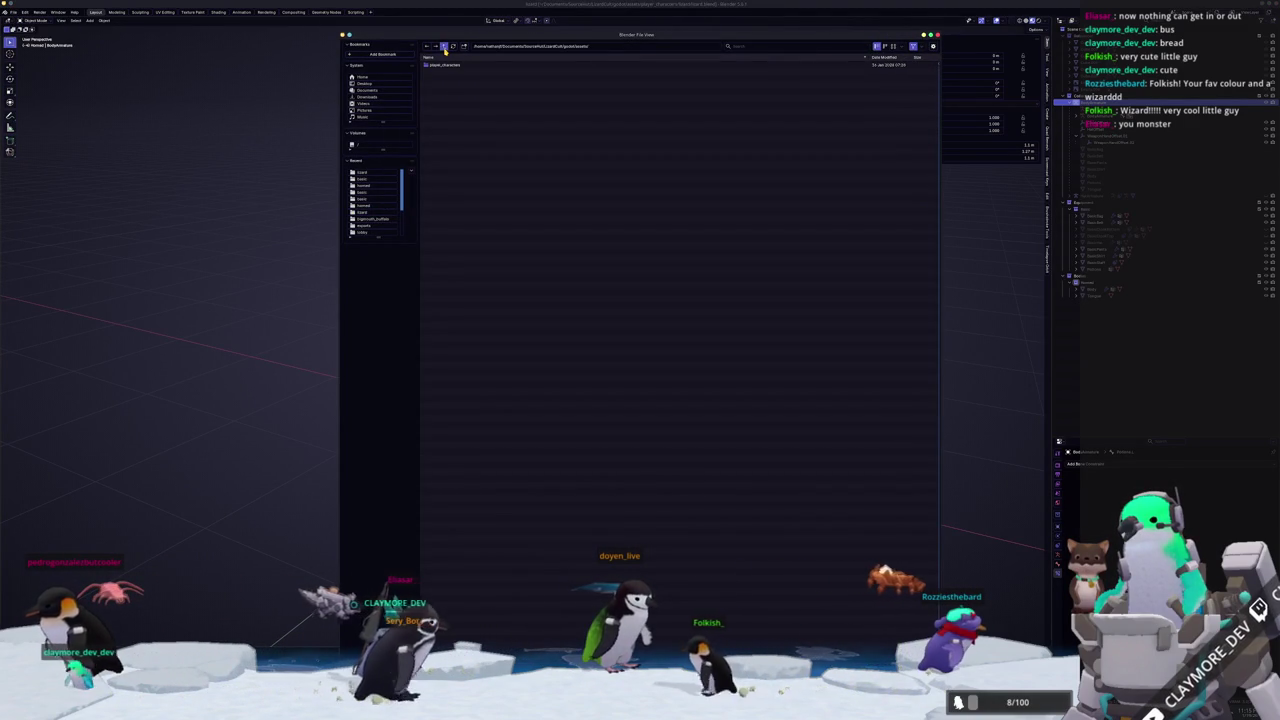
pyautogui.doubleClick(434, 71)
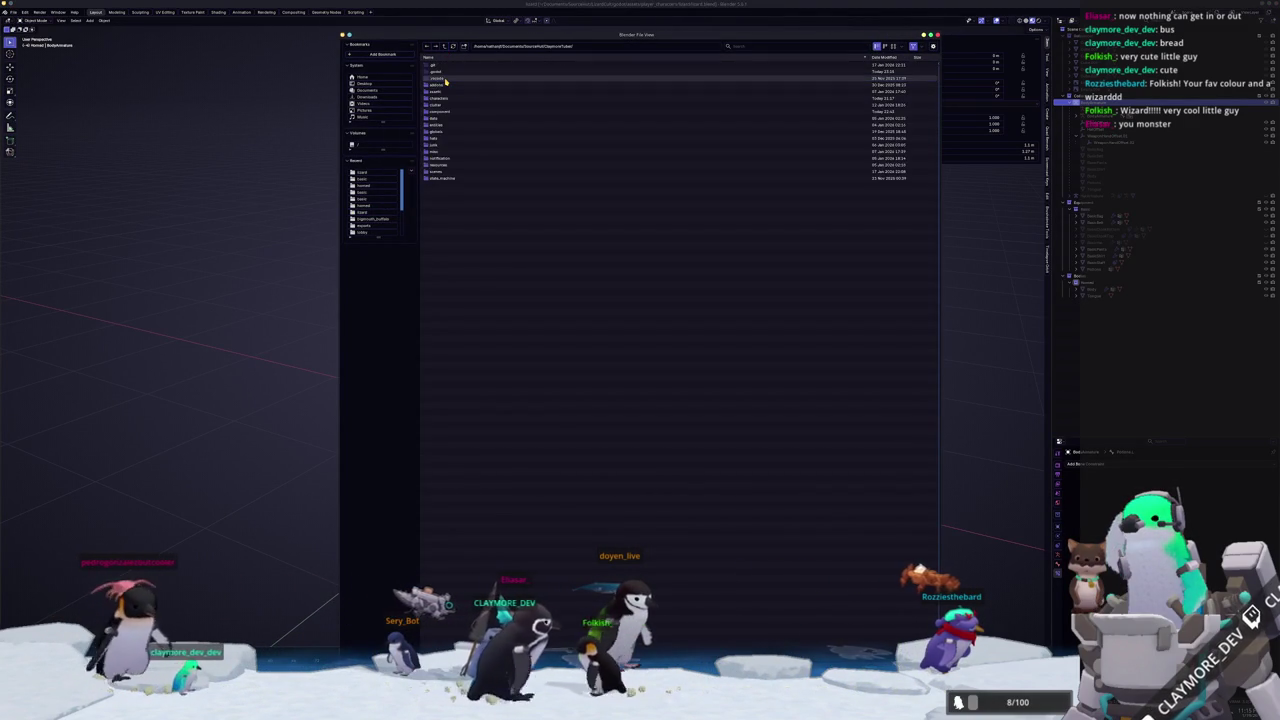
pyautogui.doubleClick(444, 77)
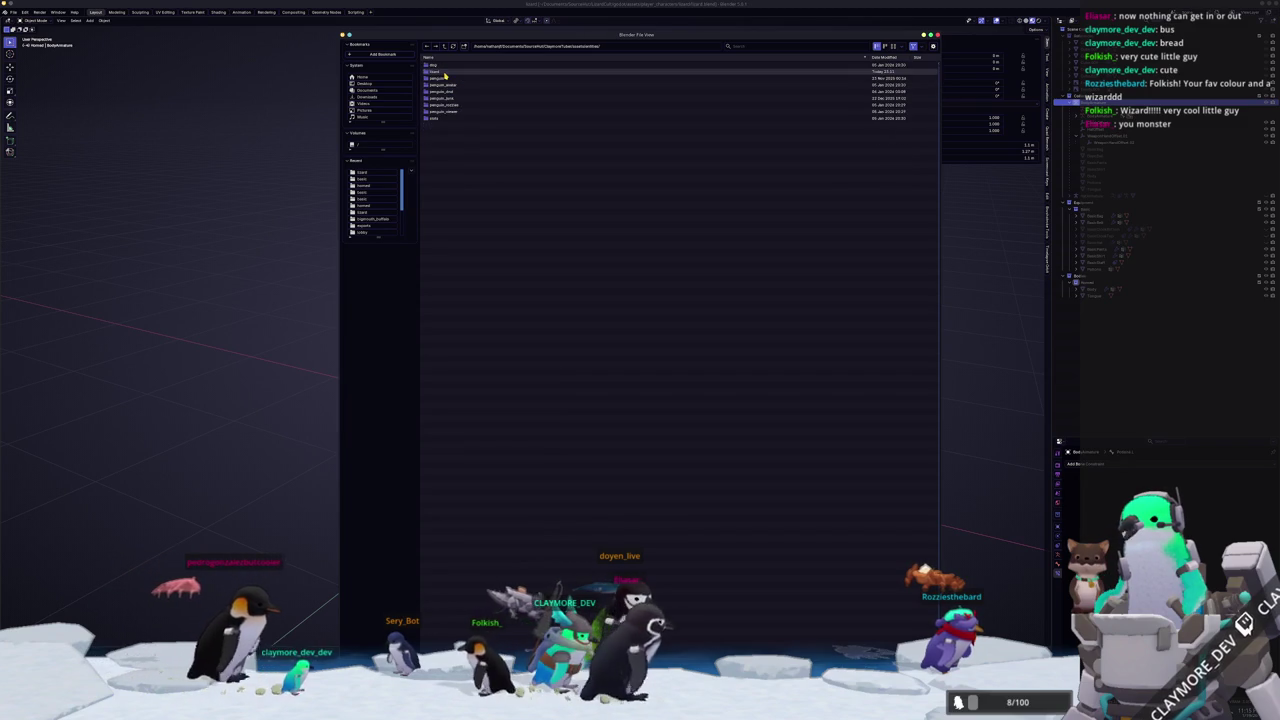
pyautogui.doubleClick(445, 72)
pyautogui.click(447, 91)
pyautogui.doubleClick(447, 91)
pyautogui.scroll(2, 459, 181)
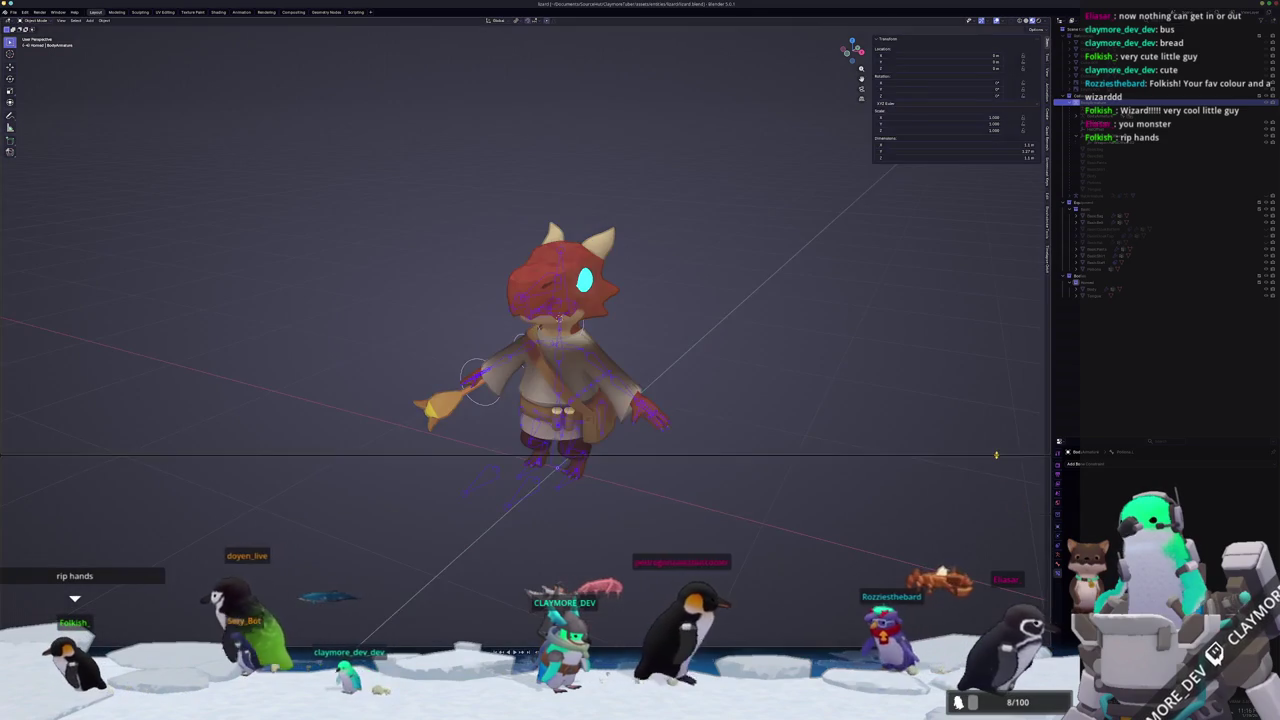
# Split the viewport and turn the lower area into a Dope Sheet
pyautogui.click(525, 458)
pyautogui.scroll(3, 525, 240)
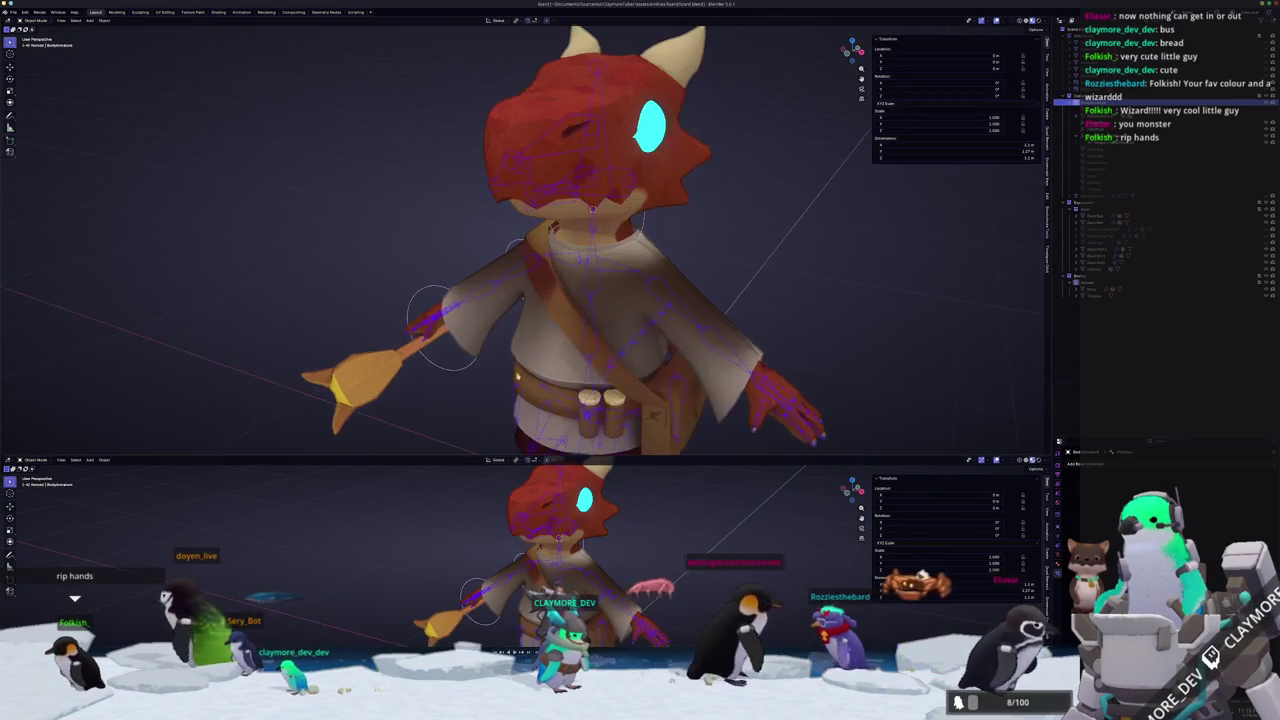
pyautogui.click(10, 461)
pyautogui.click(100, 479)
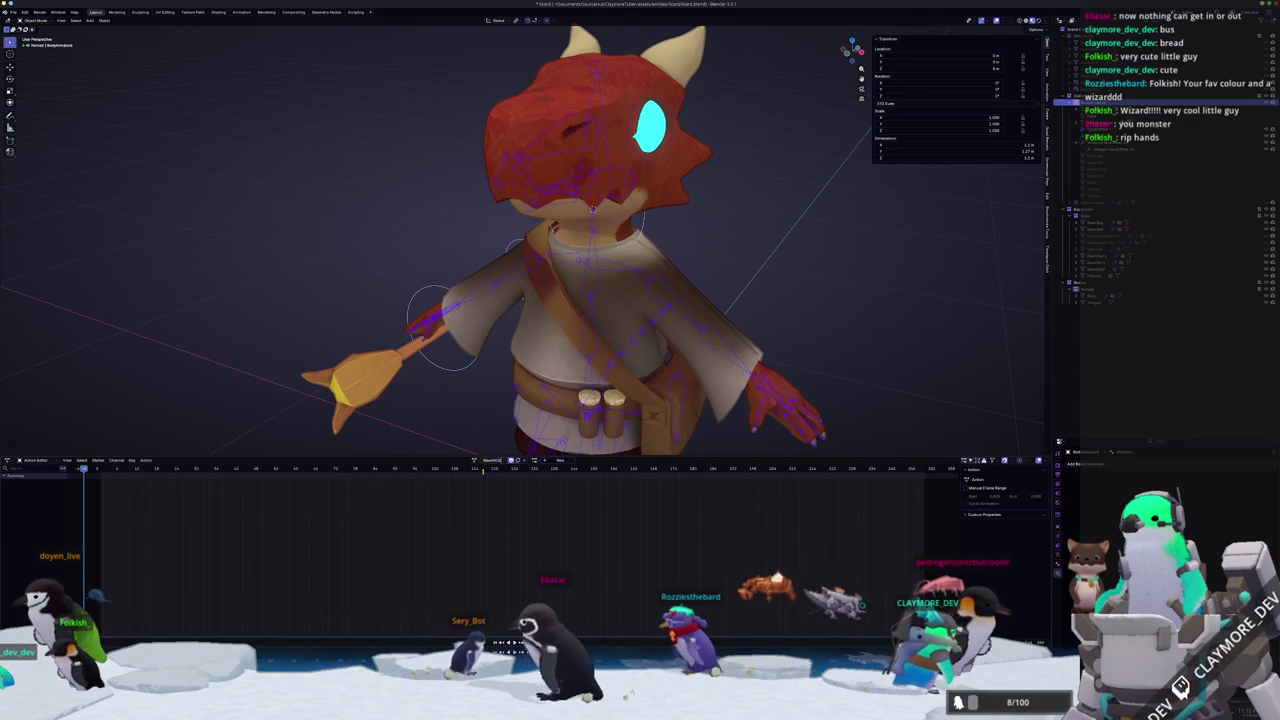
pyautogui.scroll(-3, 472, 238)
# In pose mode, select every bone and insert keyframes for all of them
pyautogui.hotkey('ctrl', 'Tab')
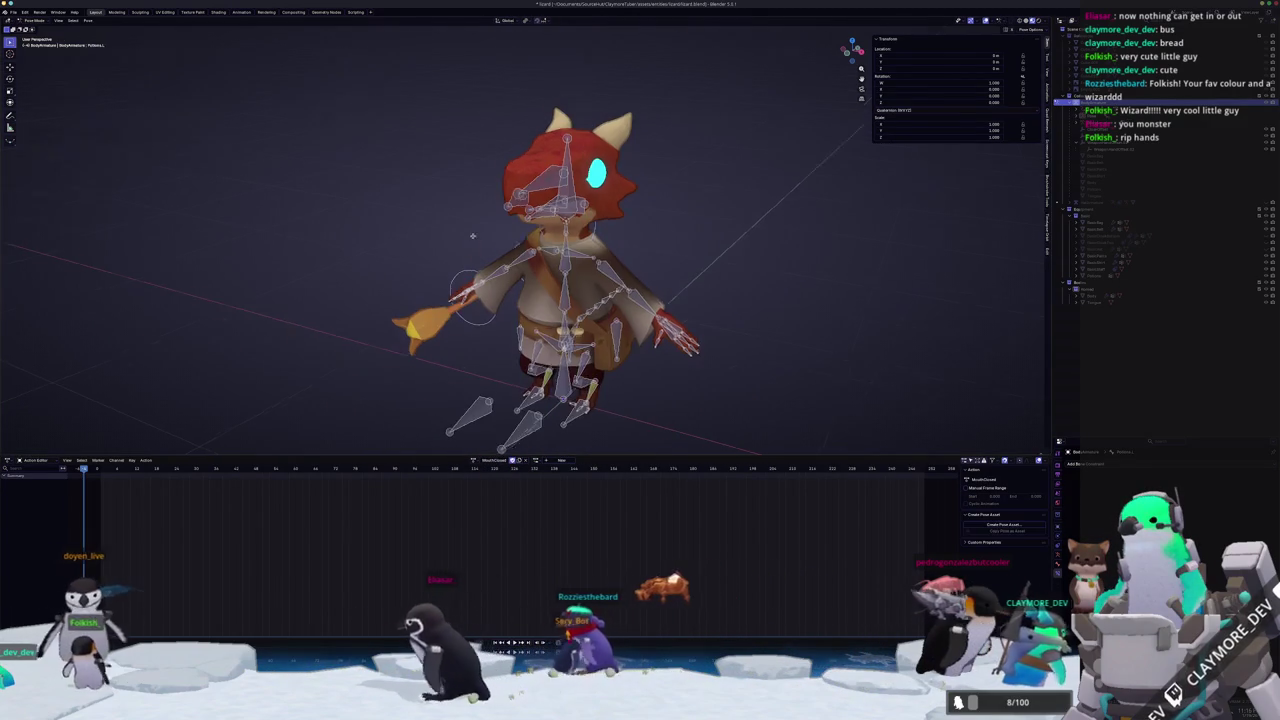
pyautogui.press('Right')
pyautogui.press('Right')
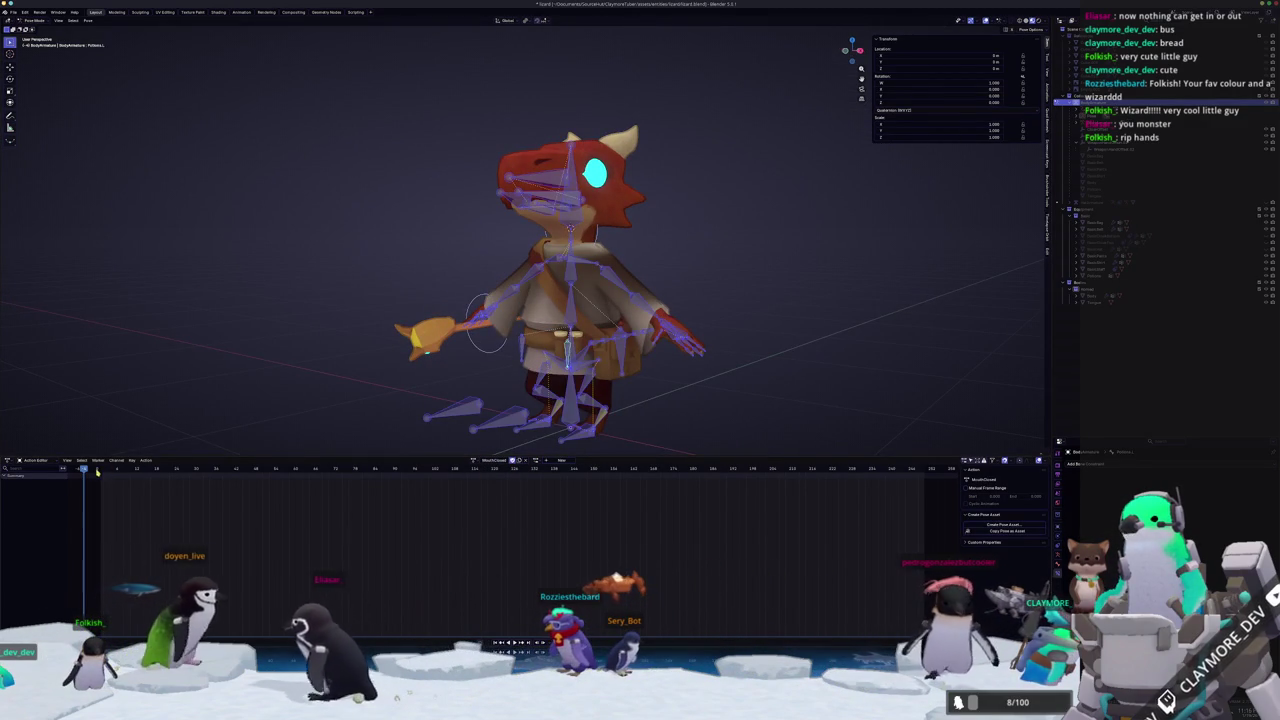
pyautogui.press('a')
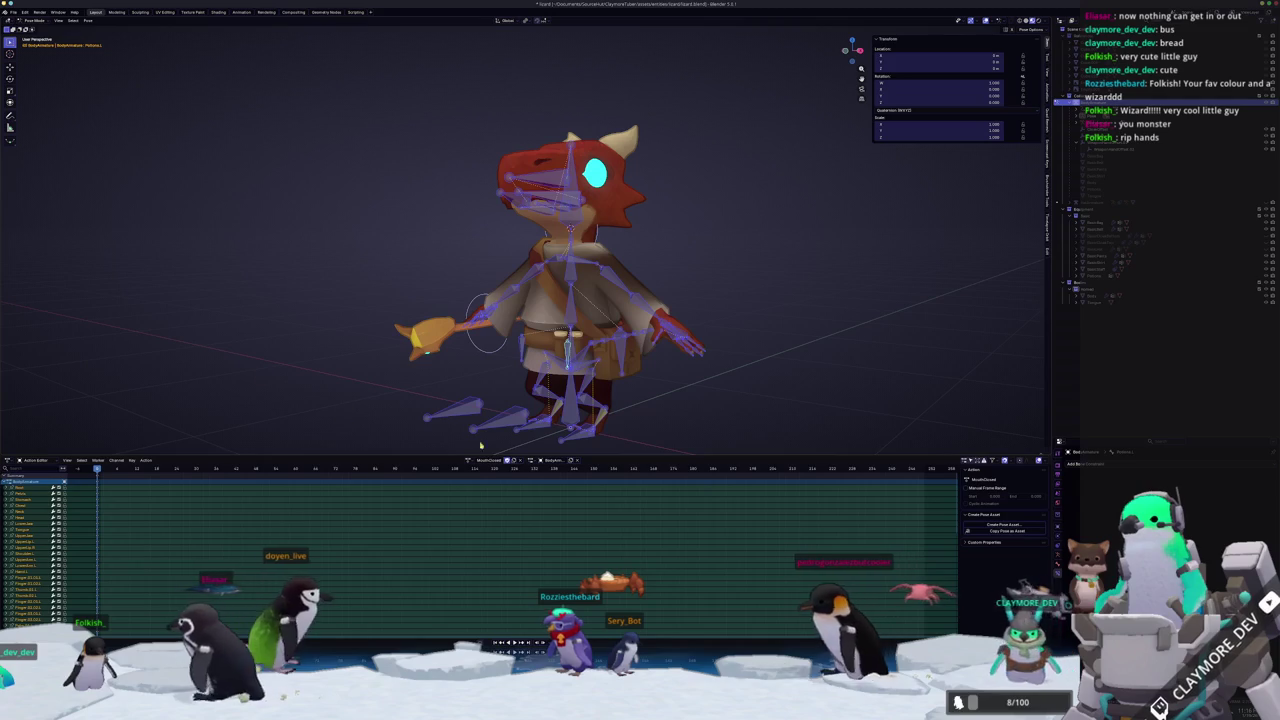
# Rename the duplicated action to MouthOpen and switch to a side view of the head
pyautogui.click(490, 460)
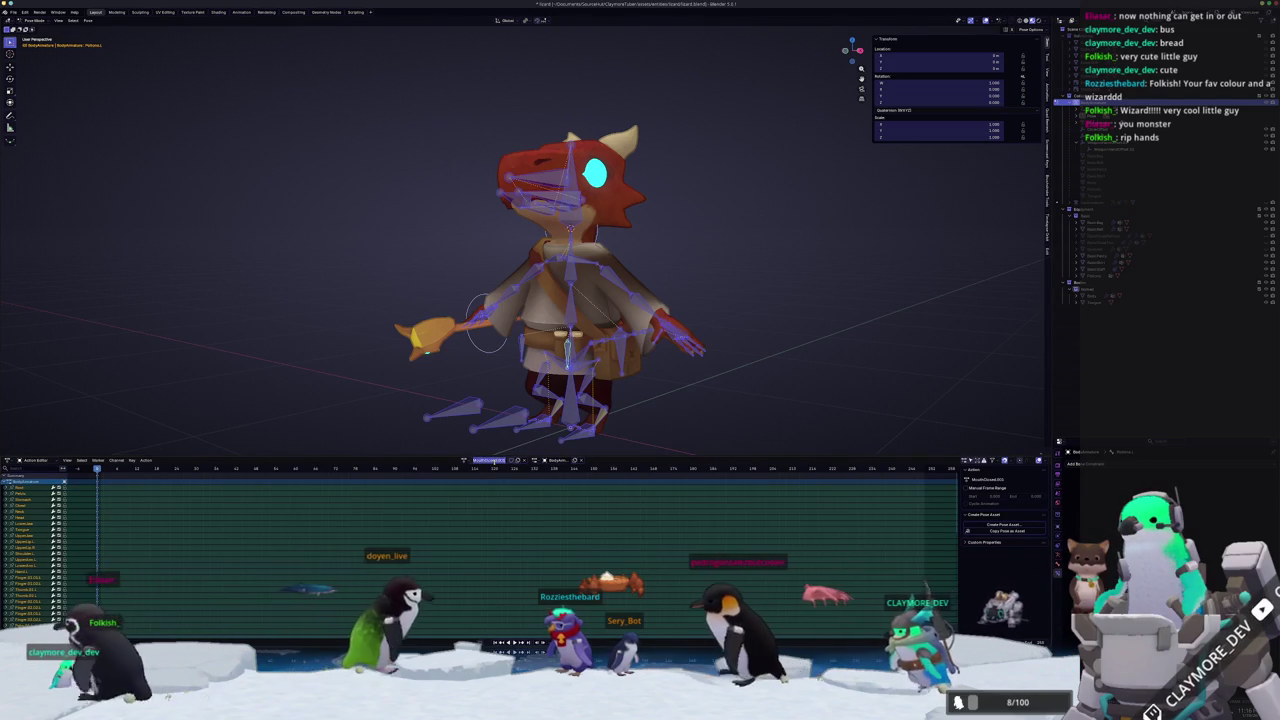
pyautogui.press('Escape')
pyautogui.press('KP_3')
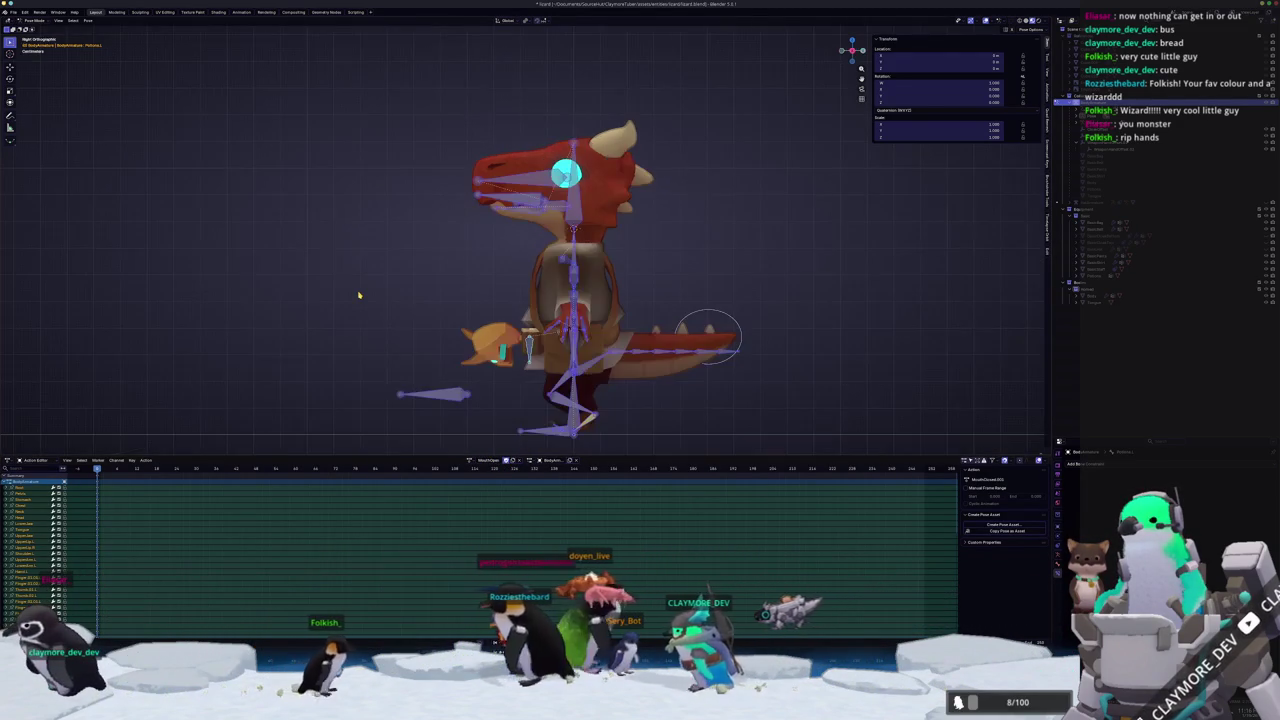
pyautogui.scroll(5, 359, 293)
# Select the lower jaw bone and move it down to open the mouth, then deselect
pyautogui.click(459, 255)
pyautogui.press('a')
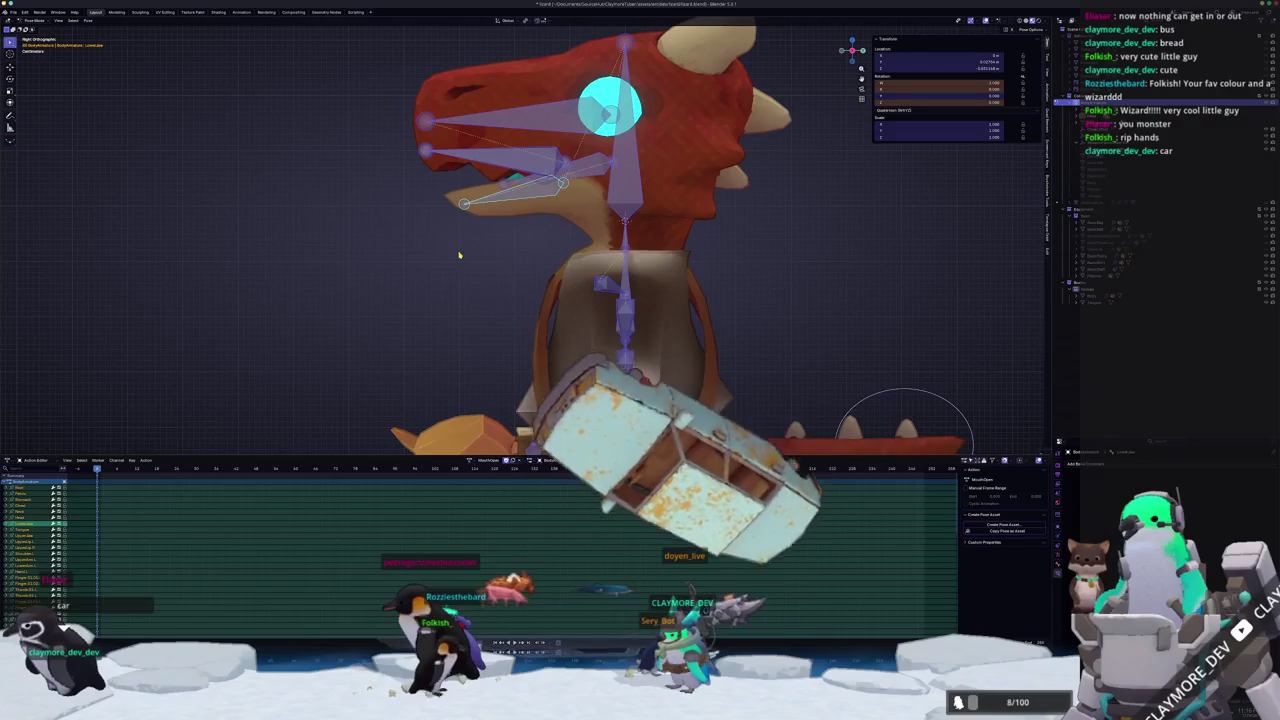
pyautogui.click(540, 193)
pyautogui.hotkey('alt', 'g')
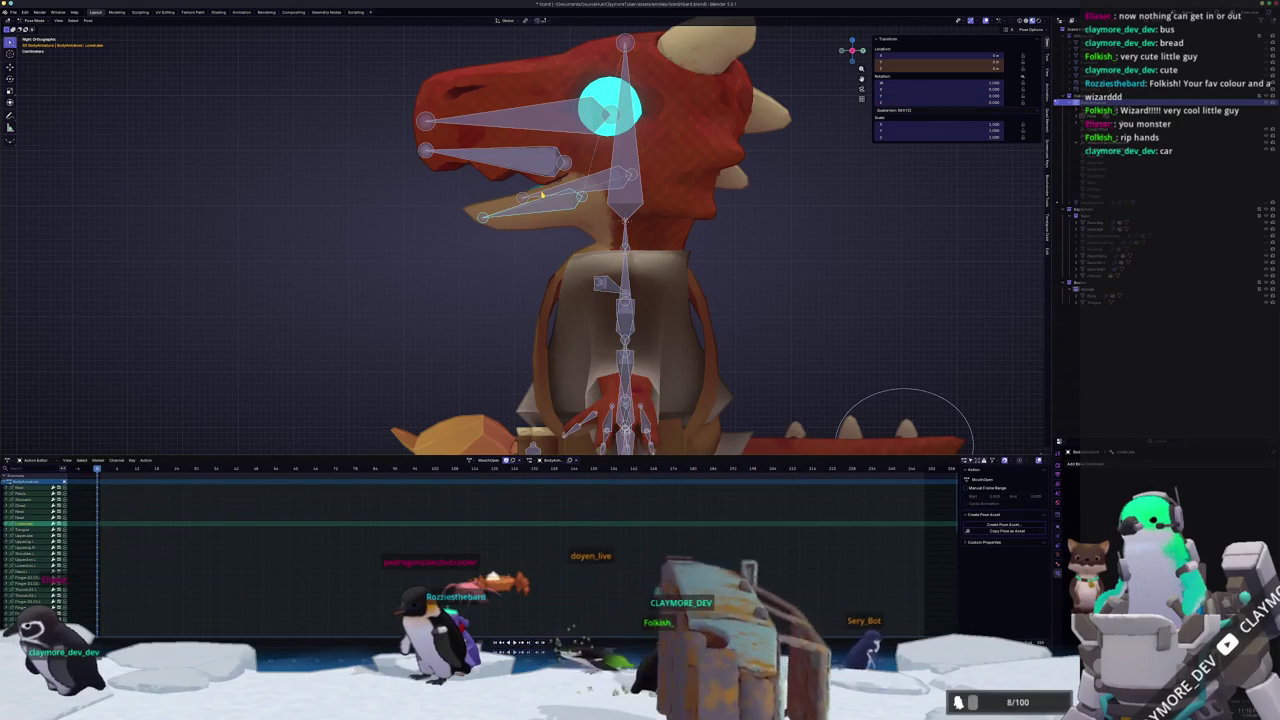
pyautogui.hotkey('ctrl', 'z')
pyautogui.press('g')
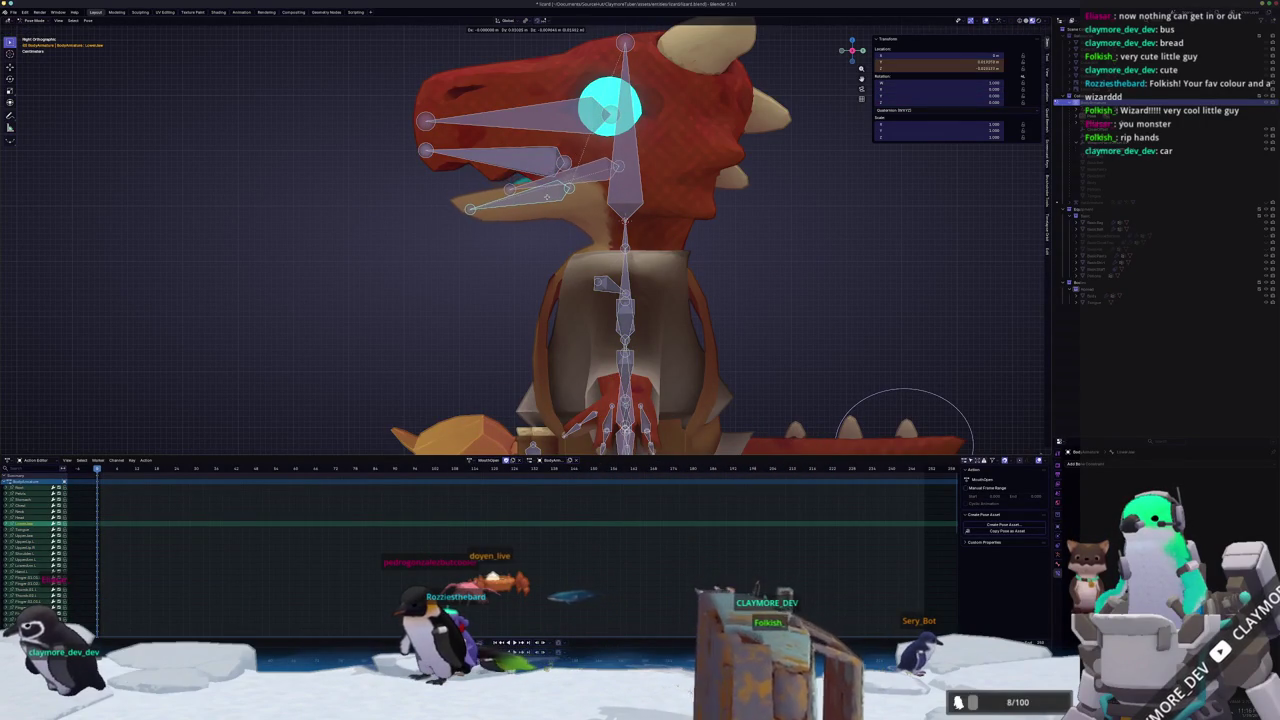
pyautogui.click(546, 199)
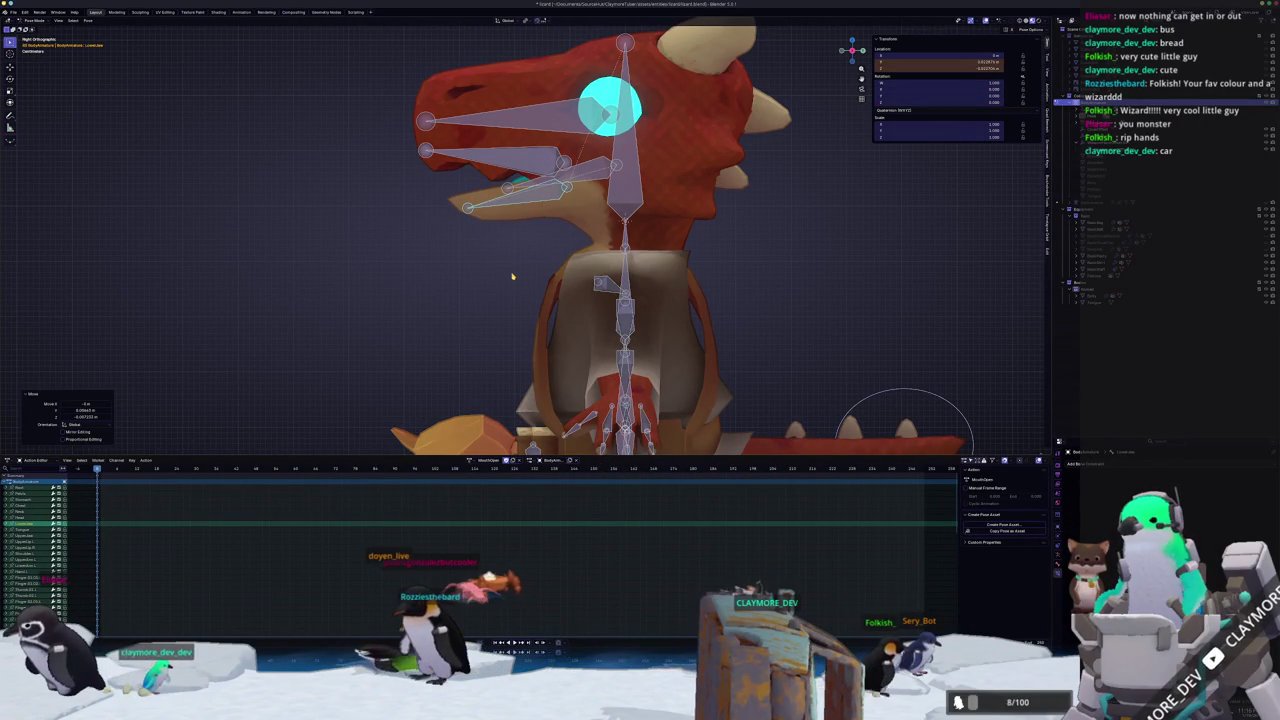
pyautogui.press('a')
pyautogui.scroll(-3, 512, 276)
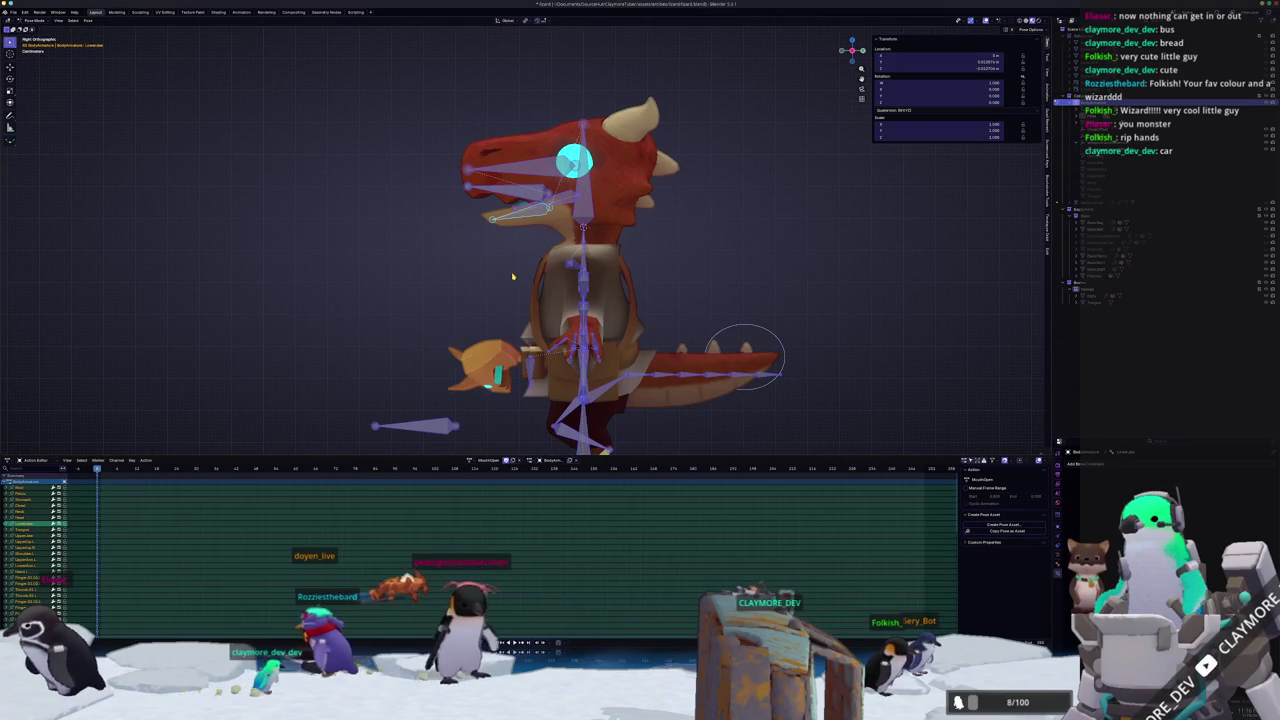
pyautogui.click(469, 267)
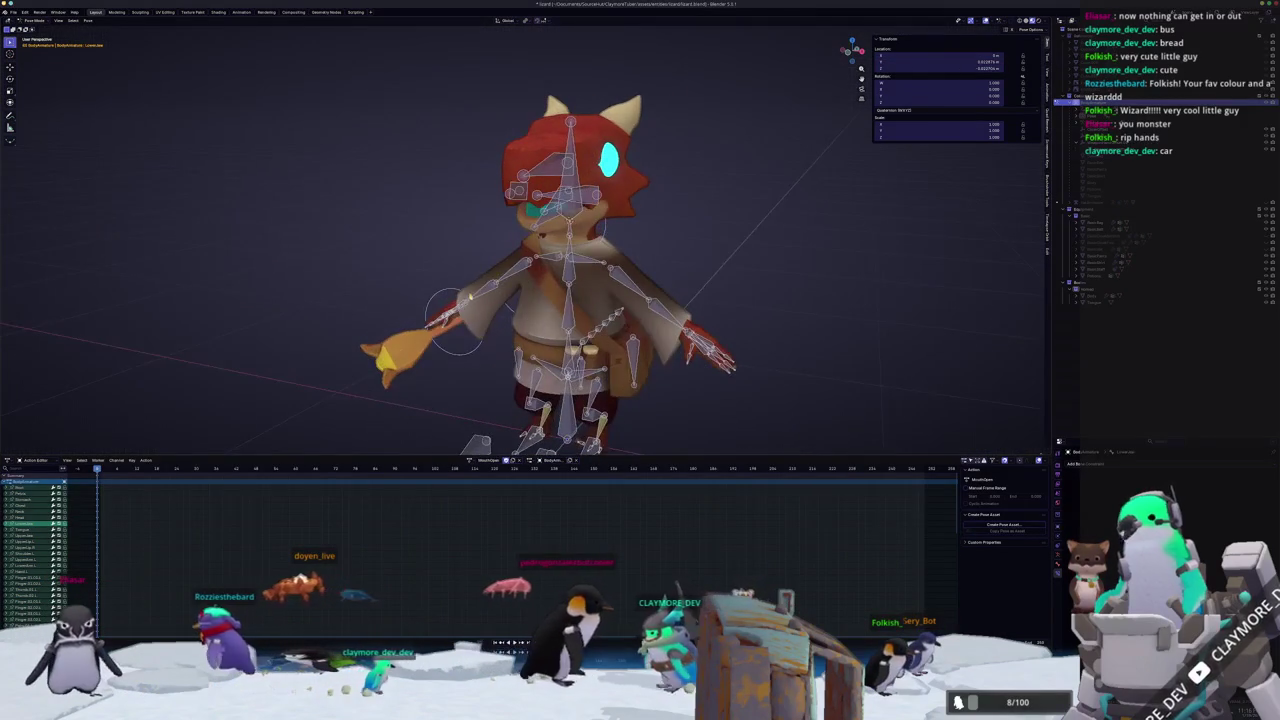
# Move a foot IK bone outward along X, with X-mirror spreading both feet wider
pyautogui.scroll(3, 462, 272)
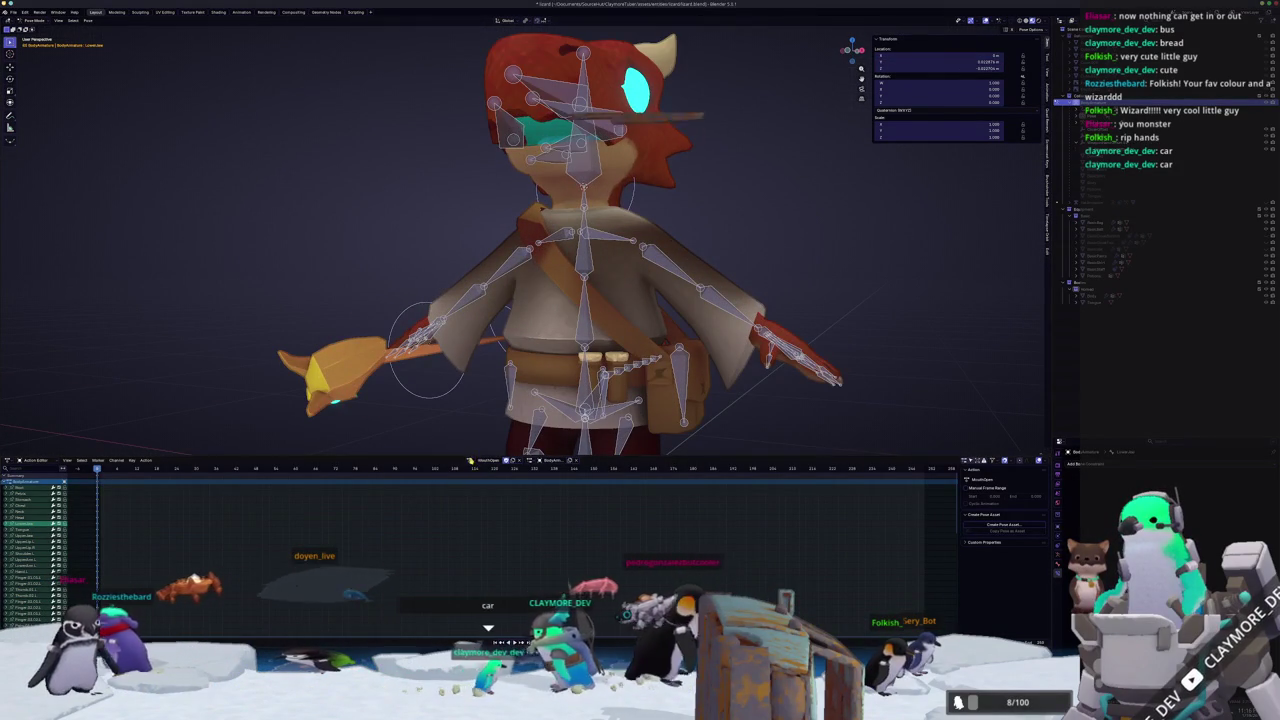
pyautogui.press('r')
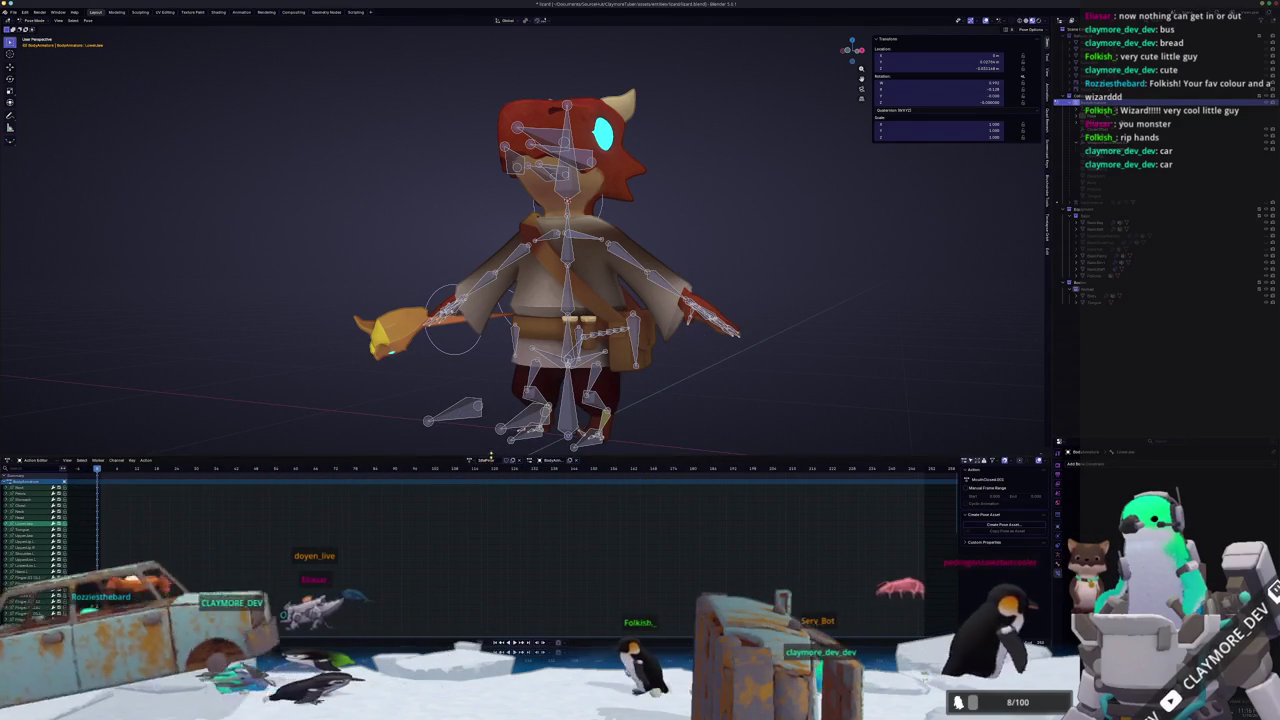
pyautogui.moveTo(495, 440); pyautogui.dragTo(535, 366)
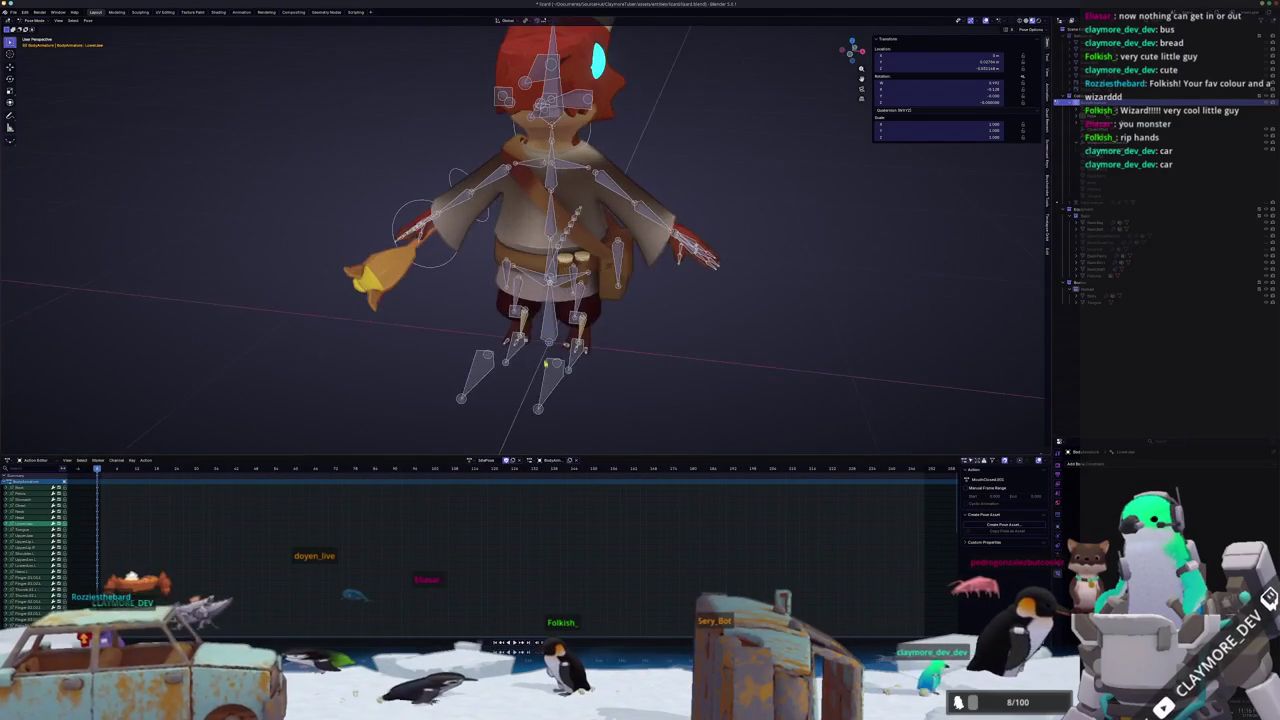
pyautogui.click(552, 380)
pyautogui.scroll(2, 552, 380)
pyautogui.scroll(-2, 552, 380)
pyautogui.scroll(2, 552, 380)
pyautogui.press('g')
pyautogui.press('x')
pyautogui.click(684, 364)
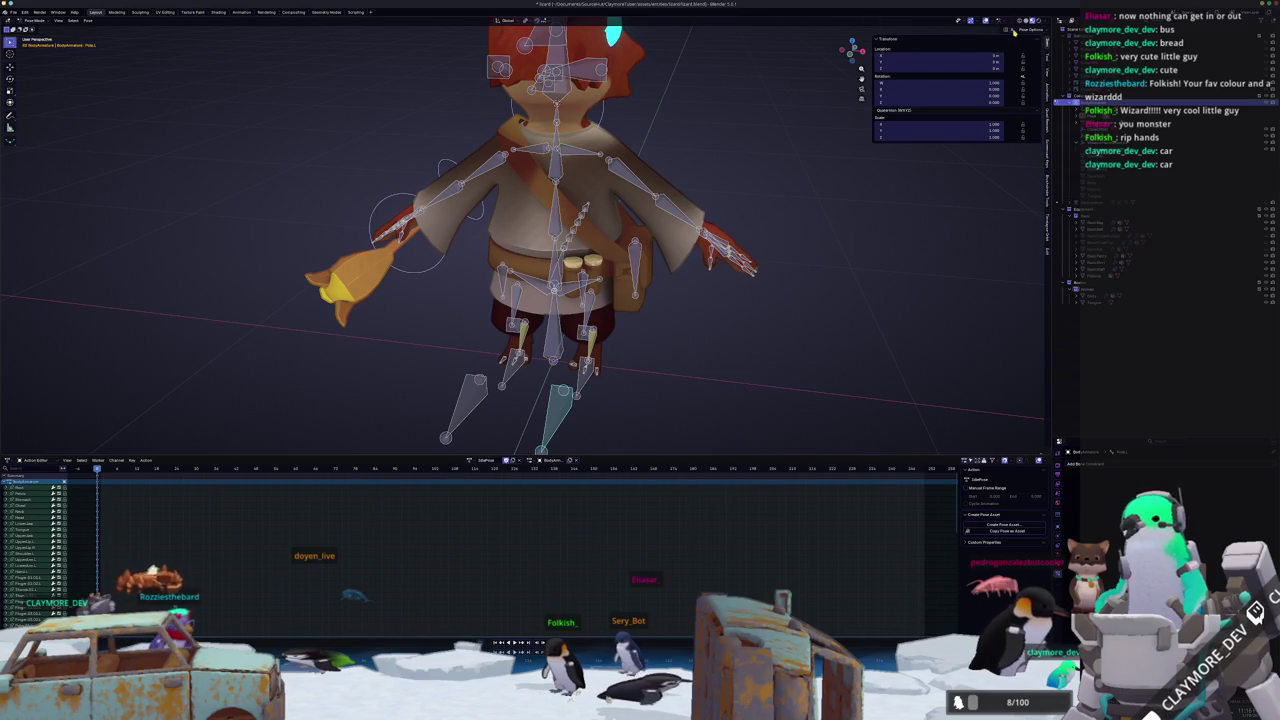
pyautogui.press('g')
pyautogui.click(620, 341)
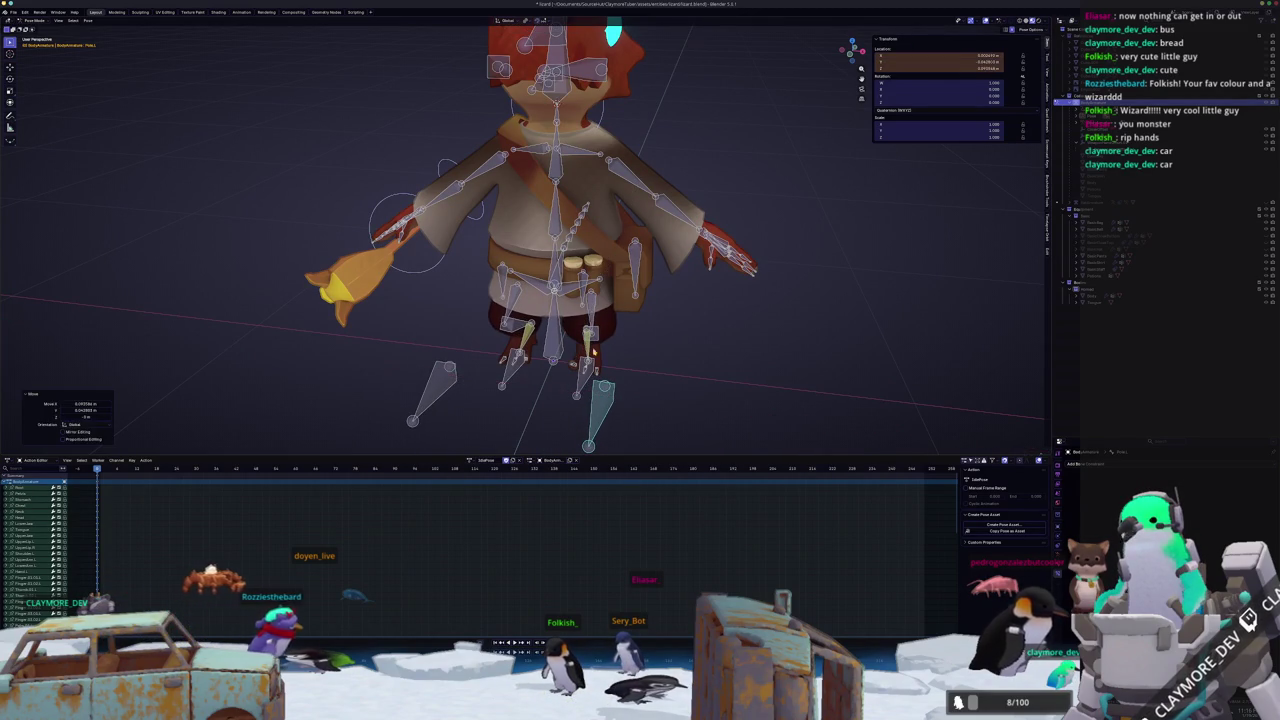
# Shift another leg bone outward along X after discarding two trial rotations
pyautogui.scroll(3, 577, 392)
pyautogui.click(597, 268)
pyautogui.press('r')
pyautogui.press('z')
pyautogui.rightClick(719, 327)
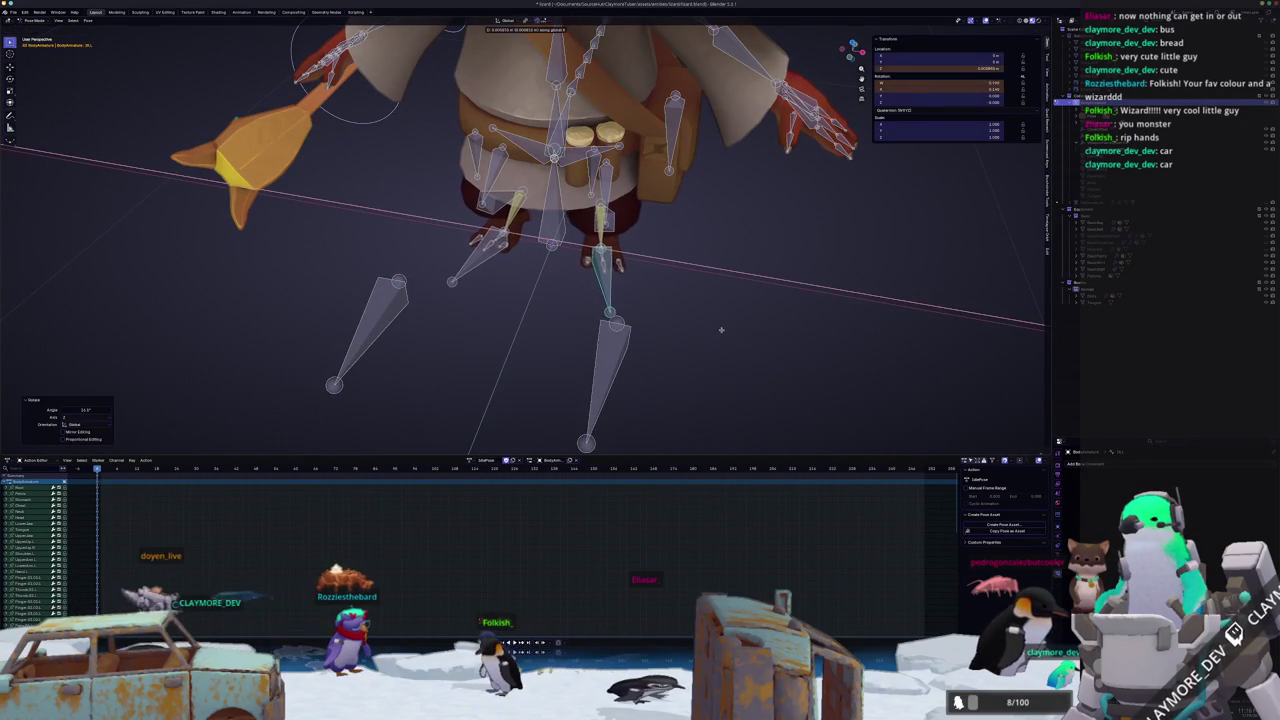
pyautogui.press('r')
pyautogui.rightClick(697, 351)
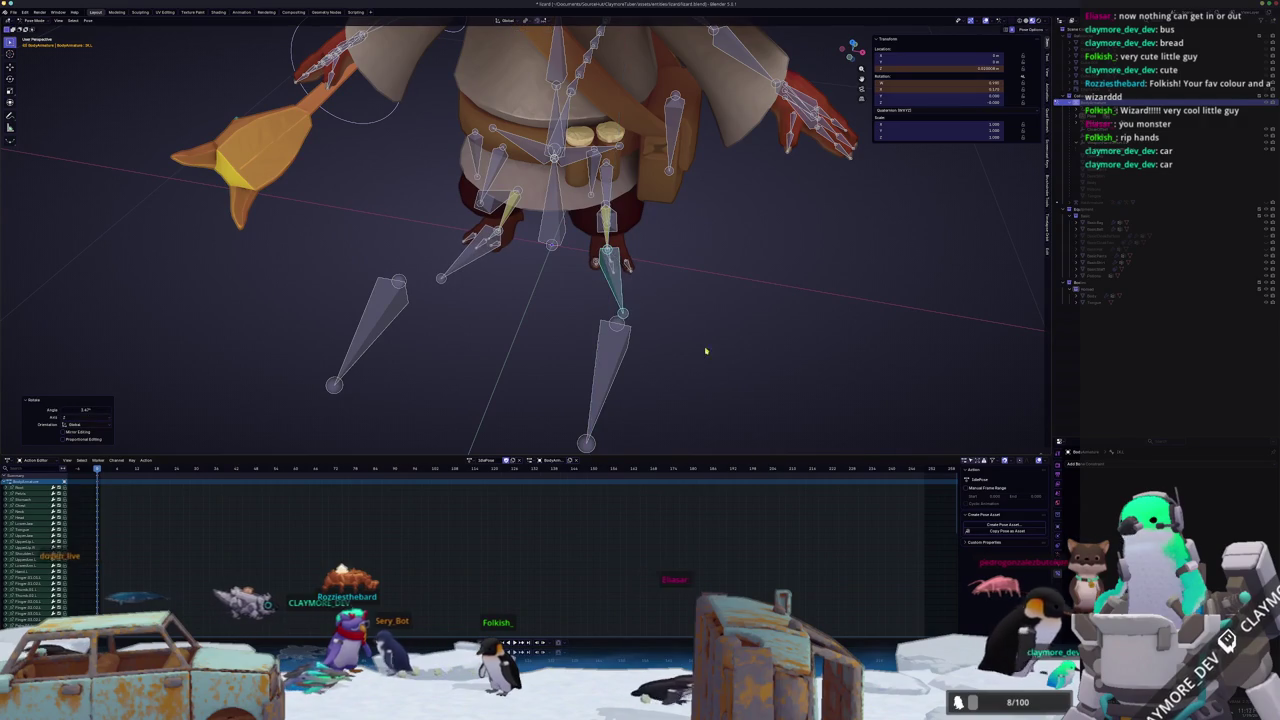
pyautogui.press('g')
pyautogui.press('x')
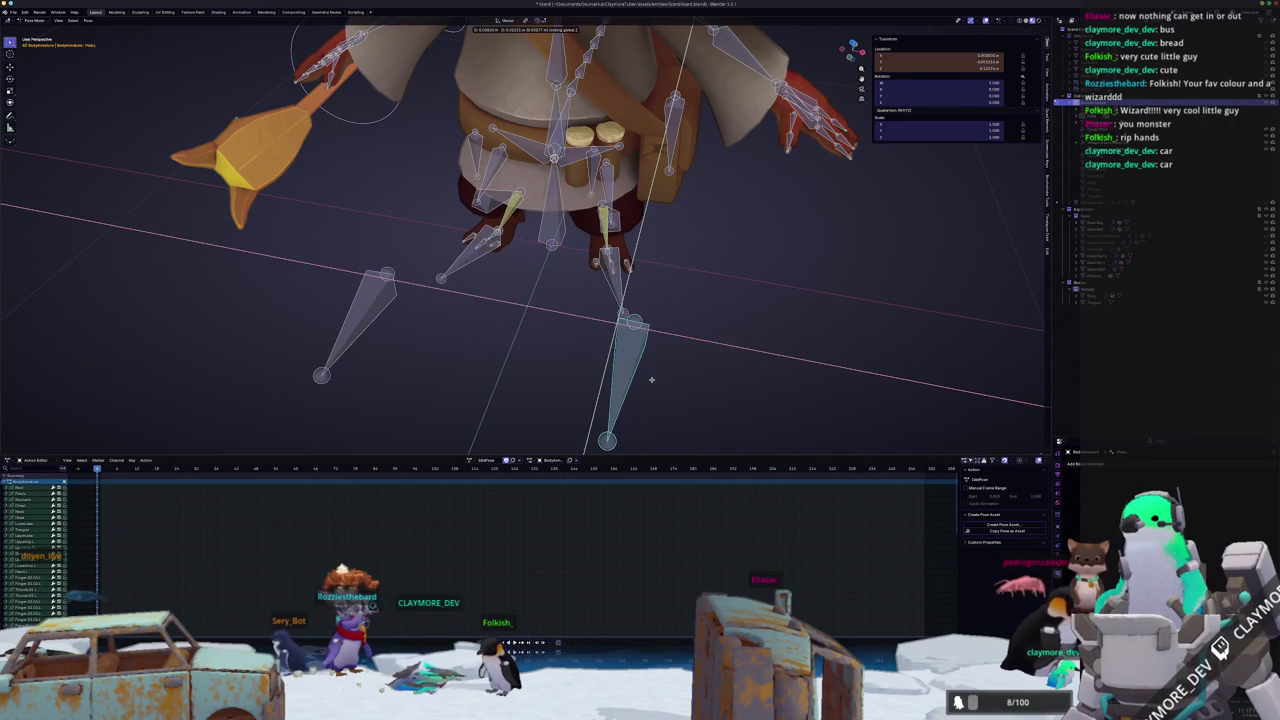
pyautogui.click(651, 379)
pyautogui.scroll(-3, 655, 370)
pyautogui.moveTo(654, 353)
pyautogui.mouseDown()
pyautogui.moveTo(600, 360)
pyautogui.moveTo(575, 290)
pyautogui.mouseUp()
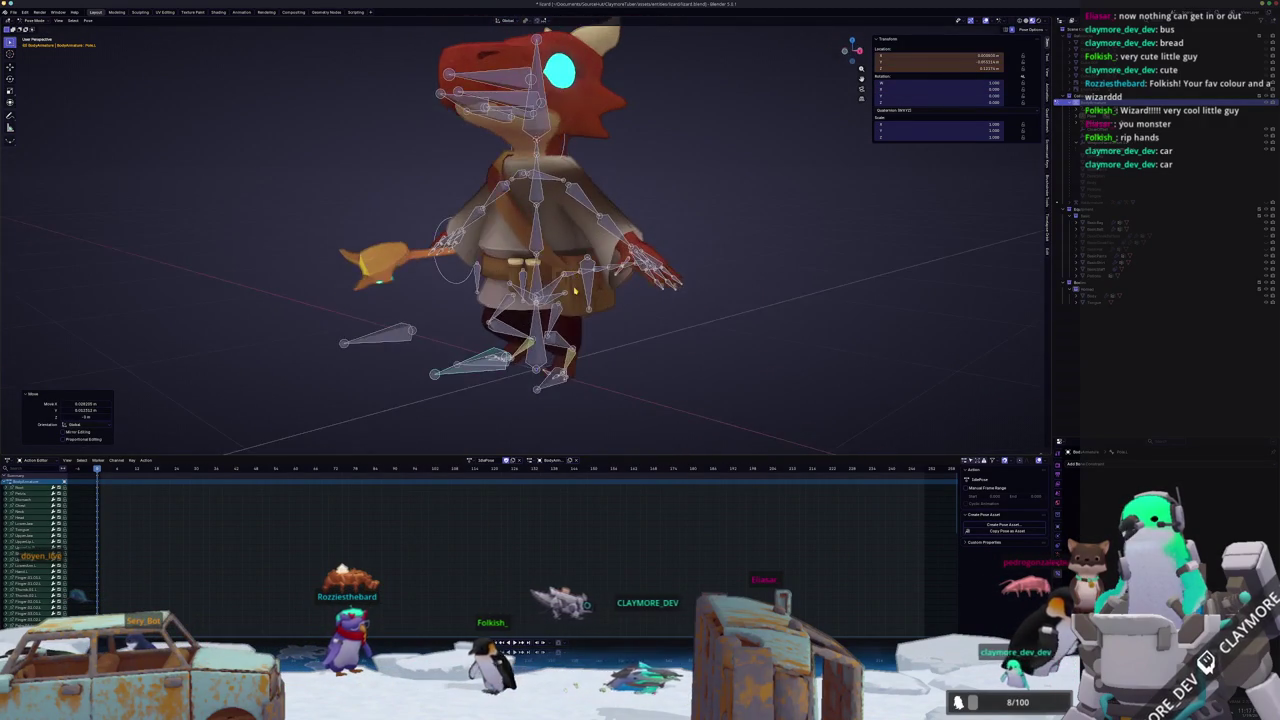